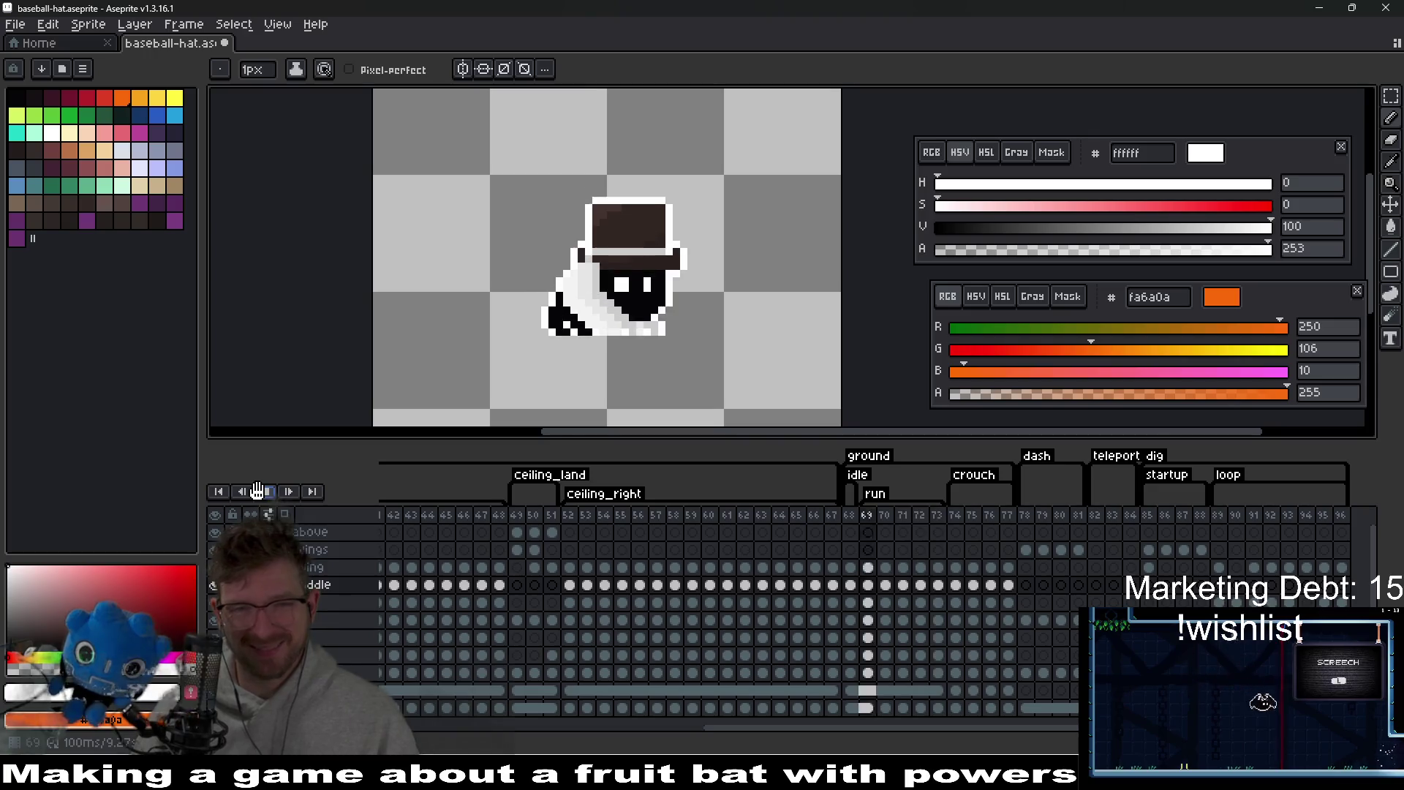
# - Paste the top hat from idle frame 69 onto crouch frame 74, replacing the red cap
pyautogui.click(268, 494)
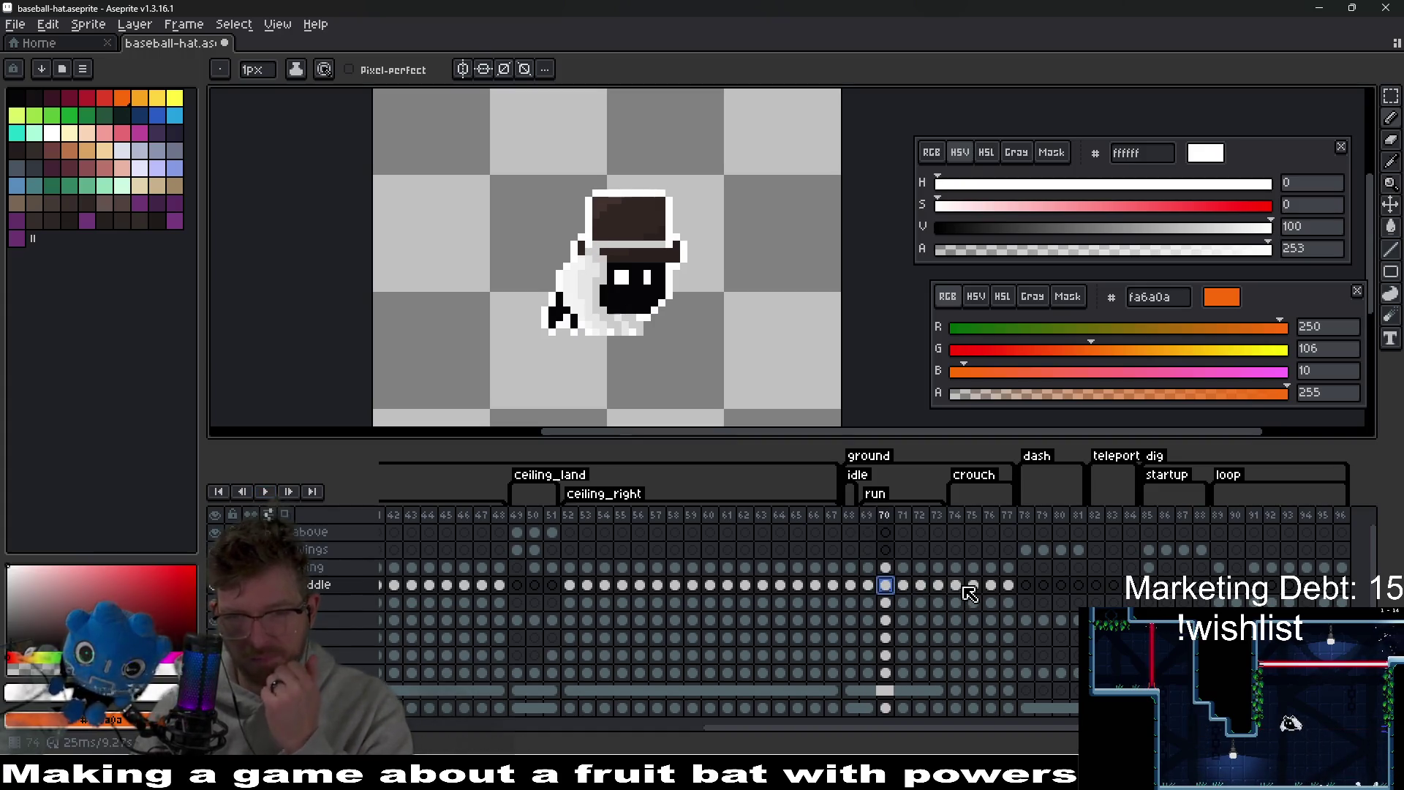
pyautogui.click(958, 586)
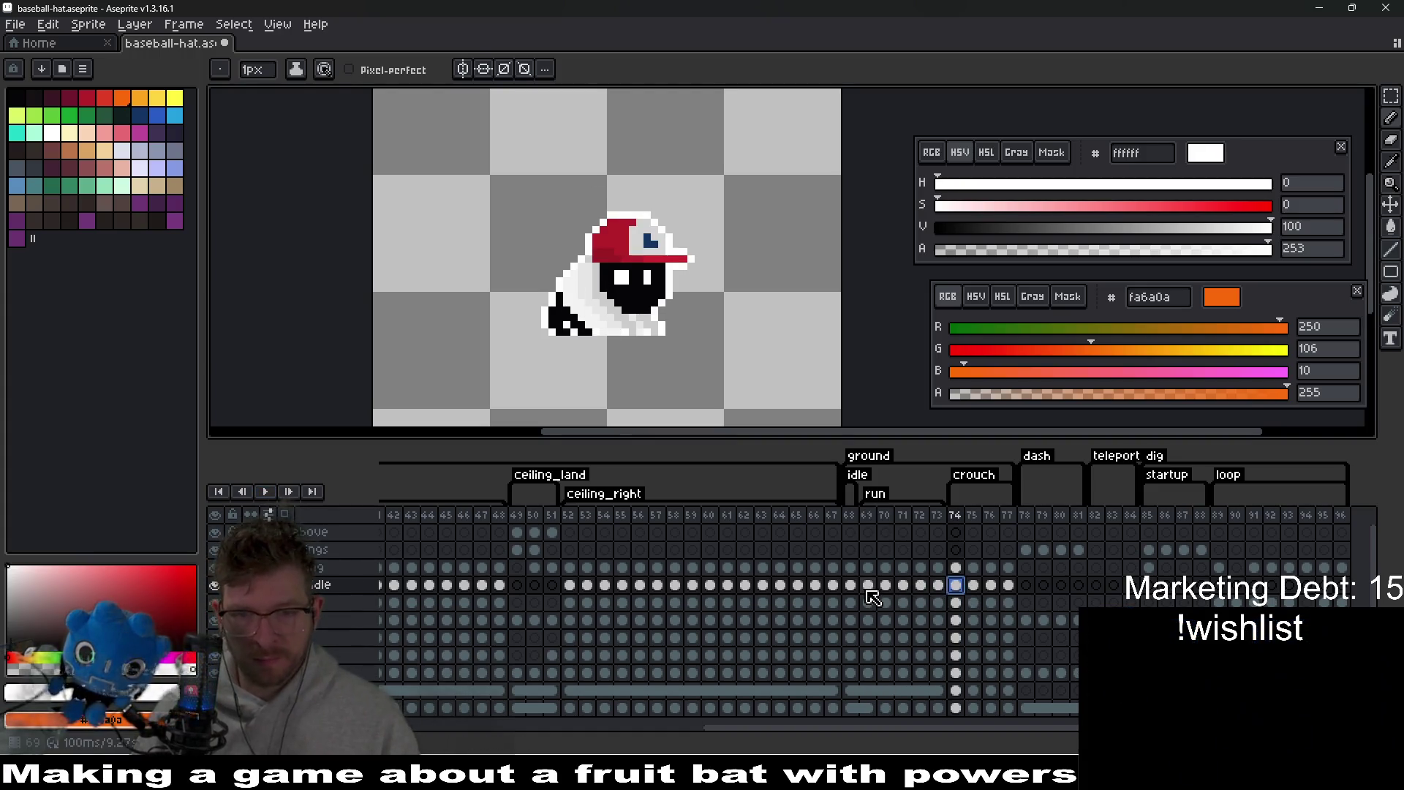
pyautogui.click(868, 587)
pyautogui.click(956, 586)
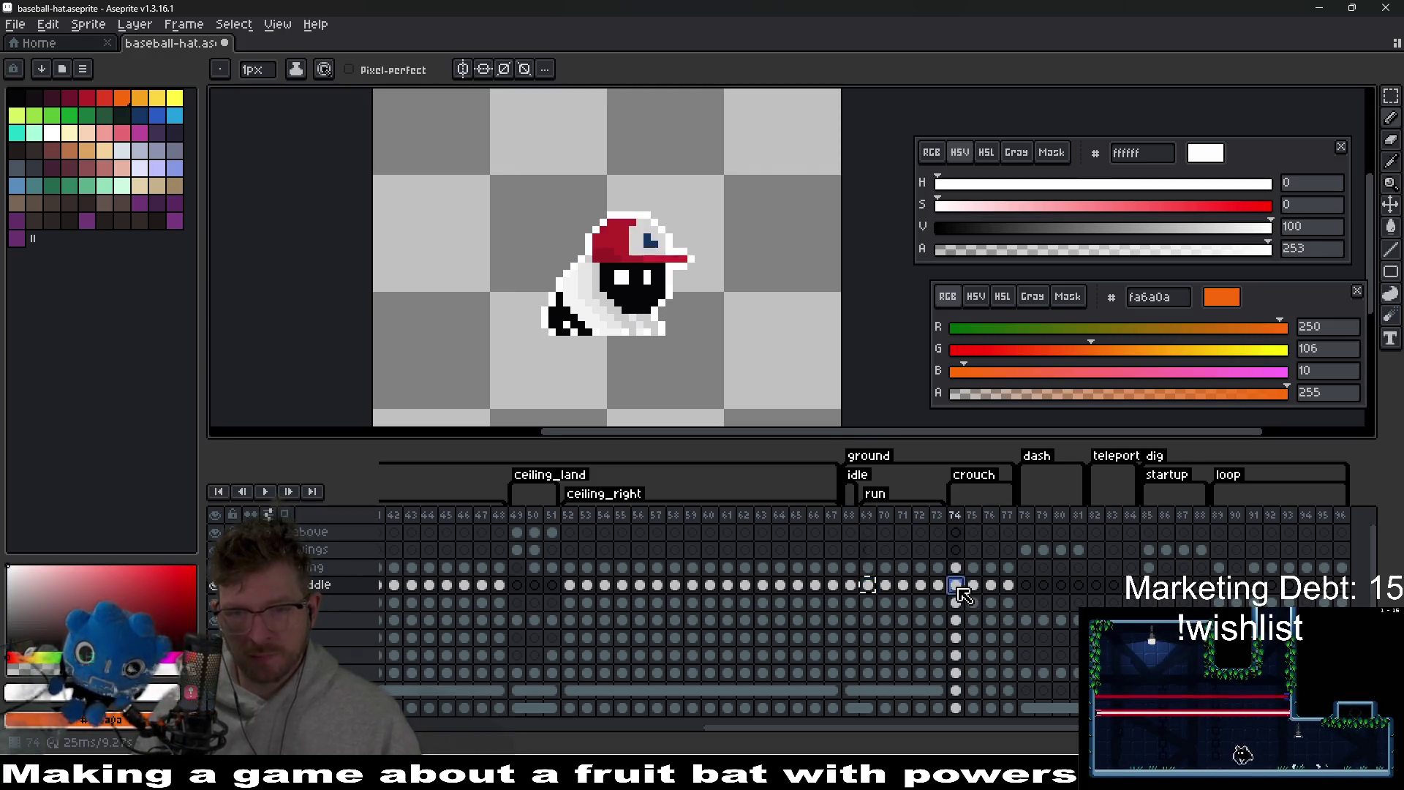
pyautogui.hotkey('ctrl', 'v')
pyautogui.press('Return')
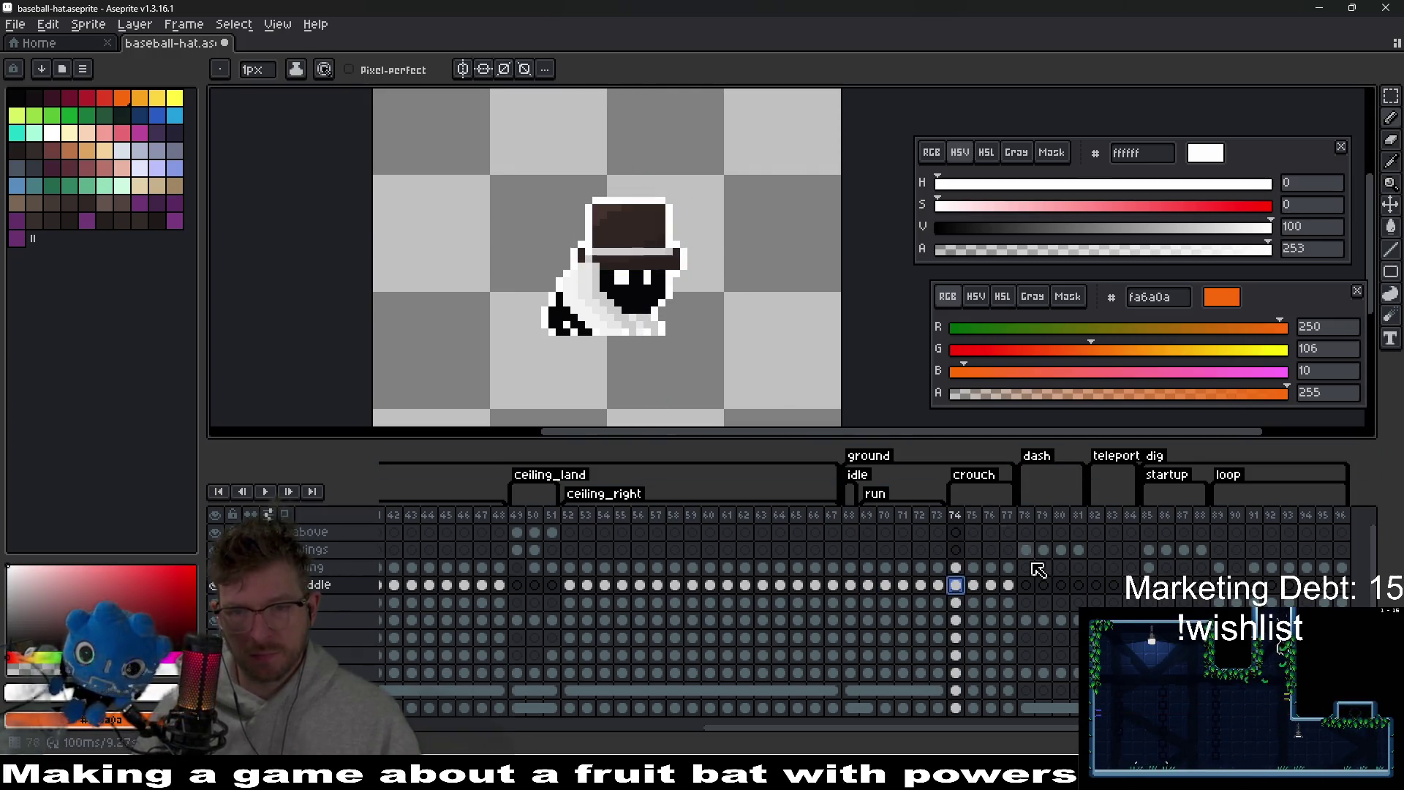
pyautogui.scroll(2, 681, 257)
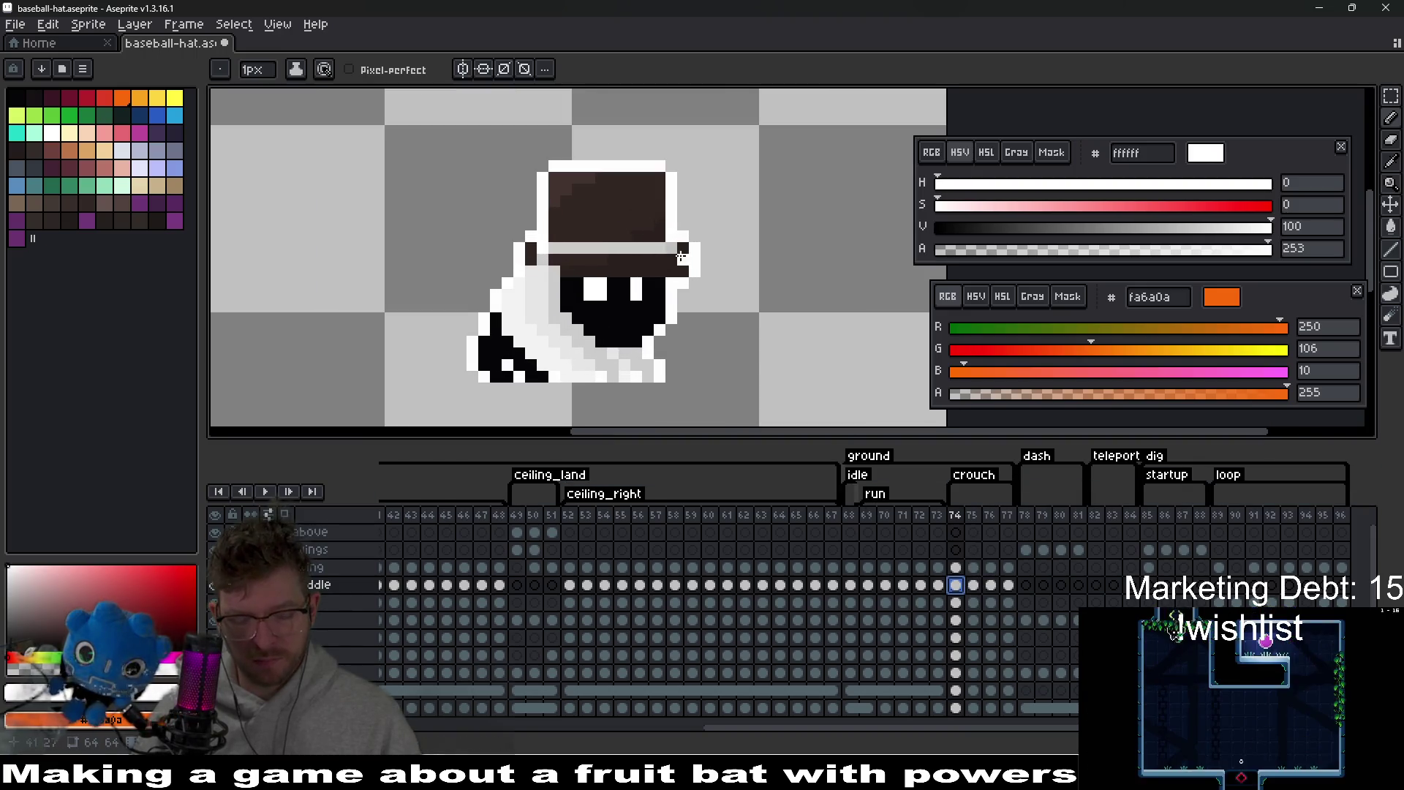
# - Shift the top hat up and left off the crouching bat's face to expose the brim
pyautogui.press('v')
pyautogui.moveTo(680, 258); pyautogui.dragTo(679, 249)
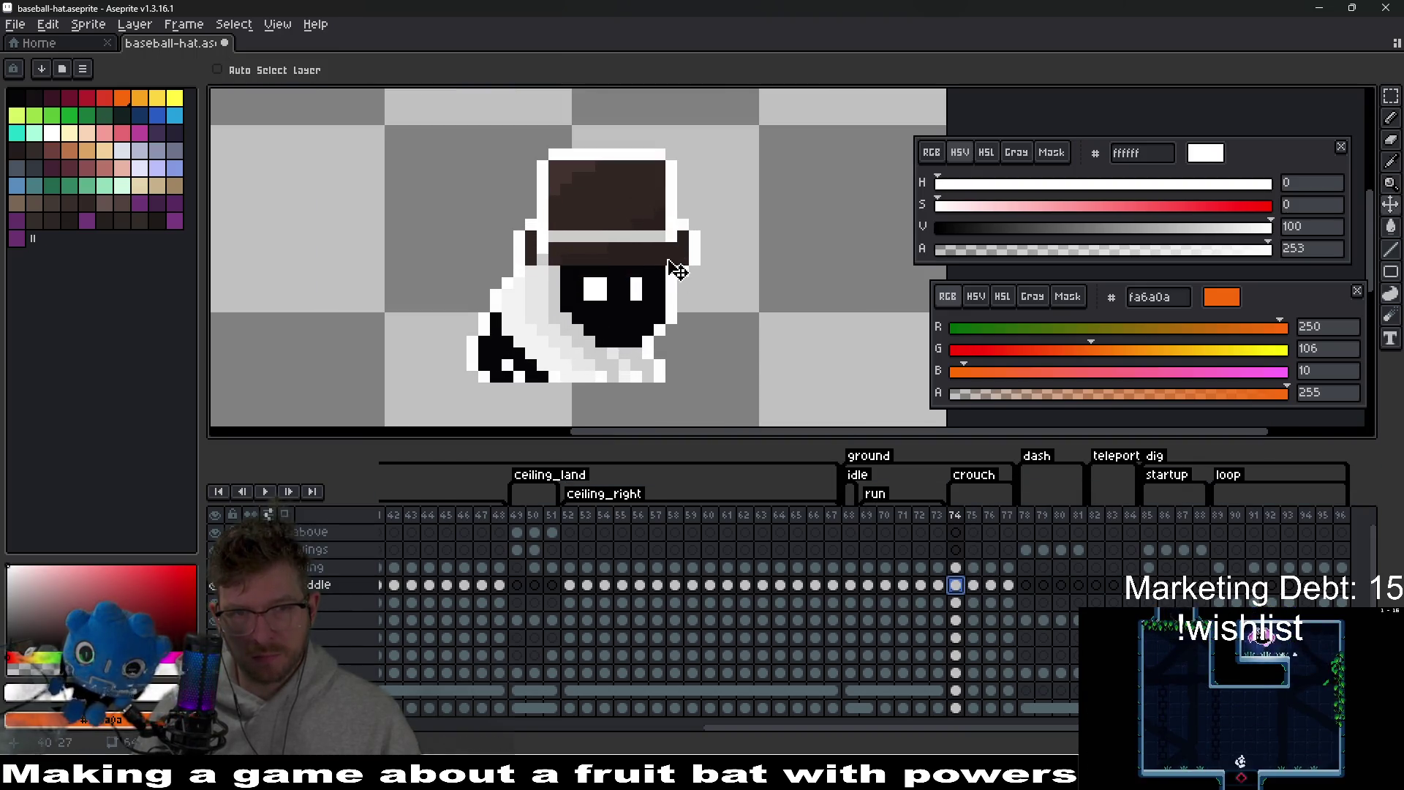
pyautogui.scroll(2, 555, 251)
pyautogui.press('e')
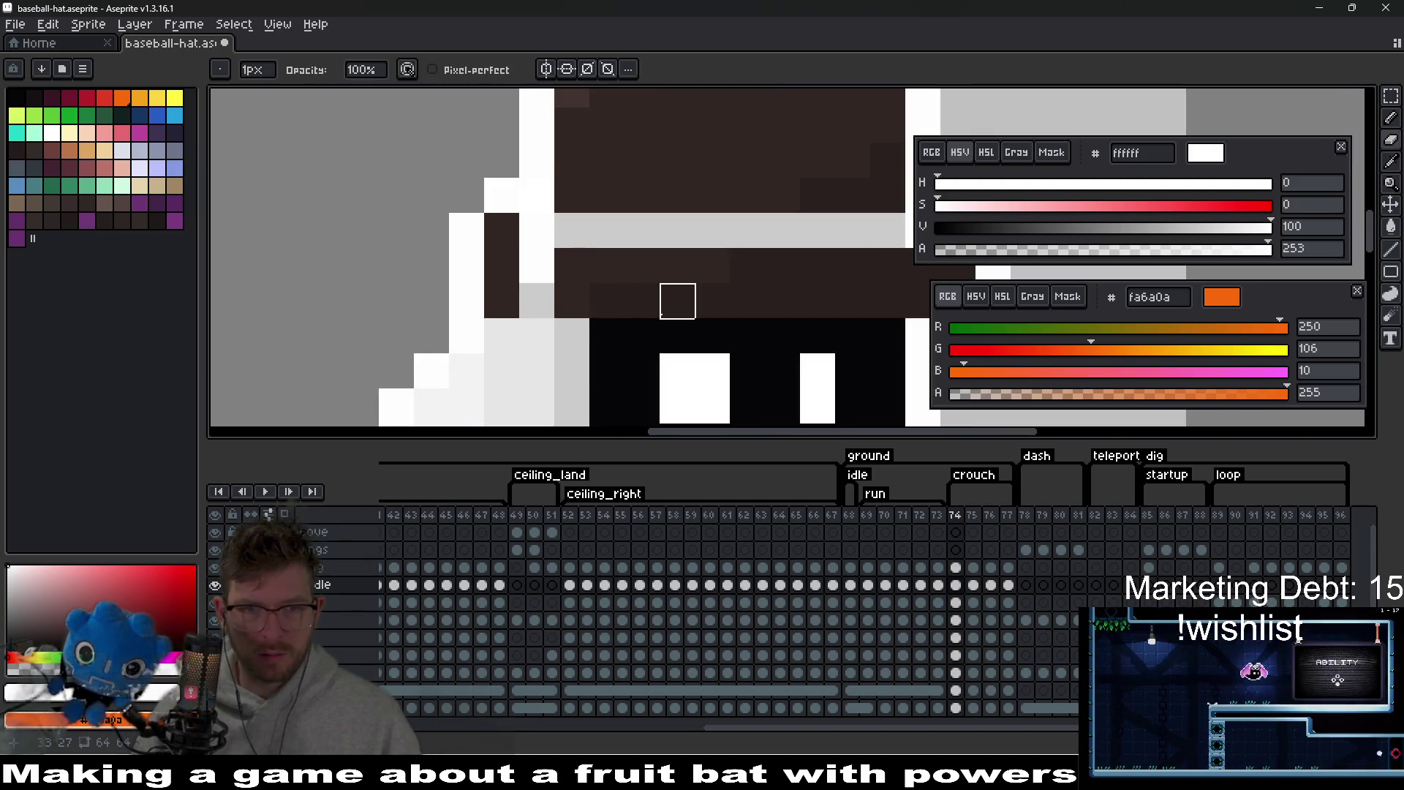
pyautogui.moveTo(721, 304); pyautogui.dragTo(648, 285)
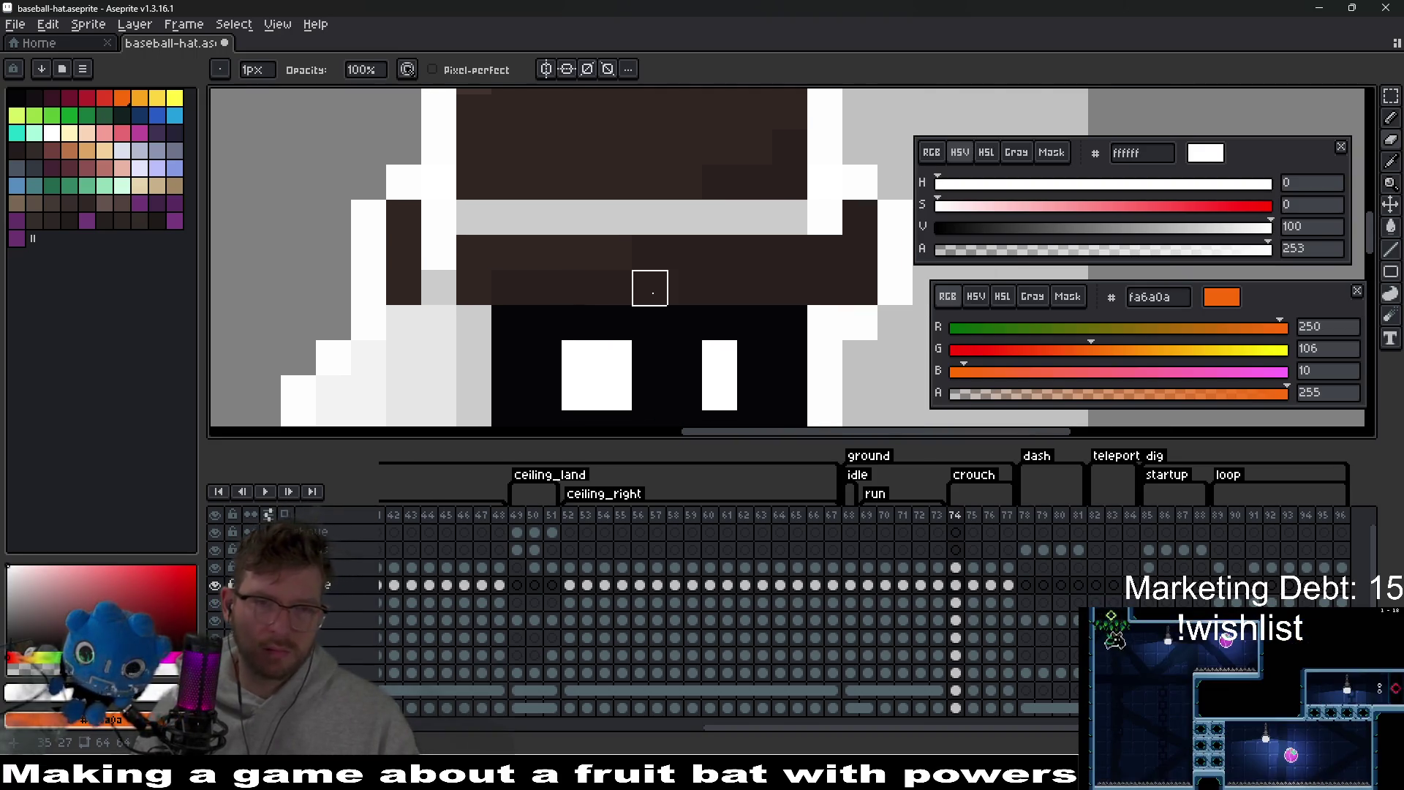
pyautogui.press('v')
pyautogui.moveTo(636, 304)
pyautogui.mouseDown()
pyautogui.moveTo(696, 261)
pyautogui.moveTo(567, 188)
pyautogui.moveTo(460, 257)
pyautogui.moveTo(690, 289)
pyautogui.moveTo(625, 227)
pyautogui.mouseUp()
pyautogui.moveTo(473, 213)
pyautogui.mouseDown()
pyautogui.moveTo(722, 267)
pyautogui.moveTo(721, 302)
pyautogui.moveTo(758, 264)
pyautogui.moveTo(687, 292)
pyautogui.mouseUp()
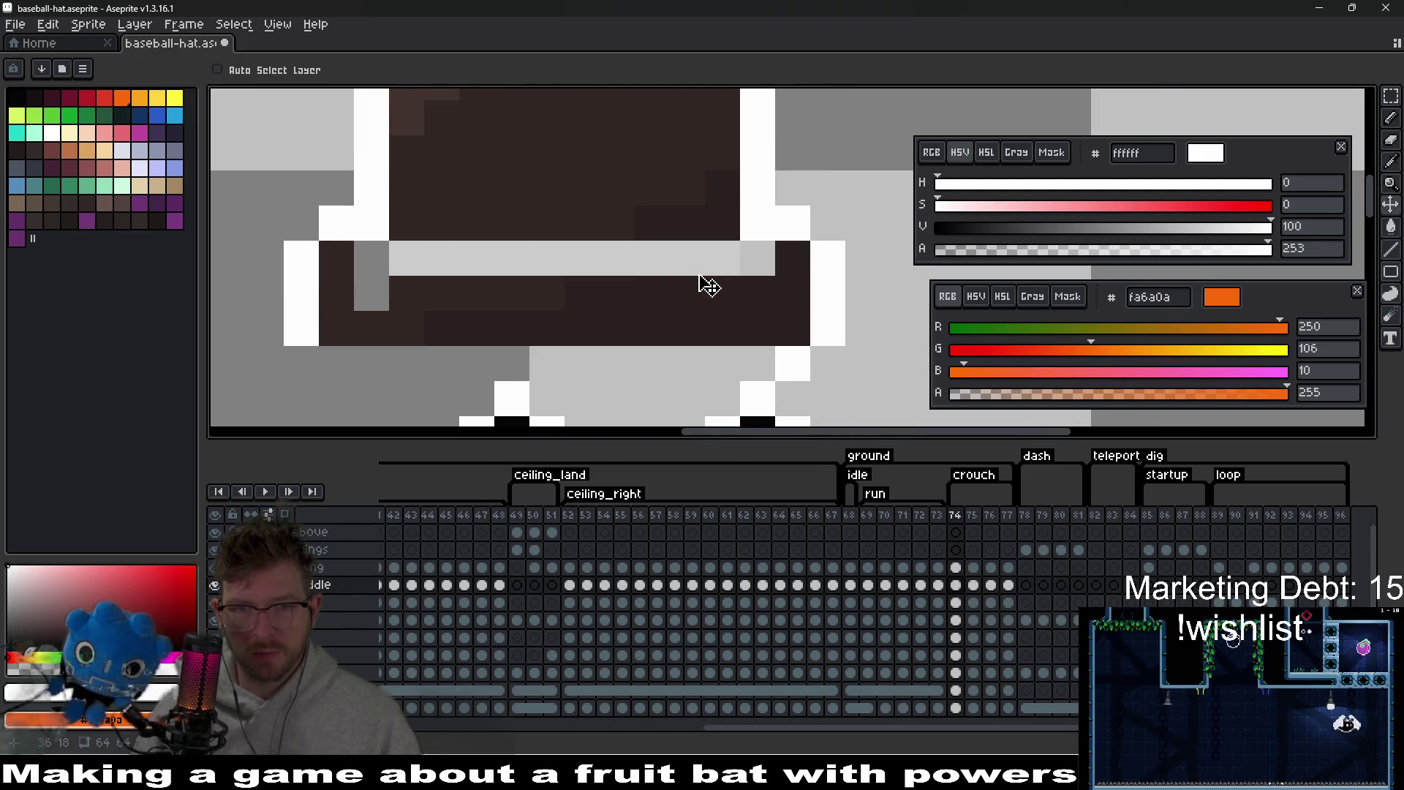
# - Sample the hat's dark brown and white outline colours, then lower the hat onto the bat's head
pyautogui.press('i')
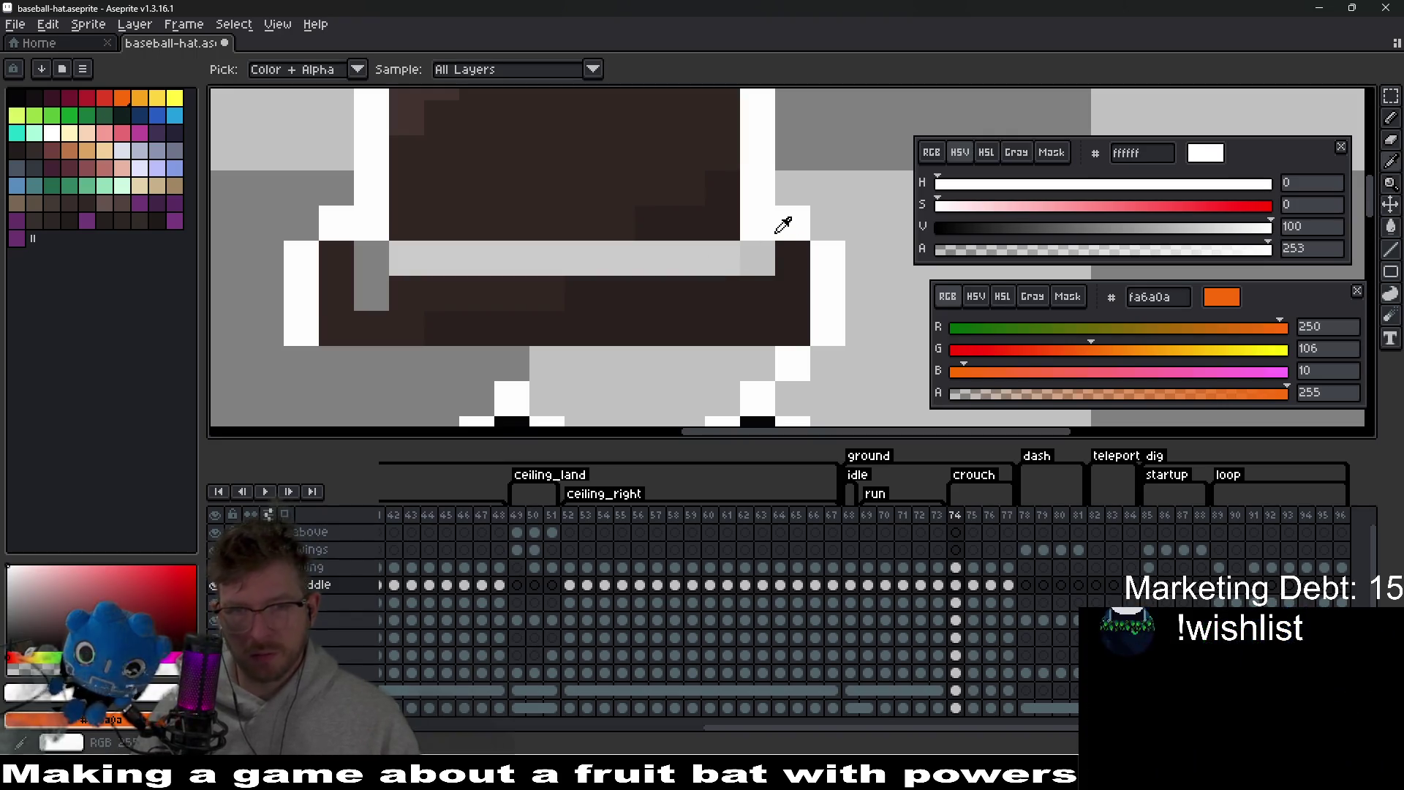
pyautogui.press('b')
pyautogui.moveTo(486, 242); pyautogui.dragTo(533, 242)
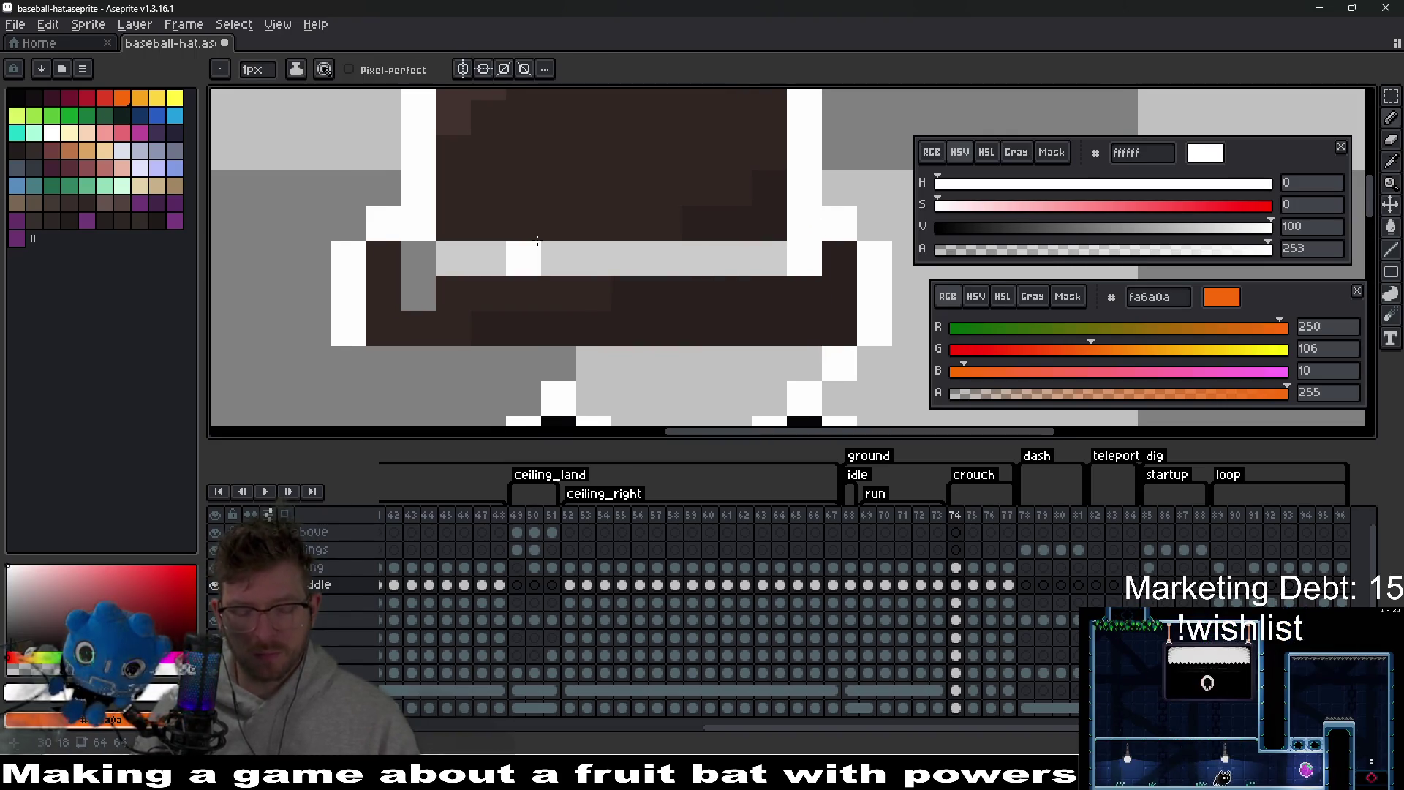
pyautogui.keyDown('alt'); pyautogui.click(419, 300); pyautogui.keyUp('alt')
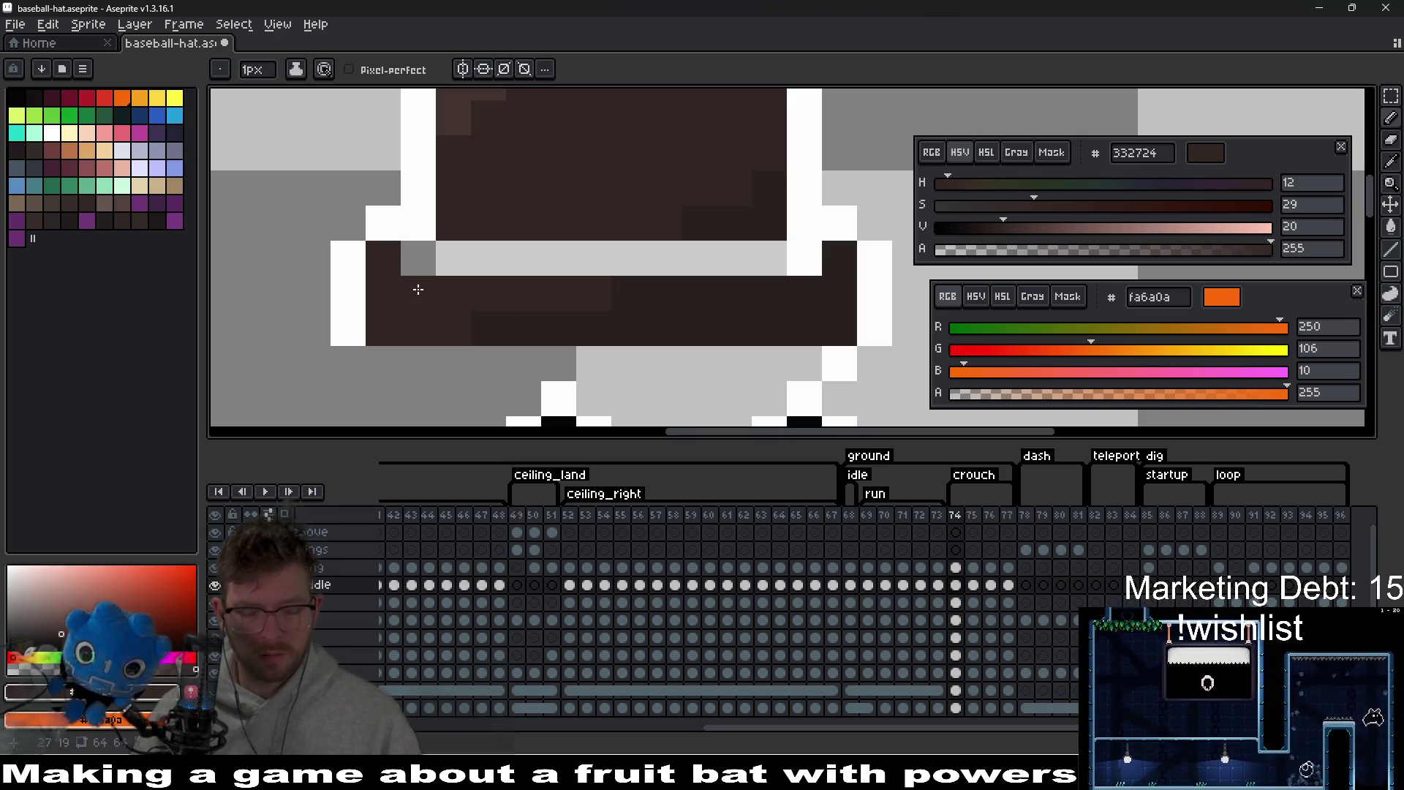
pyautogui.keyDown('alt'); pyautogui.click(432, 213); pyautogui.keyUp('alt')
pyautogui.scroll(-3, 641, 300)
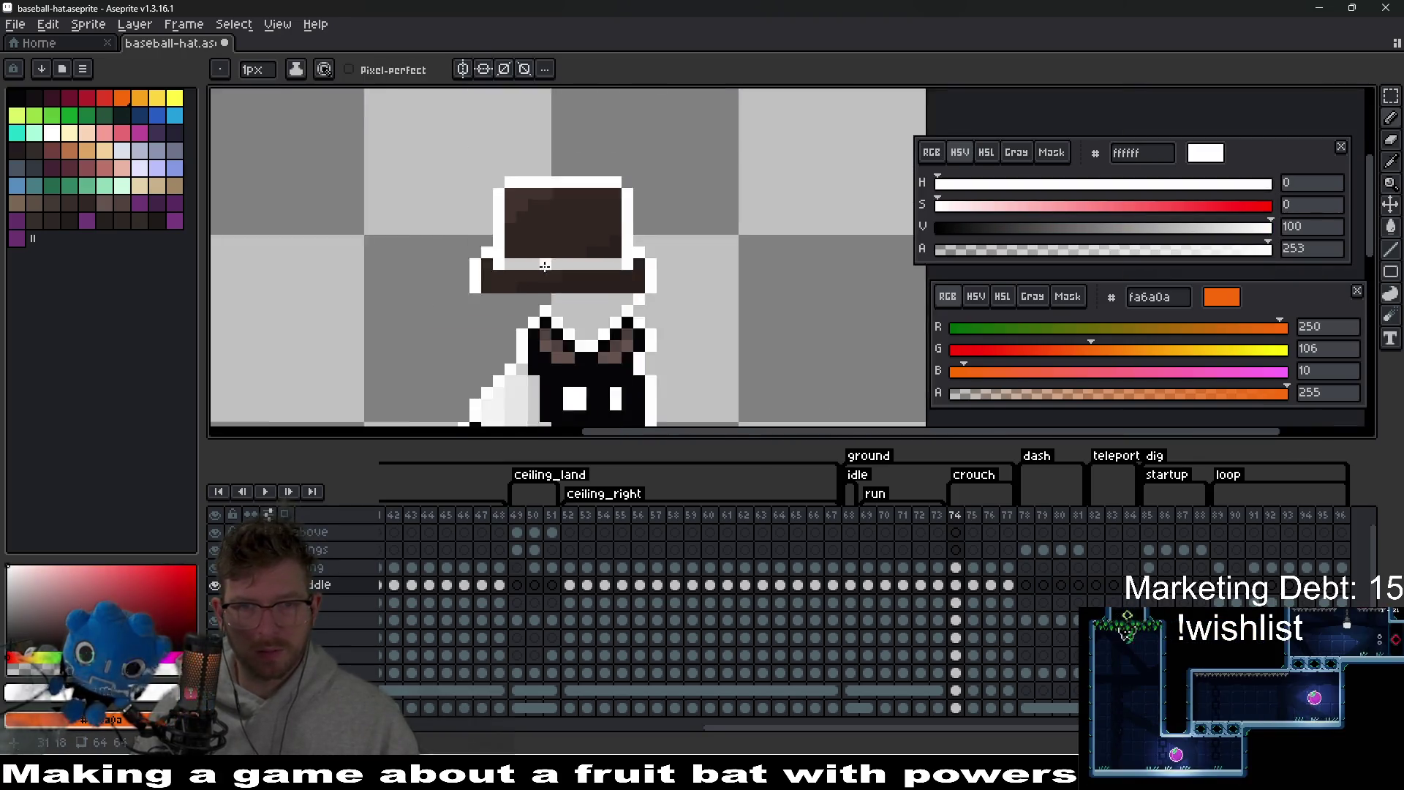
pyautogui.scroll(3, 641, 300)
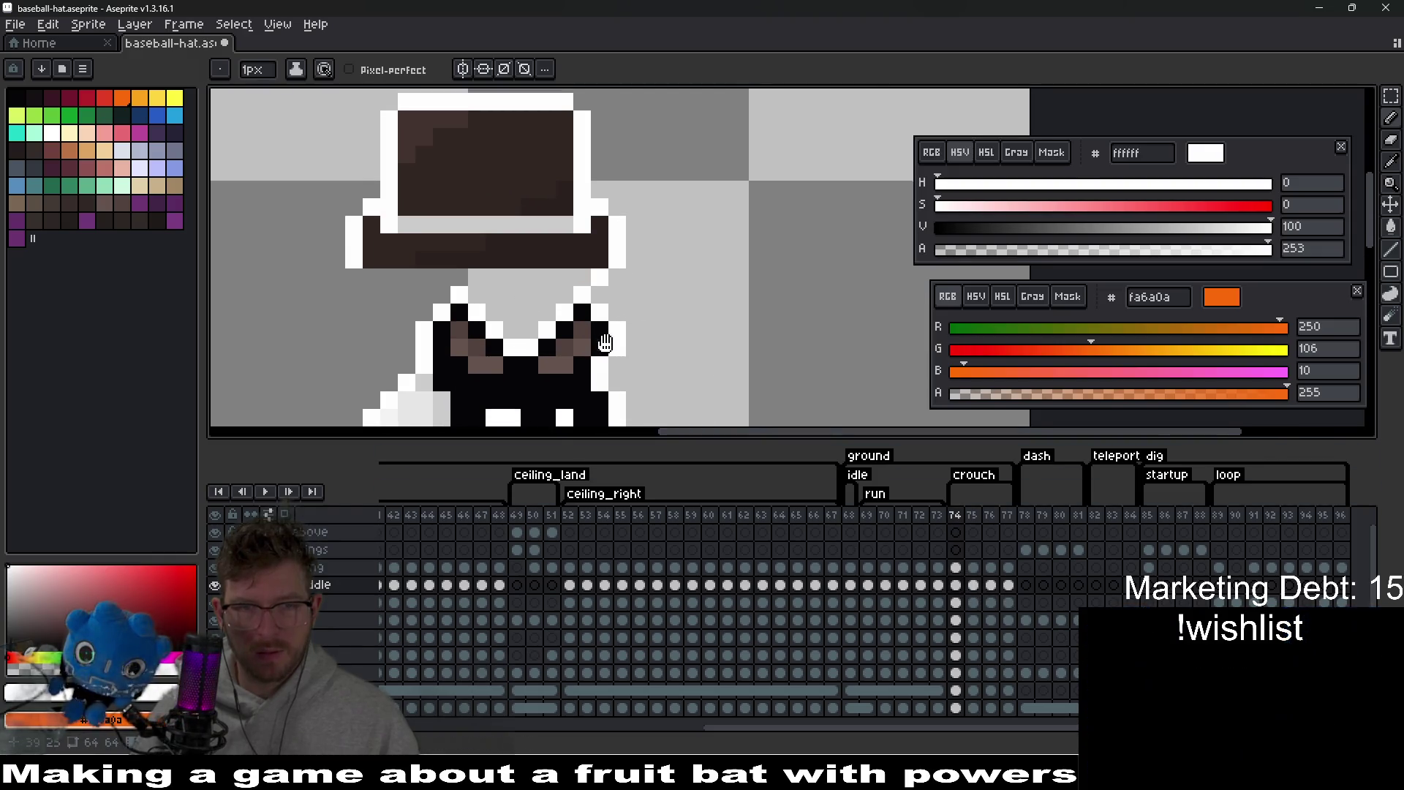
pyautogui.moveTo(594, 182)
pyautogui.mouseDown()
pyautogui.moveTo(659, 290)
pyautogui.moveTo(637, 310)
pyautogui.mouseUp()
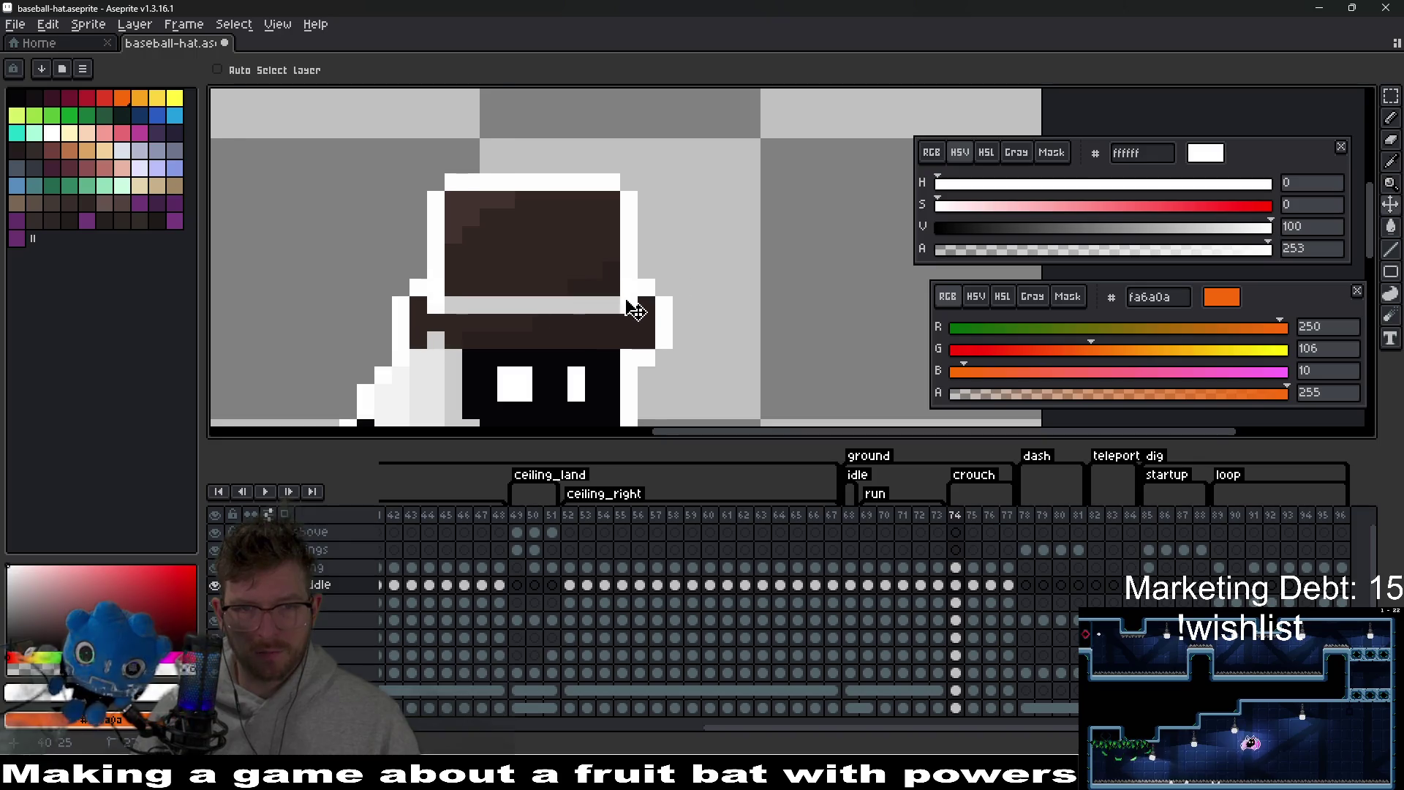
pyautogui.scroll(-3, 661, 344)
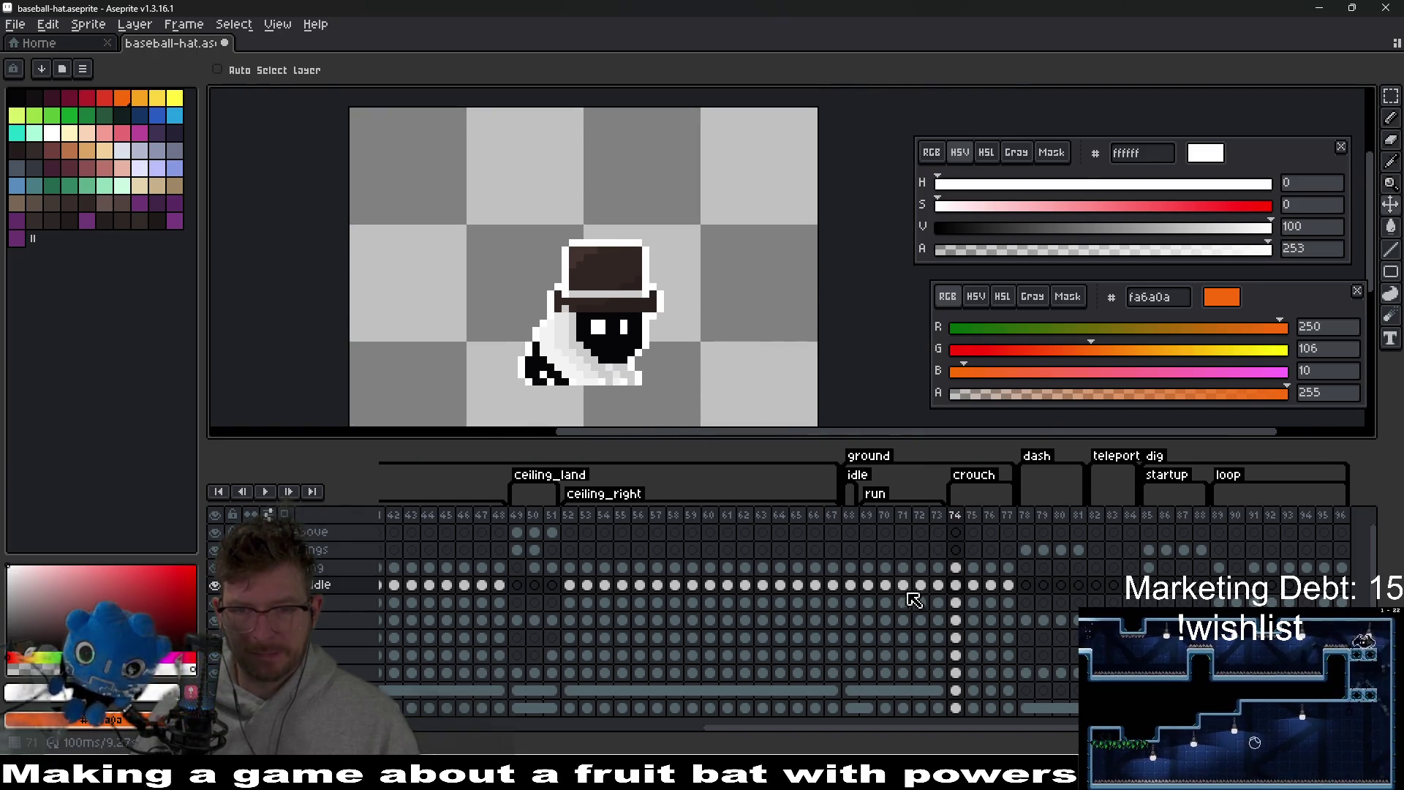
# - On idle frame 69, lift the hat and add white pixels along its dark brown brim
pyautogui.click(868, 585)
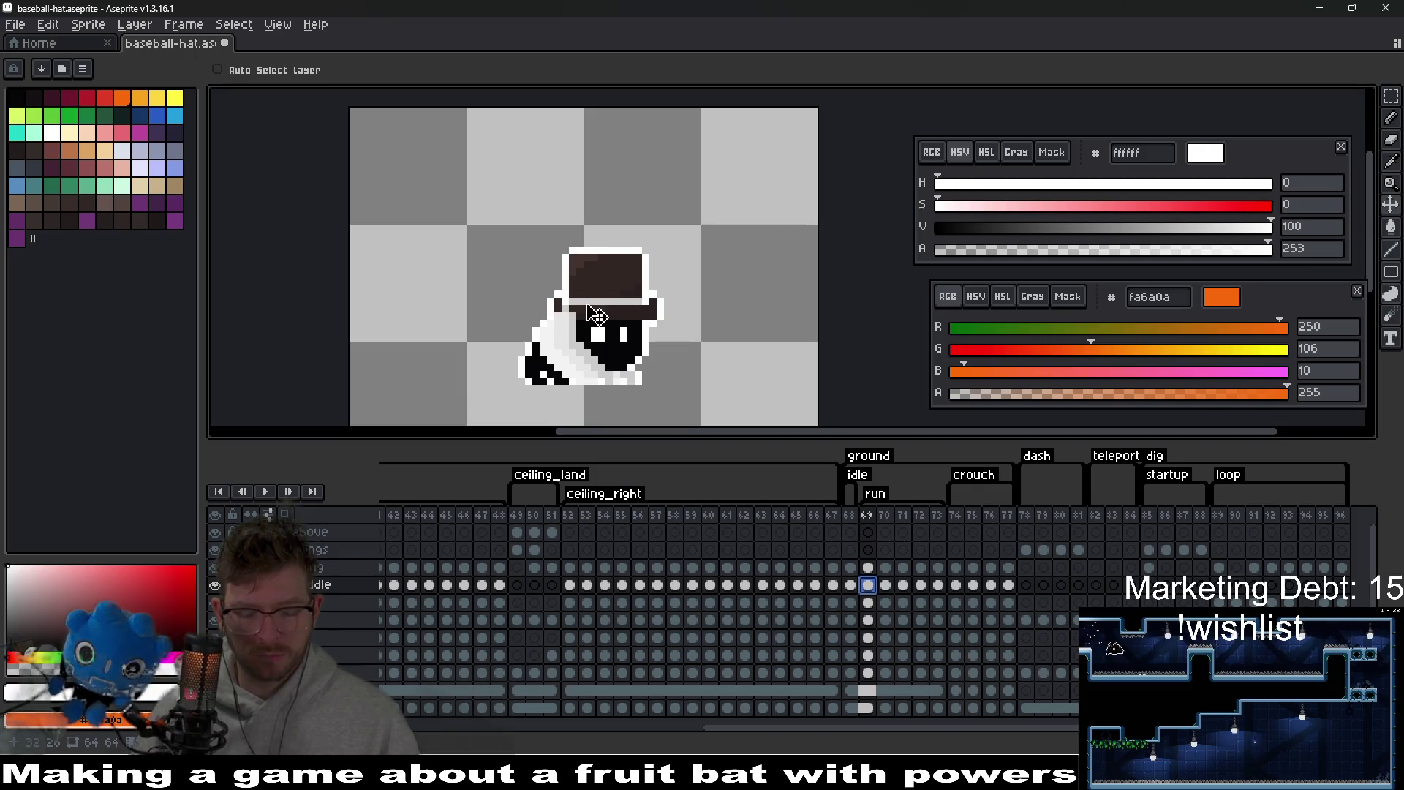
pyautogui.moveTo(569, 280); pyautogui.dragTo(629, 209)
pyautogui.scroll(4, 583, 201)
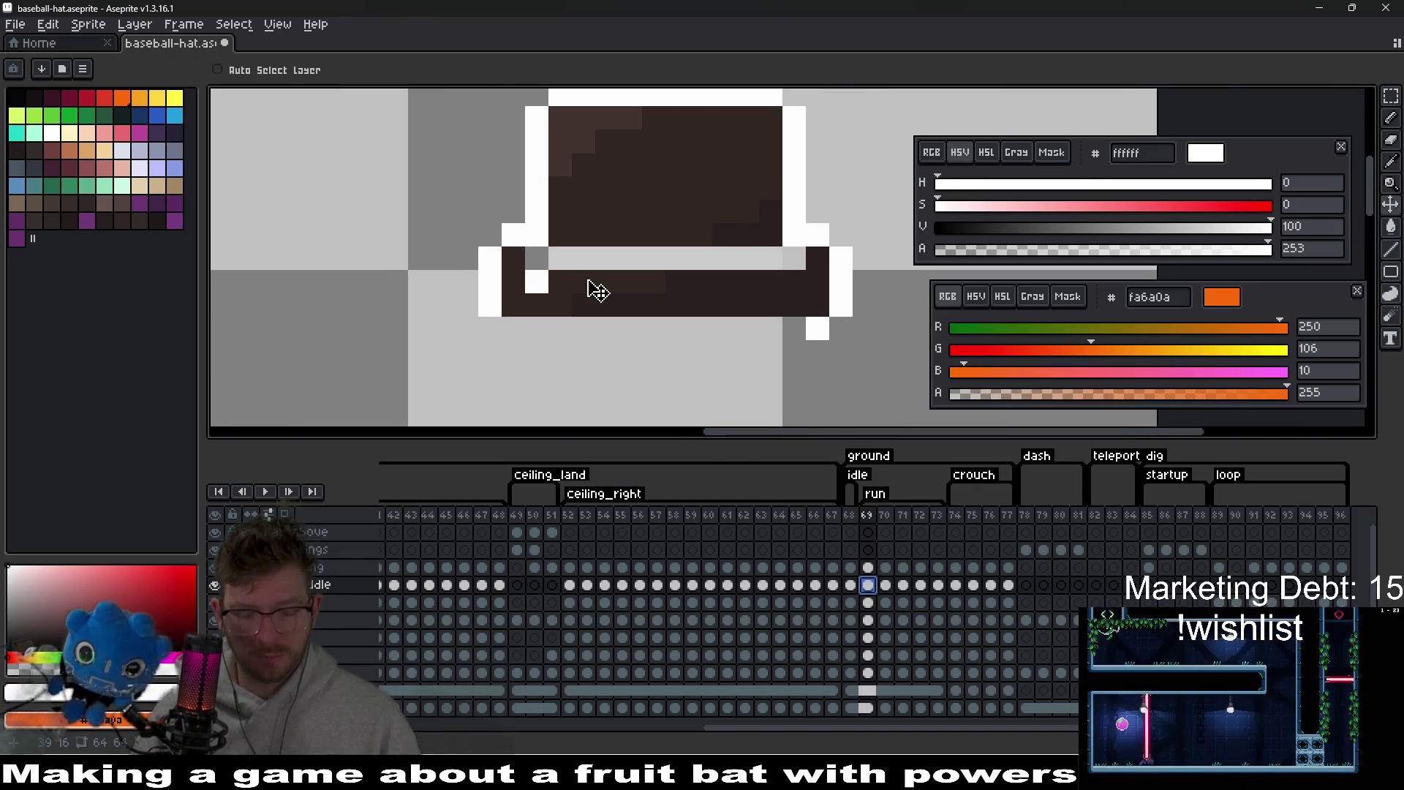
pyautogui.press('i')
pyautogui.click(532, 276)
pyautogui.press('b')
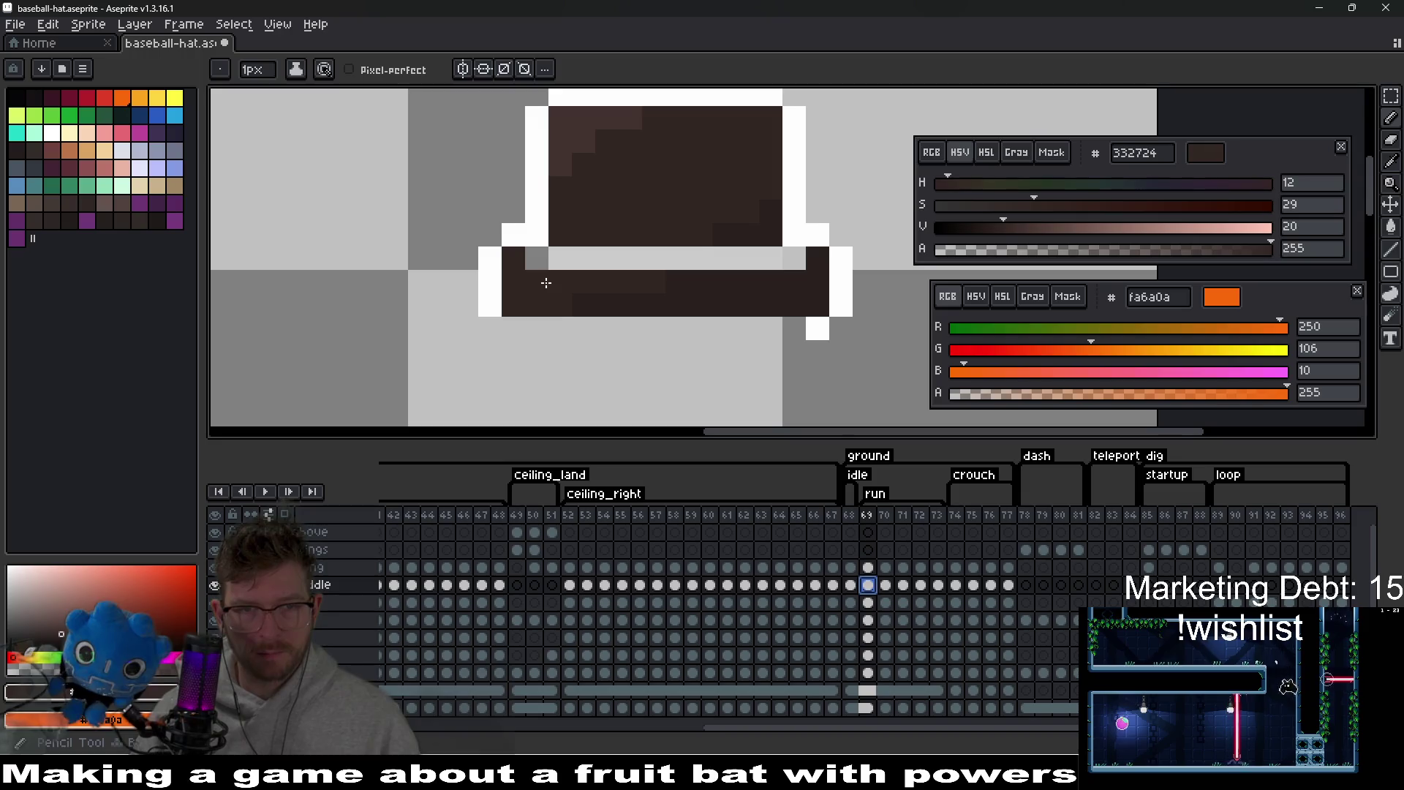
pyautogui.keyDown('alt'); pyautogui.click(539, 219); pyautogui.keyUp('alt')
pyautogui.click(699, 305)
pyautogui.scroll(-2, 633, 300)
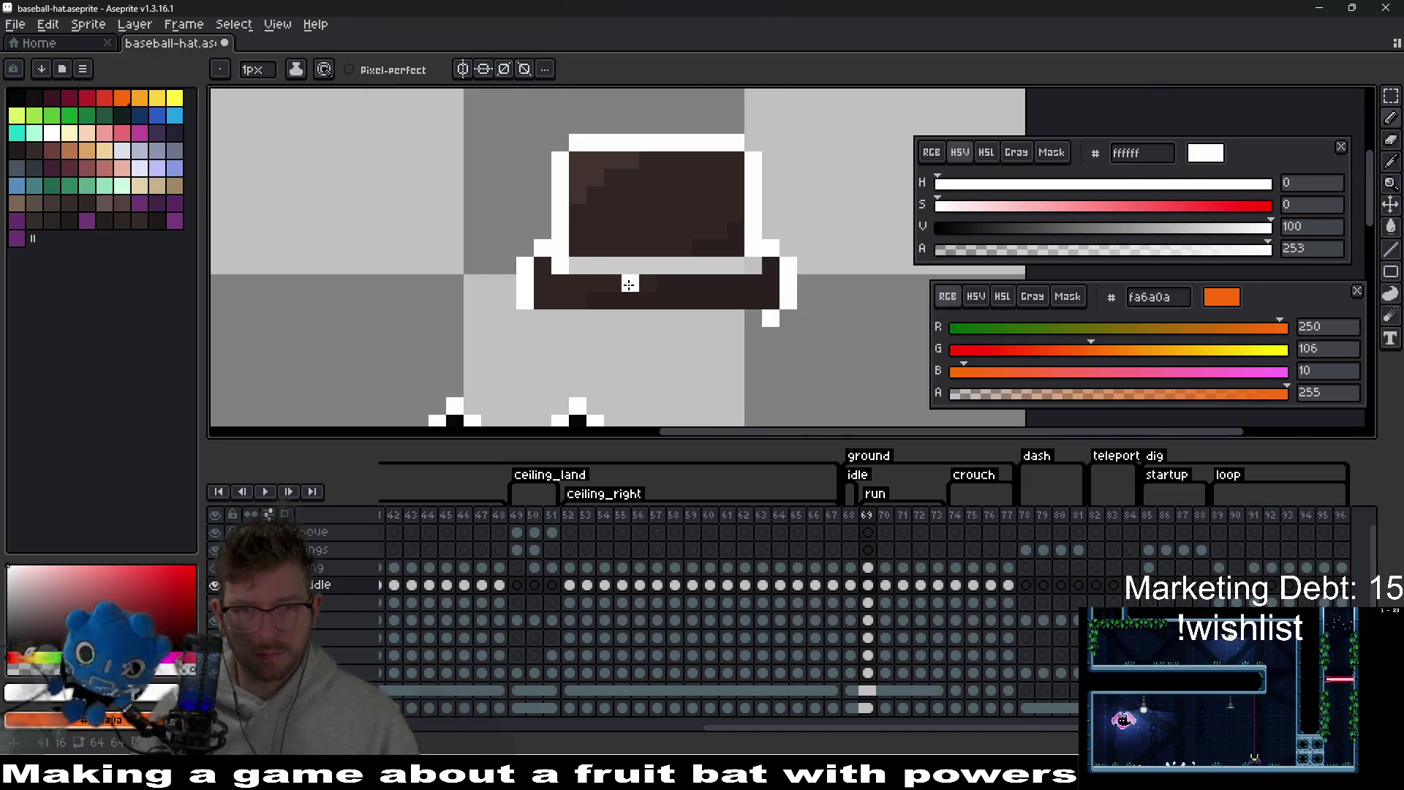
pyautogui.scroll(2, 715, 285)
pyautogui.click(638, 335)
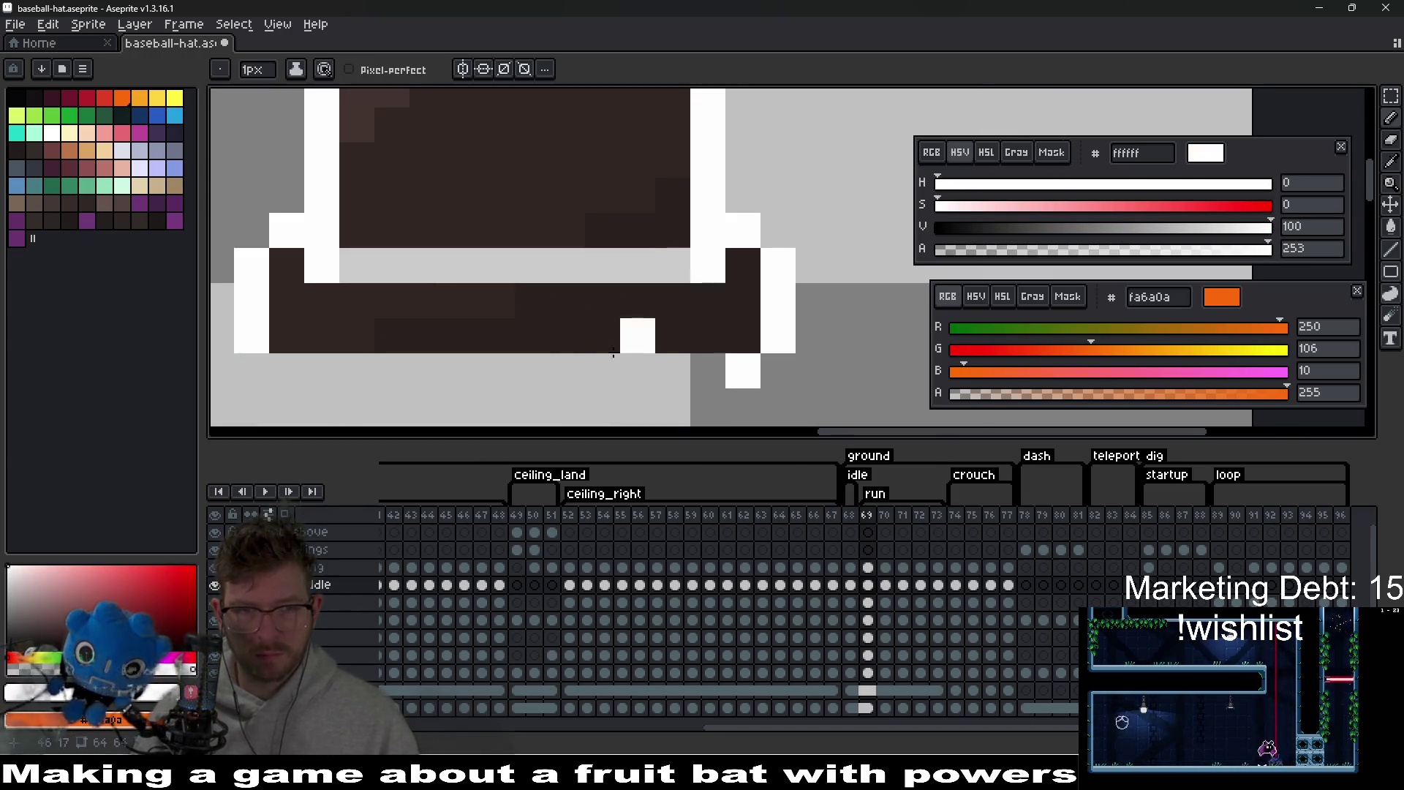
pyautogui.scroll(-3, 696, 295)
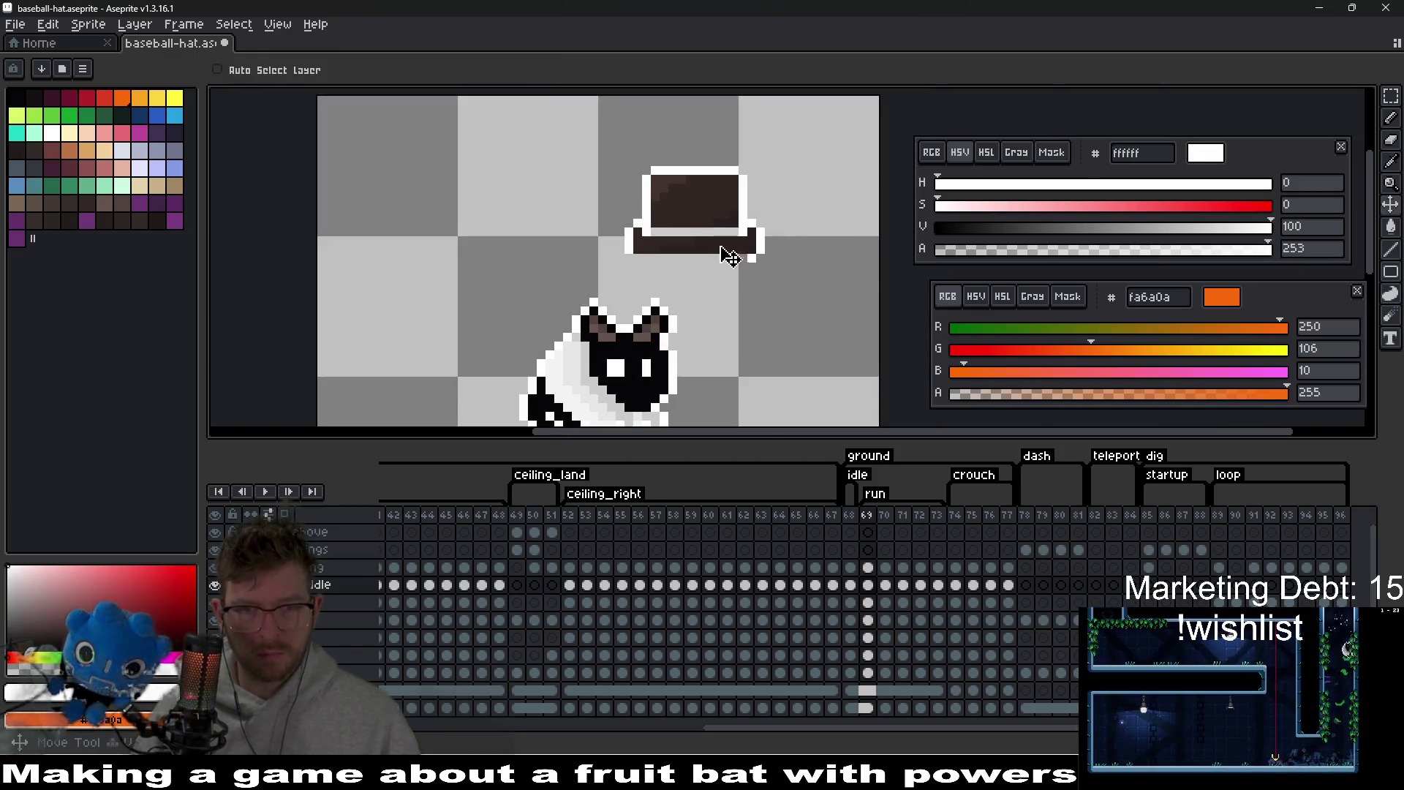
# - Seat the hat back on frame 69's bat and advance to frame 70
pyautogui.moveTo(726, 250); pyautogui.dragTo(656, 338)
pyautogui.scroll(-1, 734, 368)
pyautogui.scroll(1, 691, 351)
pyautogui.press('Right')
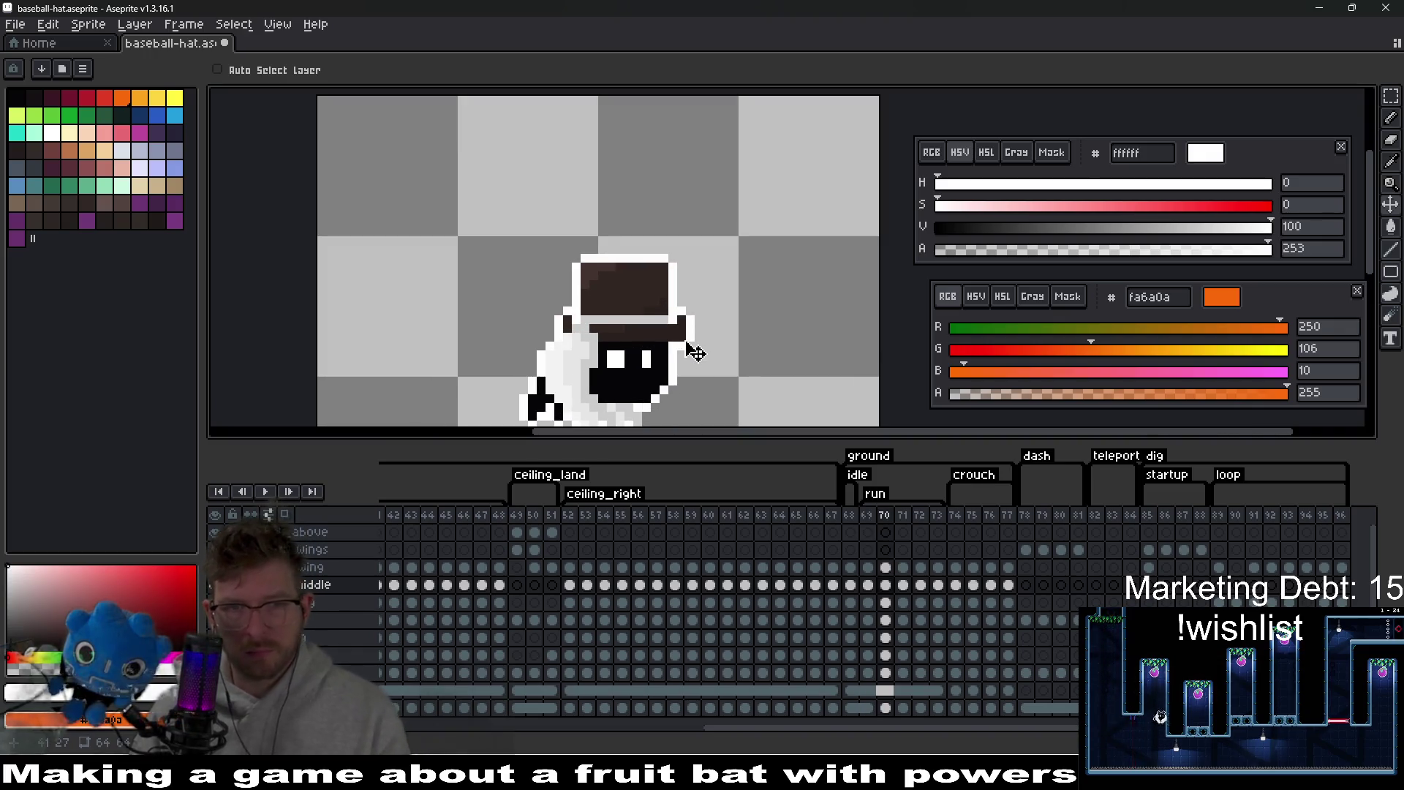
pyautogui.scroll(5, 599, 335)
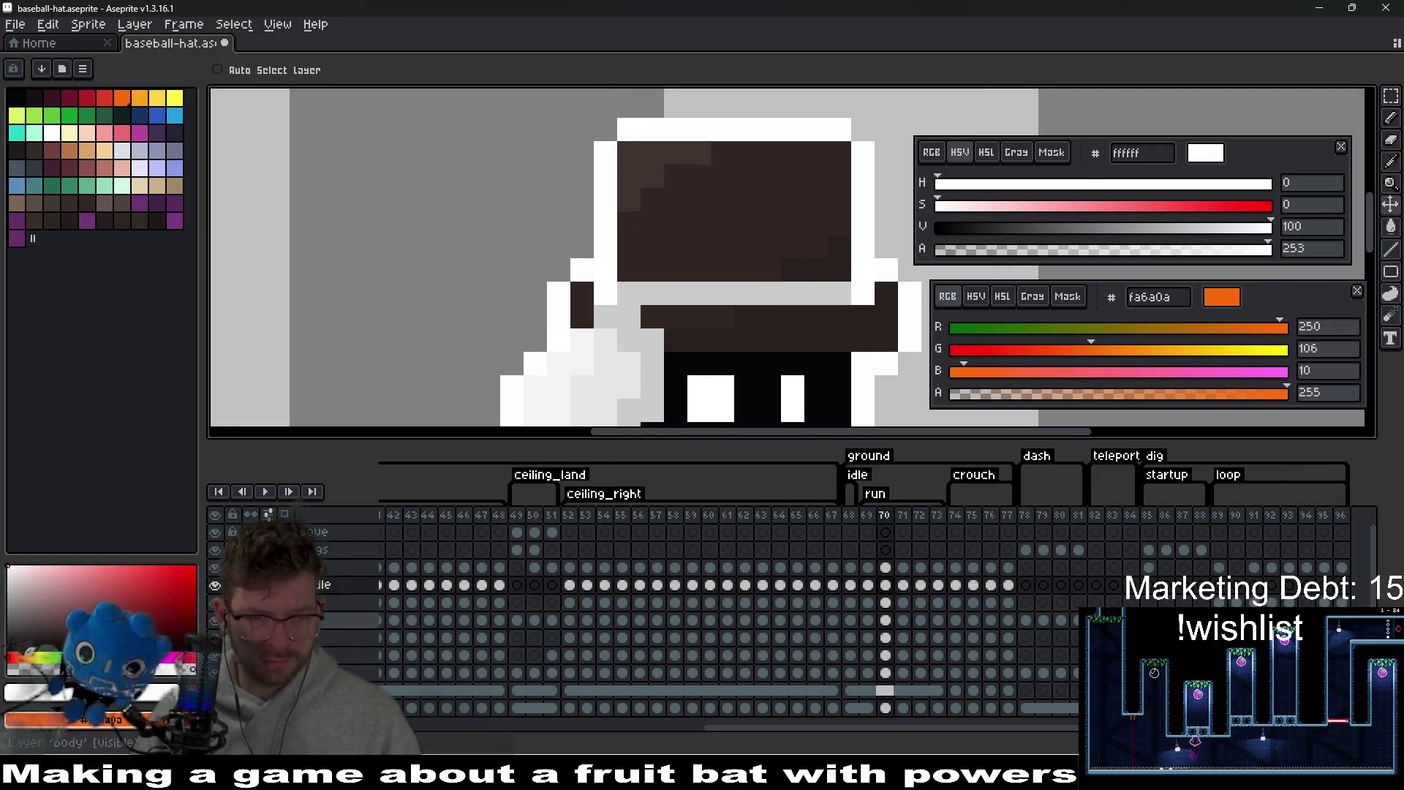
# - On frame 70, hide the wing layer and set dark brown and white outline as drawing colours
pyautogui.click(216, 568)
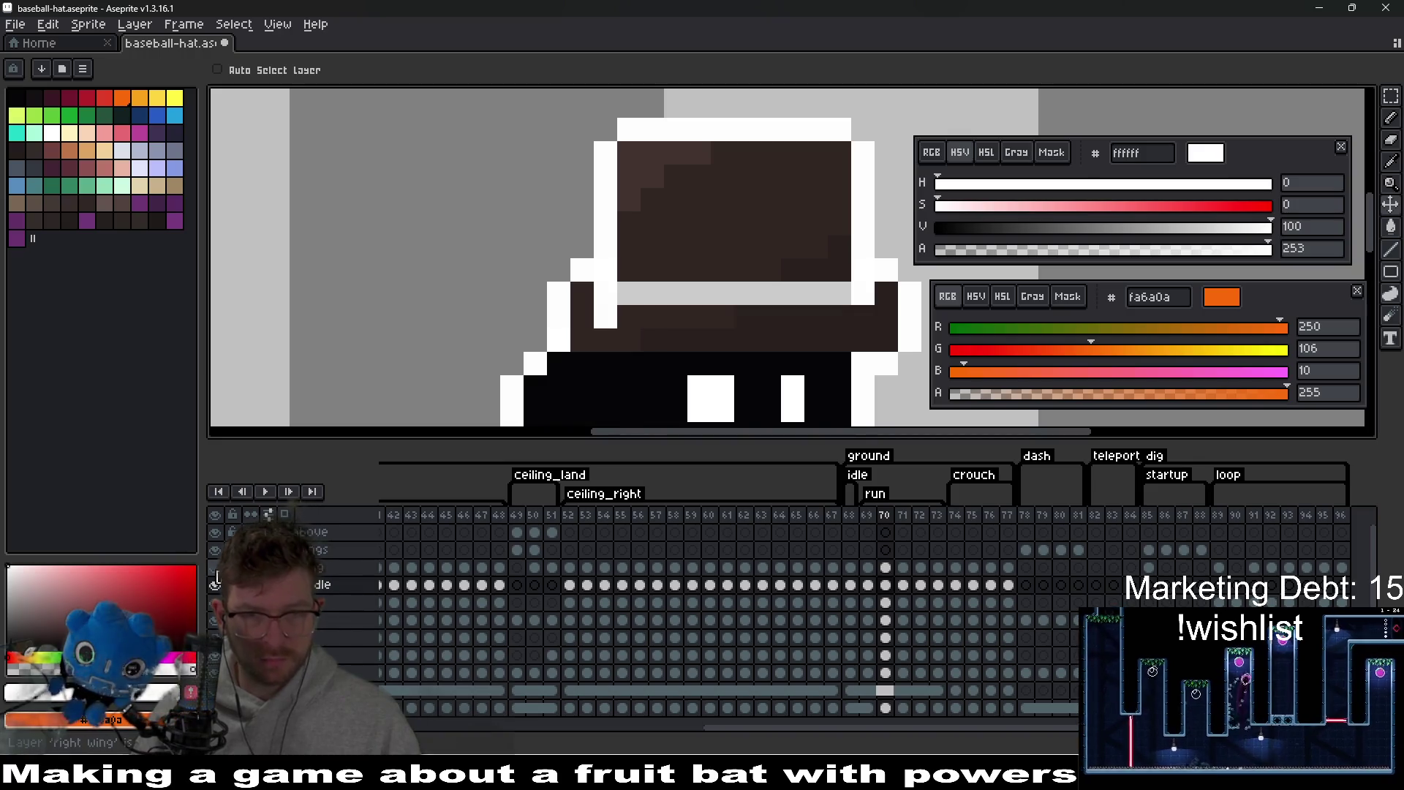
pyautogui.press('b')
pyautogui.keyDown('alt'); pyautogui.click(611, 314); pyautogui.keyUp('alt')
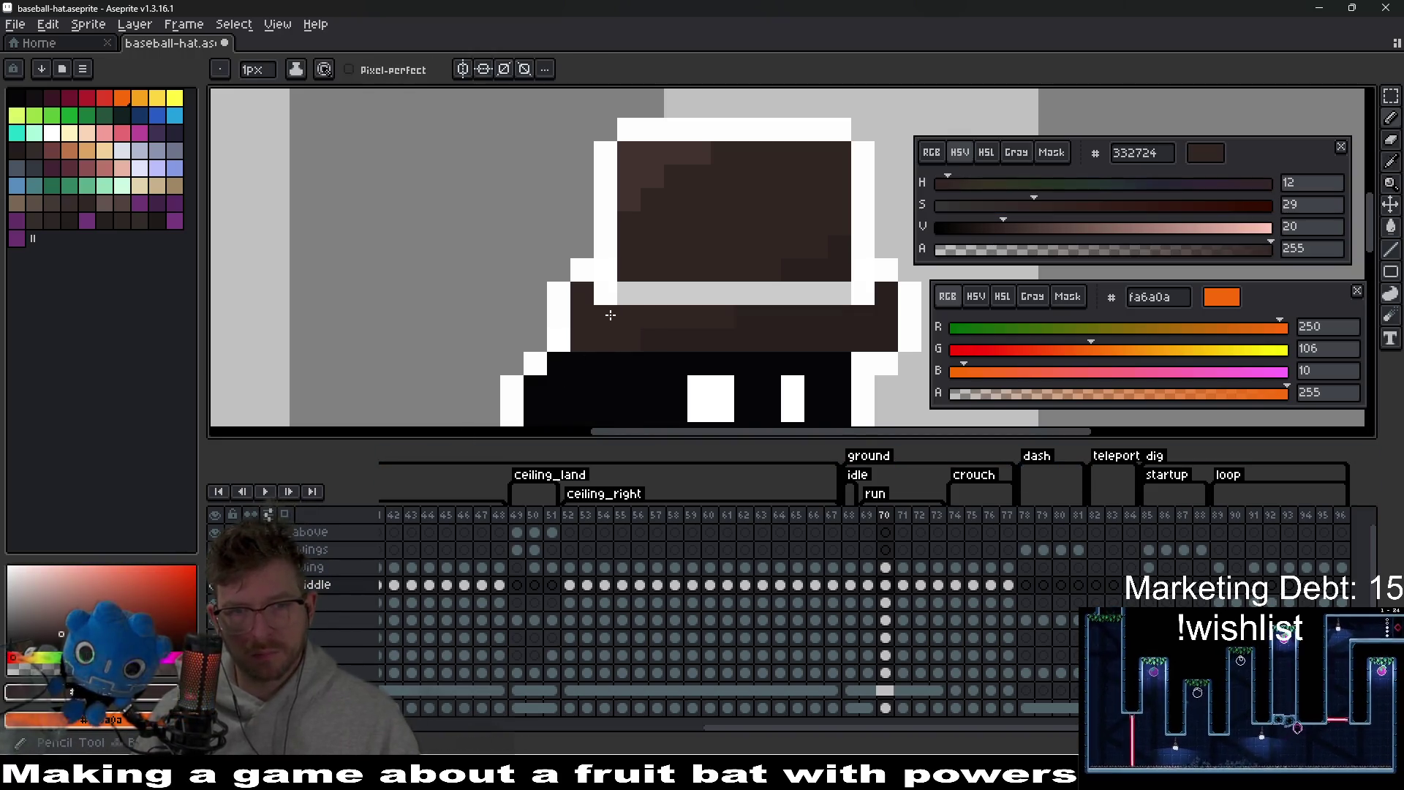
pyautogui.press('i')
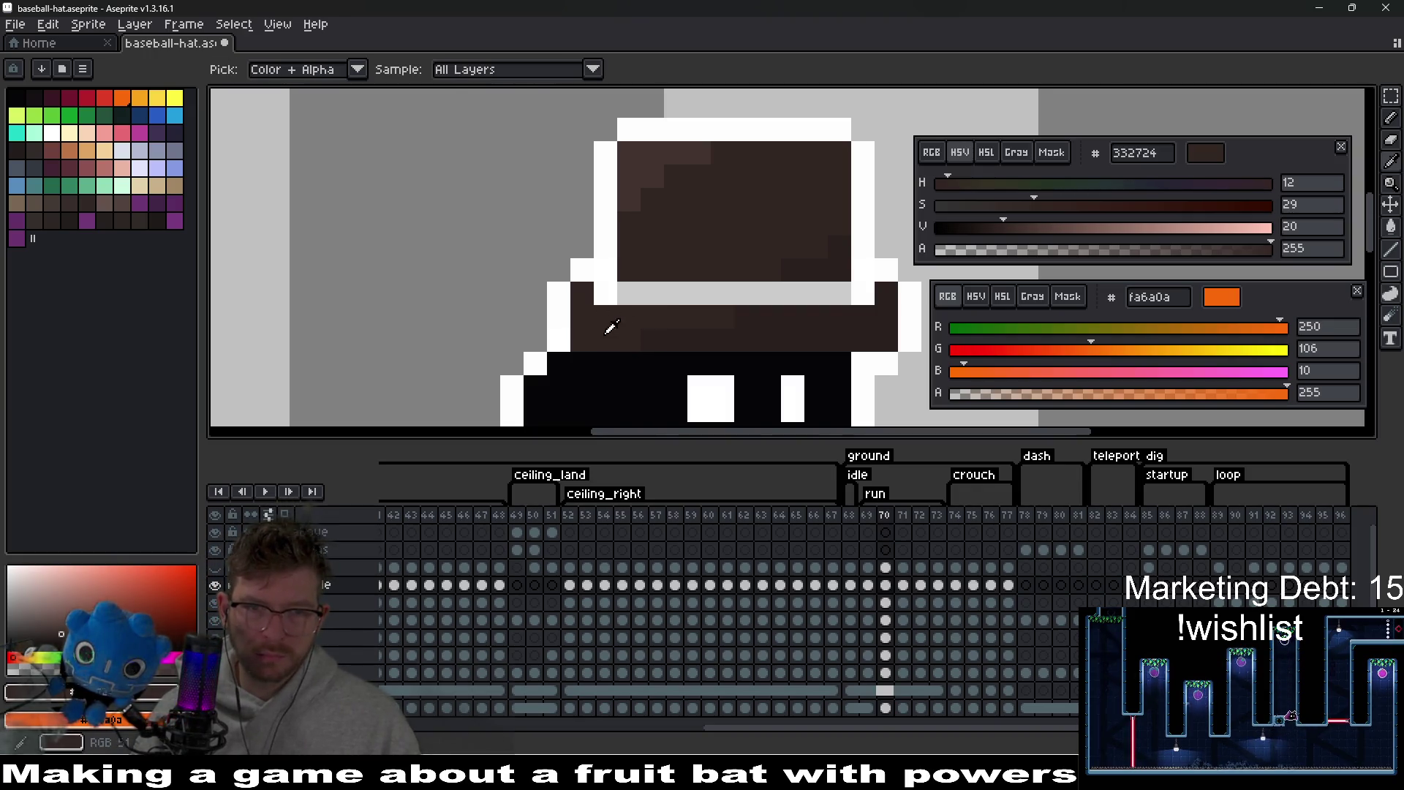
pyautogui.rightClick(610, 282)
pyautogui.press('b')
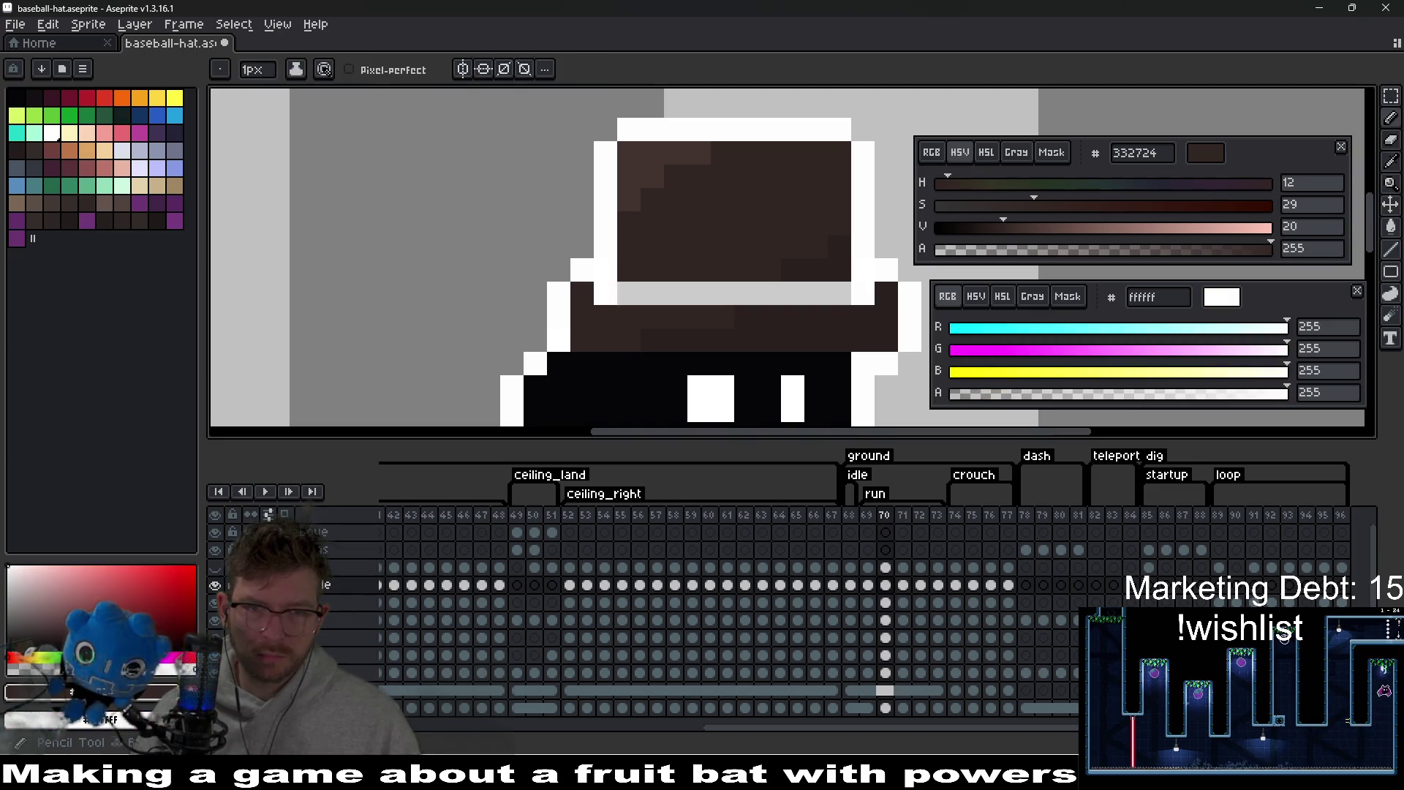
pyautogui.click(394, 536)
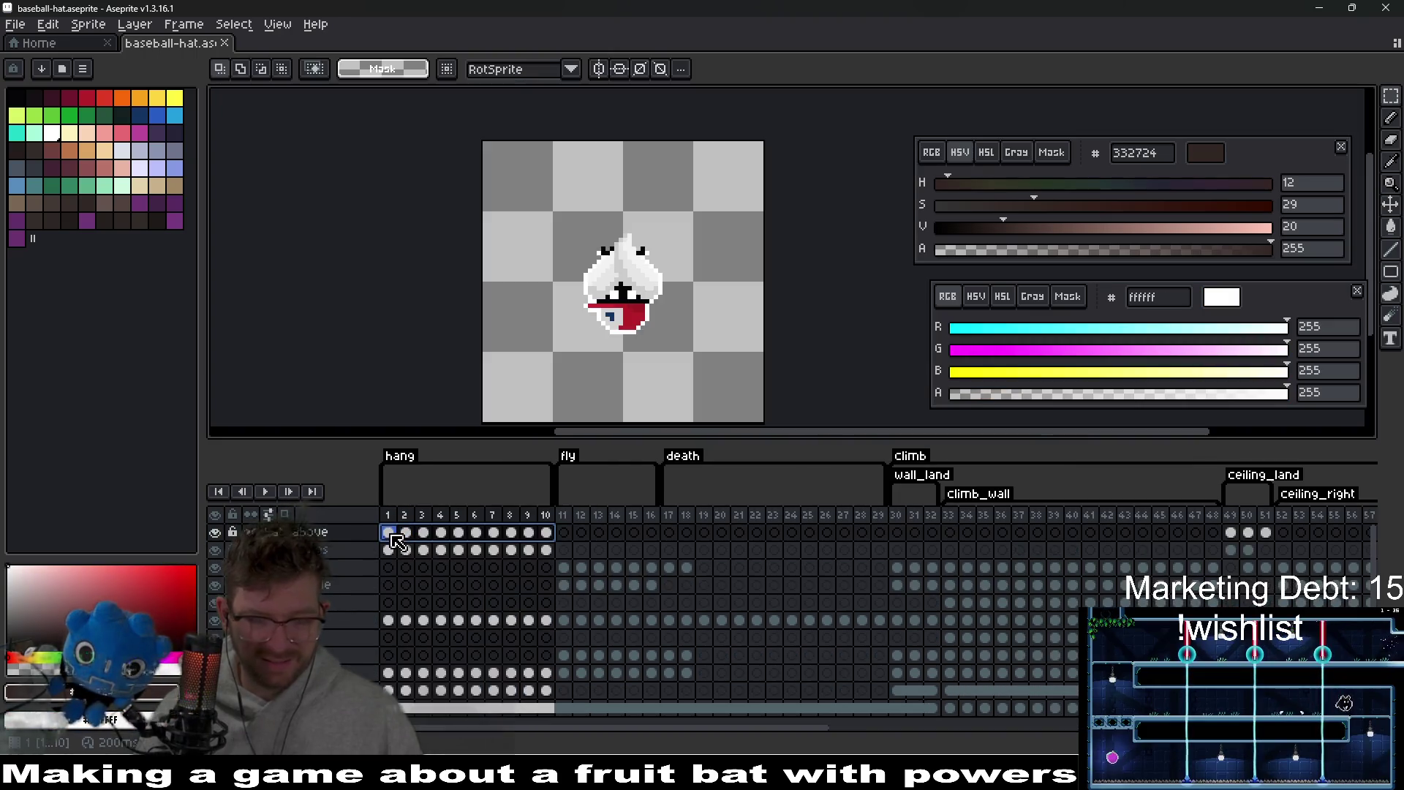
# - Paste the top hat onto the hang frame, nudge it down one pixel, and sample white
pyautogui.hotkey('ctrl', 'v')
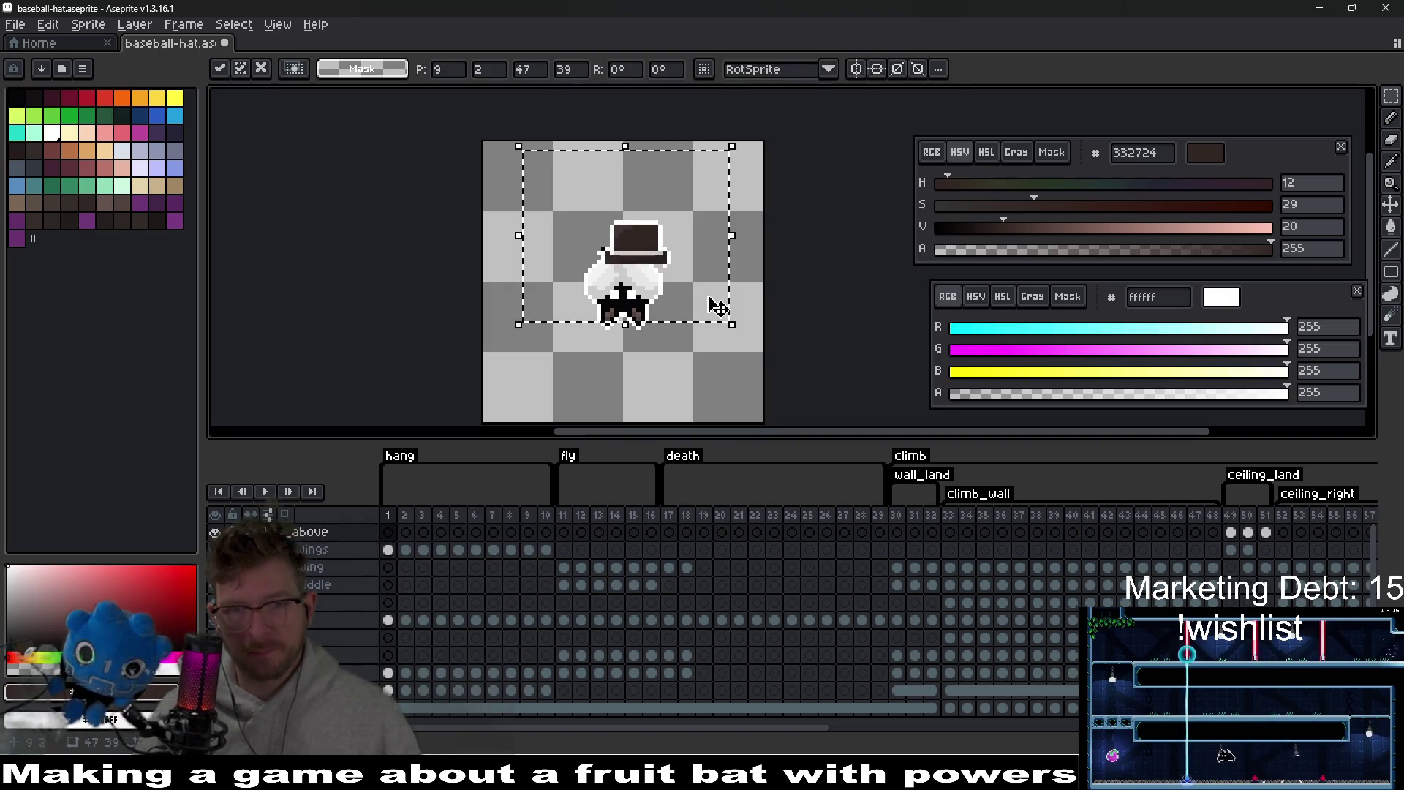
pyautogui.moveTo(715, 306); pyautogui.dragTo(713, 311)
pyautogui.scroll(6, 698, 329)
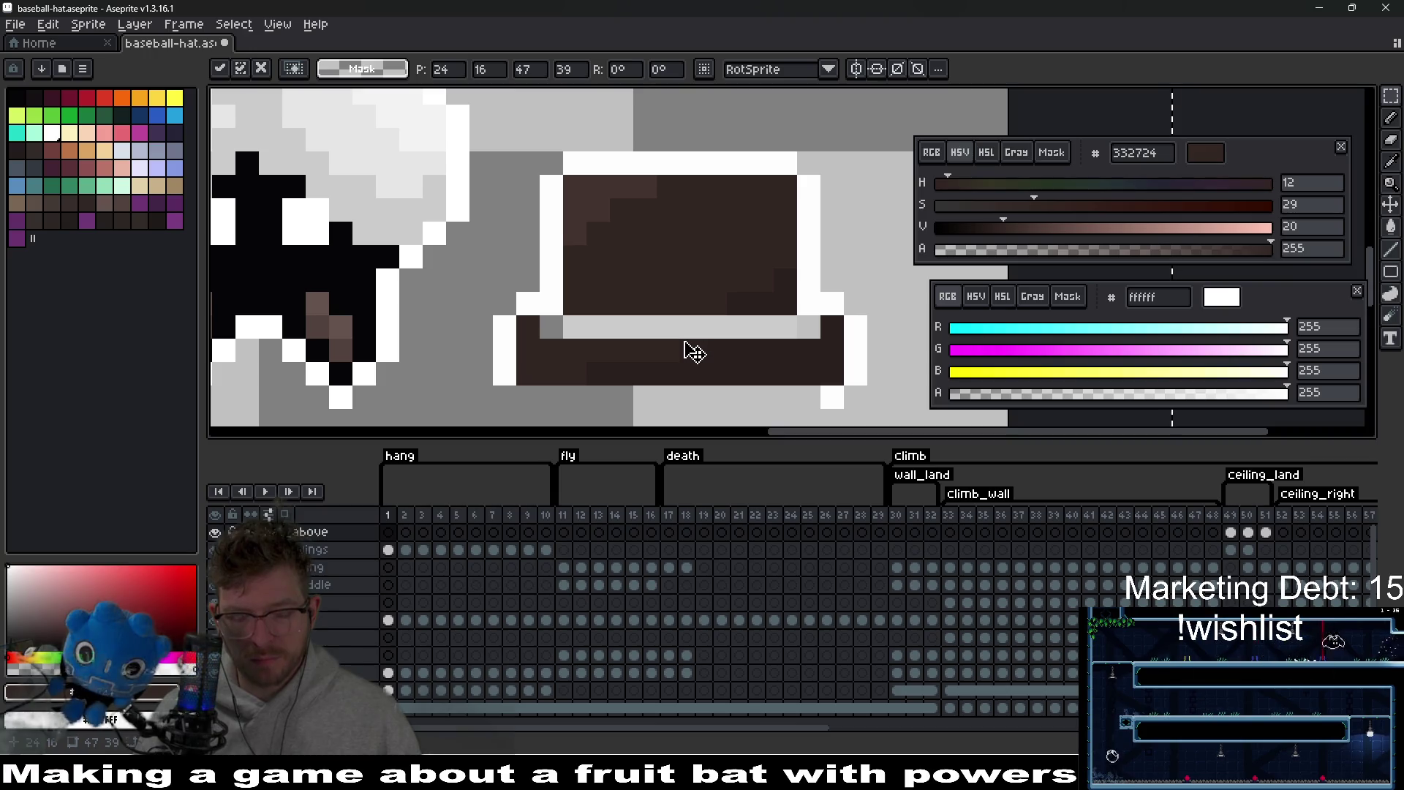
pyautogui.press('b')
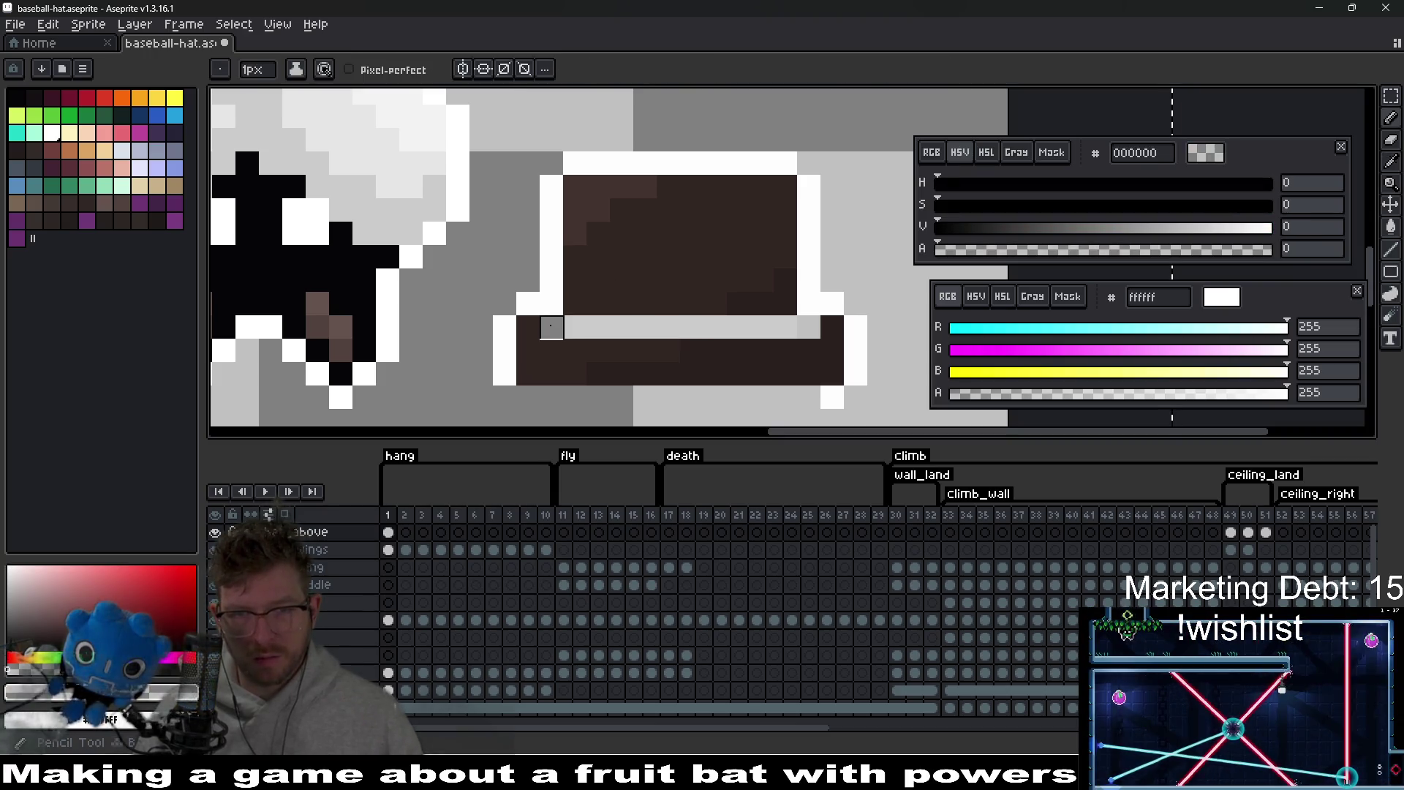
pyautogui.keyDown('alt'); pyautogui.click(552, 305); pyautogui.keyUp('alt')
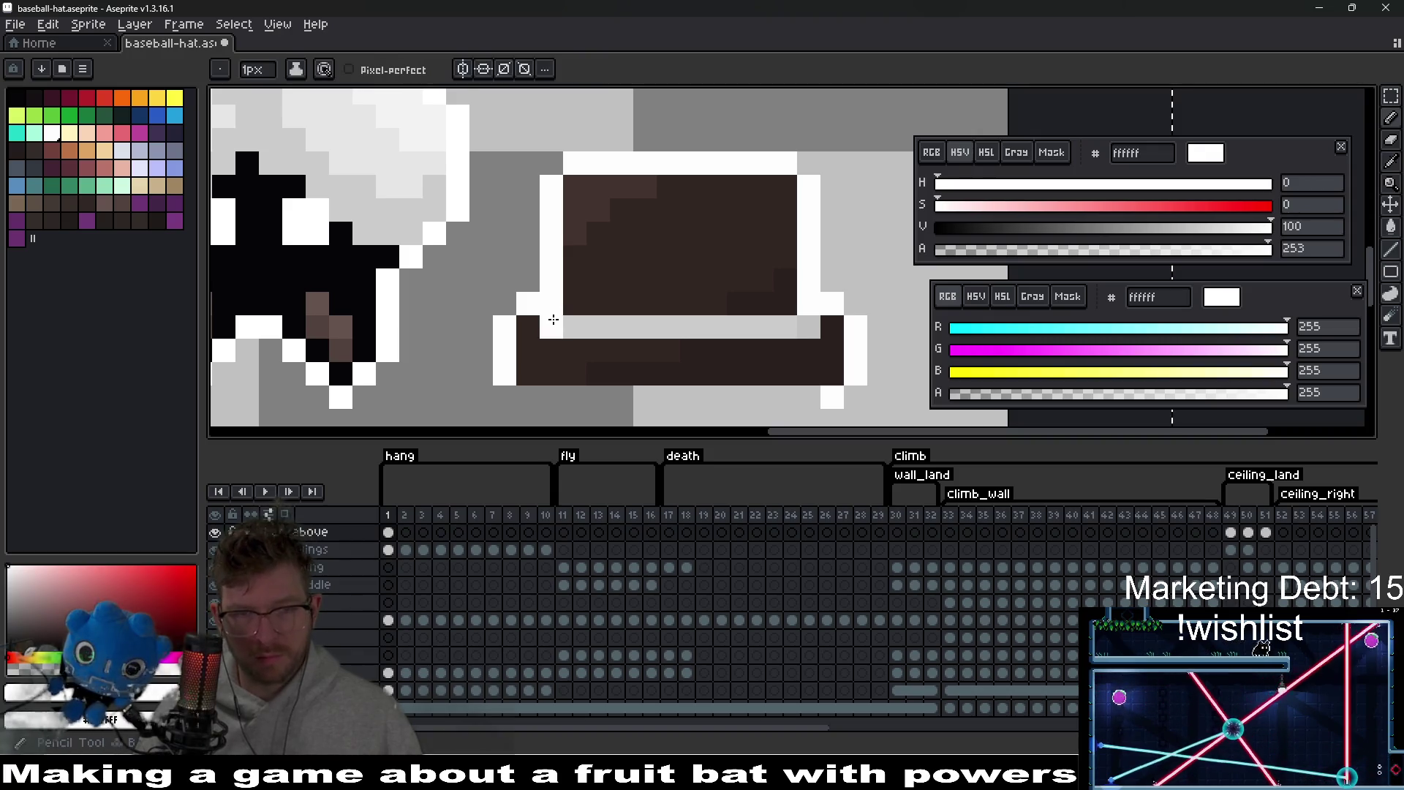
pyautogui.scroll(-3, 845, 346)
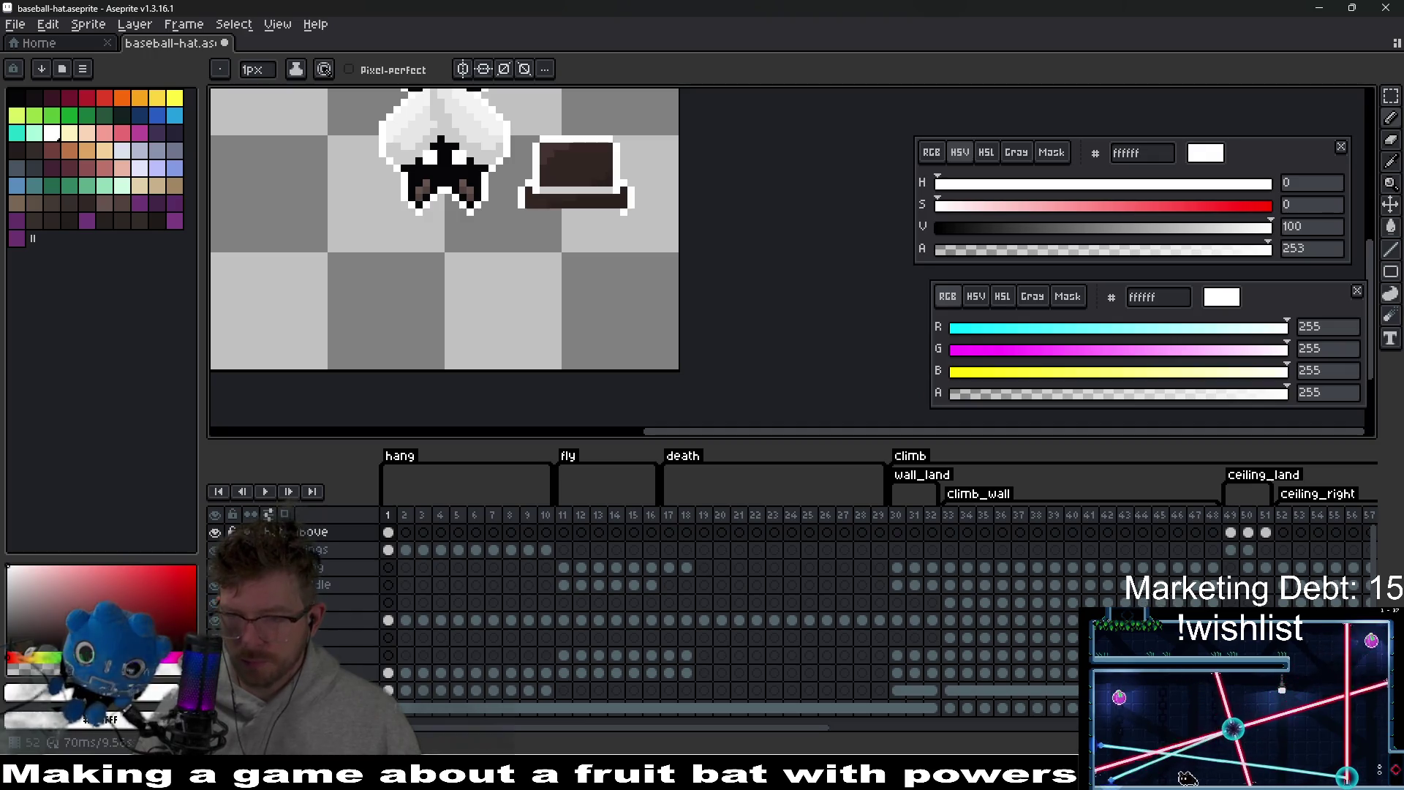
pyautogui.moveTo(827, 727); pyautogui.dragTo(1090, 727)
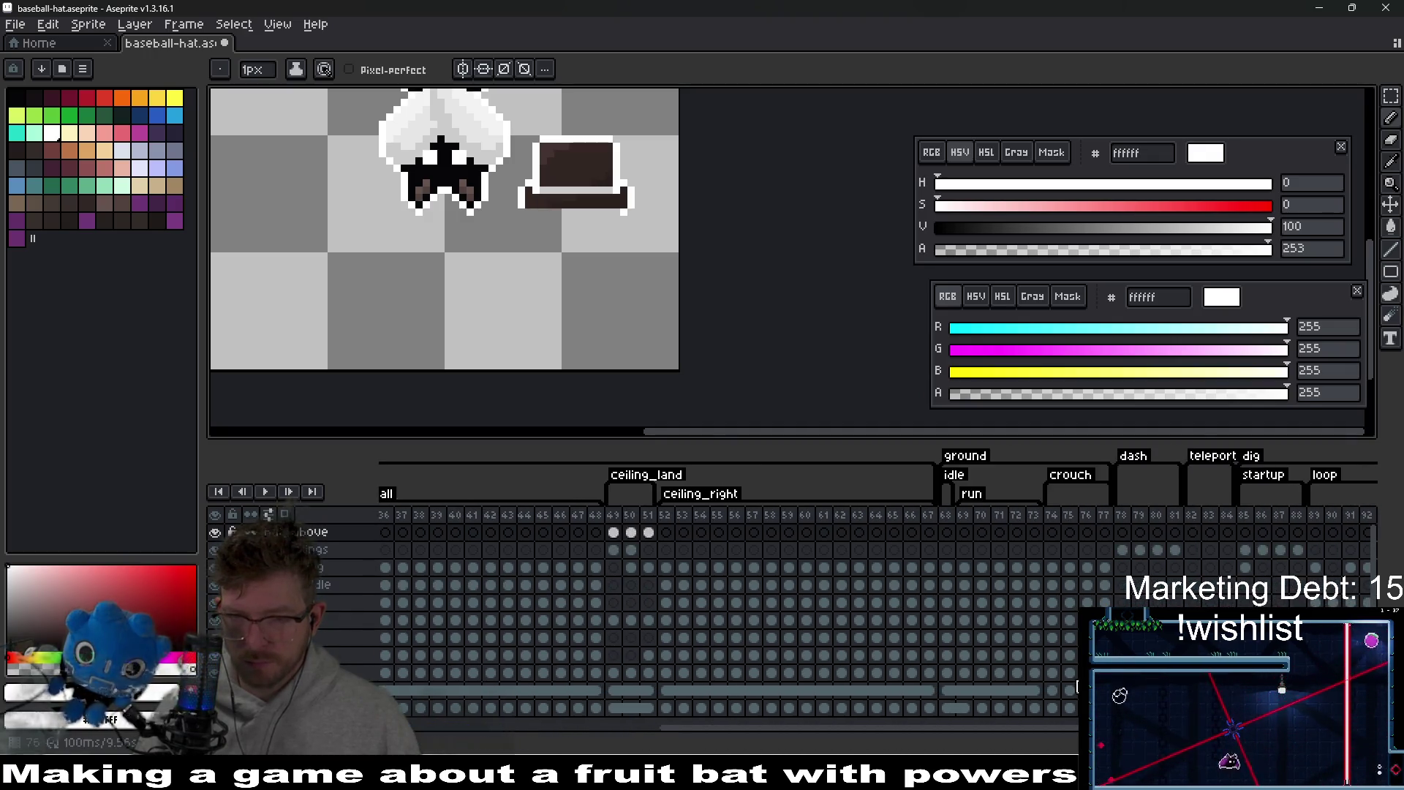
# - Fill a missing pixel in the hat's white outline on idle frame 68
pyautogui.click(948, 587)
pyautogui.moveTo(584, 251); pyautogui.dragTo(669, 359)
pyautogui.scroll(4, 422, 216)
pyautogui.click(759, 235)
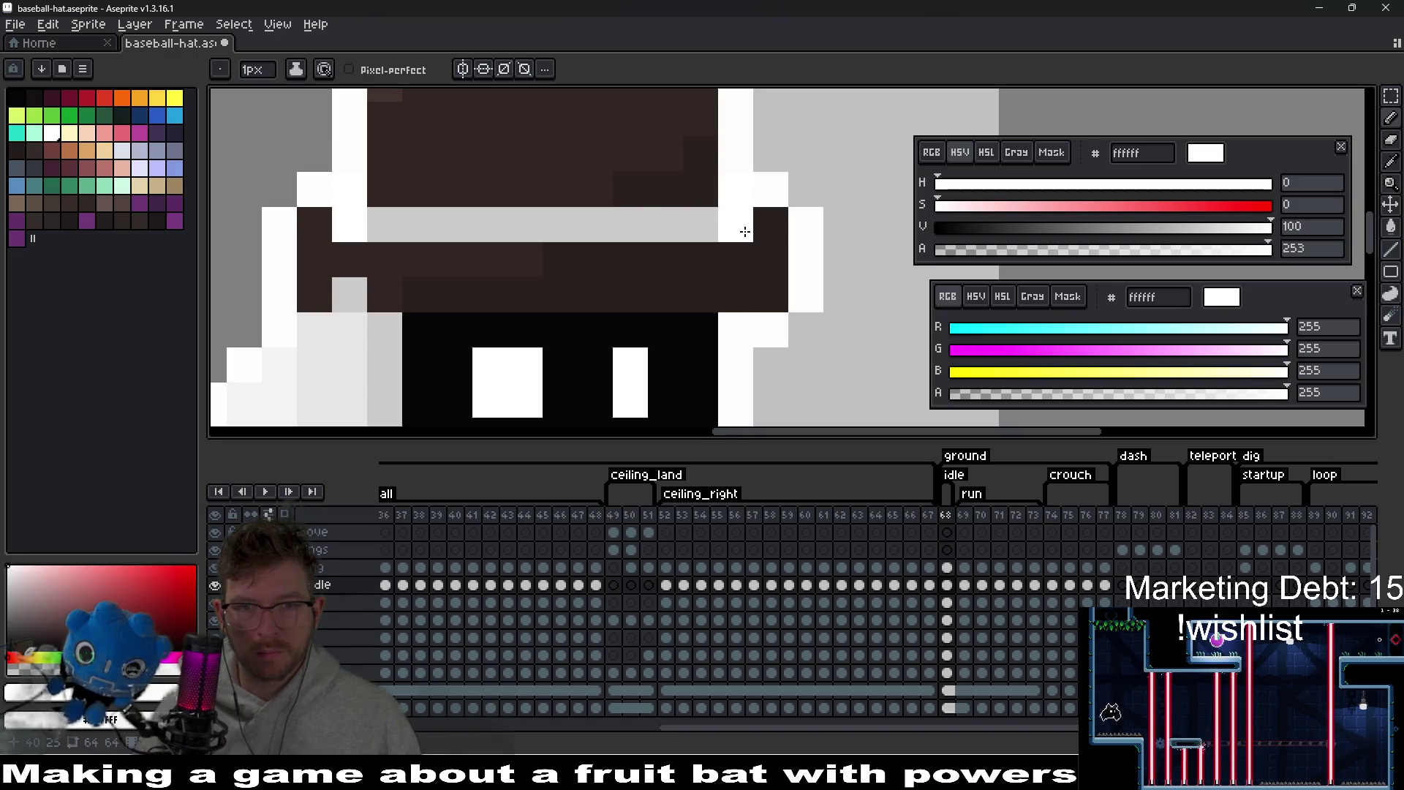
pyautogui.scroll(-5, 702, 315)
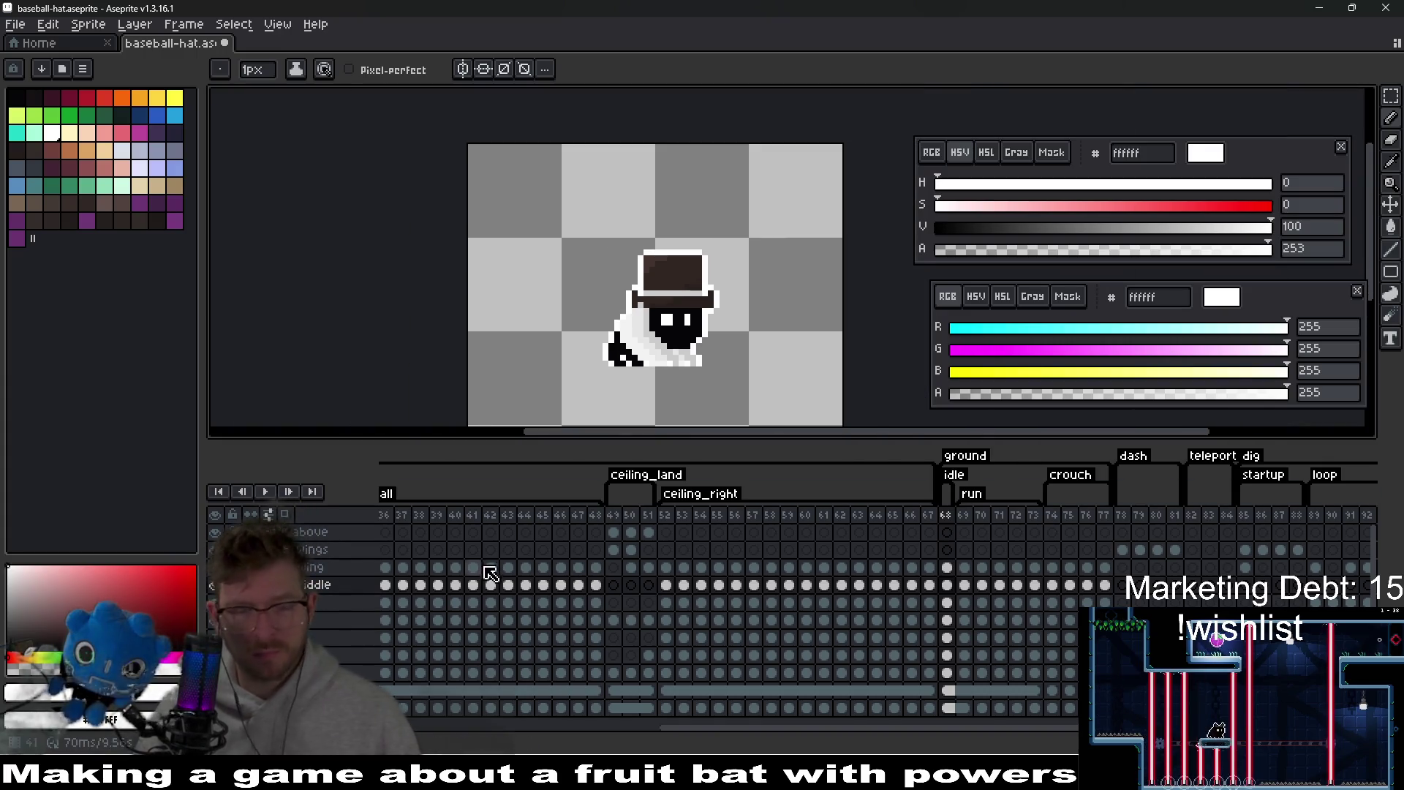
pyautogui.moveTo(677, 729); pyautogui.dragTo(464, 725)
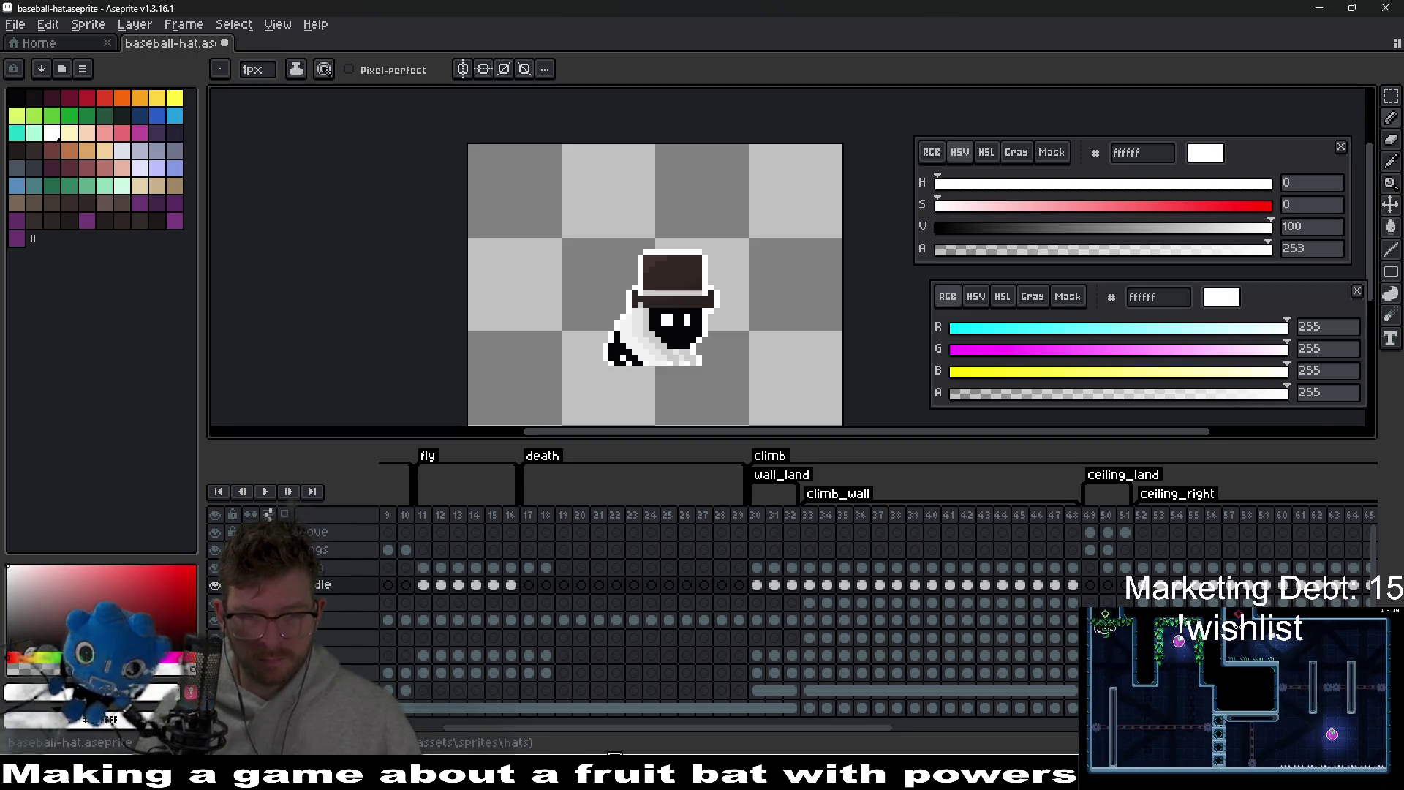
pyautogui.moveTo(568, 730); pyautogui.dragTo(467, 730)
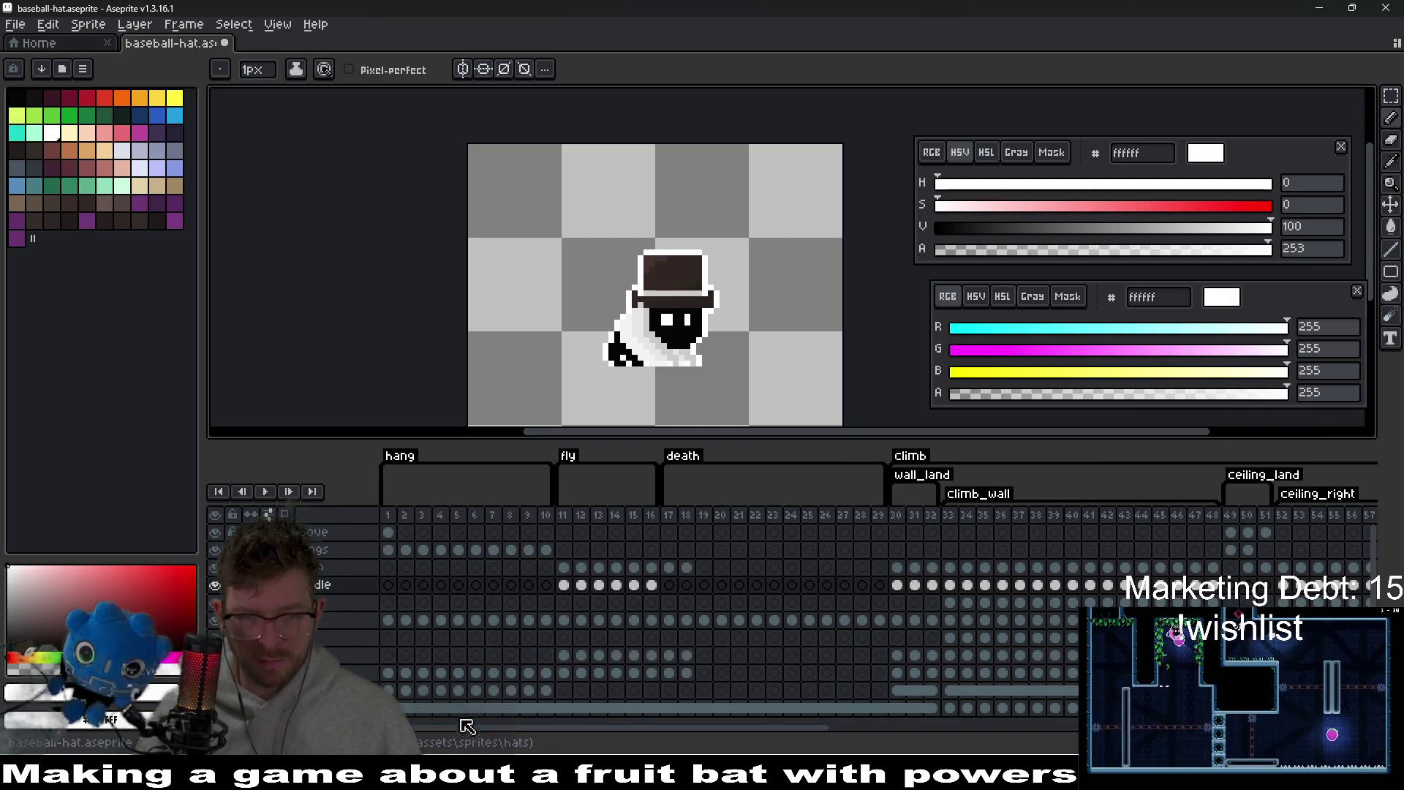
# - On hang frame 1, rotate the selected hat -180° and place it below the bat's head
pyautogui.click(390, 533)
pyautogui.scroll(3, 747, 300)
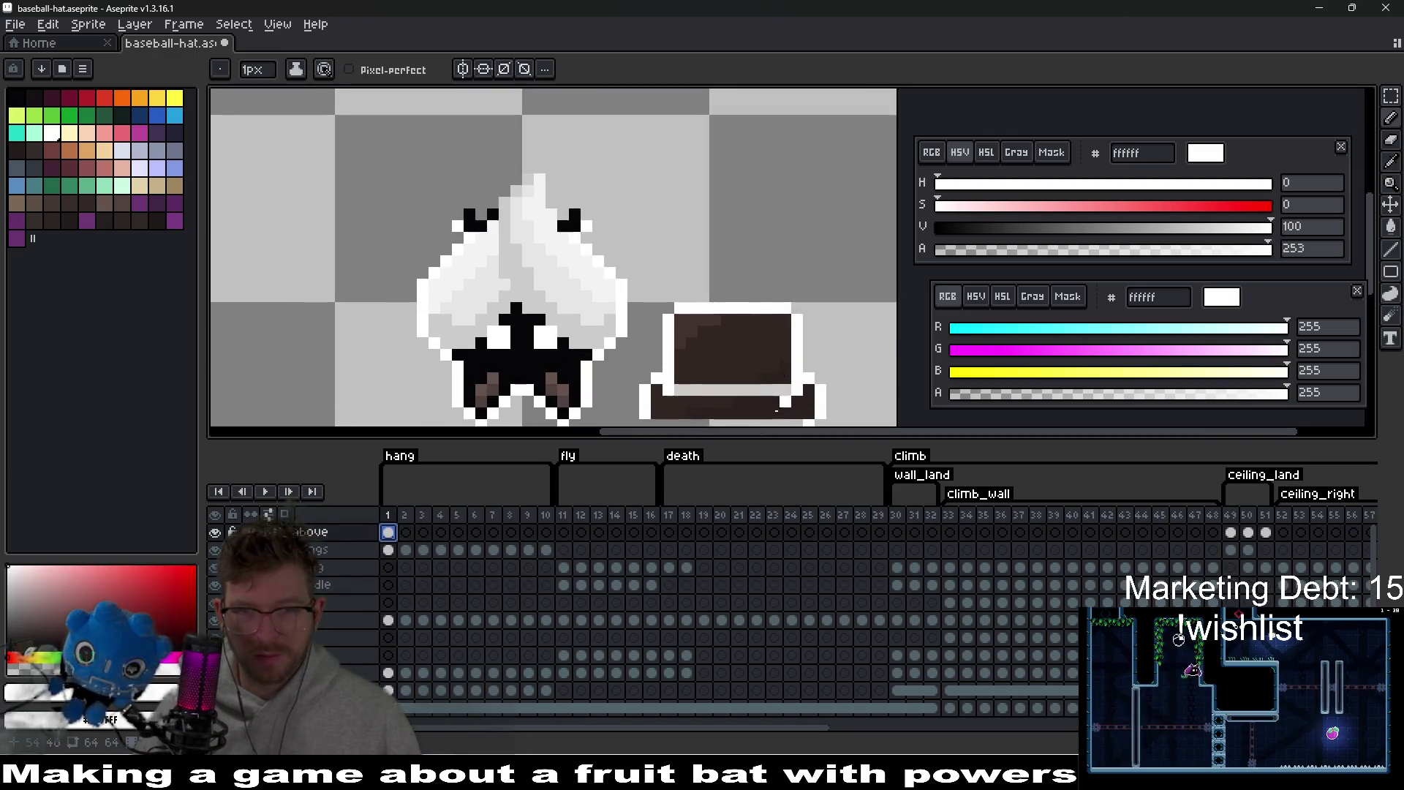
pyautogui.press('m')
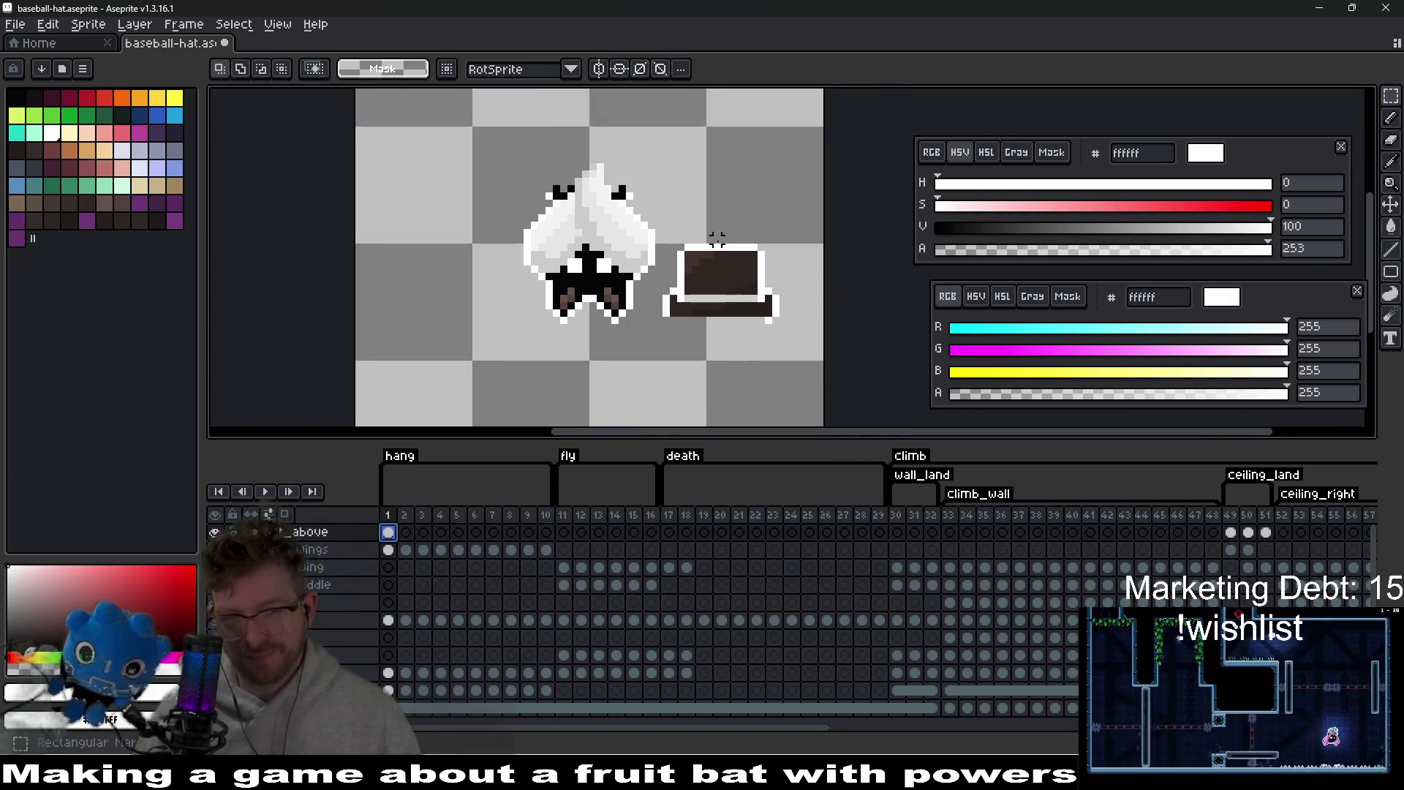
pyautogui.moveTo(659, 225)
pyautogui.mouseDown()
pyautogui.moveTo(839, 371)
pyautogui.moveTo(828, 379)
pyautogui.mouseUp()
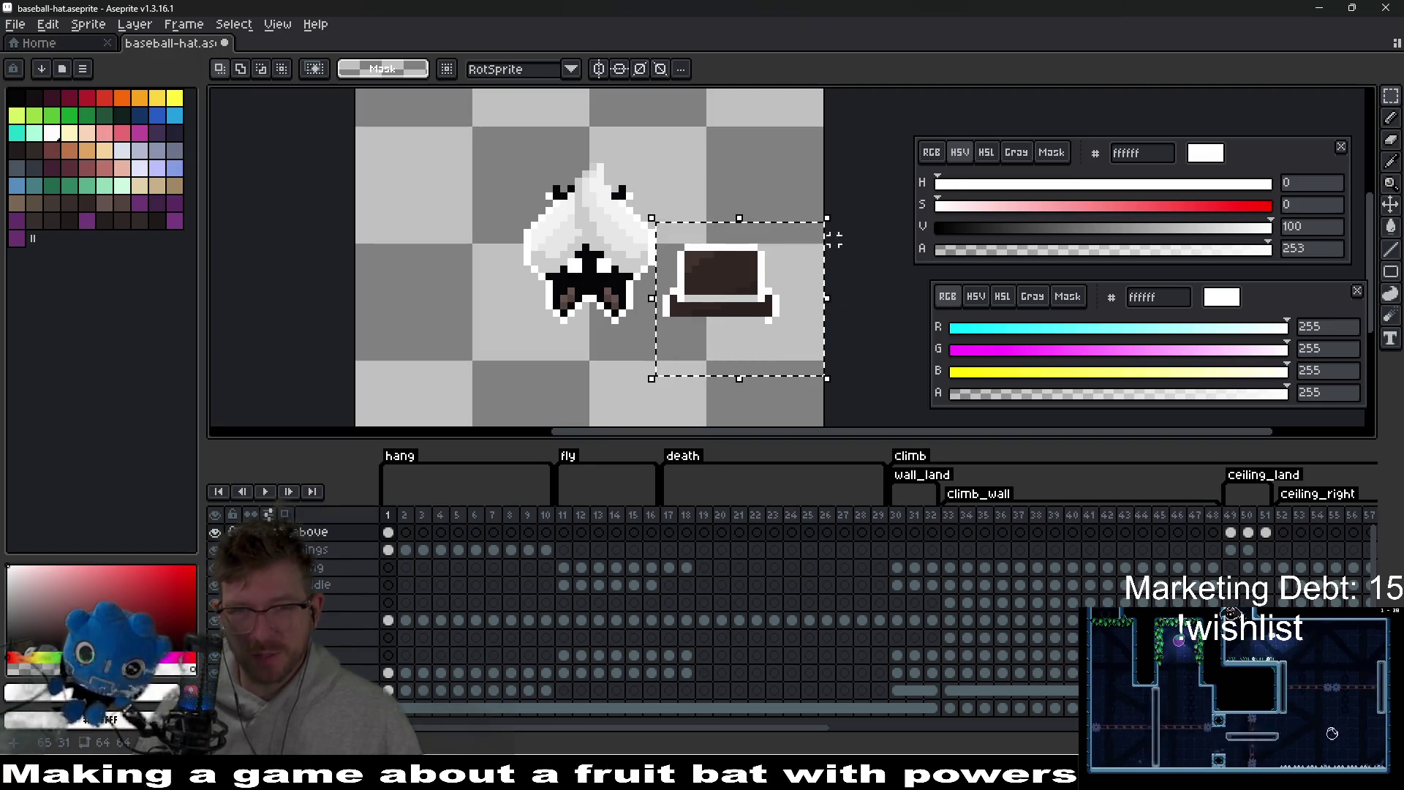
pyautogui.moveTo(837, 213)
pyautogui.mouseDown()
pyautogui.moveTo(837, 338)
pyautogui.moveTo(665, 398)
pyautogui.moveTo(651, 188)
pyautogui.mouseUp()
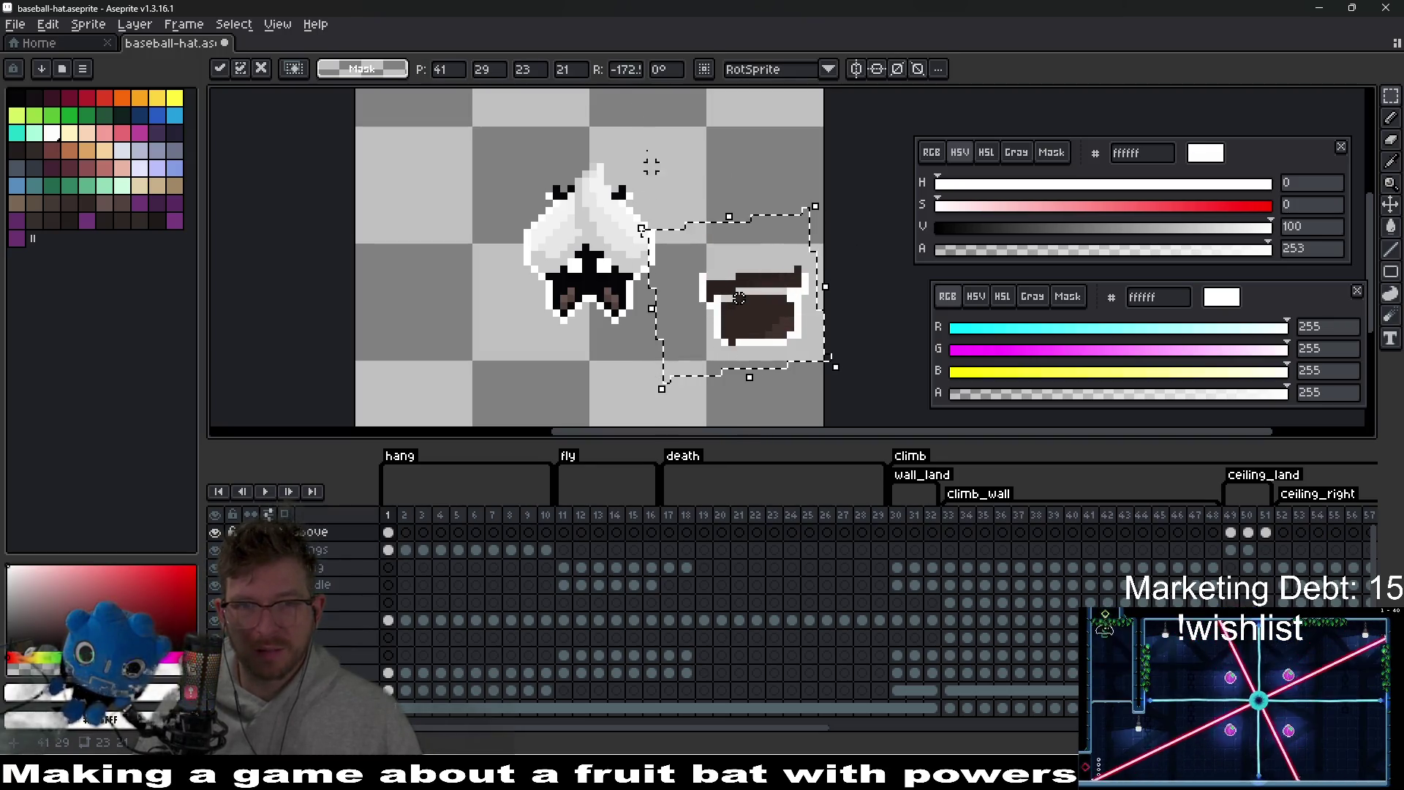
pyautogui.doubleClick(625, 69)
pyautogui.write('-180180')
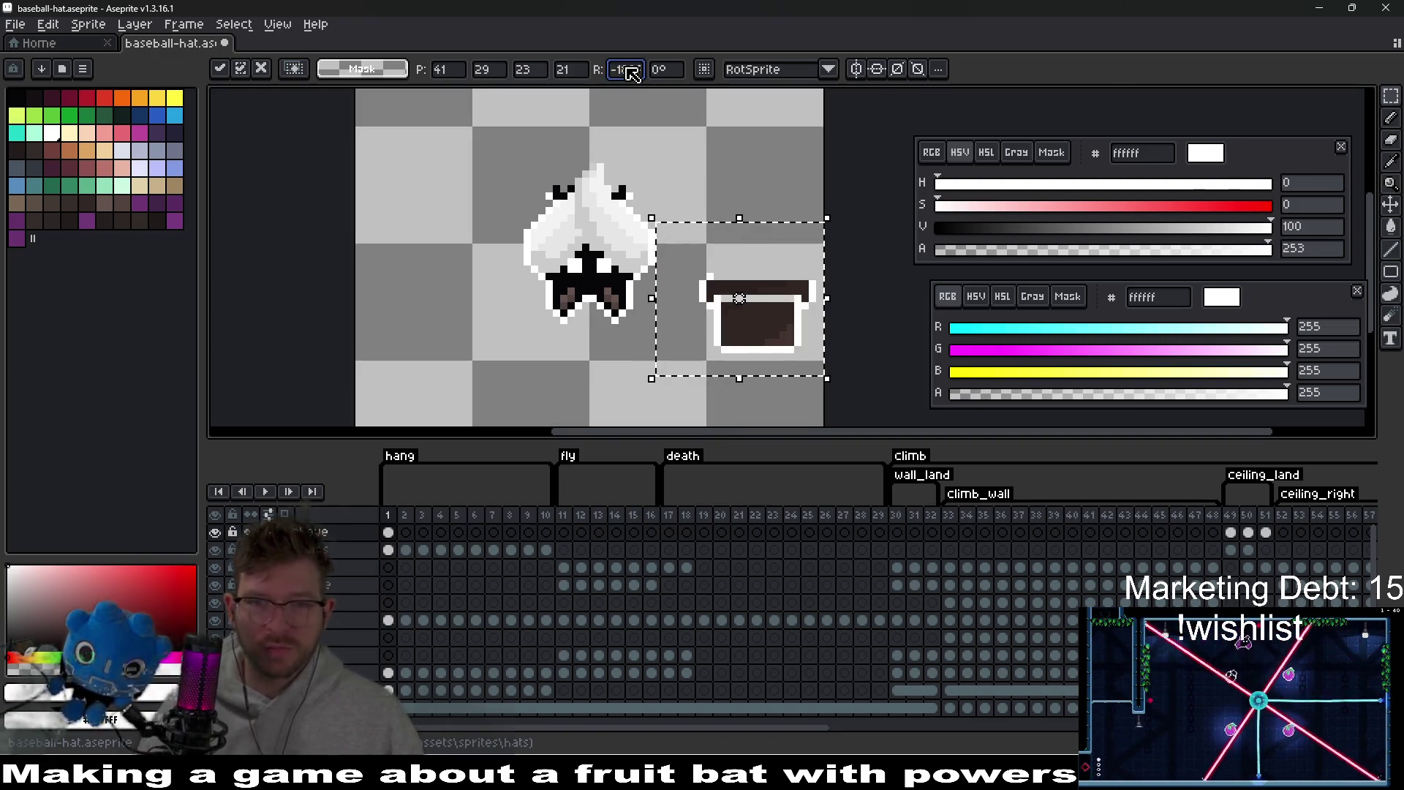
pyautogui.moveTo(757, 344); pyautogui.dragTo(596, 338)
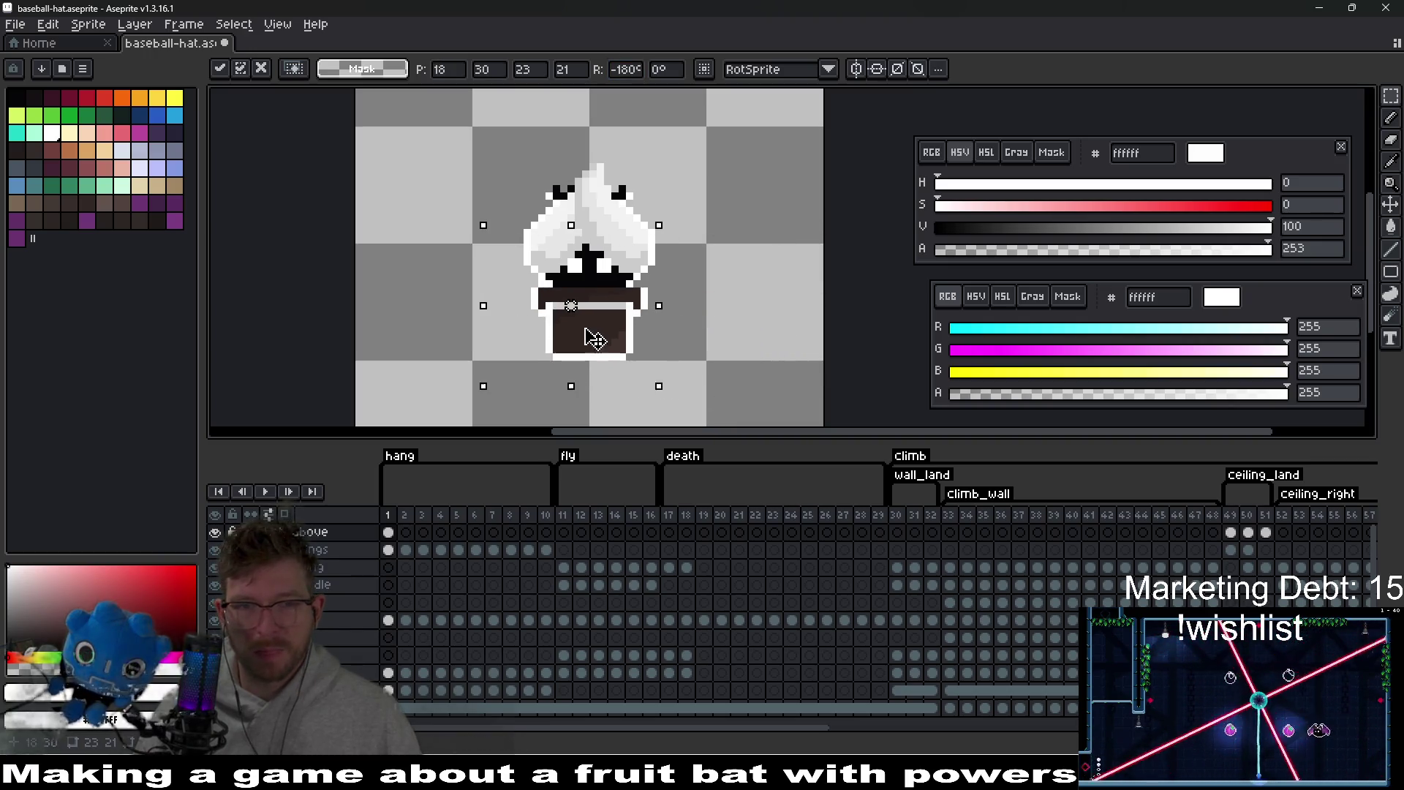
pyautogui.scroll(4, 595, 322)
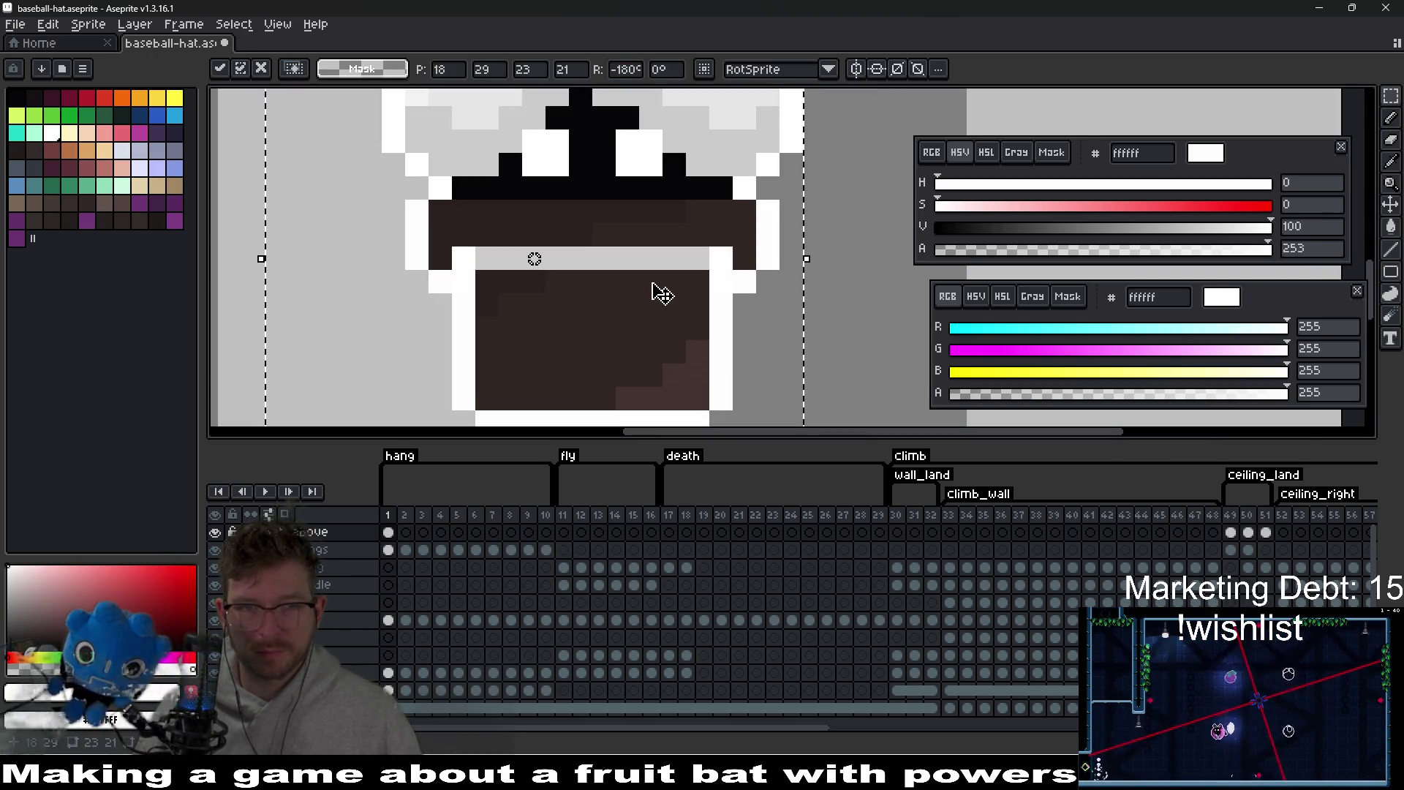
pyautogui.scroll(-2, 644, 296)
pyautogui.press('Return')
# - Reposition the upside-down hat onto the hanging bat's head and copy it to hang frames 2–10
pyautogui.moveTo(476, 178)
pyautogui.mouseDown()
pyautogui.moveTo(721, 361)
pyautogui.moveTo(790, 388)
pyautogui.mouseUp()
pyautogui.moveTo(658, 304); pyautogui.dragTo(836, 349)
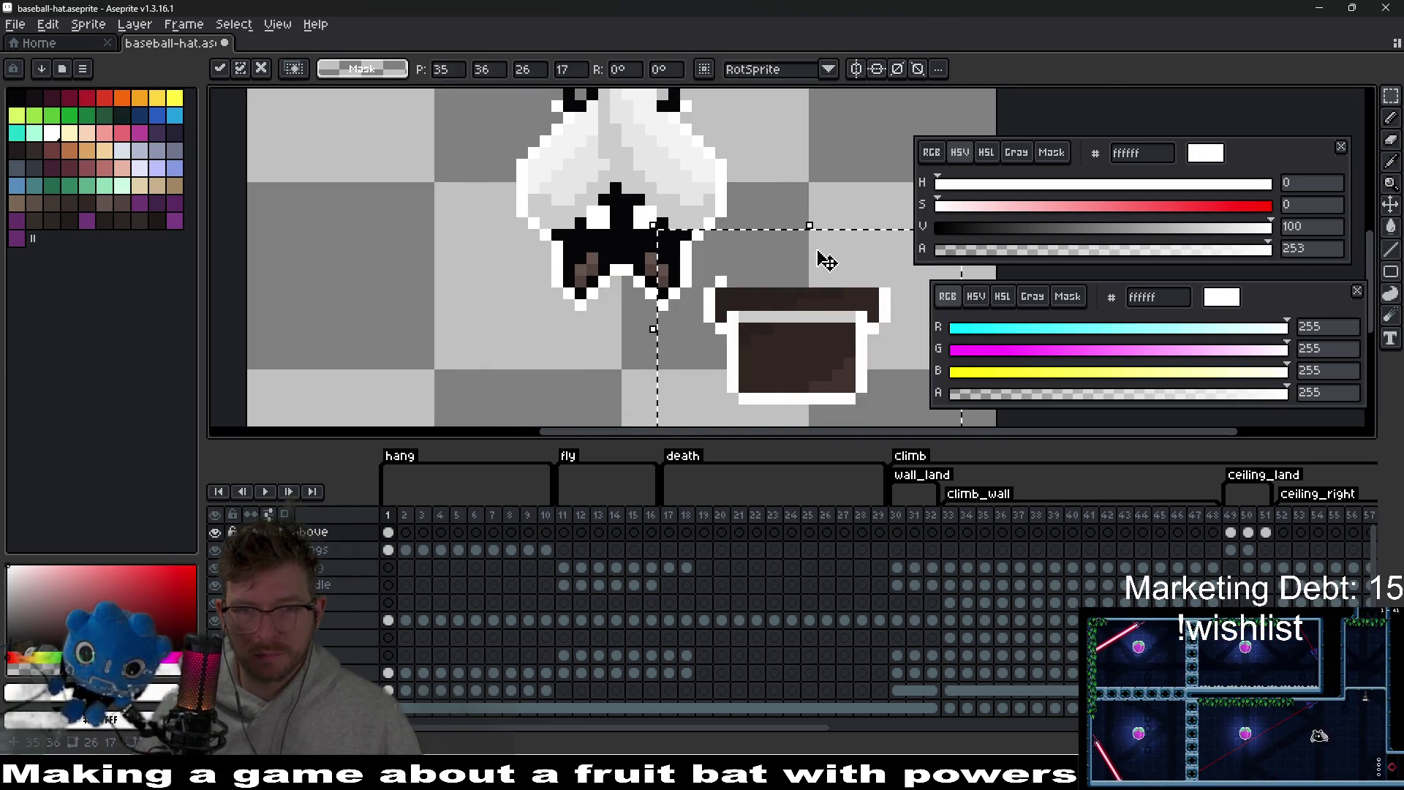
pyautogui.press('b')
pyautogui.moveTo(752, 288); pyautogui.dragTo(680, 265)
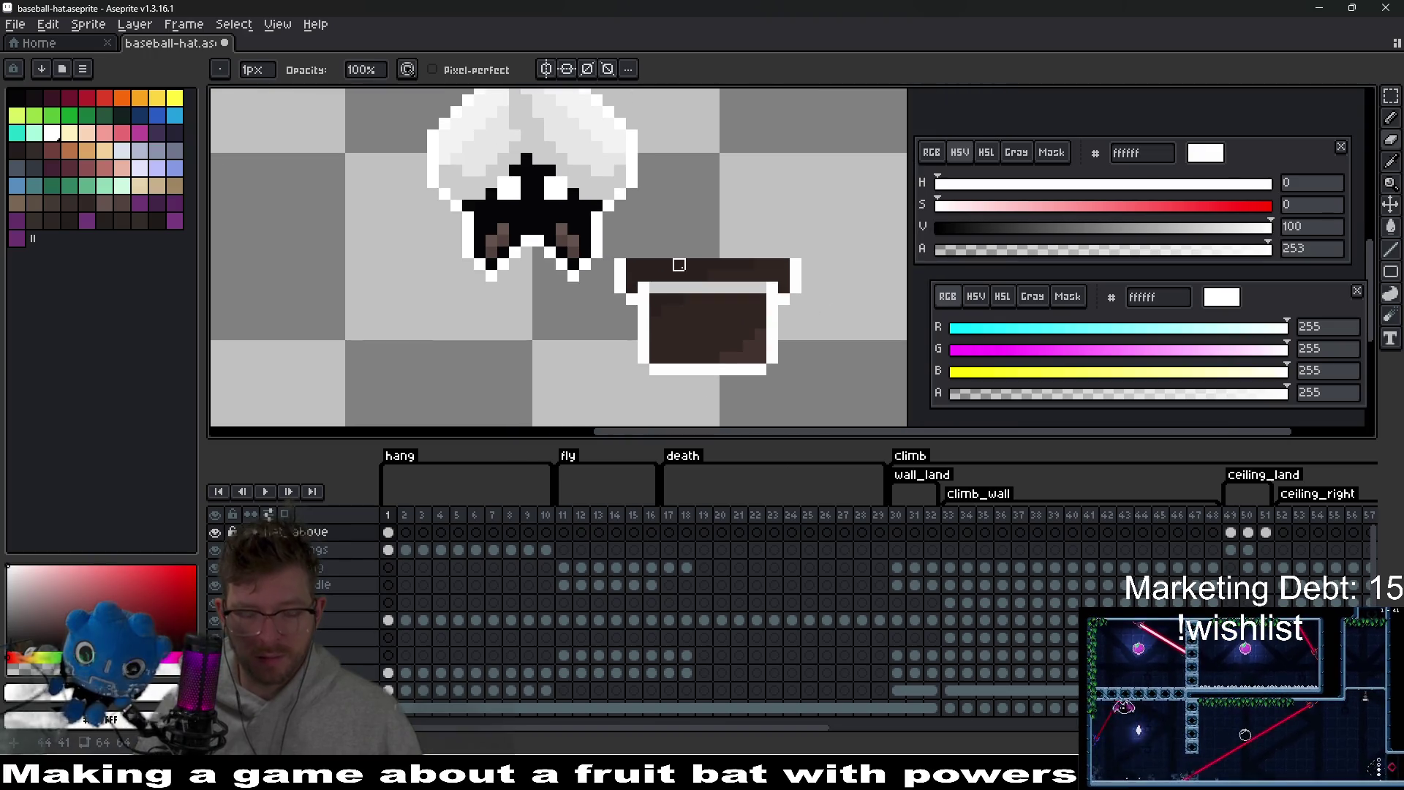
pyautogui.press('m')
pyautogui.moveTo(590, 222)
pyautogui.mouseDown()
pyautogui.moveTo(632, 283)
pyautogui.moveTo(827, 401)
pyautogui.mouseUp()
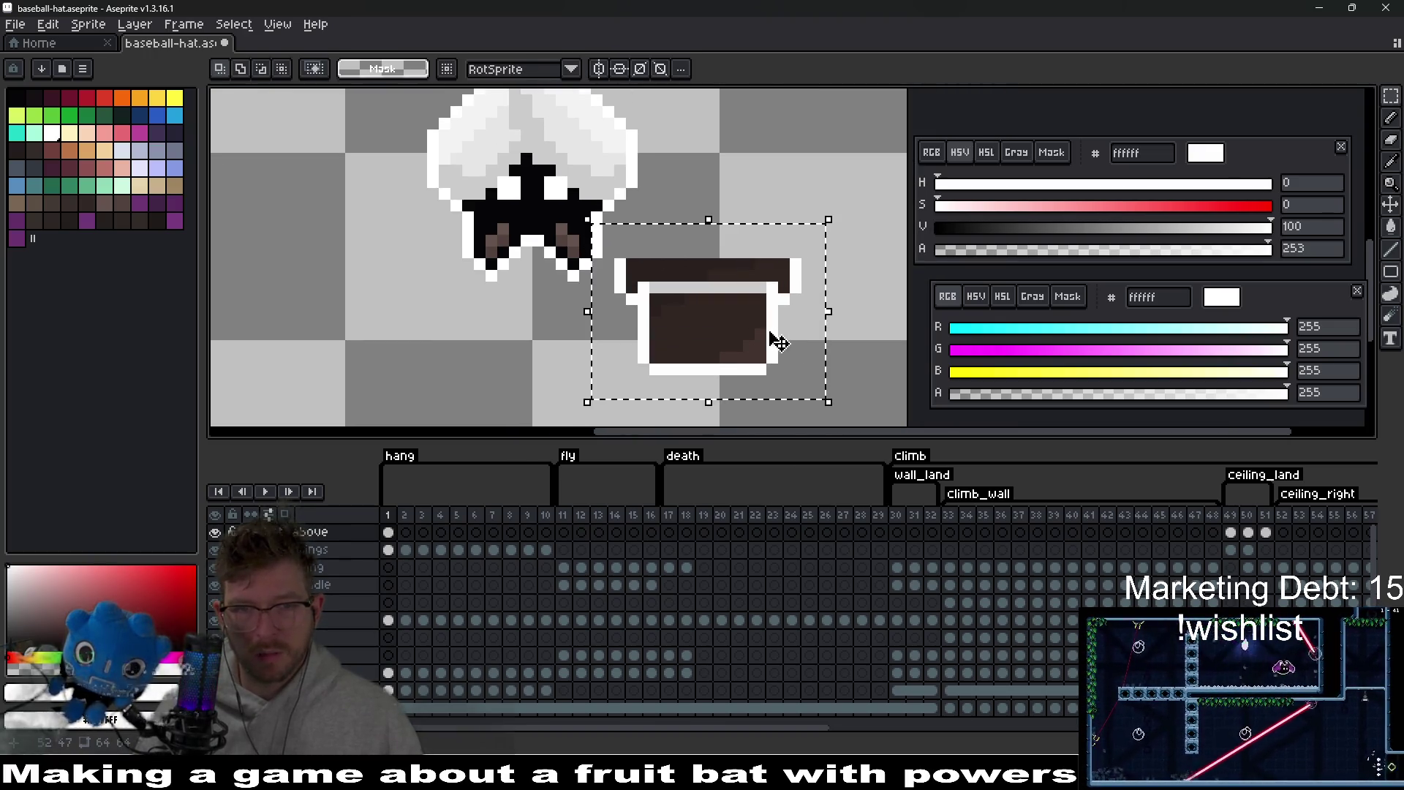
pyautogui.moveTo(771, 336); pyautogui.dragTo(589, 273)
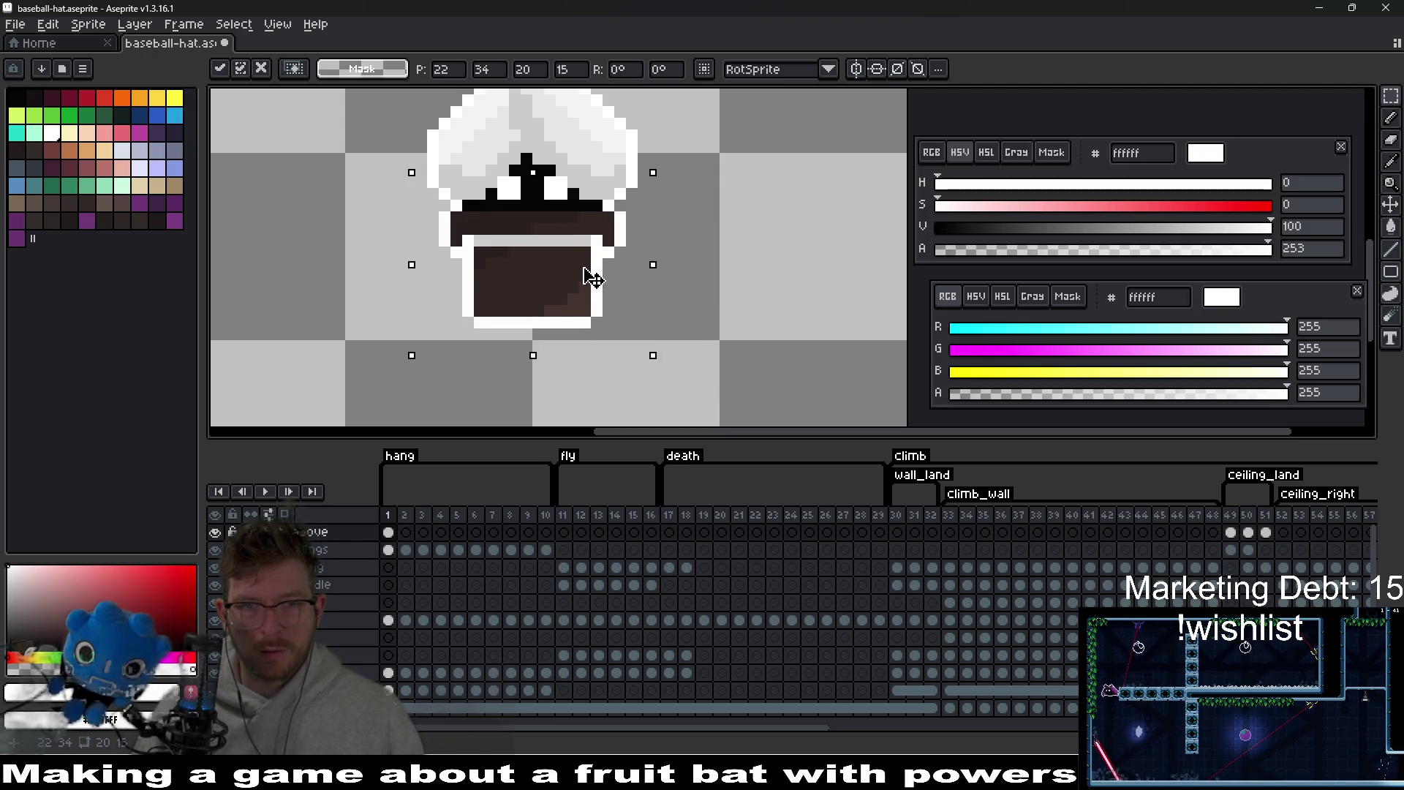
pyautogui.click(766, 226)
pyautogui.scroll(-2, 688, 253)
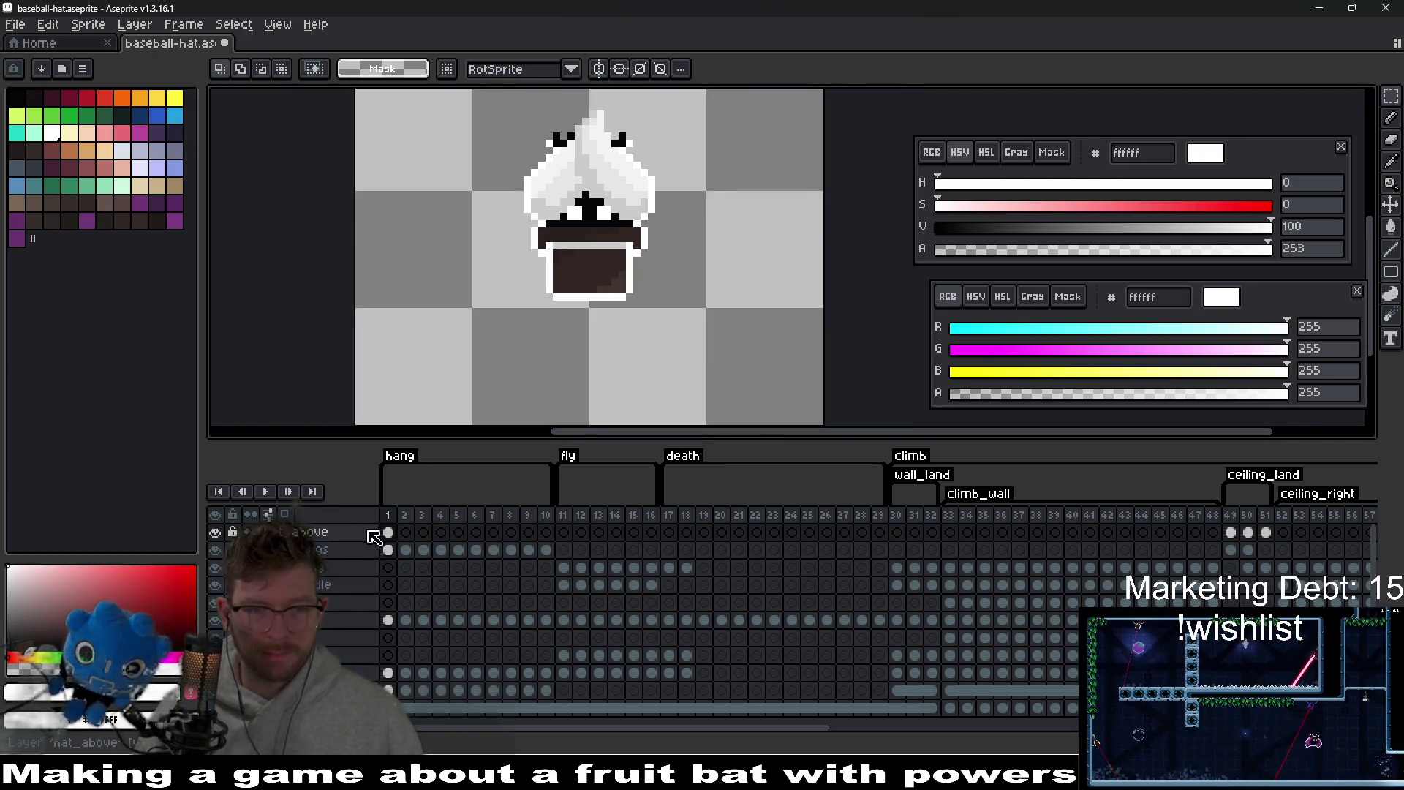
pyautogui.moveTo(388, 534); pyautogui.dragTo(554, 541)
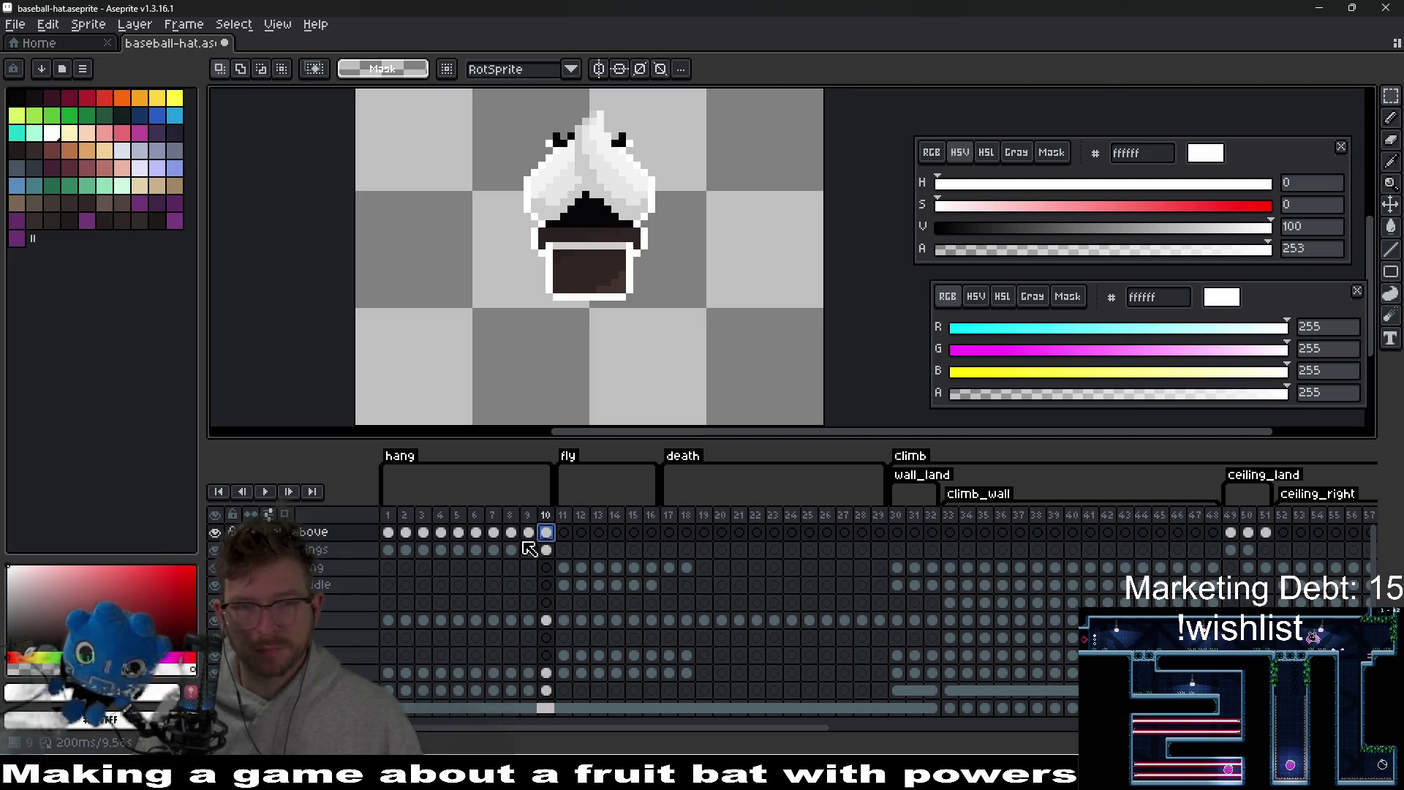
# - Select hang frames 1–10 and set their frame duration to 100 ms
pyautogui.click(265, 491)
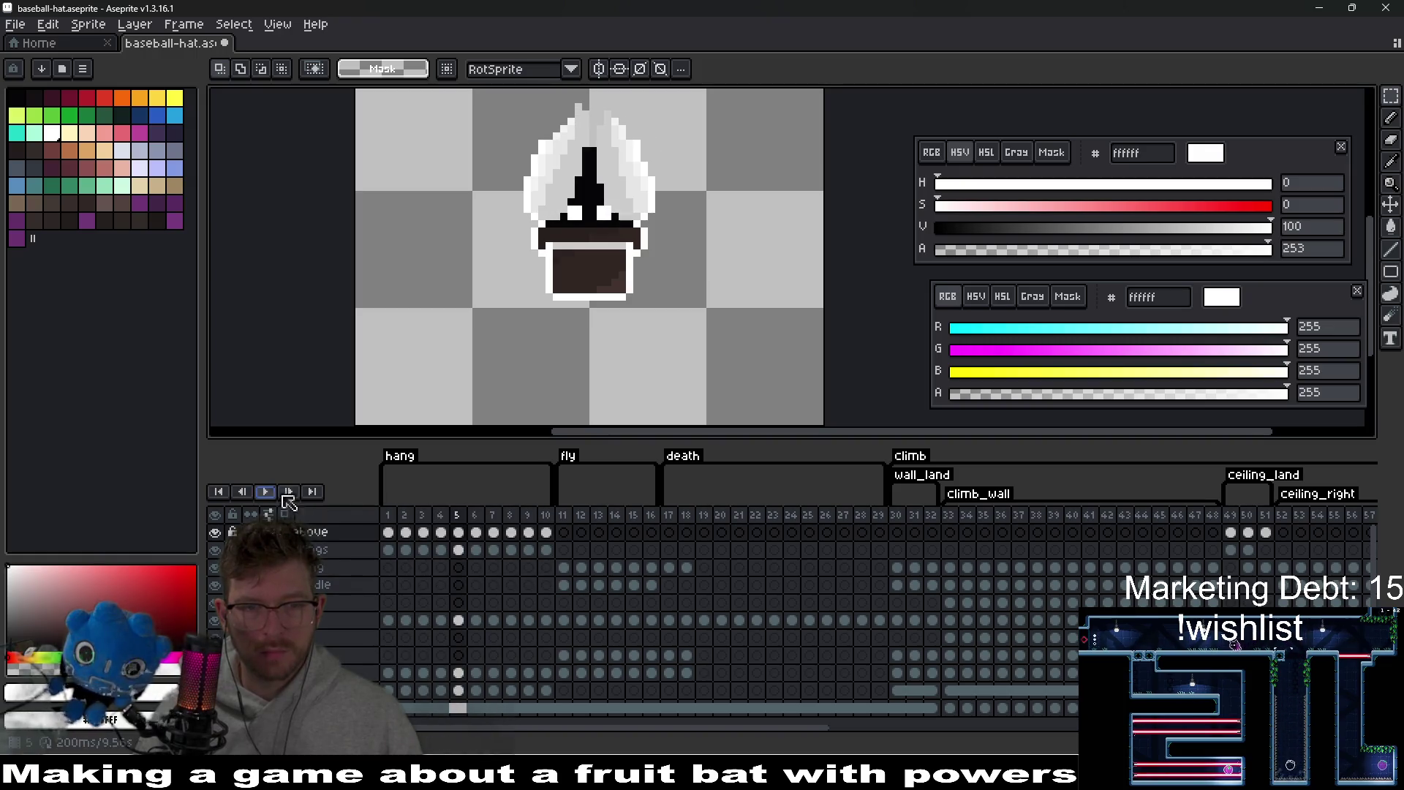
pyautogui.moveTo(546, 522); pyautogui.dragTo(388, 517)
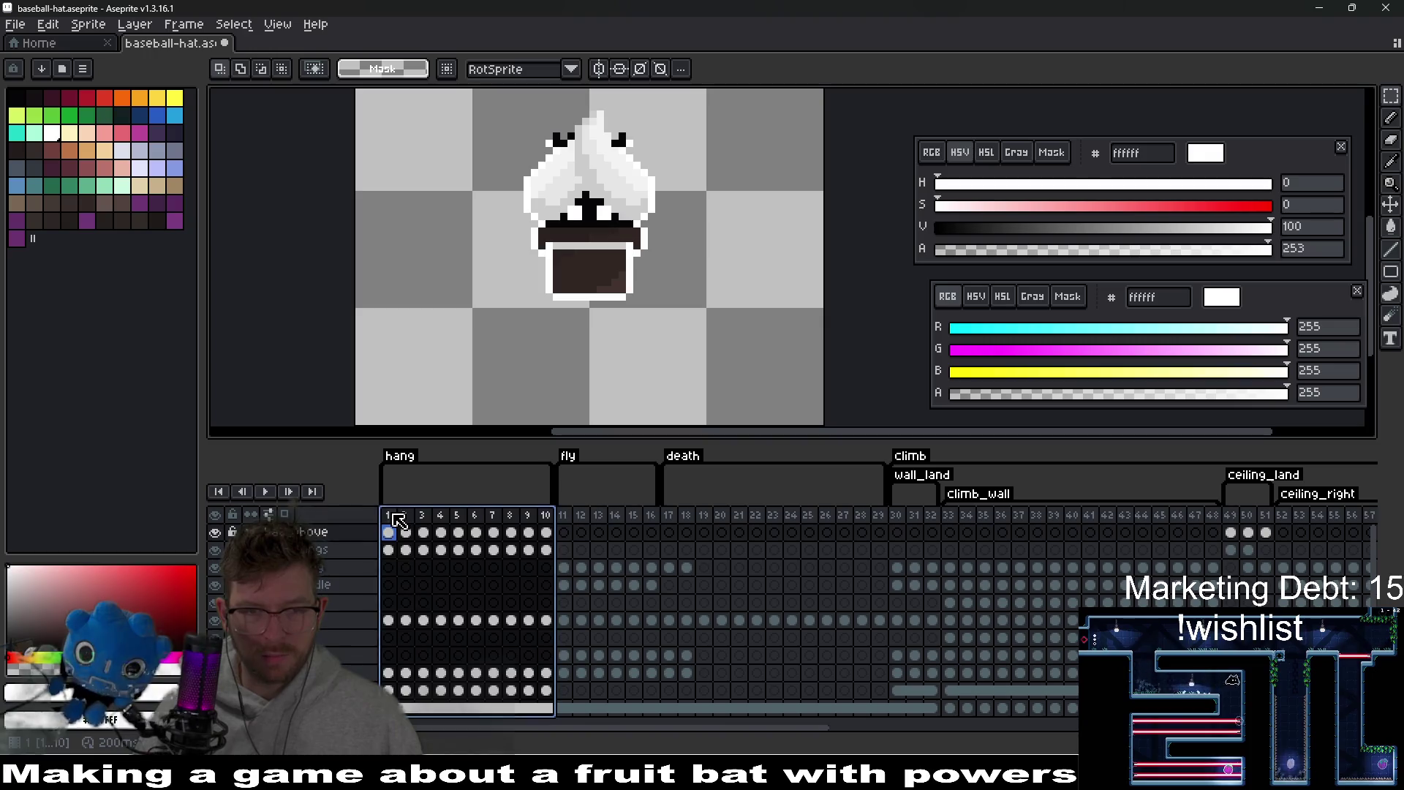
pyautogui.rightClick(388, 516)
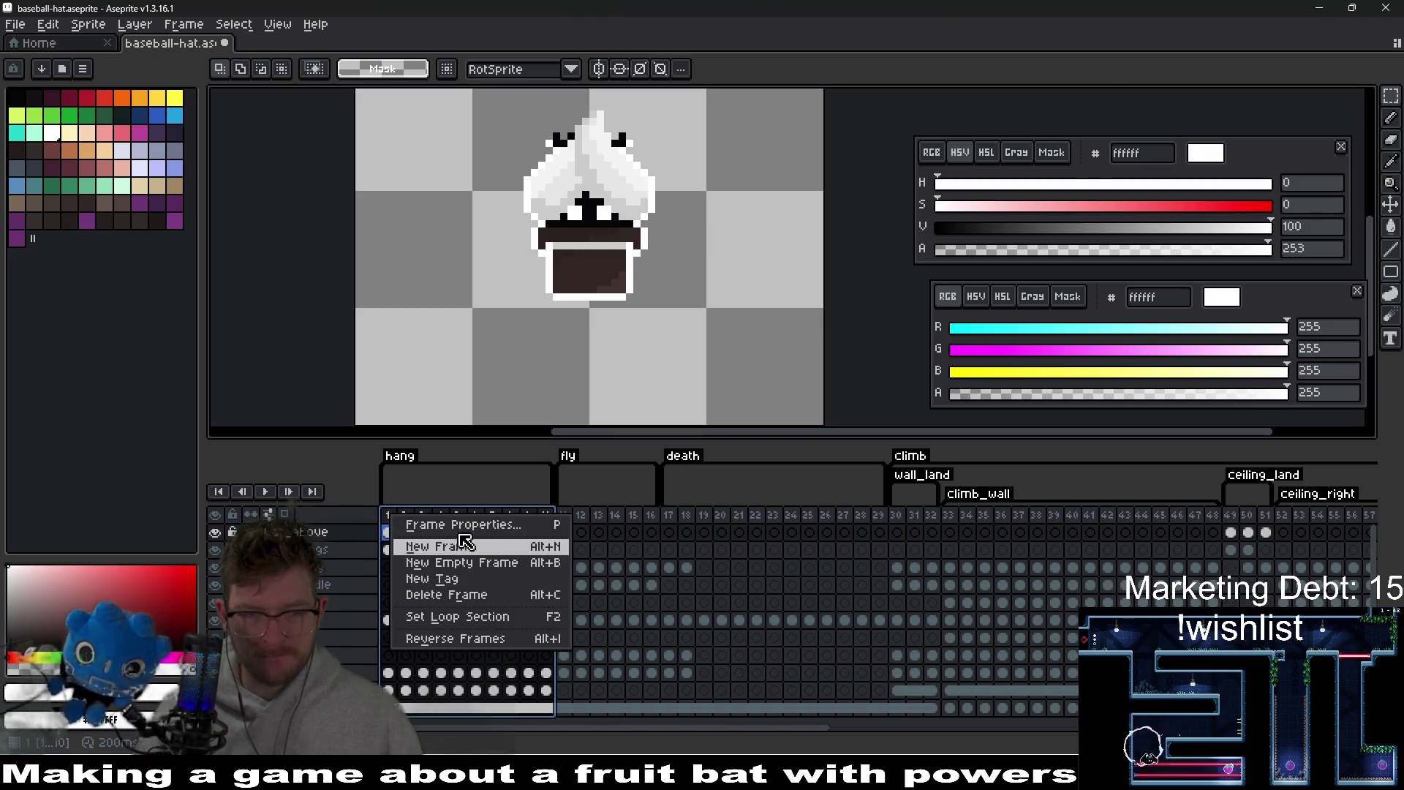
pyautogui.press('Escape')
pyautogui.write('p')
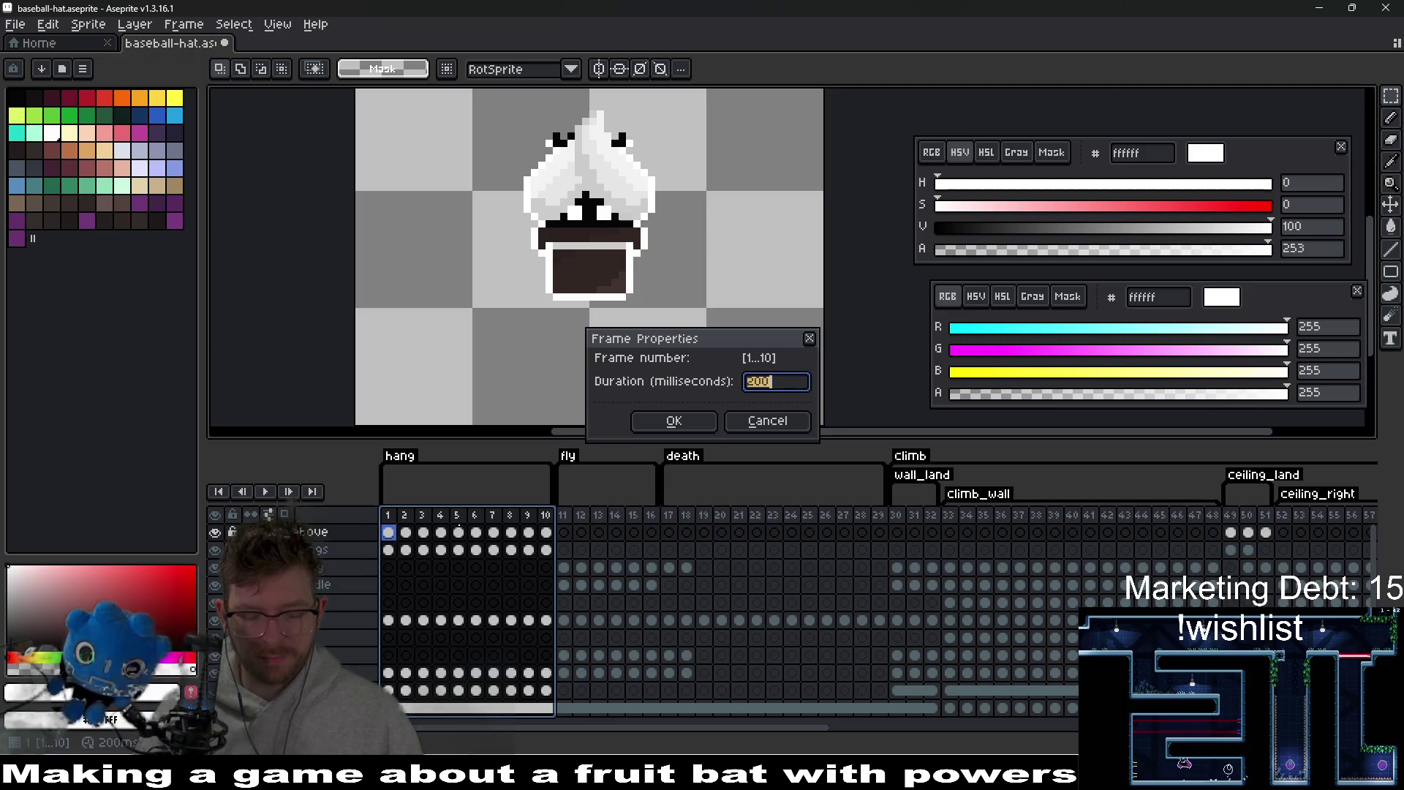
pyautogui.write('00')
pyautogui.press('Return')
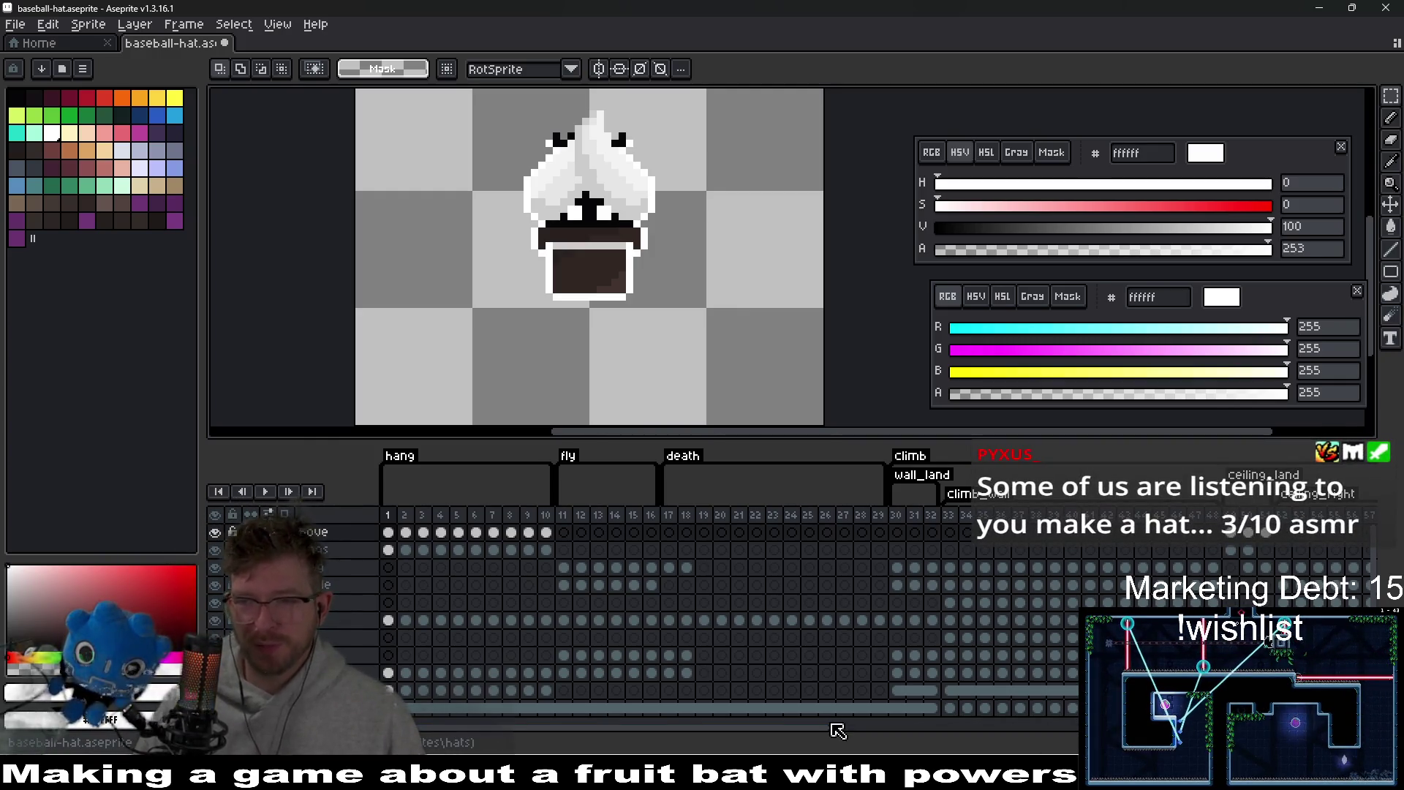
# - Show the top-hatted bat on idle frame 68 and draw a rectangular selection around it
pyautogui.moveTo(837, 730)
pyautogui.mouseDown()
pyautogui.moveTo(987, 727)
pyautogui.moveTo(1066, 700)
pyautogui.mouseUp()
pyautogui.click(1071, 621)
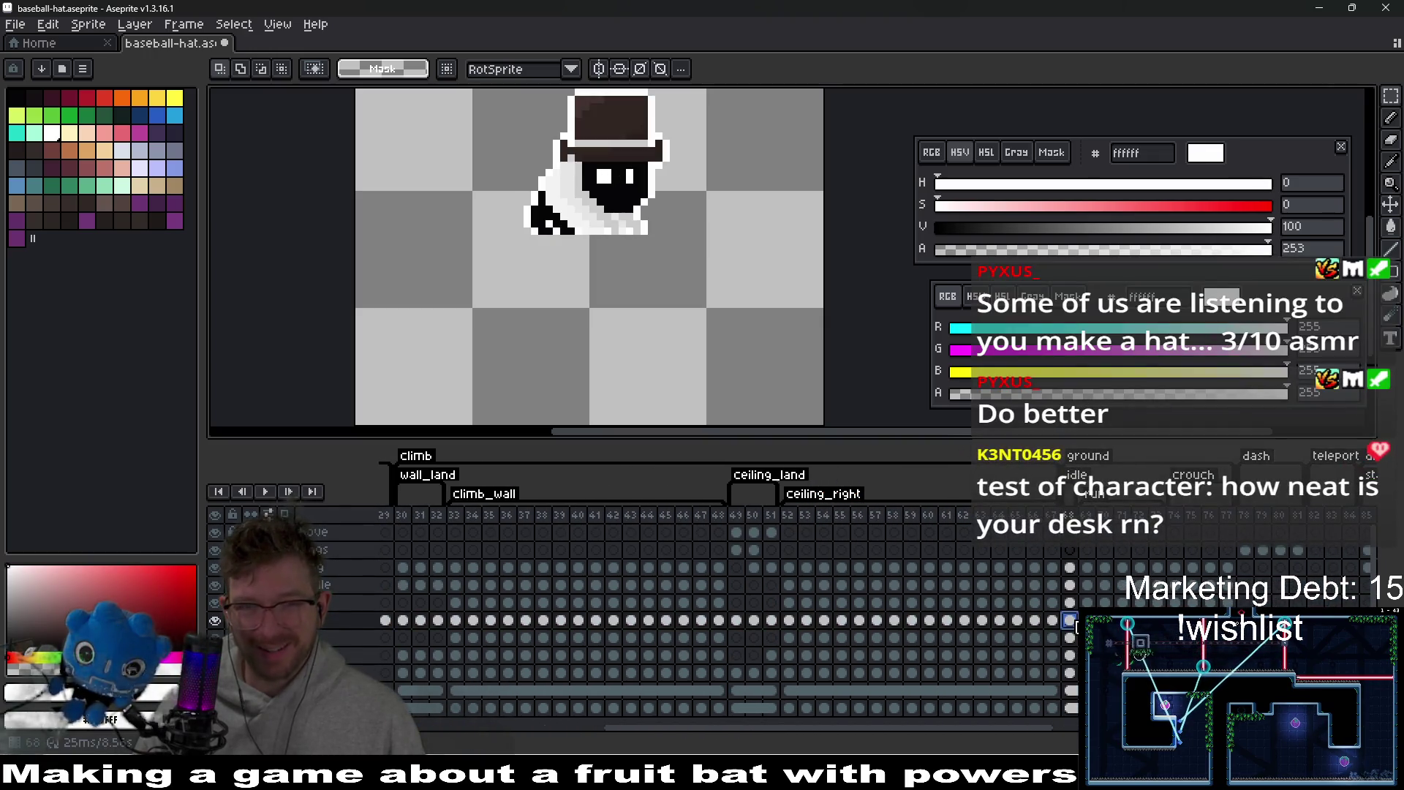
pyautogui.click(1071, 603)
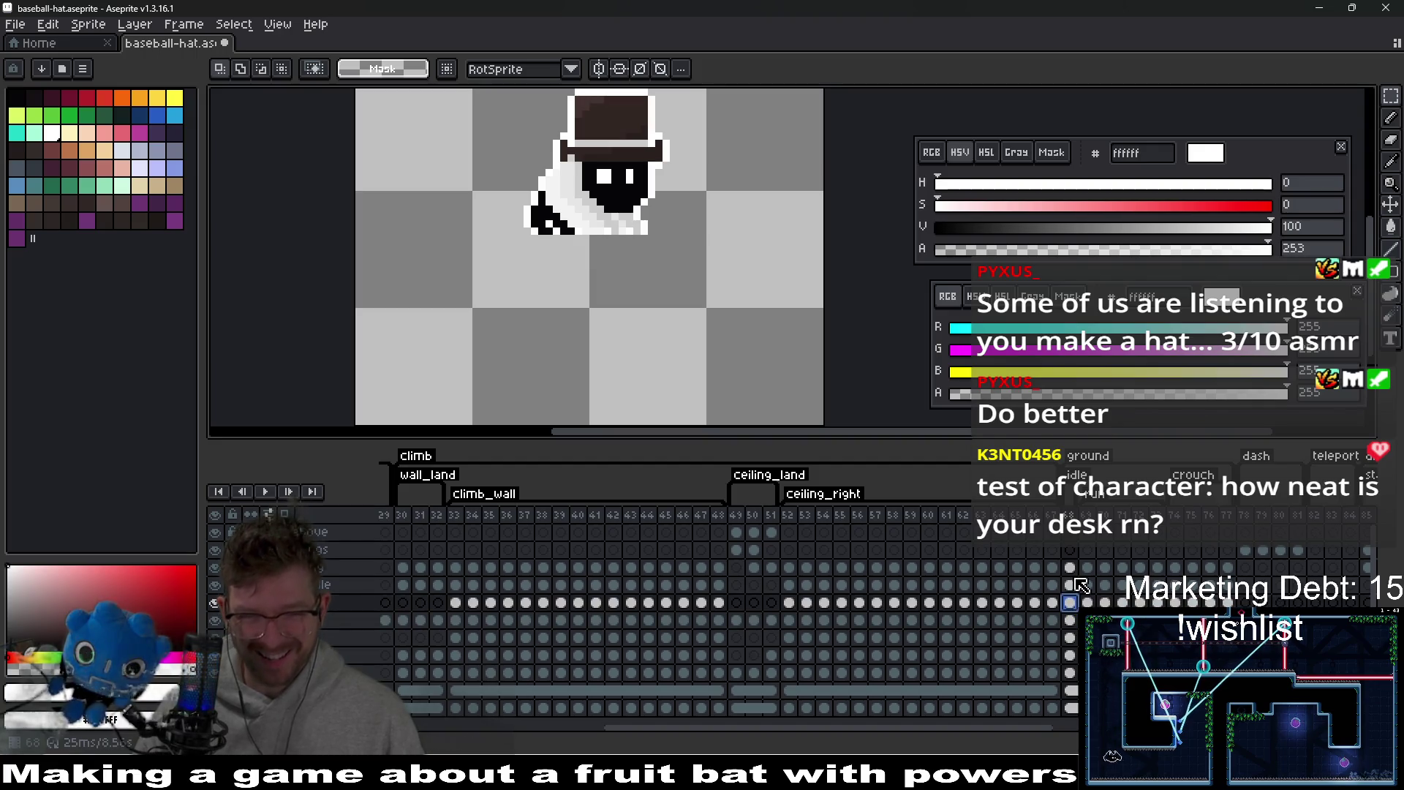
pyautogui.click(1072, 584)
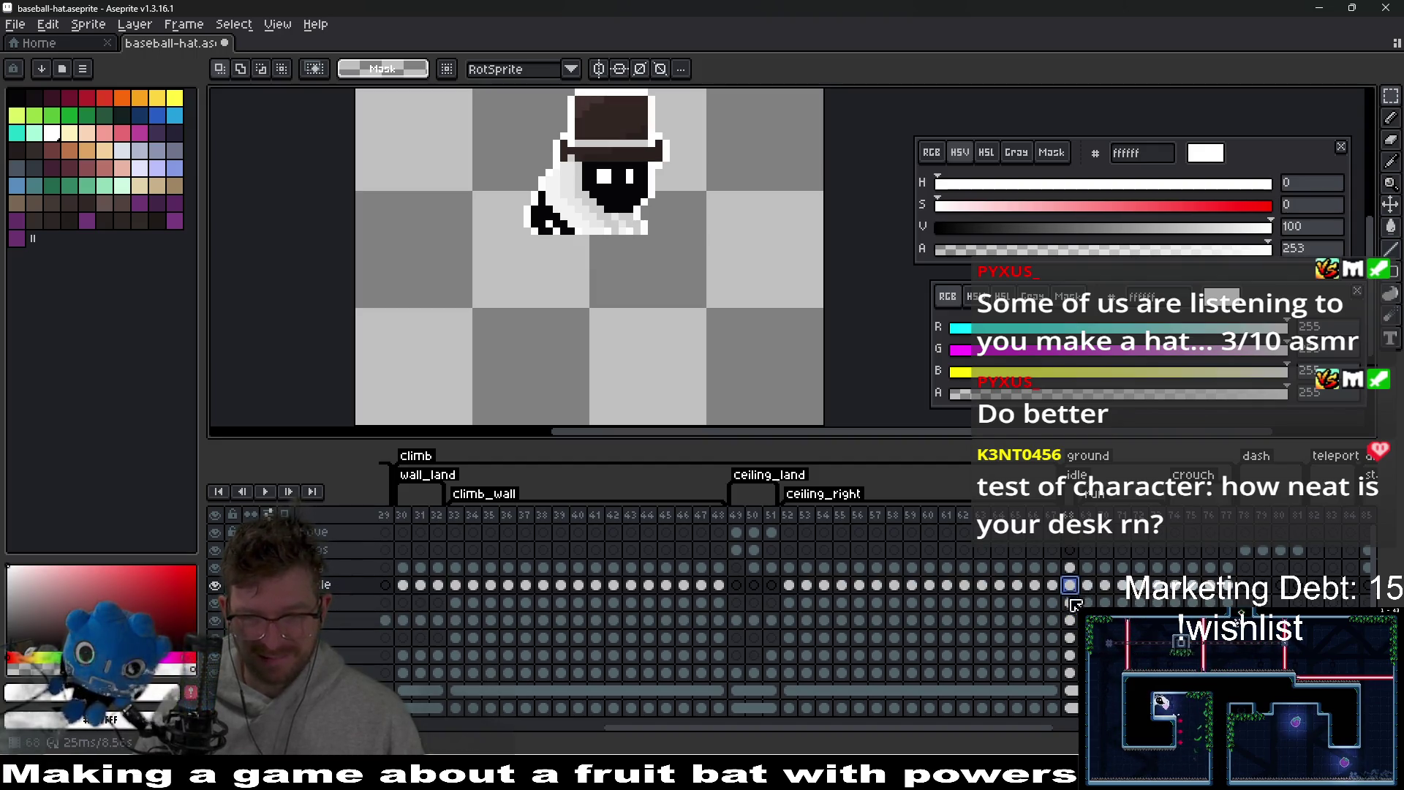
pyautogui.moveTo(717, 303); pyautogui.dragTo(699, 374)
pyautogui.scroll(-1, 699, 264)
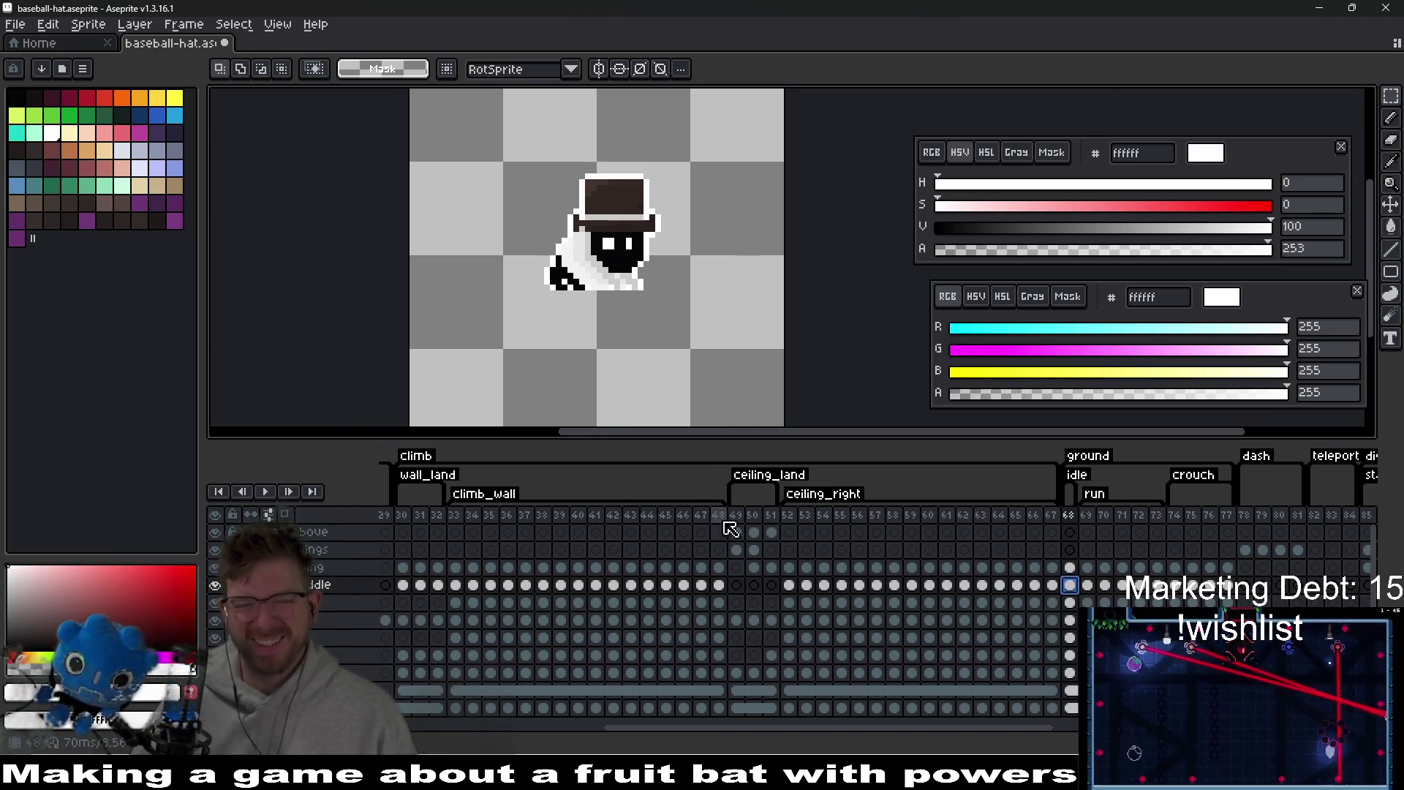
pyautogui.moveTo(510, 140); pyautogui.dragTo(698, 333)
pyautogui.moveTo(765, 728); pyautogui.dragTo(483, 700)
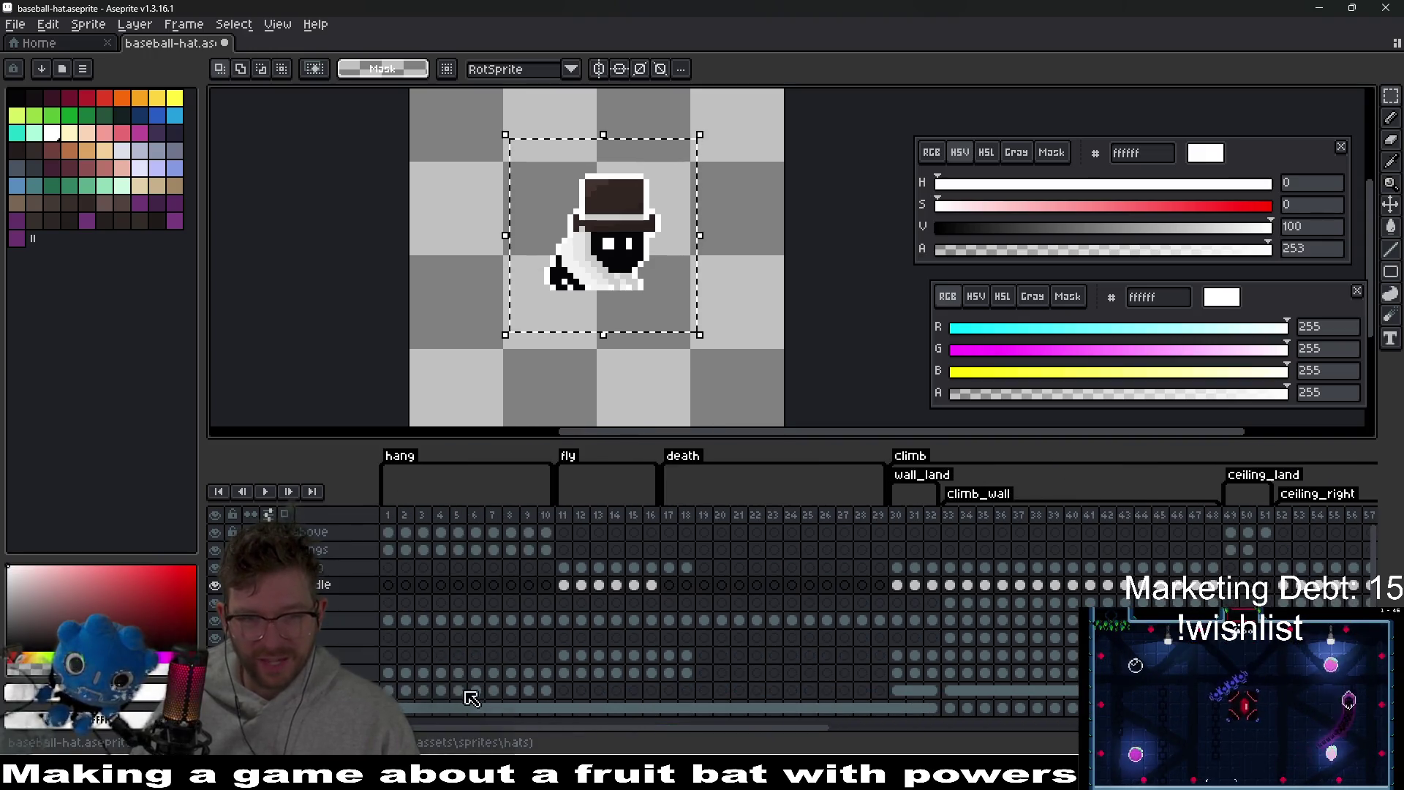
# - Delete the baseball cap cels from fly frames 11–16
pyautogui.click(570, 587)
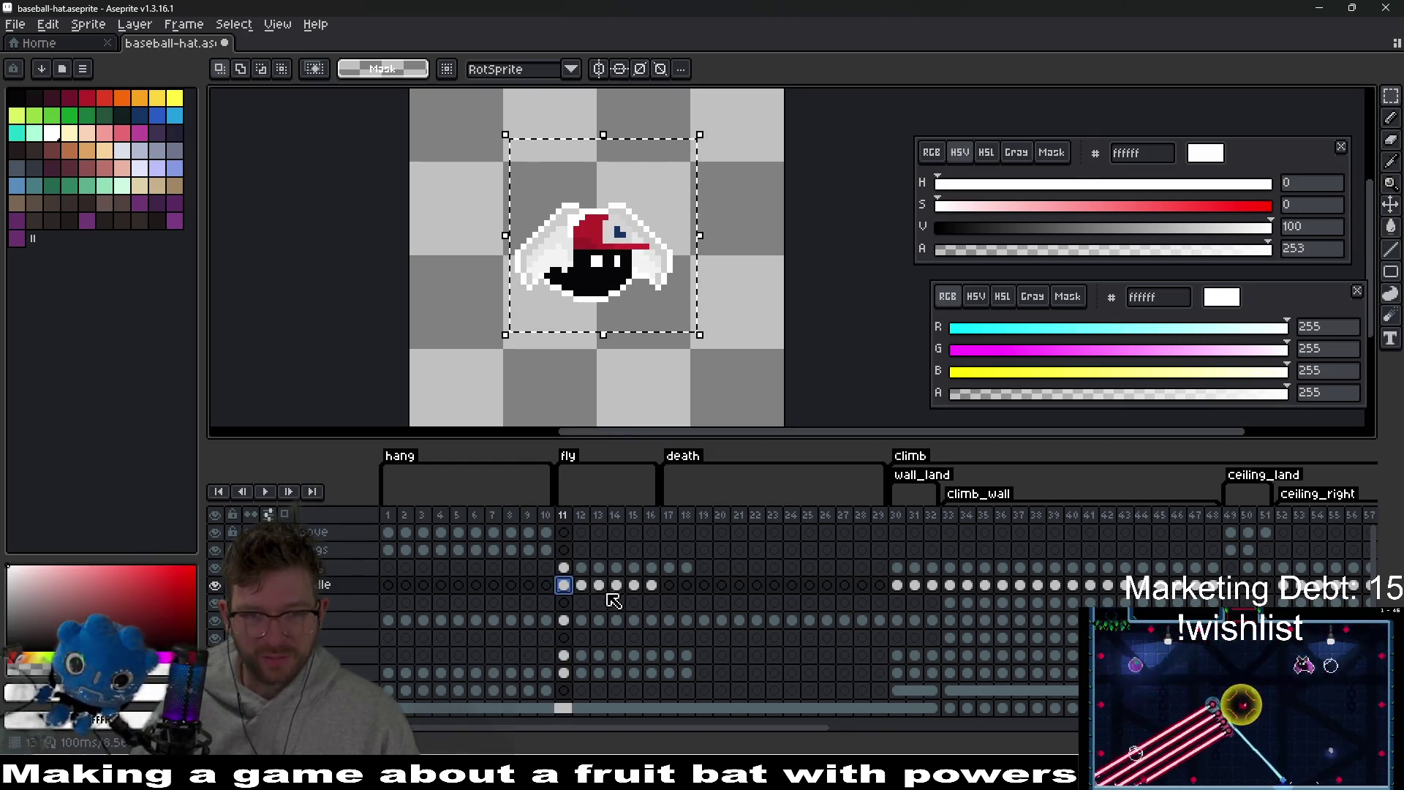
pyautogui.hotkey('ctrl', 'd')
pyautogui.moveTo(651, 586); pyautogui.dragTo(572, 593)
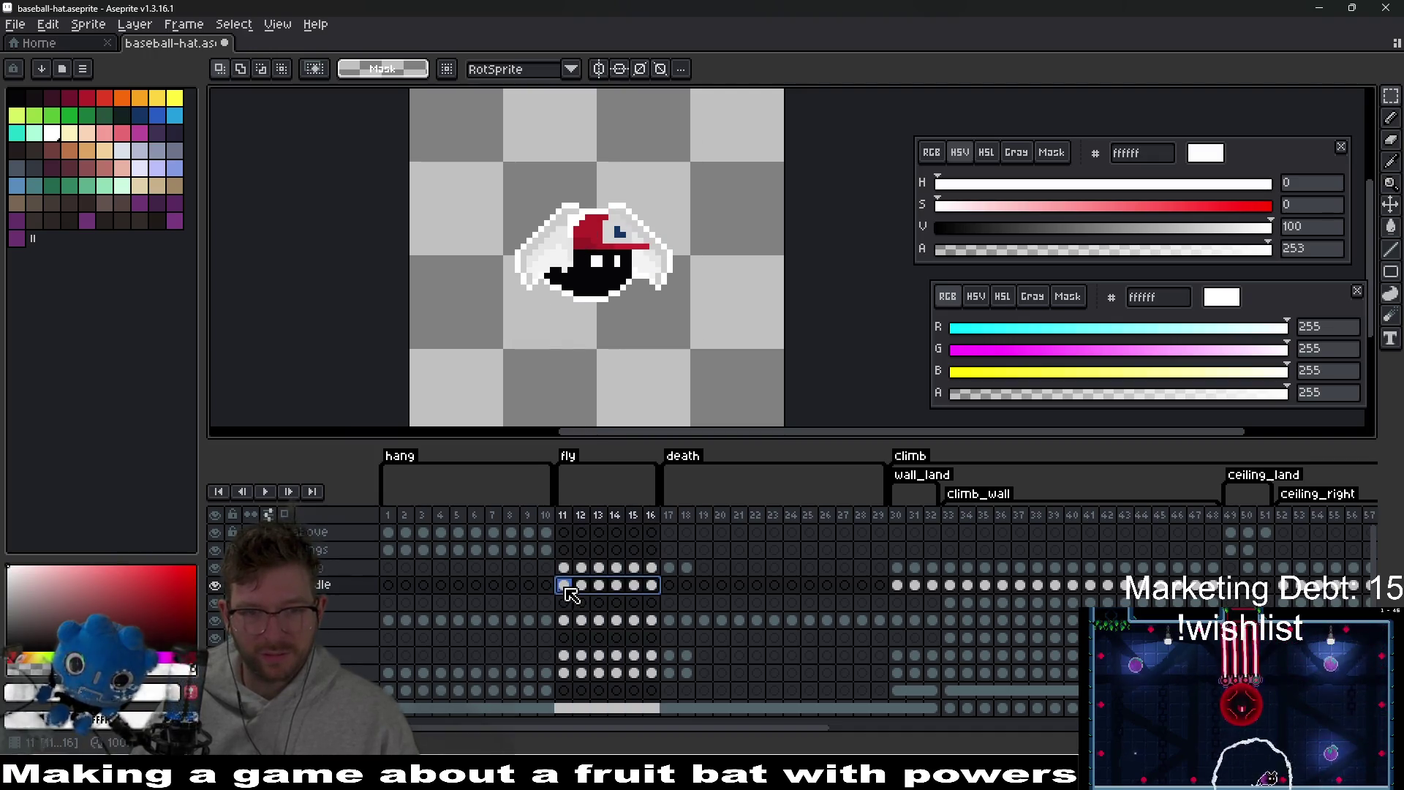
pyautogui.press('Delete')
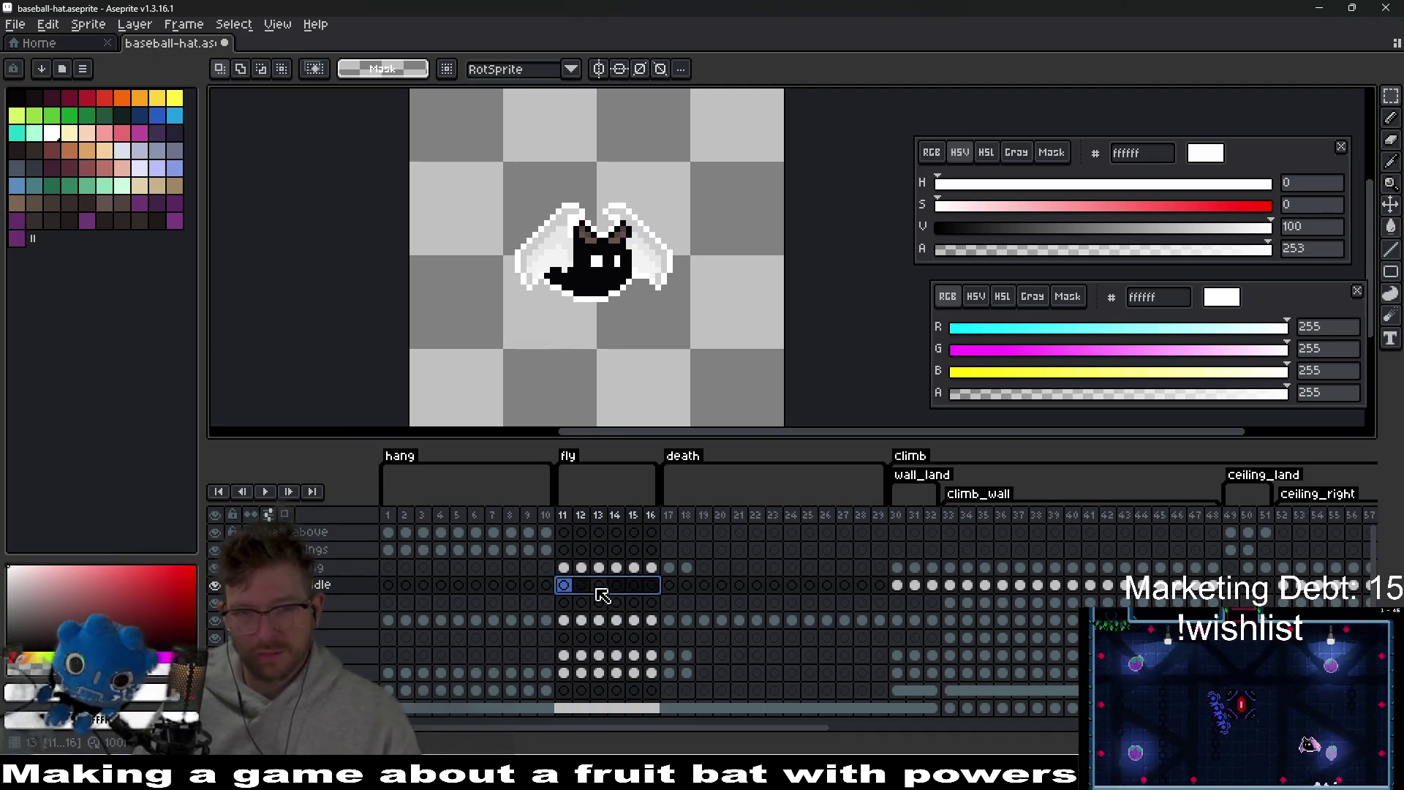
# - Paste the top hat into frame 11 and seat it on the bat's head, one pixel left
pyautogui.click(565, 583)
pyautogui.hotkey('ctrl', 'v')
pyautogui.moveTo(640, 273)
pyautogui.mouseDown()
pyautogui.moveTo(595, 282)
pyautogui.moveTo(592, 308)
pyautogui.moveTo(658, 177)
pyautogui.mouseUp()
pyautogui.scroll(3, 591, 308)
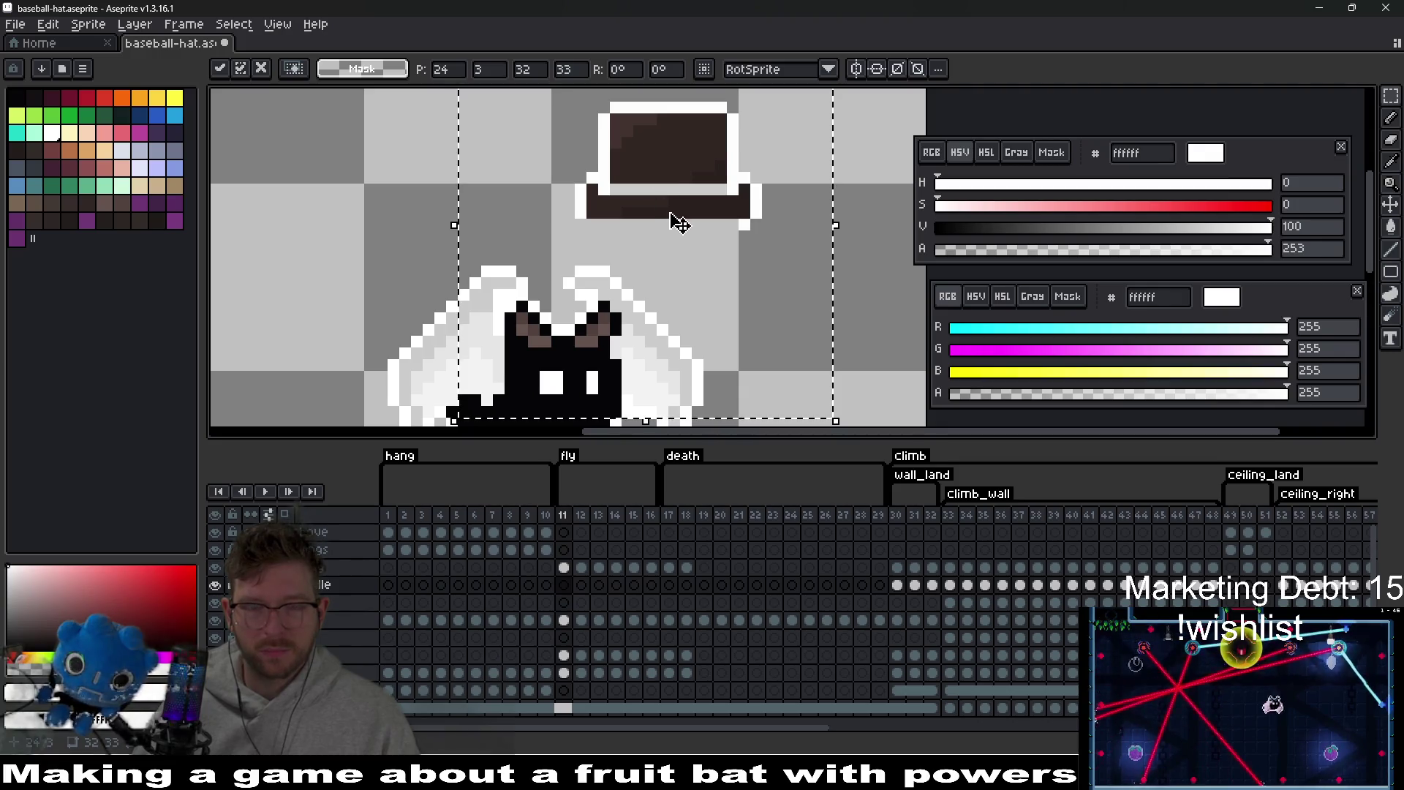
pyautogui.press('e')
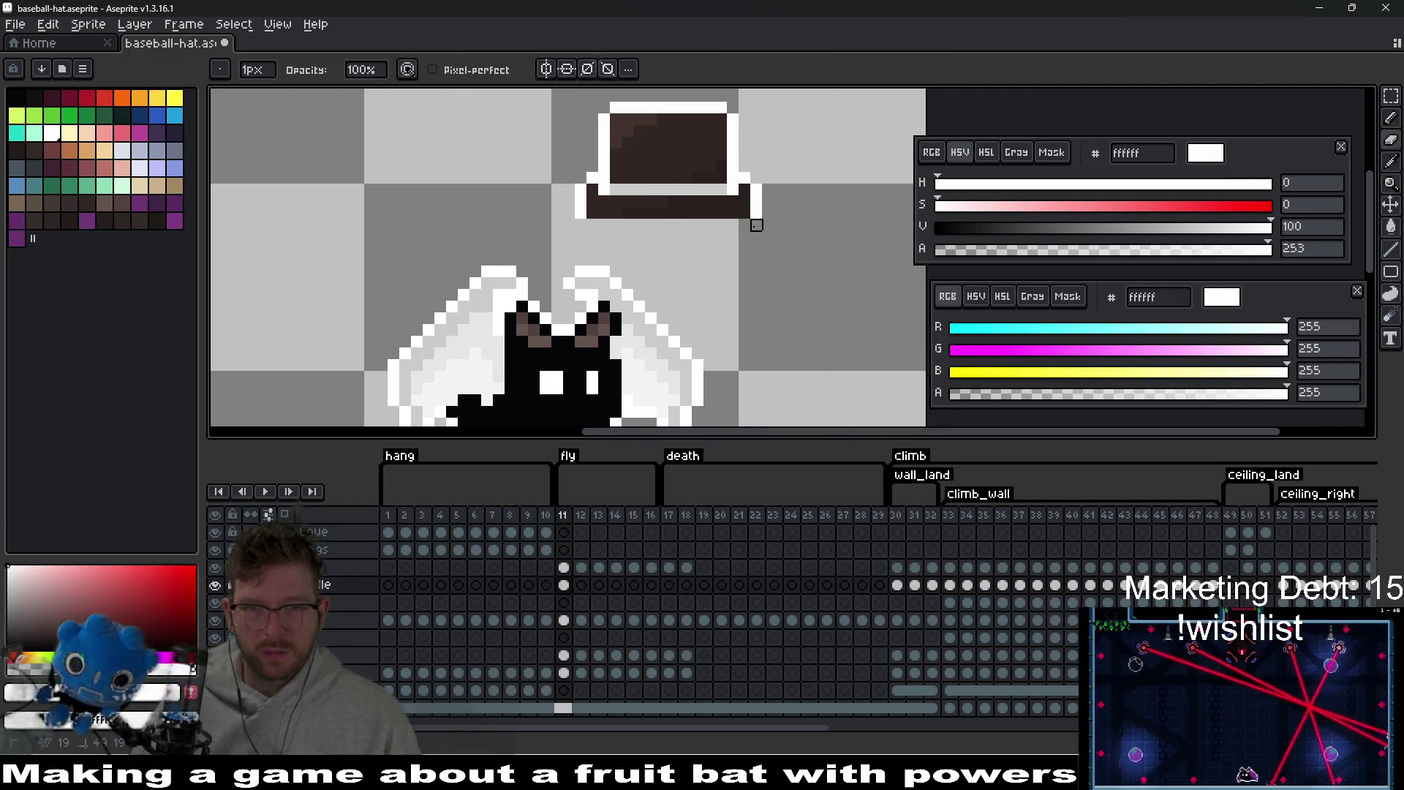
pyautogui.moveTo(651, 272); pyautogui.dragTo(673, 246)
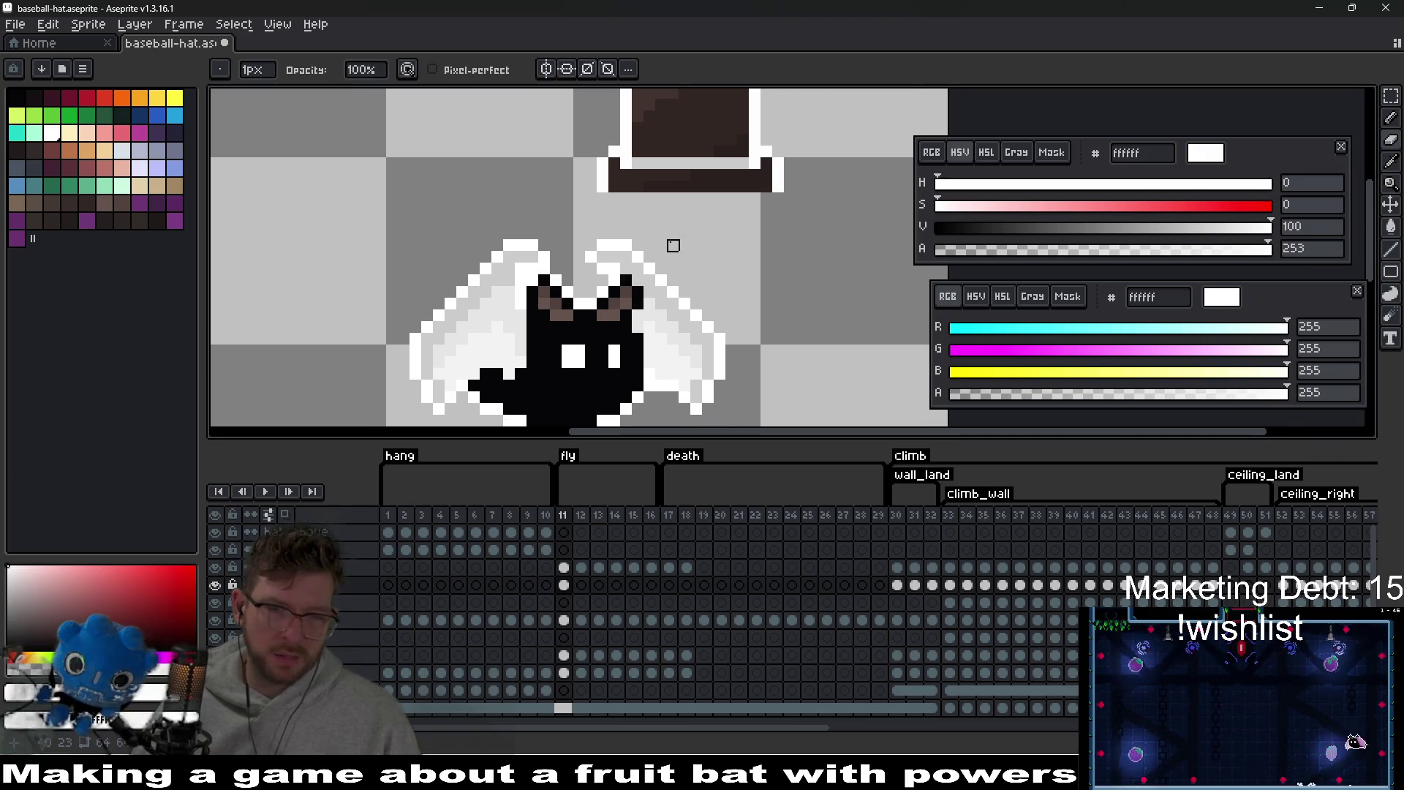
pyautogui.press('v')
pyautogui.moveTo(708, 176)
pyautogui.mouseDown()
pyautogui.moveTo(684, 260)
pyautogui.moveTo(620, 313)
pyautogui.mouseUp()
pyautogui.press('Left')
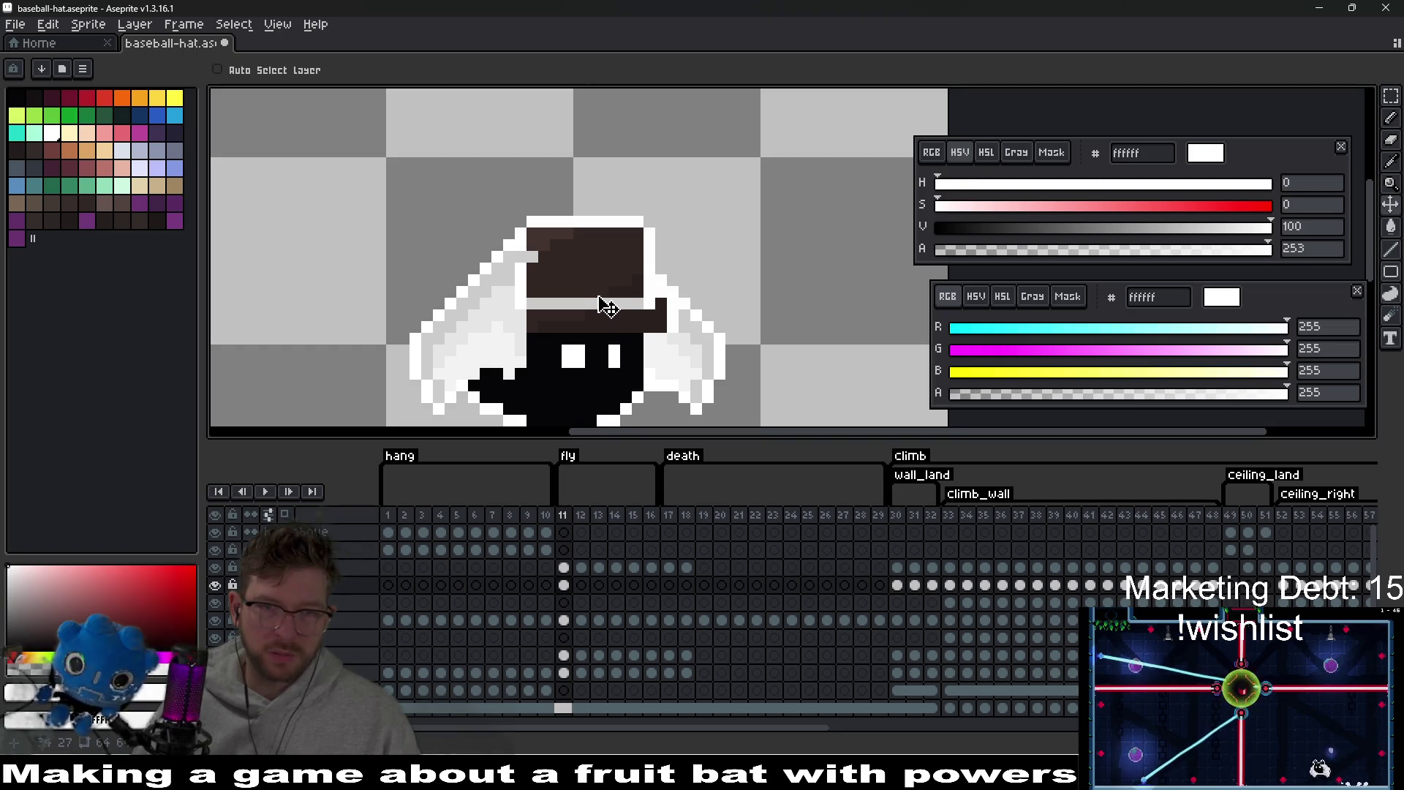
# - Paint the stray white pixel beside frame 11's hat grey and hide the wing layer
pyautogui.scroll(1, 612, 311)
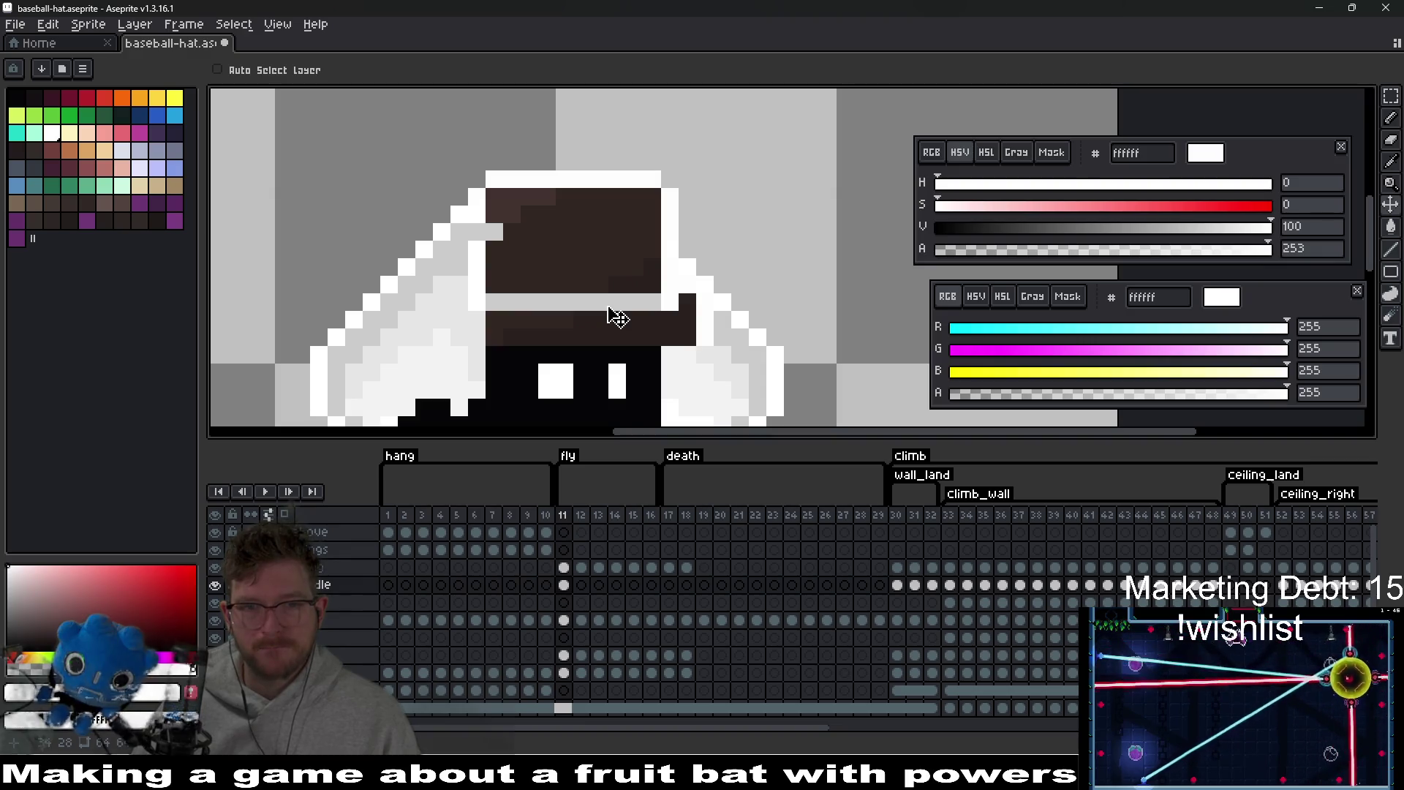
pyautogui.scroll(2, 642, 320)
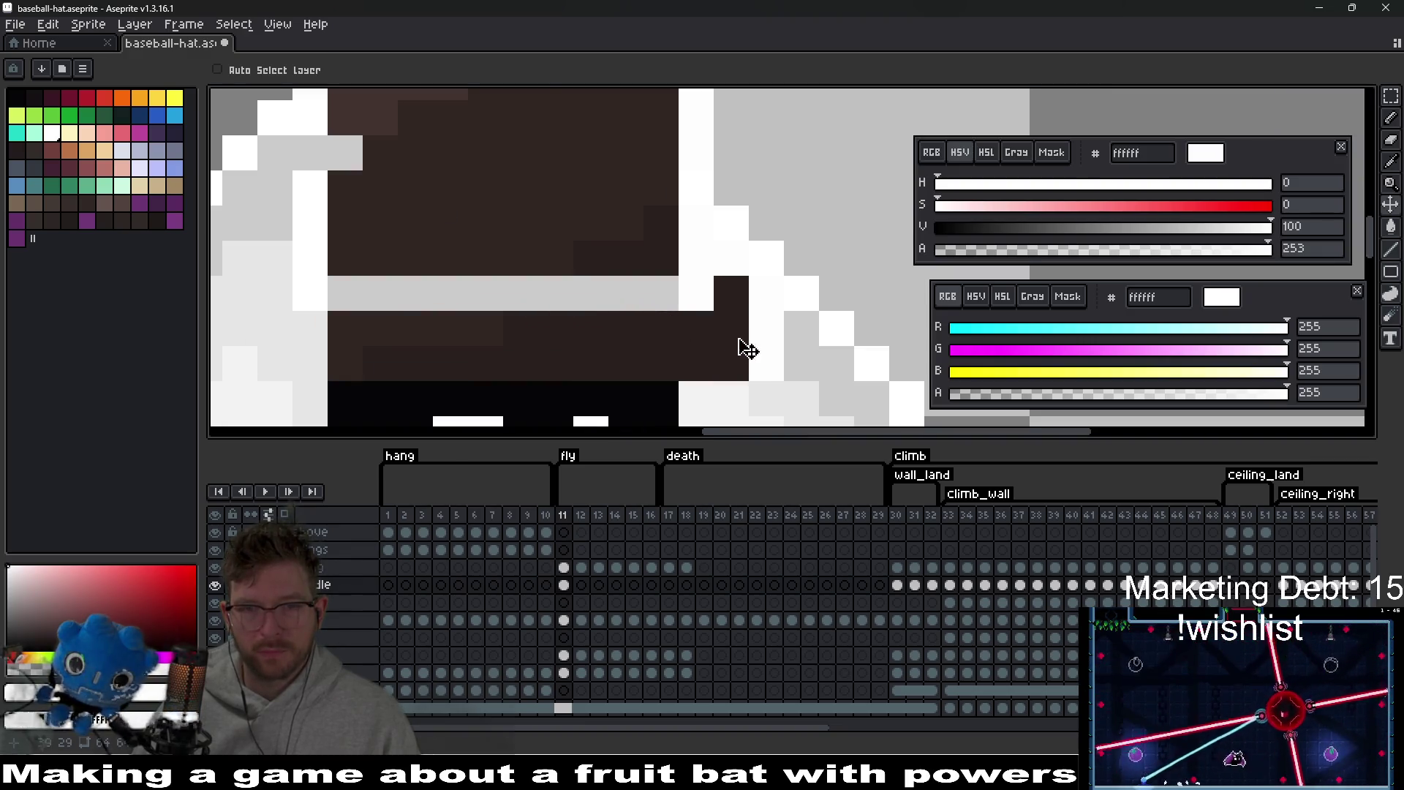
pyautogui.press('b')
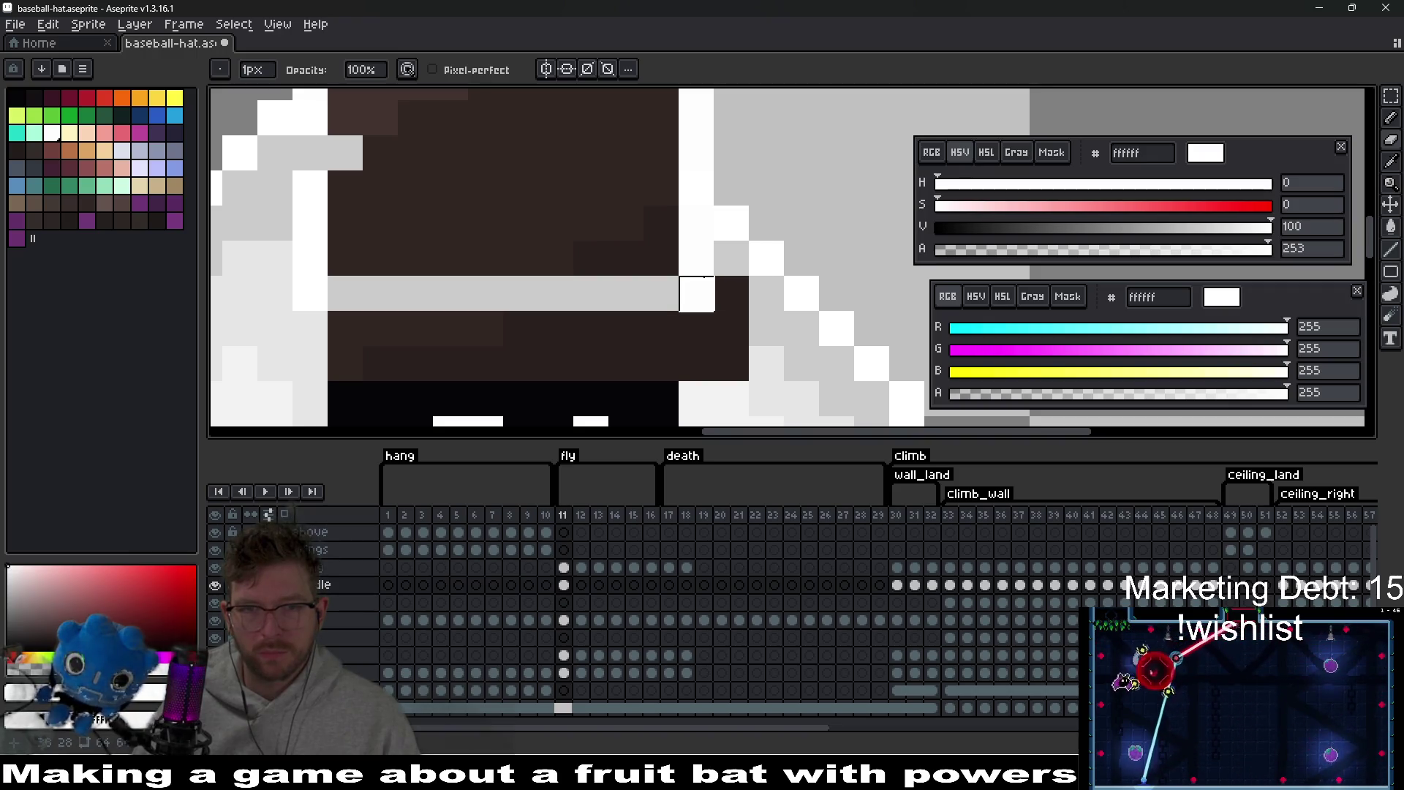
pyautogui.rightClick(696, 259)
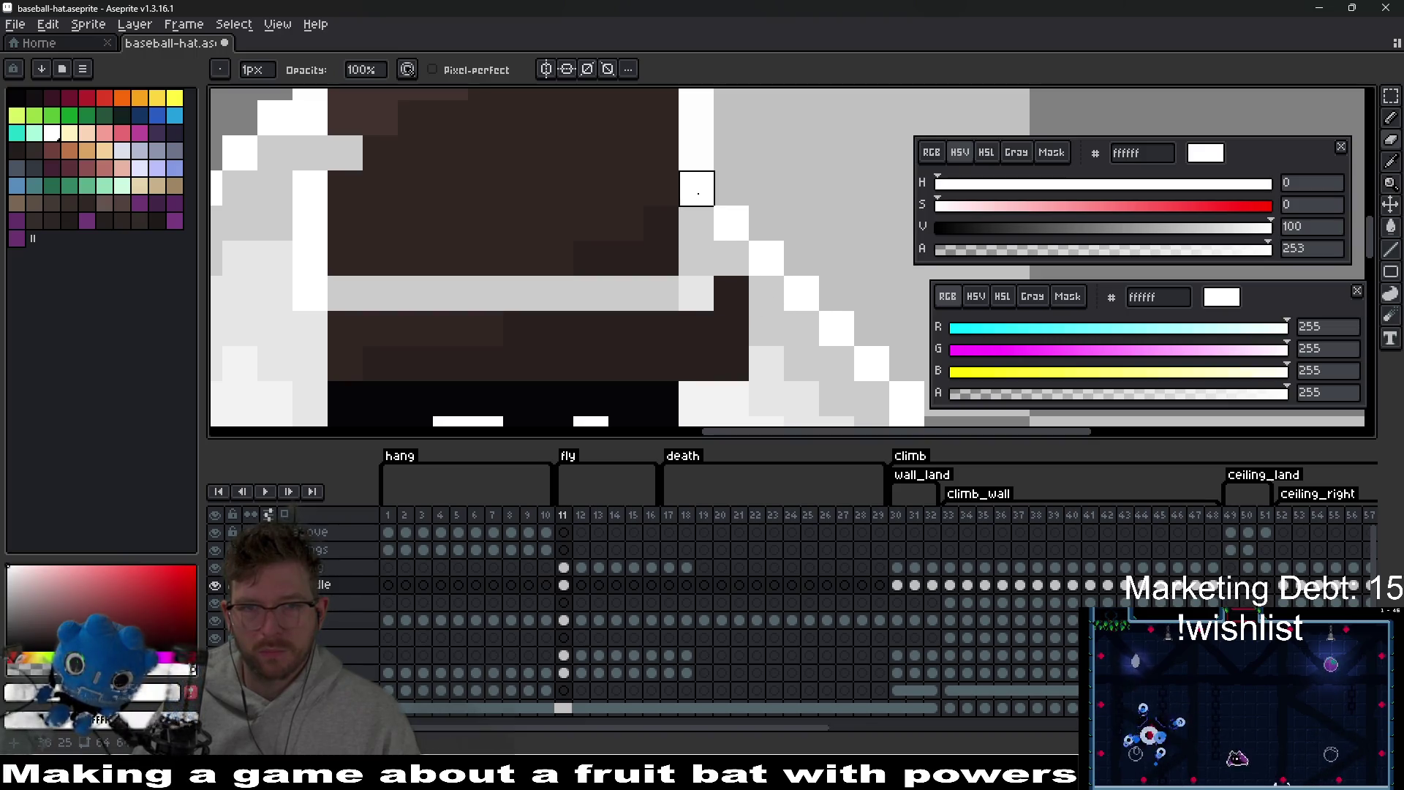
pyautogui.scroll(1, 731, 223)
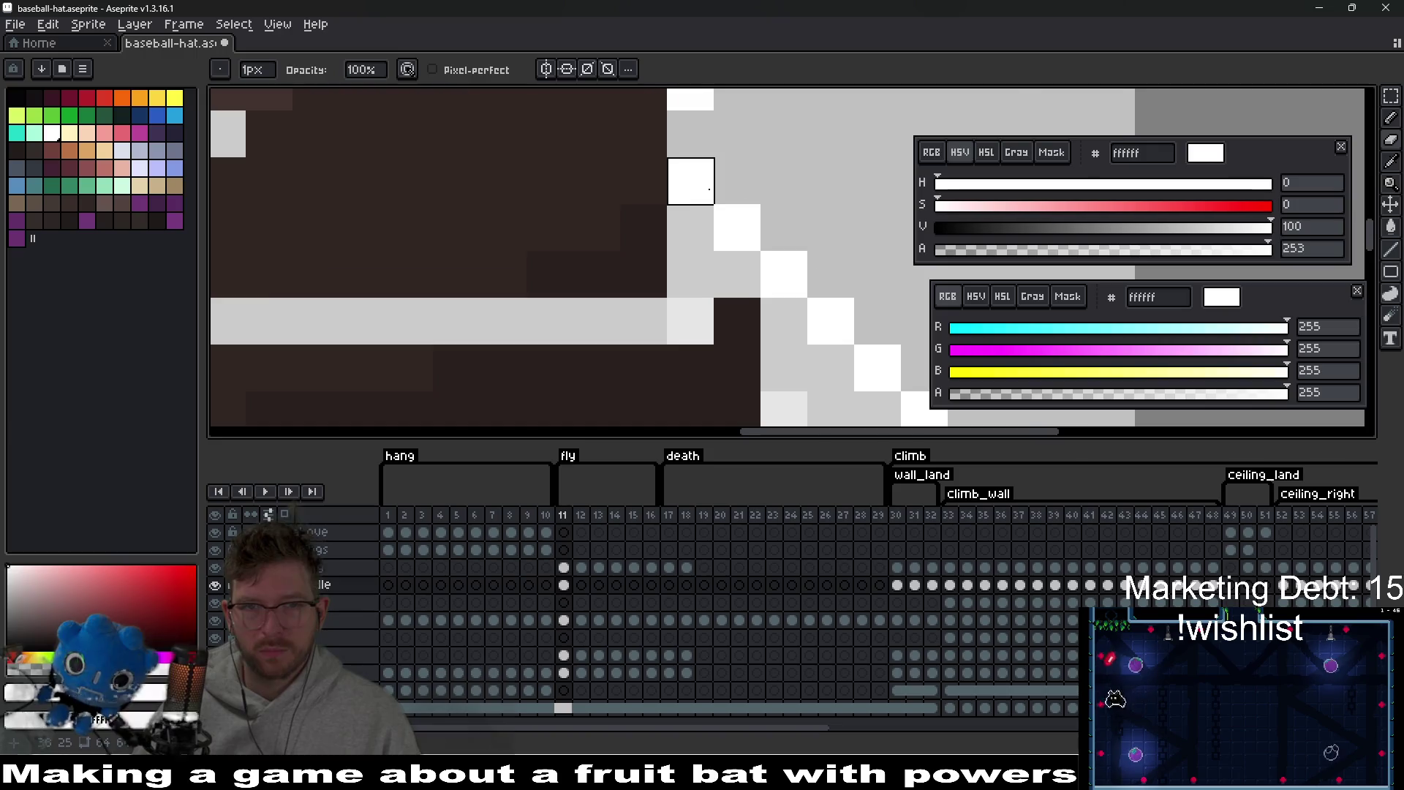
pyautogui.scroll(-4, 761, 234)
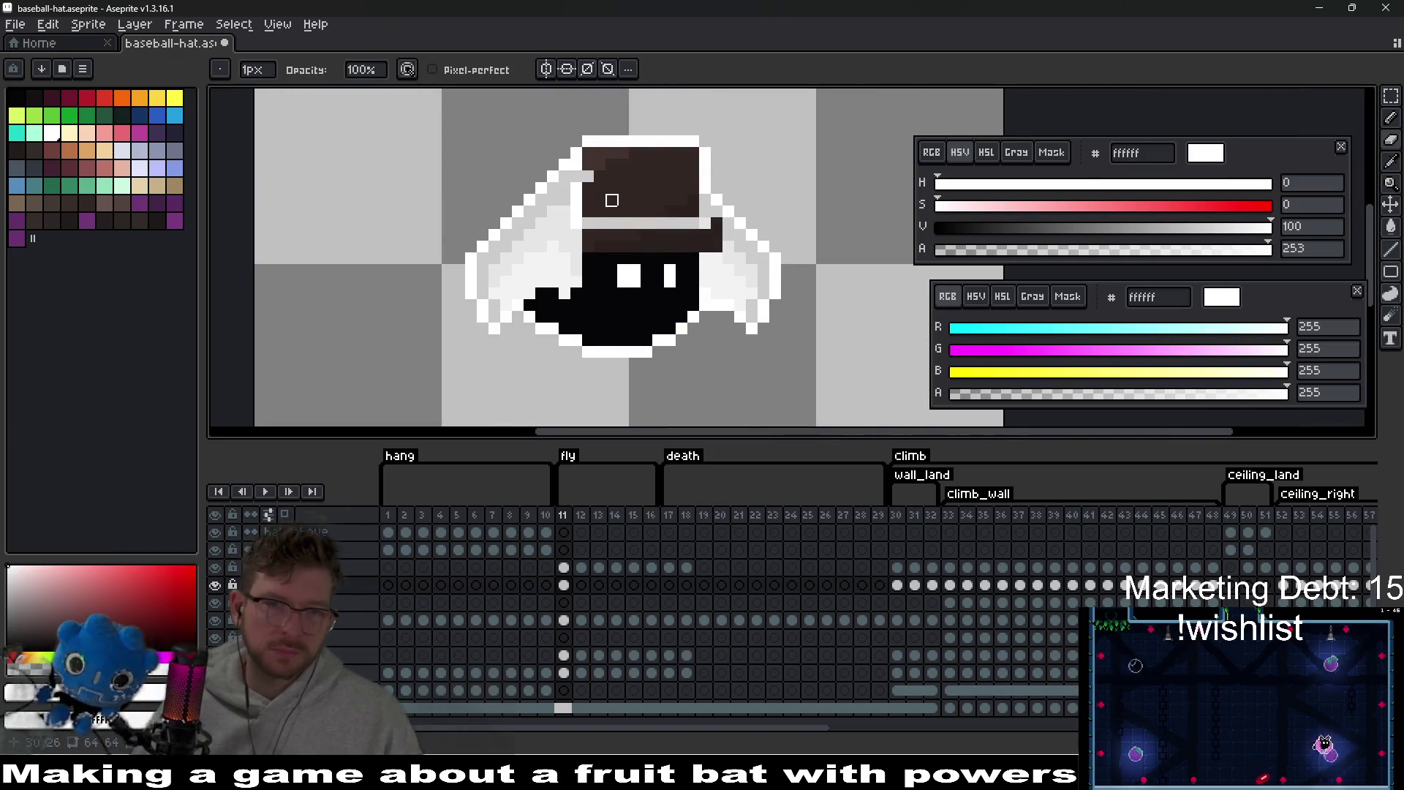
pyautogui.scroll(1, 614, 201)
pyautogui.scroll(-1, 582, 245)
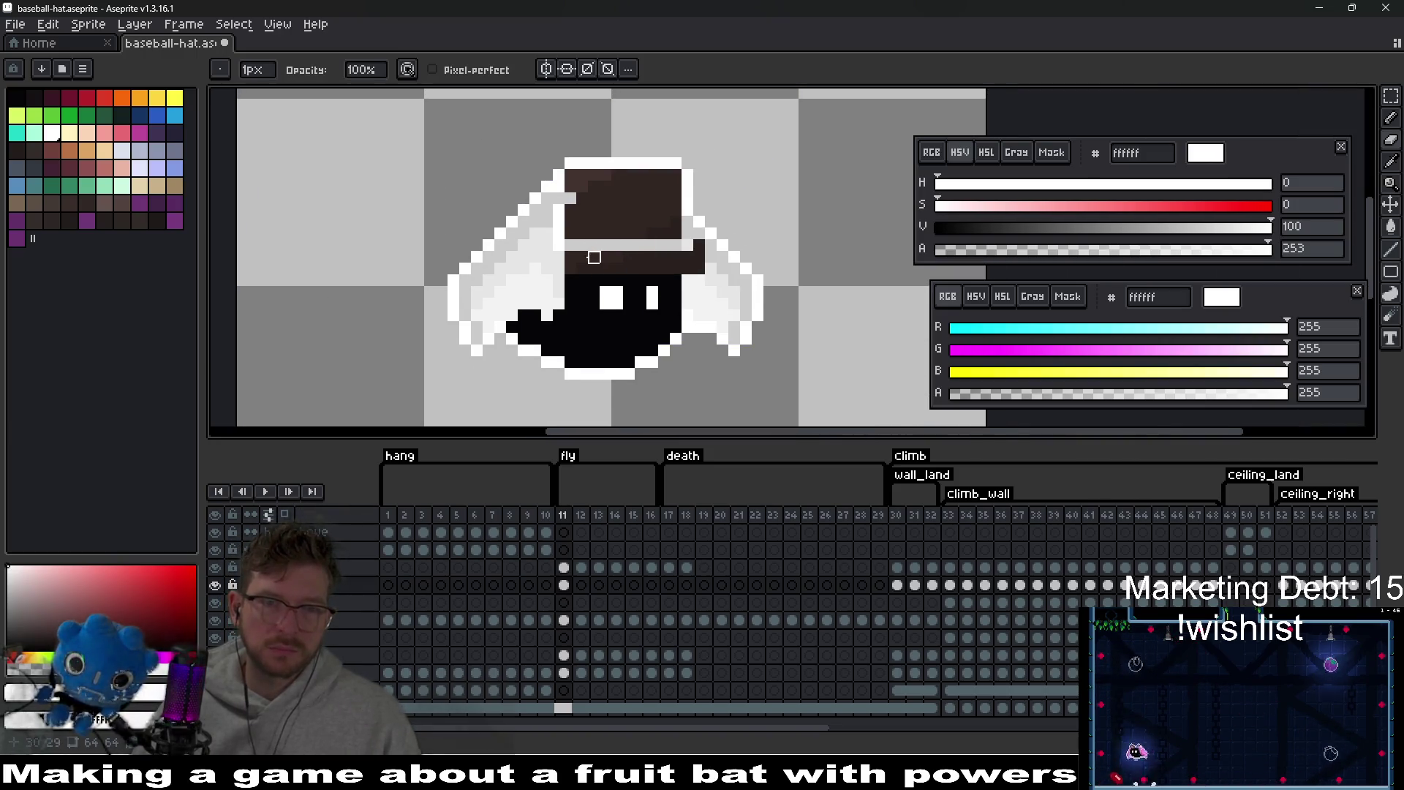
pyautogui.click(216, 583)
pyautogui.scroll(2, 499, 303)
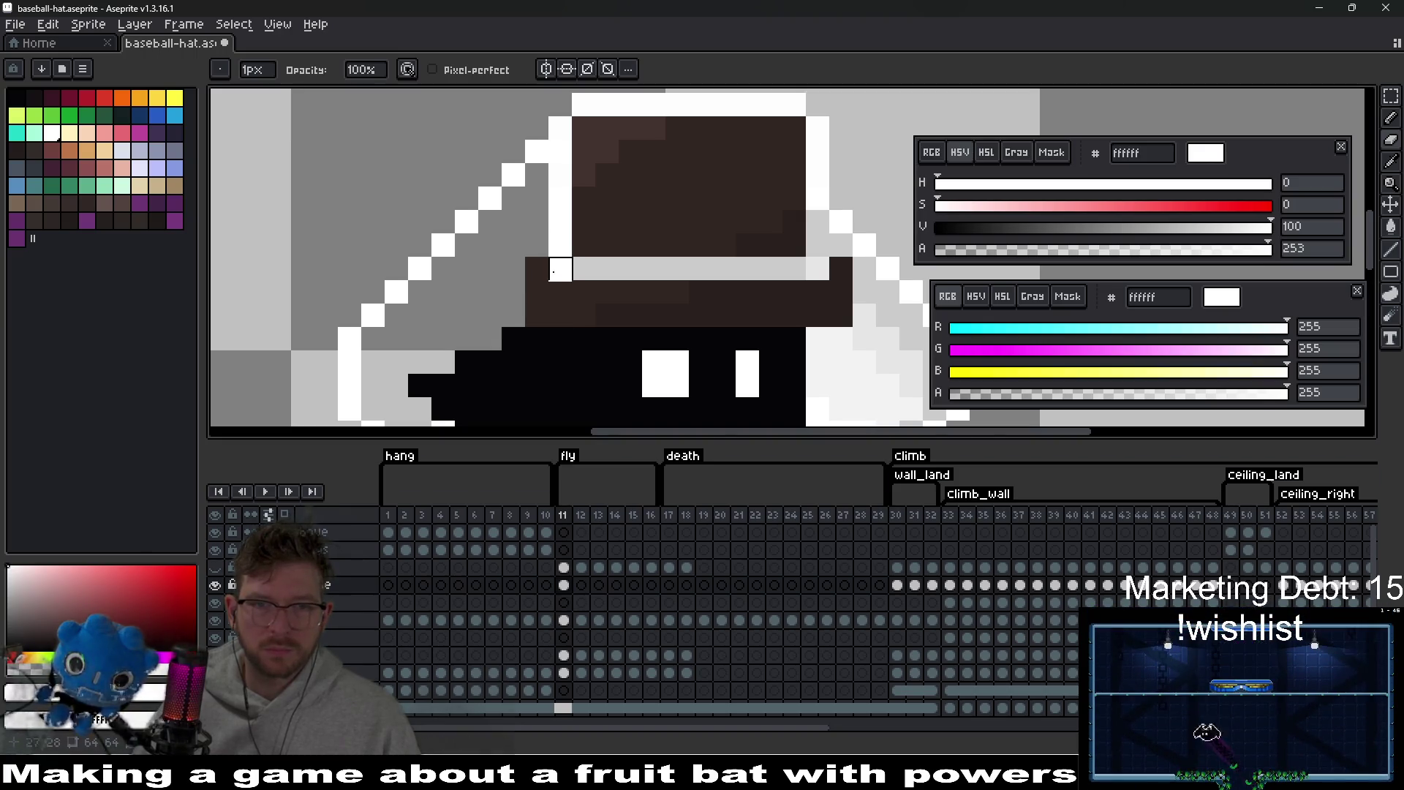
# - On frame 11, undo the outline erase, fill the missing outline pixel, and re-show the wing layer
pyautogui.moveTo(654, 198); pyautogui.dragTo(618, 251)
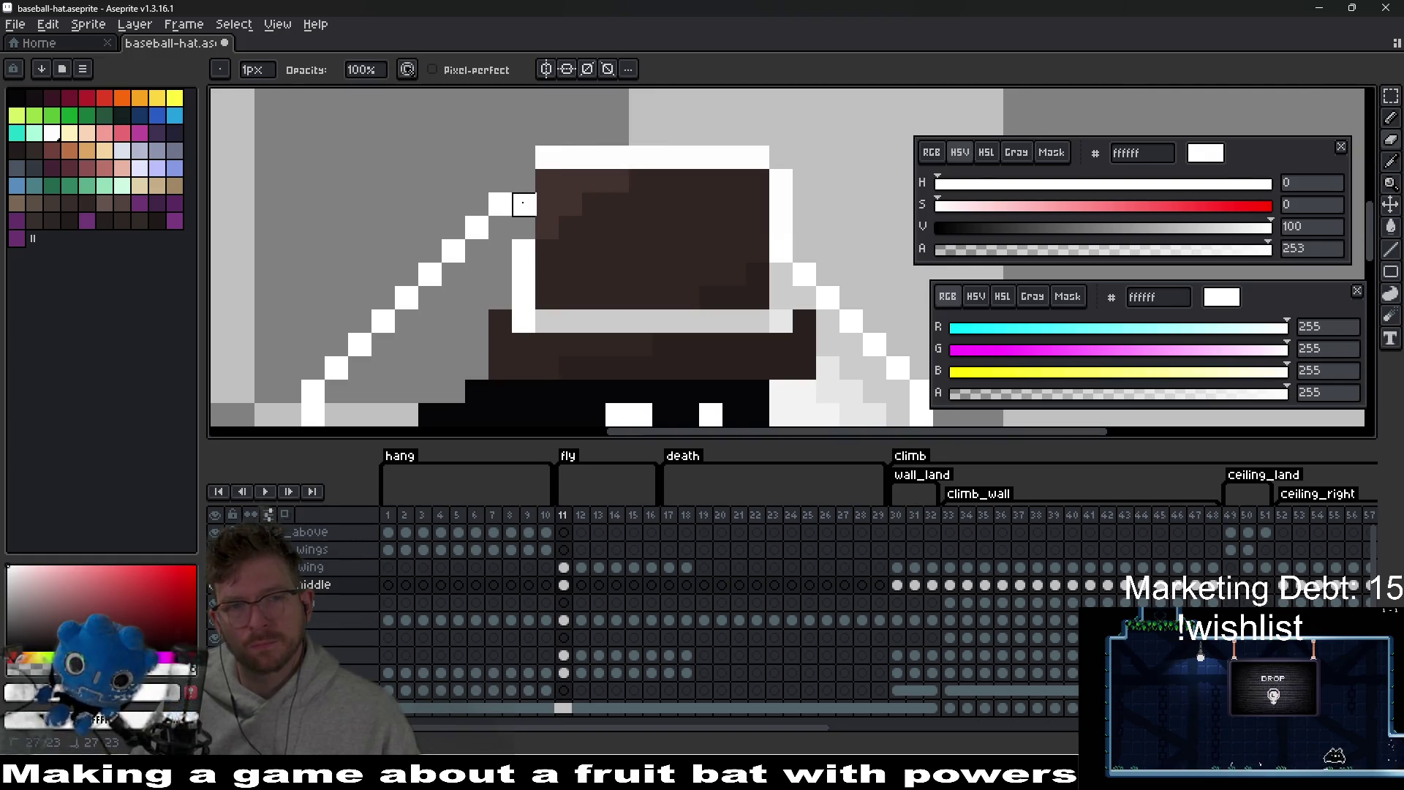
pyautogui.moveTo(524, 158)
pyautogui.mouseDown()
pyautogui.moveTo(780, 156)
pyautogui.moveTo(782, 228)
pyautogui.mouseUp()
pyautogui.scroll(-3, 790, 242)
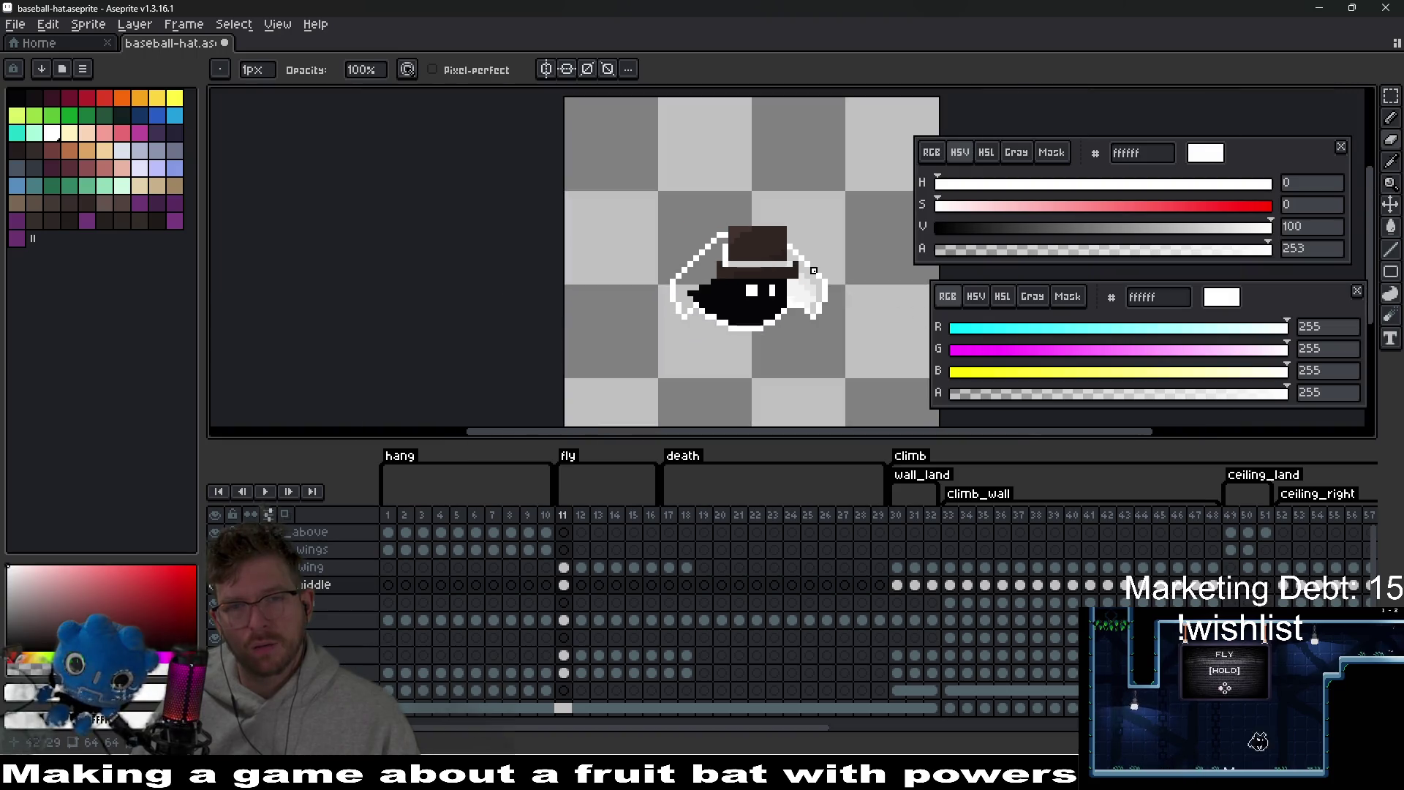
pyautogui.press('ctrl')
pyautogui.hotkey('ctrl', 'z')
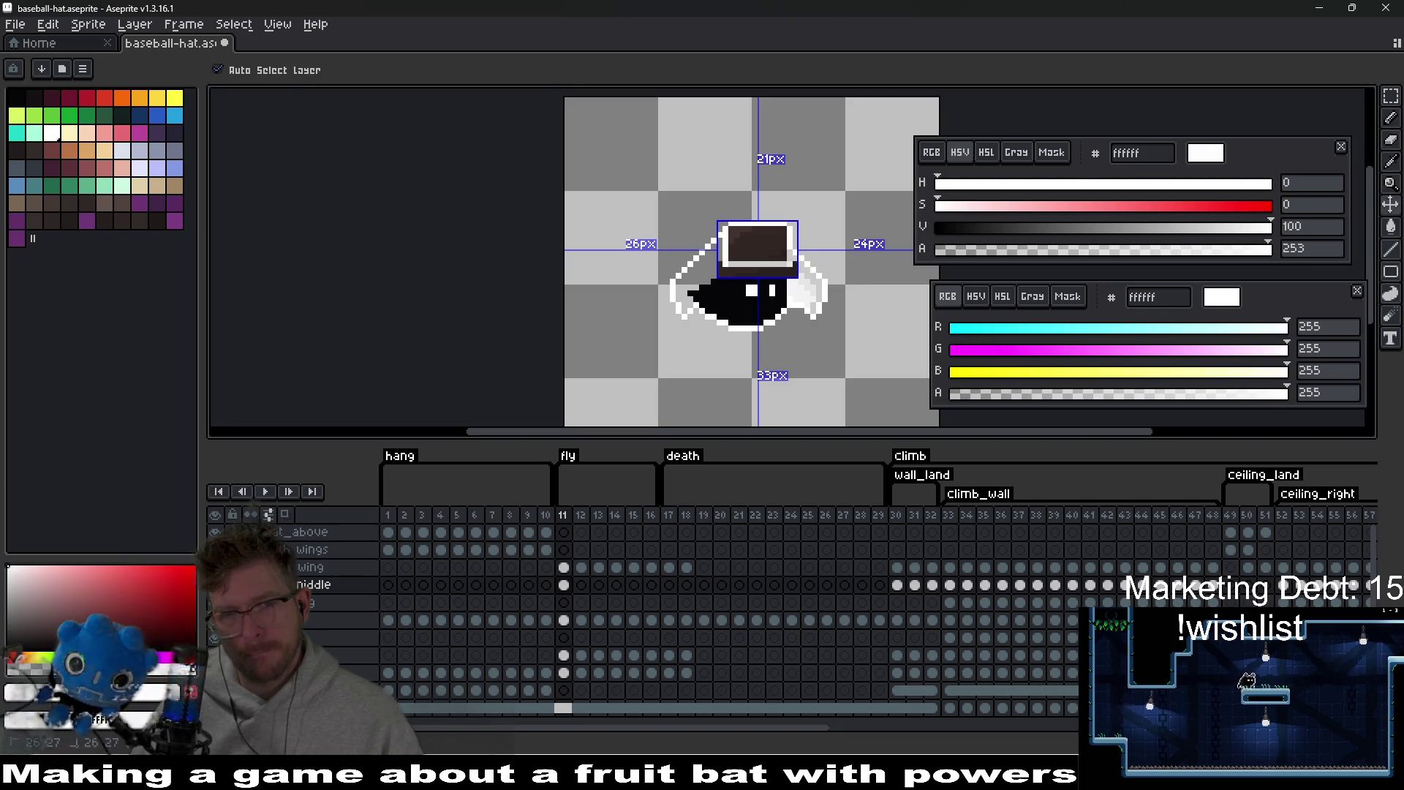
pyautogui.scroll(3, 724, 233)
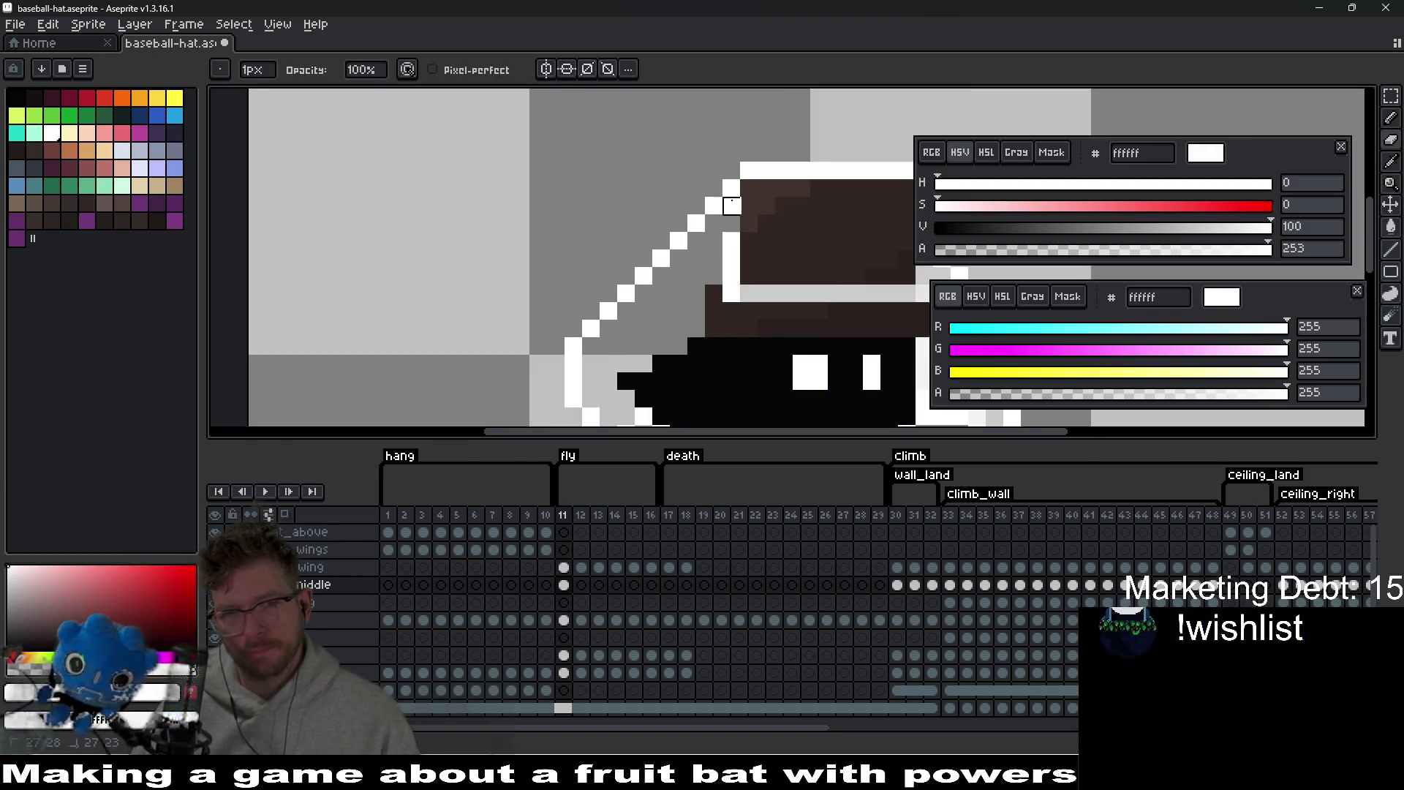
pyautogui.click(731, 205)
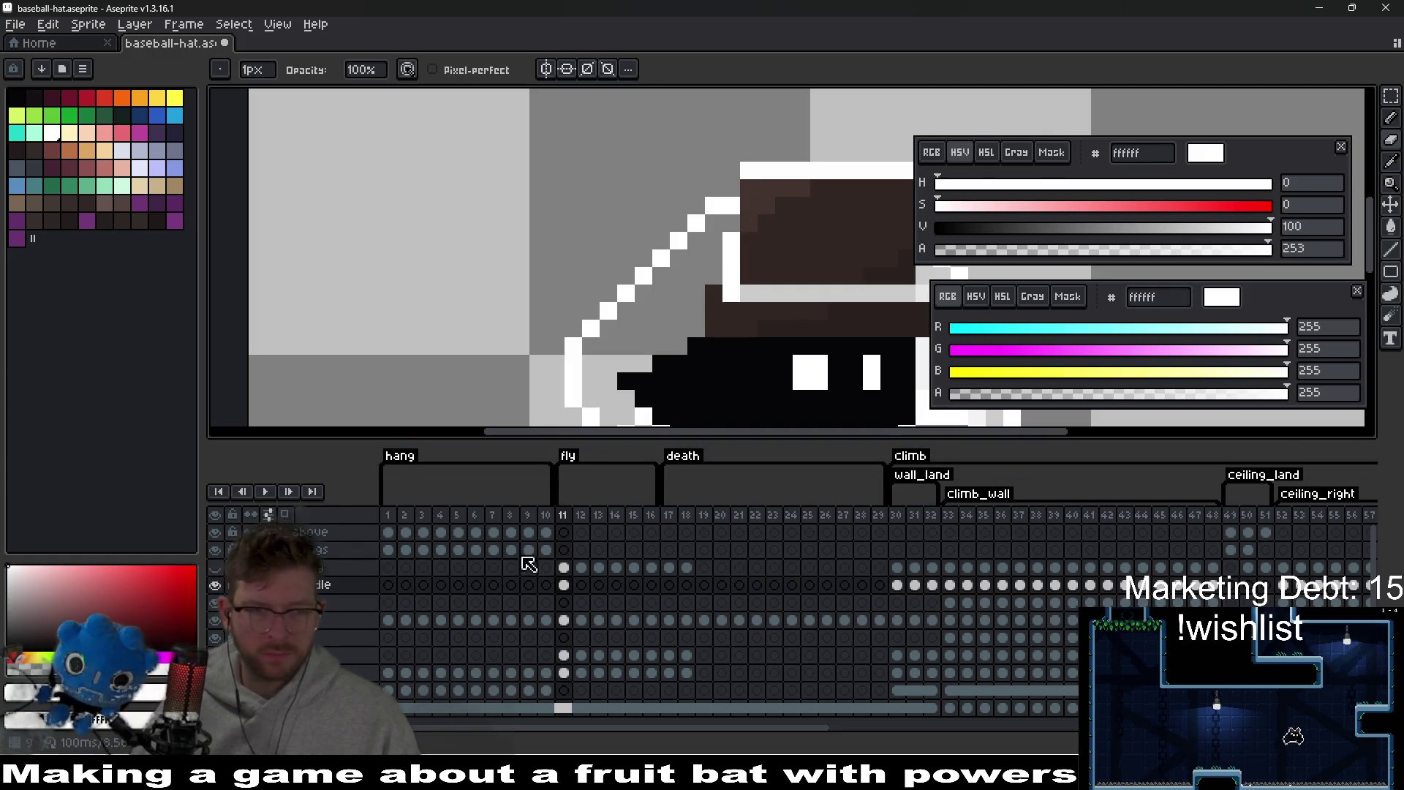
pyautogui.click(215, 585)
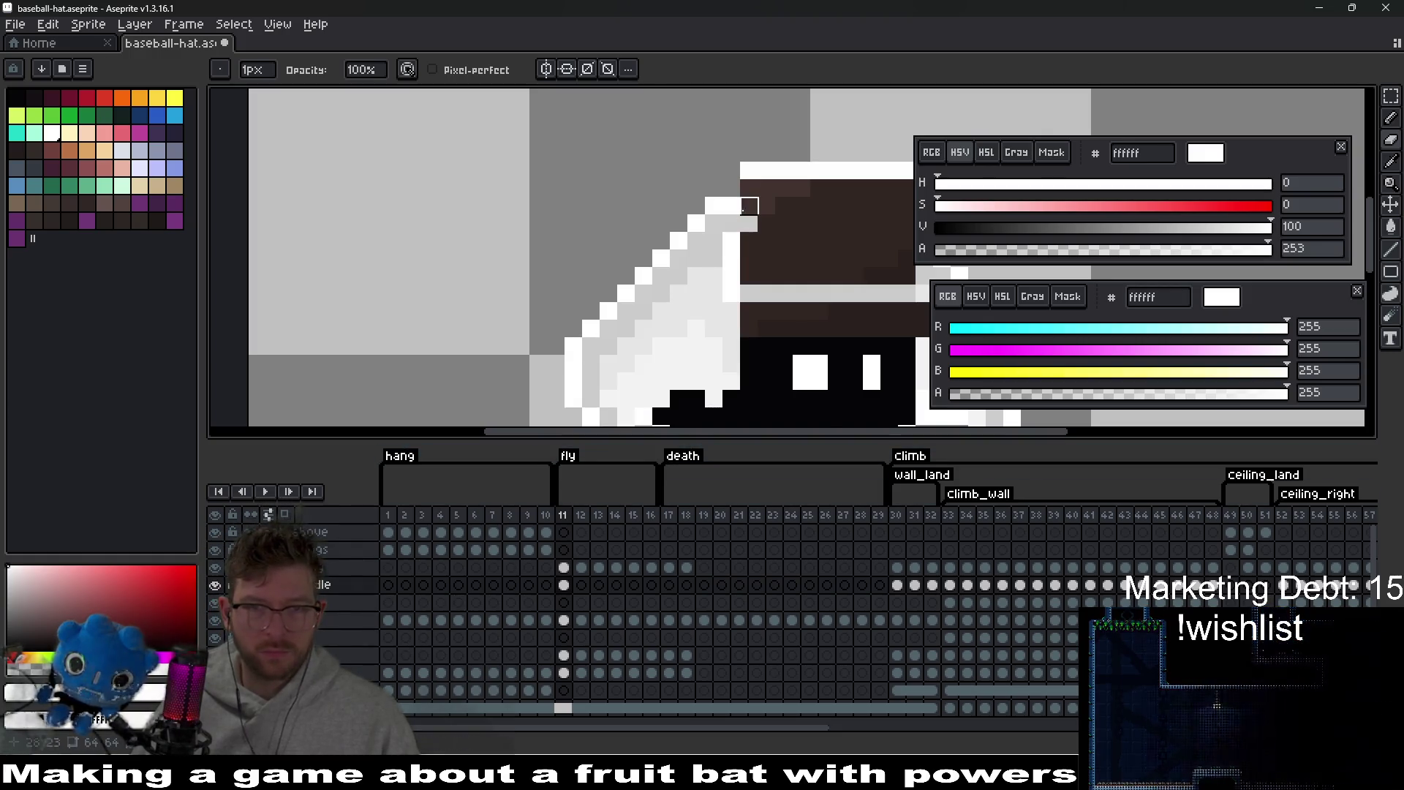
pyautogui.scroll(-2, 855, 259)
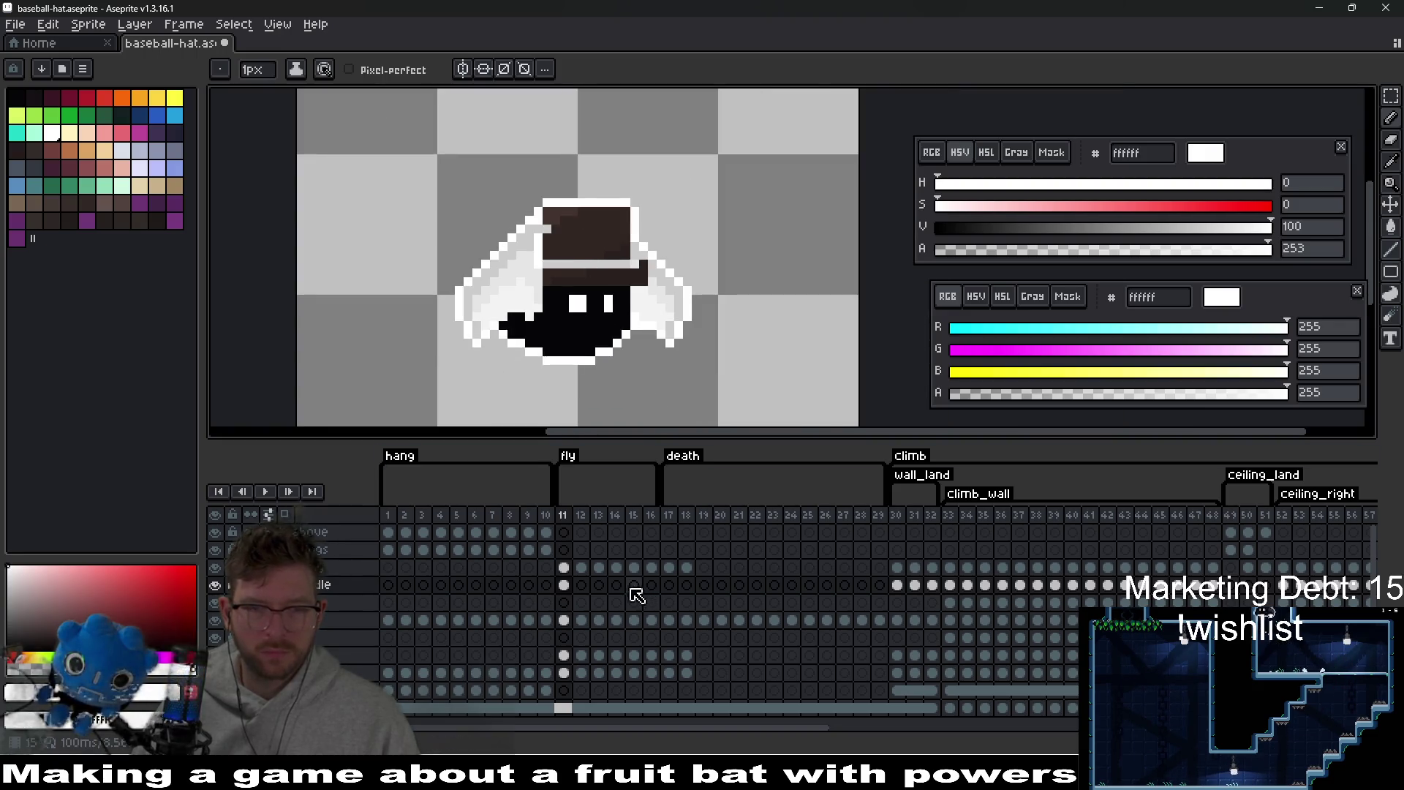
# - On frame 12, raise the hat one pixel and draw white outline down the brim's right edge
pyautogui.click(581, 584)
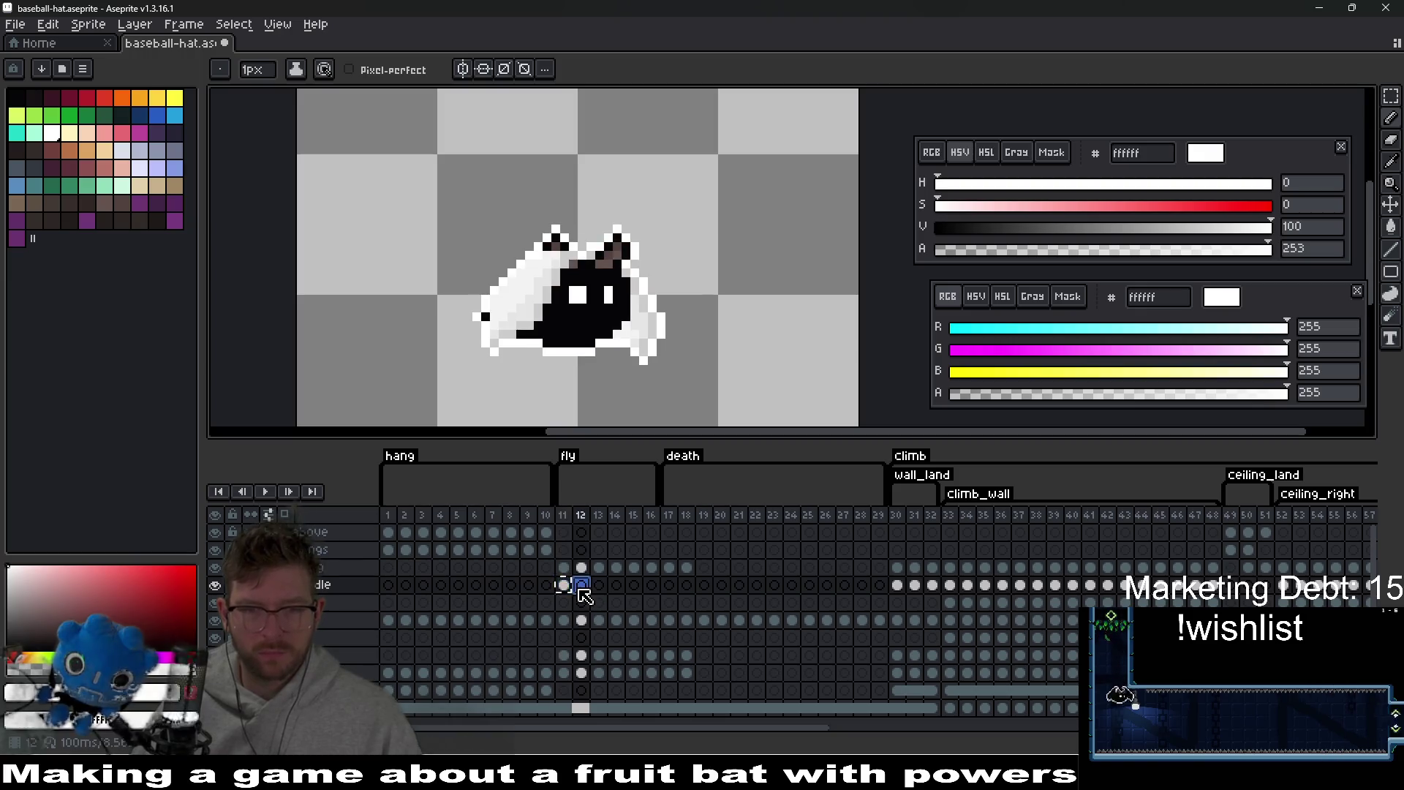
pyautogui.scroll(1, 598, 237)
pyautogui.scroll(1, 598, 237)
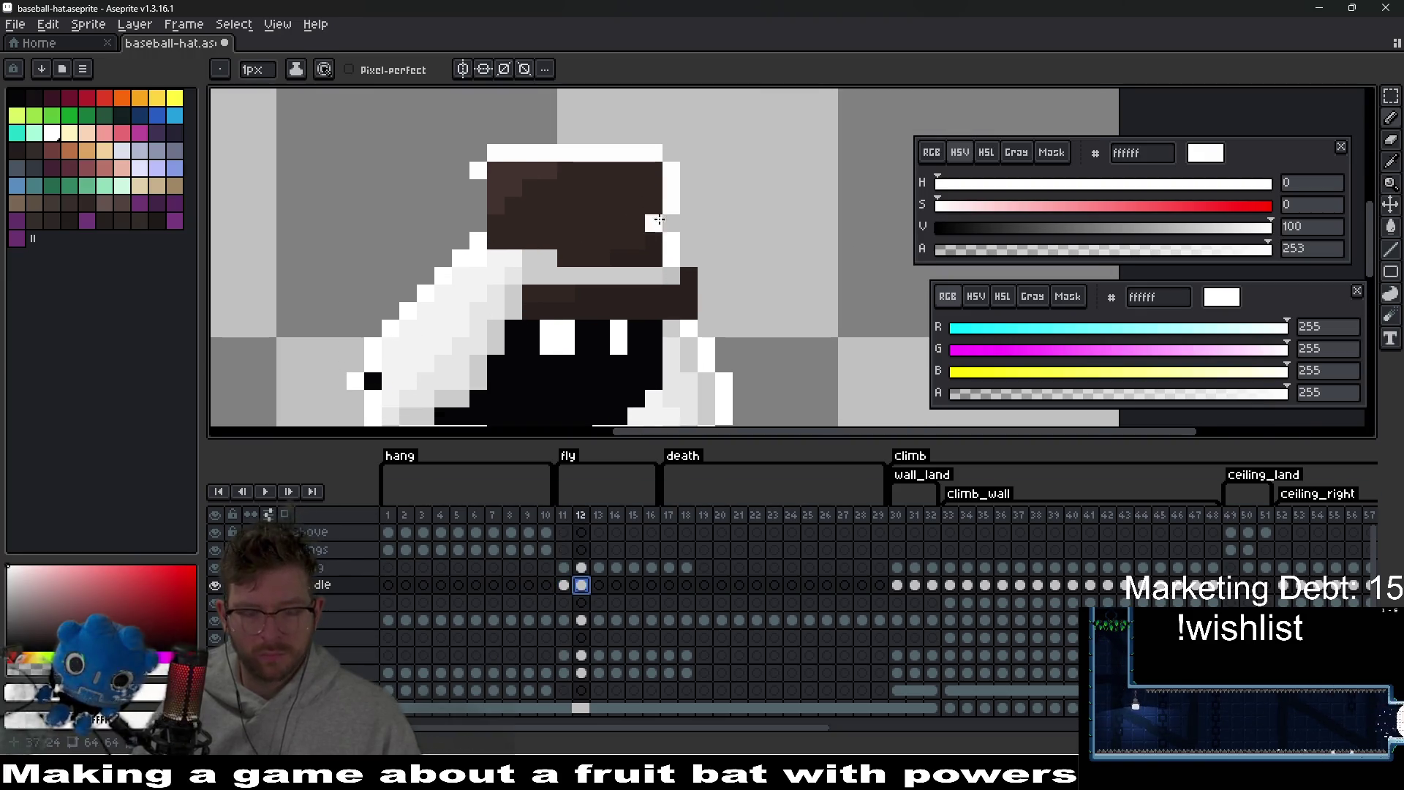
pyautogui.press('v')
pyautogui.moveTo(671, 234); pyautogui.dragTo(671, 229)
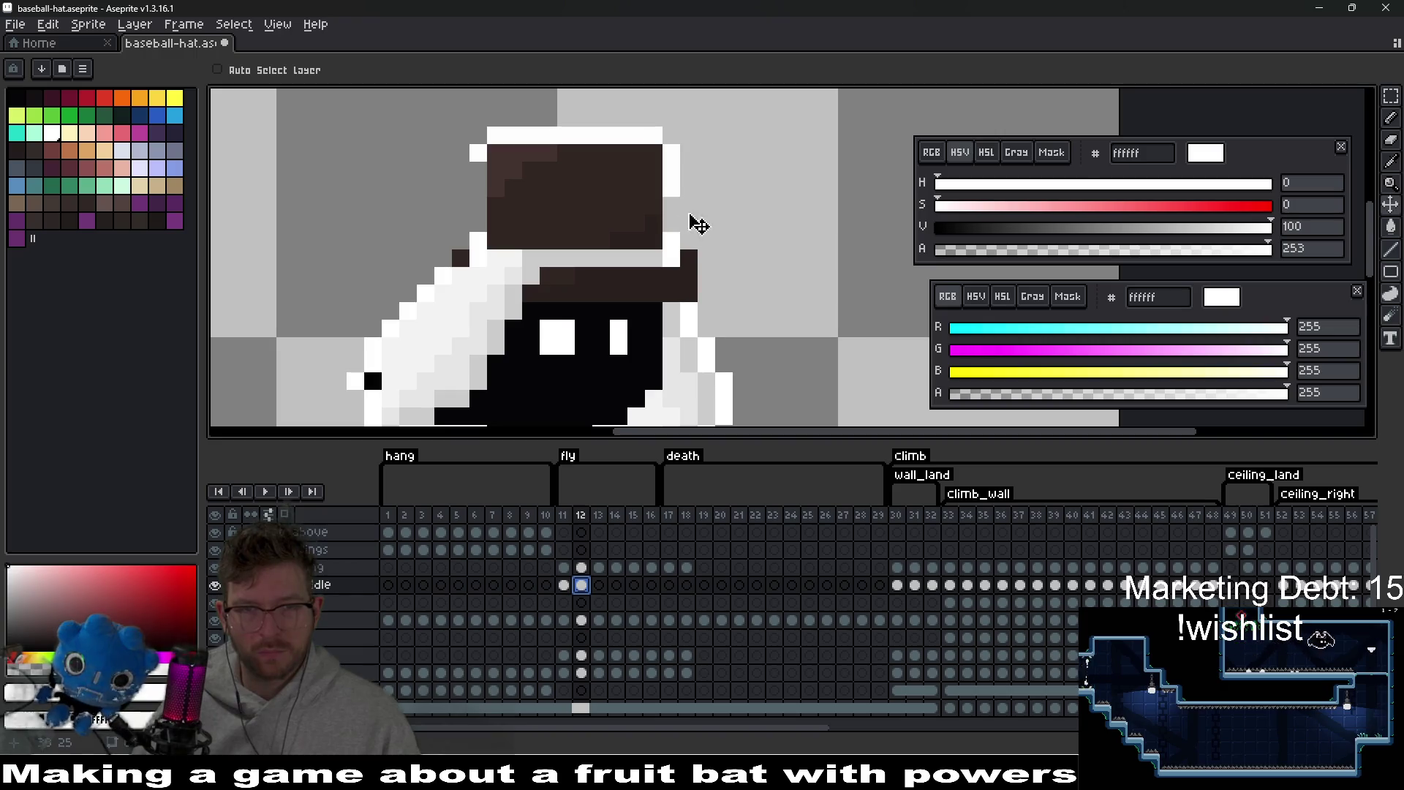
pyautogui.press('b')
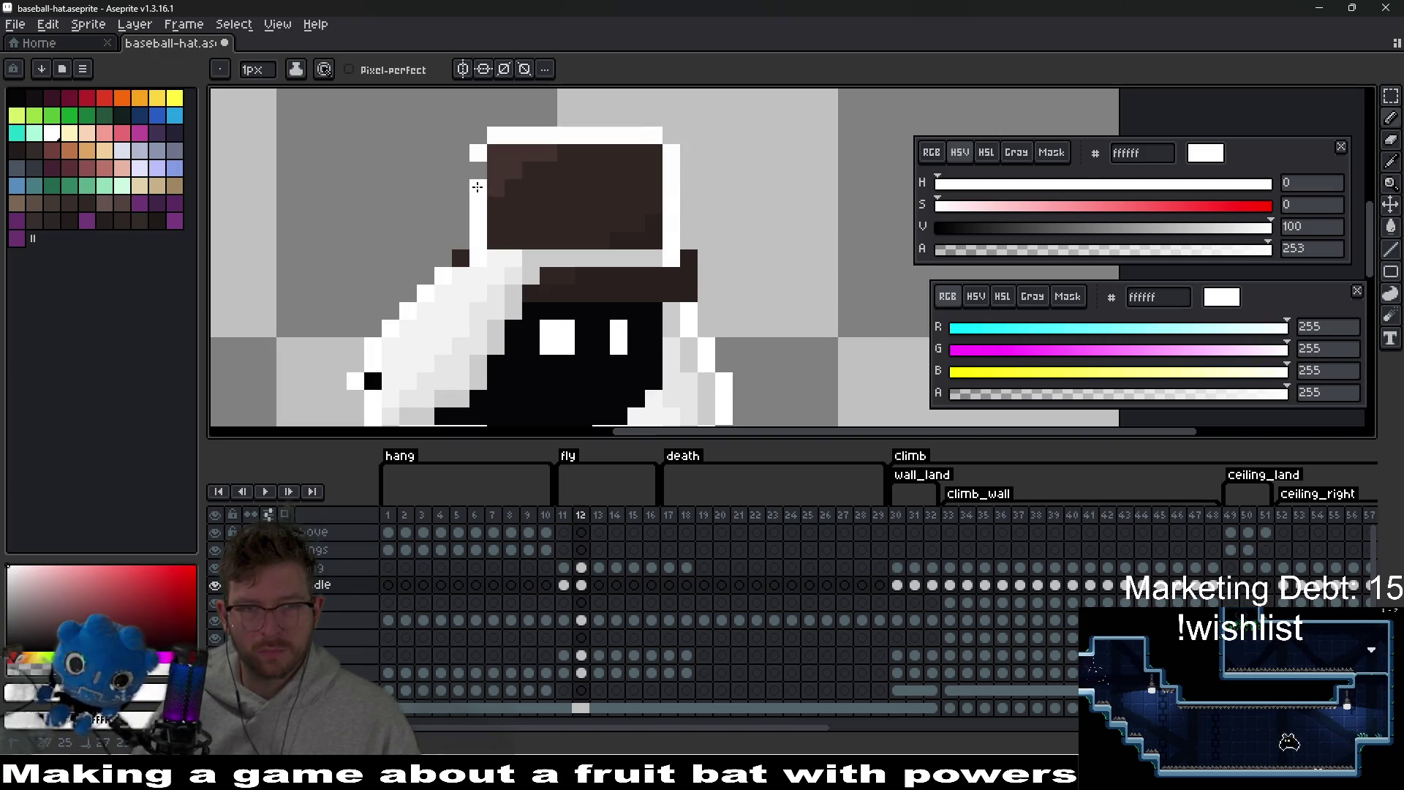
pyautogui.click(460, 241)
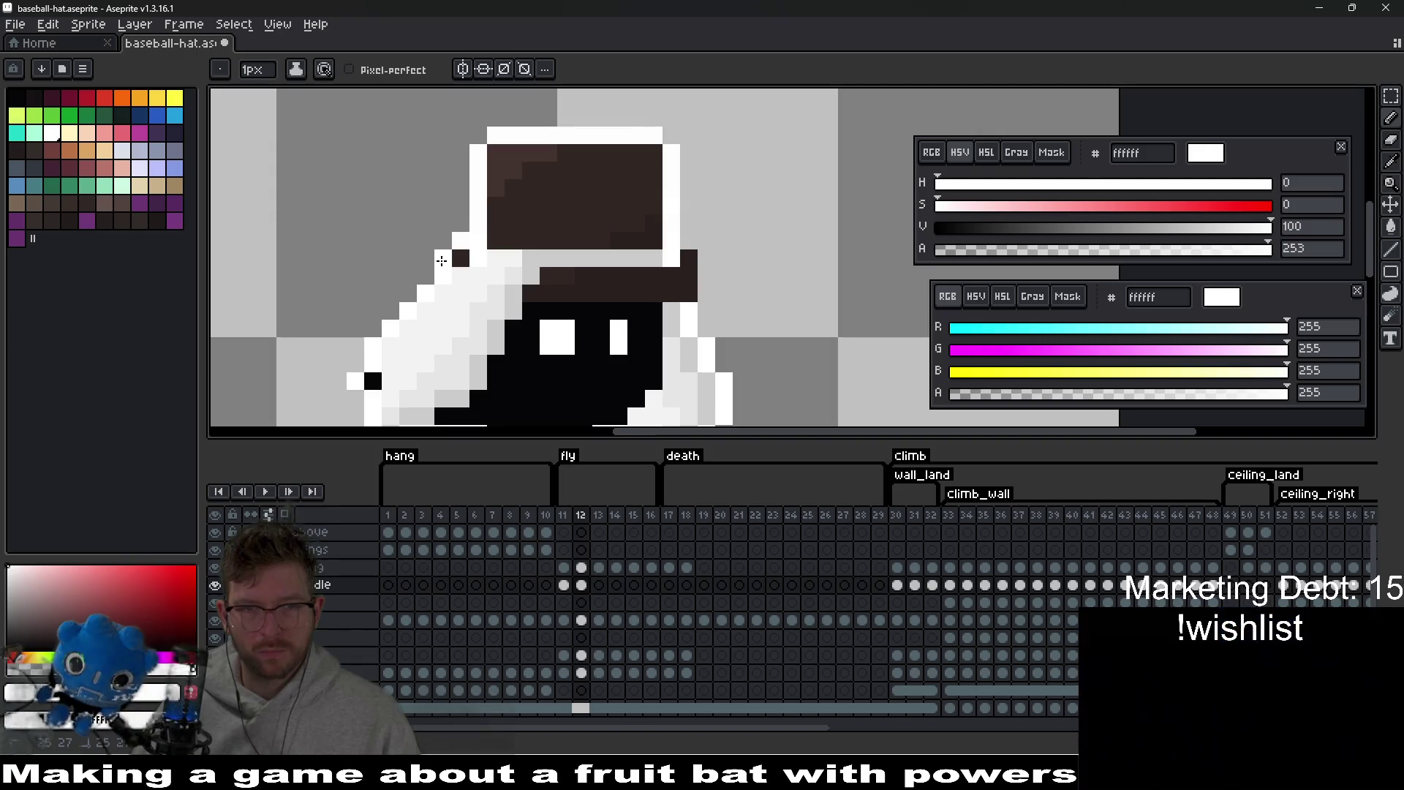
pyautogui.moveTo(706, 255); pyautogui.dragTo(702, 290)
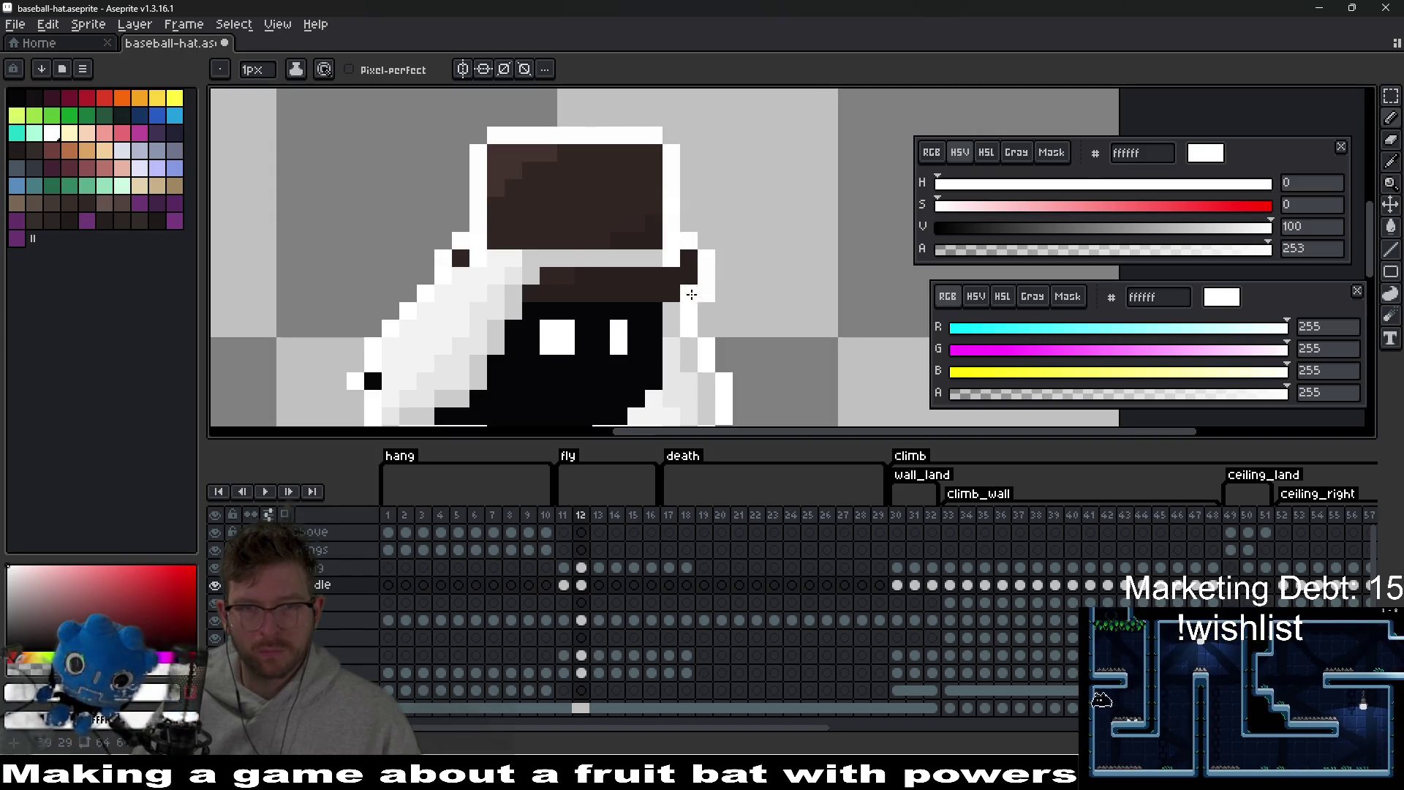
pyautogui.scroll(-2, 695, 306)
pyautogui.click(598, 566)
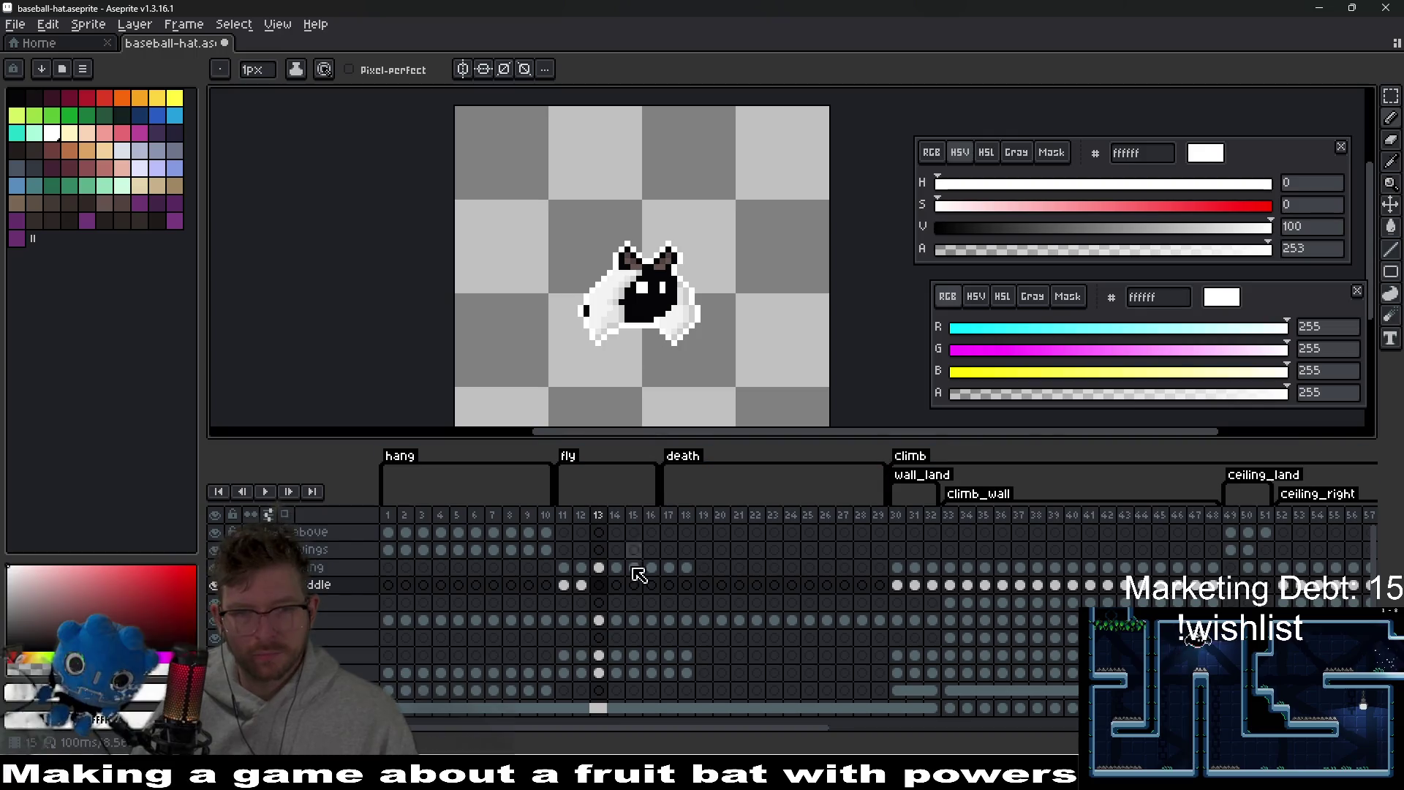
# - Place the hat cel on fly frame 13 and try shifting its position
pyautogui.moveTo(580, 585)
pyautogui.mouseDown()
pyautogui.moveTo(605, 596)
pyautogui.moveTo(598, 584)
pyautogui.mouseUp()
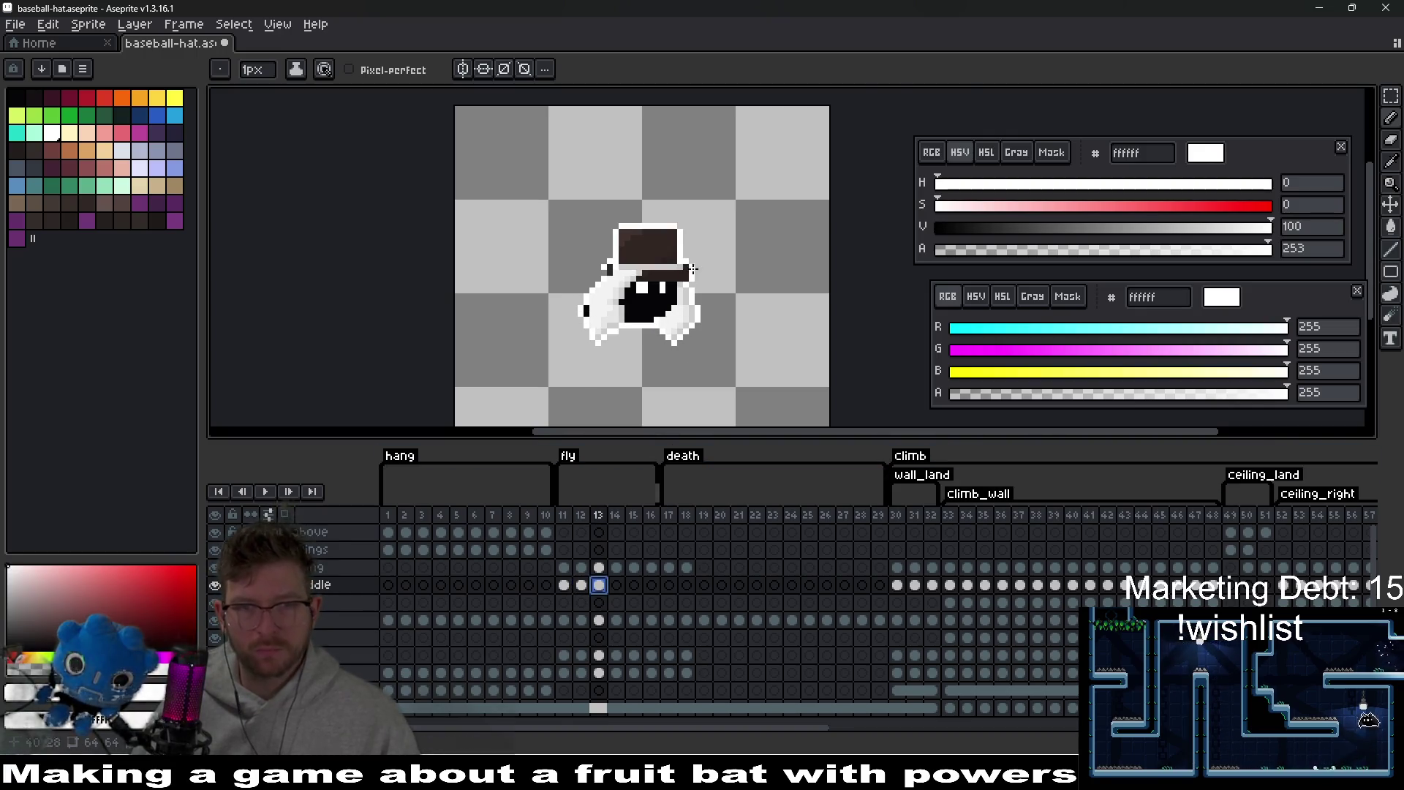
pyautogui.scroll(2, 693, 272)
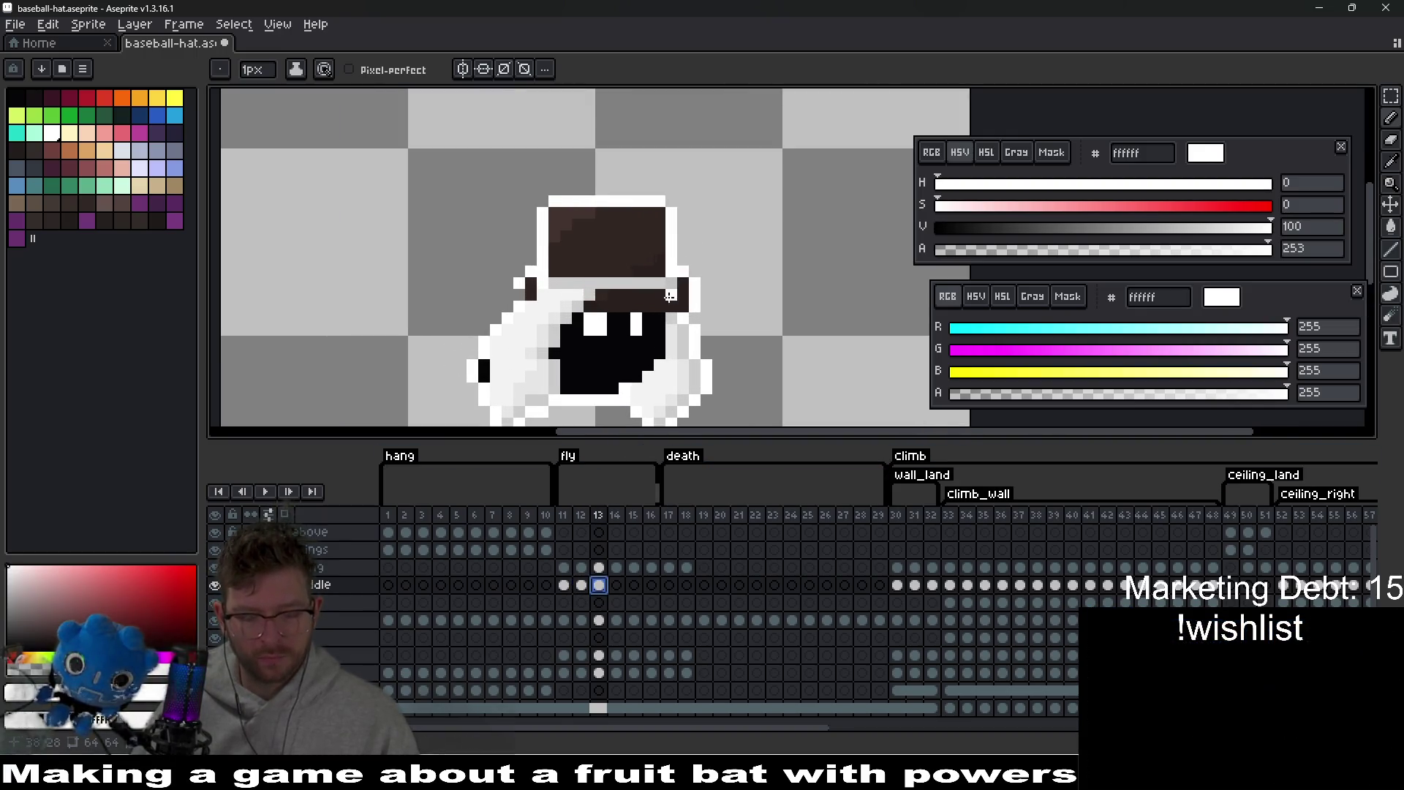
pyautogui.press('v')
pyautogui.moveTo(669, 303); pyautogui.dragTo(672, 284)
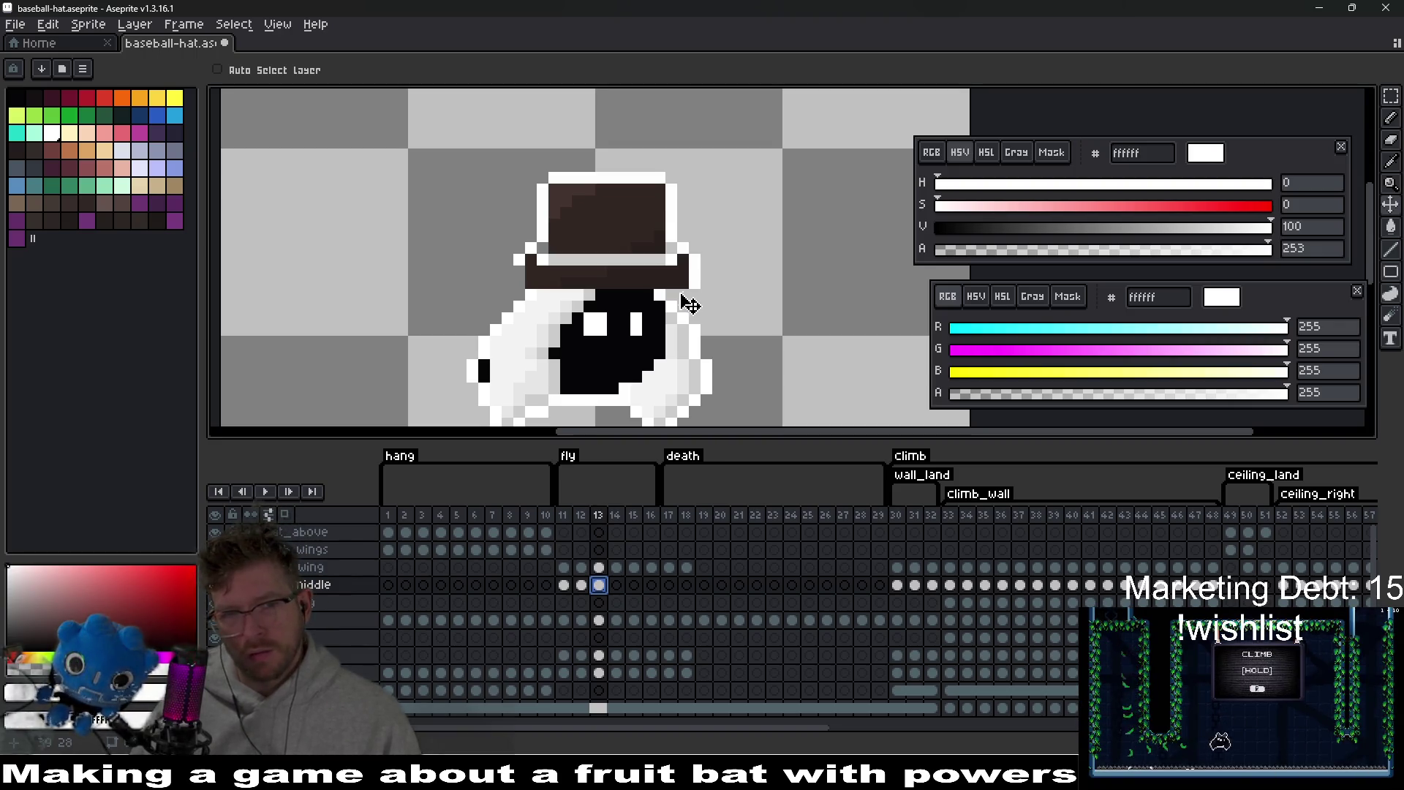
pyautogui.moveTo(662, 290)
pyautogui.mouseDown()
pyautogui.moveTo(629, 288)
pyautogui.moveTo(656, 287)
pyautogui.mouseUp()
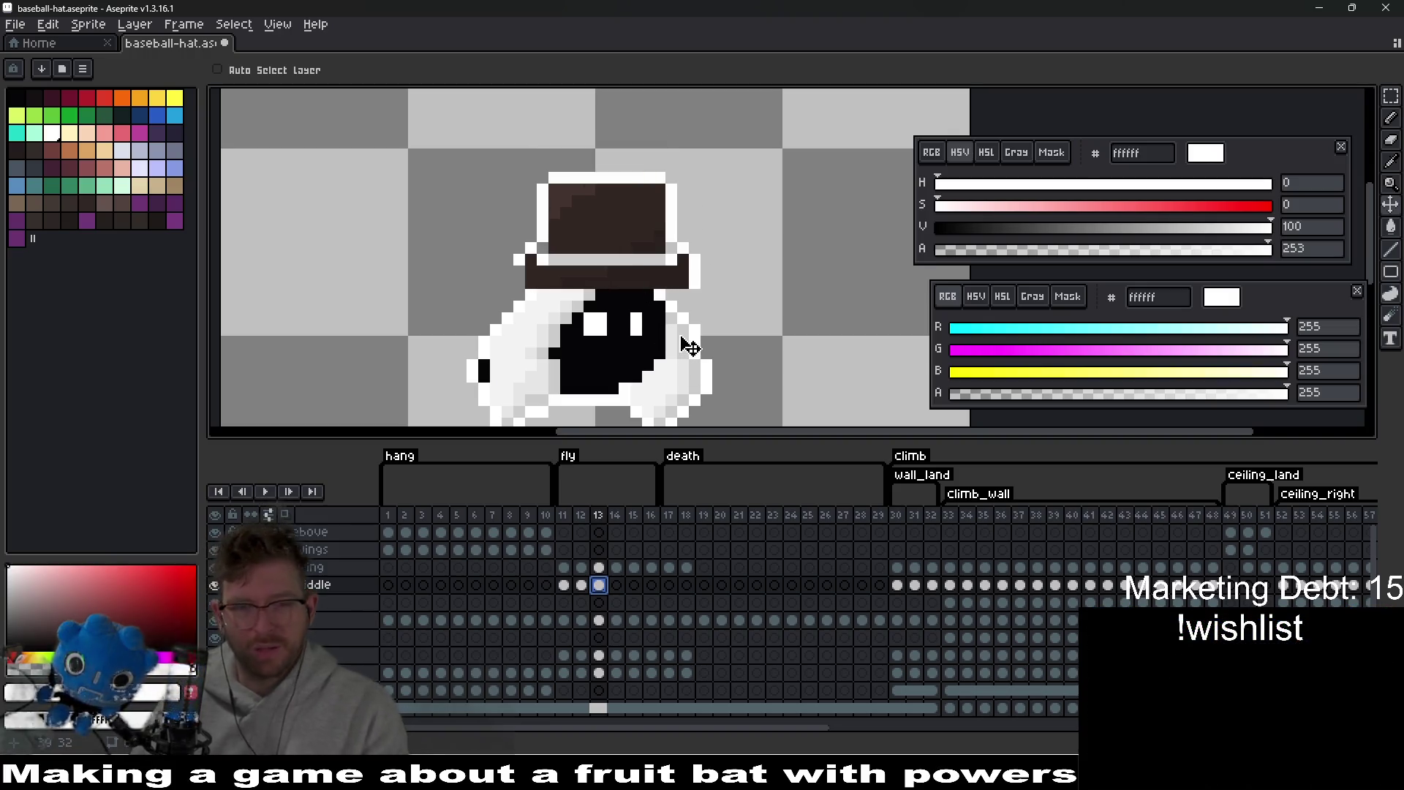
# - Compare frame 13 with its neighbours and lower the hat one pixel onto the head
pyautogui.press('Left')
pyautogui.press('Left')
pyautogui.press('Right')
pyautogui.press('Right')
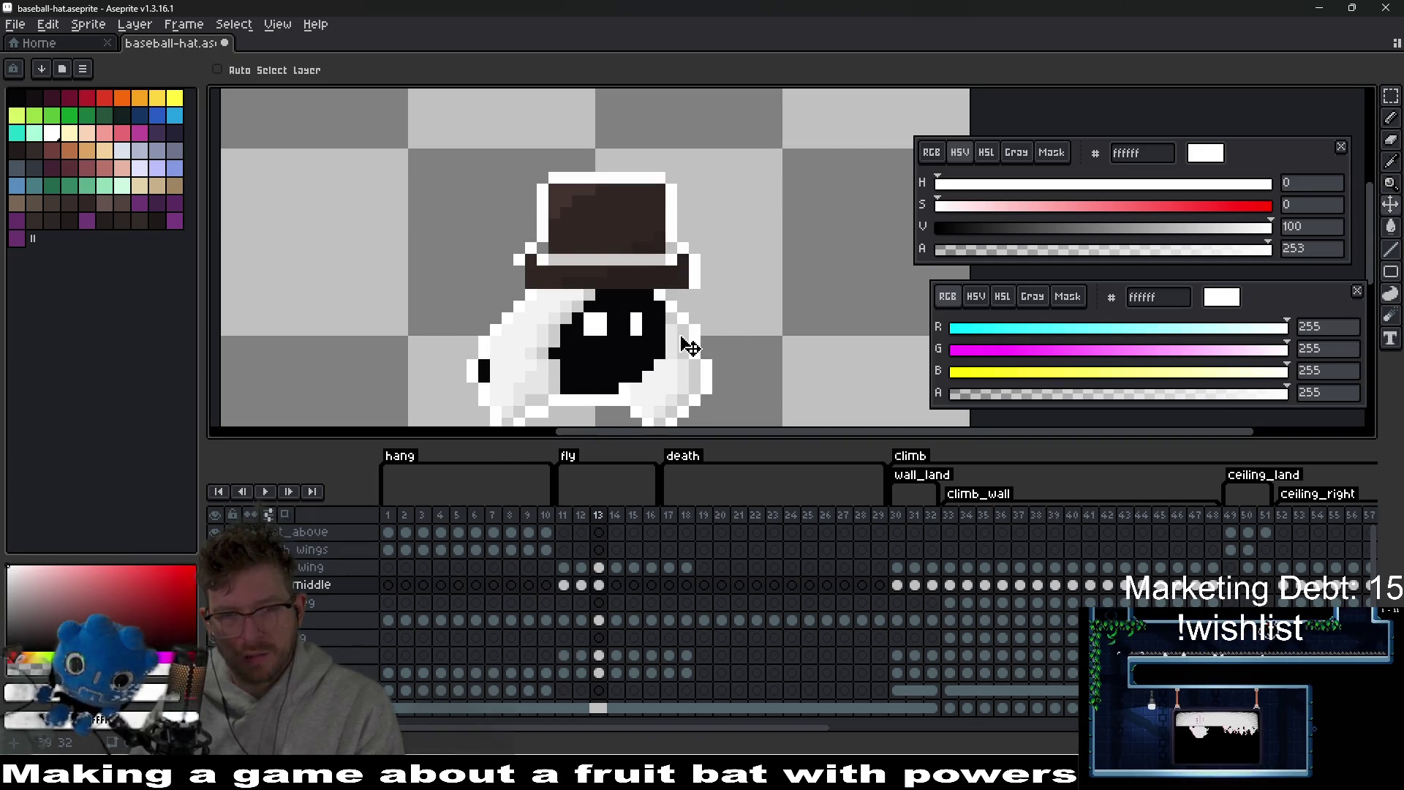
pyautogui.press('Left')
pyautogui.press('Left')
pyautogui.press('Right')
pyautogui.press('Right')
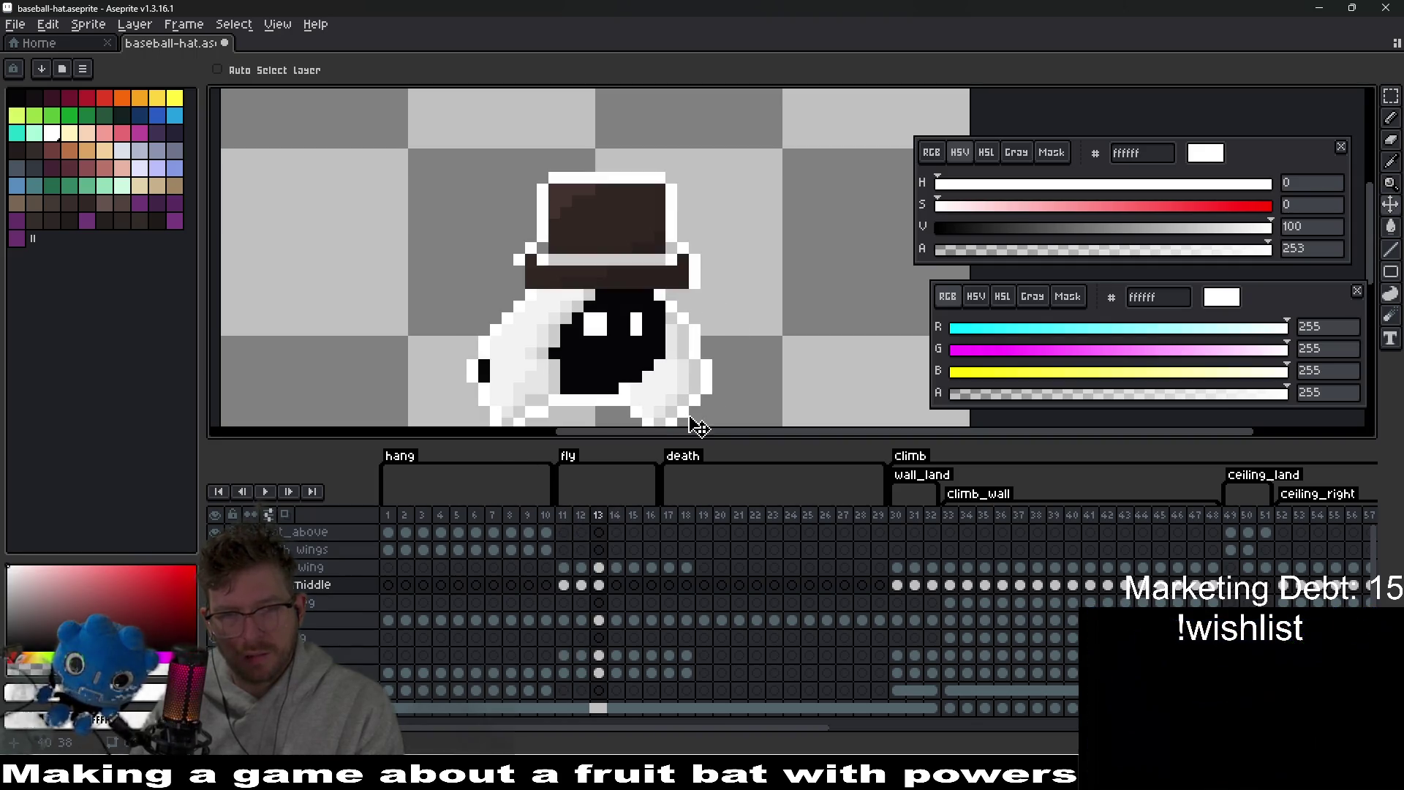
pyautogui.moveTo(649, 251); pyautogui.dragTo(653, 261)
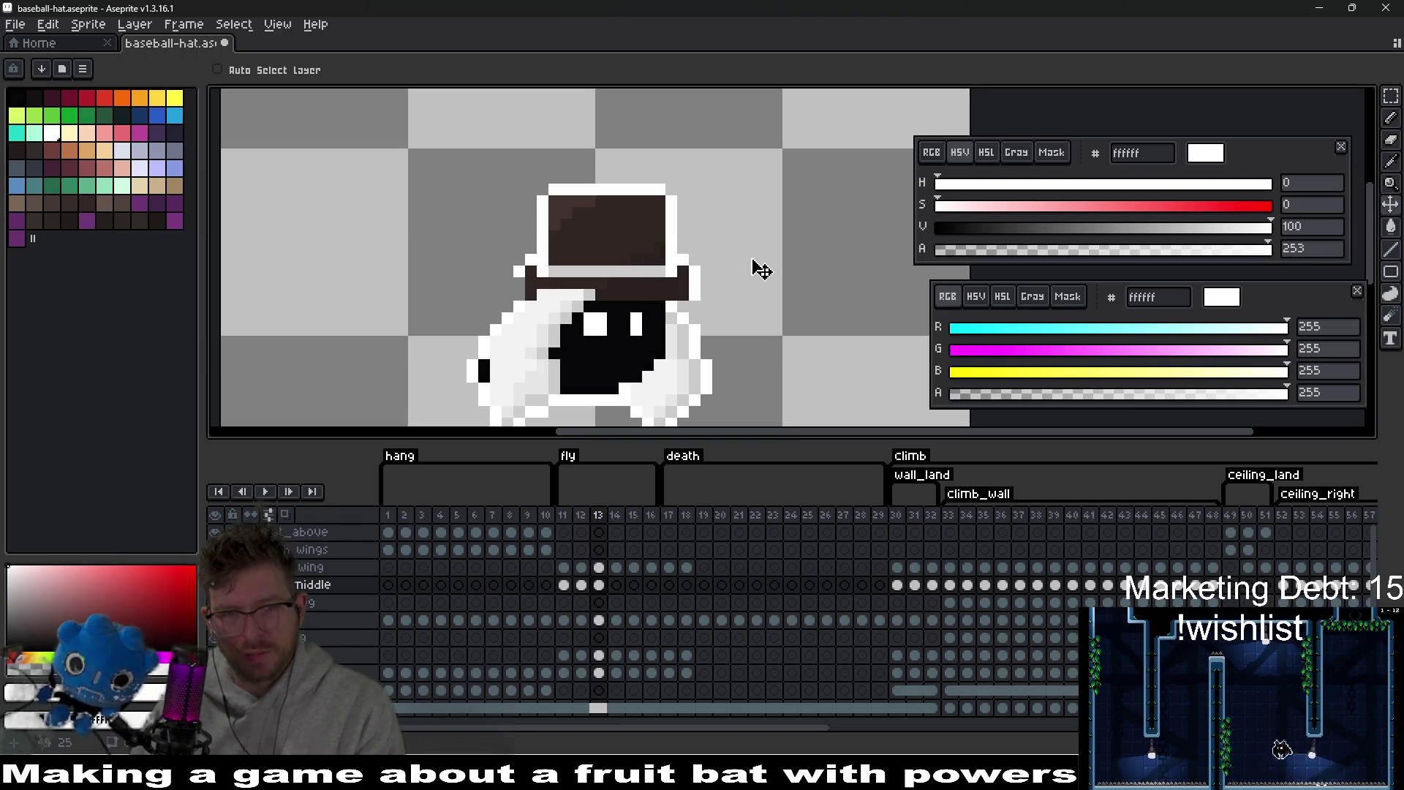
# - Go to fly frame 14 and paste the top hat there
pyautogui.scroll(3, 555, 280)
pyautogui.press('b')
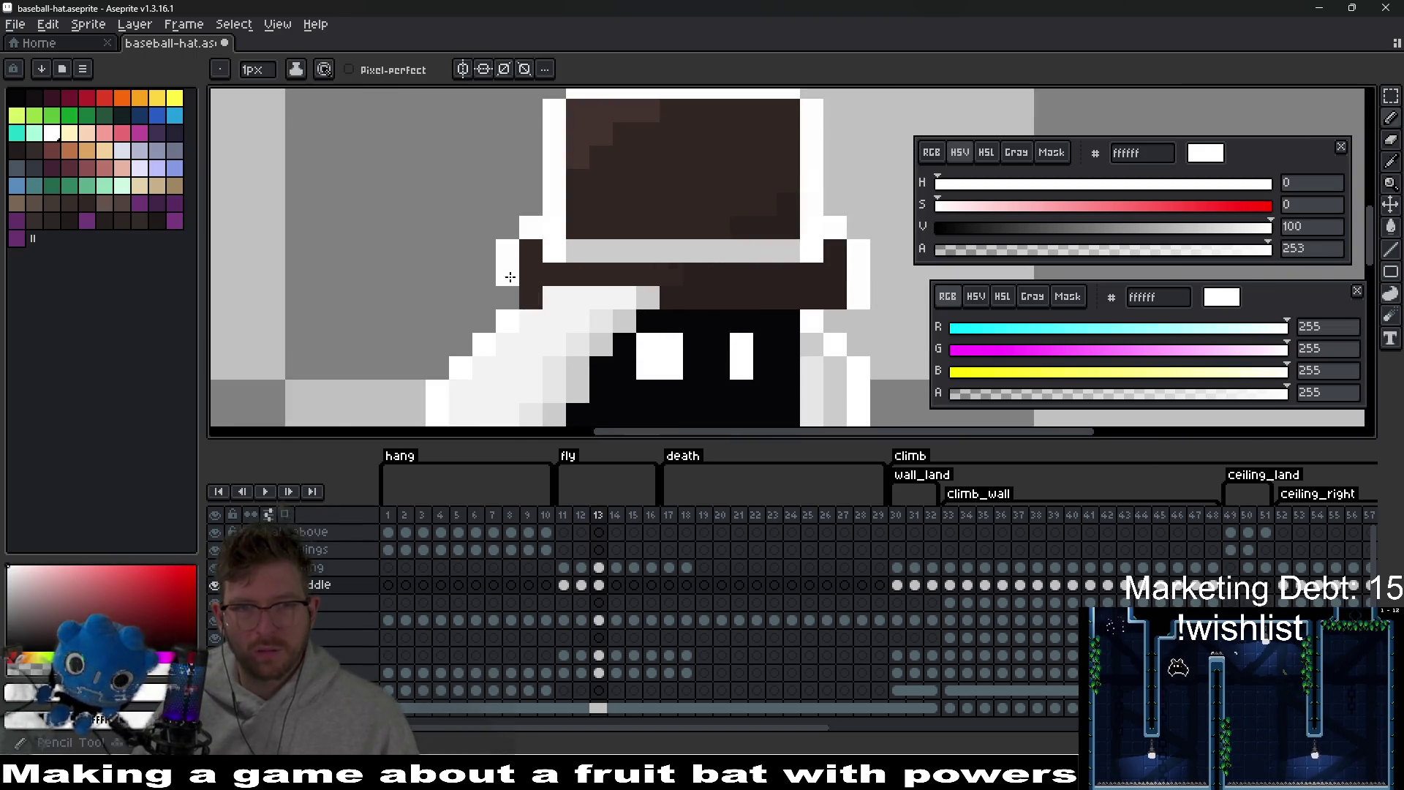
pyautogui.scroll(-2, 827, 324)
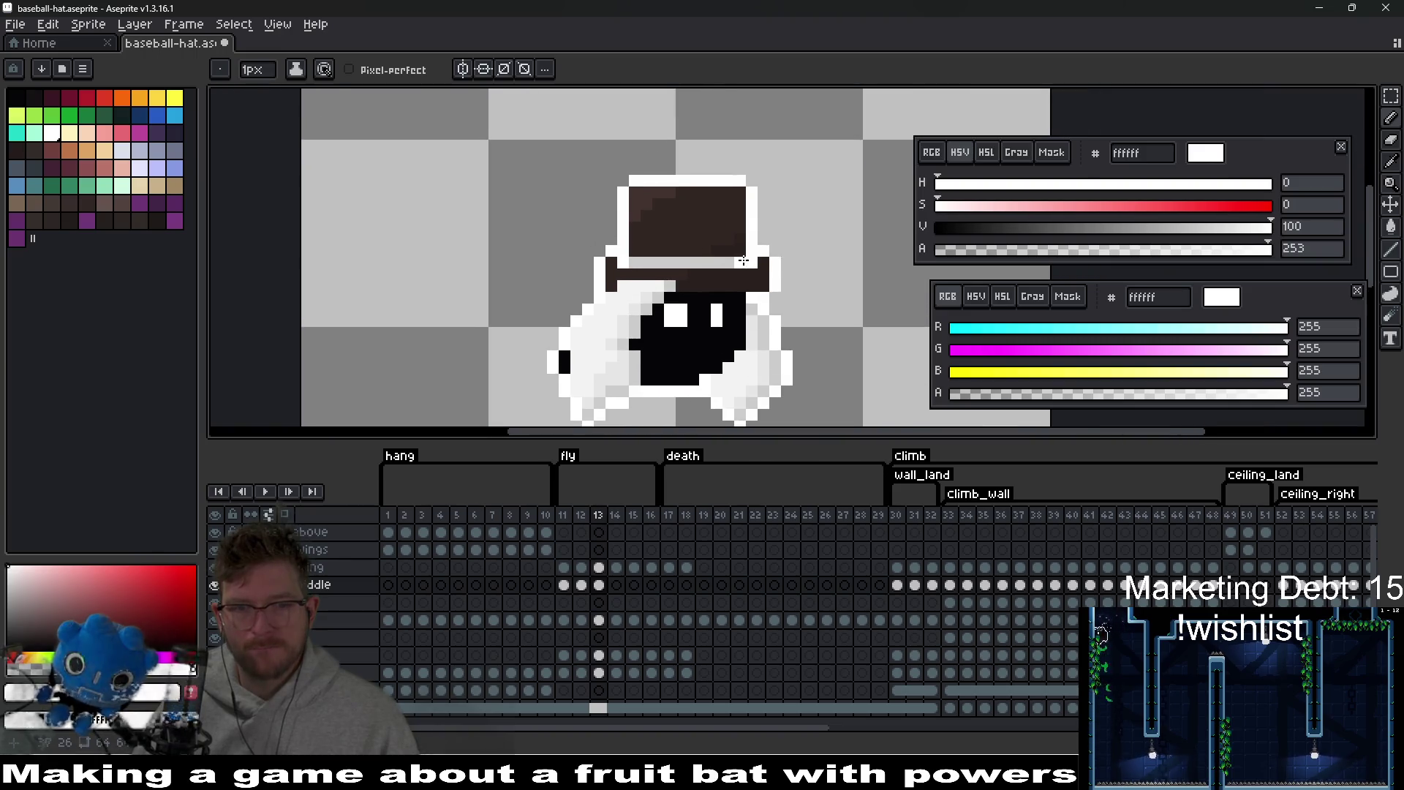
pyautogui.click(617, 585)
pyautogui.hotkey('ctrl', 'v')
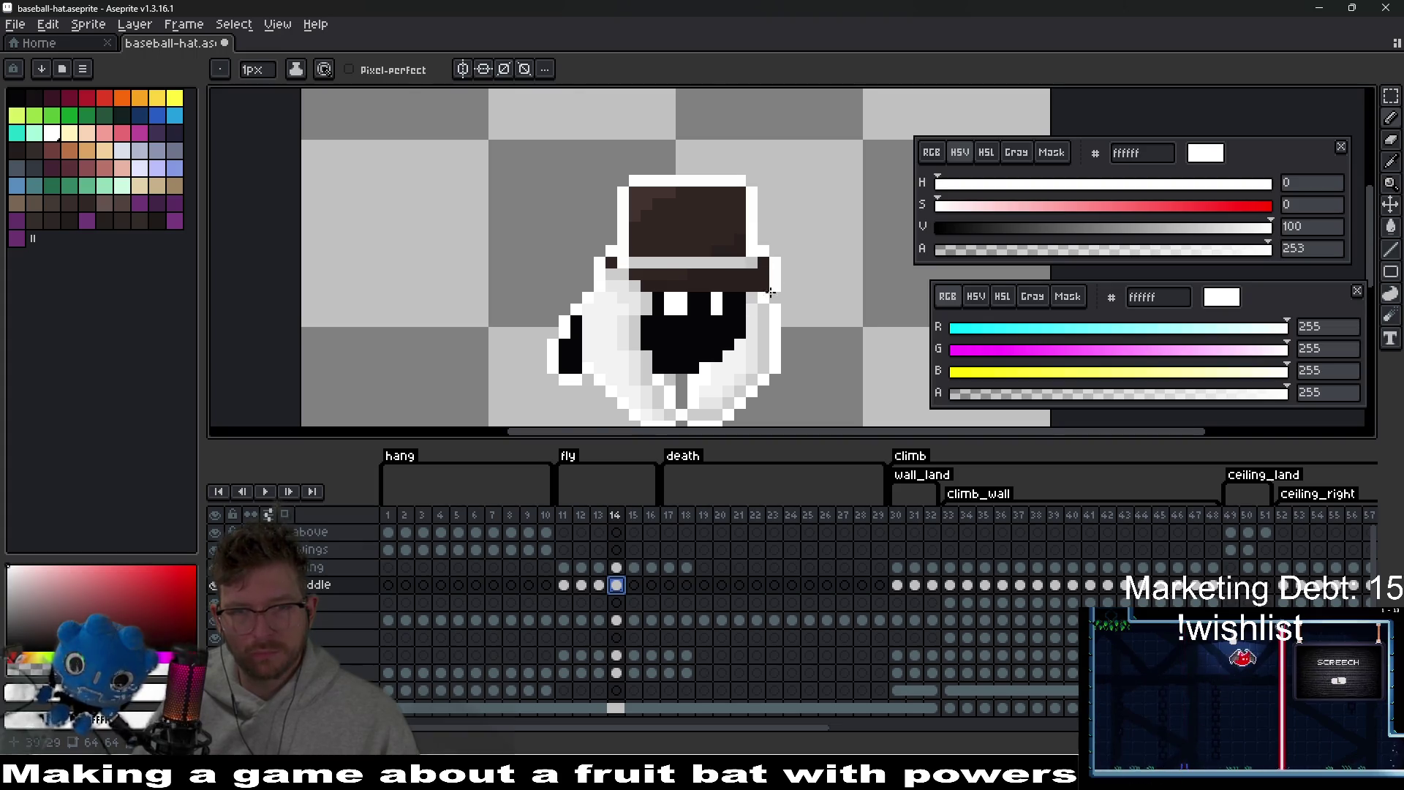
# - Flick between fly frames 13 and 14 to compare the hat position
pyautogui.scroll(-1, 768, 296)
pyautogui.press('Left')
pyautogui.press('Left')
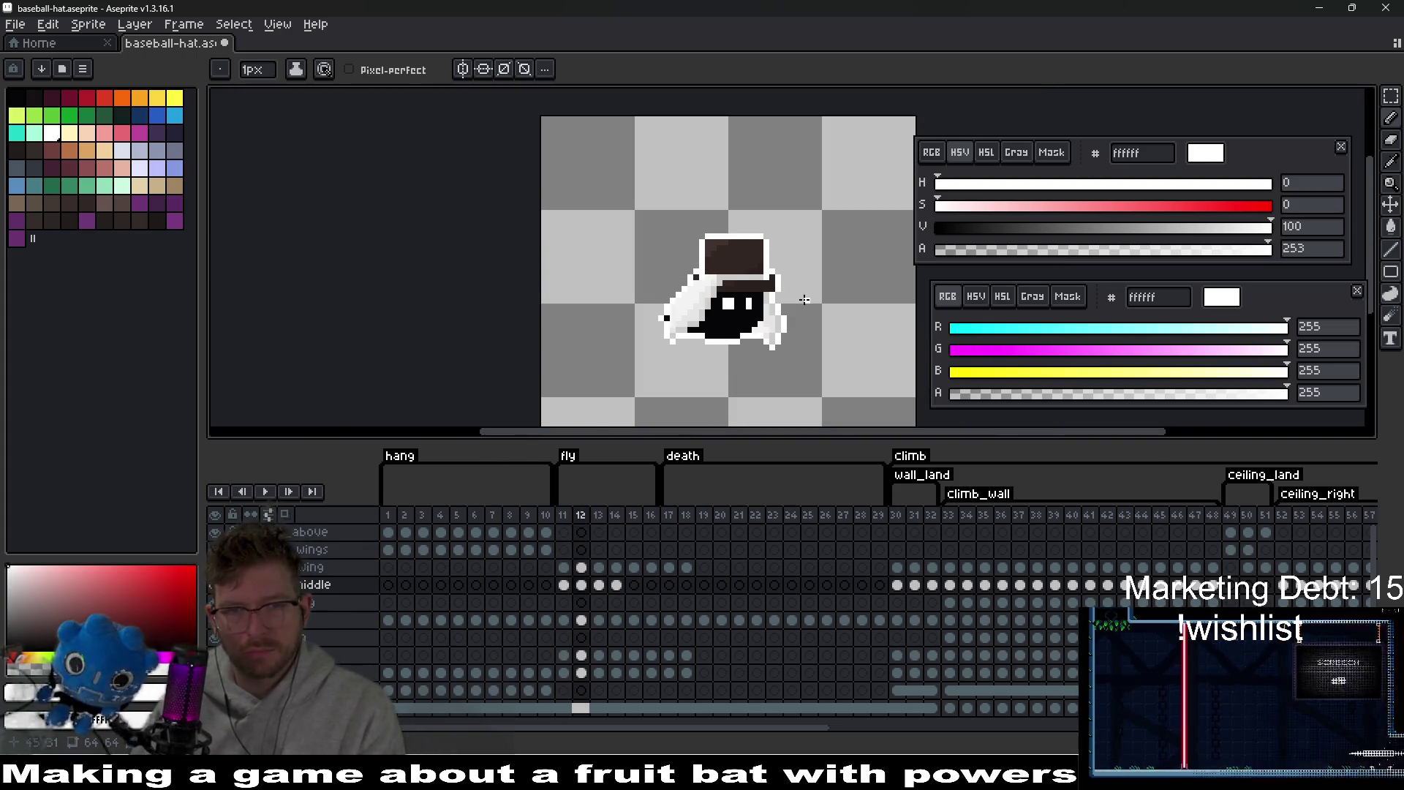
pyautogui.press('Right')
pyautogui.press('Right')
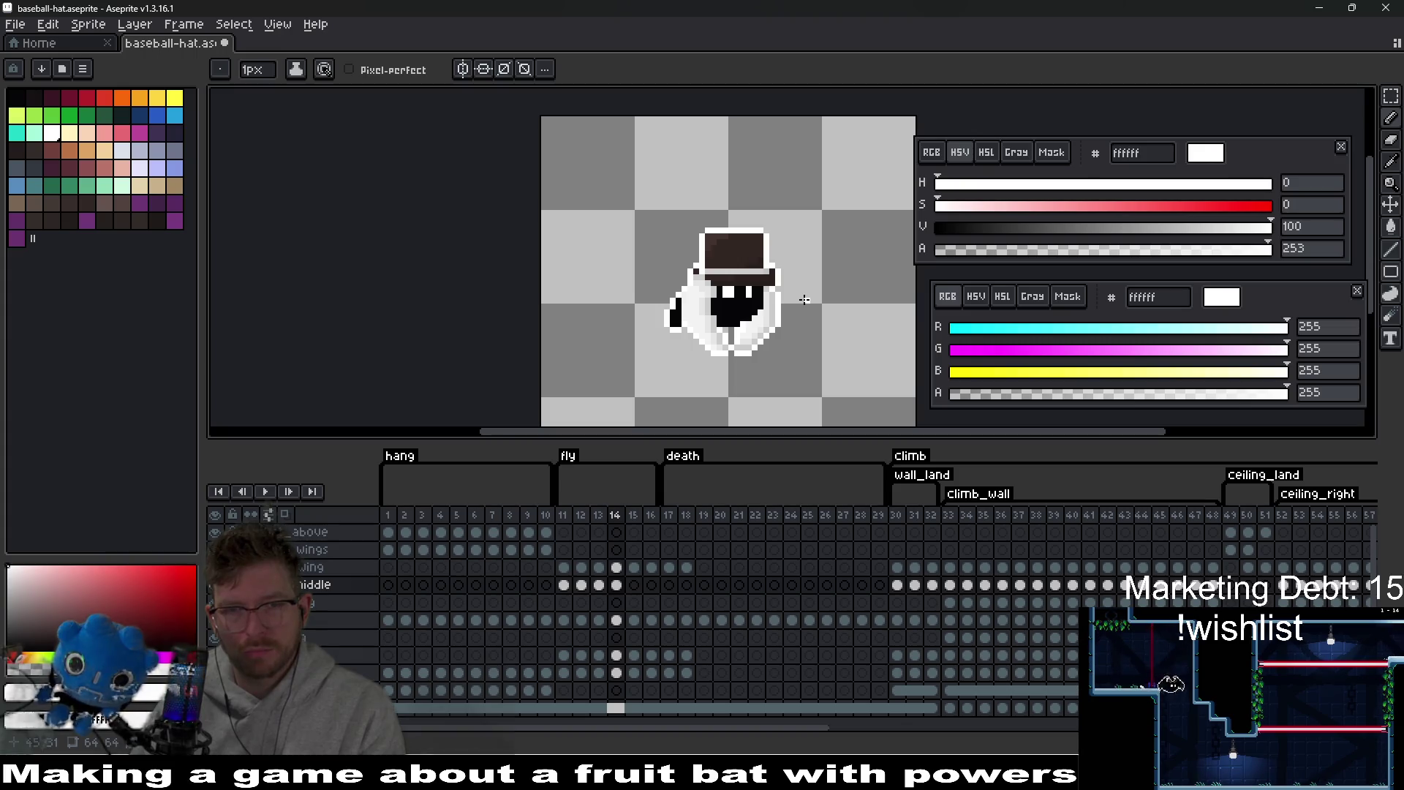
pyautogui.press('Left')
pyautogui.press('Right')
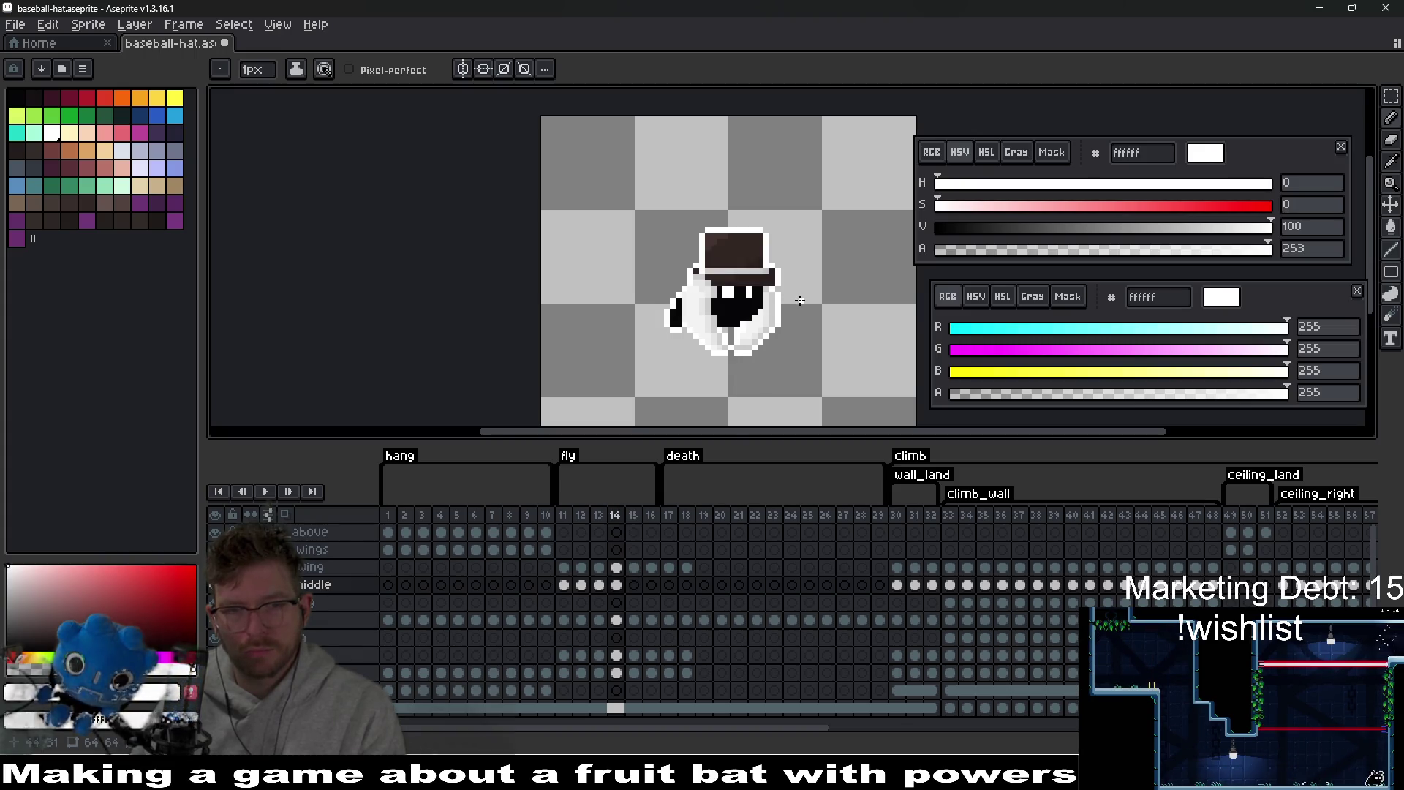
# - Add a white outline pixel at the edge of the hat brim on frame 14
pyautogui.press('v')
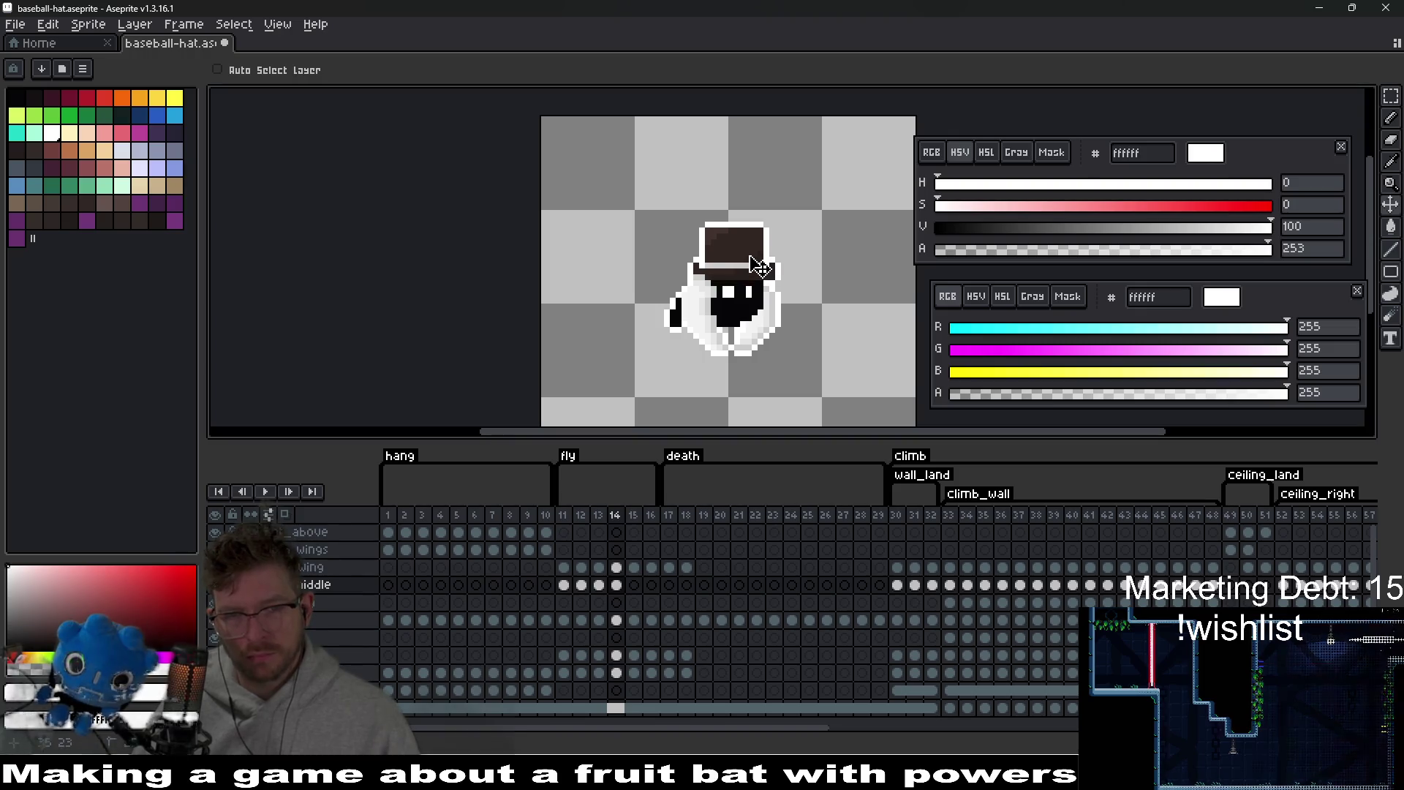
pyautogui.scroll(1, 768, 271)
pyautogui.scroll(1, 773, 267)
pyautogui.press('b')
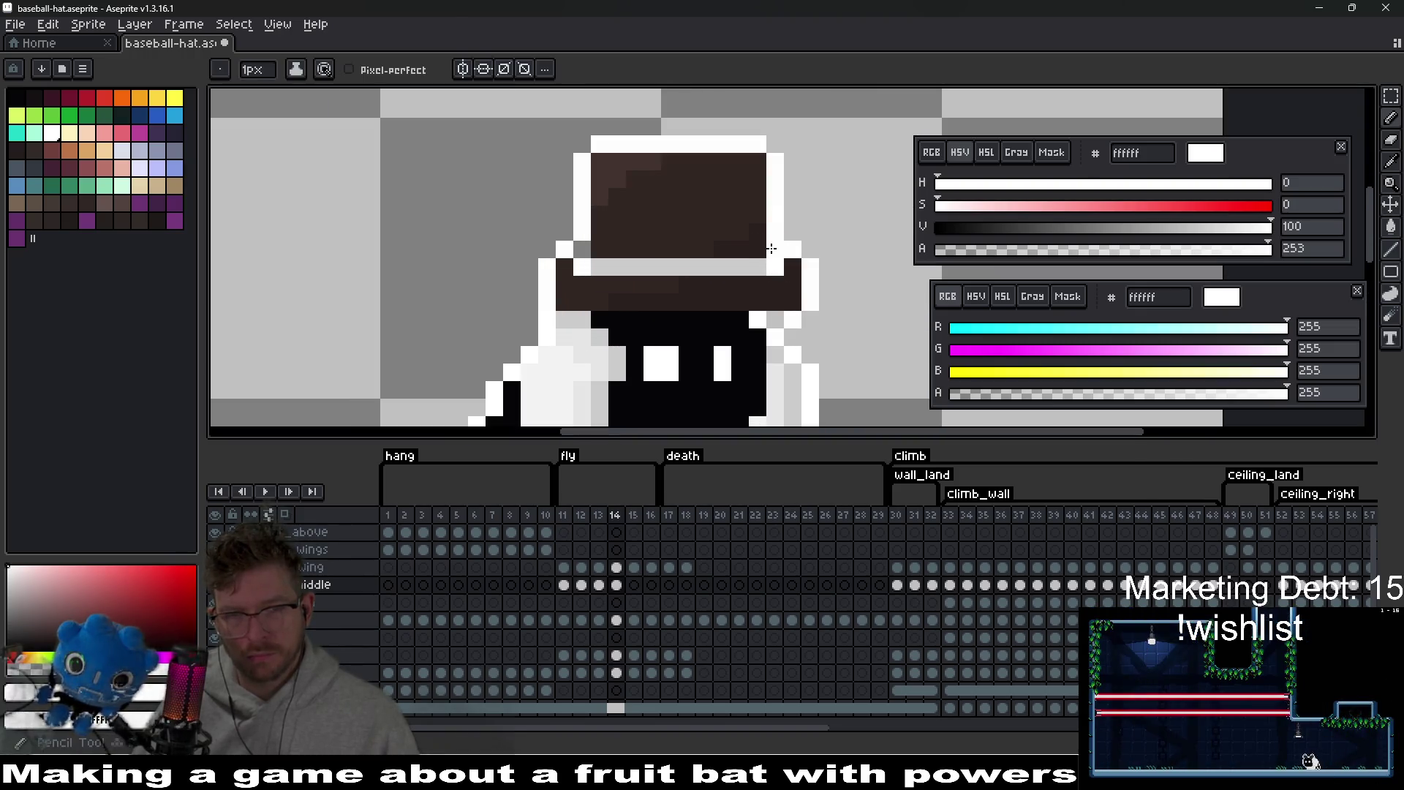
pyautogui.click(722, 283)
pyautogui.hotkey('ctrl', 'z')
pyautogui.moveTo(740, 291); pyautogui.dragTo(667, 259)
pyautogui.click(696, 283)
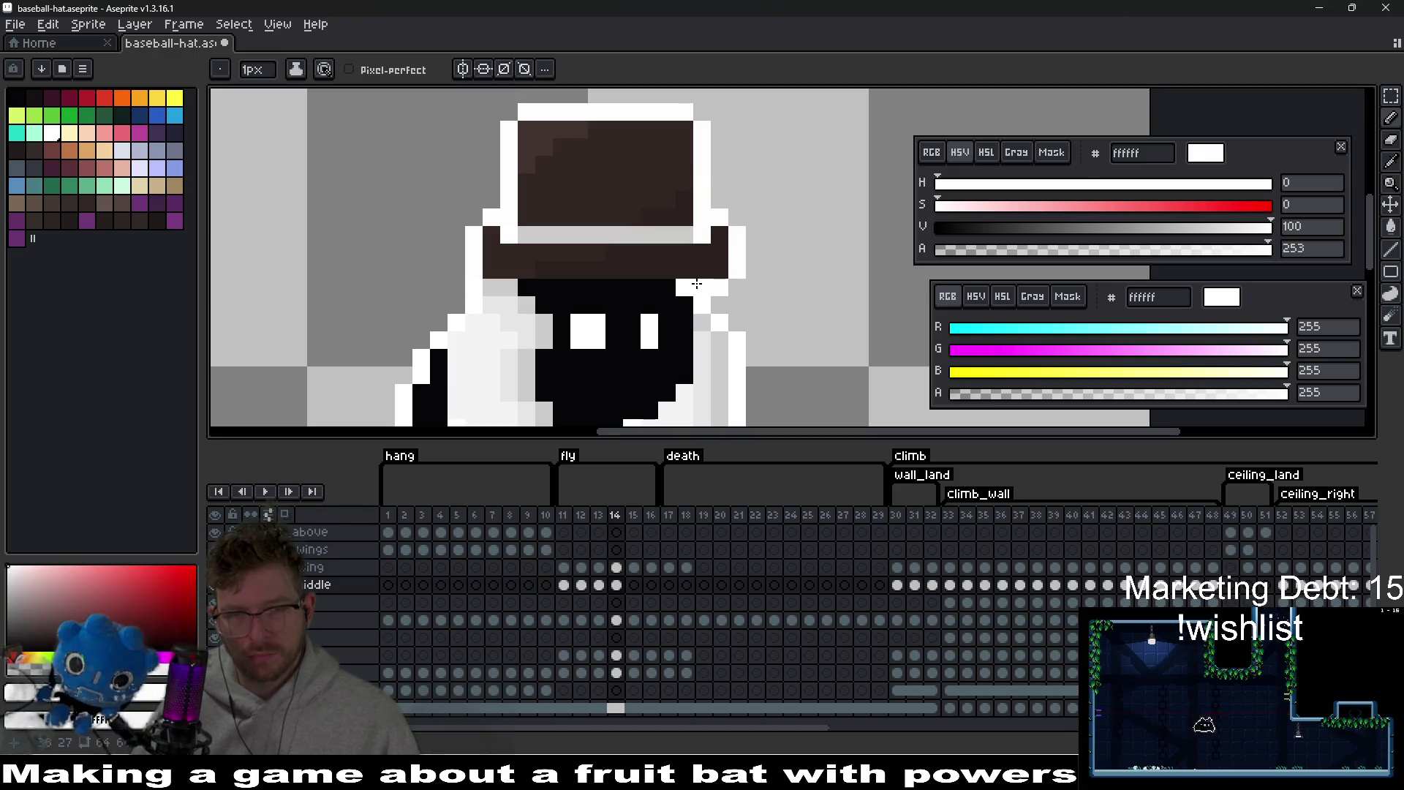
pyautogui.scroll(-5, 736, 290)
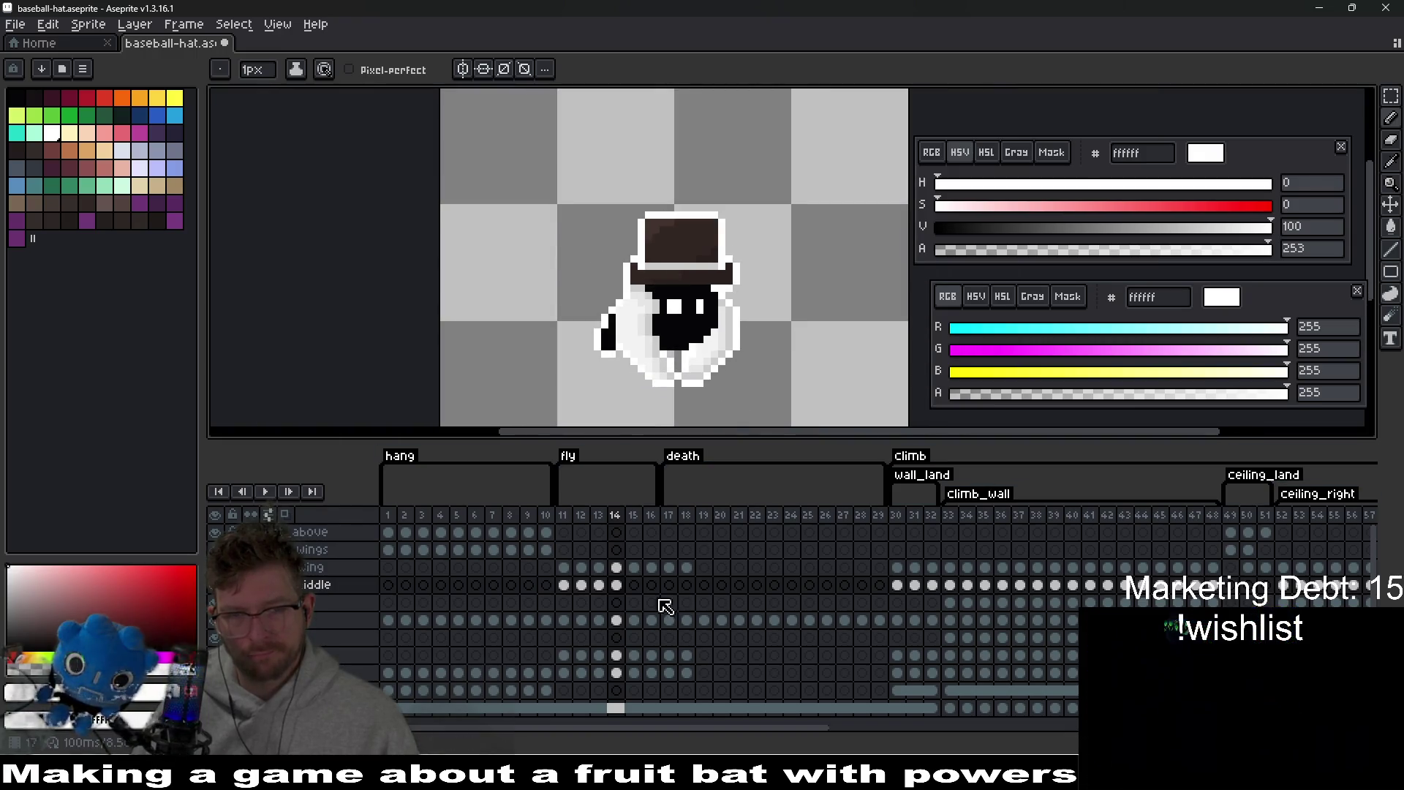
# - Lower the hat one pixel on fly frame 15, then move on to frame 16
pyautogui.click(633, 585)
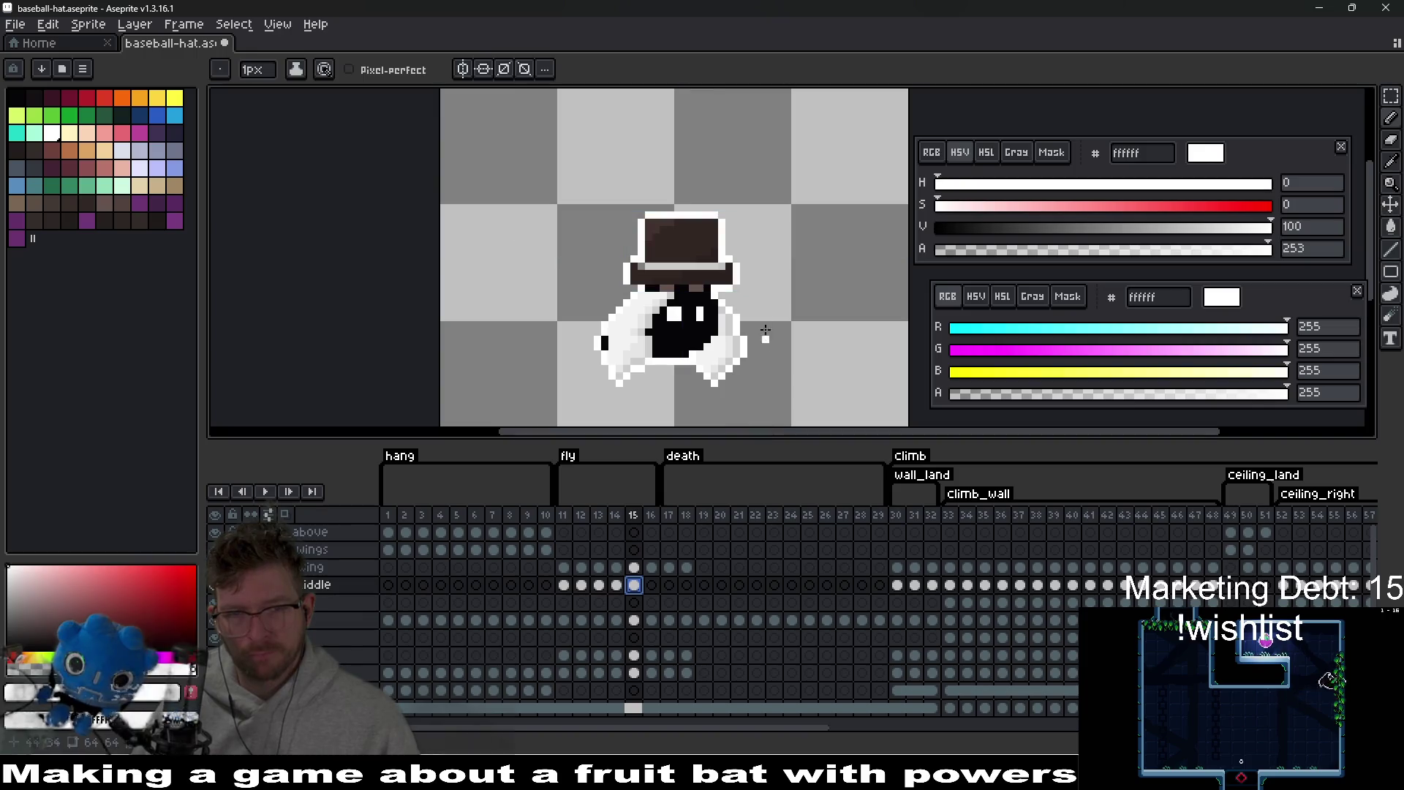
pyautogui.press('v')
pyautogui.moveTo(726, 275); pyautogui.dragTo(727, 281)
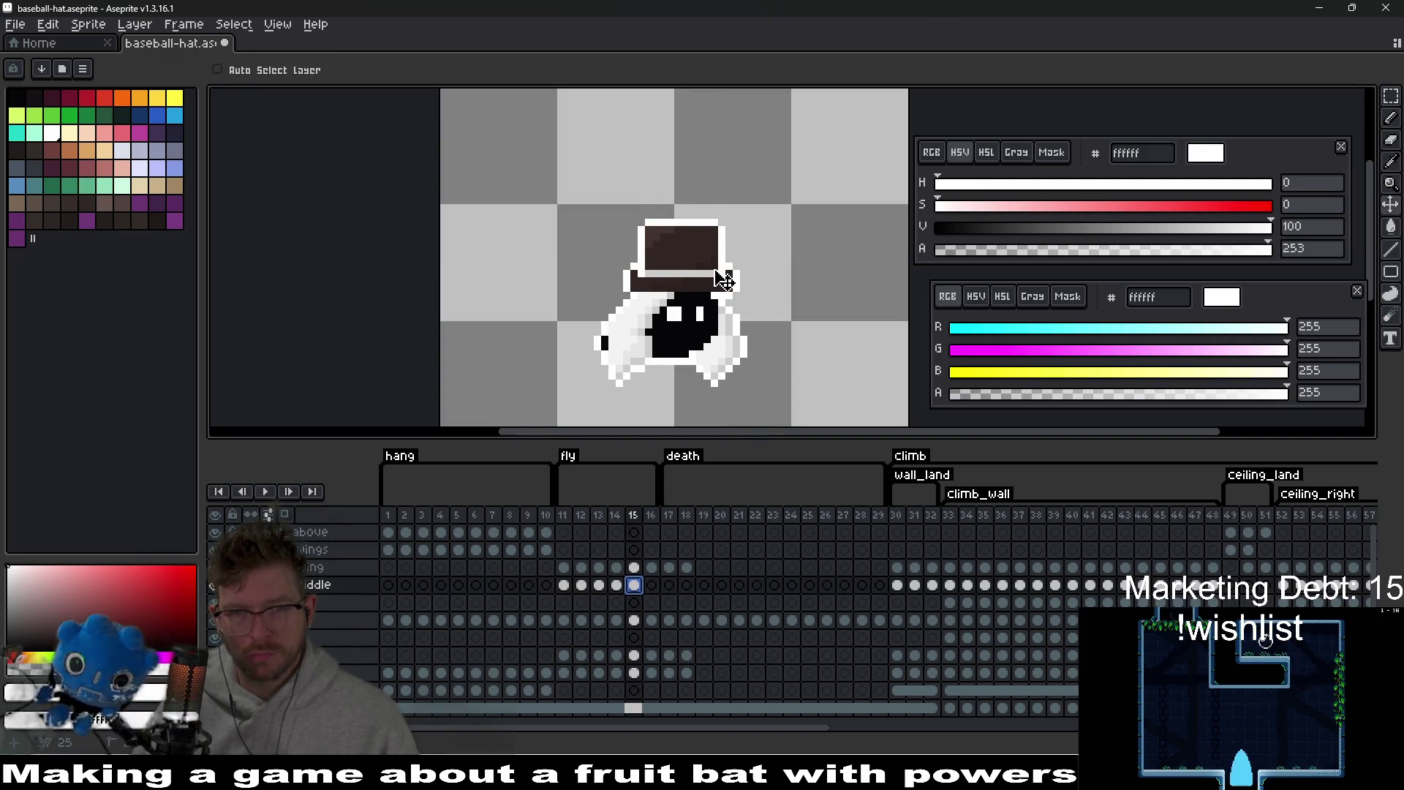
pyautogui.click(660, 592)
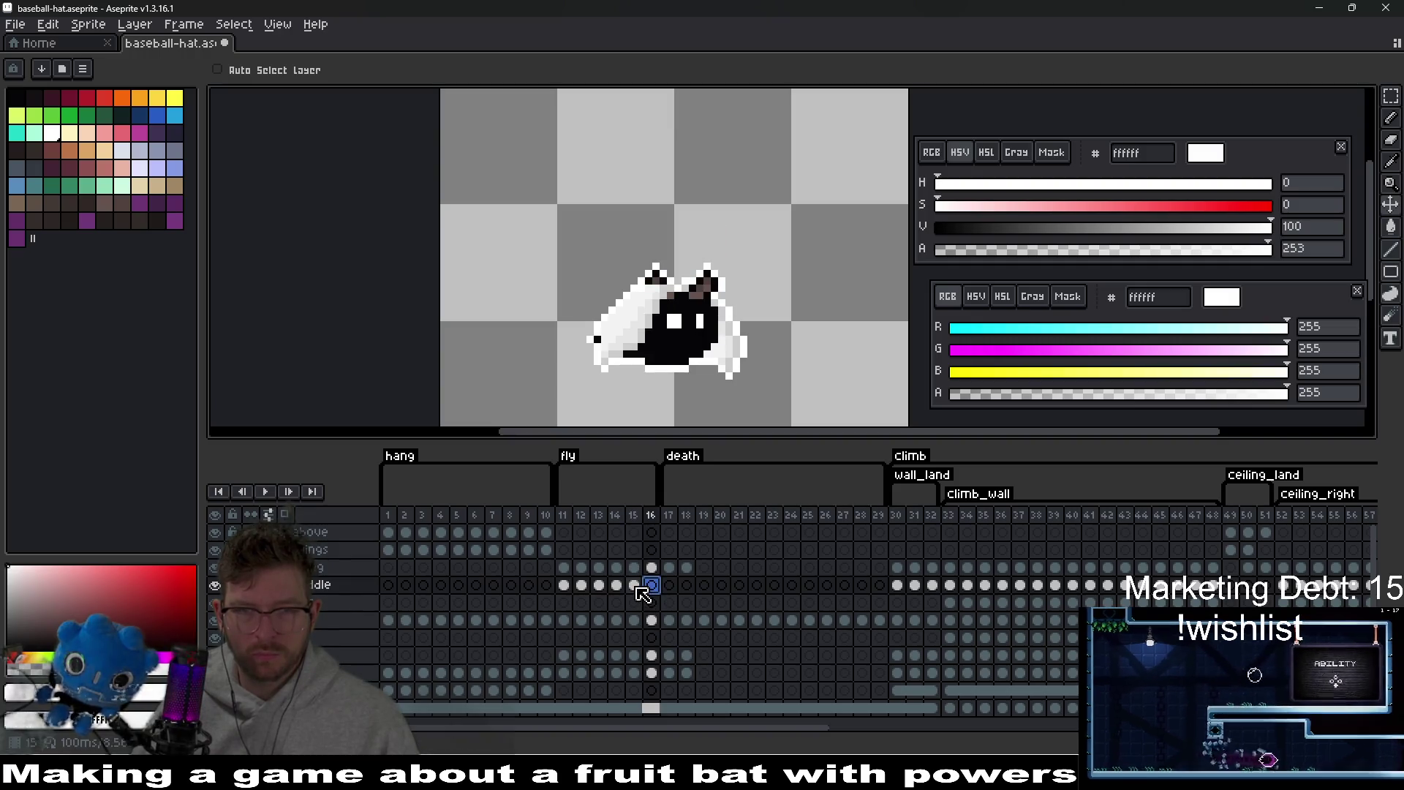
# - Copy the hat cel from frame 15 onto frame 16 and lower it two pixels
pyautogui.click(638, 585)
pyautogui.press('Return')
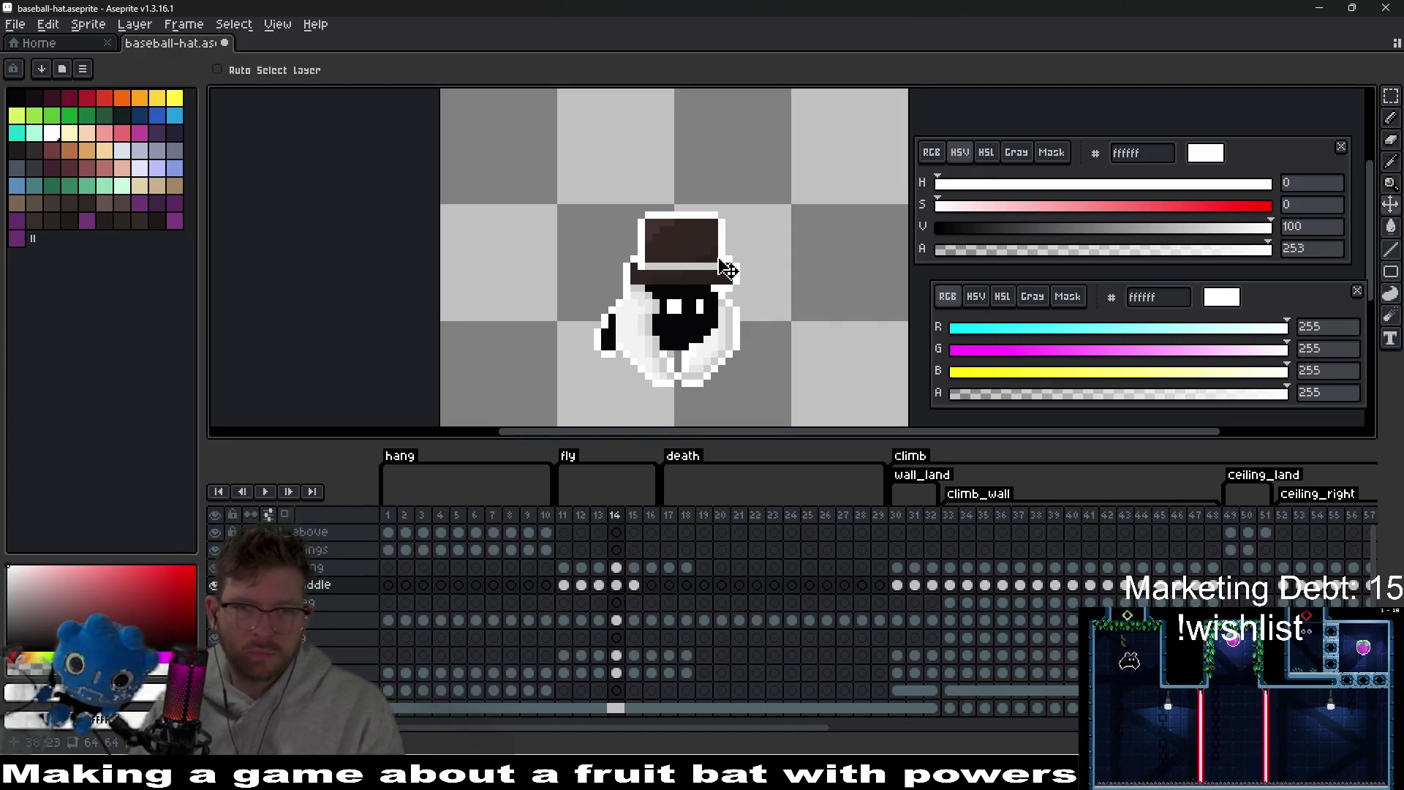
pyautogui.press('Right')
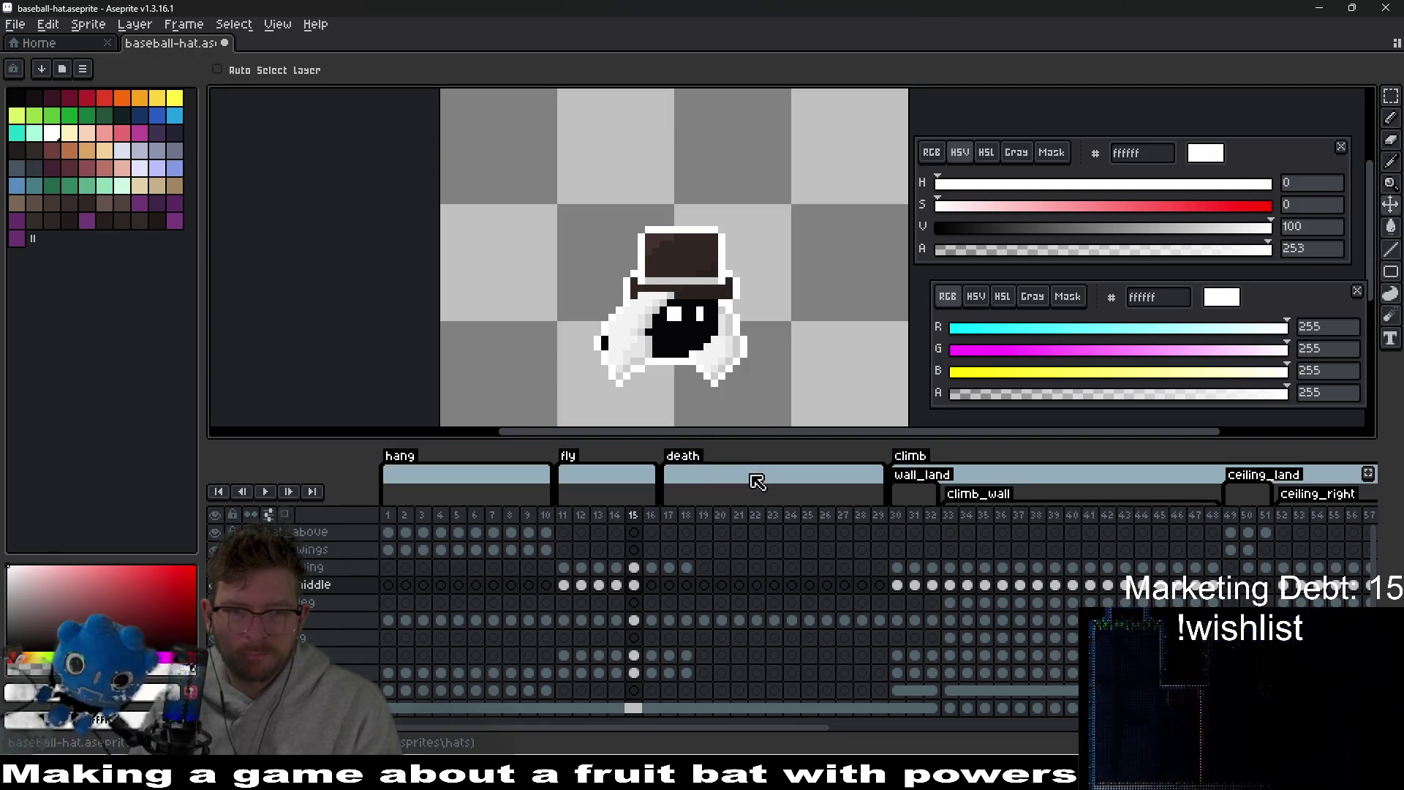
pyautogui.press('Right')
pyautogui.click(634, 584)
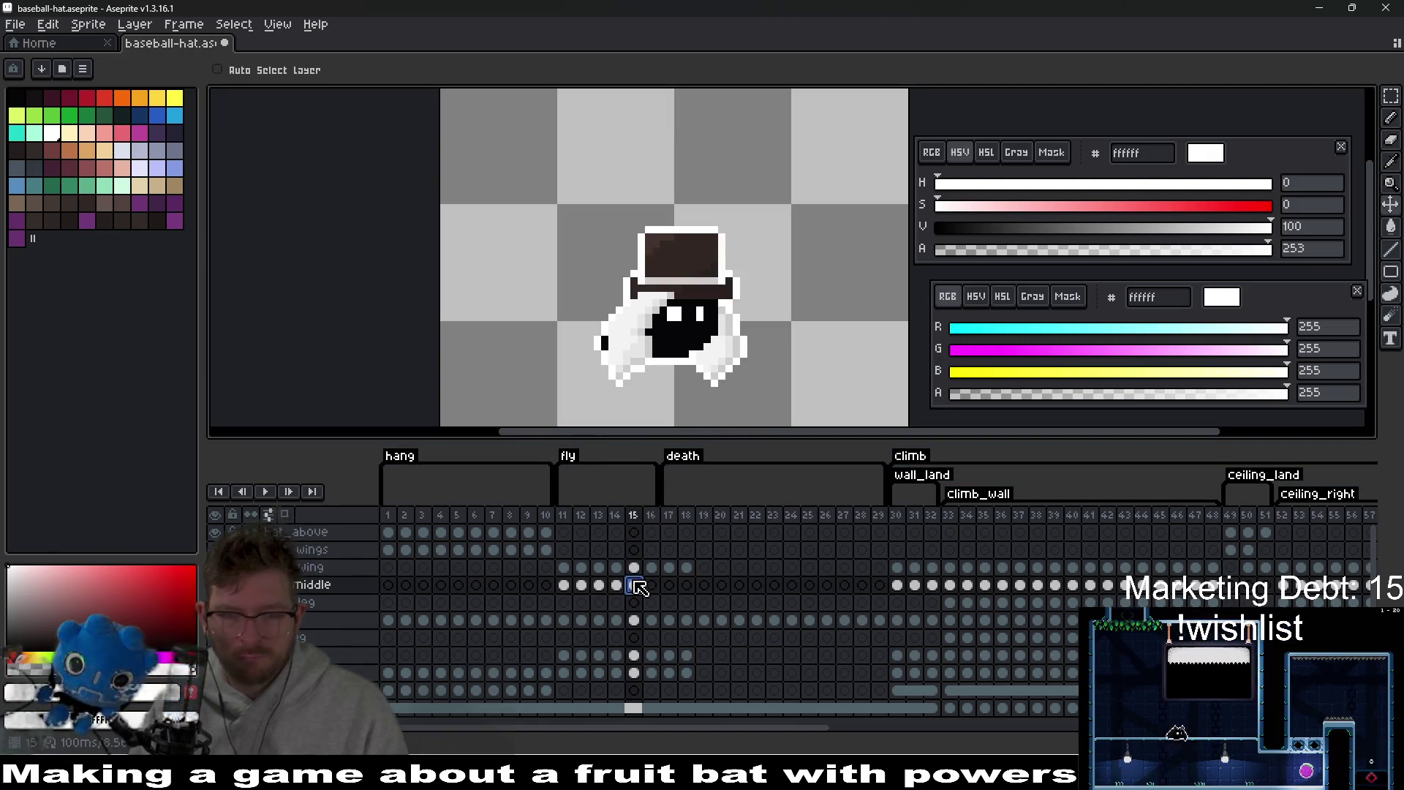
pyautogui.click(652, 585)
pyautogui.hotkey('ctrl', 'v')
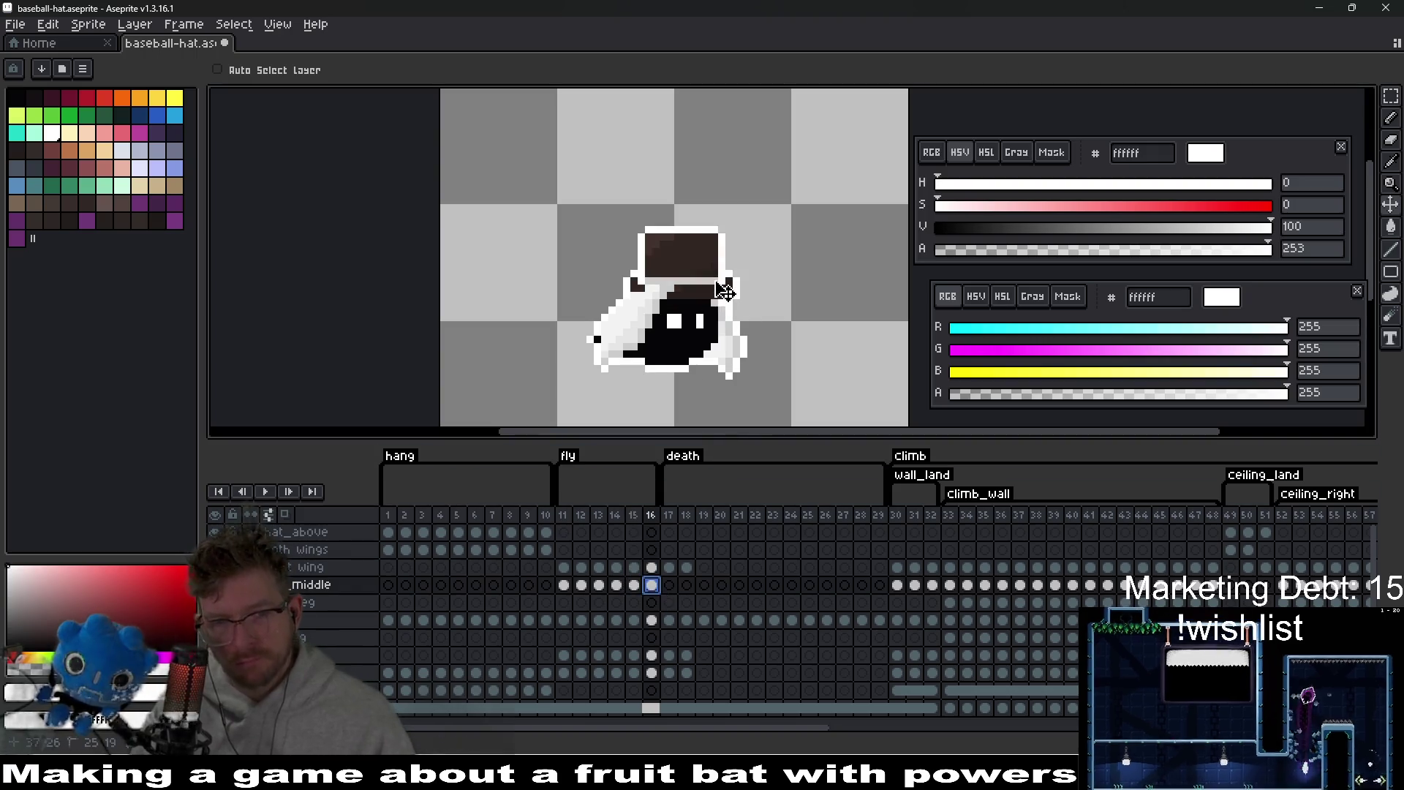
pyautogui.press('Down')
pyautogui.press('Down')
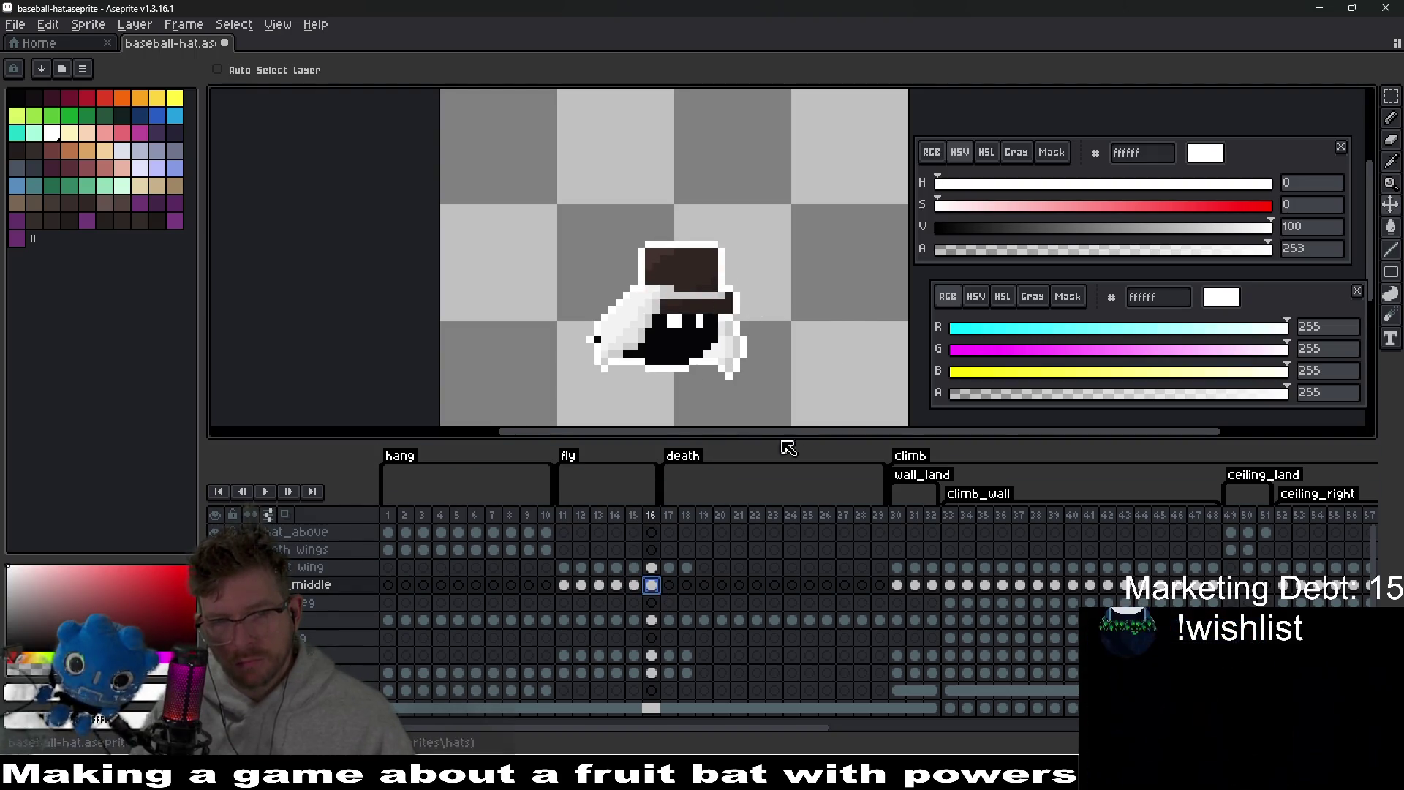
# - Play the fly animation to preview the hat, then stop it
pyautogui.click(266, 494)
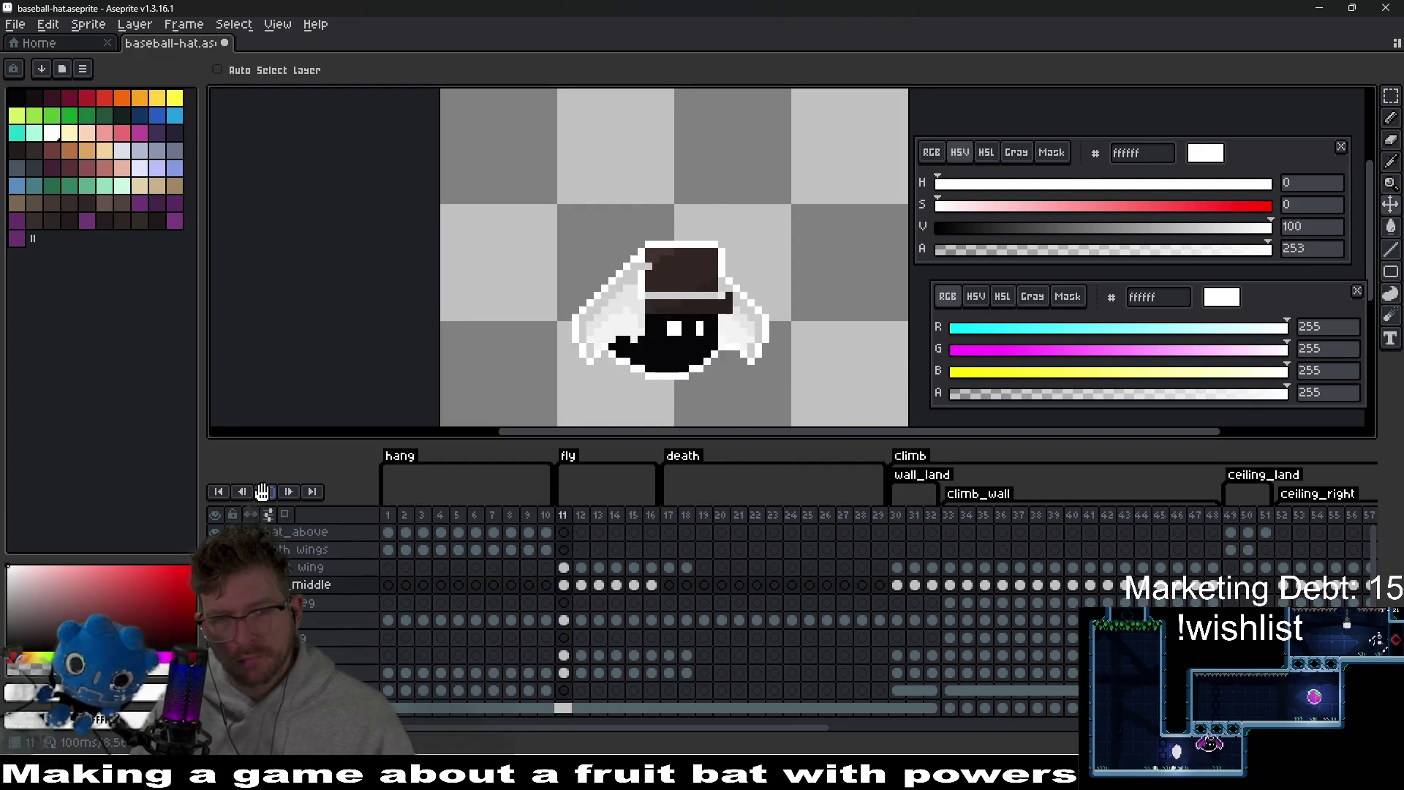
pyautogui.scroll(-3, 659, 330)
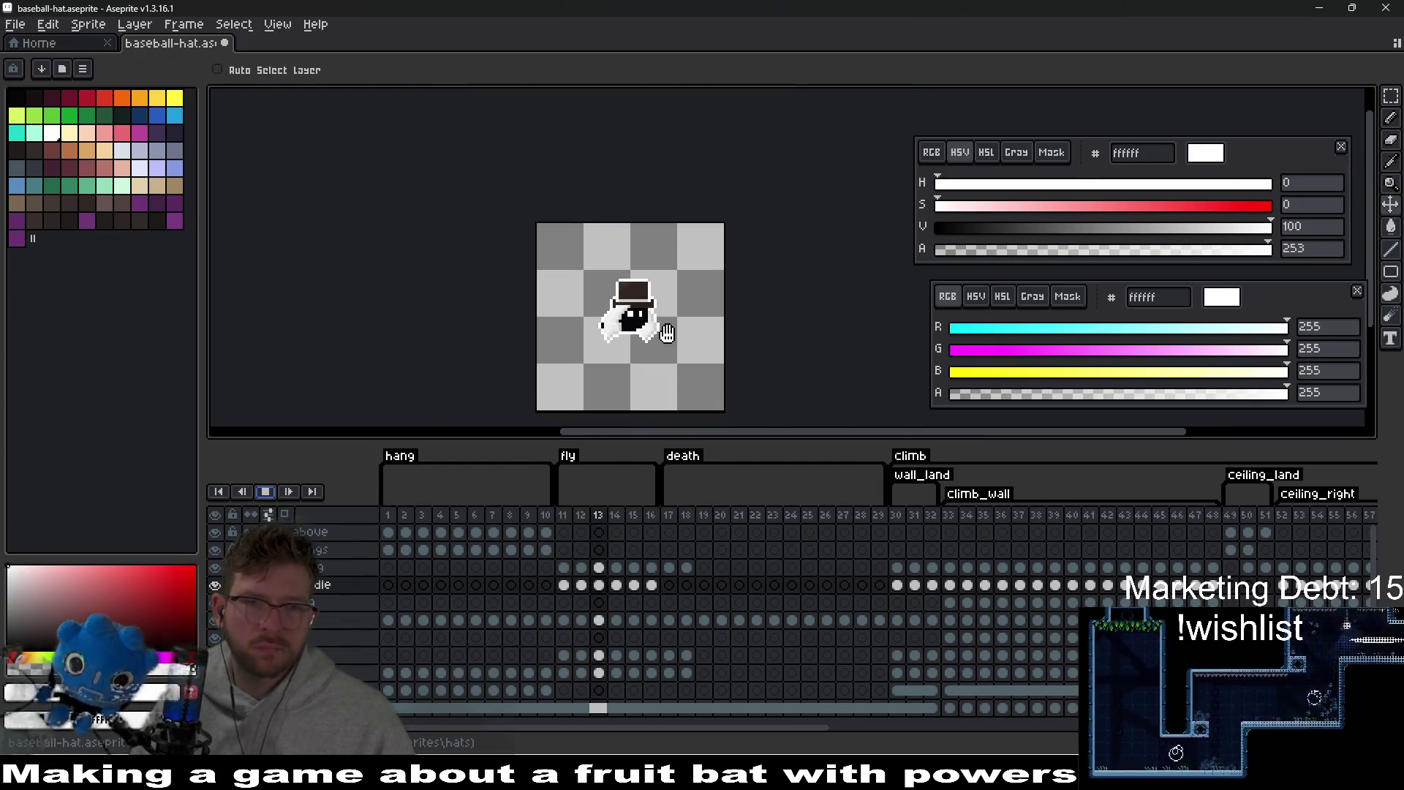
pyautogui.click(272, 493)
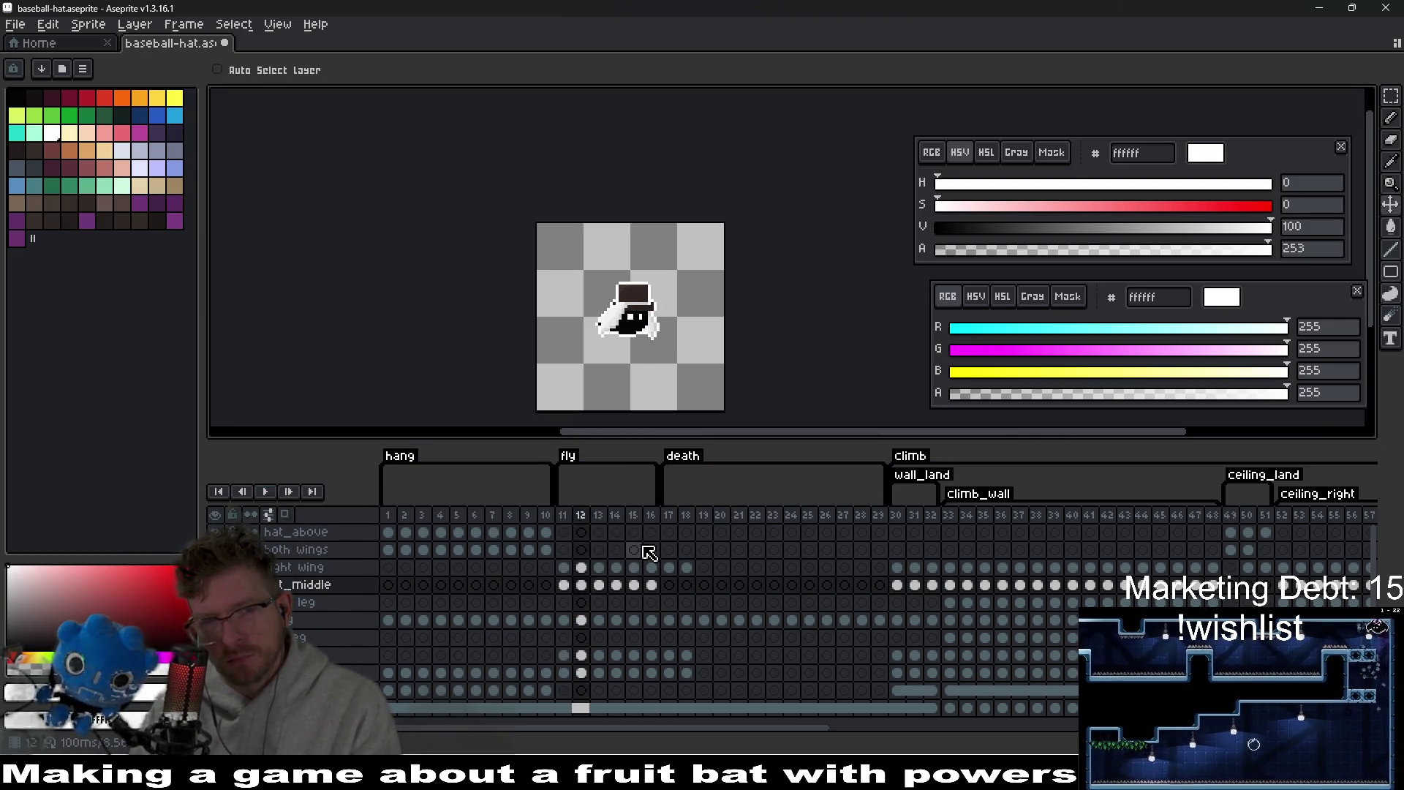
pyautogui.scroll(3, 643, 300)
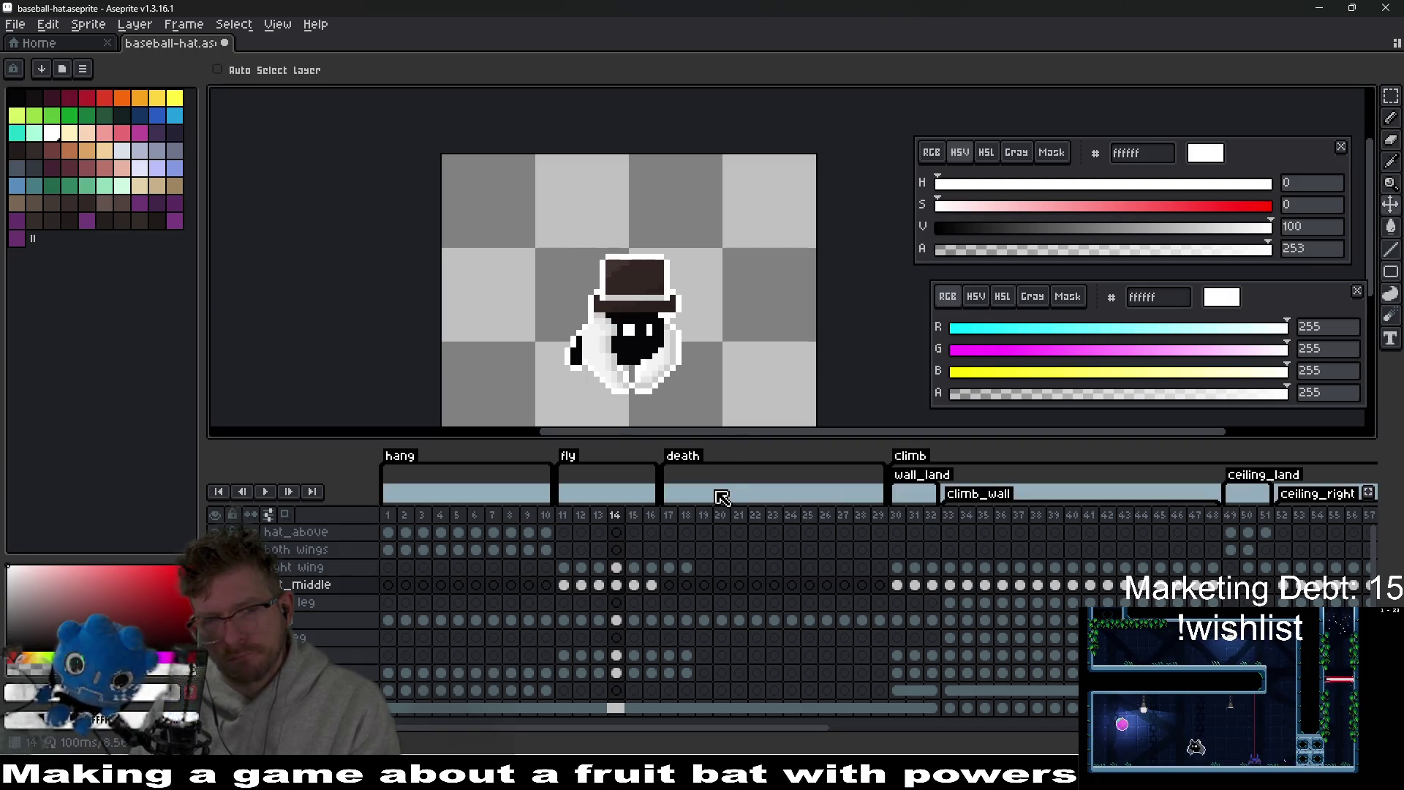
# - Lower the hat one pixel on fly frame 14
pyautogui.scroll(3, 680, 325)
pyautogui.press('e')
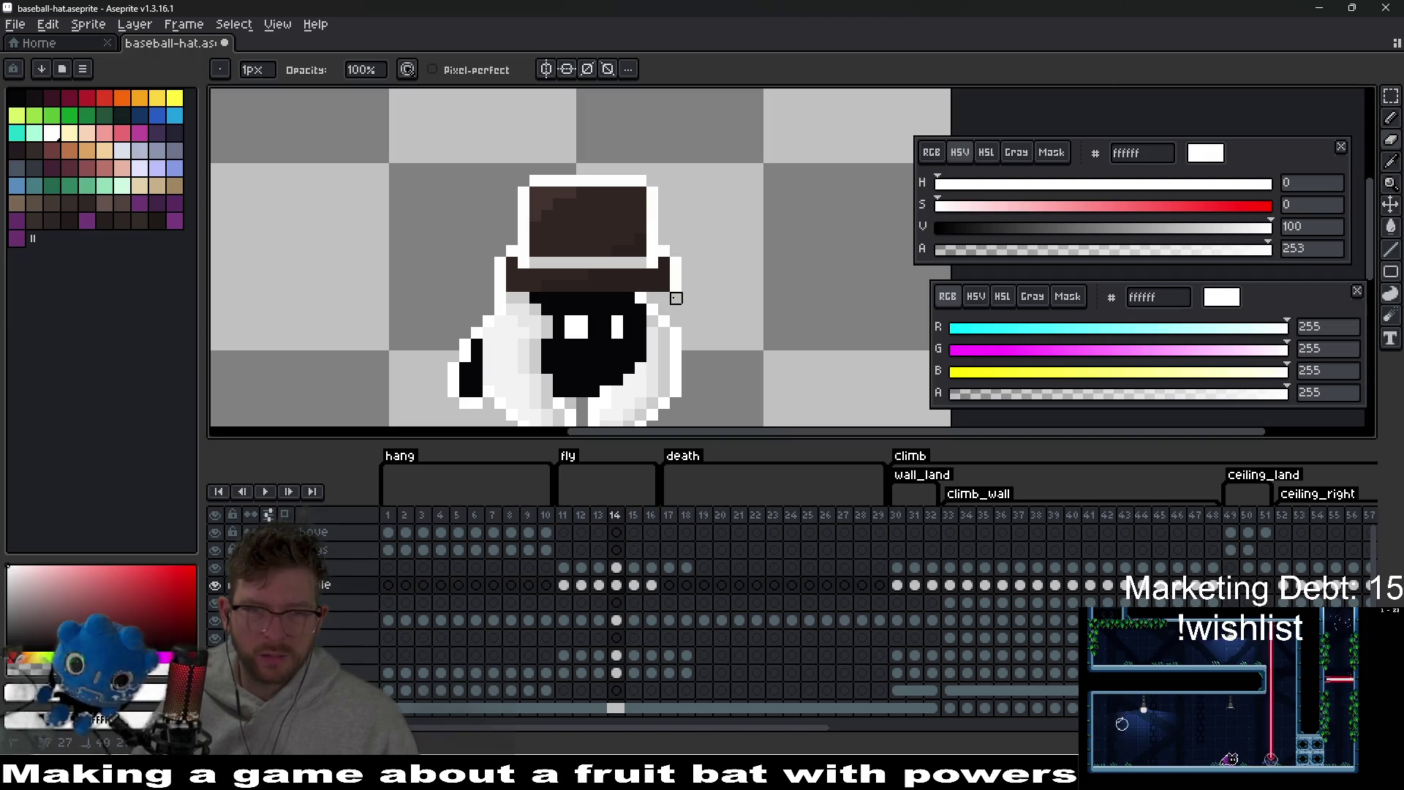
pyautogui.press('v')
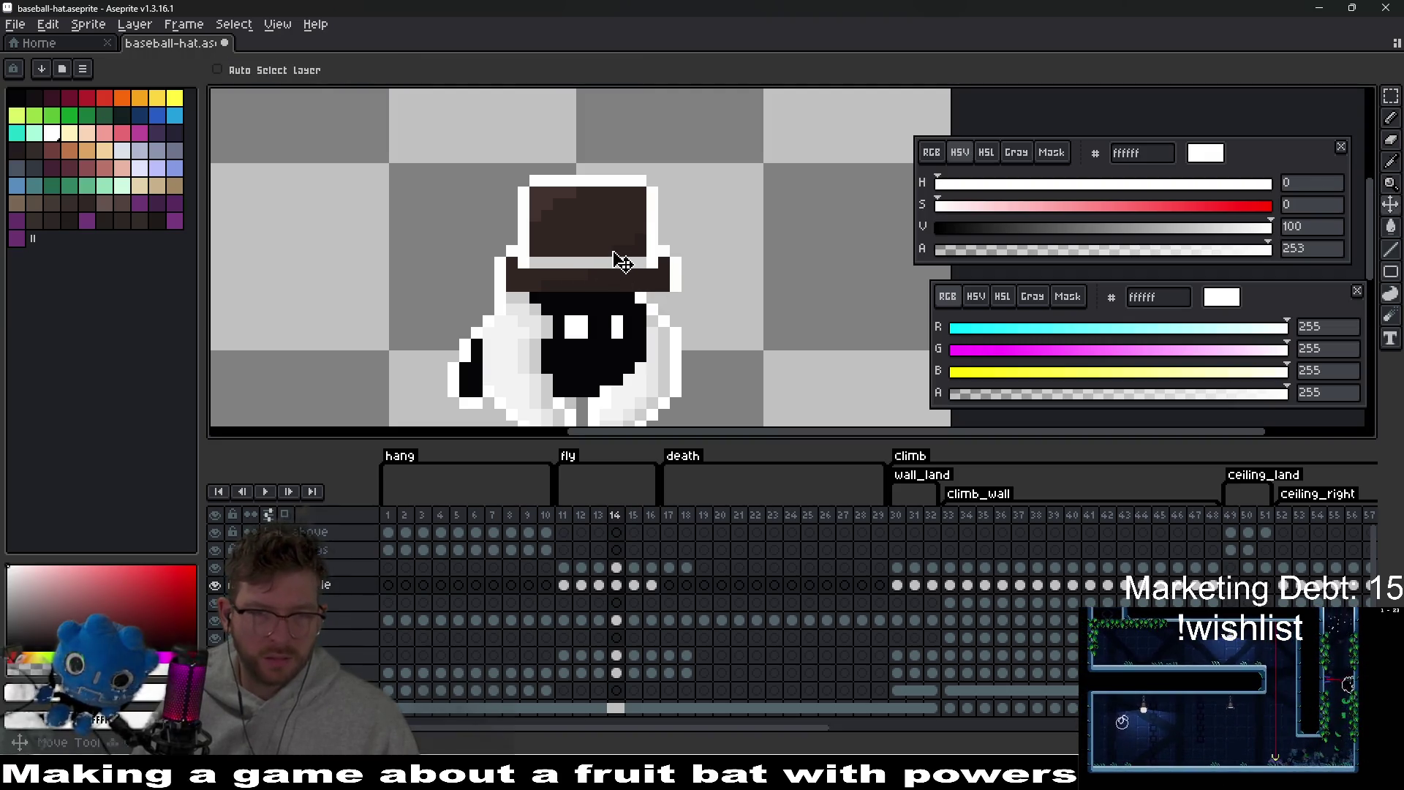
pyautogui.moveTo(615, 257); pyautogui.dragTo(622, 267)
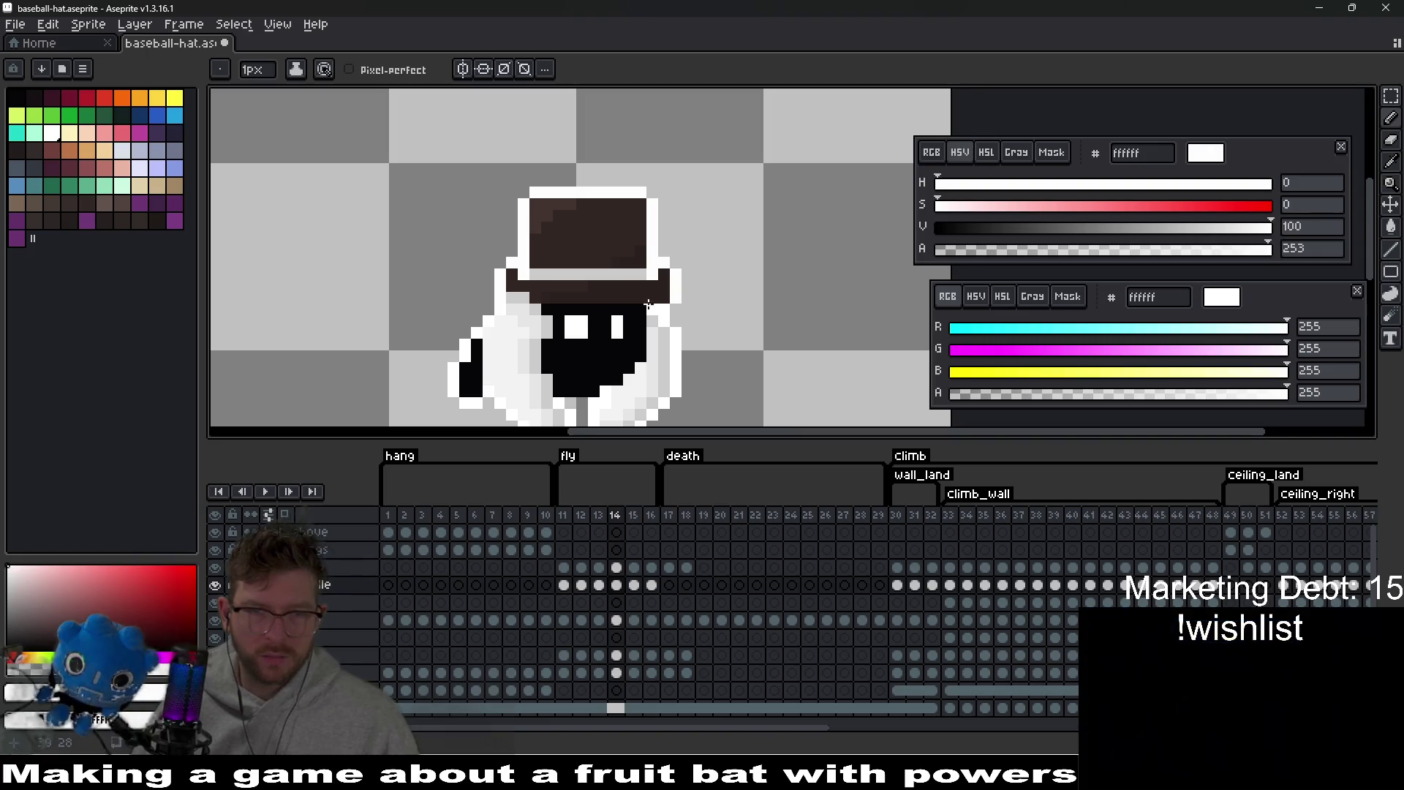
pyautogui.scroll(1, 660, 309)
# - Raise the hat one pixel on fly frame 16
pyautogui.press('.')
pyautogui.scroll(2, 702, 285)
pyautogui.scroll(-3, 701, 286)
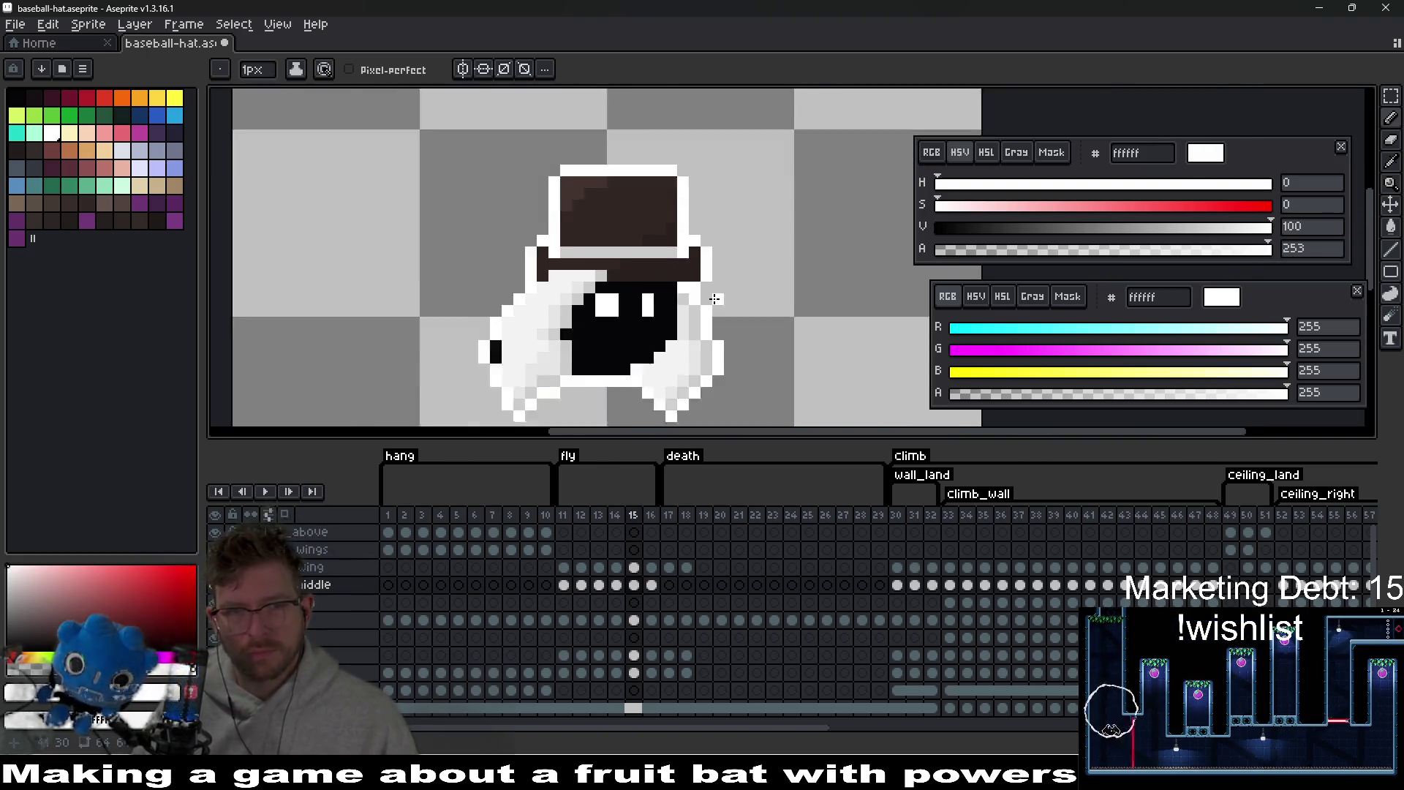
pyautogui.press('.')
pyautogui.press('v')
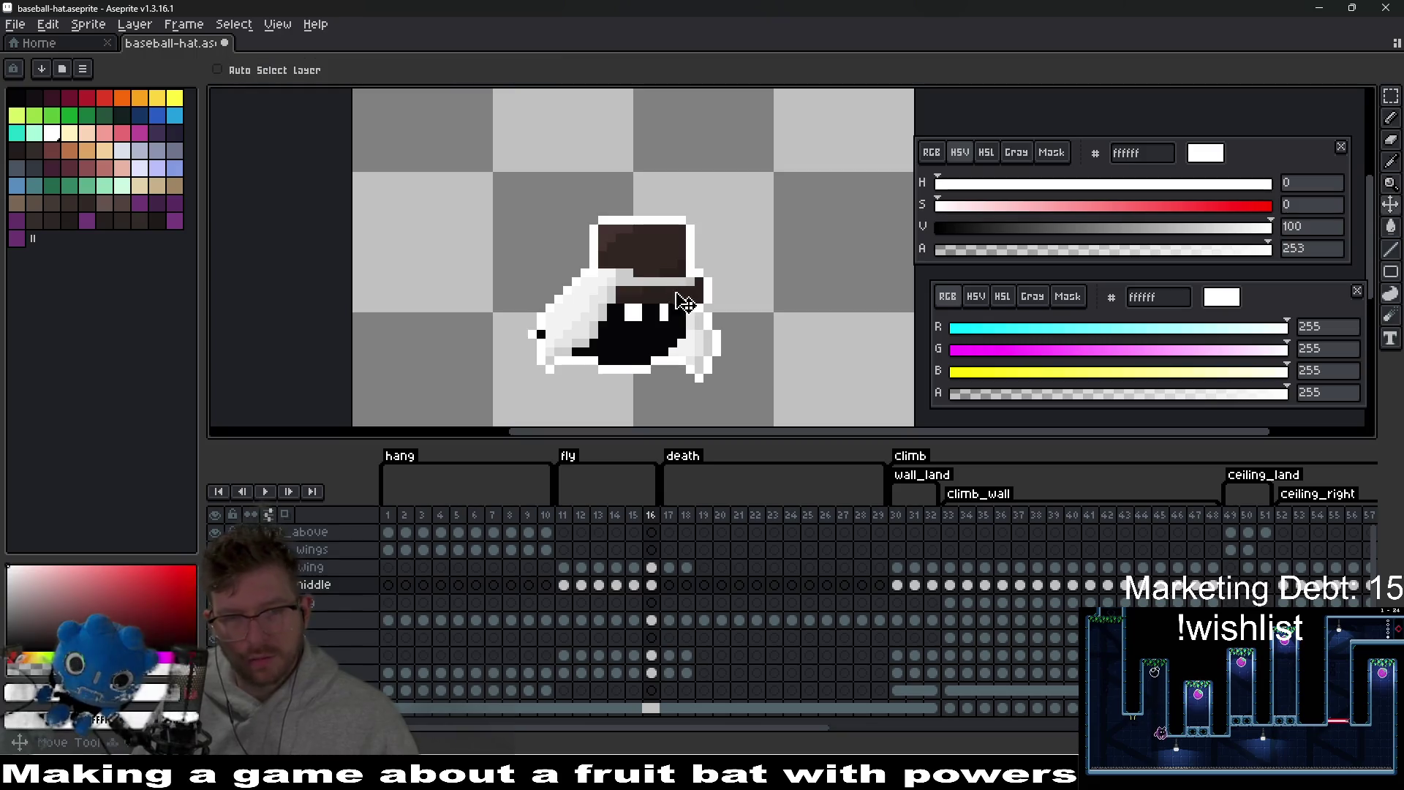
pyautogui.moveTo(683, 289); pyautogui.dragTo(688, 282)
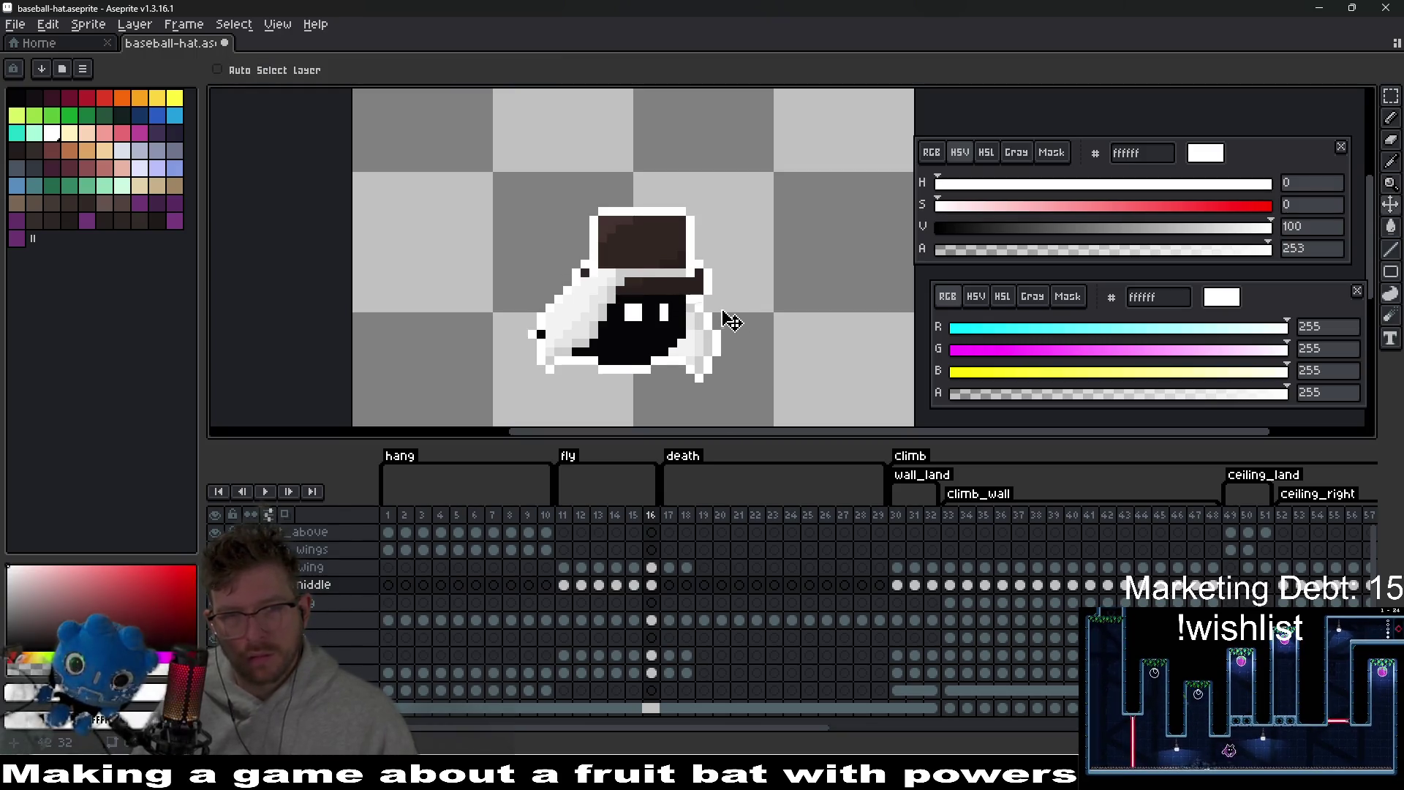
pyautogui.press('.')
# - Play the fly animation briefly from frame 12 to check the hat
pyautogui.click(581, 515)
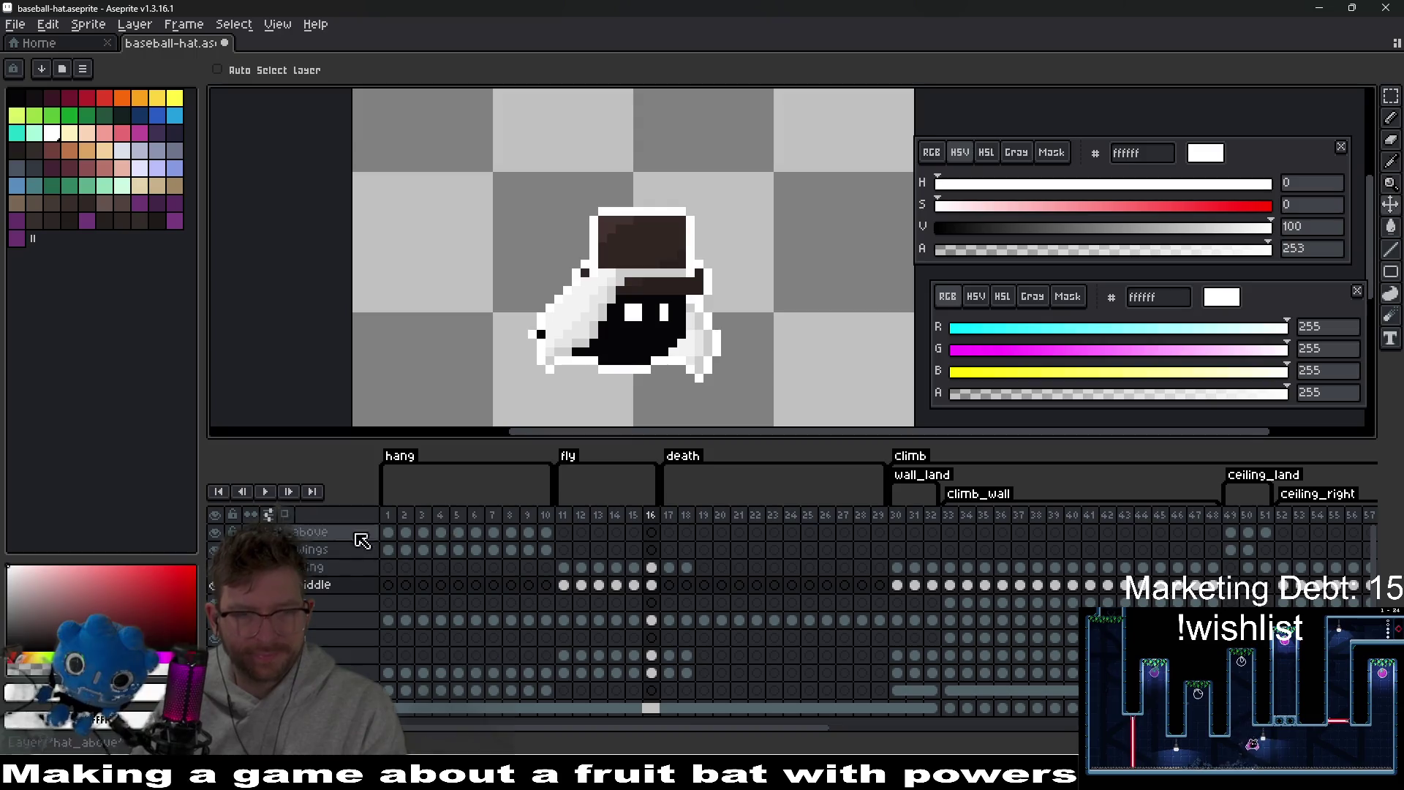
pyautogui.click(265, 491)
pyautogui.click(266, 492)
pyautogui.click(266, 491)
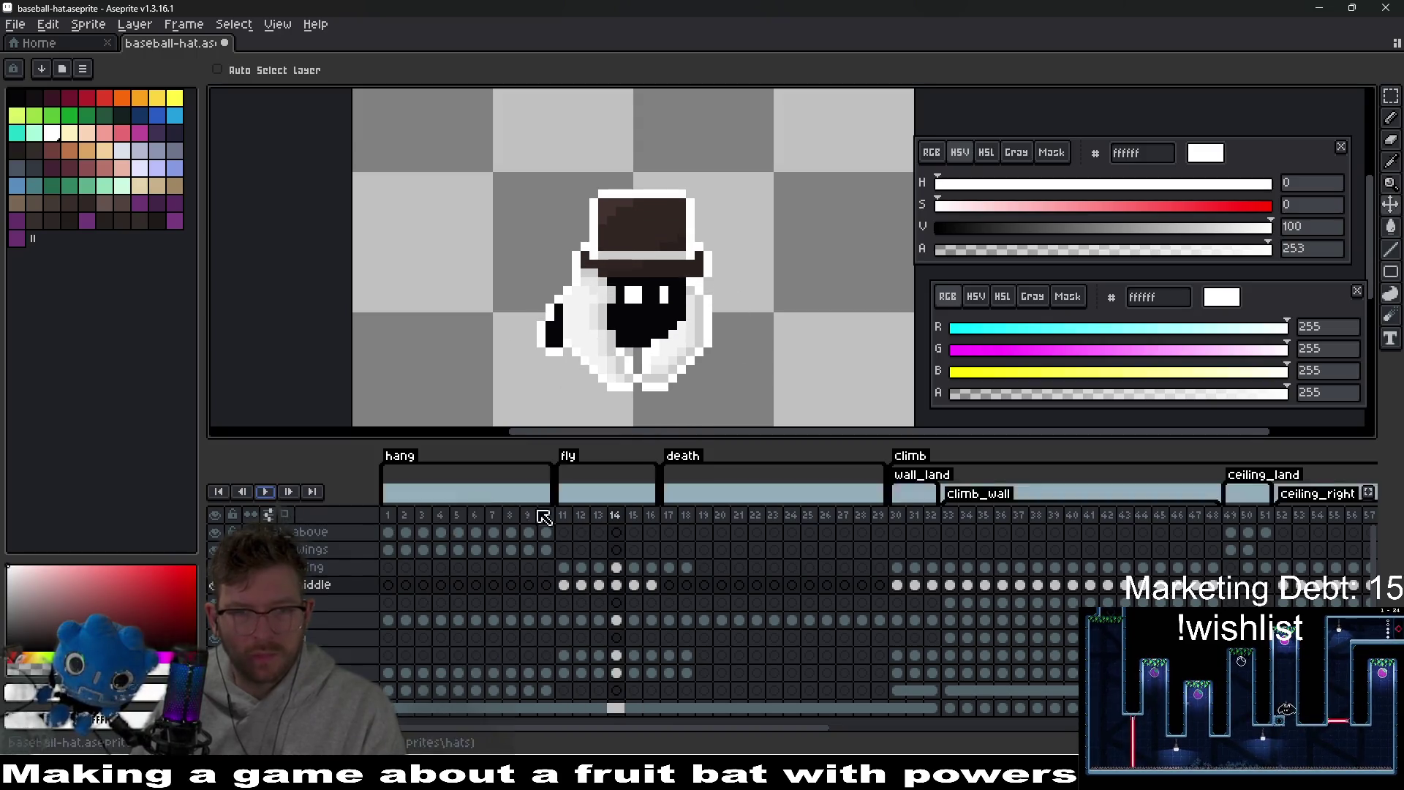
# - Copy the frame 11 hat cel and select the cap cels on climb frames 30–32
pyautogui.click(562, 591)
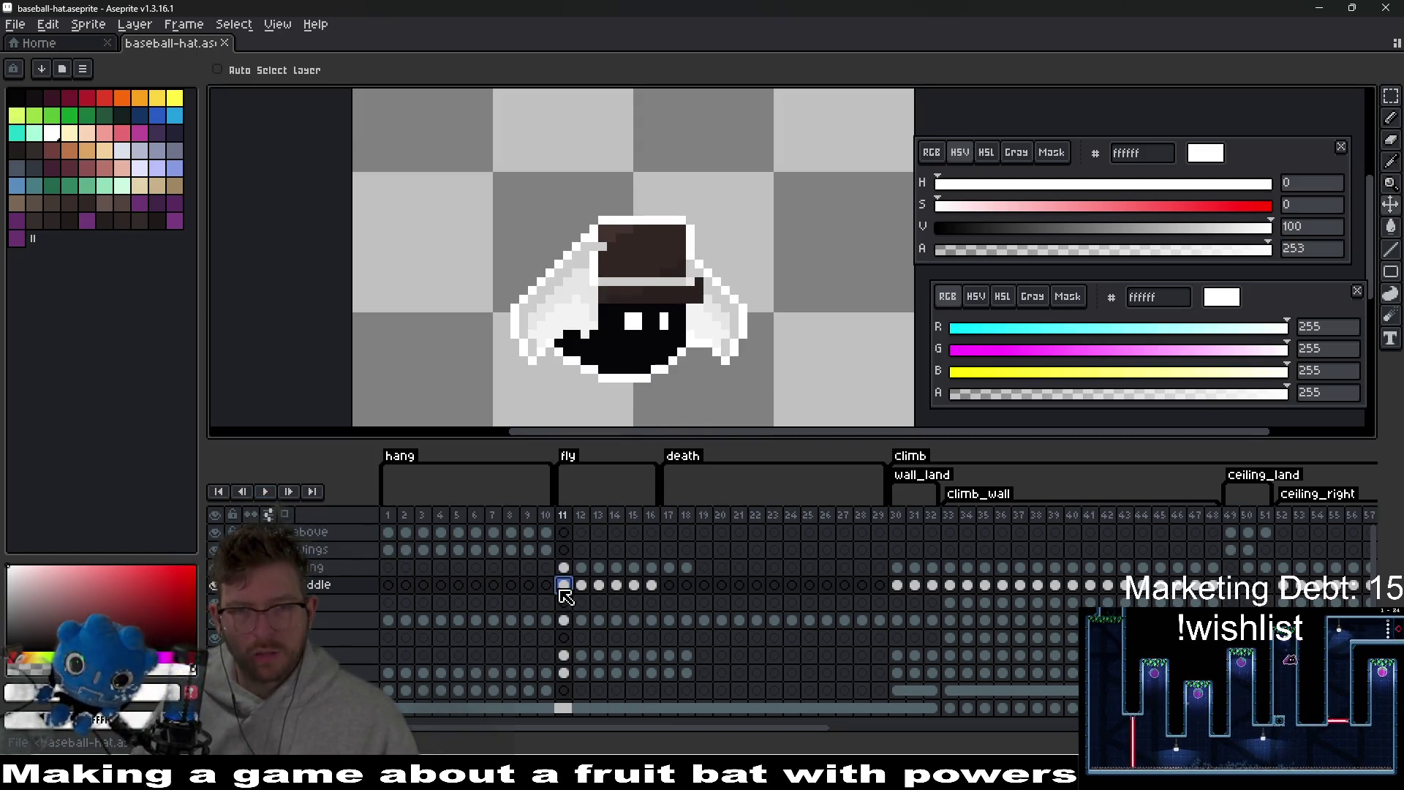
pyautogui.hotkey('ctrl', 'c')
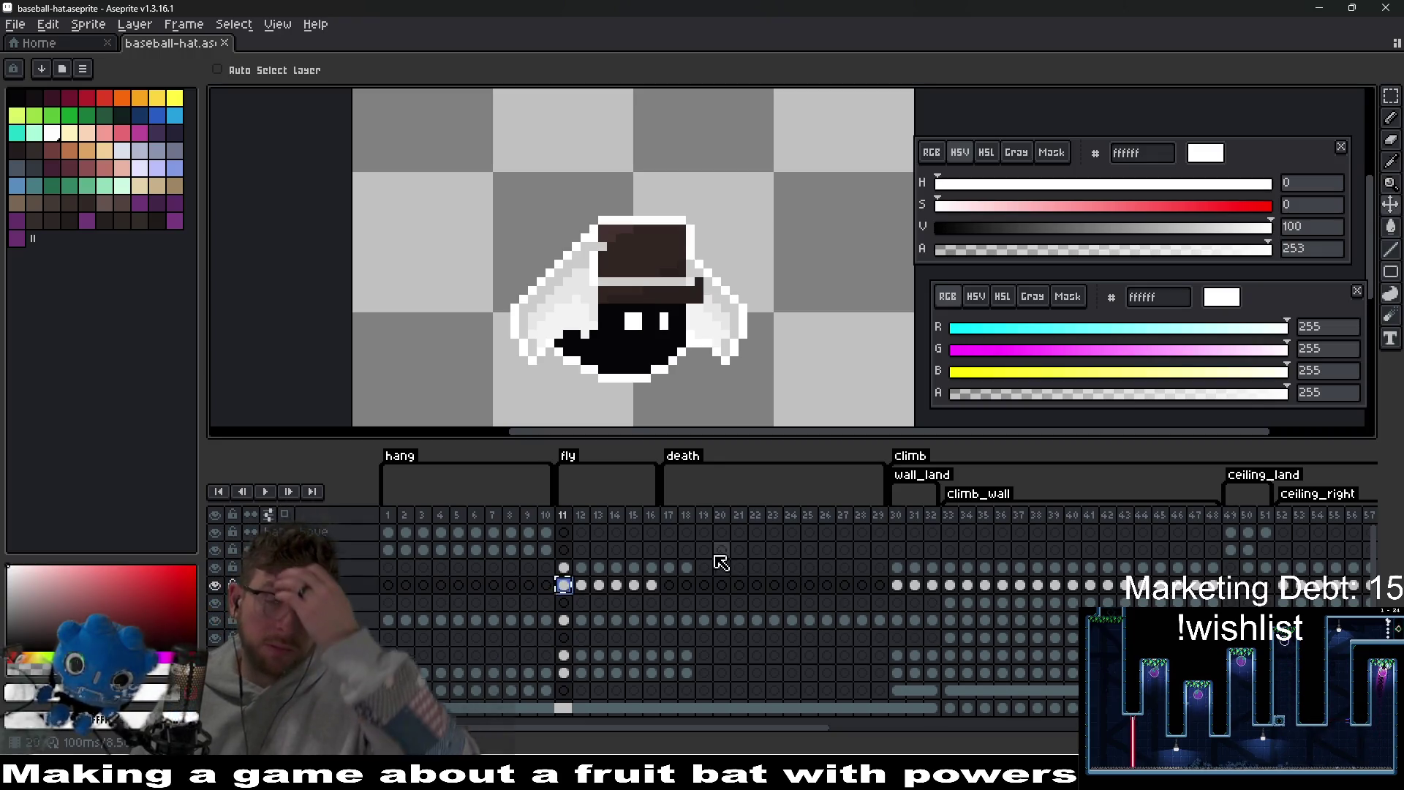
pyautogui.click(669, 516)
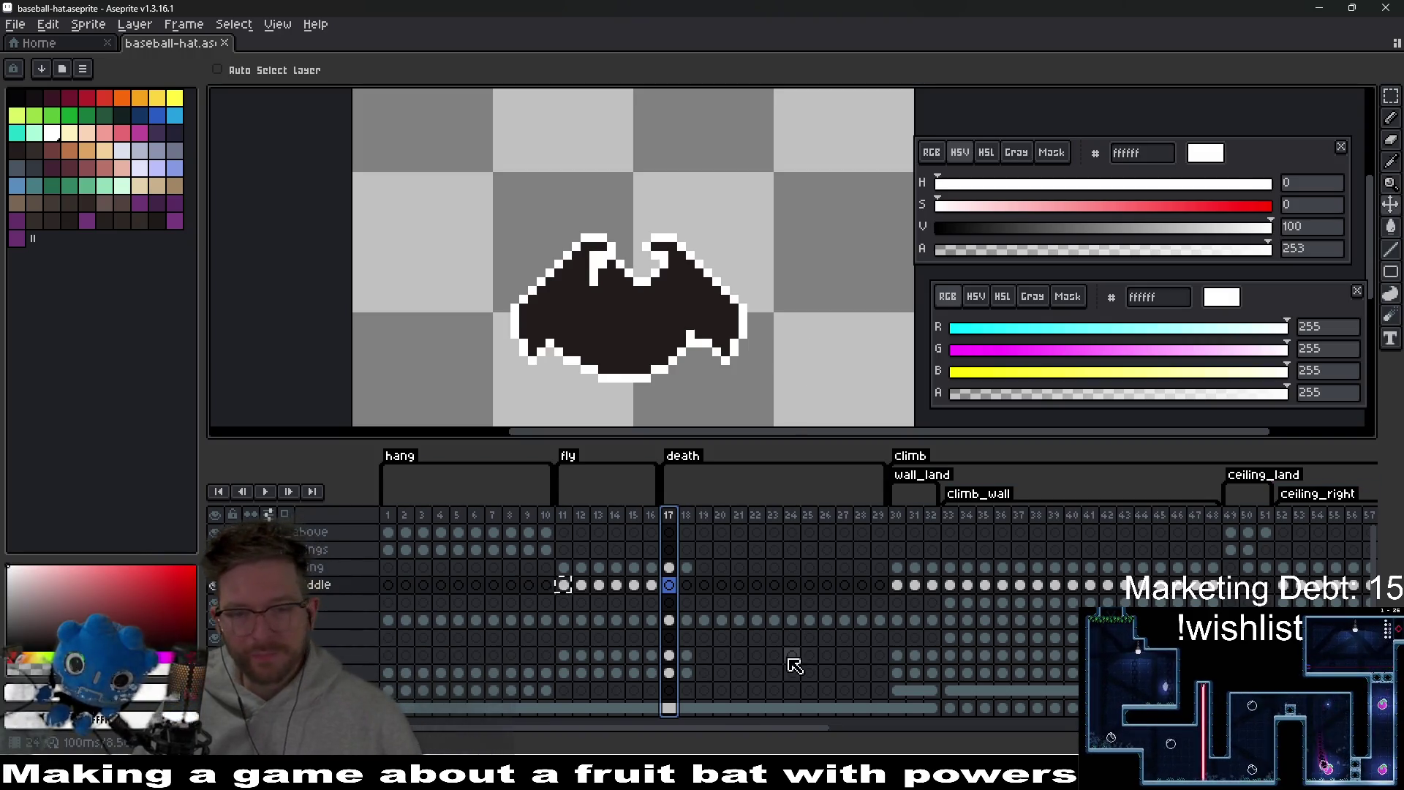
pyautogui.press('Escape')
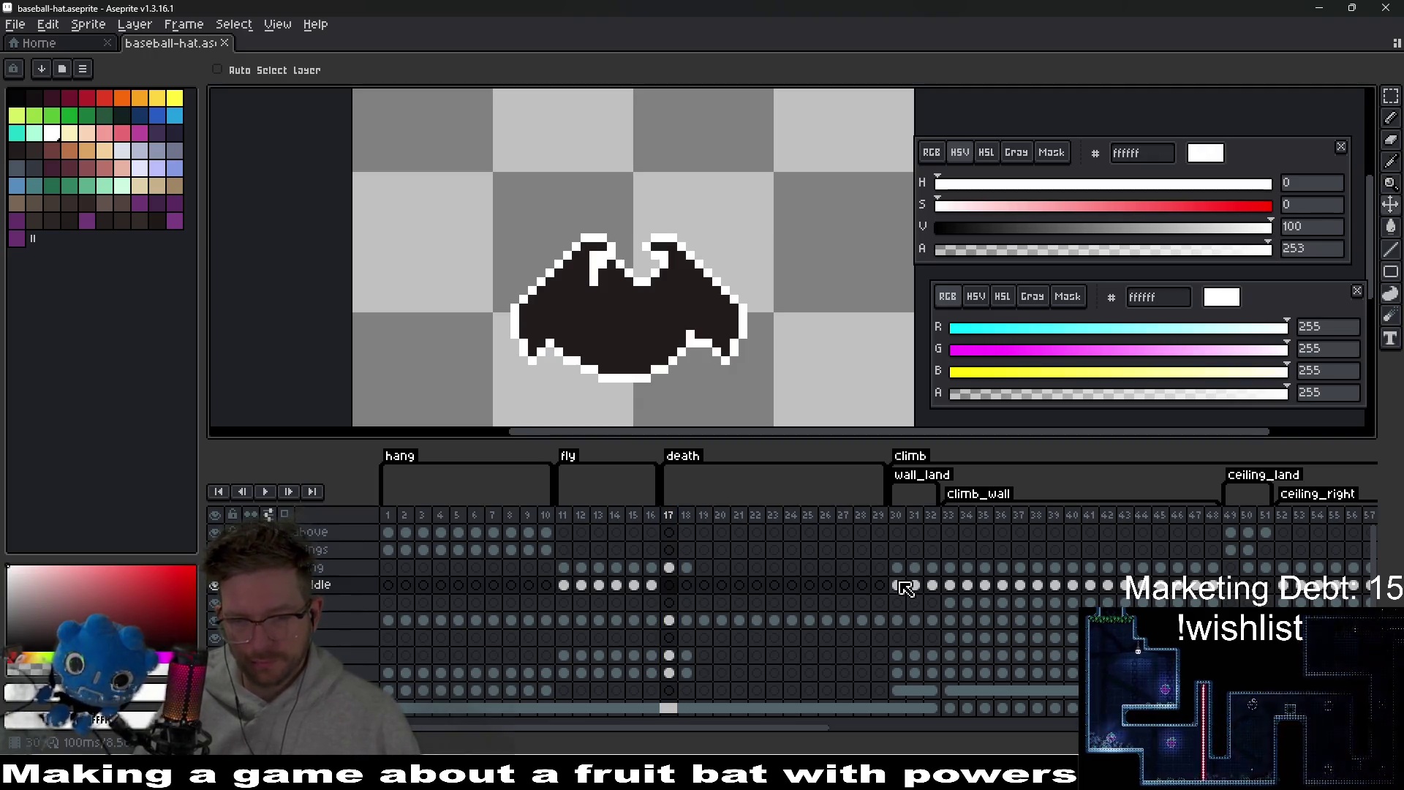
pyautogui.click(898, 585)
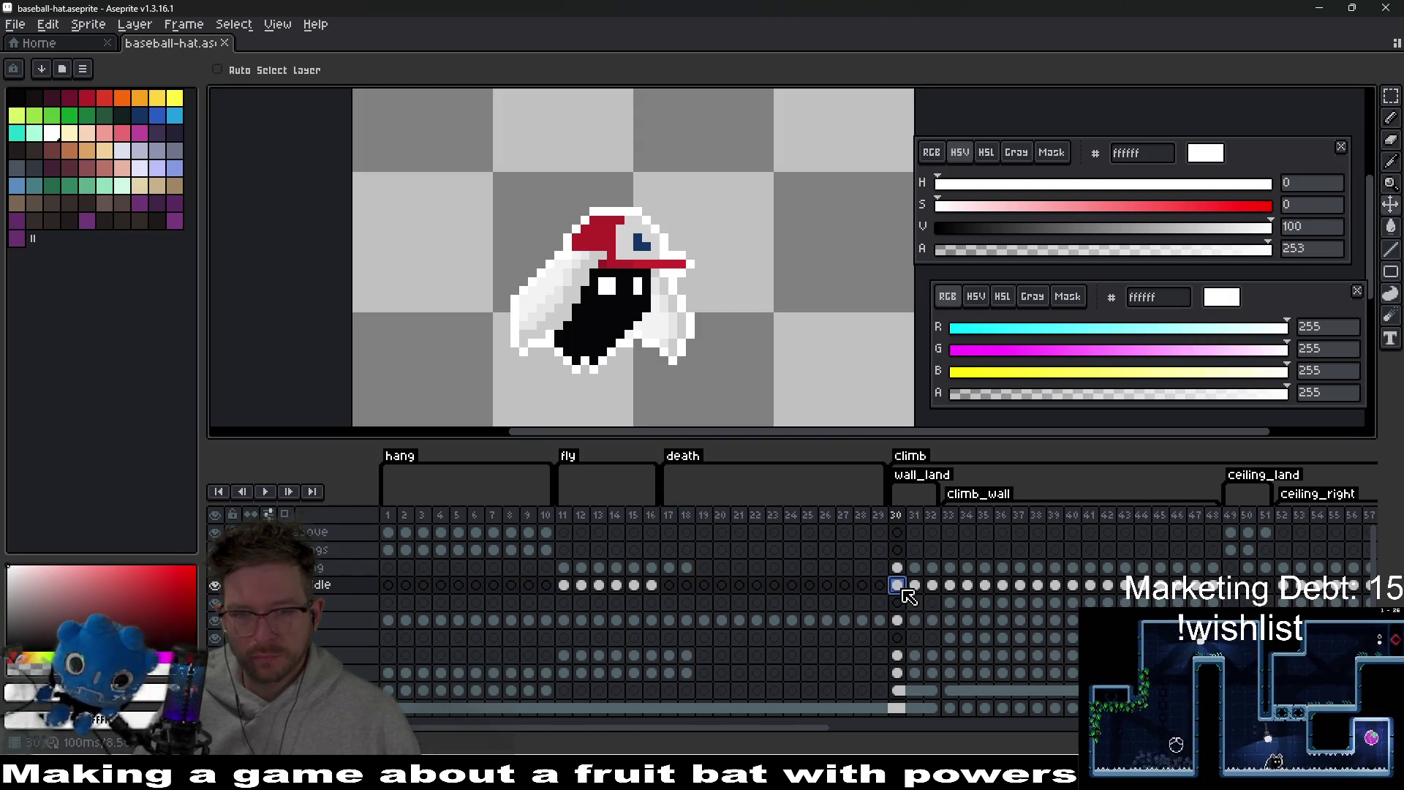
pyautogui.moveTo(928, 587); pyautogui.dragTo(907, 587)
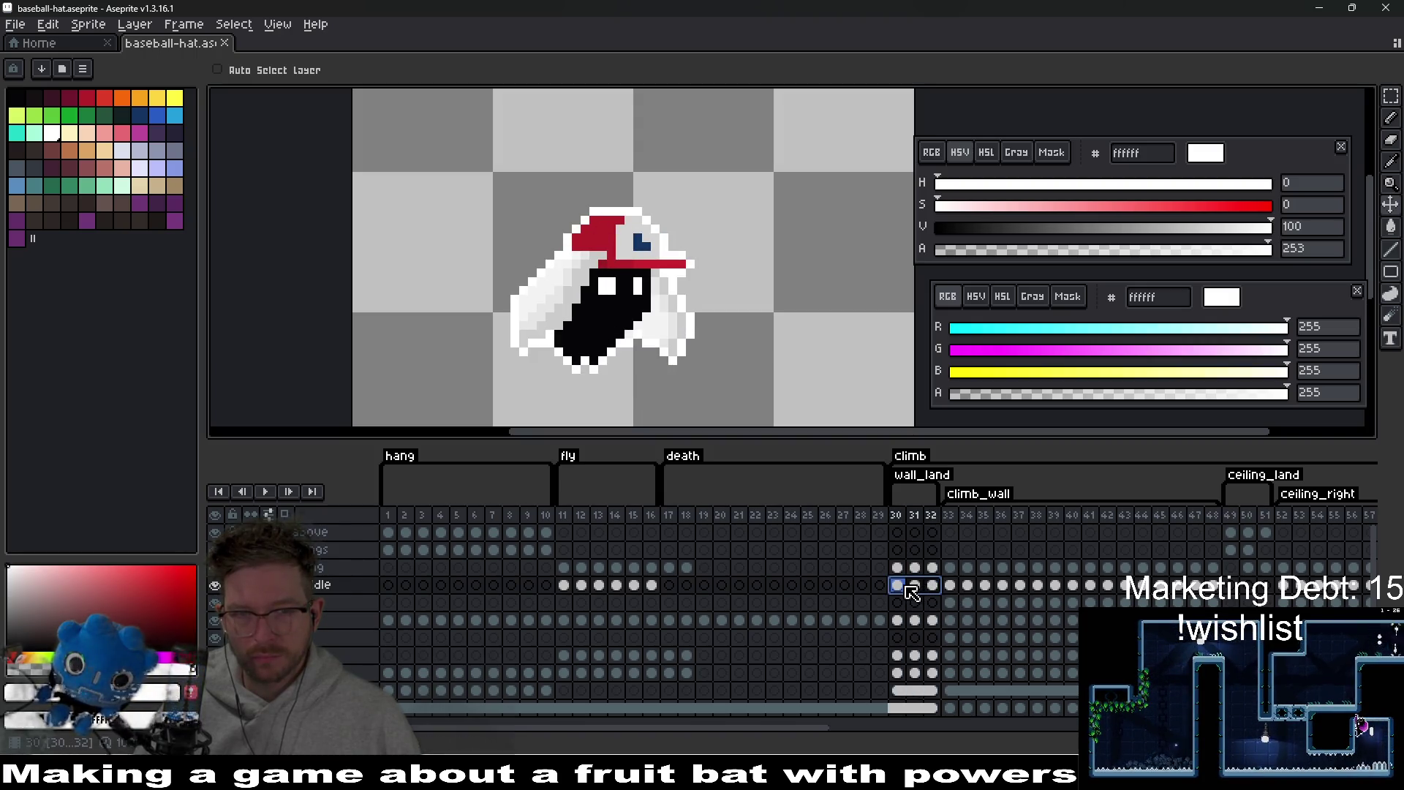
# - Delete the baseball cap cels and paste the top hat onto the bat's head on frame 30
pyautogui.press('Delete')
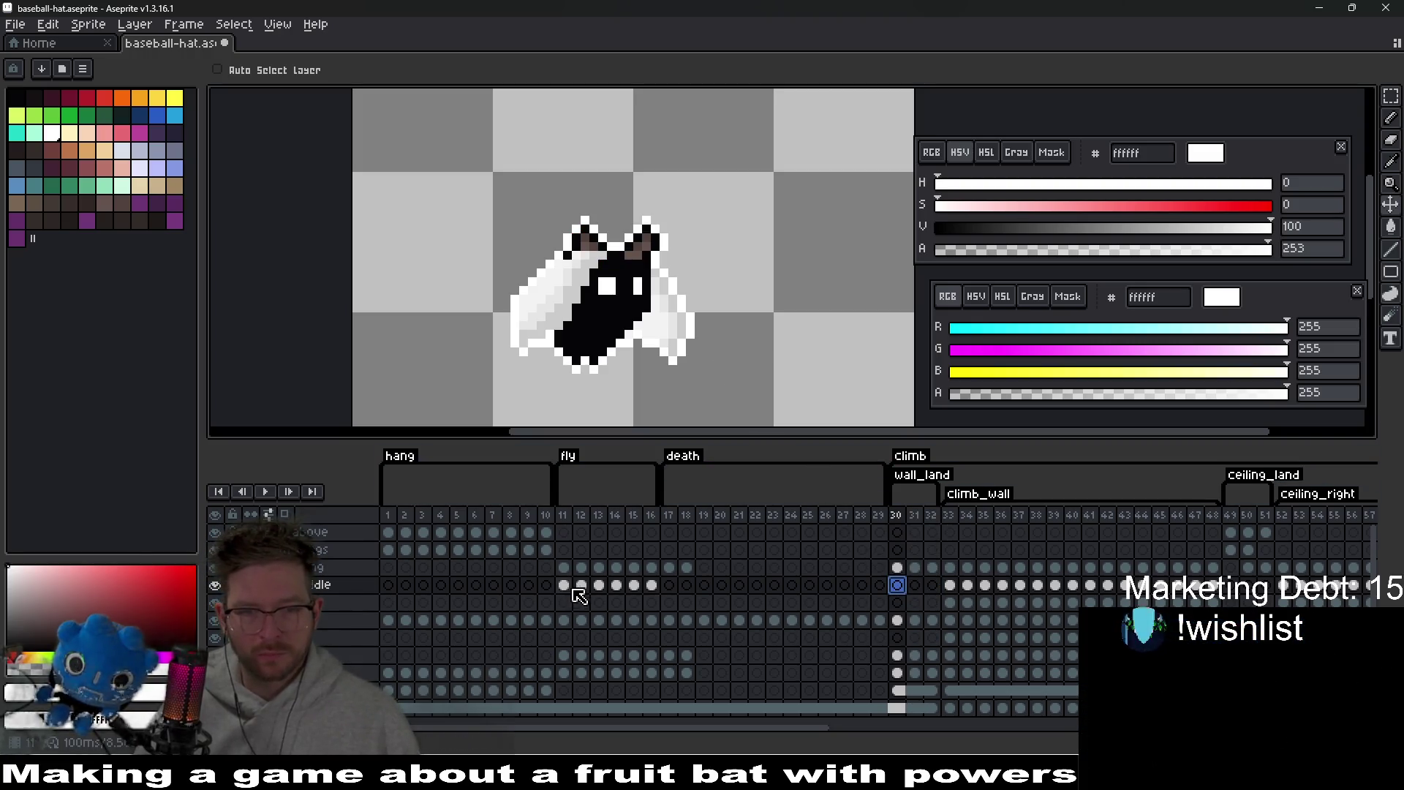
pyautogui.click(568, 585)
pyautogui.click(897, 585)
pyautogui.hotkey('ctrl', 'v')
pyautogui.moveTo(668, 275)
pyautogui.mouseDown()
pyautogui.moveTo(649, 235)
pyautogui.moveTo(678, 185)
pyautogui.moveTo(643, 188)
pyautogui.moveTo(623, 239)
pyautogui.mouseUp()
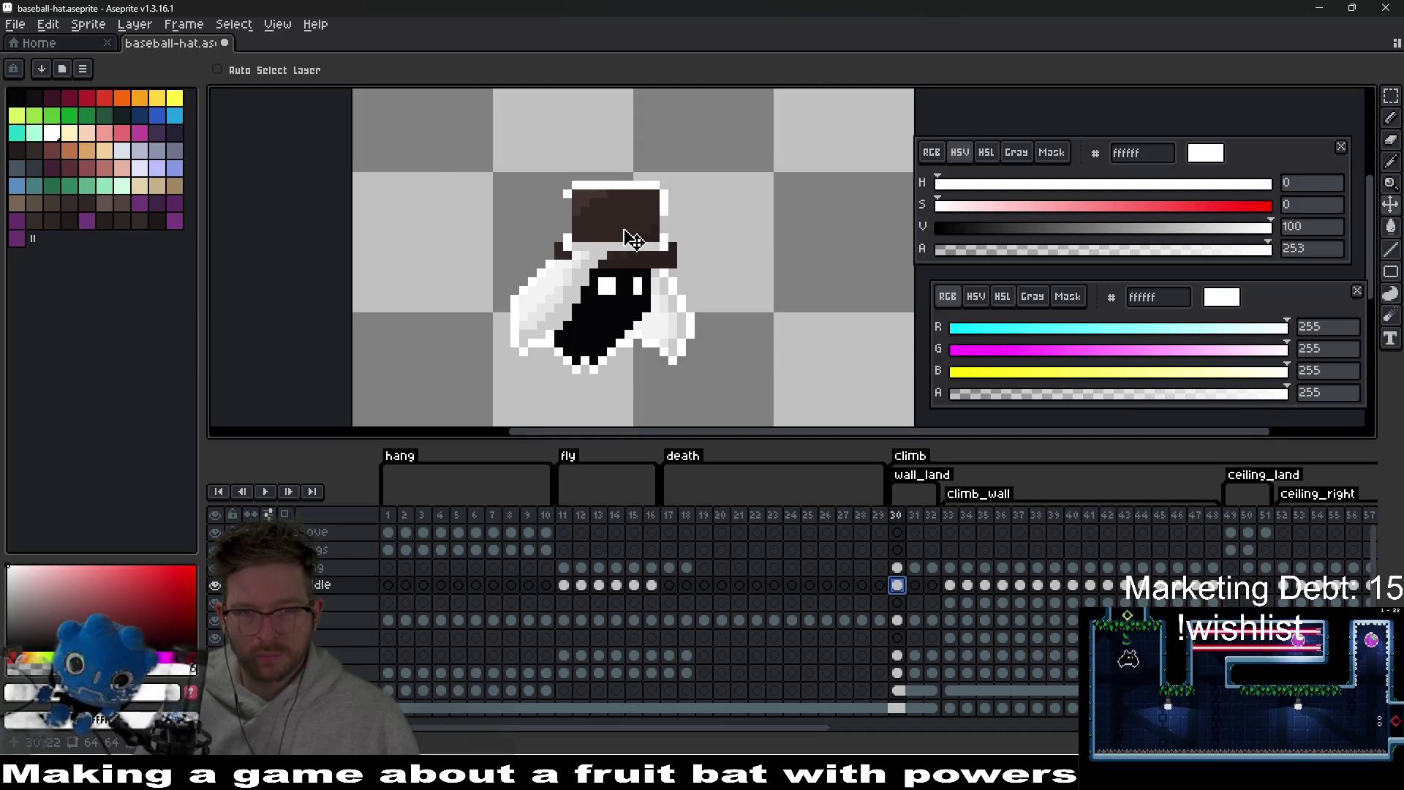
# - Nudge the frame 30 hat one pixel left, comparing it with fly frame 11
pyautogui.scroll(2, 622, 239)
pyautogui.press('b')
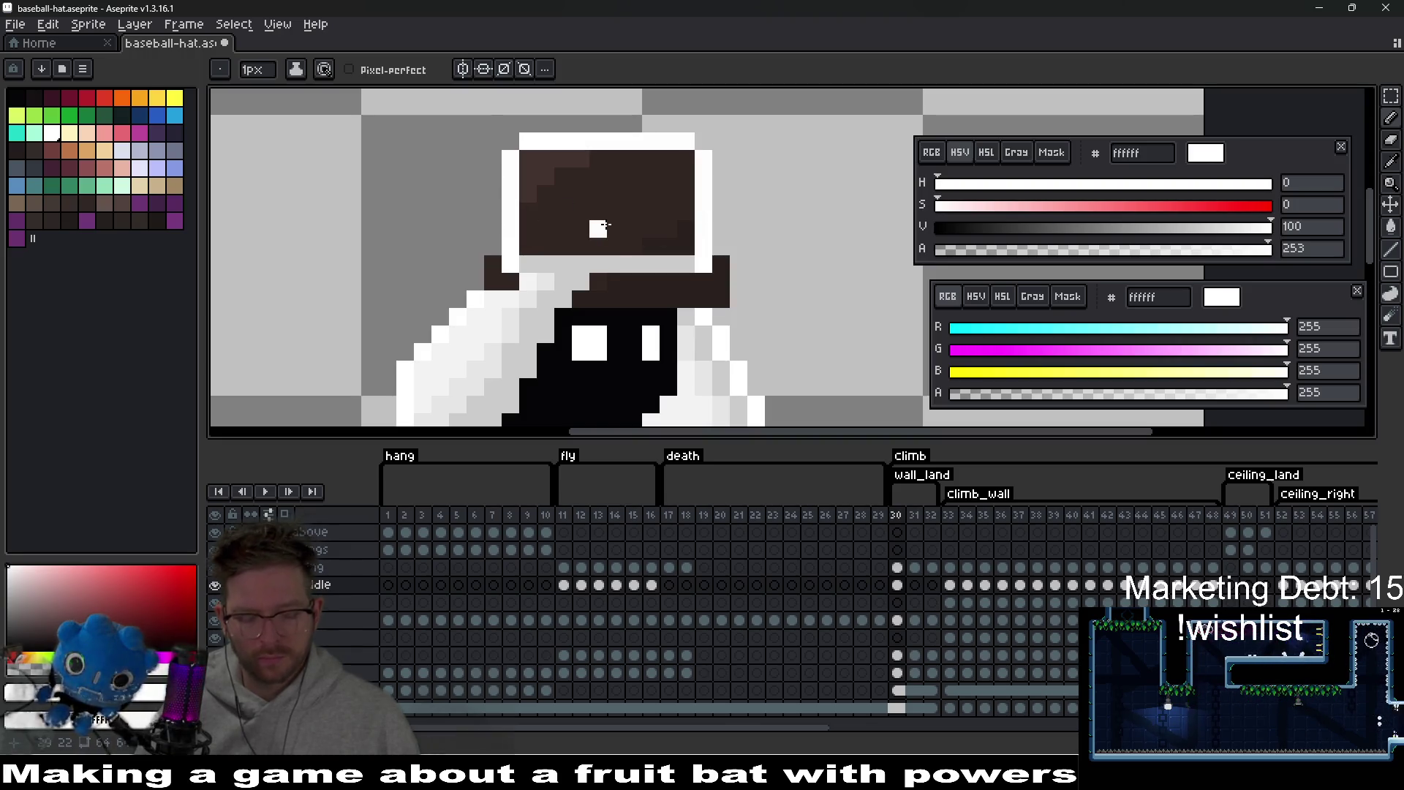
pyautogui.press('v')
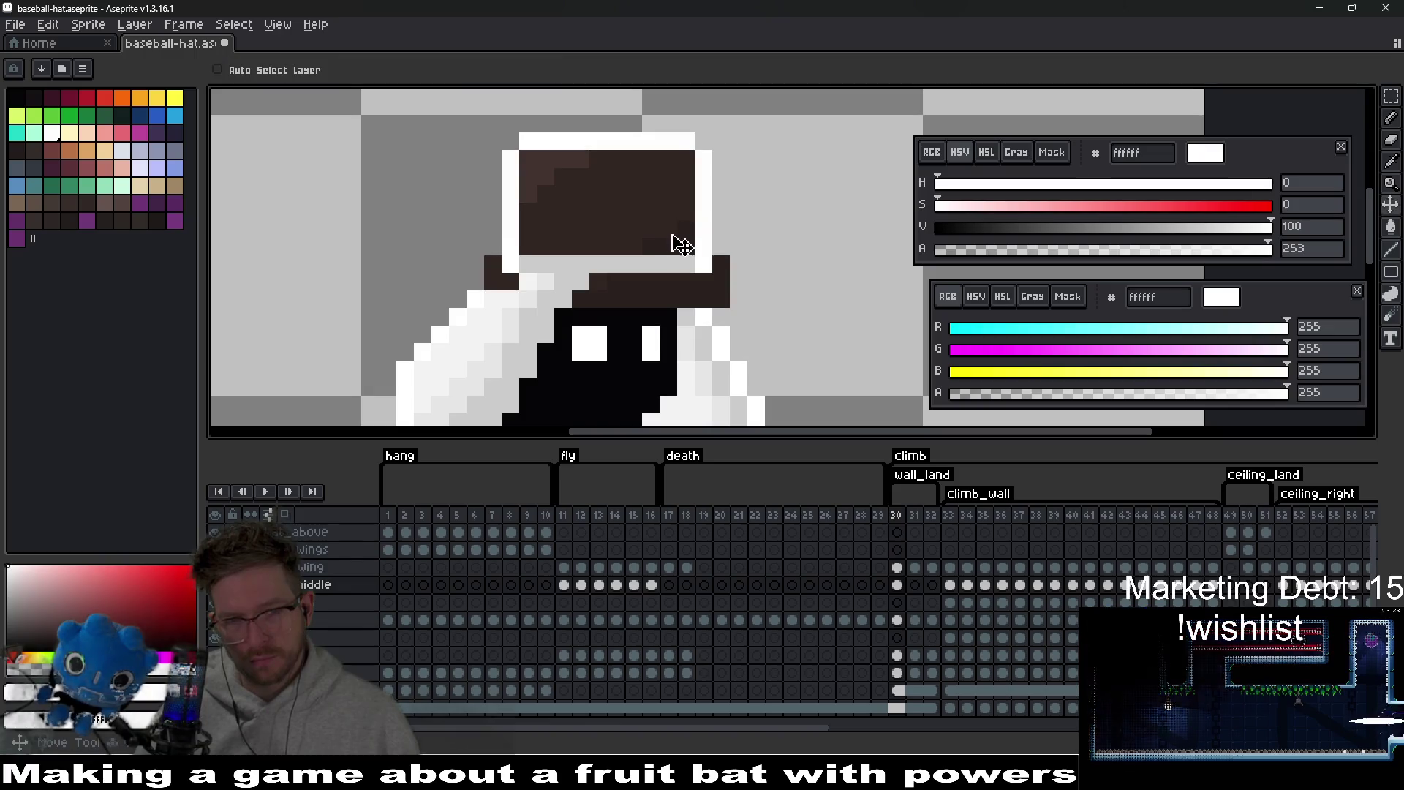
pyautogui.press('Left')
pyautogui.press('Right')
pyautogui.press('Left')
pyautogui.scroll(-4, 720, 310)
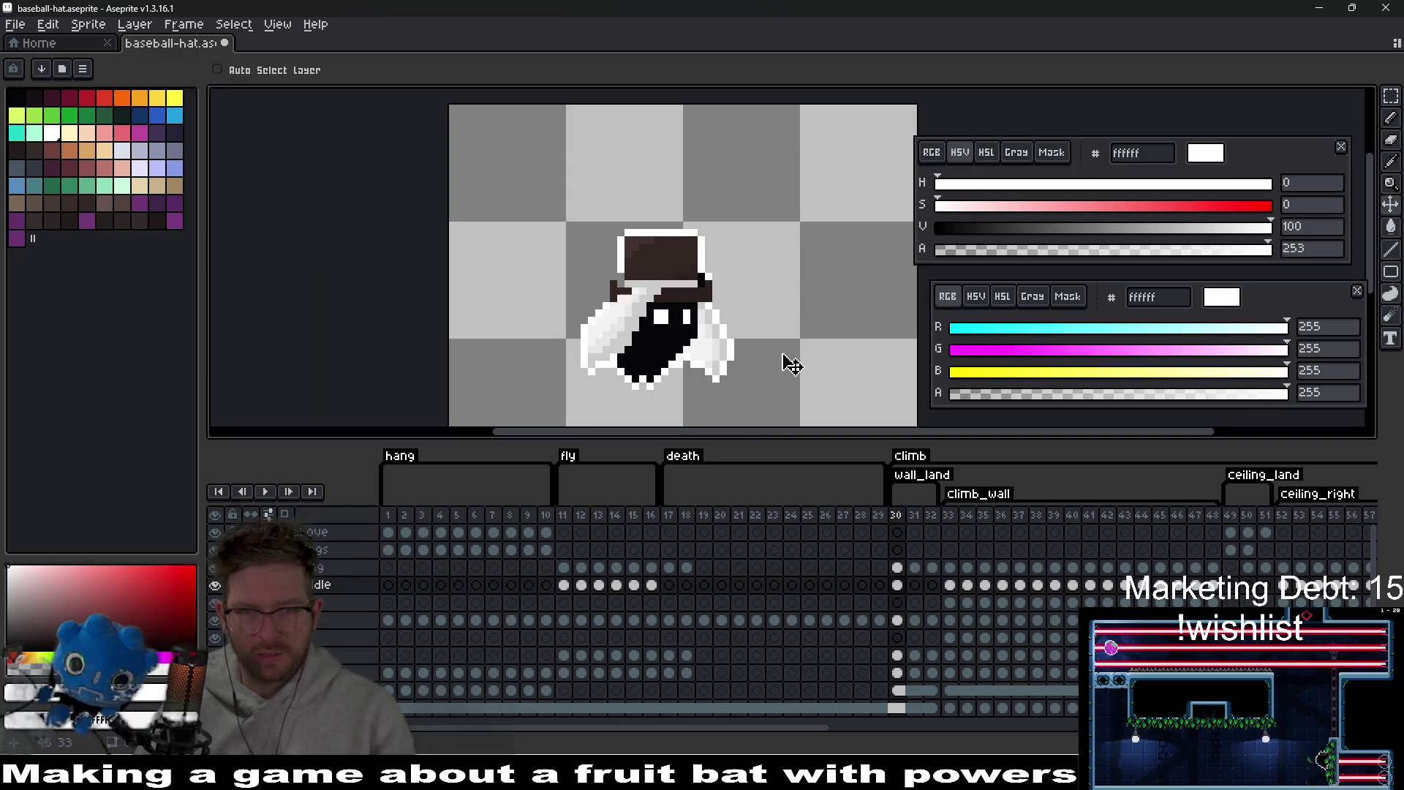
pyautogui.click(564, 585)
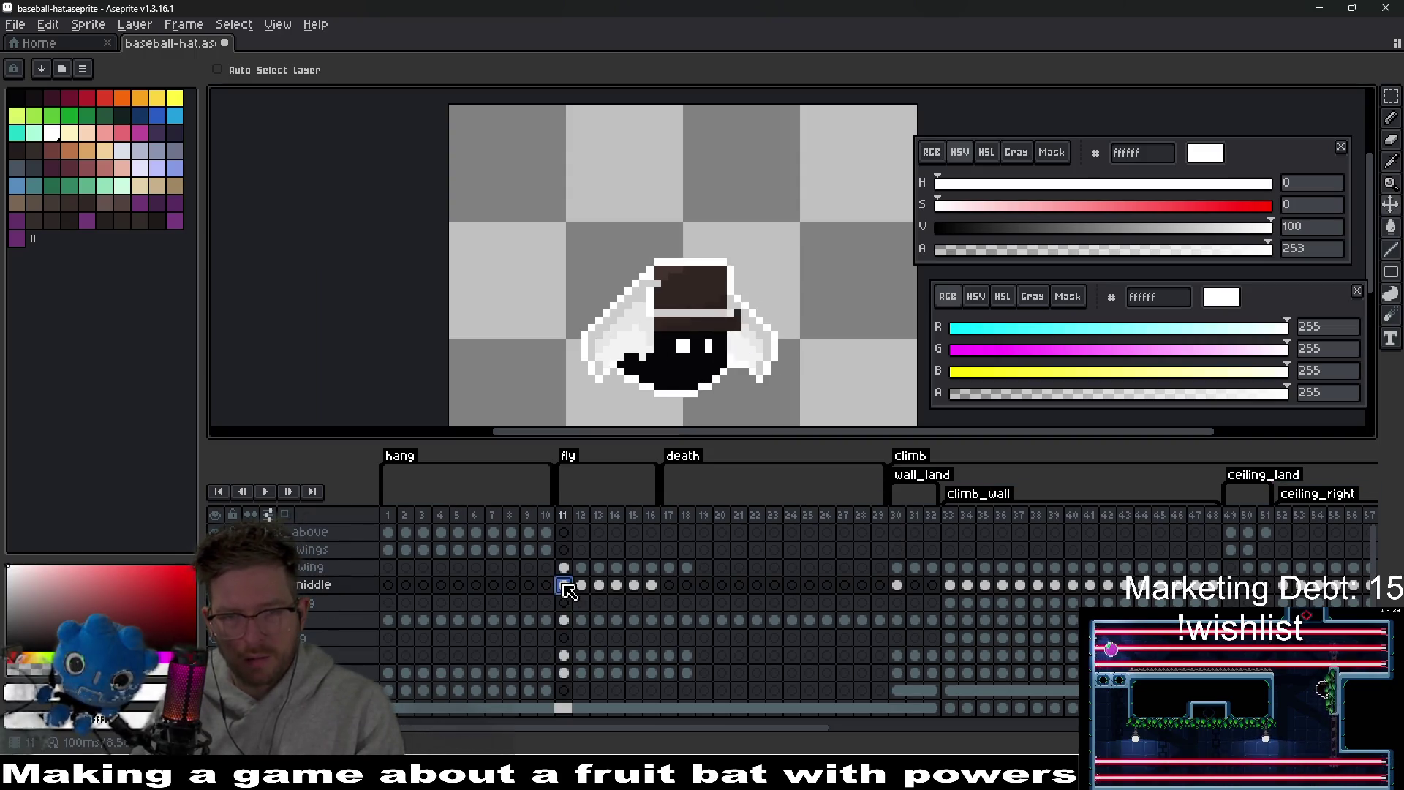
pyautogui.click(897, 585)
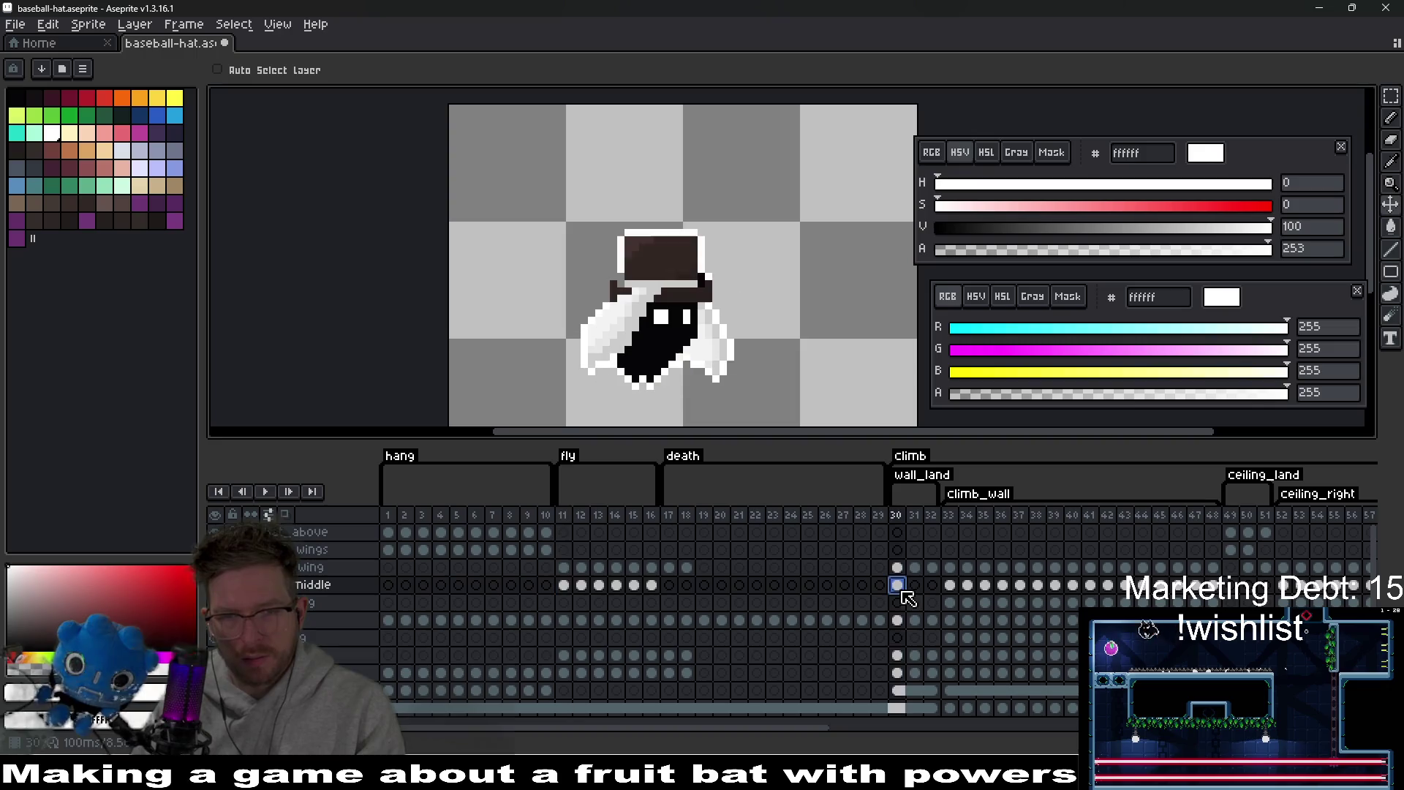
# - Paint white outline pixels around the hat edge and under the brim on frame 30
pyautogui.scroll(4, 739, 307)
pyautogui.press('b')
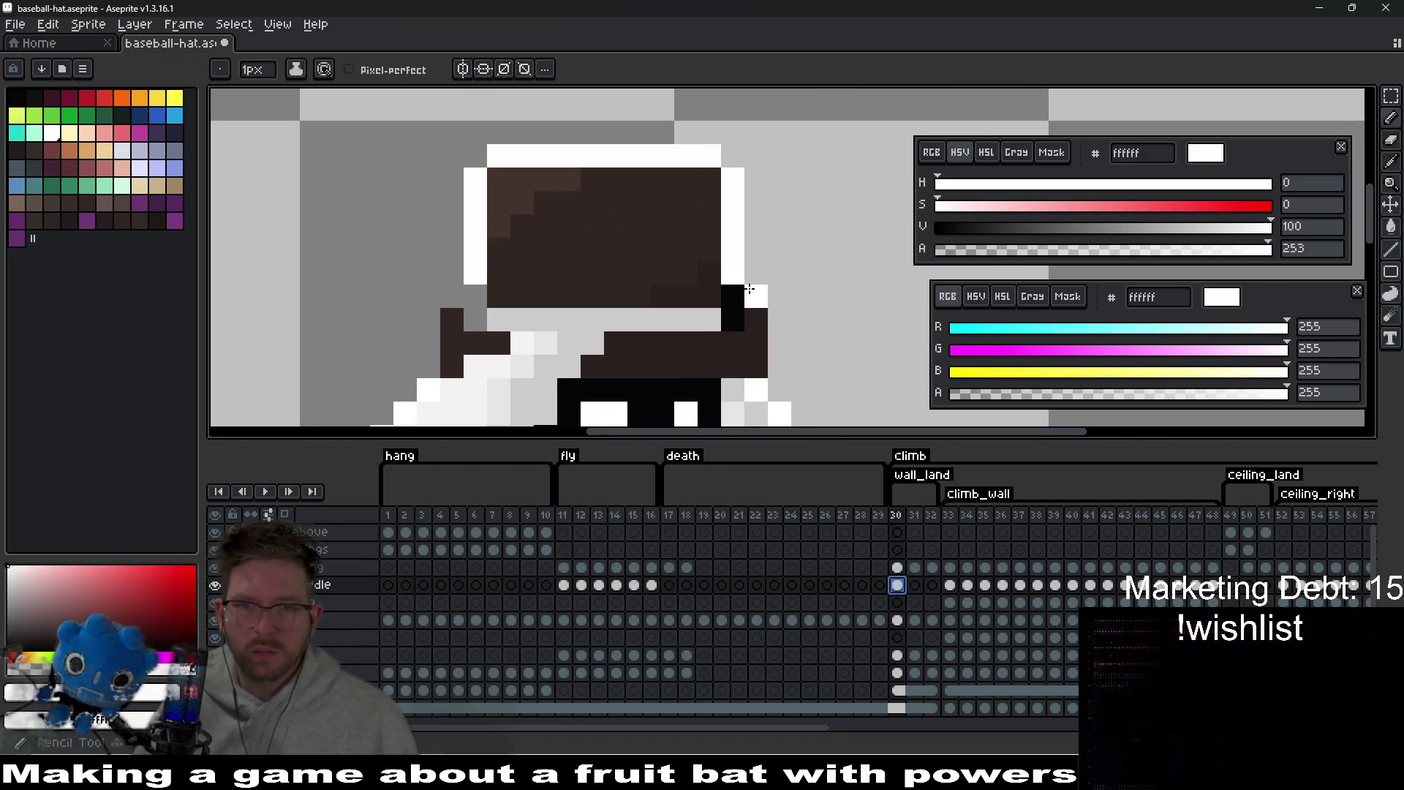
pyautogui.click(733, 320)
pyautogui.moveTo(476, 319)
pyautogui.mouseDown()
pyautogui.moveTo(472, 304)
pyautogui.moveTo(439, 319)
pyautogui.mouseUp()
pyautogui.hotkey('ctrl', 'z')
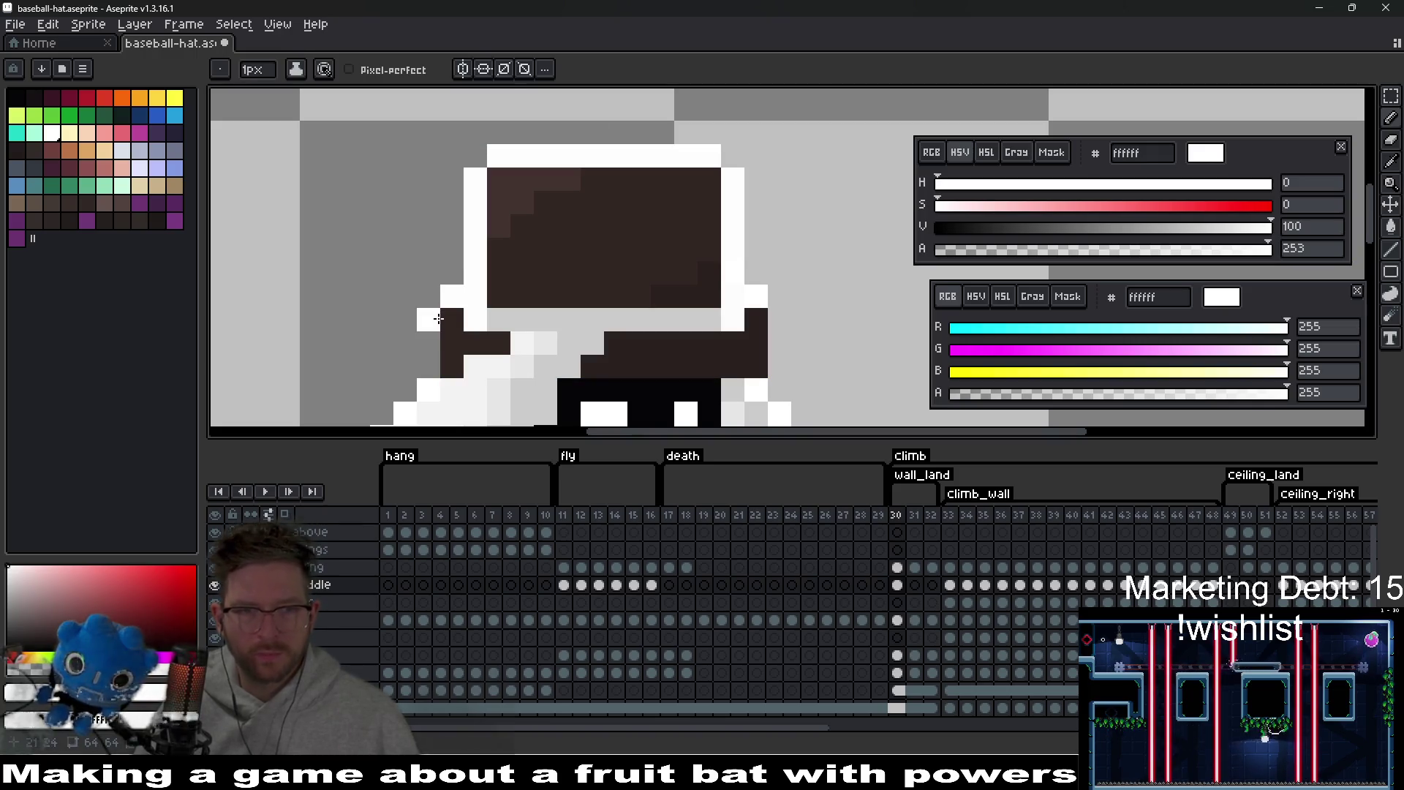
pyautogui.click(429, 343)
pyautogui.moveTo(774, 320); pyautogui.dragTo(772, 374)
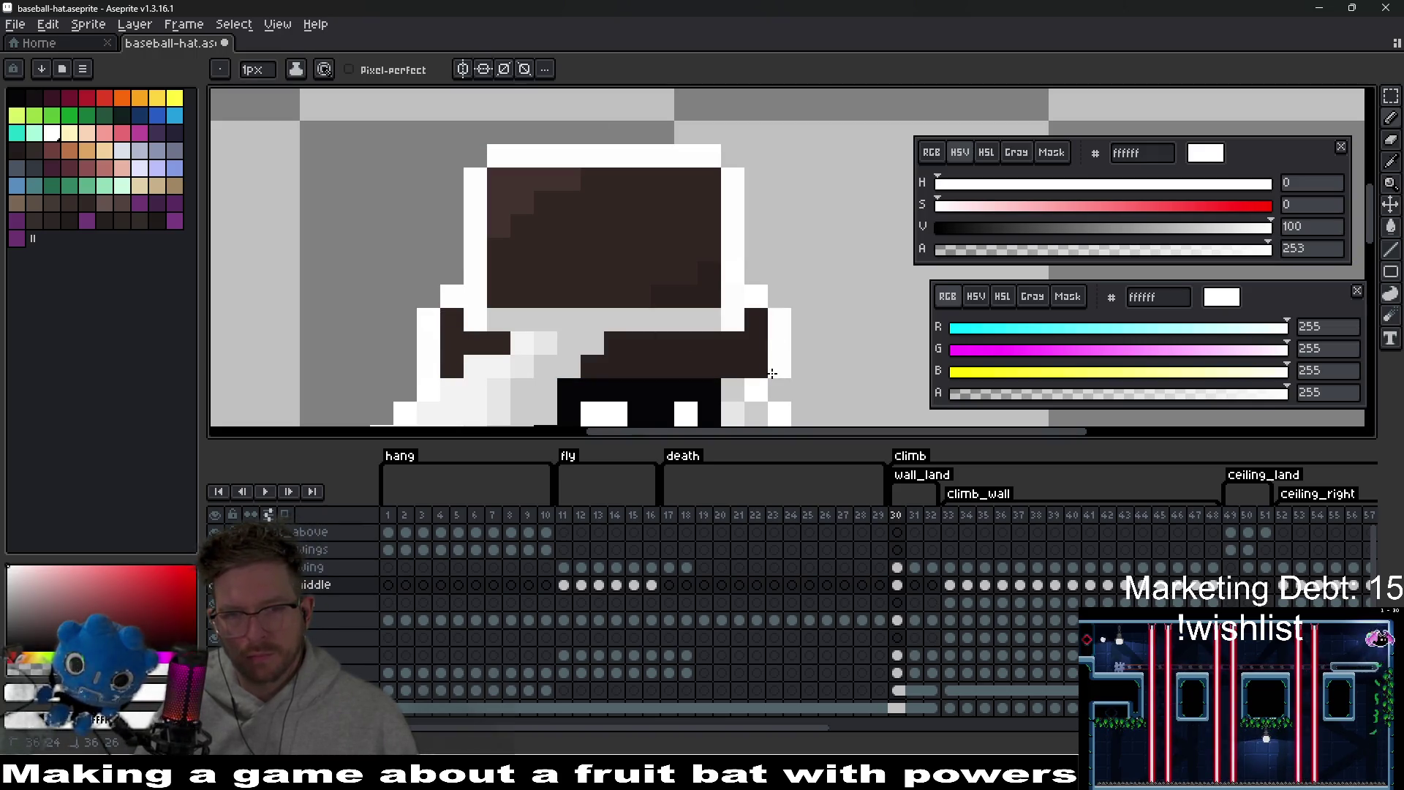
pyautogui.scroll(-4, 772, 373)
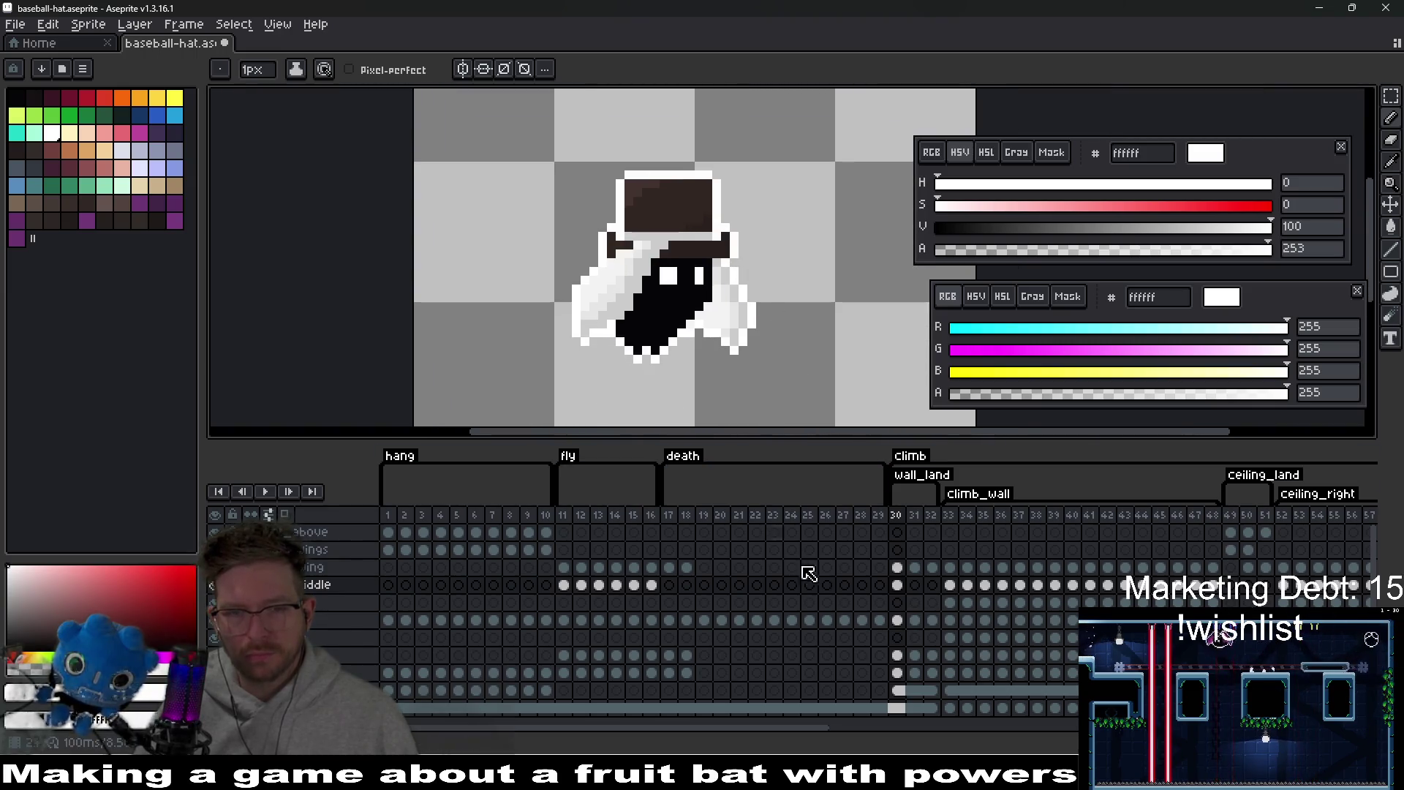
# - Put the top hat on climb frame 31 and position it on the bat
pyautogui.click(897, 585)
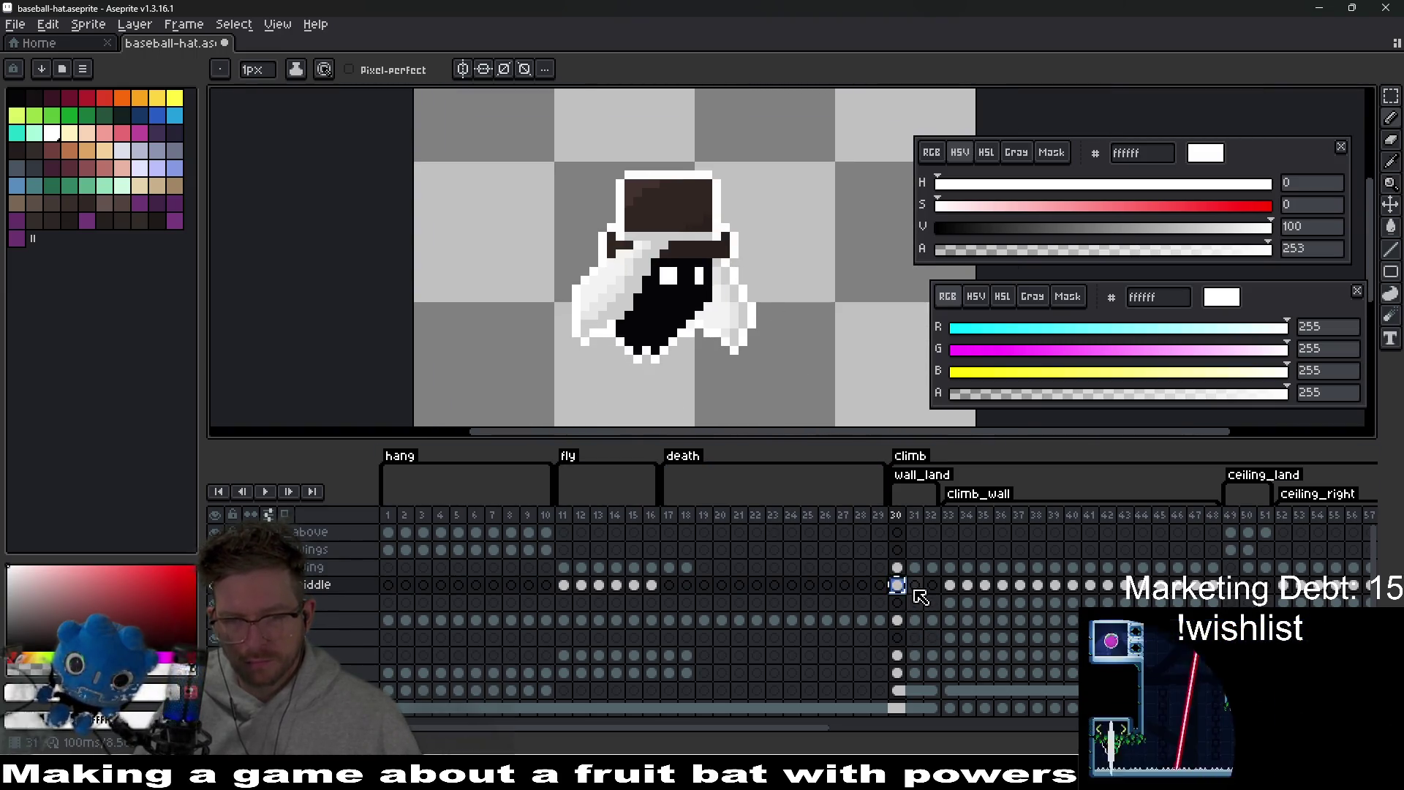
pyautogui.click(915, 585)
pyautogui.press('v')
pyautogui.moveTo(641, 263); pyautogui.dragTo(657, 266)
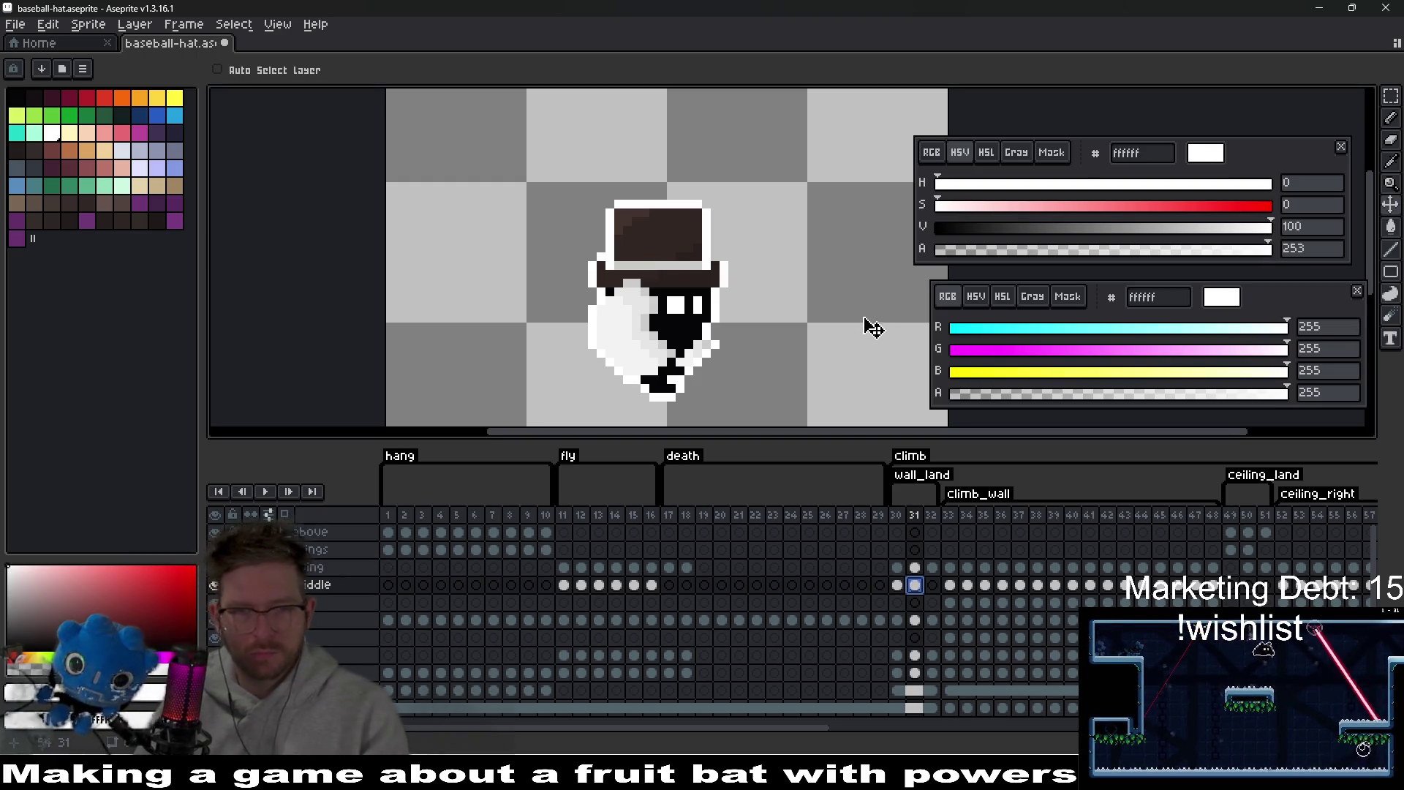
# - Shift the frame 31 hat one pixel right and one pixel up, comparing with frame 30
pyautogui.press('Left')
pyautogui.press('Right')
pyautogui.press('Left')
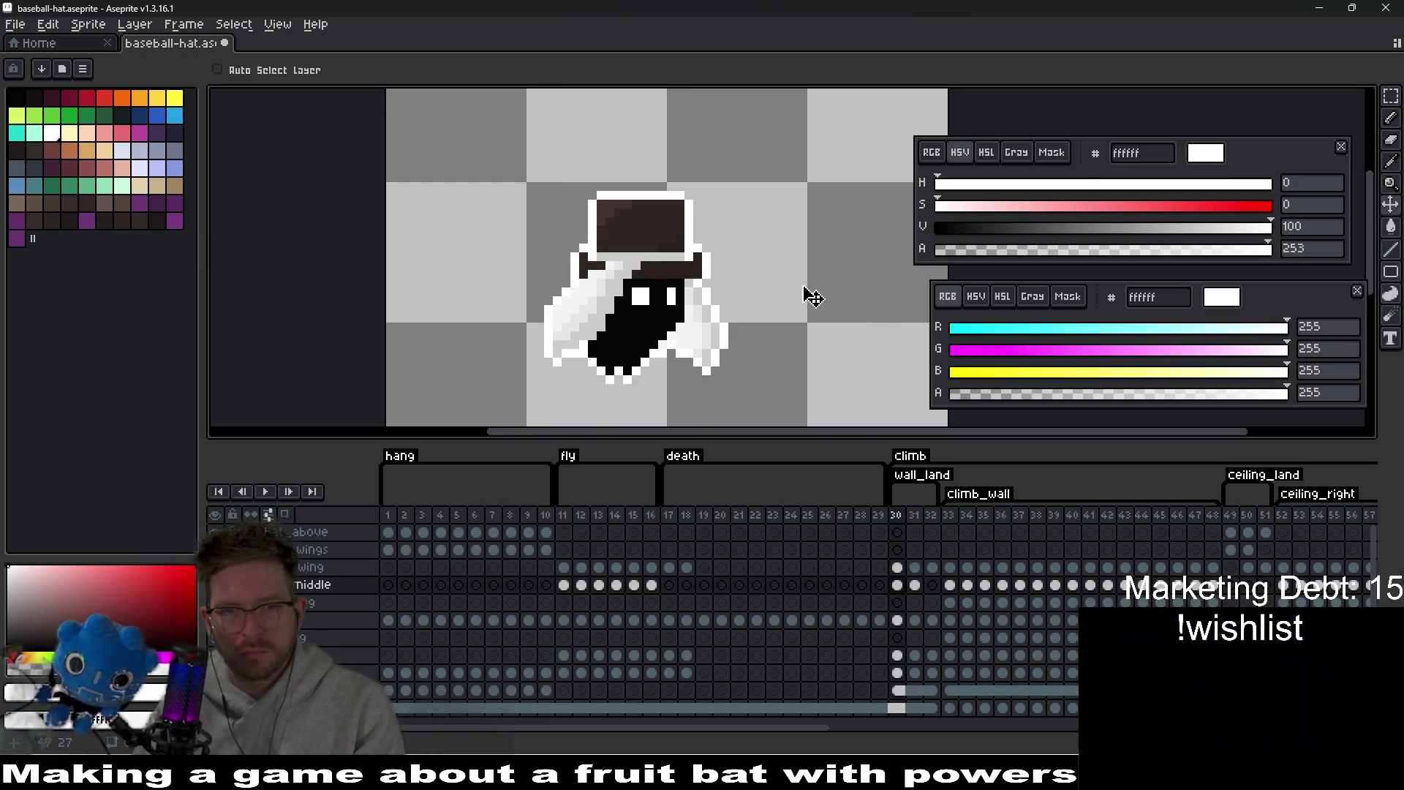
pyautogui.press('Right')
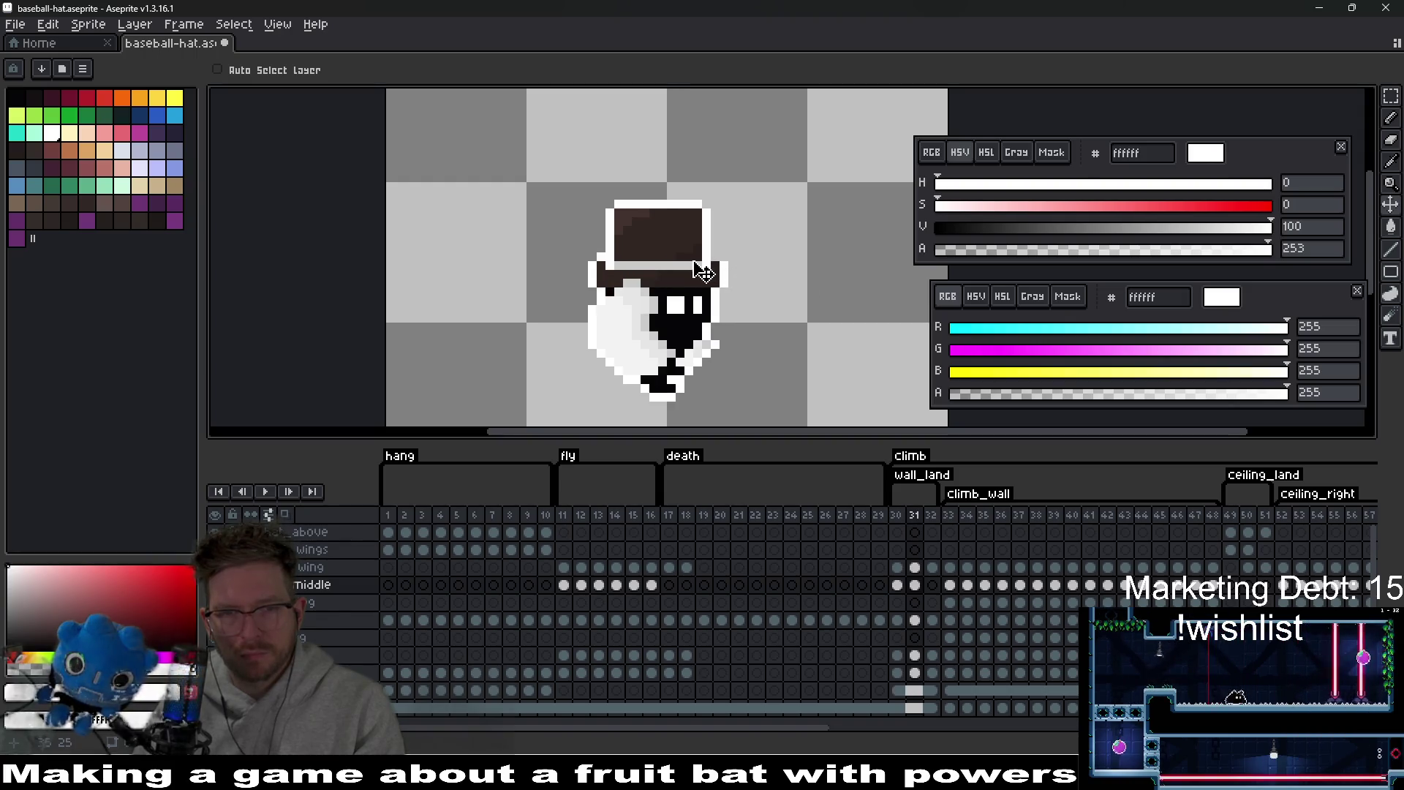
pyautogui.moveTo(697, 263); pyautogui.dragTo(702, 272)
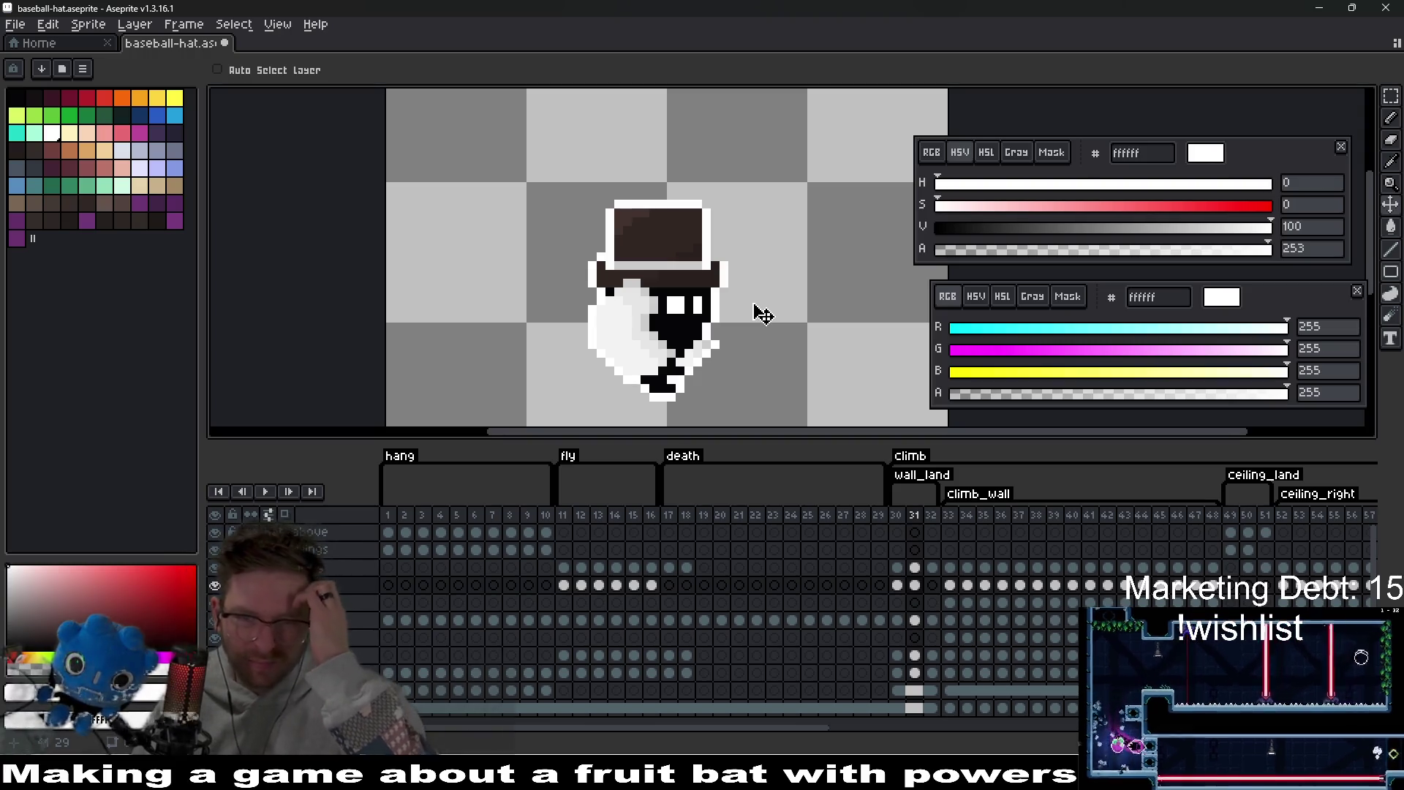
pyautogui.scroll(3, 753, 304)
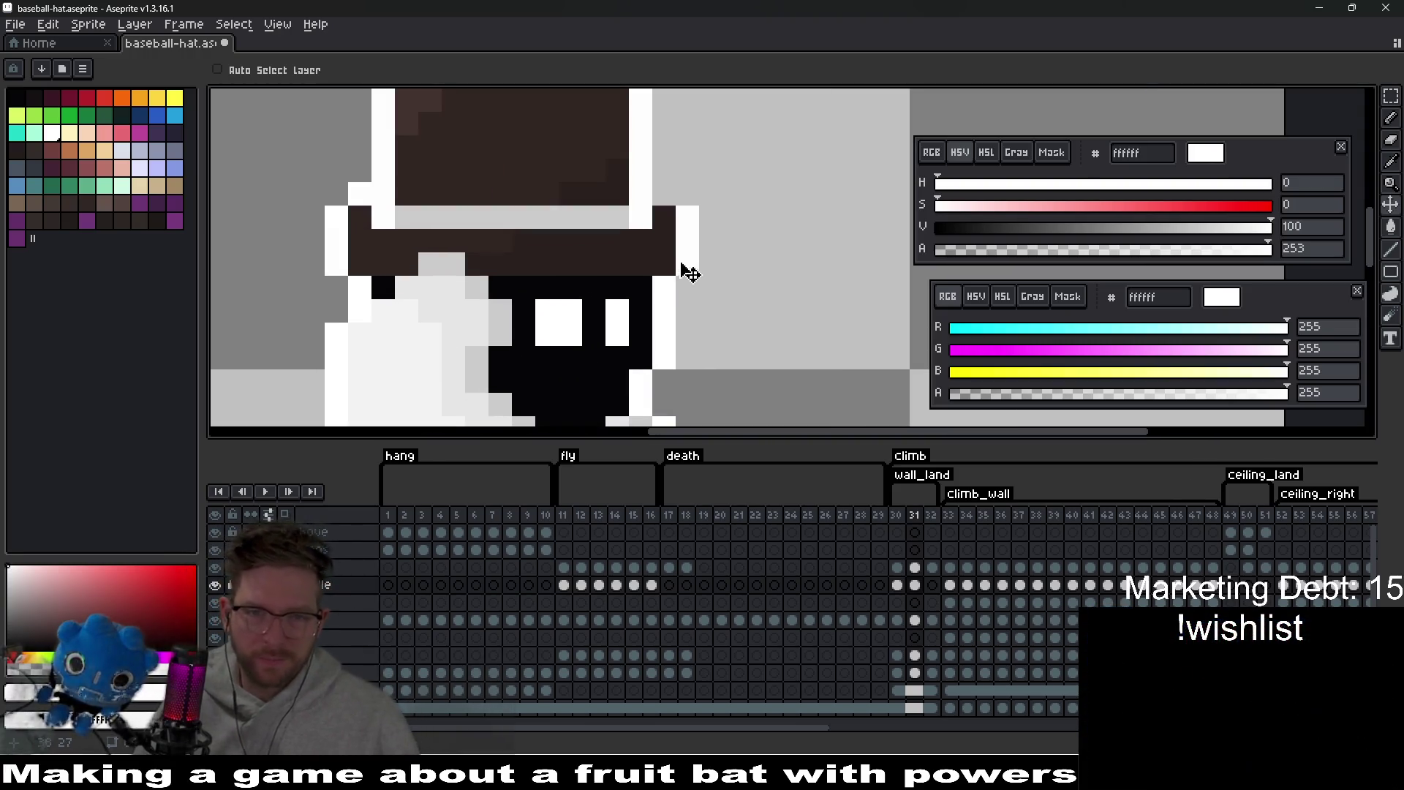
pyautogui.moveTo(683, 276); pyautogui.dragTo(670, 251)
pyautogui.scroll(-3, 731, 325)
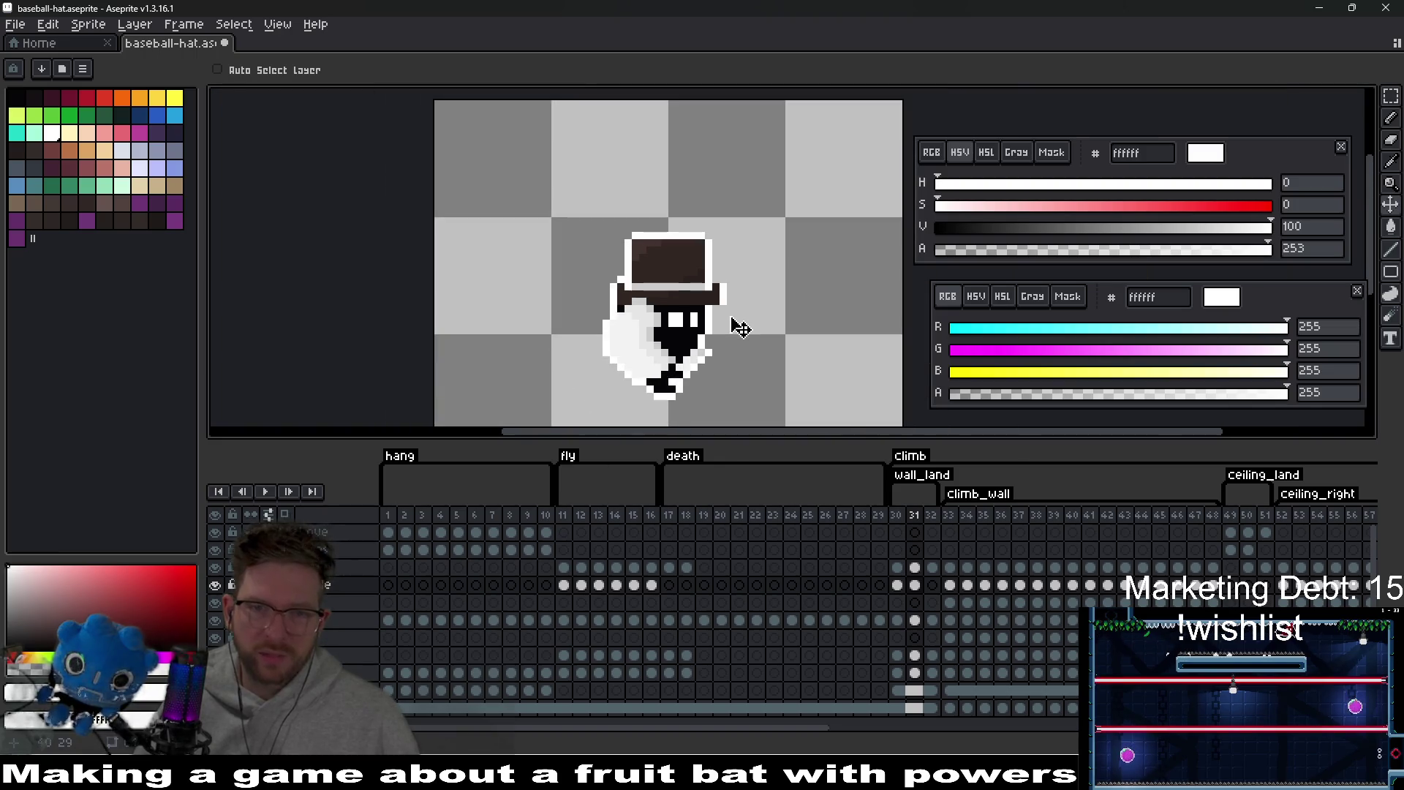
pyautogui.scroll(2, 743, 291)
# - Put the top hat on climb frame 32
pyautogui.press('b')
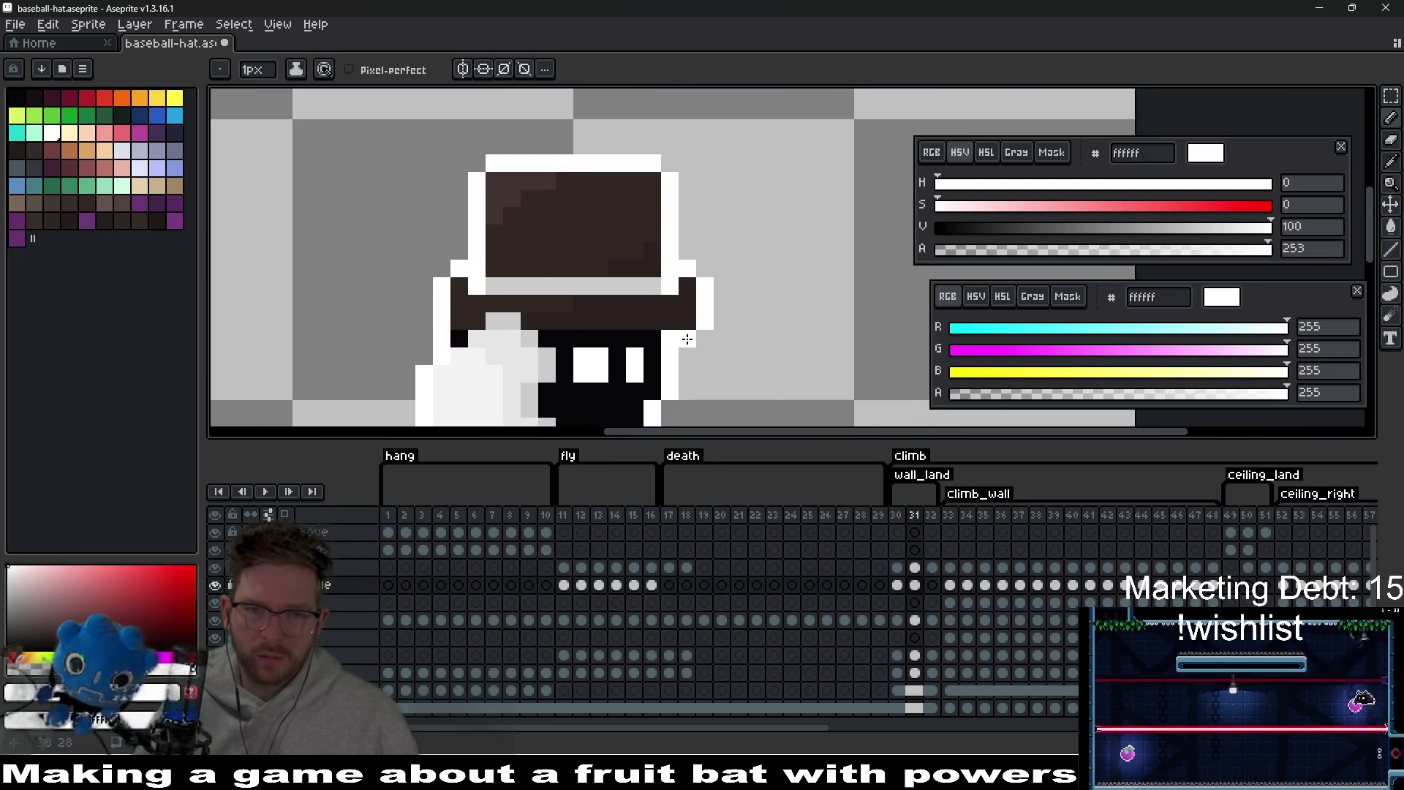
pyautogui.scroll(-2, 688, 339)
pyautogui.press('Right')
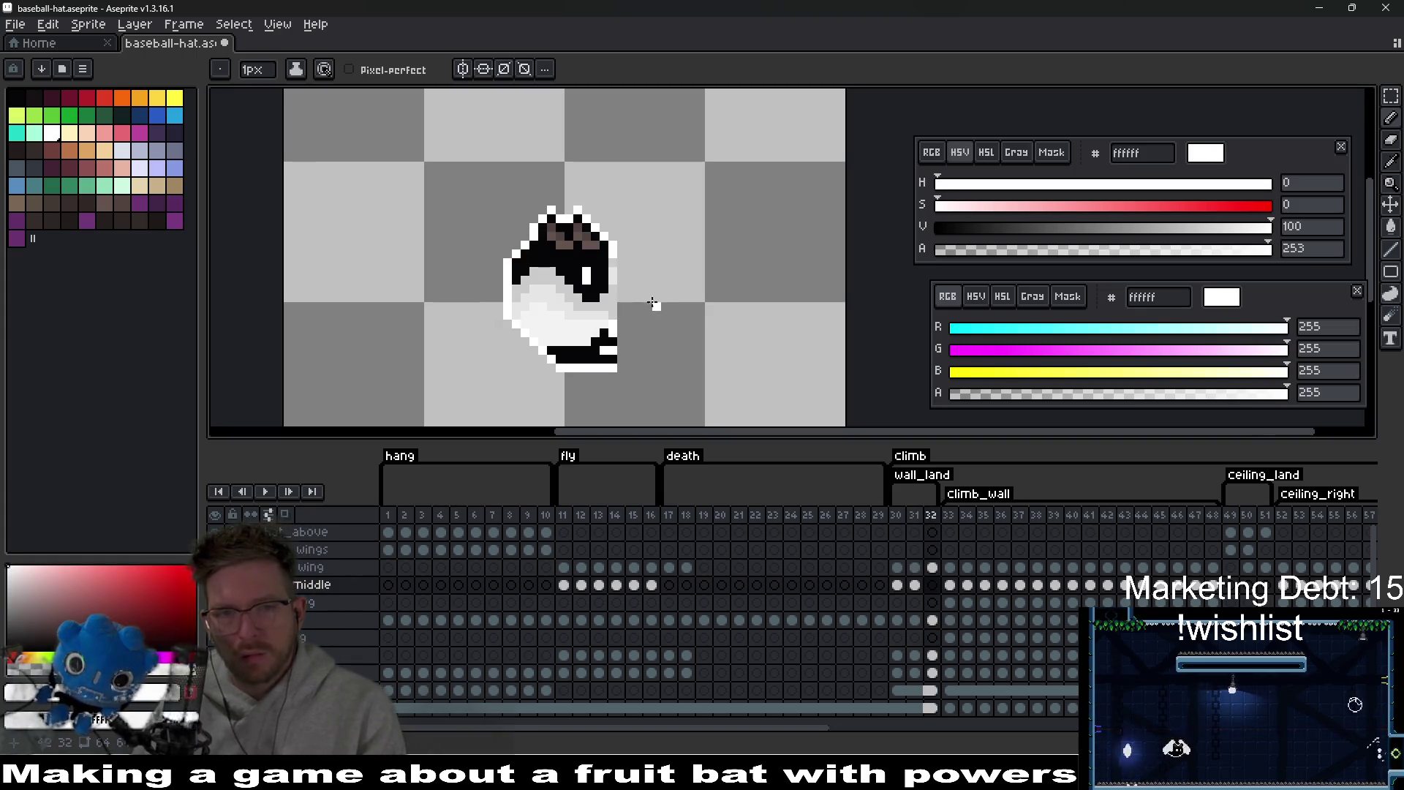
pyautogui.click(931, 585)
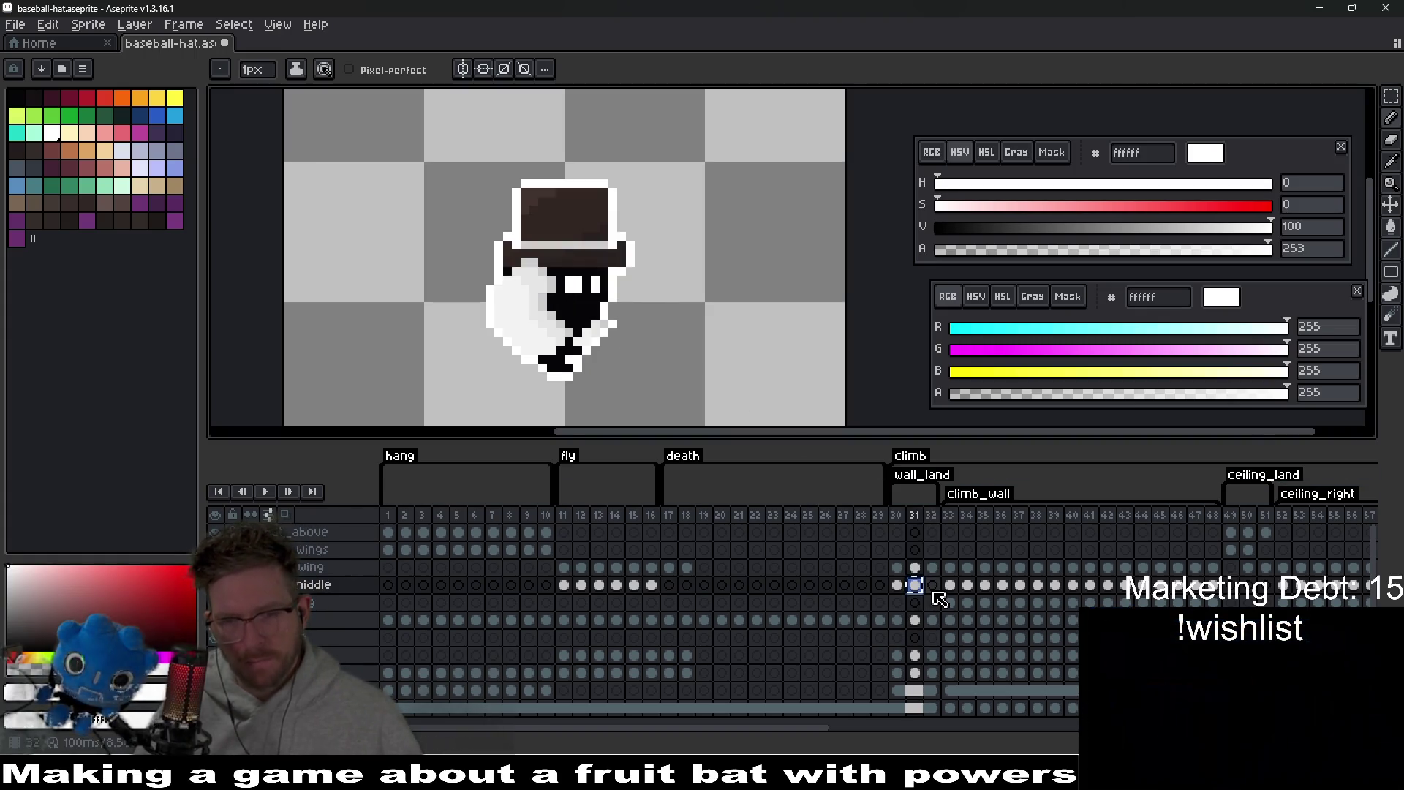
pyautogui.scroll(1, 612, 238)
pyautogui.scroll(1, 613, 237)
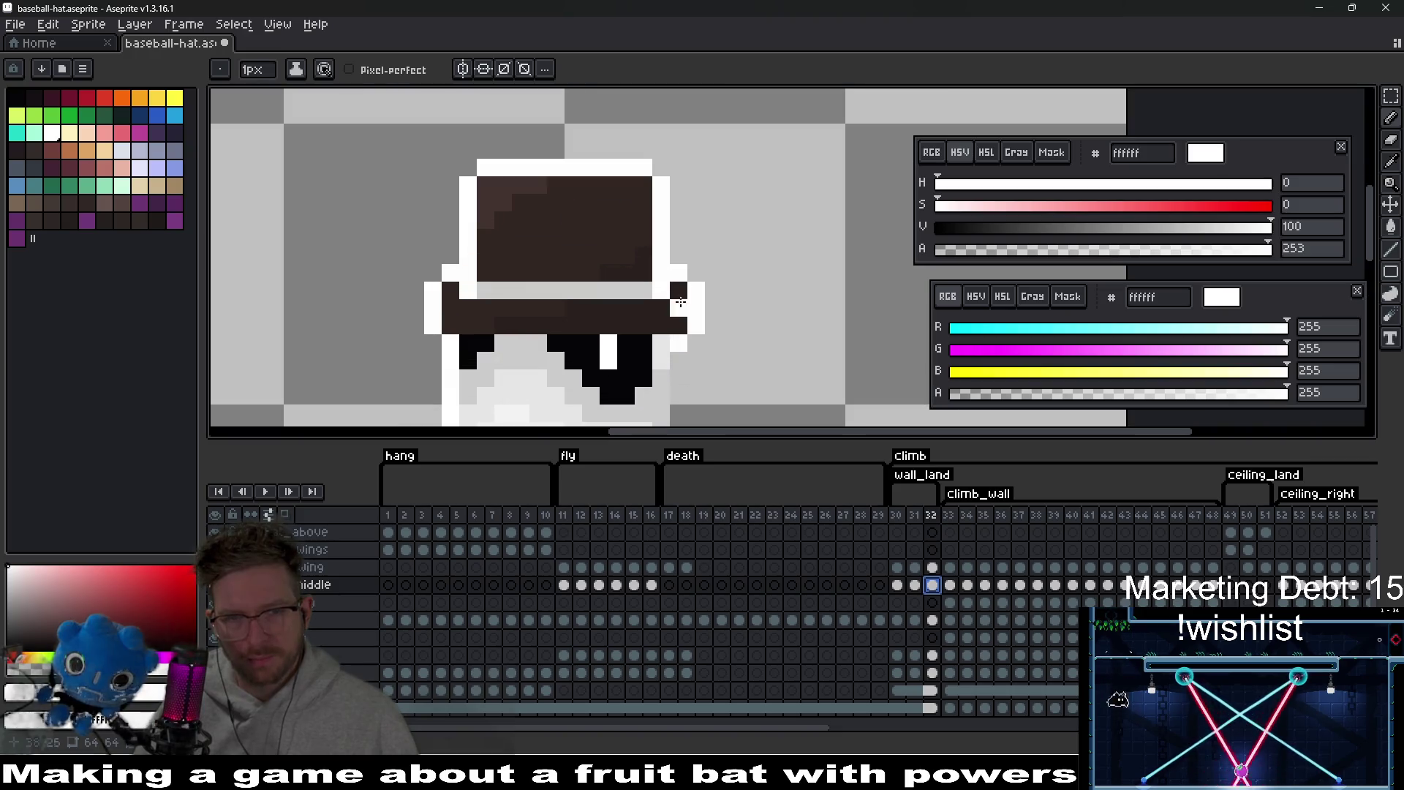
pyautogui.press('v')
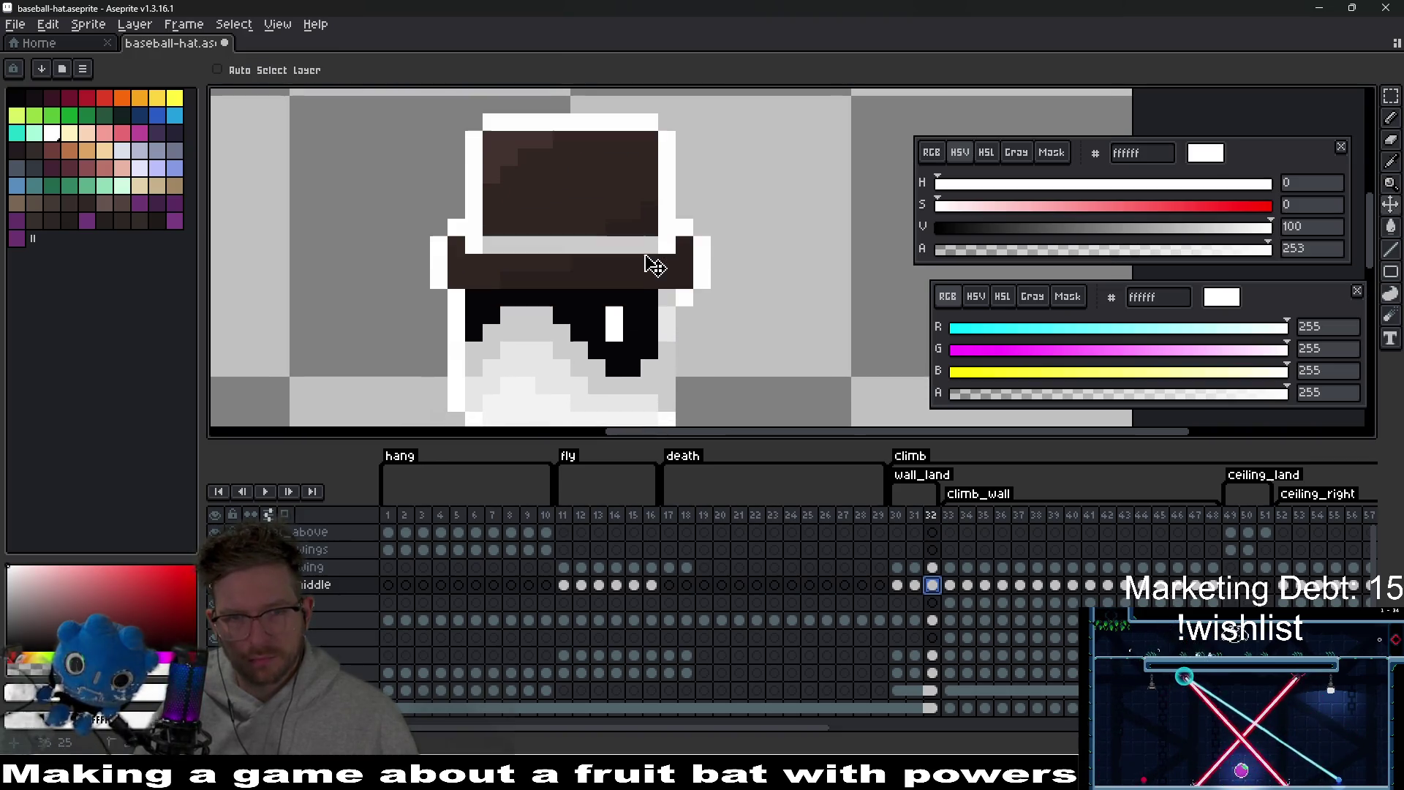
pyautogui.scroll(-3, 759, 284)
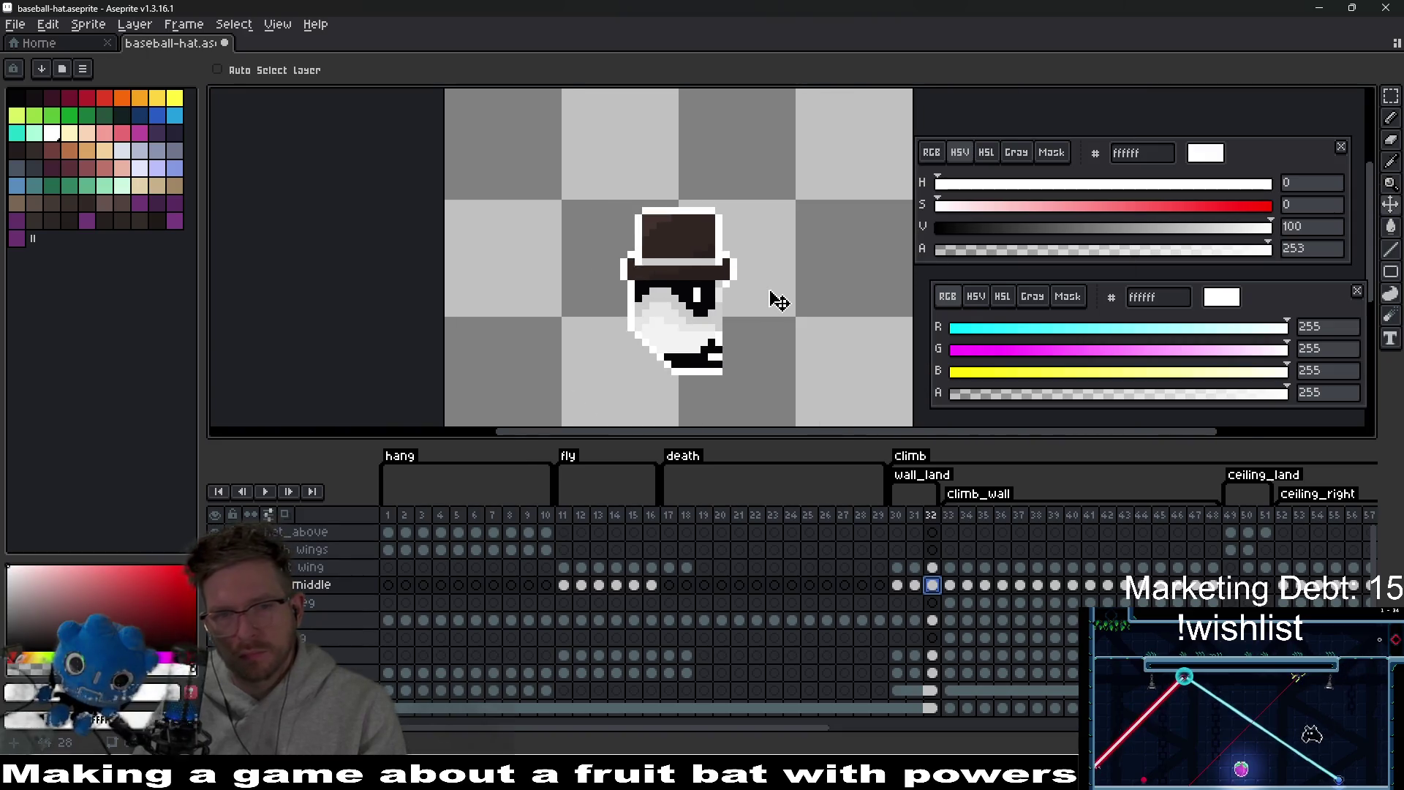
# - Flip between frames 31 and 32 to check the hat placement
pyautogui.press('Left')
pyautogui.press('Right')
pyautogui.press('Left')
pyautogui.press('Left')
pyautogui.press('Right')
pyautogui.press('Right')
pyautogui.press('Left')
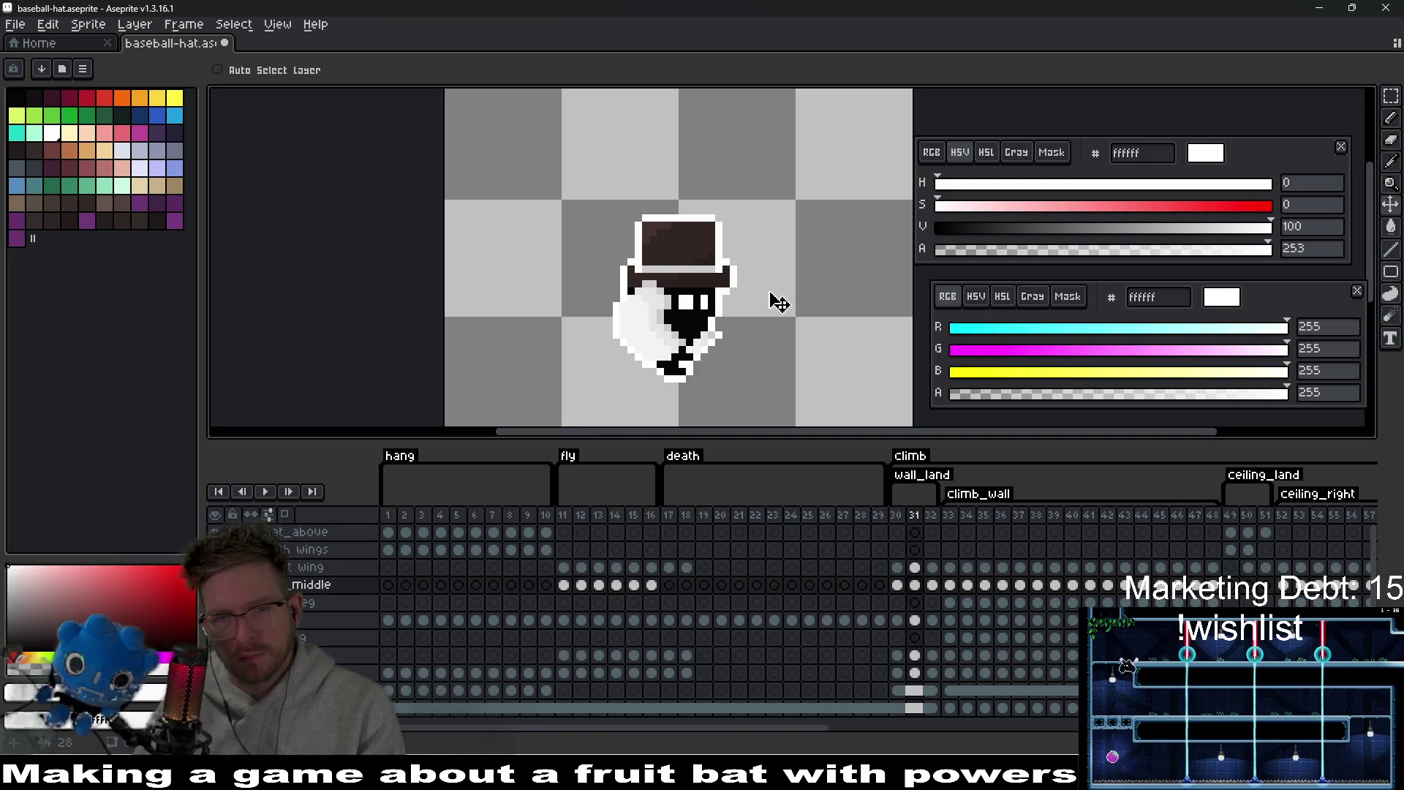
# - Flip between climb frames 31 and 32 to compare the hat
pyautogui.press('Right')
pyautogui.press('Left')
pyautogui.press('Right')
pyautogui.press('Left')
pyautogui.press('Left')
pyautogui.press('Right')
pyautogui.press('Right')
pyautogui.scroll(-2, 779, 302)
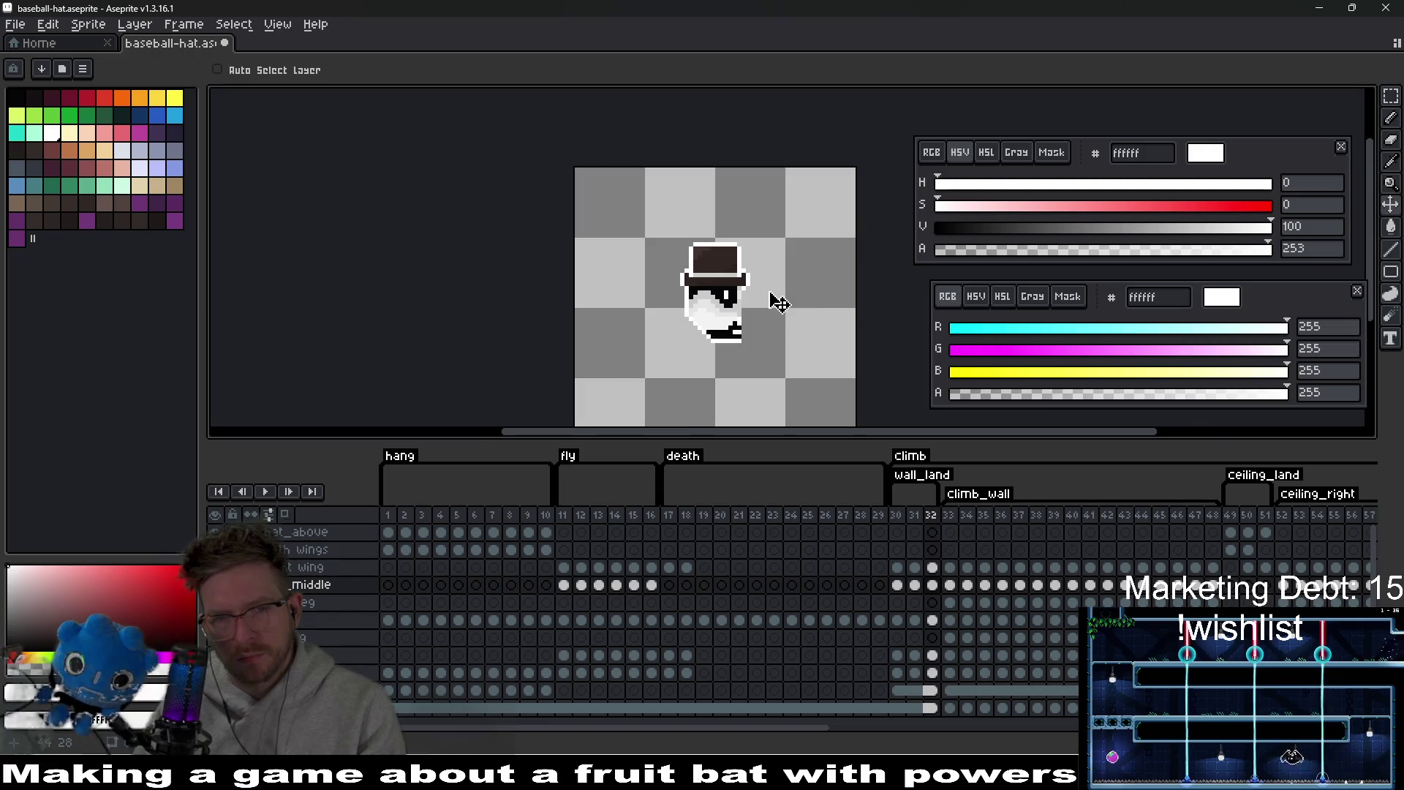
pyautogui.press('Left')
pyautogui.press('Left')
pyautogui.press('Right')
pyautogui.press('Right')
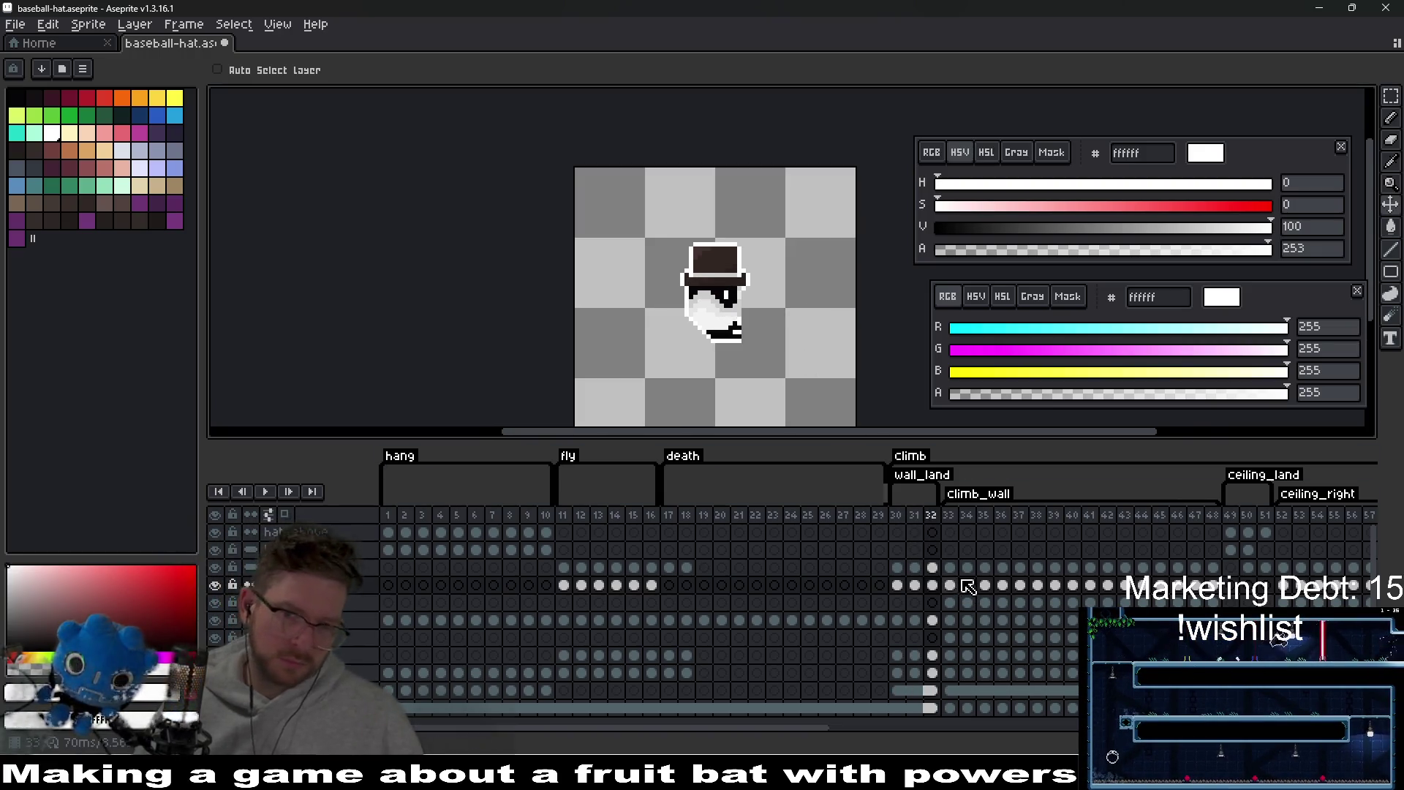
# - Shift the top hat one pixel left on frame 31
pyautogui.press('Left')
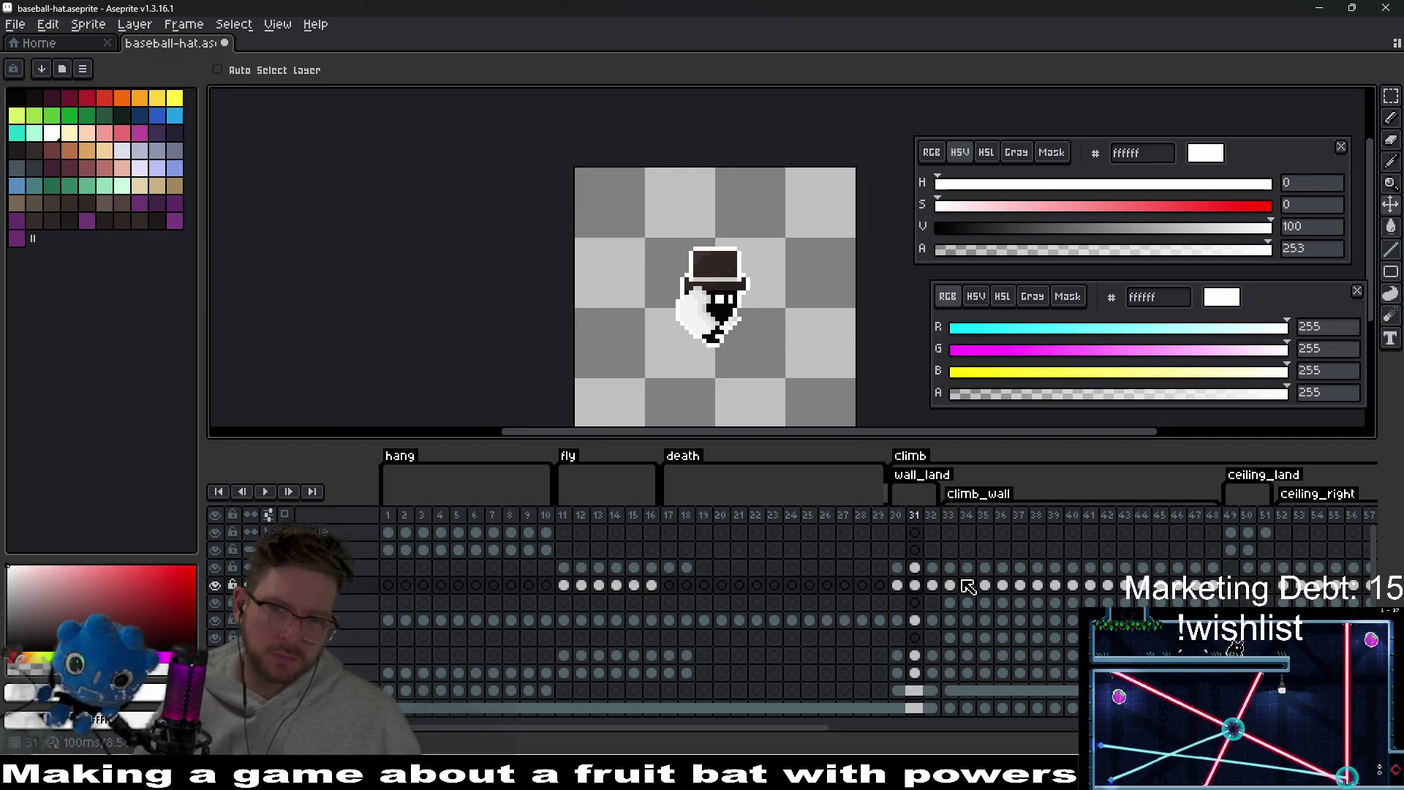
pyautogui.scroll(2, 837, 333)
pyautogui.press('Left')
pyautogui.press('Right')
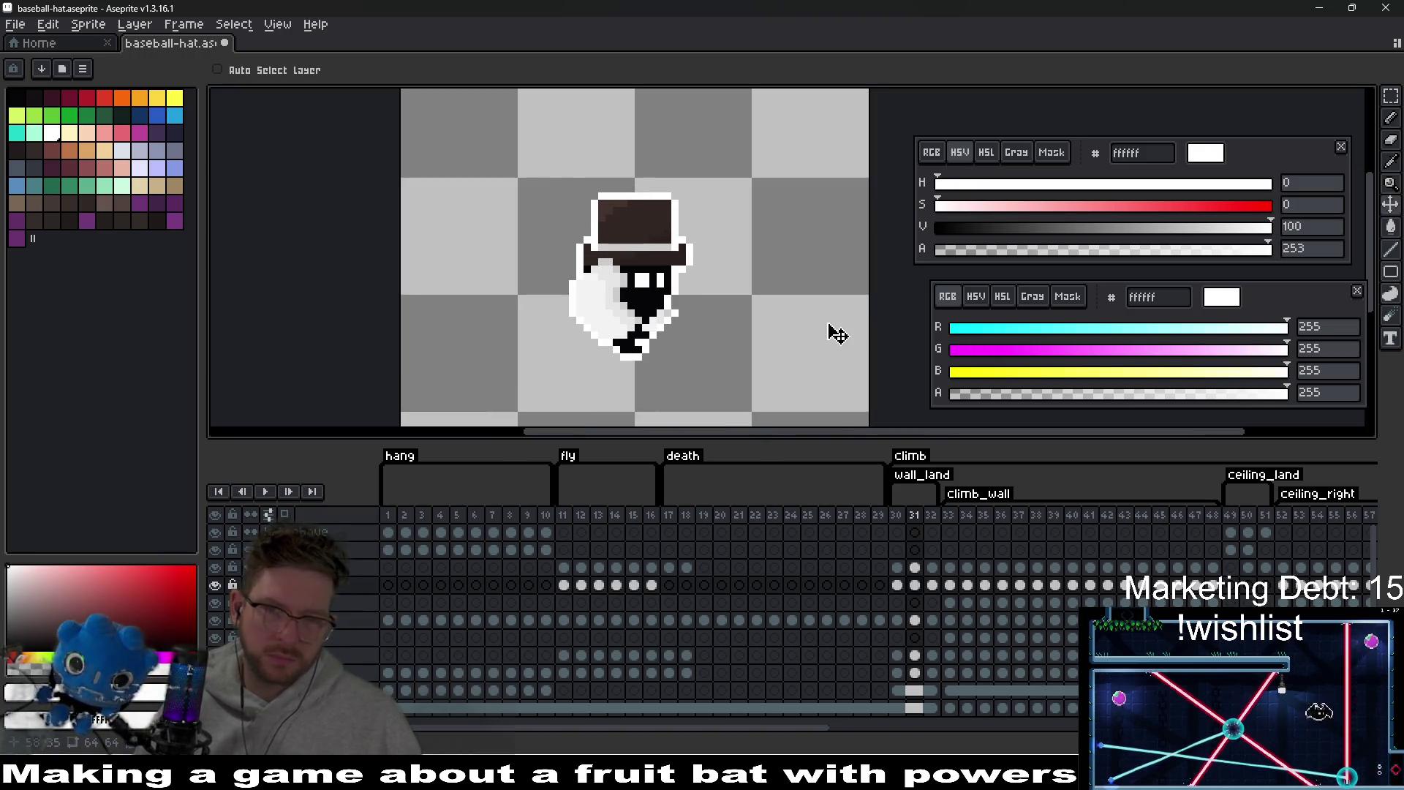
pyautogui.scroll(1, 724, 252)
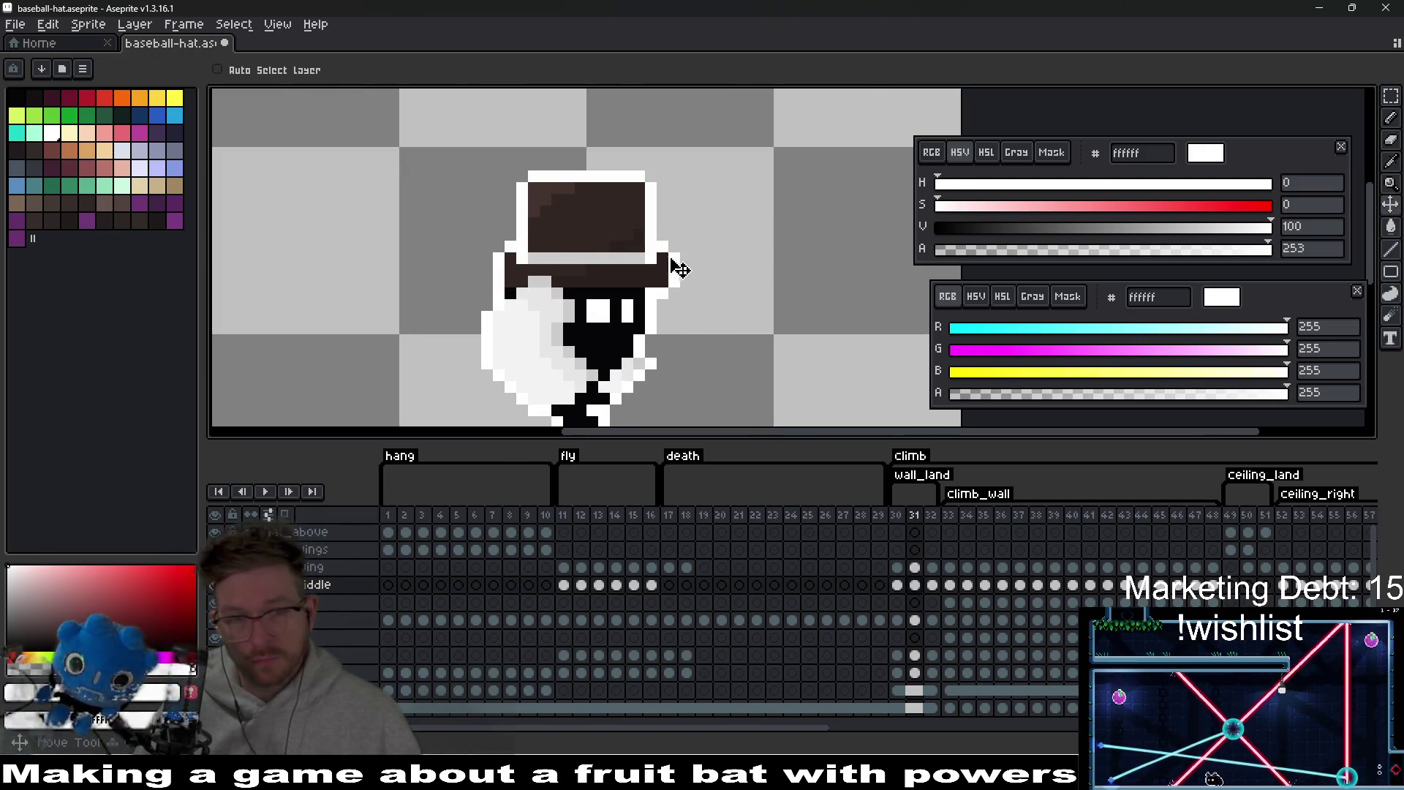
pyautogui.moveTo(678, 269); pyautogui.dragTo(669, 269)
pyautogui.scroll(-3, 724, 293)
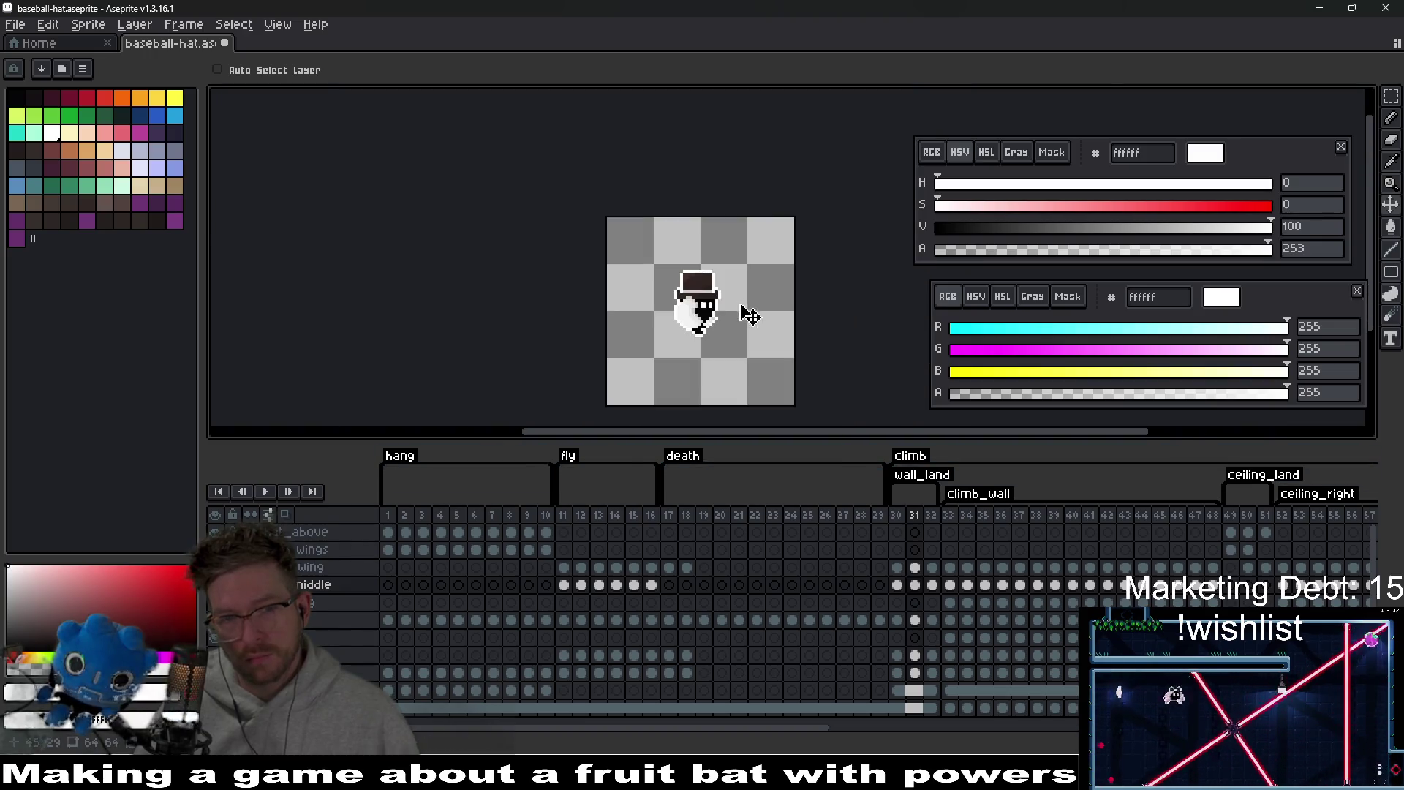
# - Play the wall_land animation to check the hat, then jump to frame 33
pyautogui.press('Right')
pyautogui.press('Return')
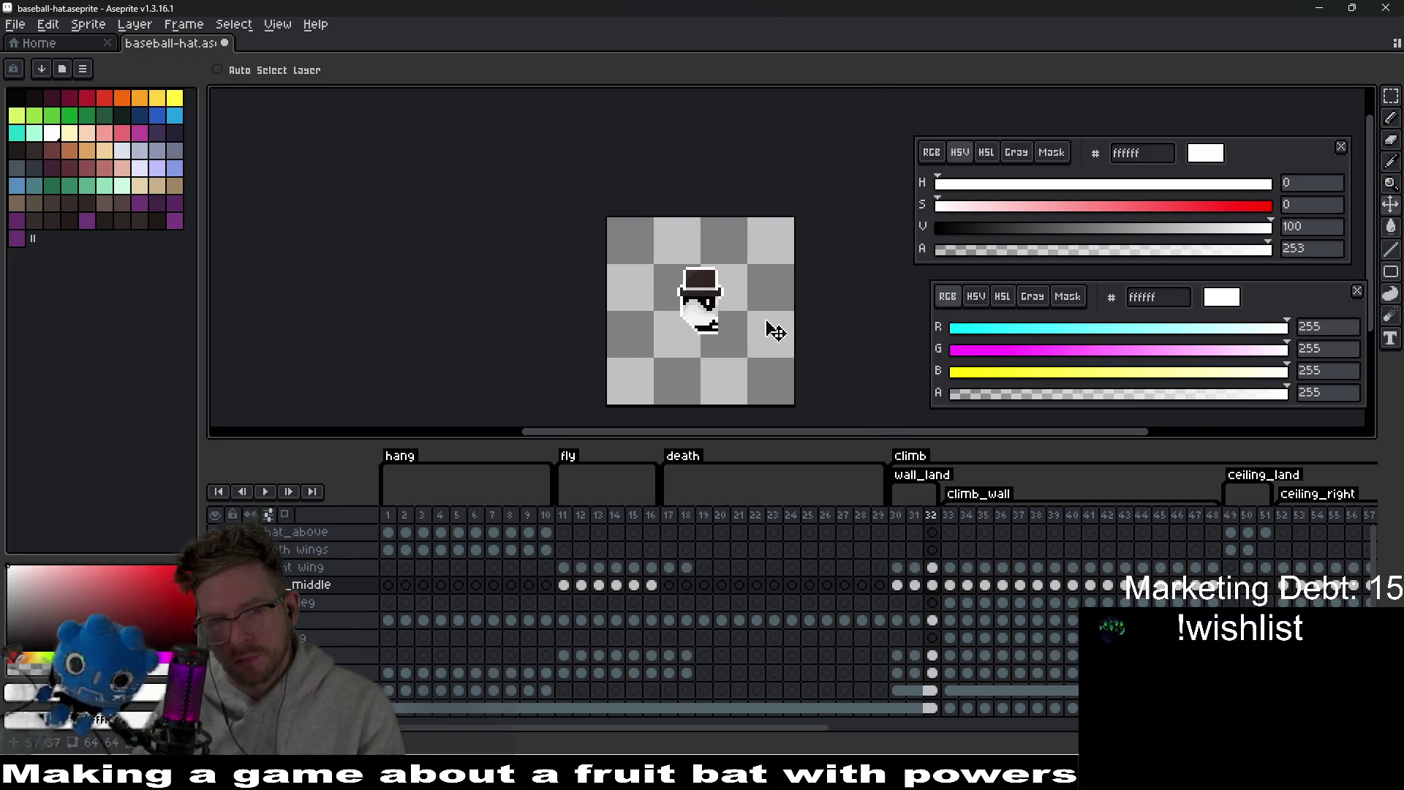
pyautogui.scroll(4, 786, 337)
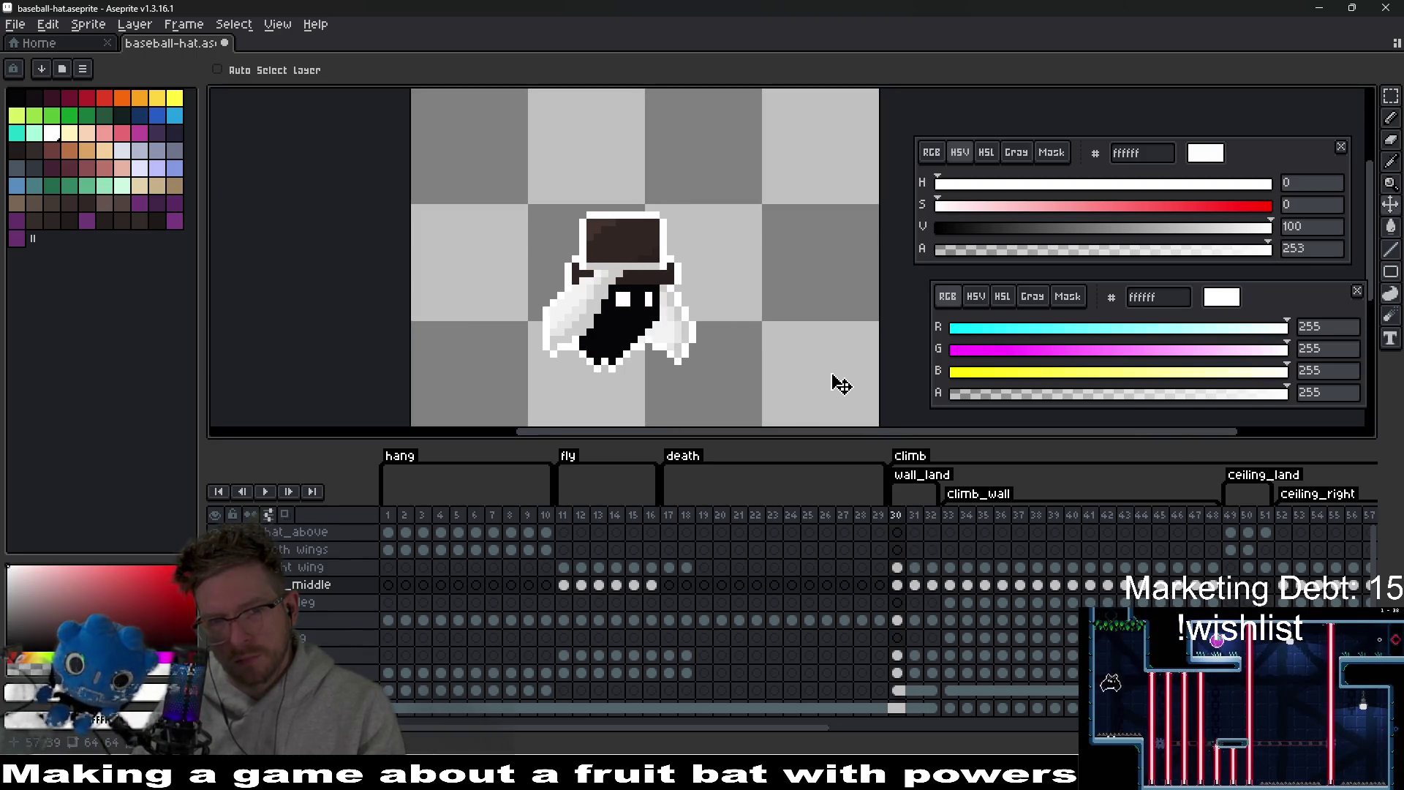
pyautogui.click(951, 586)
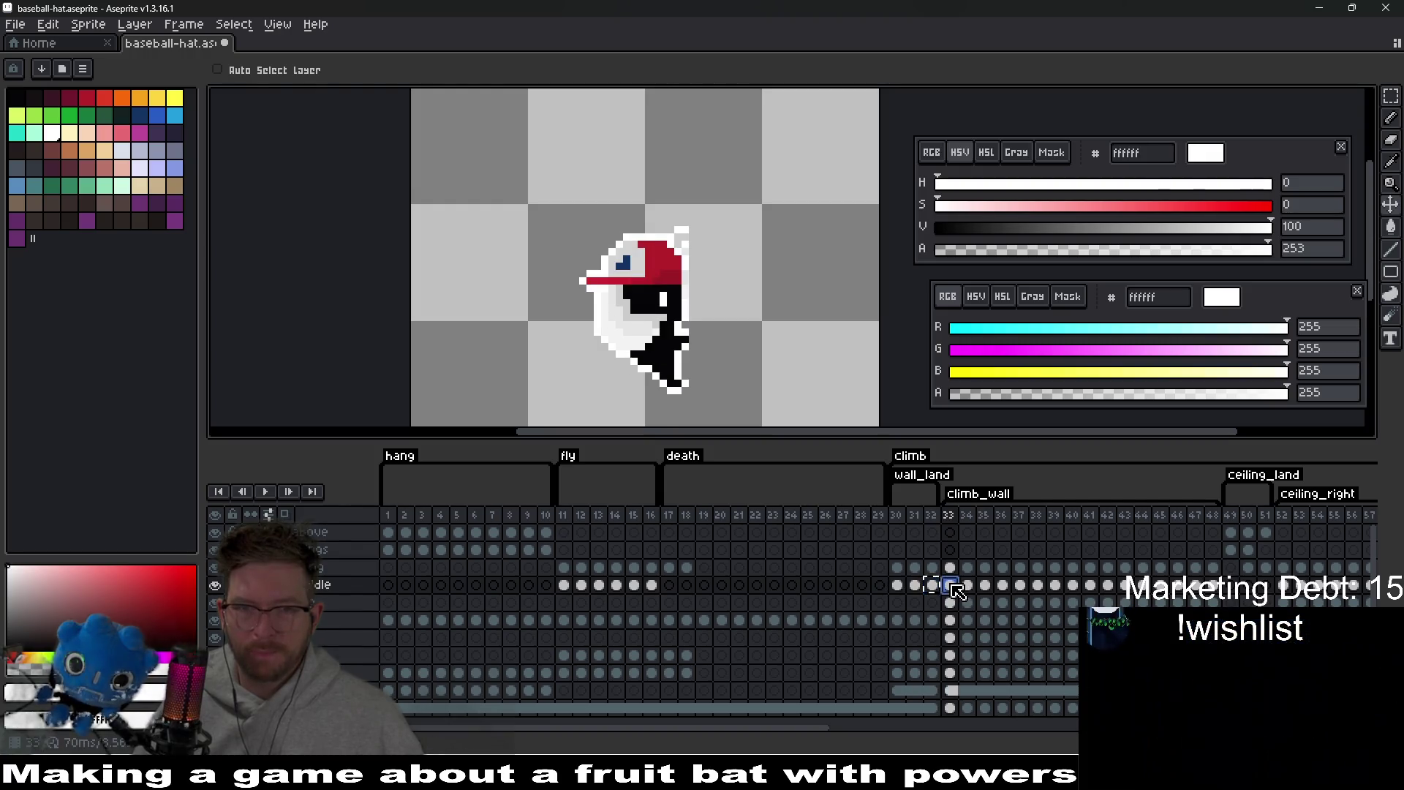
# - Clear the red cap from the middle-layer cels of frames 34–48
pyautogui.scroll(4, 601, 292)
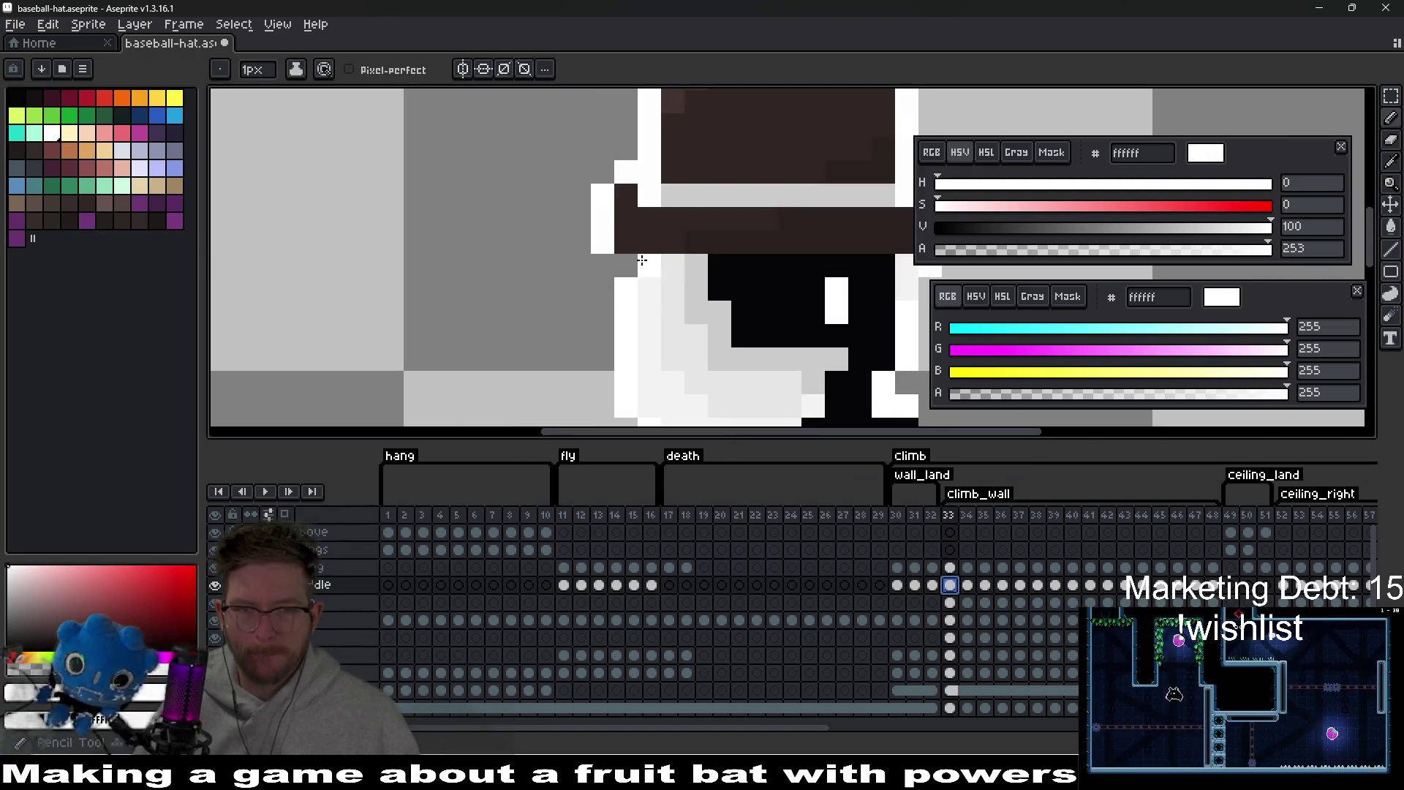
pyautogui.scroll(-4, 633, 264)
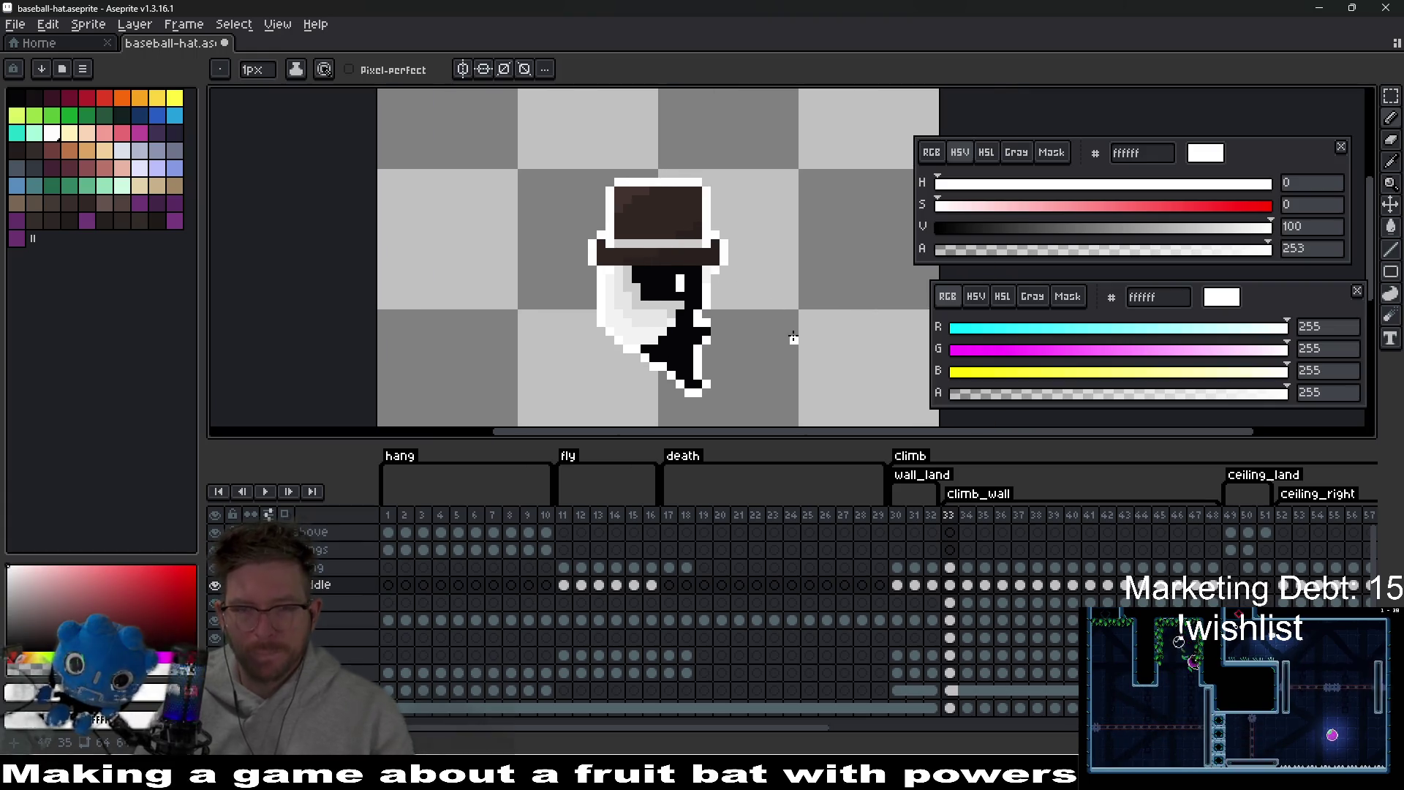
pyautogui.moveTo(967, 585); pyautogui.dragTo(1215, 593)
pyautogui.press('Delete')
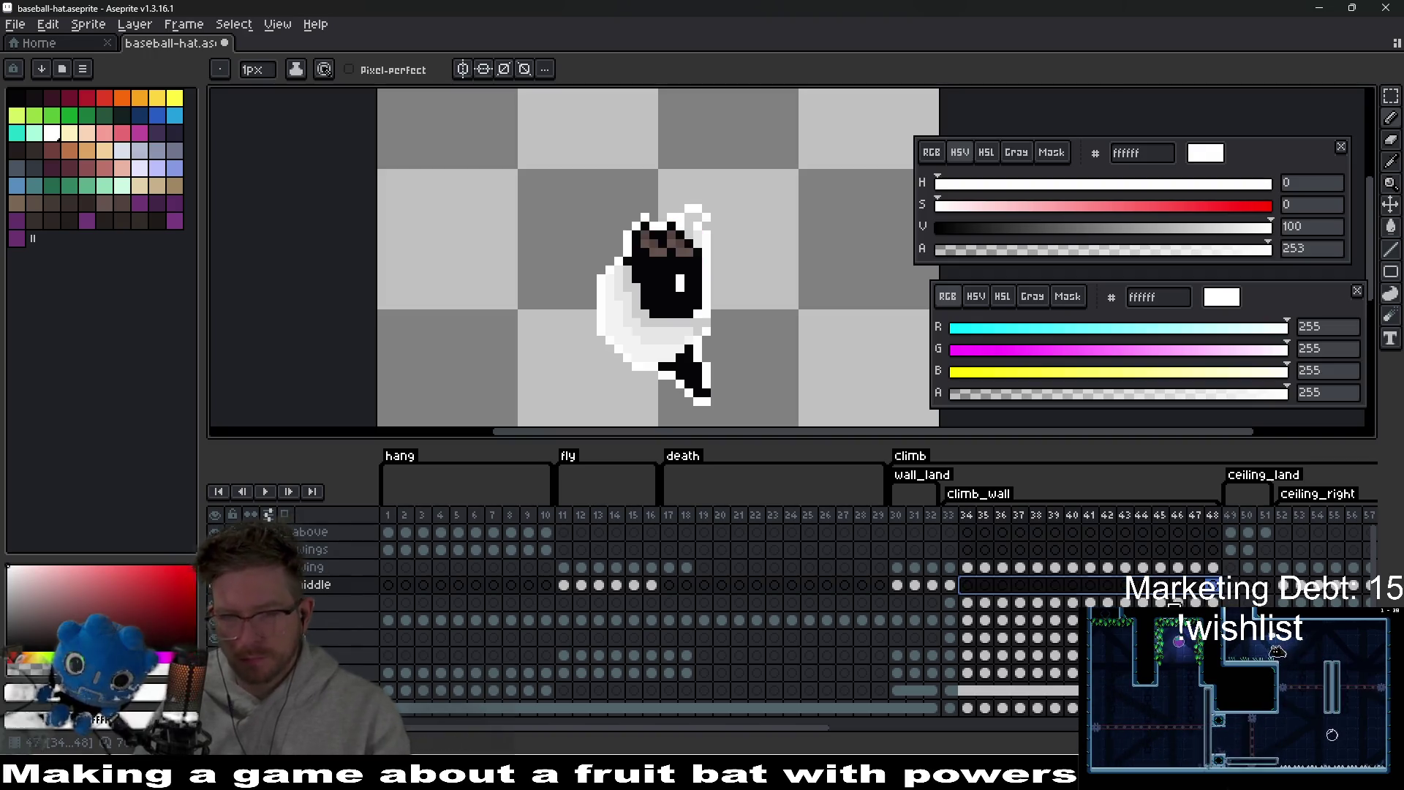
# - Step through frames 33–48 to confirm each shows only the brown top hat
pyautogui.click(950, 586)
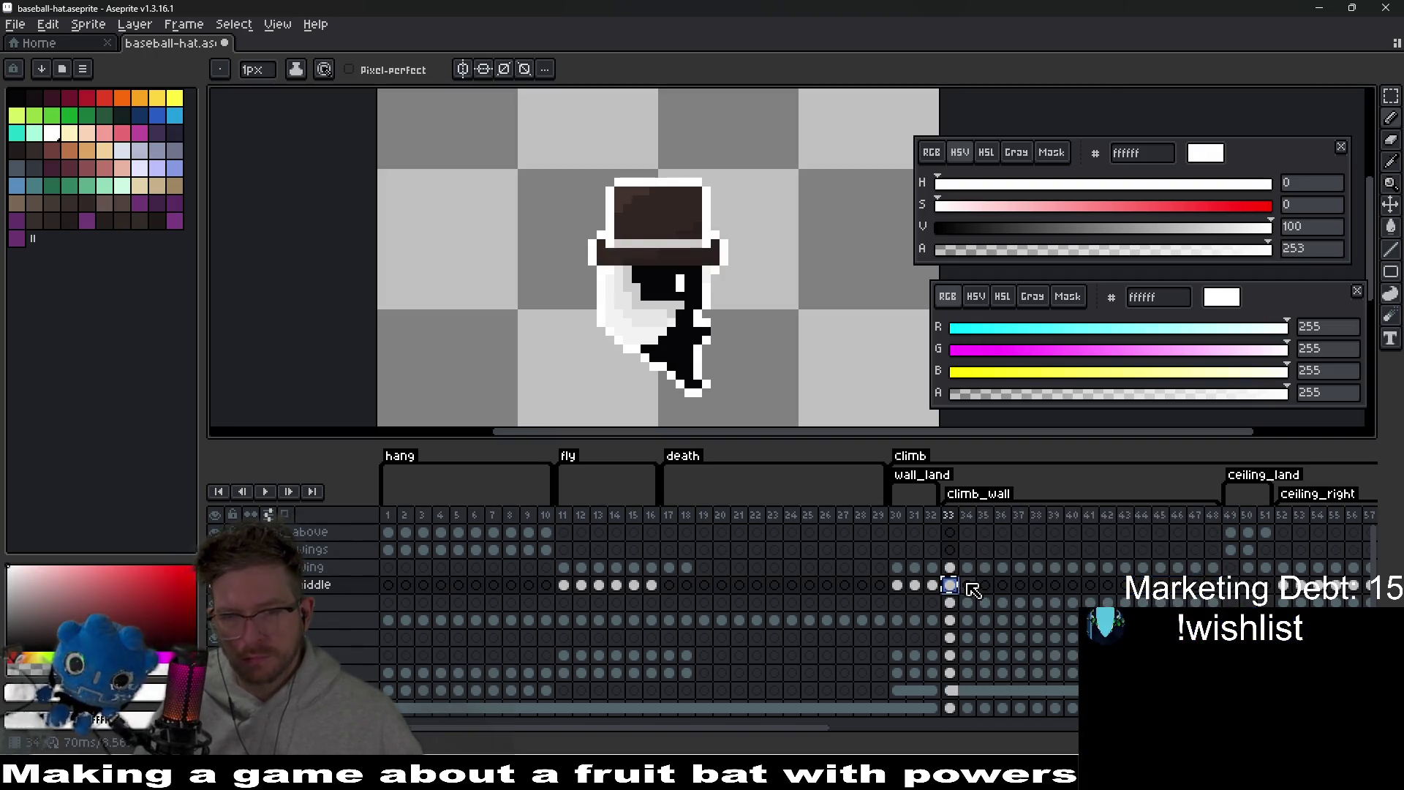
pyautogui.click(968, 586)
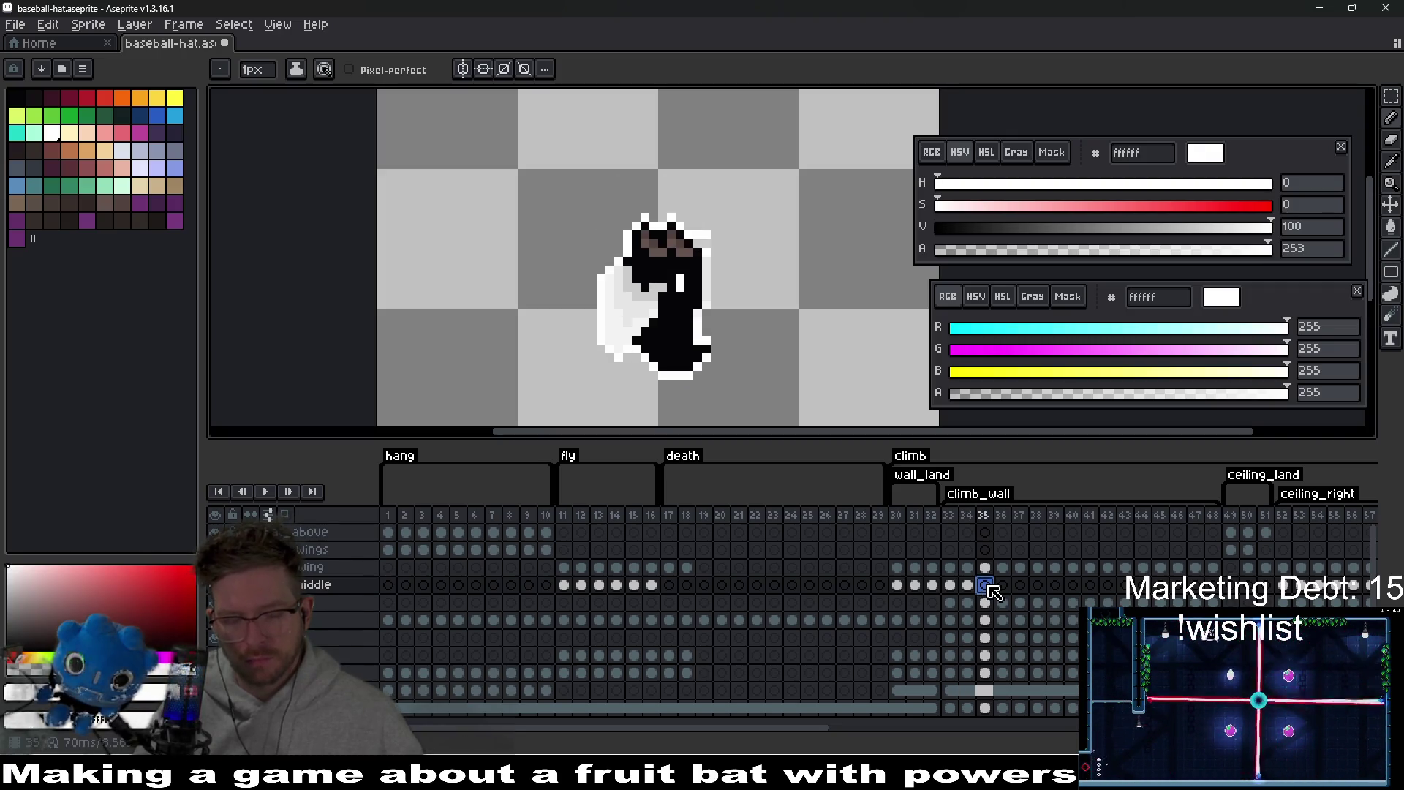
pyautogui.click(988, 586)
pyautogui.click(1005, 586)
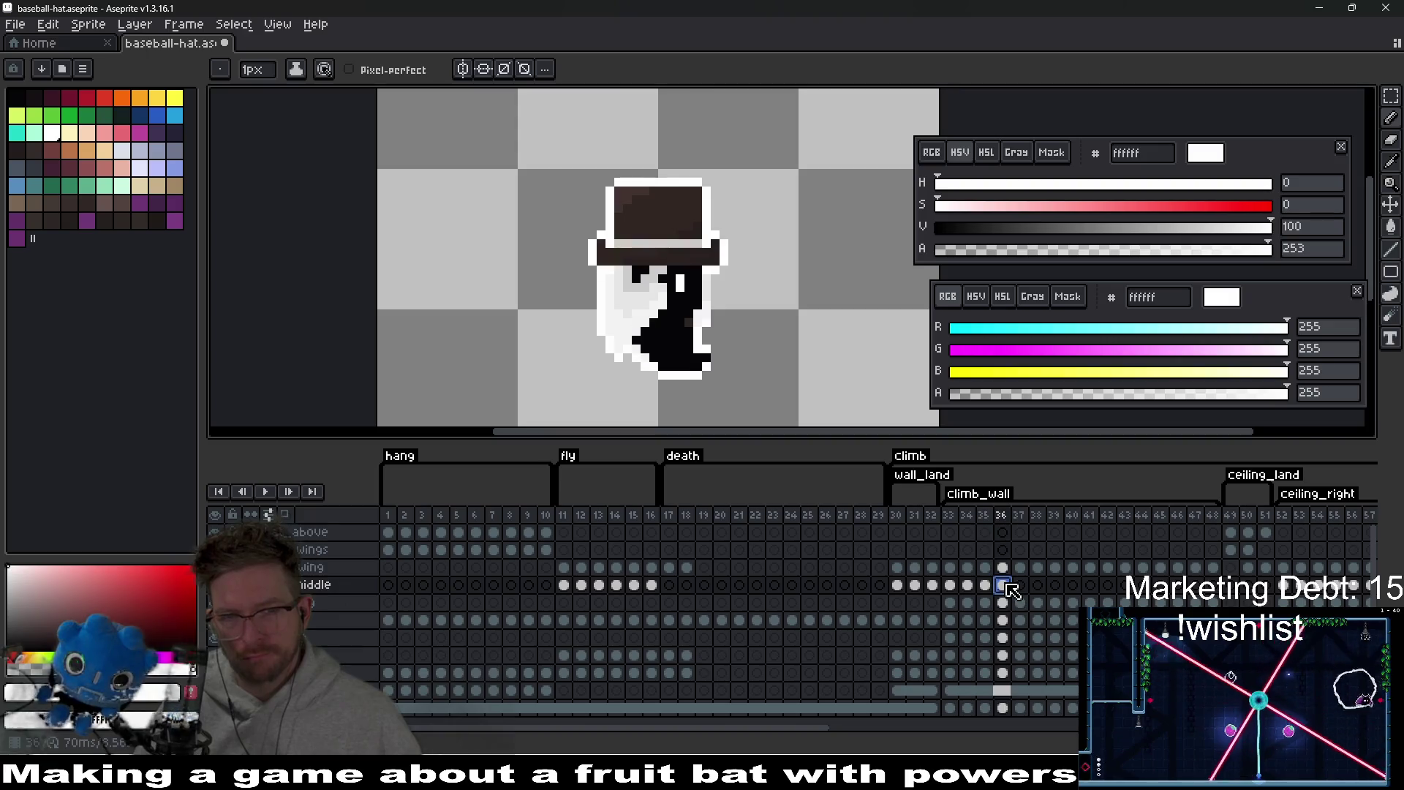
pyautogui.click(1023, 588)
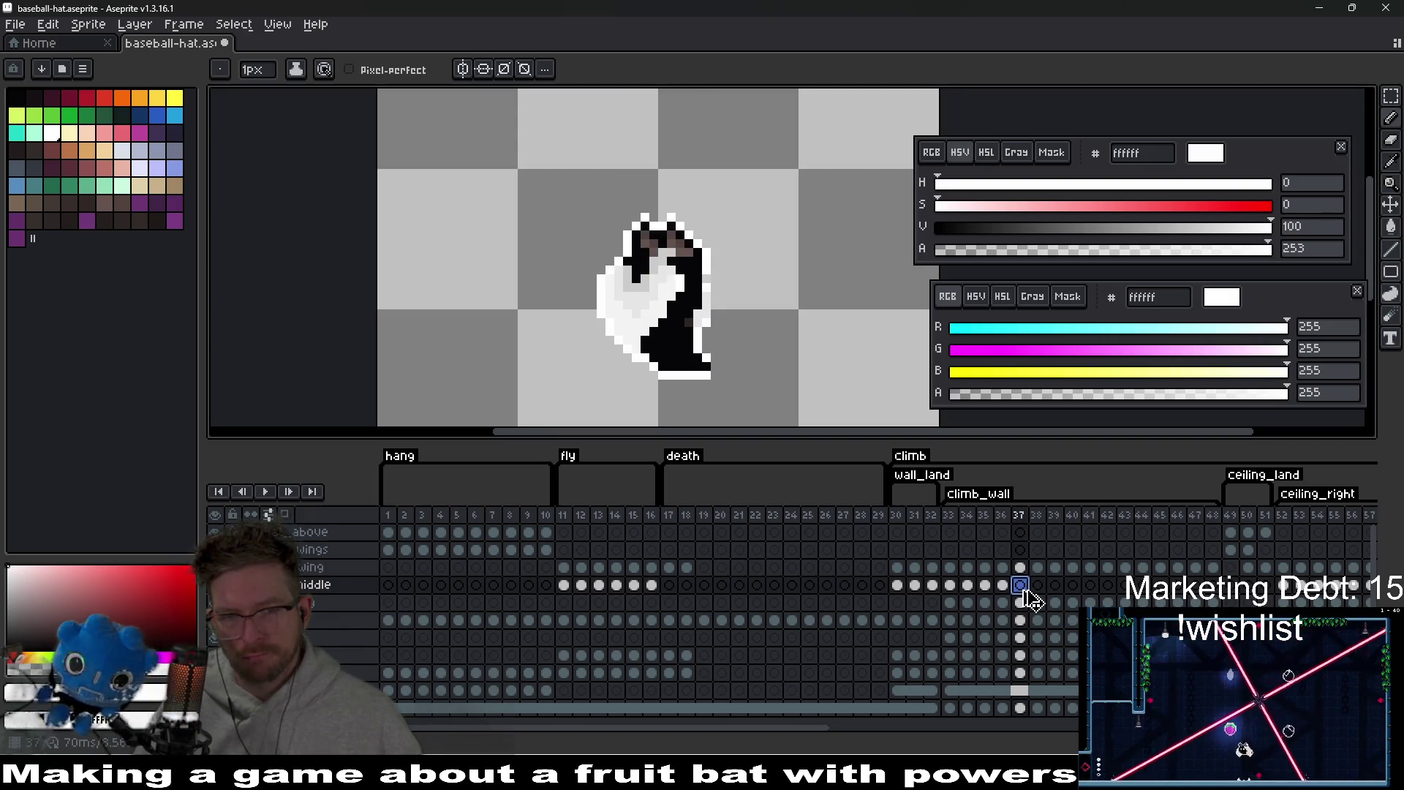
pyautogui.click(1038, 586)
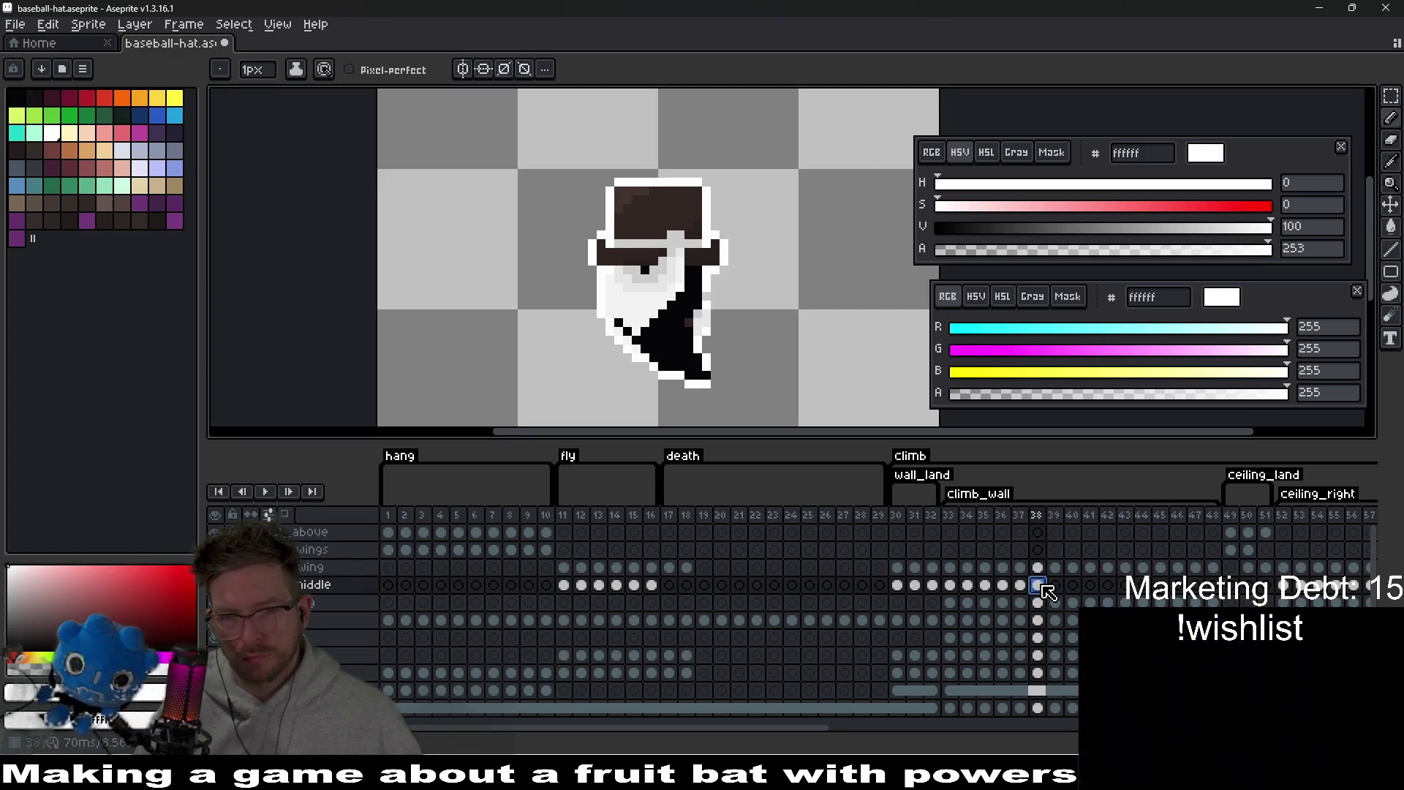
pyautogui.click(1057, 586)
pyautogui.click(1073, 586)
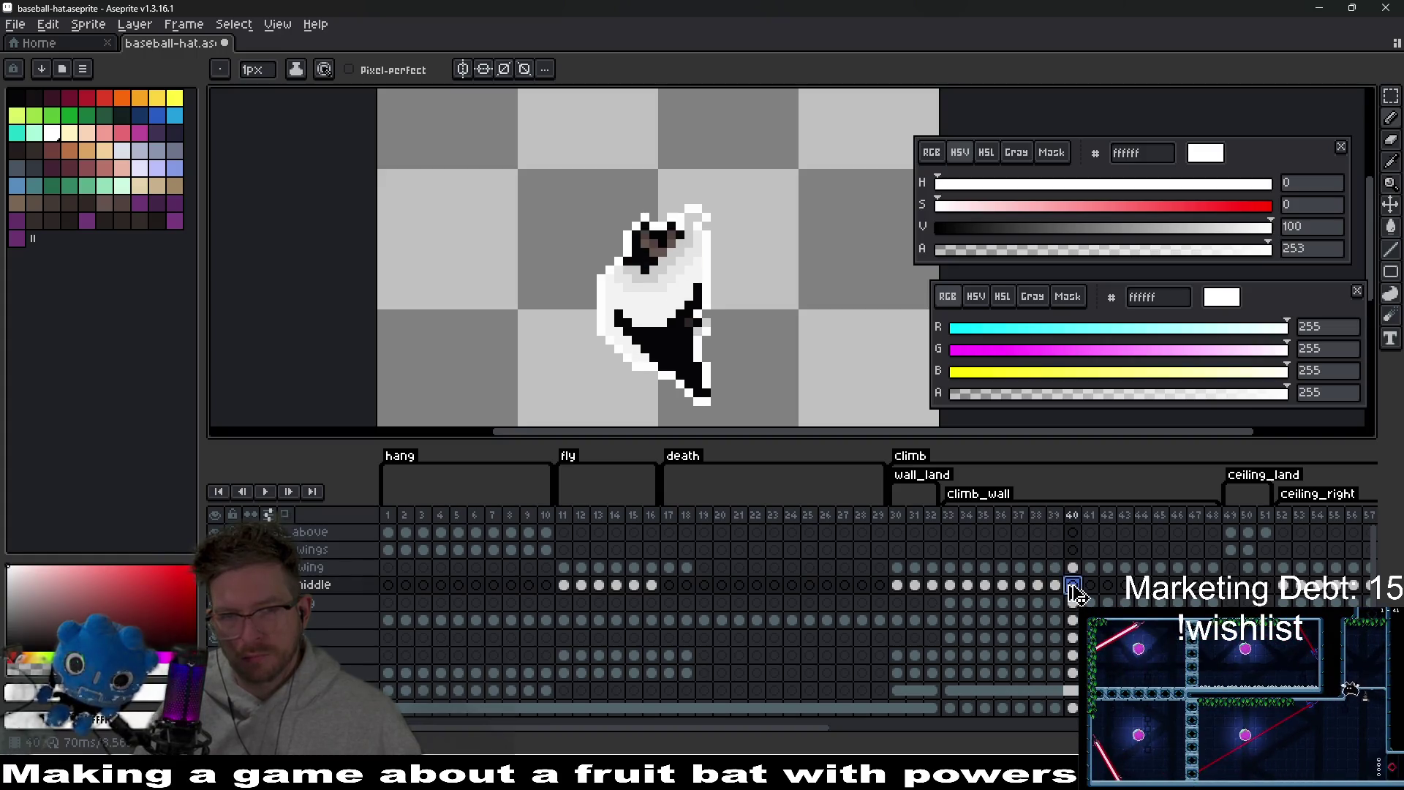
pyautogui.click(1091, 586)
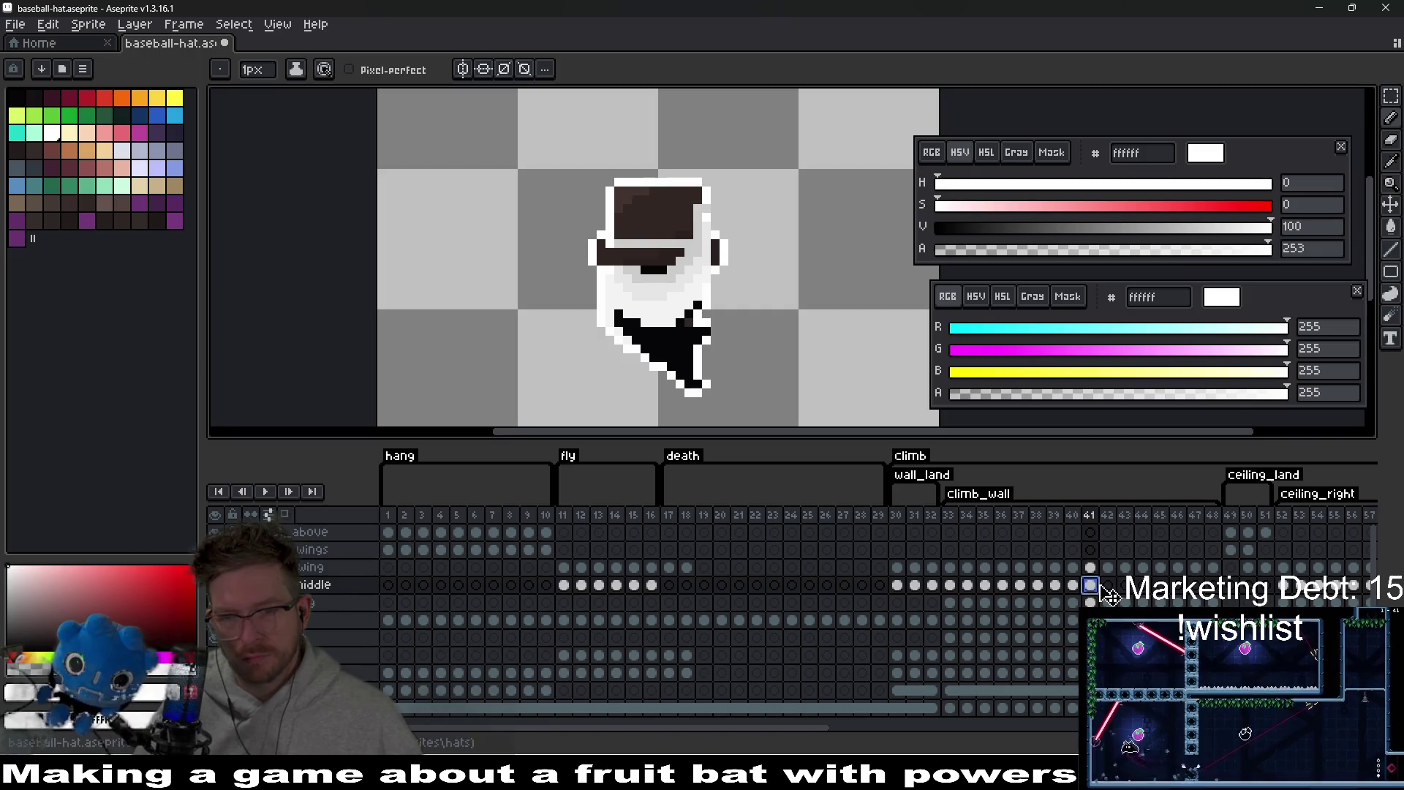
pyautogui.click(1108, 586)
pyautogui.click(1126, 586)
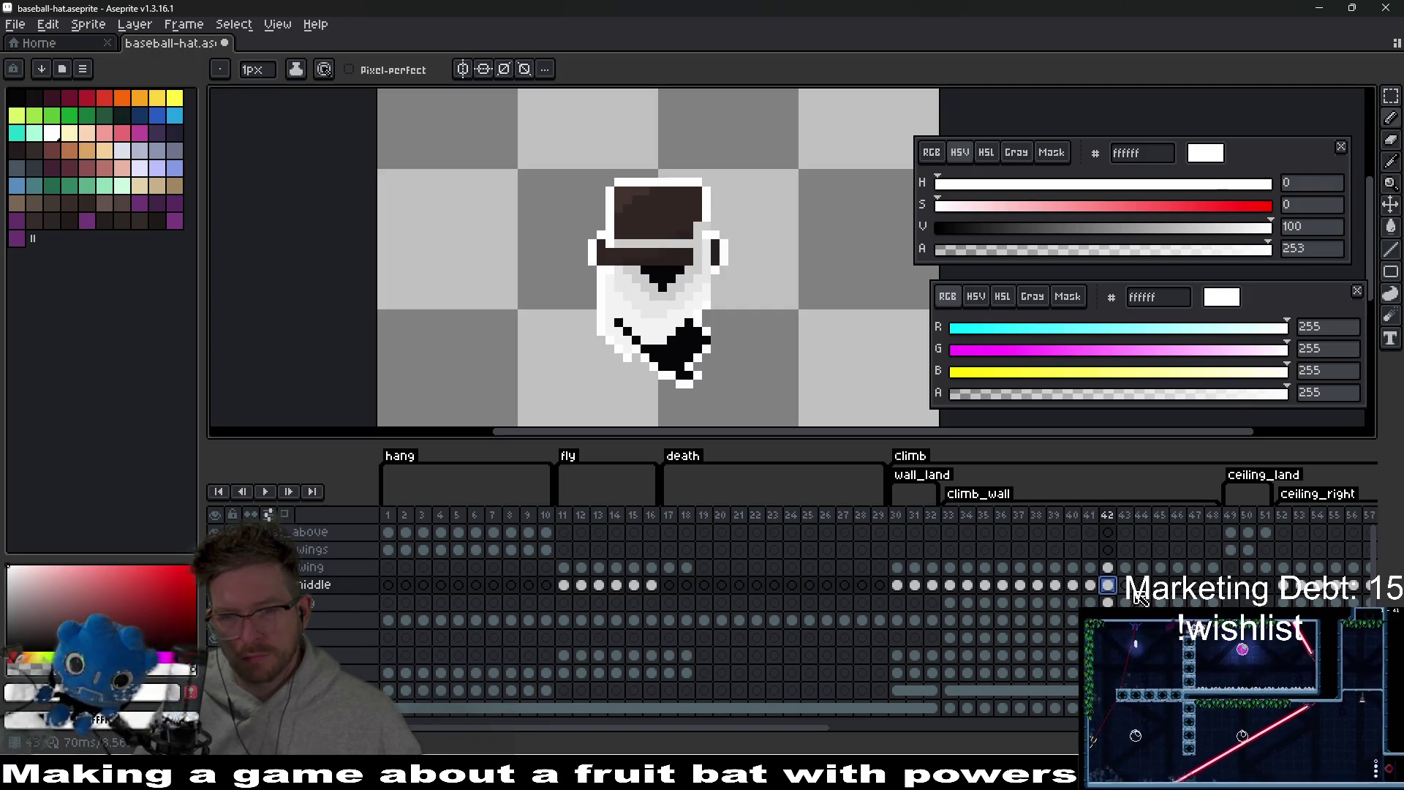
pyautogui.click(1145, 587)
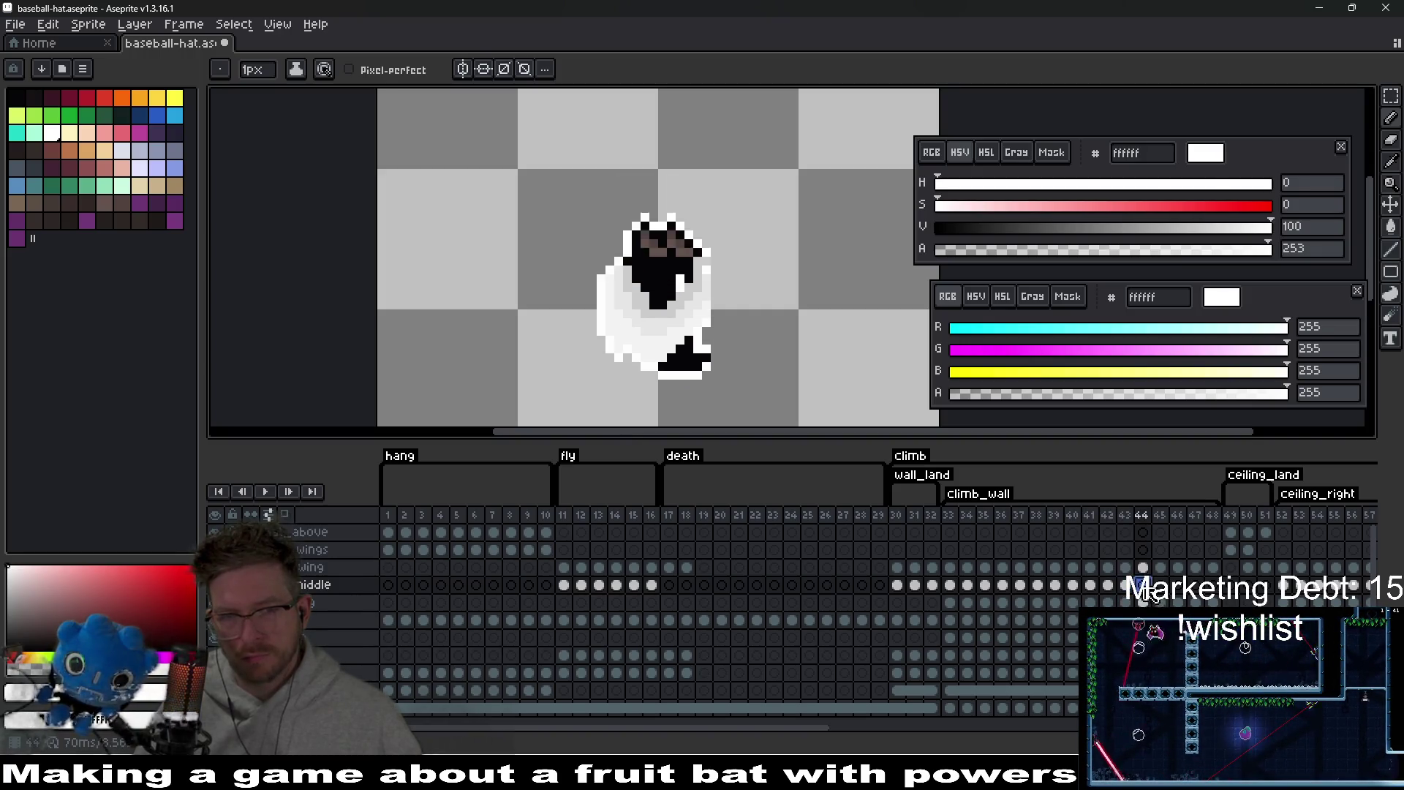
pyautogui.click(1162, 587)
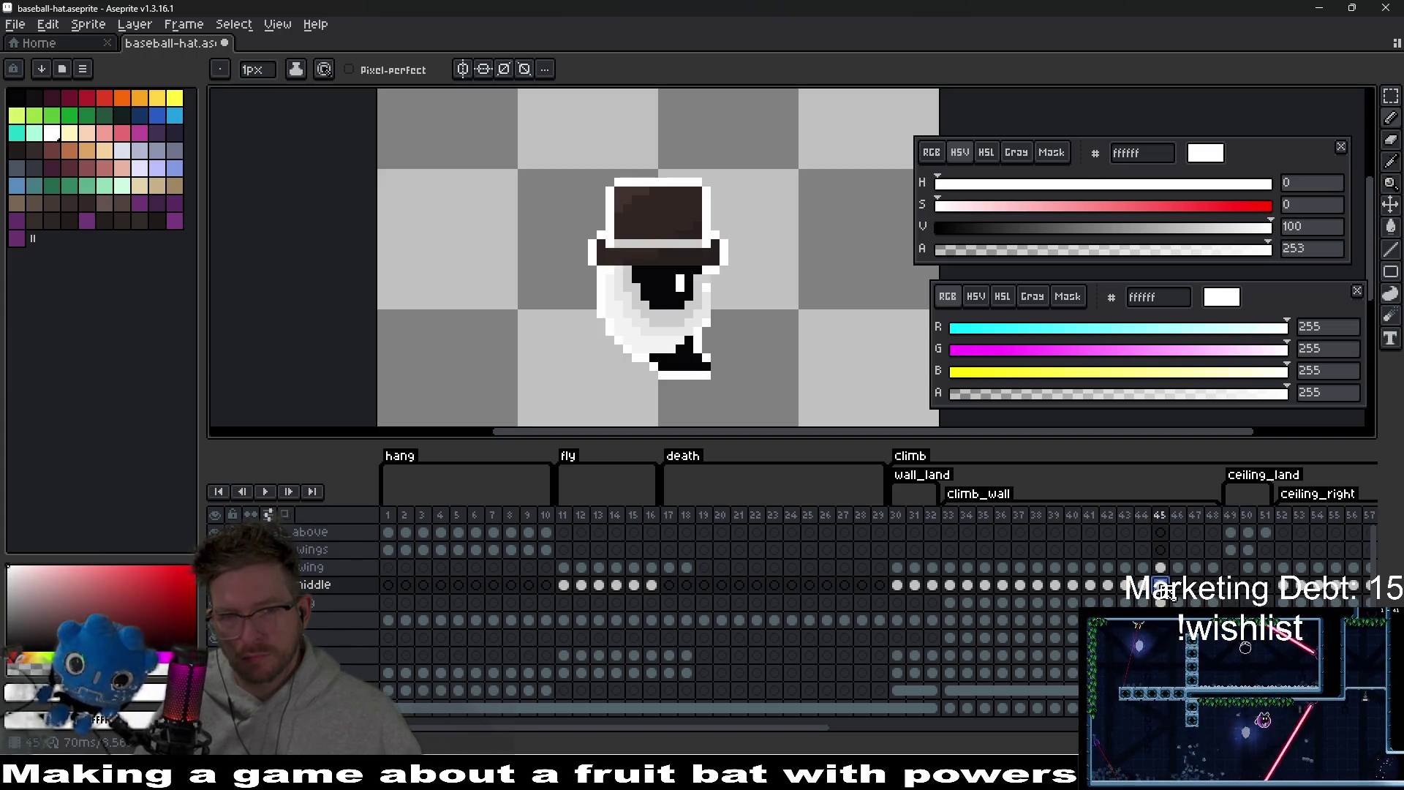
pyautogui.click(1178, 585)
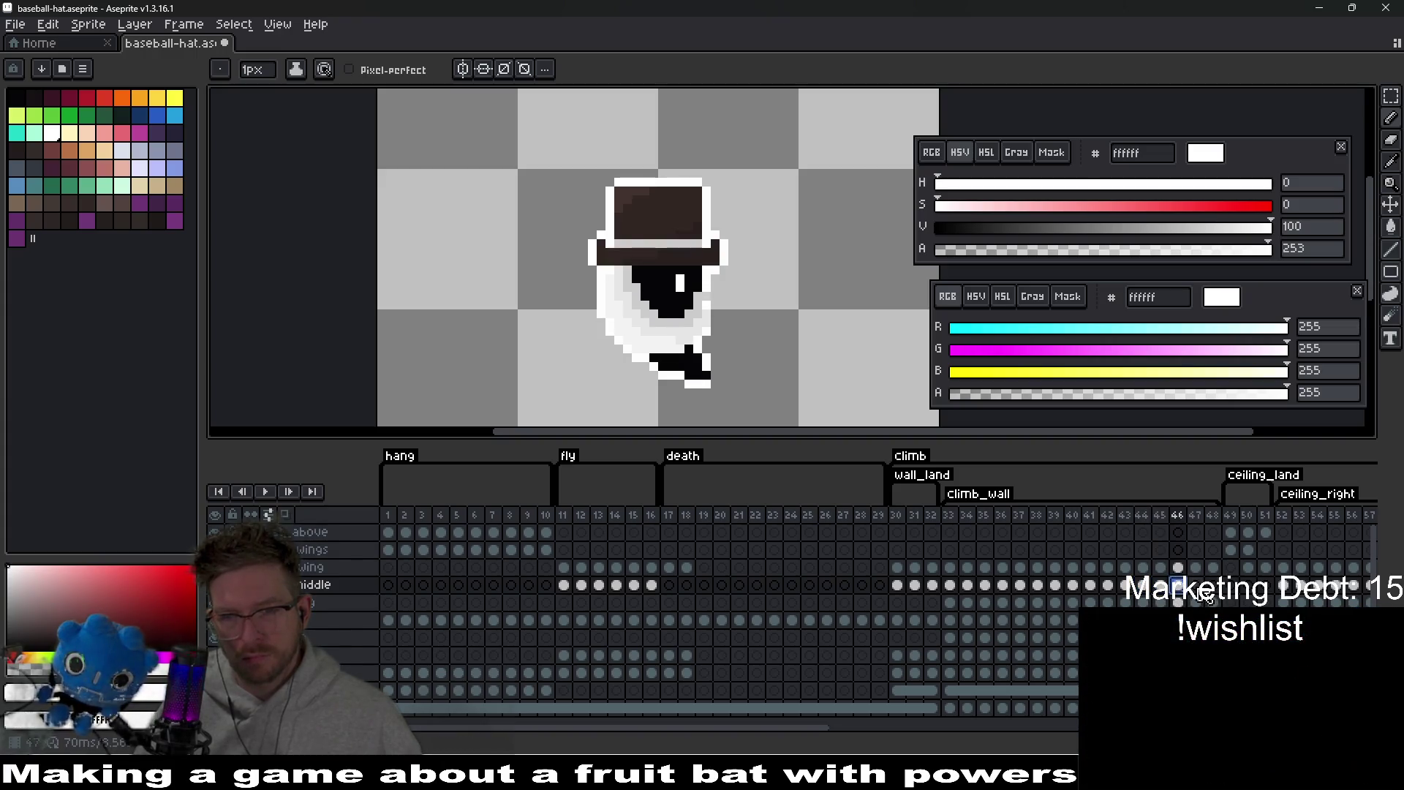
pyautogui.click(1195, 585)
pyautogui.click(1213, 586)
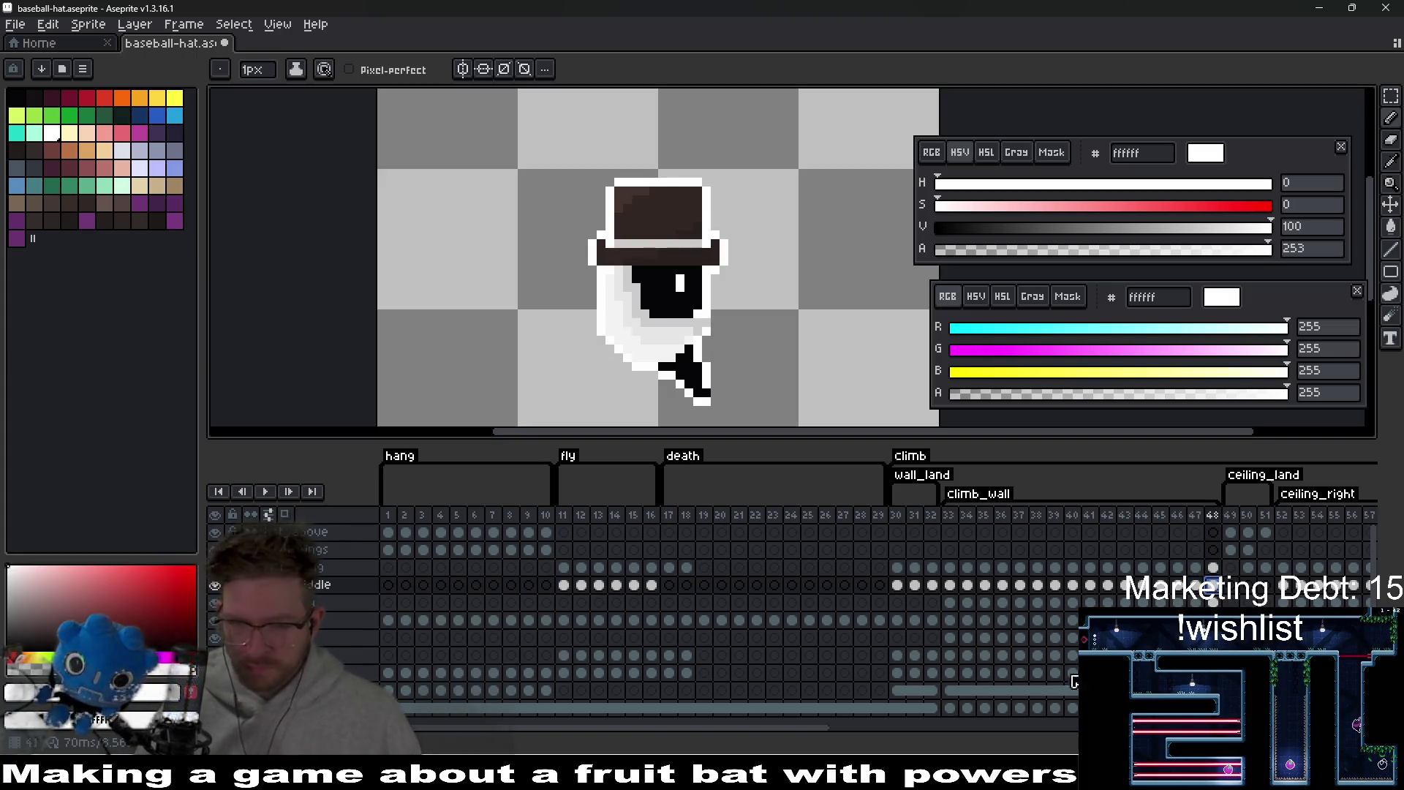
pyautogui.moveTo(780, 732); pyautogui.dragTo(824, 732)
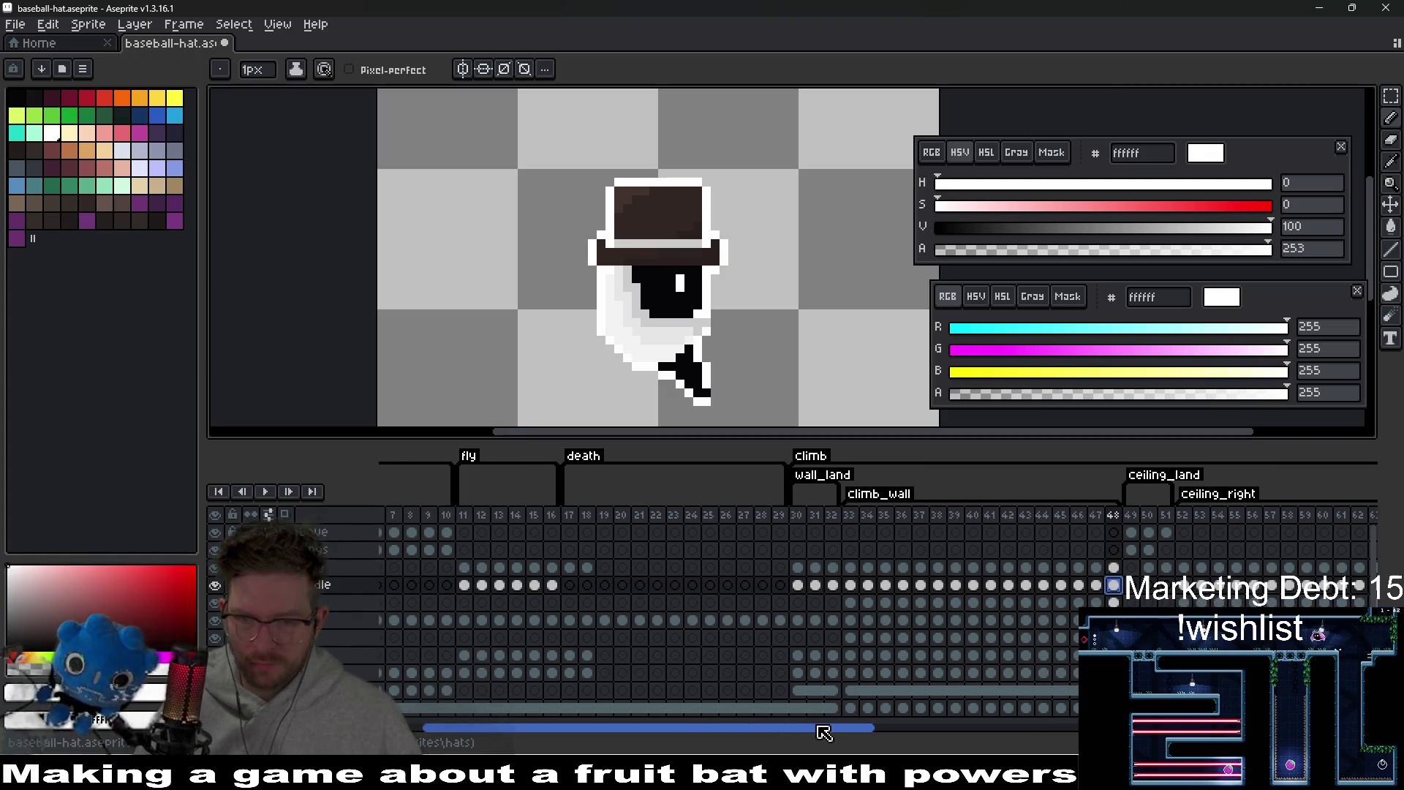
# - After a glance at frame 30, select the top-layer cel of ceiling_land frame 49
pyautogui.click(798, 585)
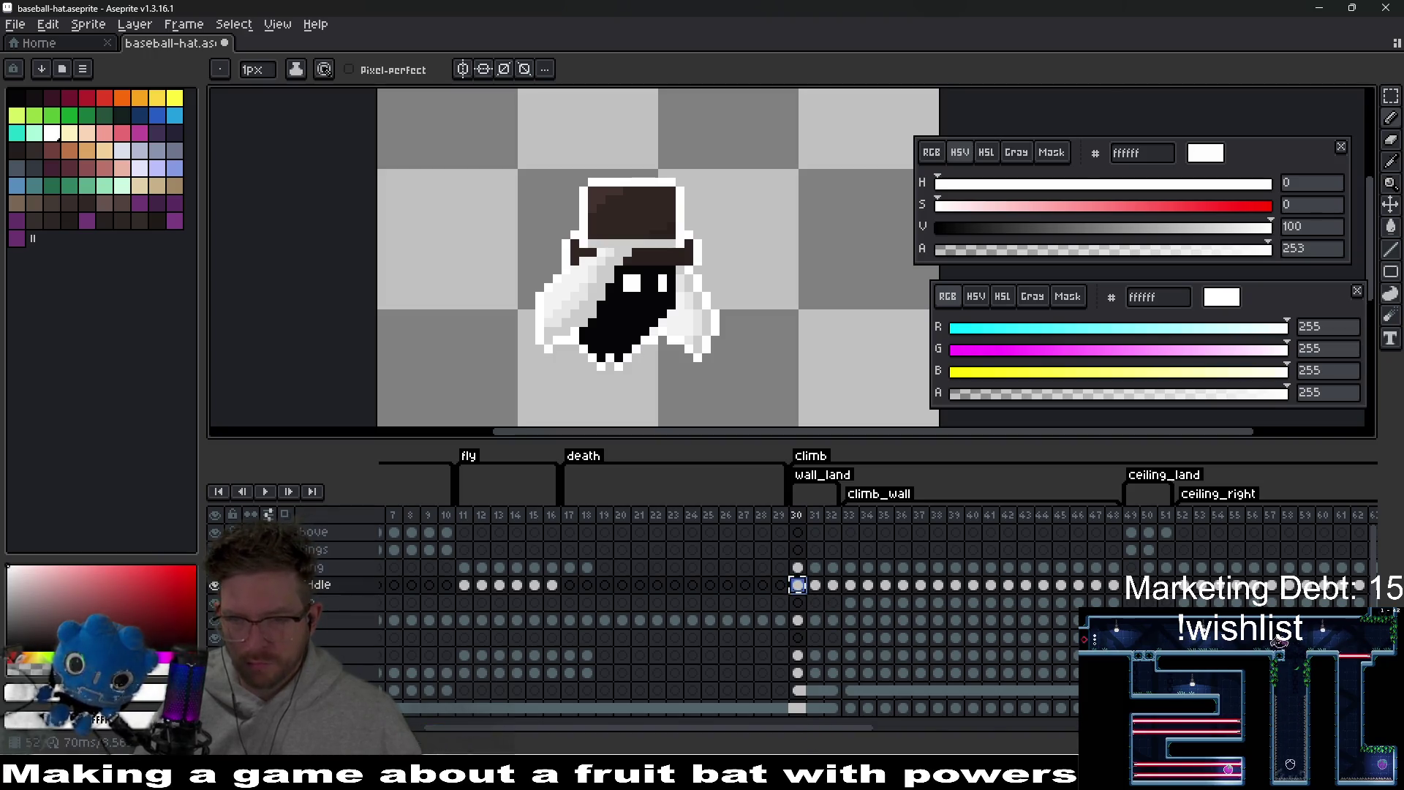
pyautogui.click(1133, 585)
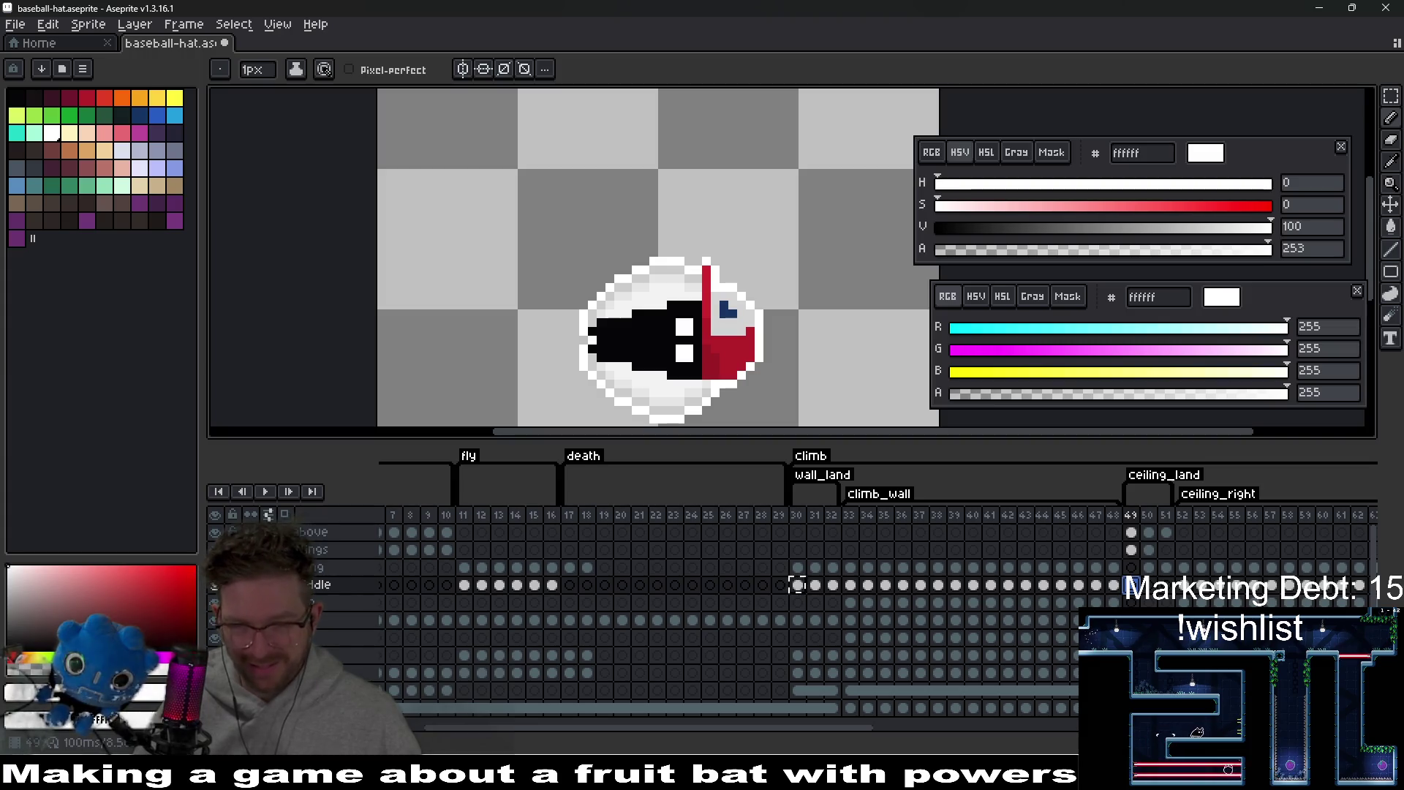
pyautogui.moveTo(1133, 538); pyautogui.dragTo(1167, 534)
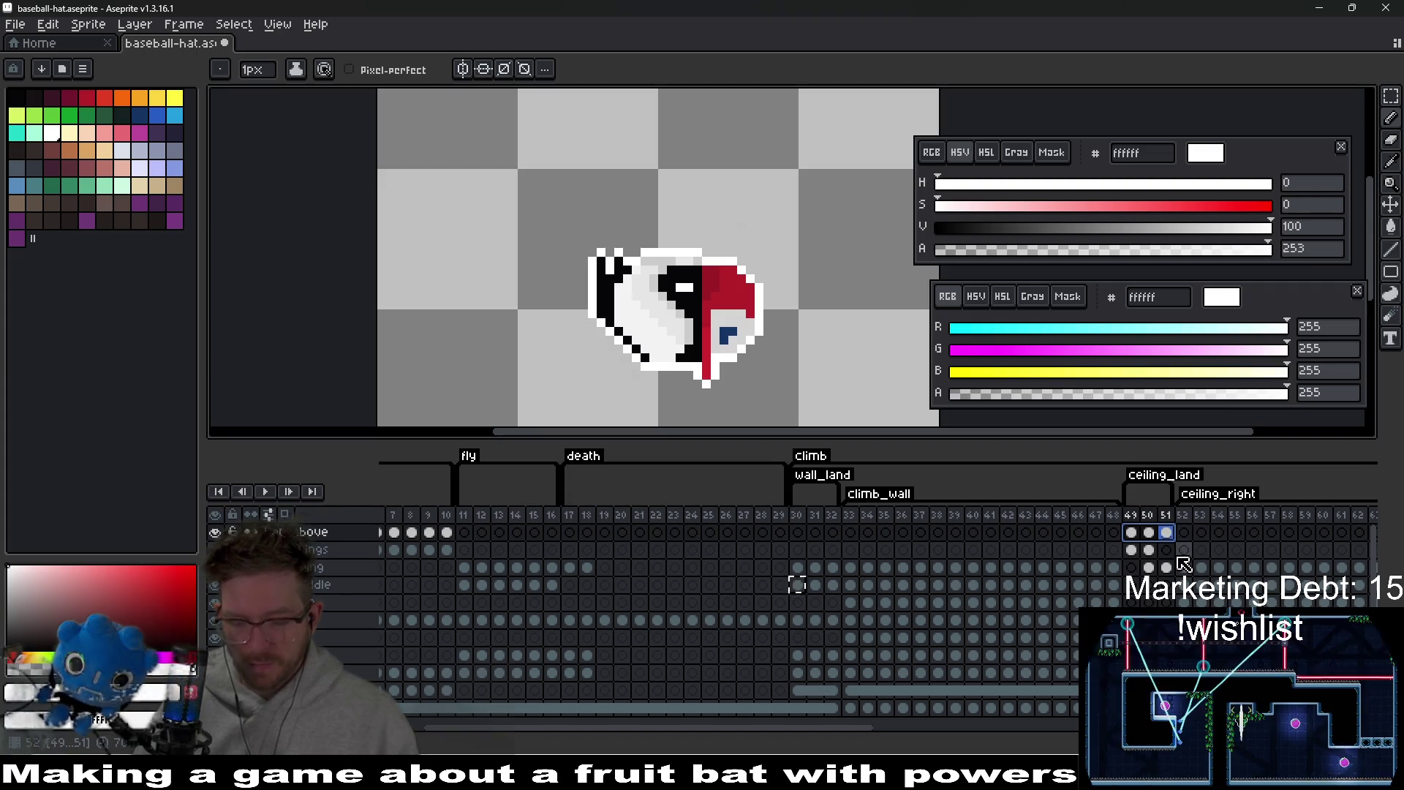
pyautogui.click(1133, 534)
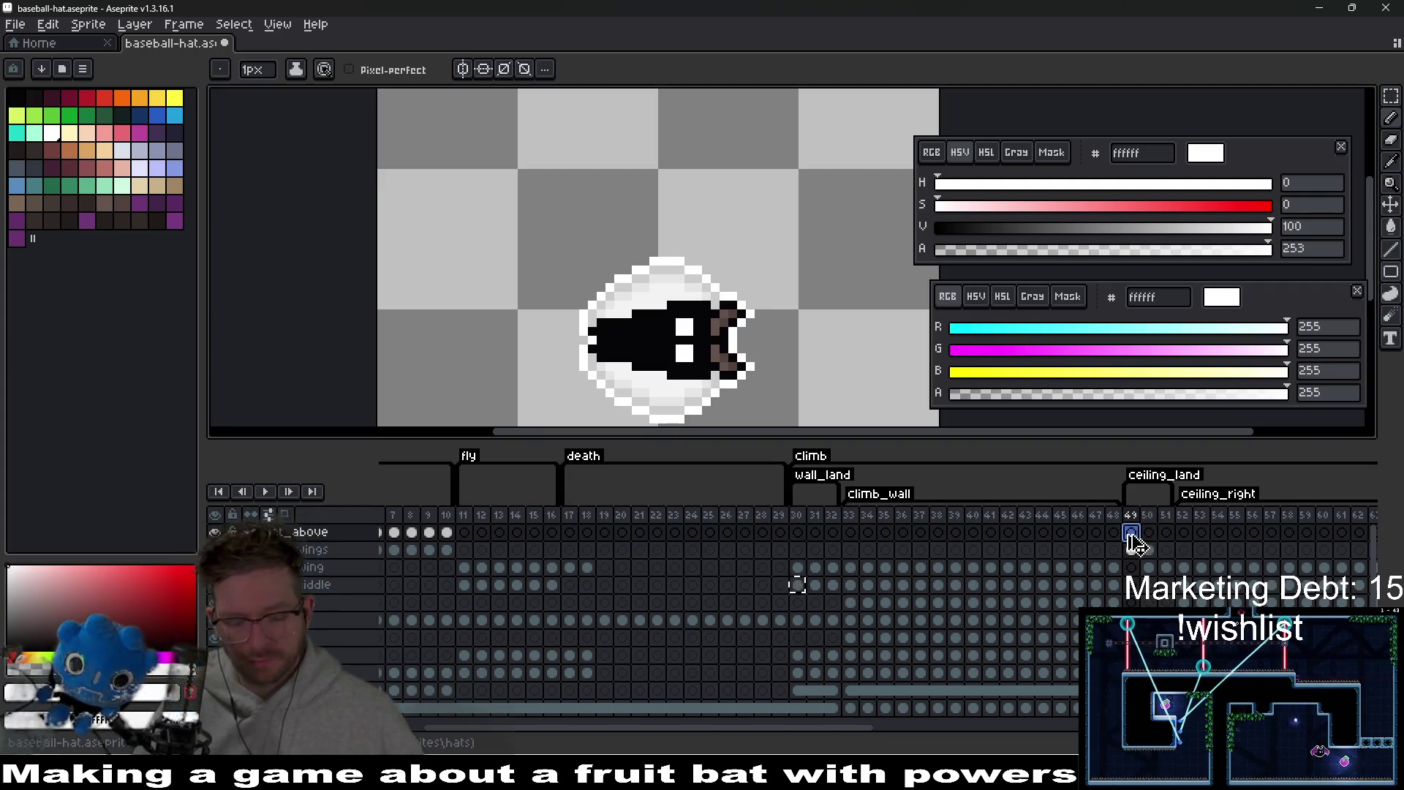
# - Paste the top hat onto frame 49 and rotate it exactly -90°
pyautogui.hotkey('ctrl', 'v')
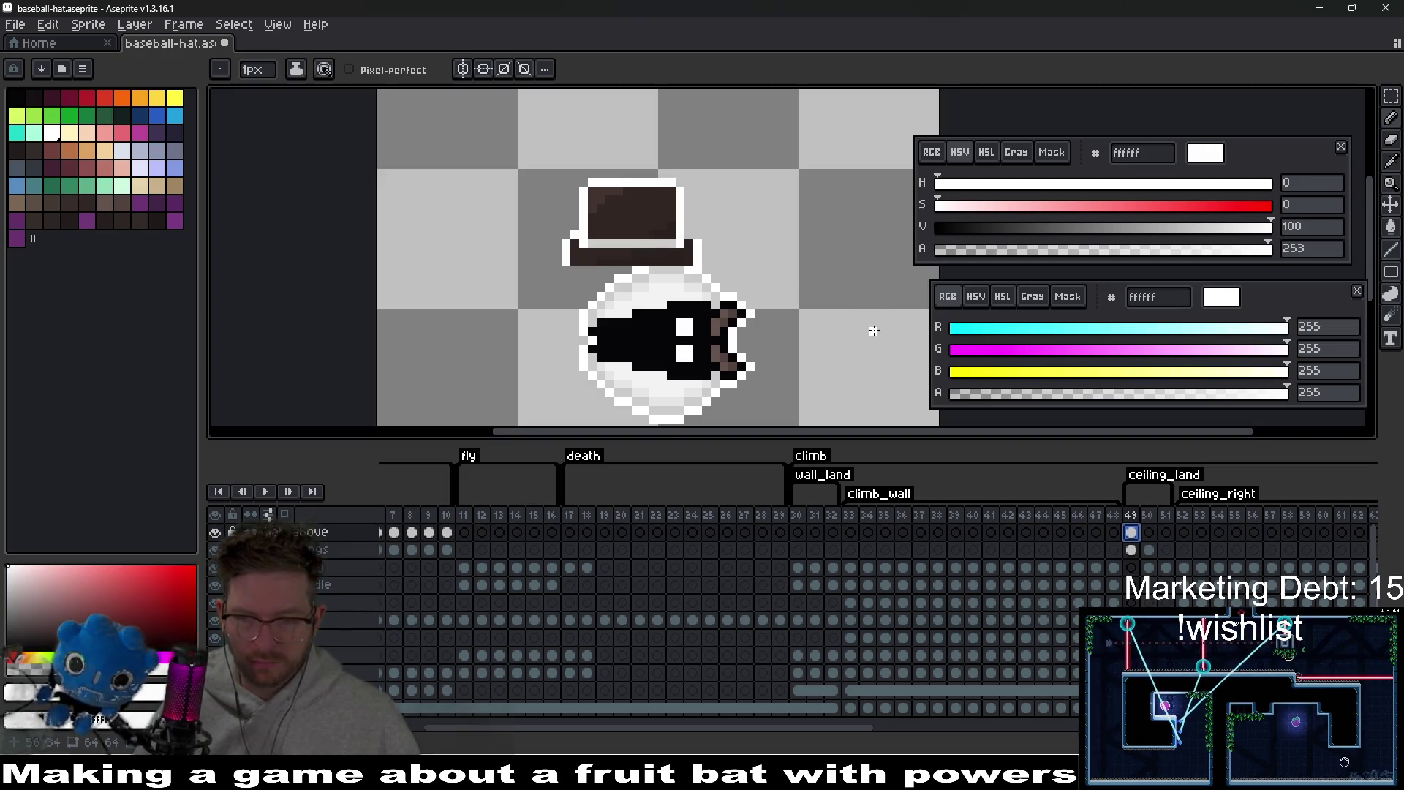
pyautogui.press('v')
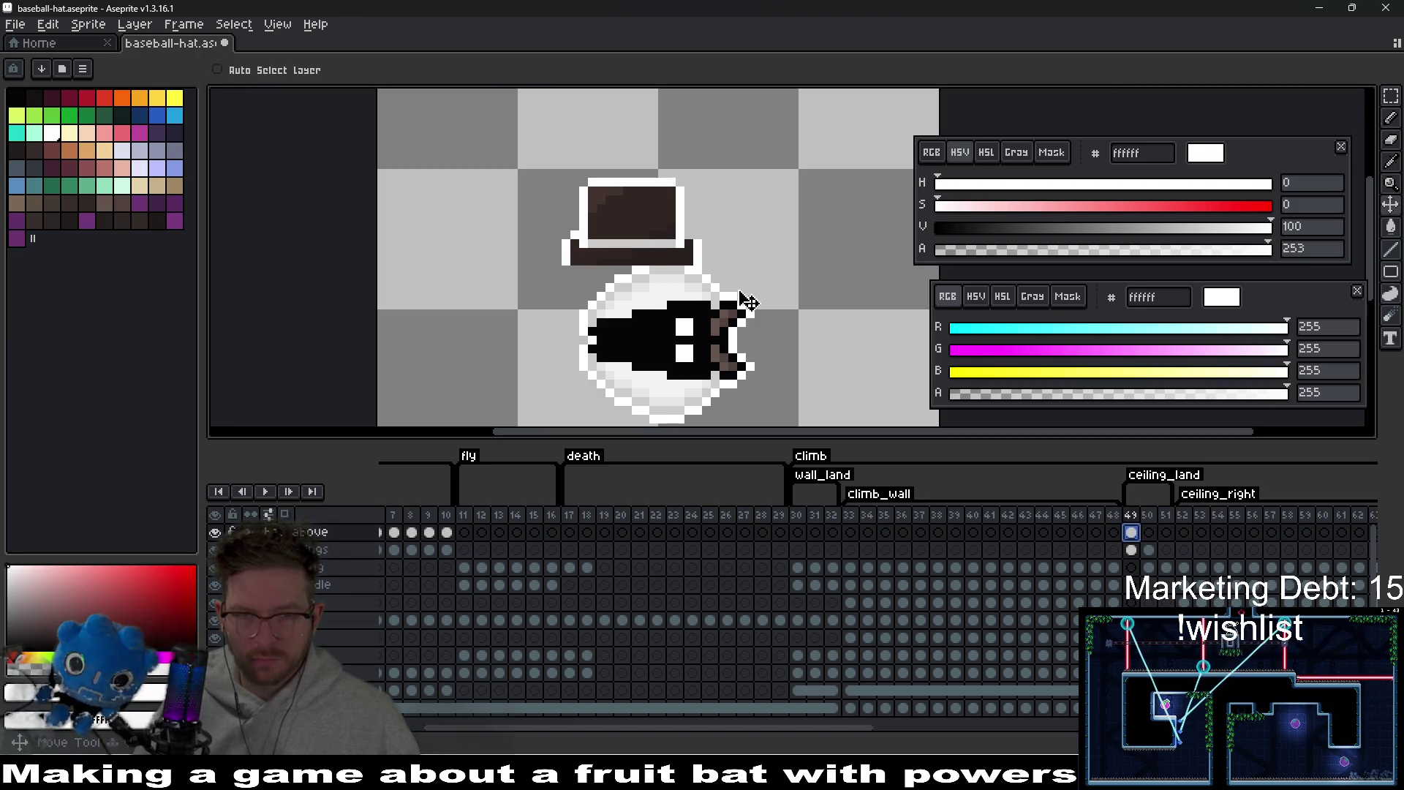
pyautogui.moveTo(642, 248); pyautogui.dragTo(800, 252)
pyautogui.hscroll(2, 717, 245)
pyautogui.scroll(1, 695, 271)
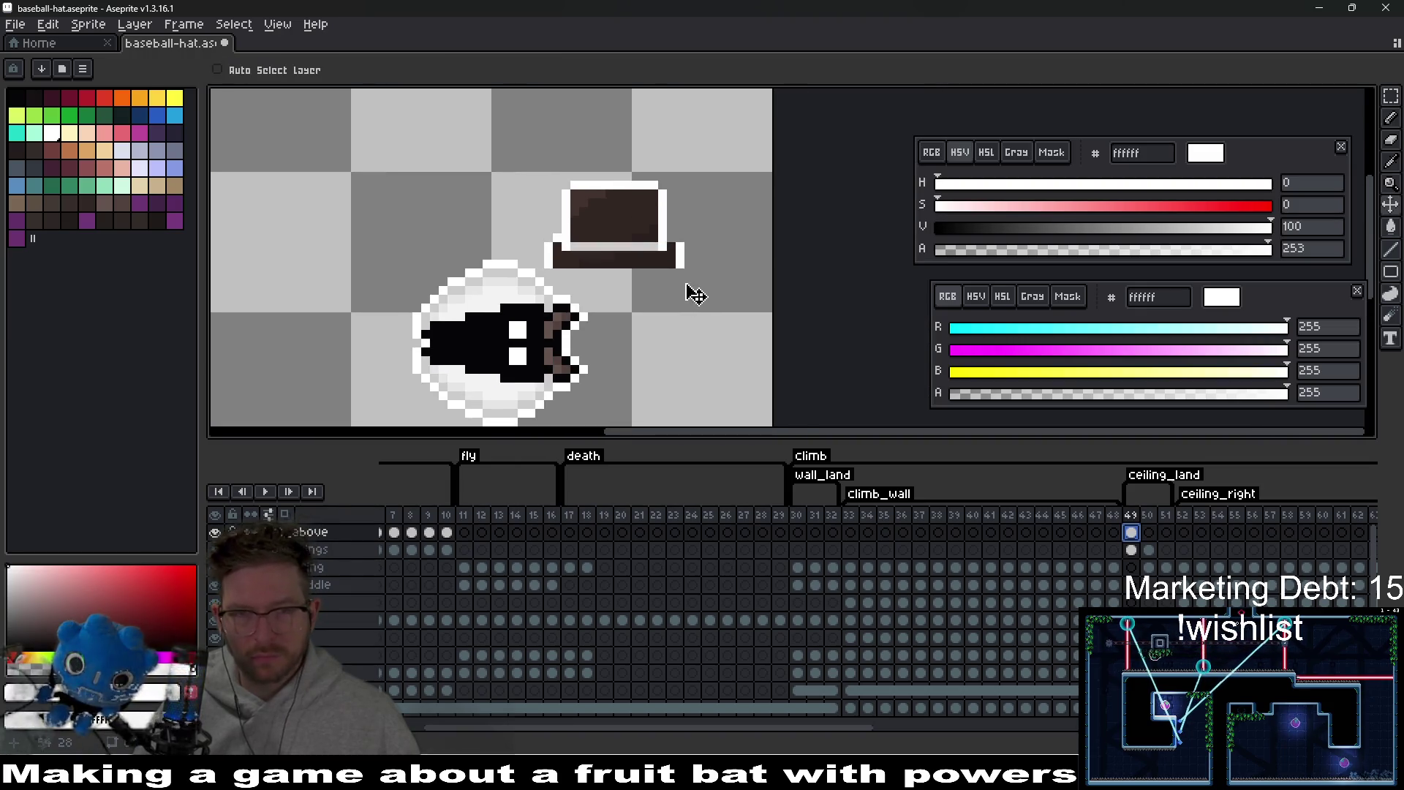
pyautogui.press('m')
pyautogui.moveTo(696, 290); pyautogui.dragTo(715, 306)
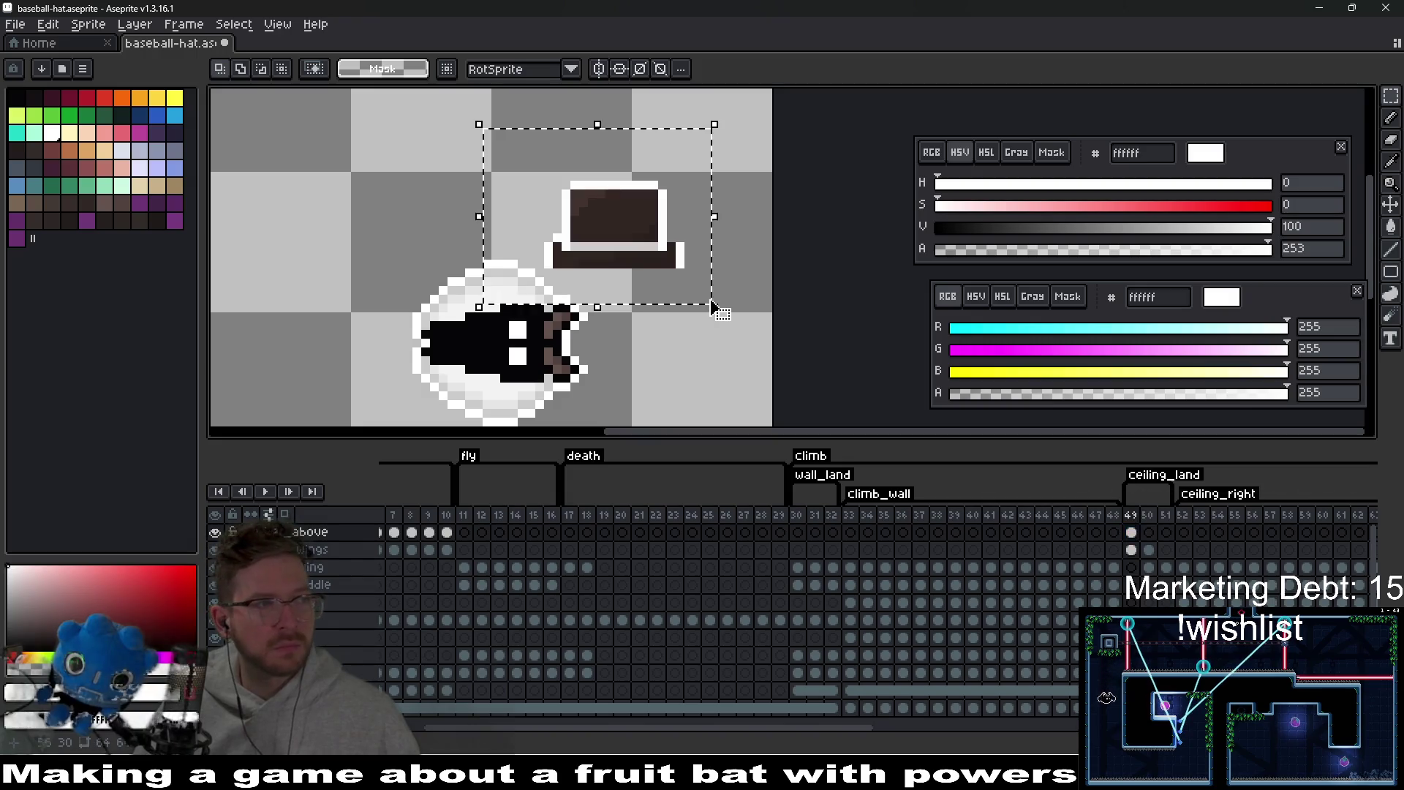
pyautogui.moveTo(725, 106)
pyautogui.mouseDown()
pyautogui.moveTo(730, 119)
pyautogui.moveTo(638, 69)
pyautogui.mouseUp()
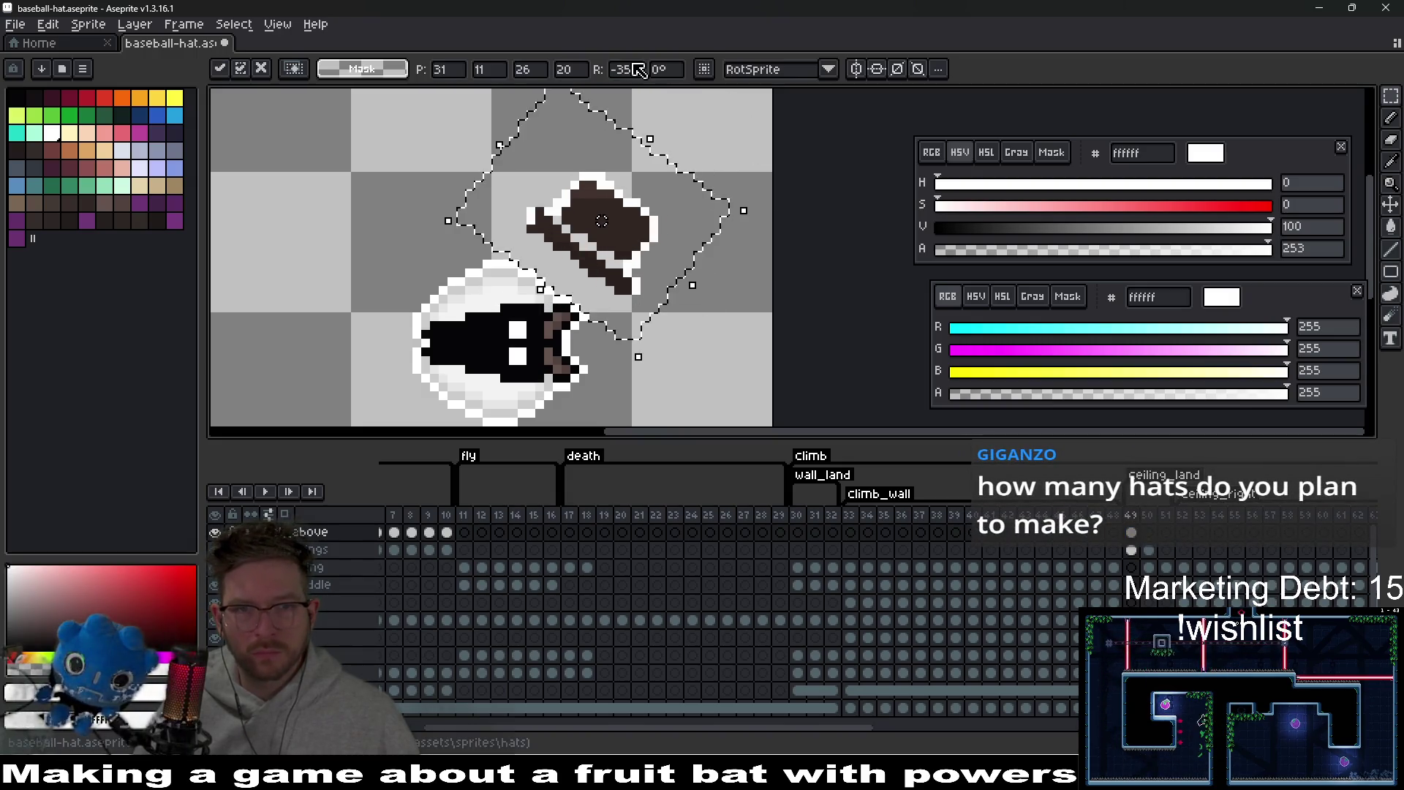
pyautogui.write('-90')
pyautogui.press('Return')
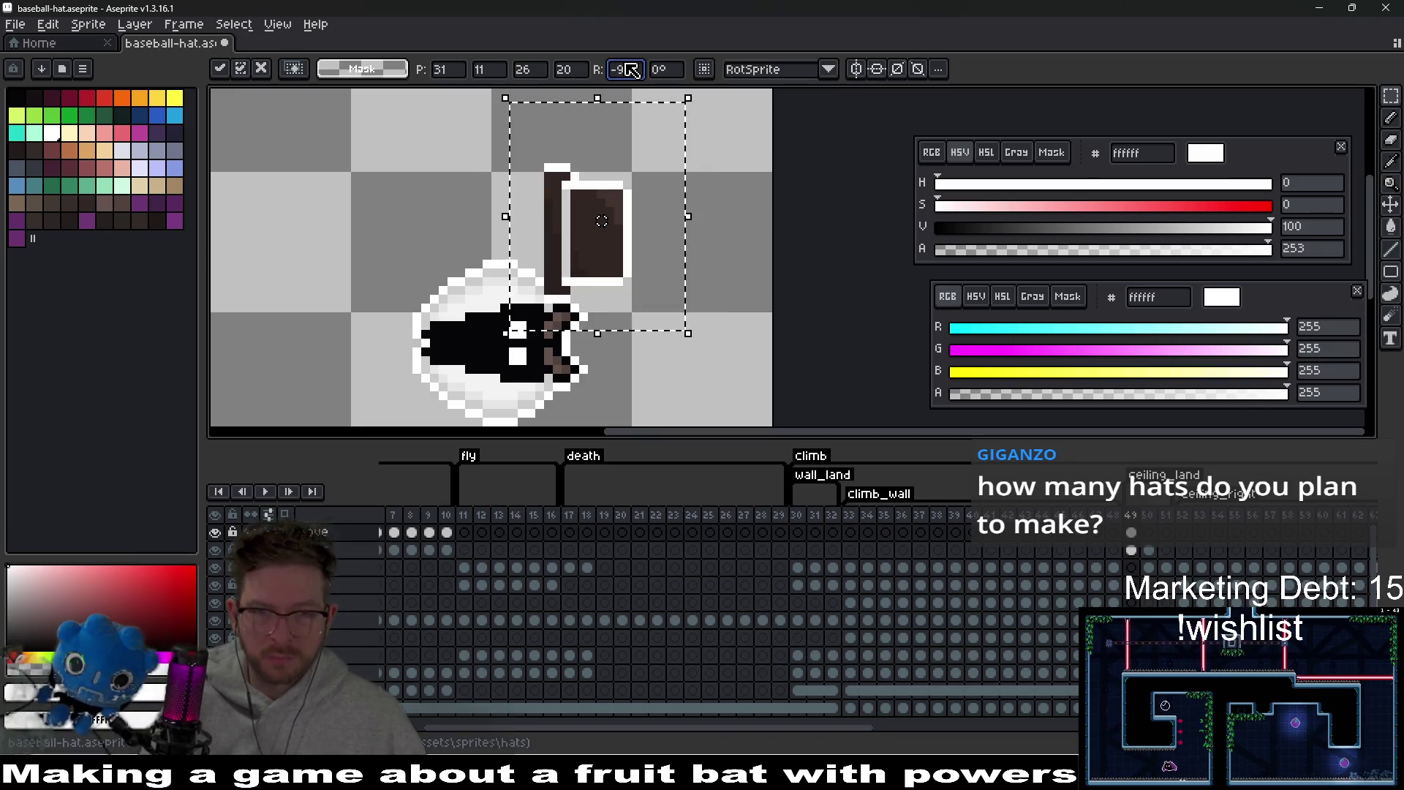
# - Move the rotated hat against the upside-down bat's face, nudge it up one pixel, and commit
pyautogui.moveTo(586, 258)
pyautogui.mouseDown()
pyautogui.moveTo(605, 348)
pyautogui.moveTo(587, 368)
pyautogui.moveTo(678, 338)
pyautogui.mouseUp()
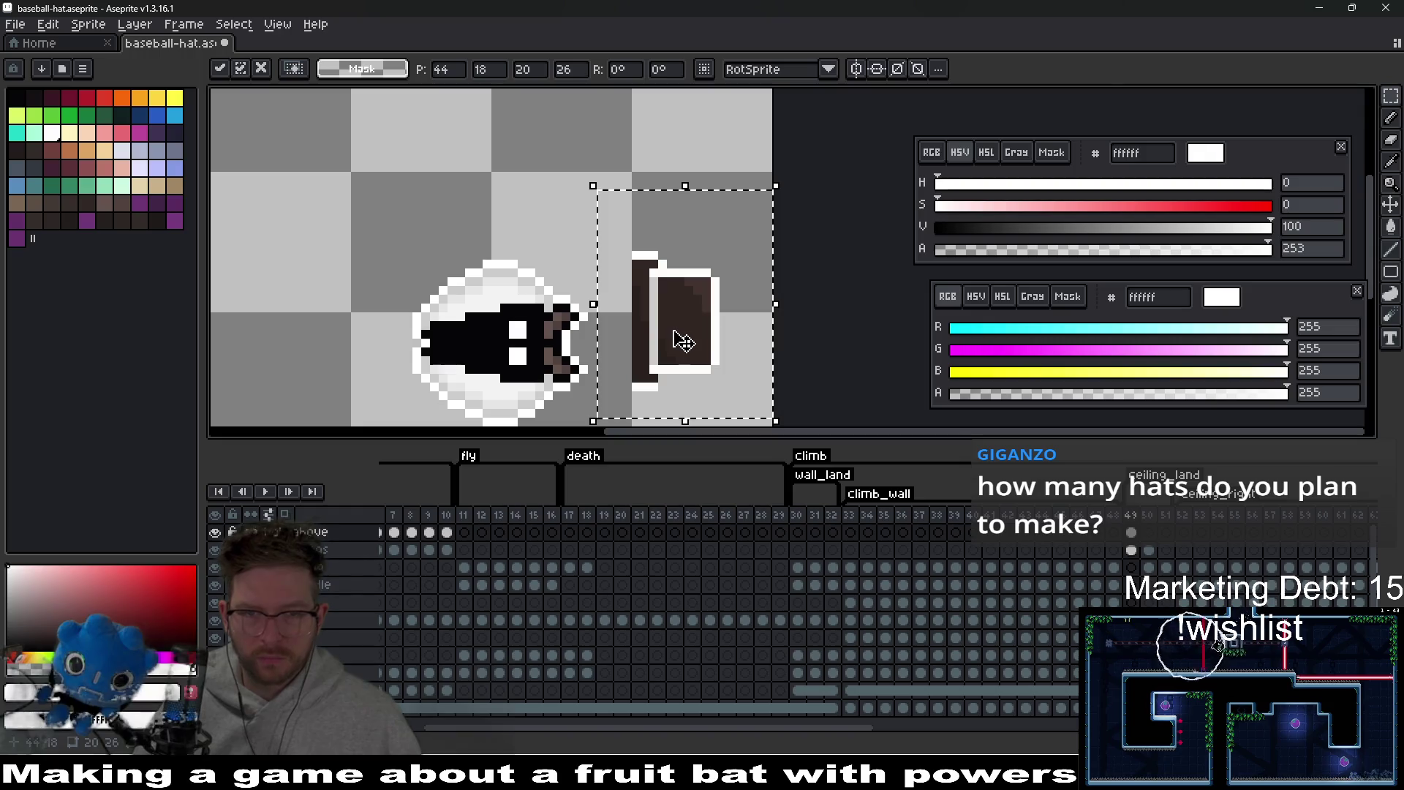
pyautogui.click(815, 304)
pyautogui.scroll(3, 634, 341)
pyautogui.moveTo(503, 296)
pyautogui.mouseDown()
pyautogui.moveTo(548, 351)
pyautogui.moveTo(780, 413)
pyautogui.mouseUp()
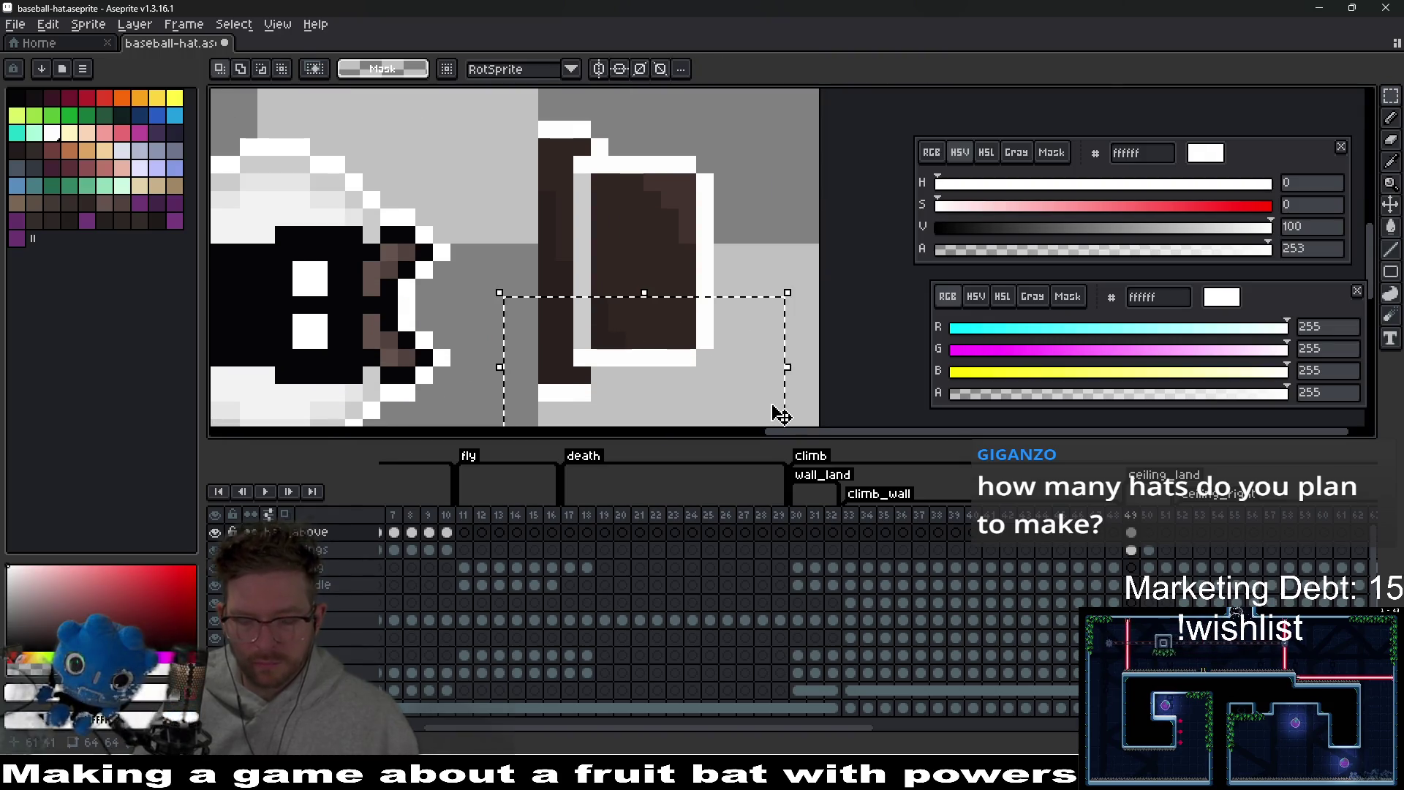
pyautogui.moveTo(477, 103)
pyautogui.mouseDown()
pyautogui.moveTo(658, 296)
pyautogui.moveTo(503, 342)
pyautogui.mouseUp()
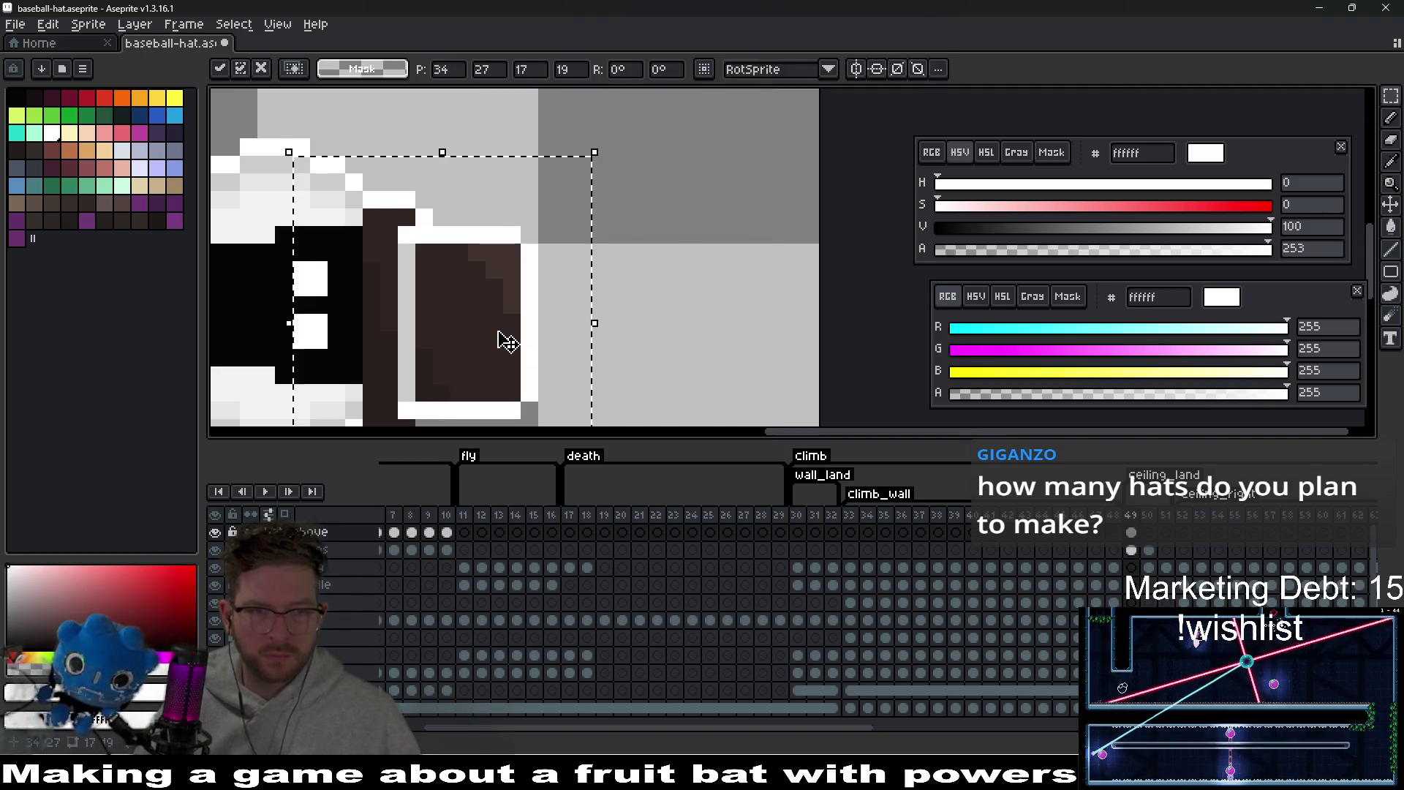
pyautogui.moveTo(558, 276); pyautogui.dragTo(548, 270)
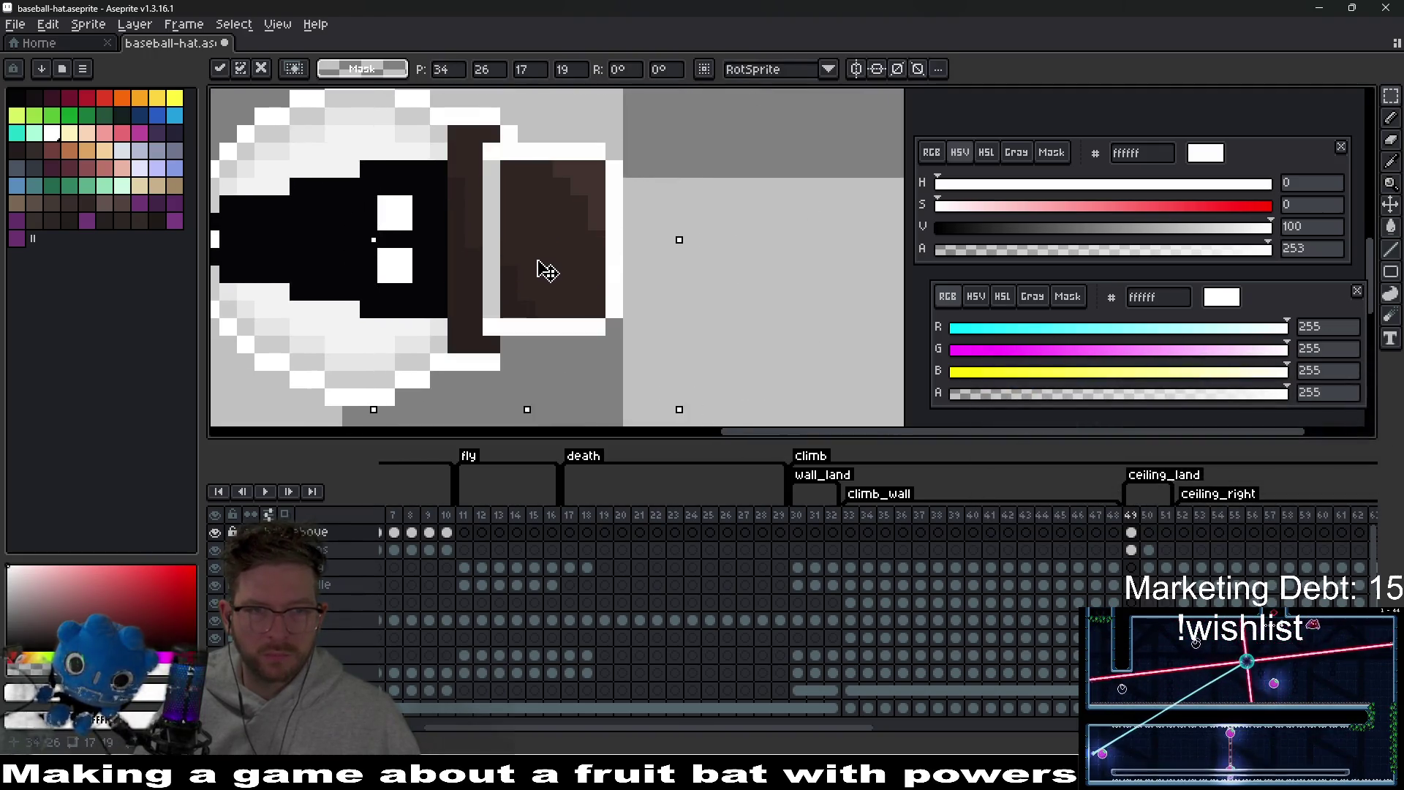
pyautogui.click(771, 235)
pyautogui.scroll(-1, 628, 226)
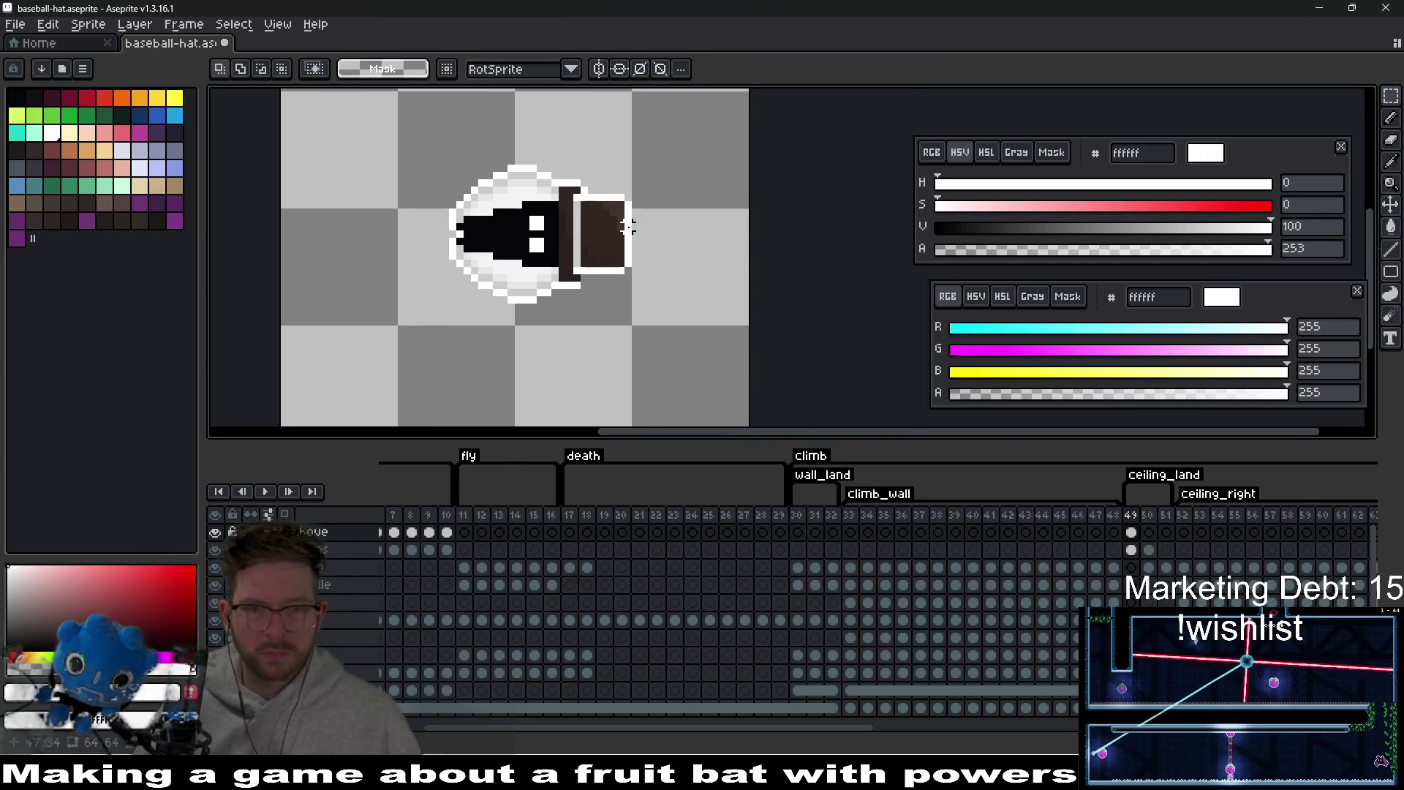
# - Copy frame 49's sideways hat into frame 50 and lift it onto the bat's head
pyautogui.moveTo(634, 262); pyautogui.dragTo(633, 293)
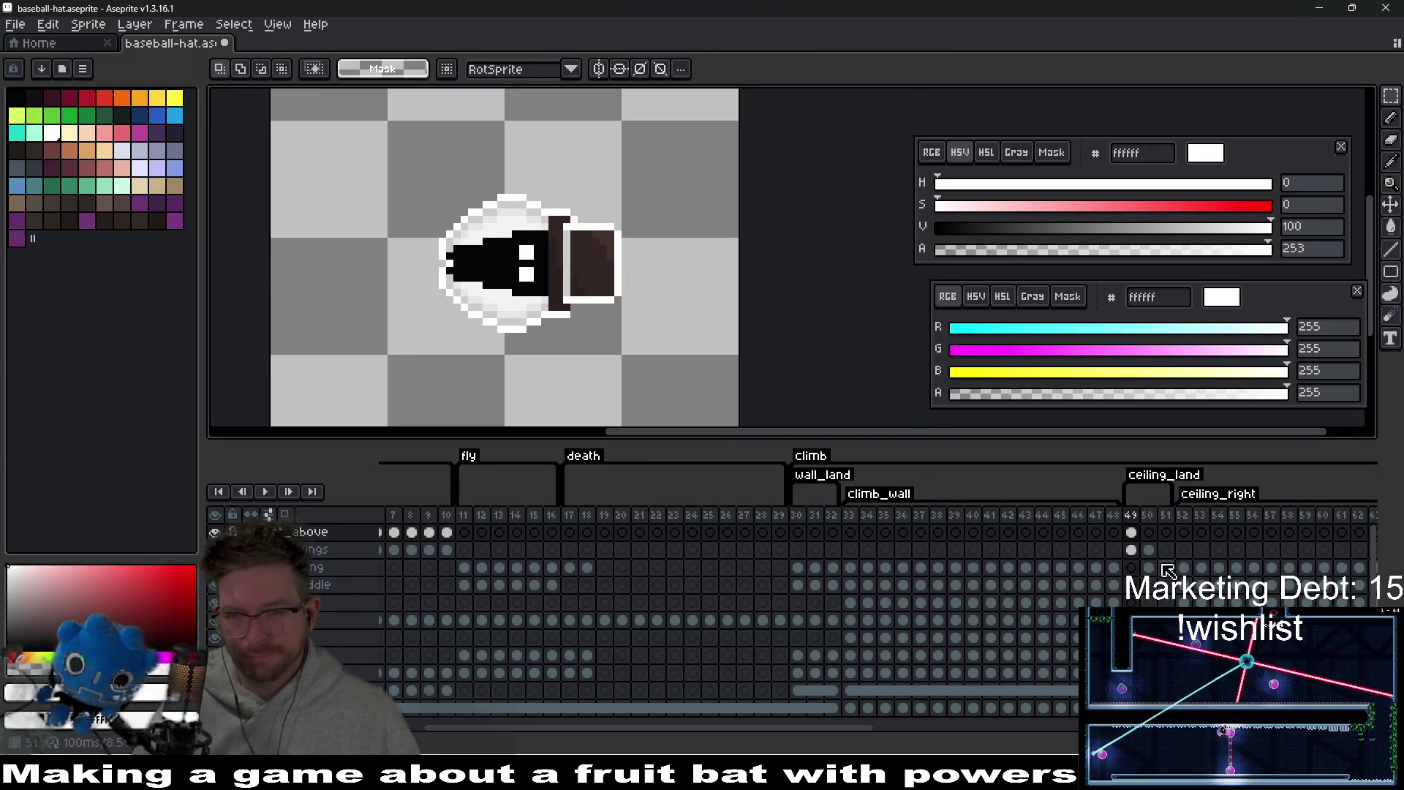
pyautogui.click(1131, 551)
pyautogui.click(1132, 532)
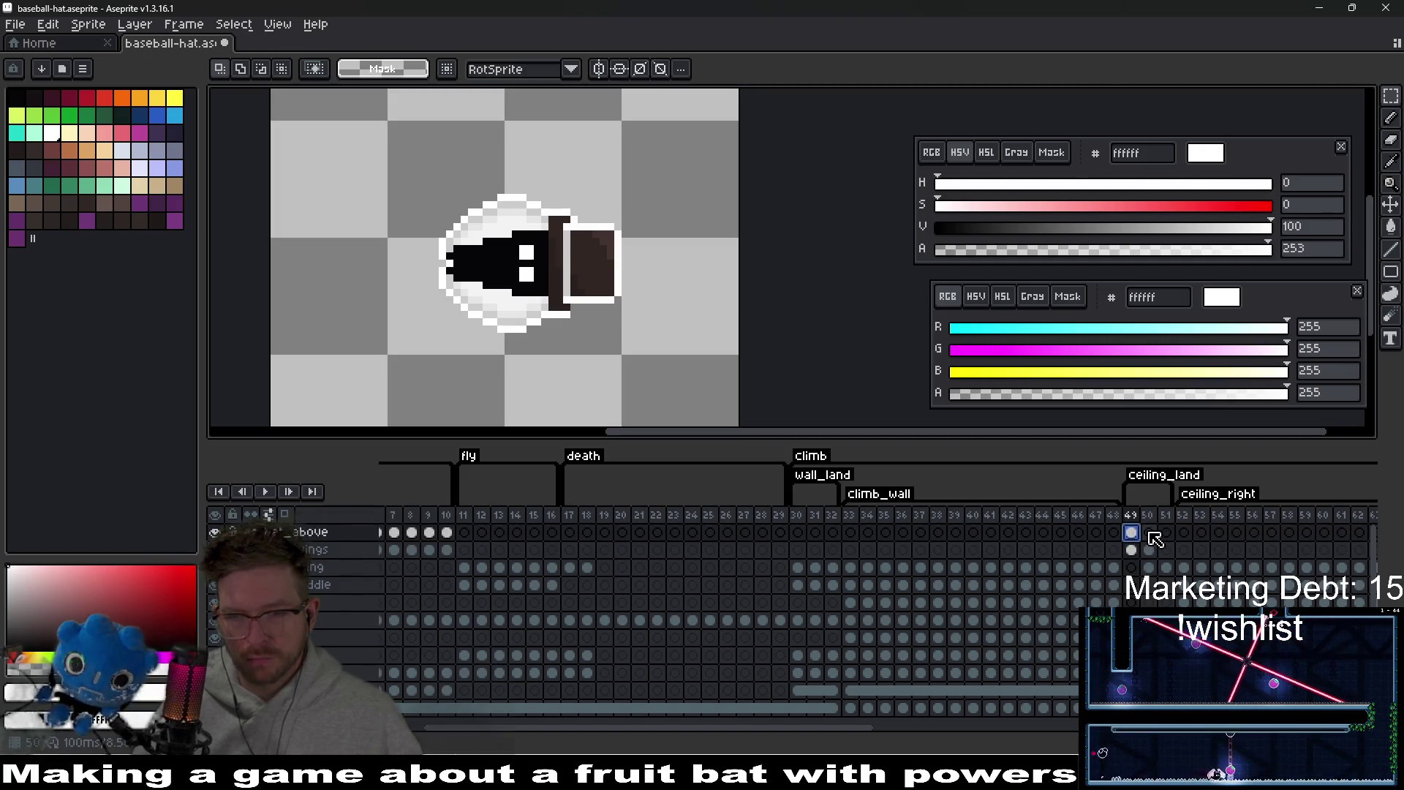
pyautogui.hotkey('ctrl', 'c')
pyautogui.click(1149, 532)
pyautogui.hotkey('ctrl', 'v')
pyautogui.scroll(1, 564, 237)
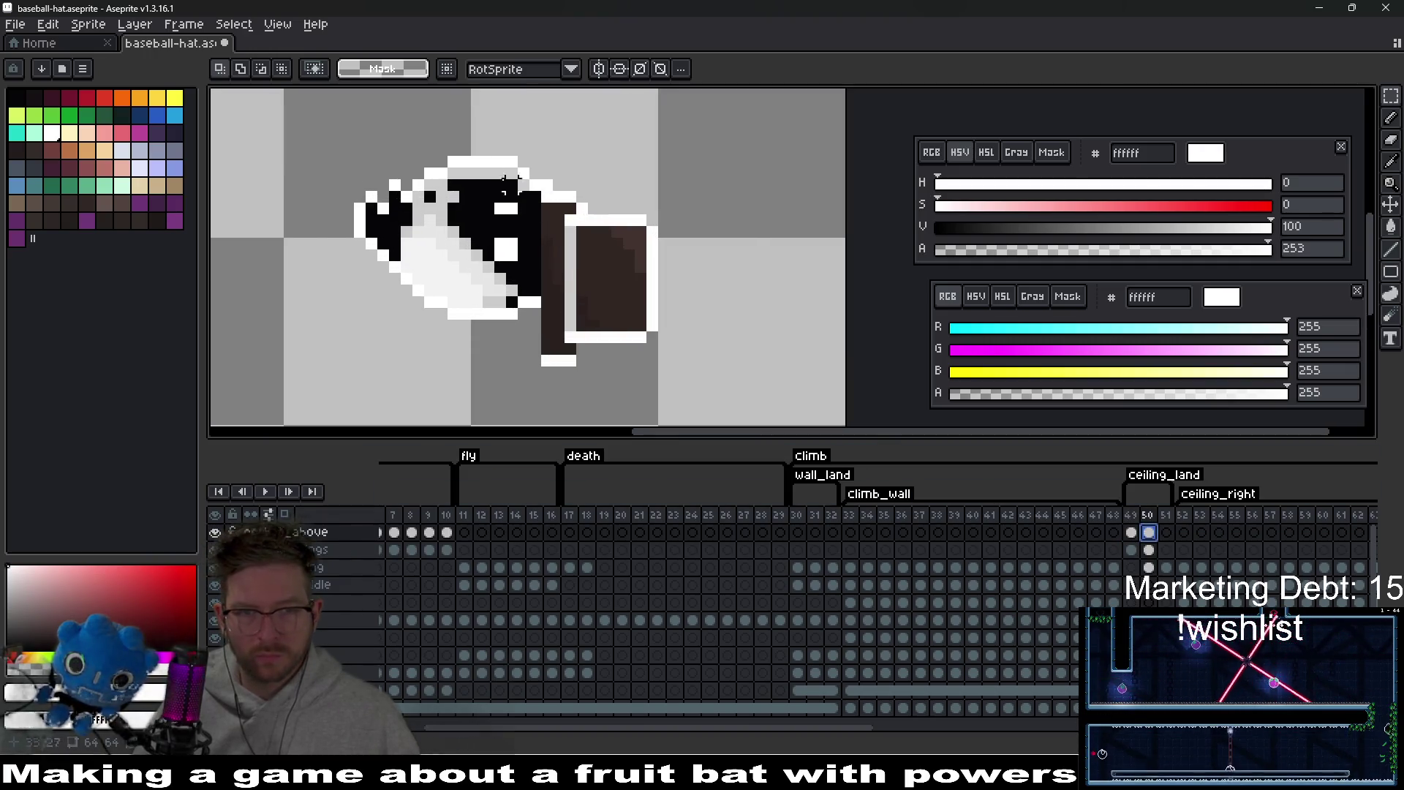
pyautogui.moveTo(624, 319)
pyautogui.mouseDown()
pyautogui.moveTo(616, 285)
pyautogui.moveTo(595, 288)
pyautogui.moveTo(611, 285)
pyautogui.mouseUp()
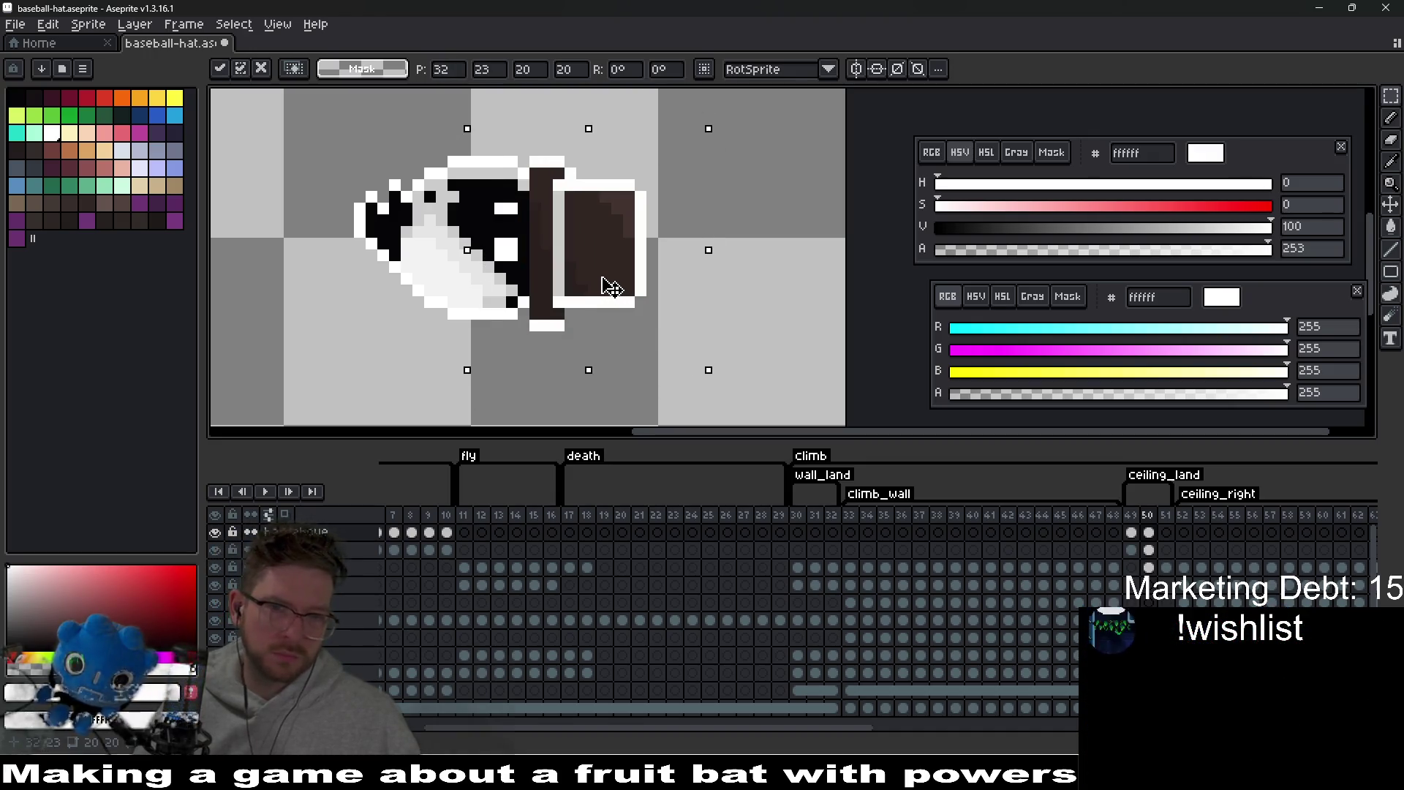
pyautogui.scroll(-2, 611, 285)
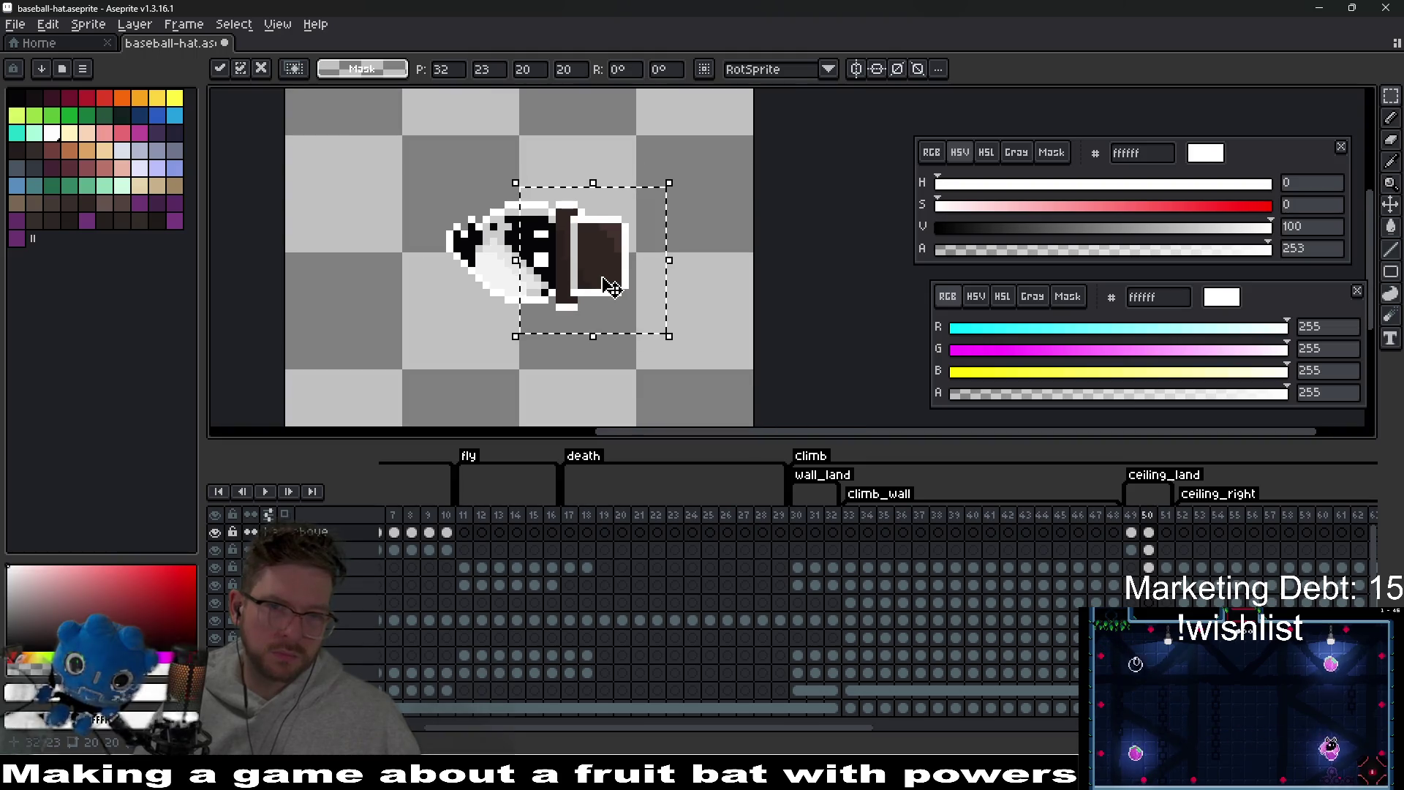
pyautogui.scroll(1, 611, 285)
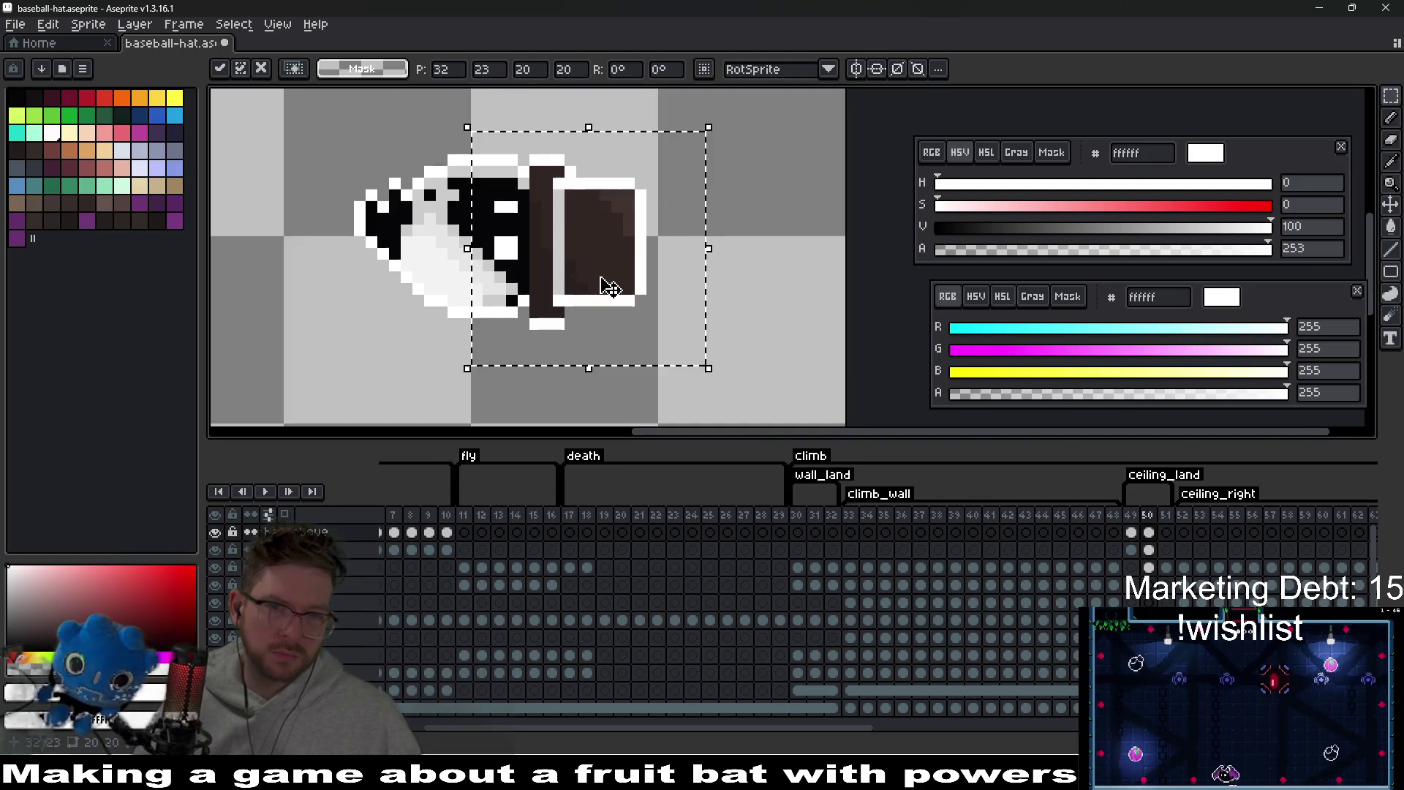
pyautogui.click(769, 254)
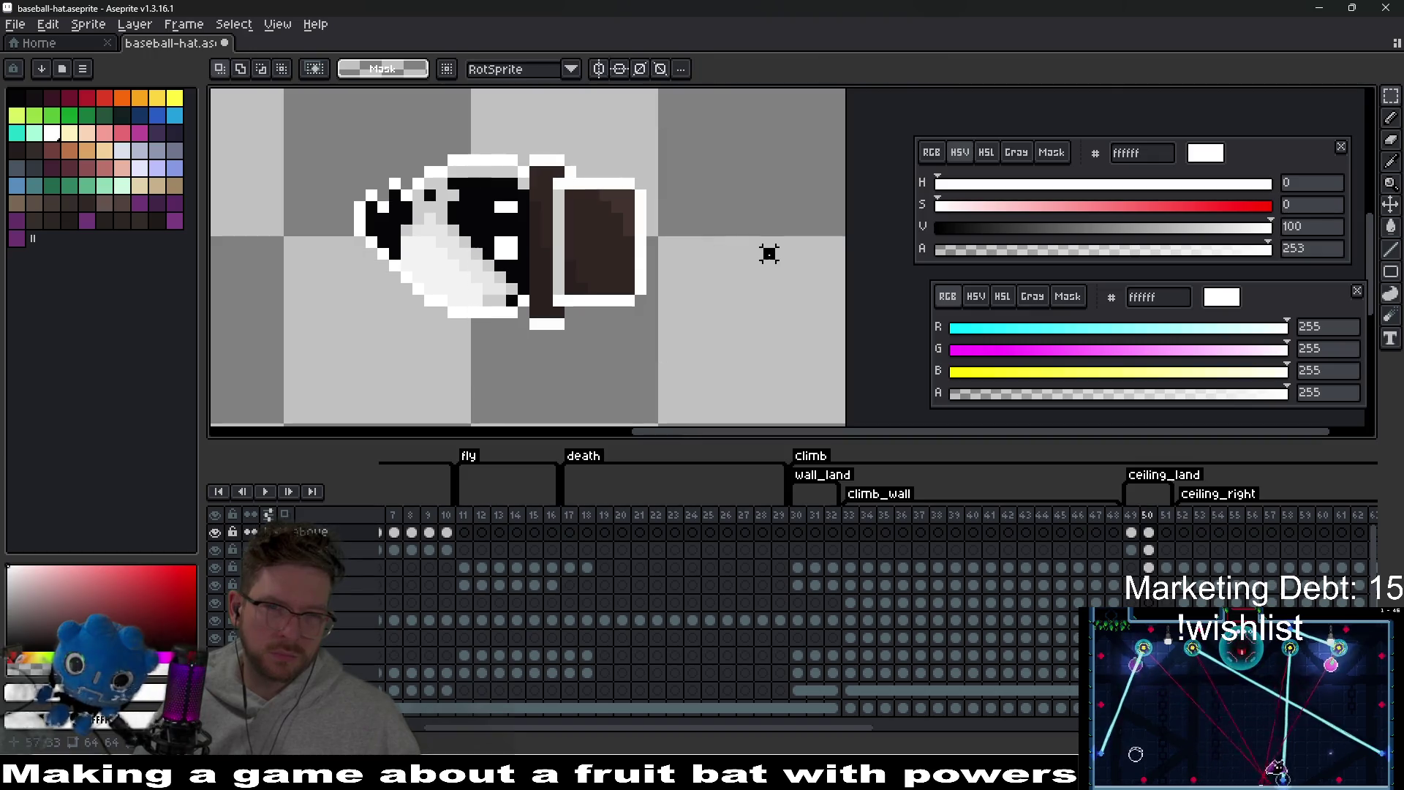
# - Paste the top hat into frame 51 of the hat layer, after checking frame 32
pyautogui.press('b')
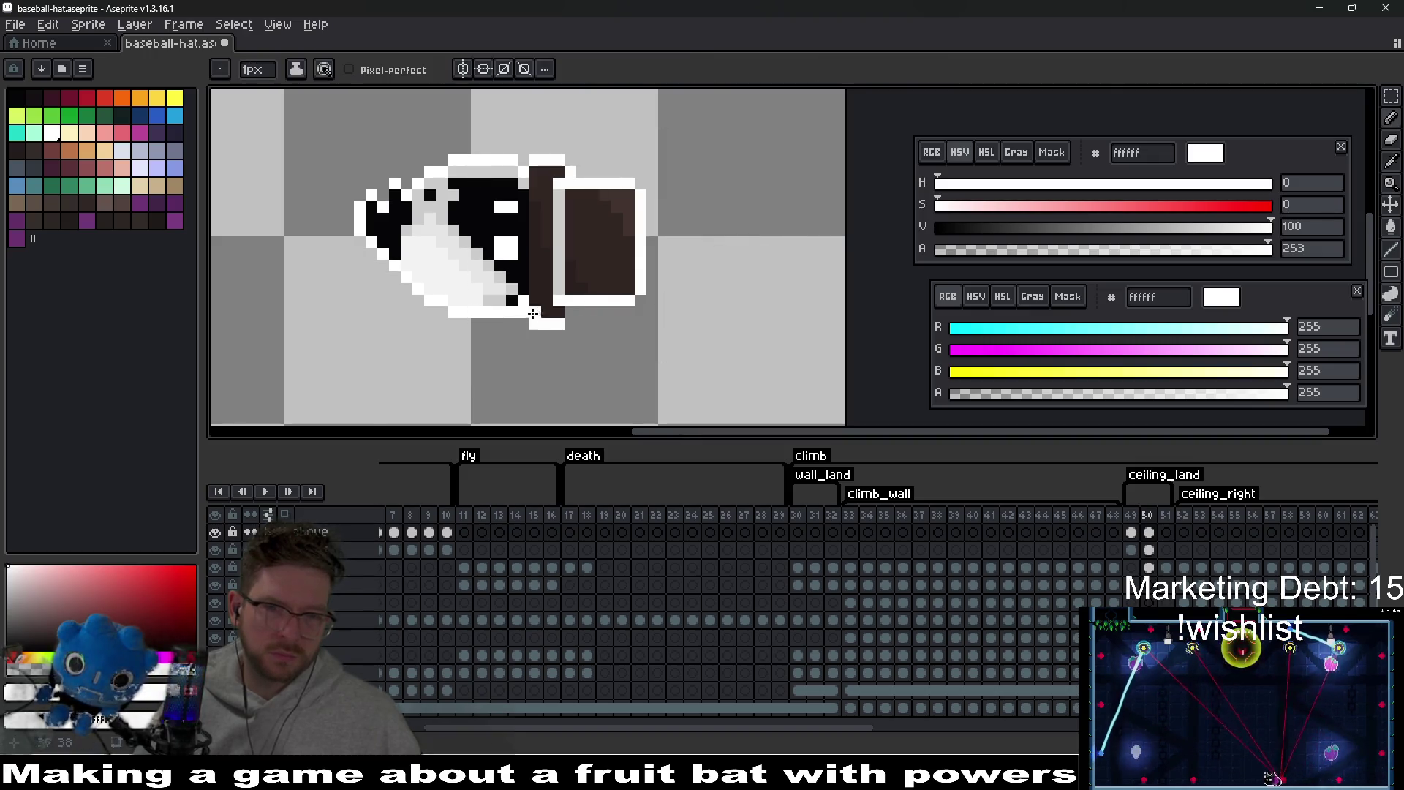
pyautogui.scroll(-1, 649, 291)
pyautogui.click(1148, 550)
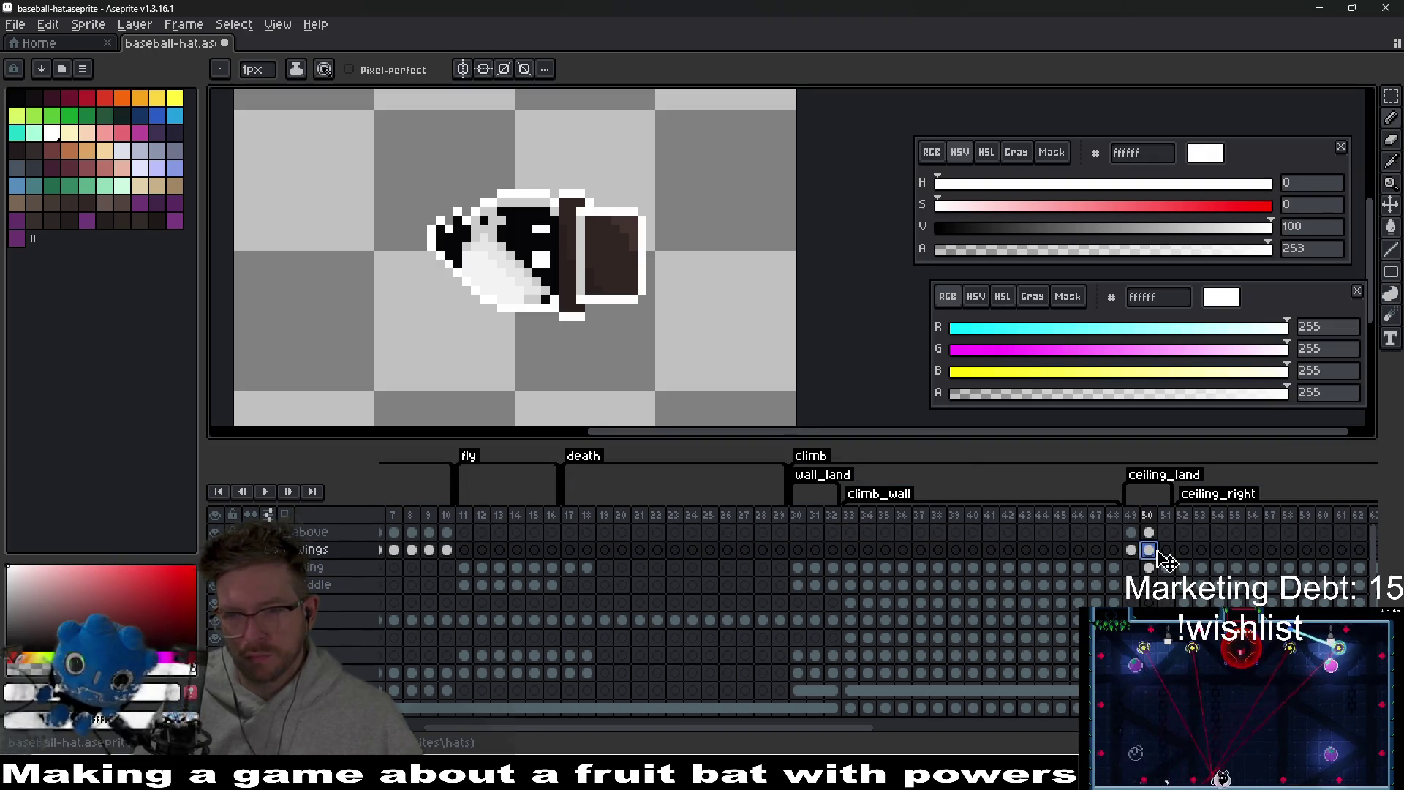
pyautogui.click(1154, 533)
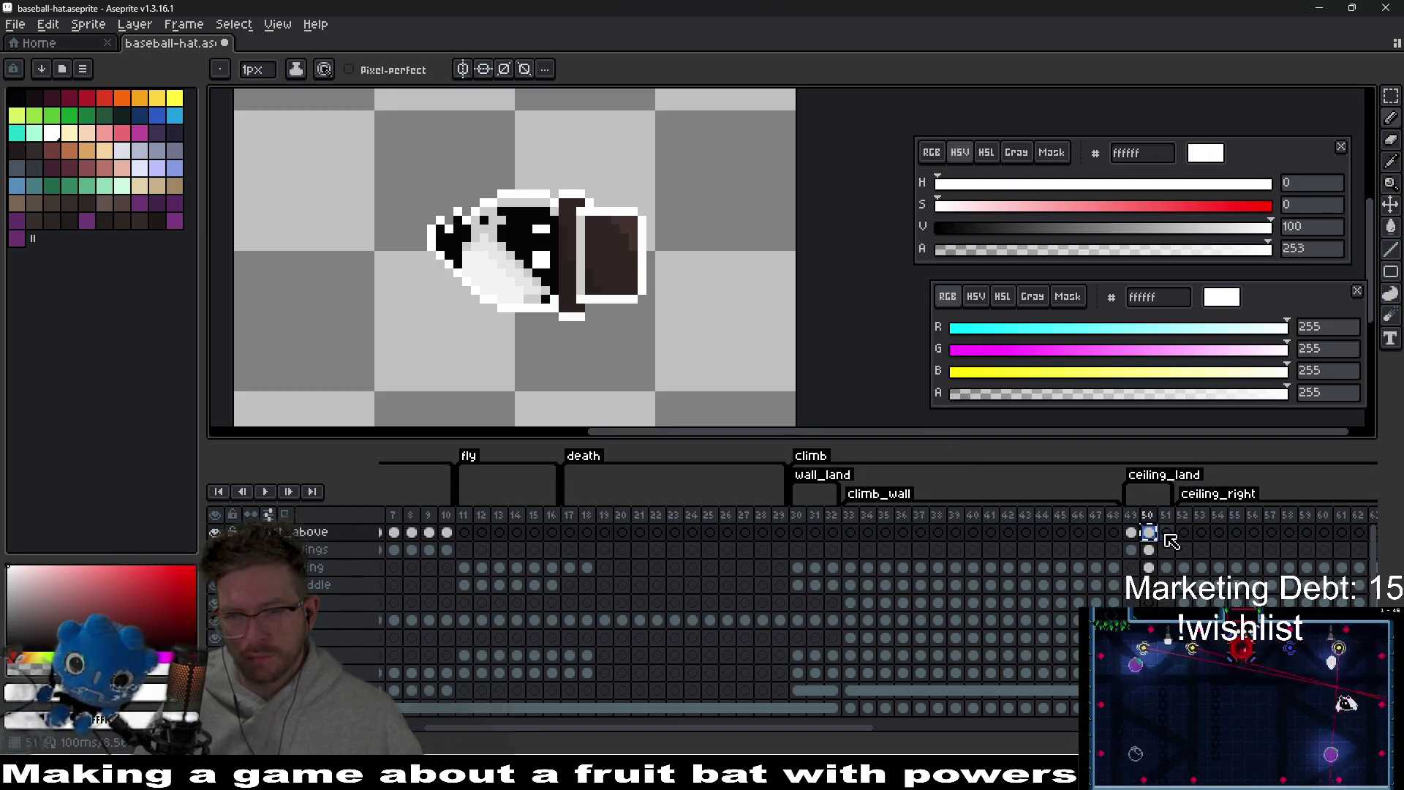
pyautogui.click(1166, 533)
pyautogui.hotkey('ctrl', 'v')
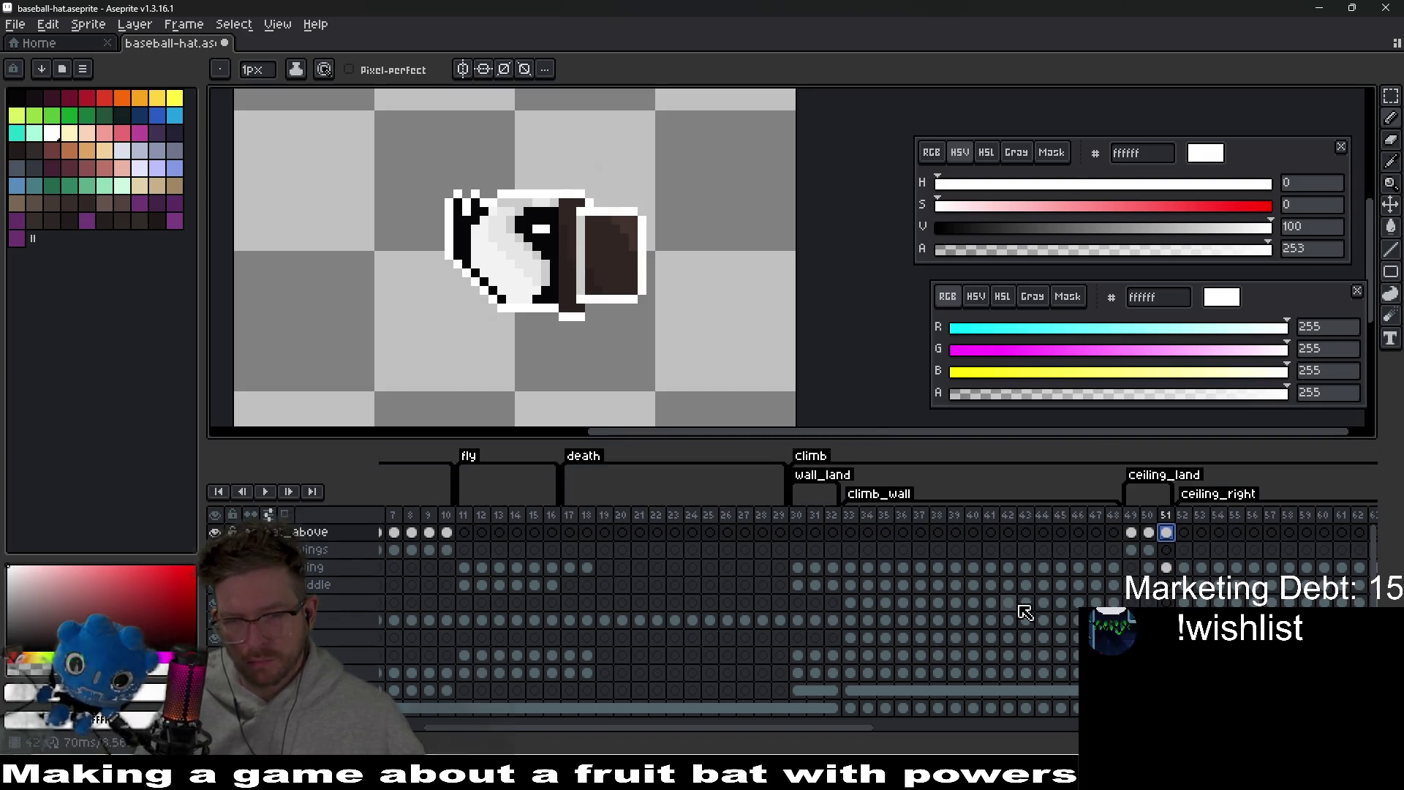
pyautogui.hotkey('ctrl', 'z')
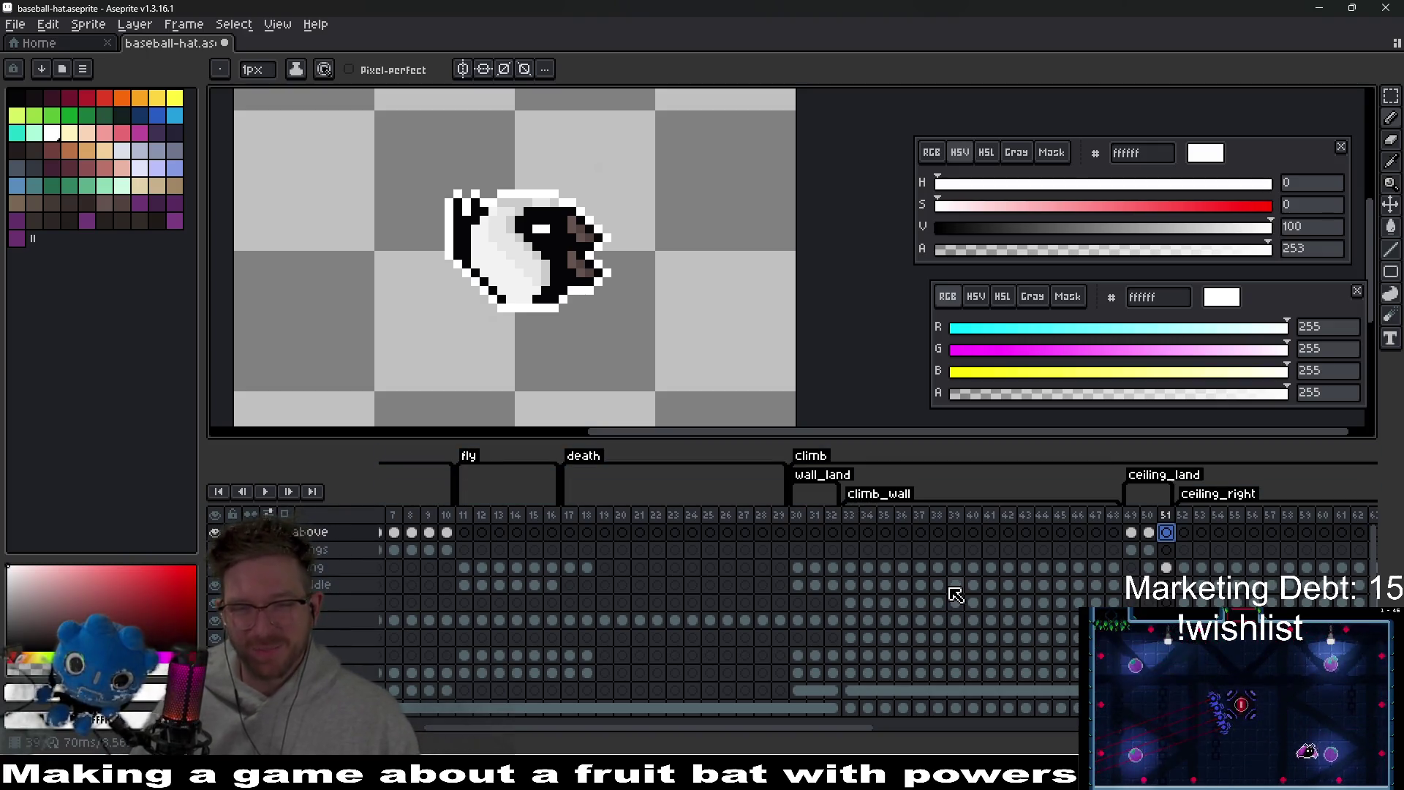
pyautogui.click(839, 586)
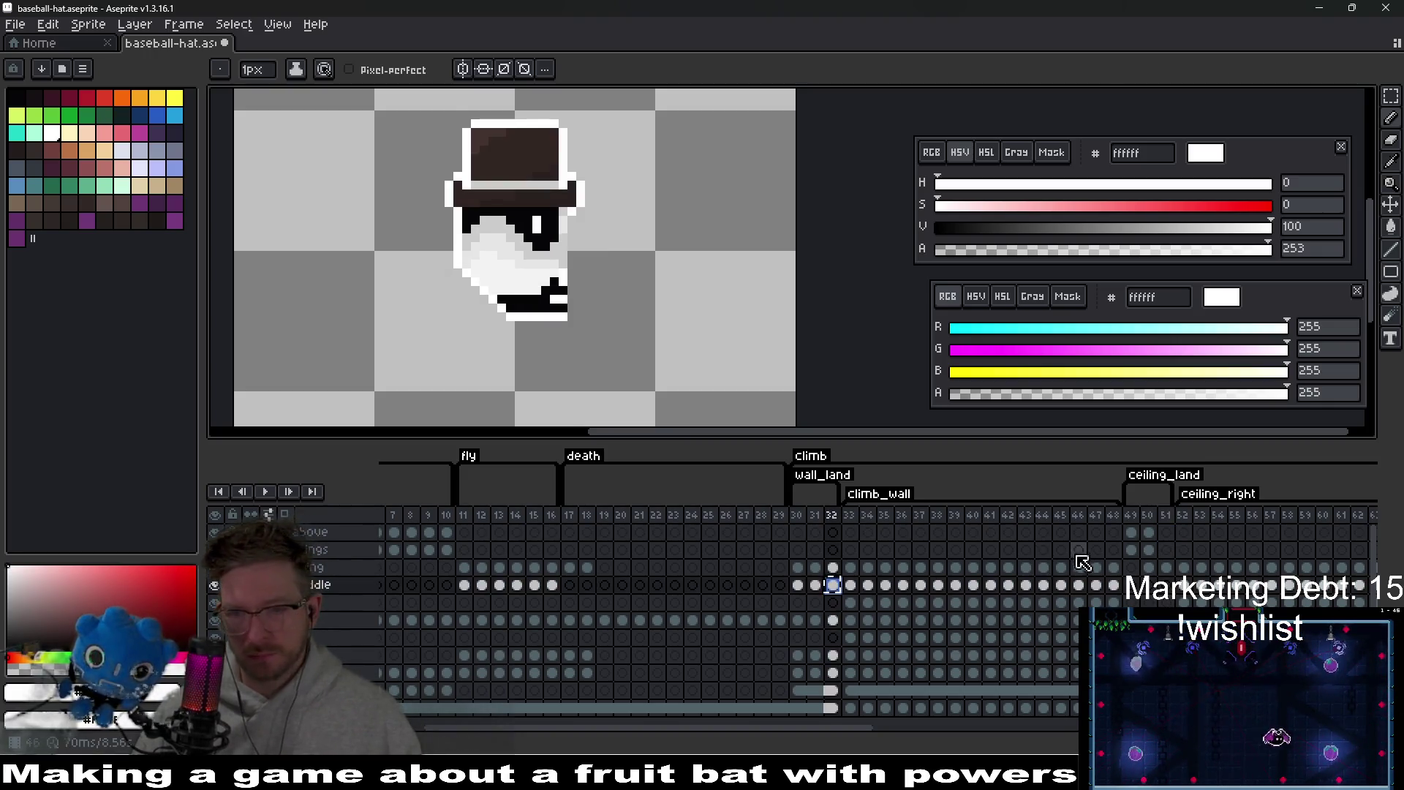
pyautogui.click(1166, 534)
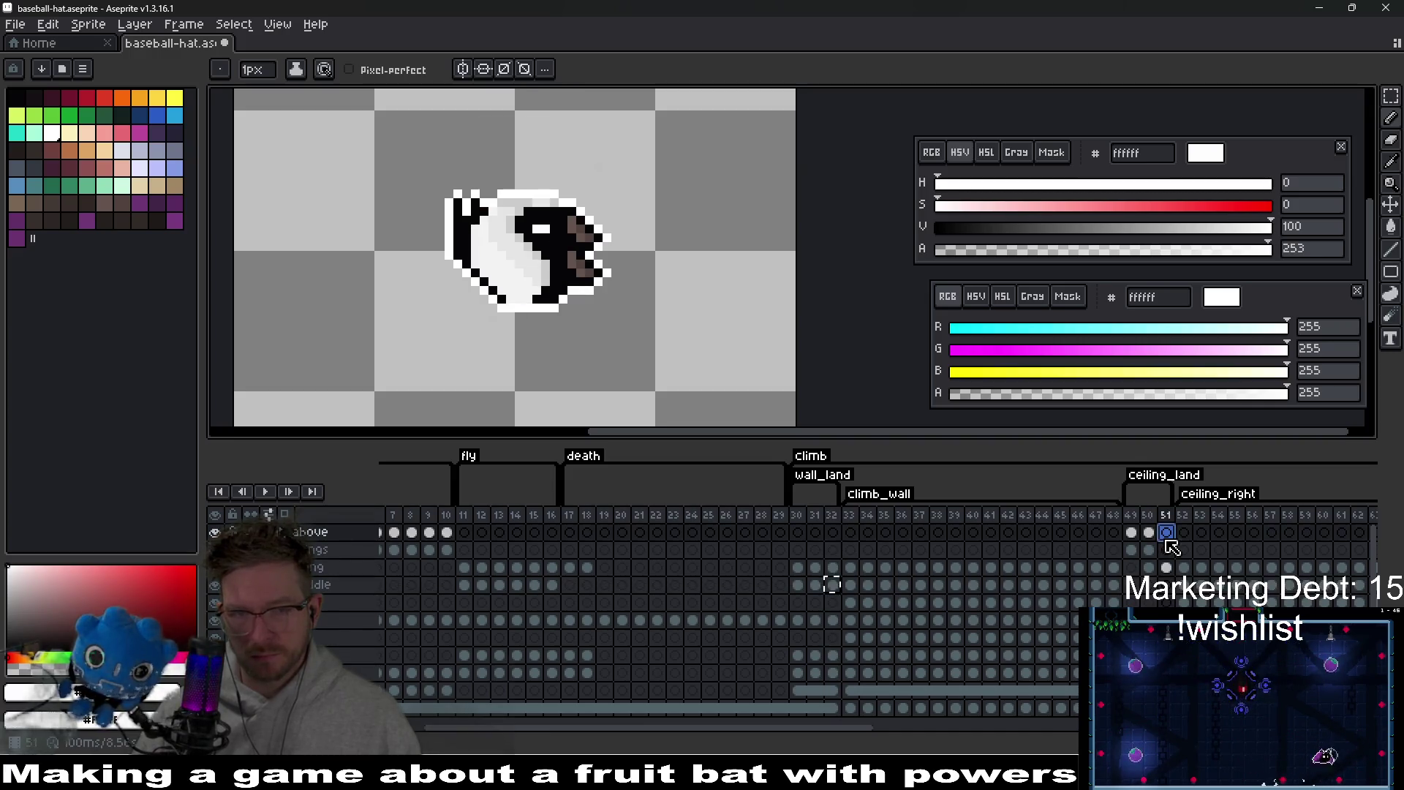
pyautogui.hotkey('ctrl', 'v')
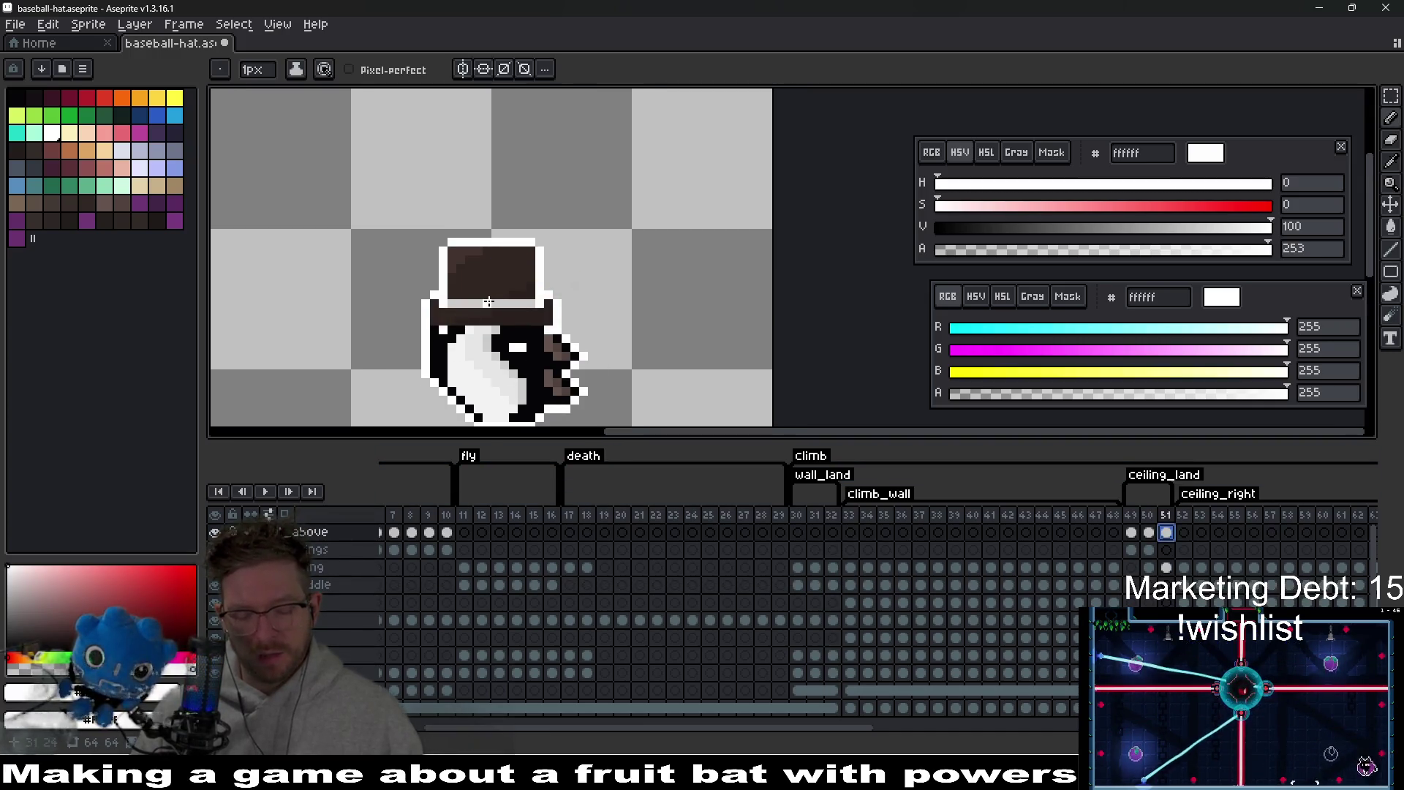
# - Rotate the pasted hat -90° and seat it on the bat's head in frame 51
pyautogui.press('v')
pyautogui.moveTo(490, 272); pyautogui.dragTo(635, 250)
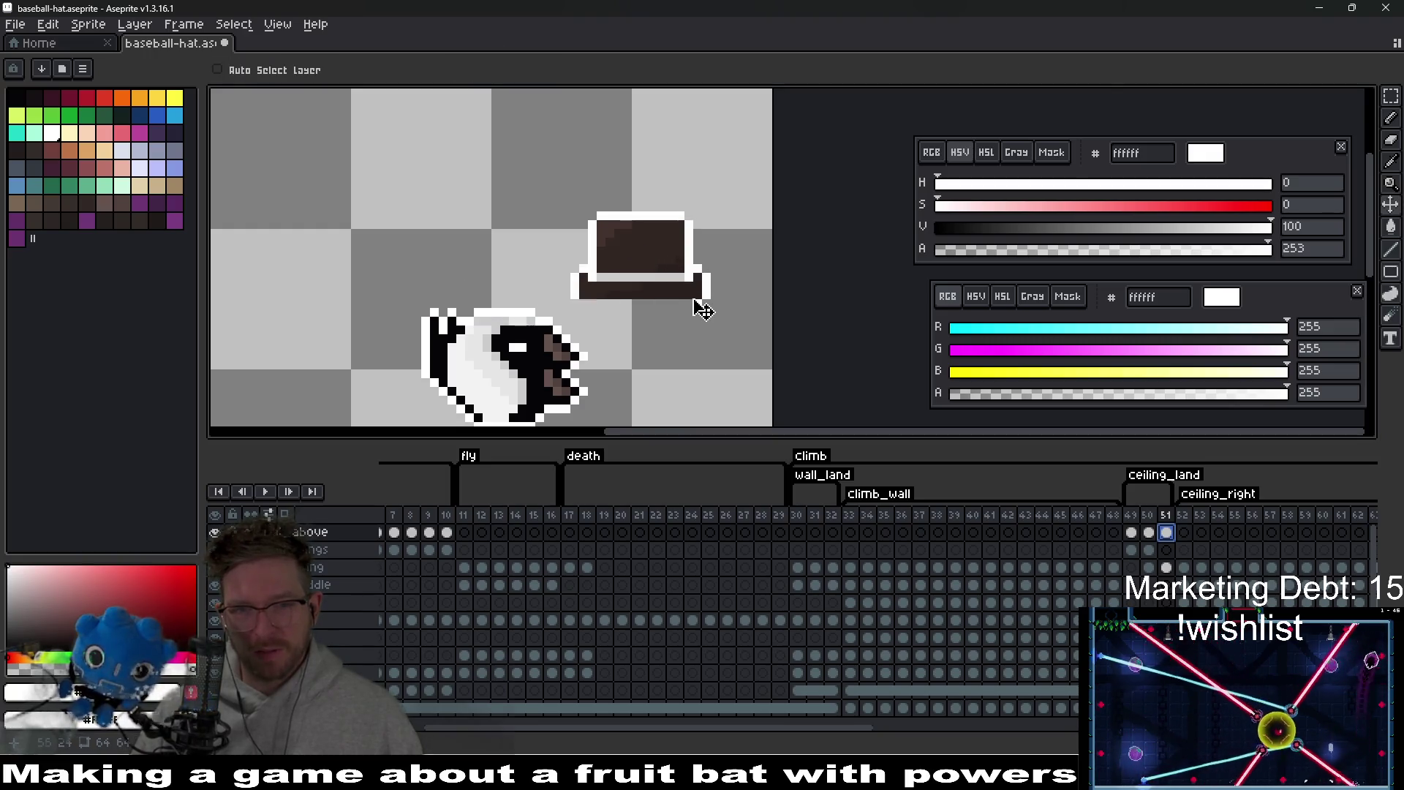
pyautogui.press('m')
pyautogui.moveTo(516, 175); pyautogui.dragTo(731, 362)
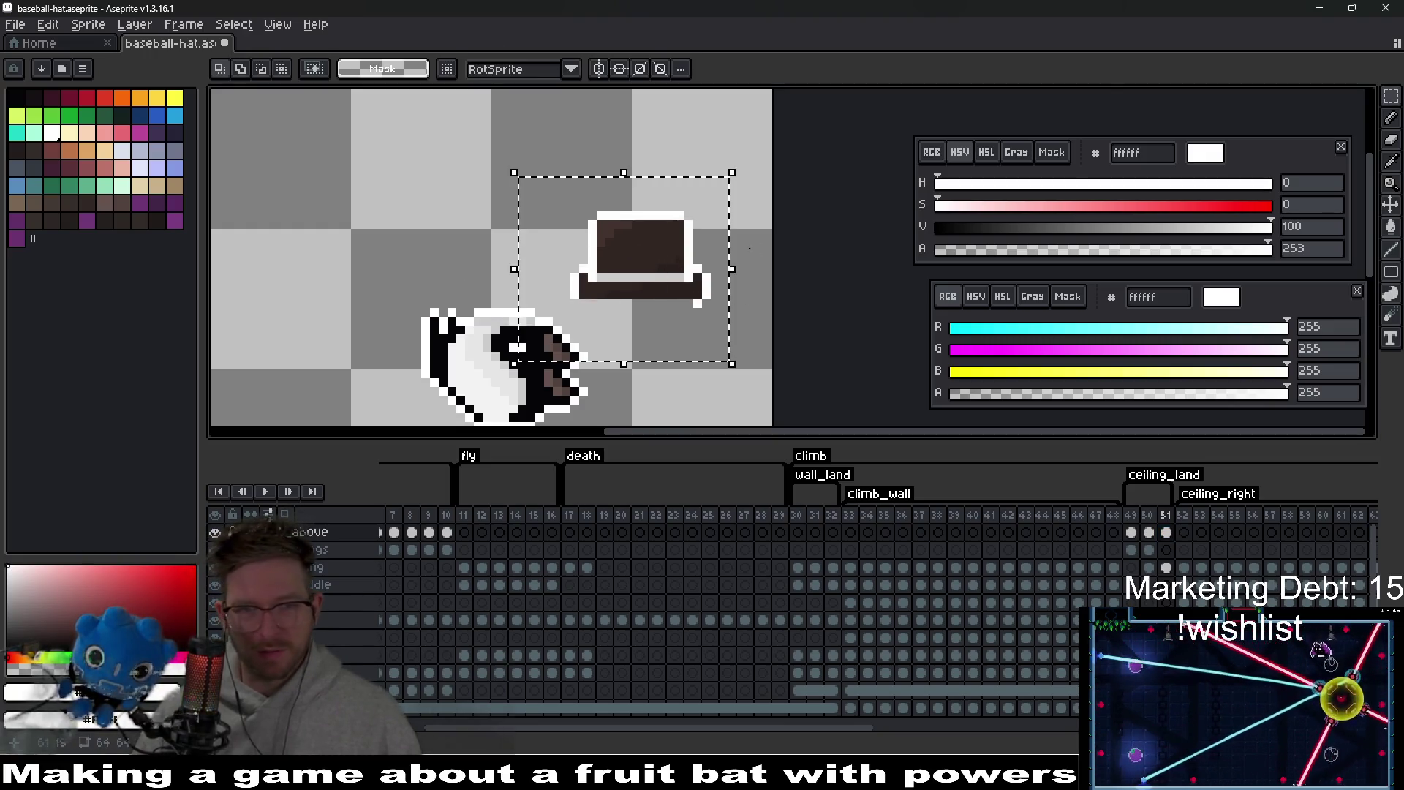
pyautogui.moveTo(743, 153)
pyautogui.mouseDown()
pyautogui.moveTo(821, 248)
pyautogui.moveTo(586, 68)
pyautogui.moveTo(690, 79)
pyautogui.mouseUp()
pyautogui.write('-90')
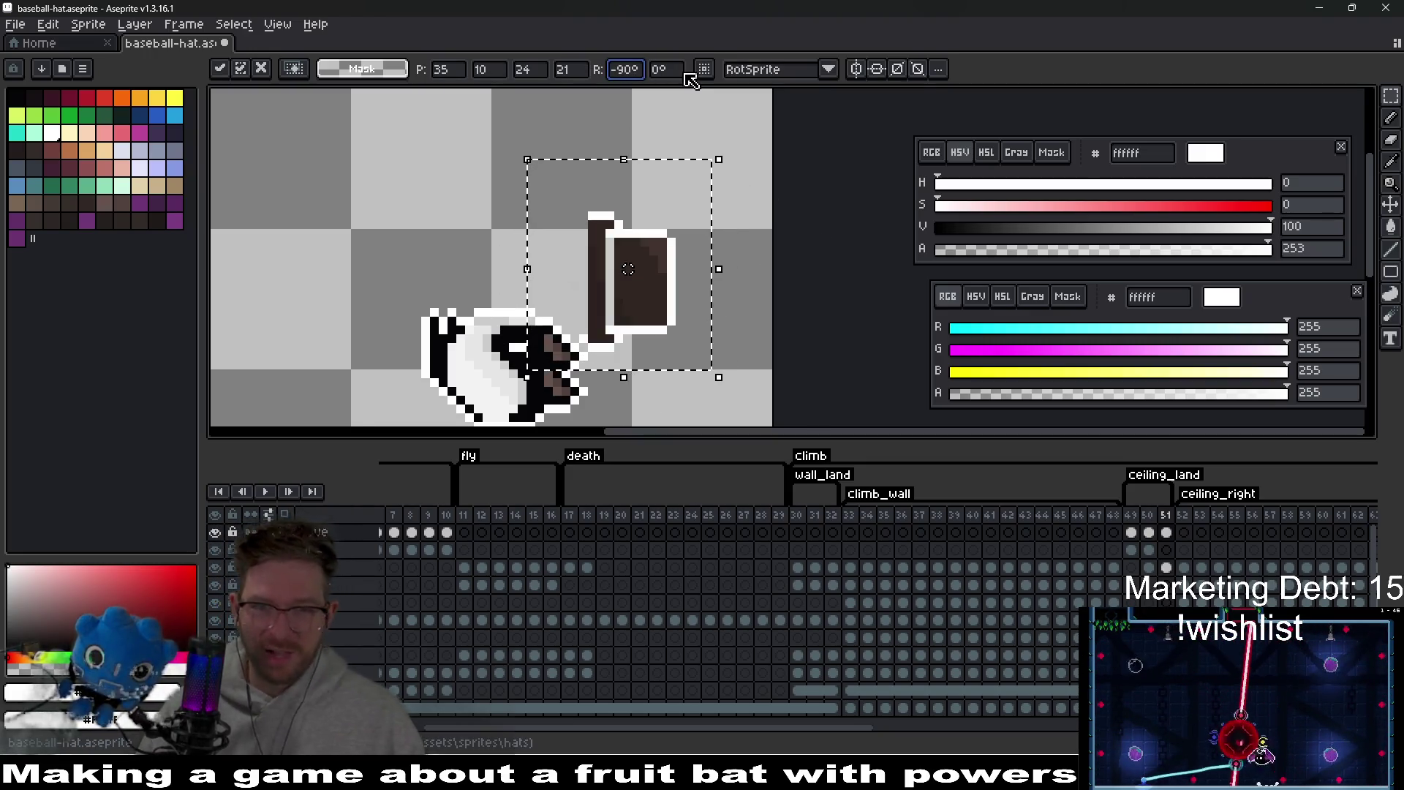
pyautogui.moveTo(723, 216); pyautogui.dragTo(623, 319)
pyautogui.click(730, 286)
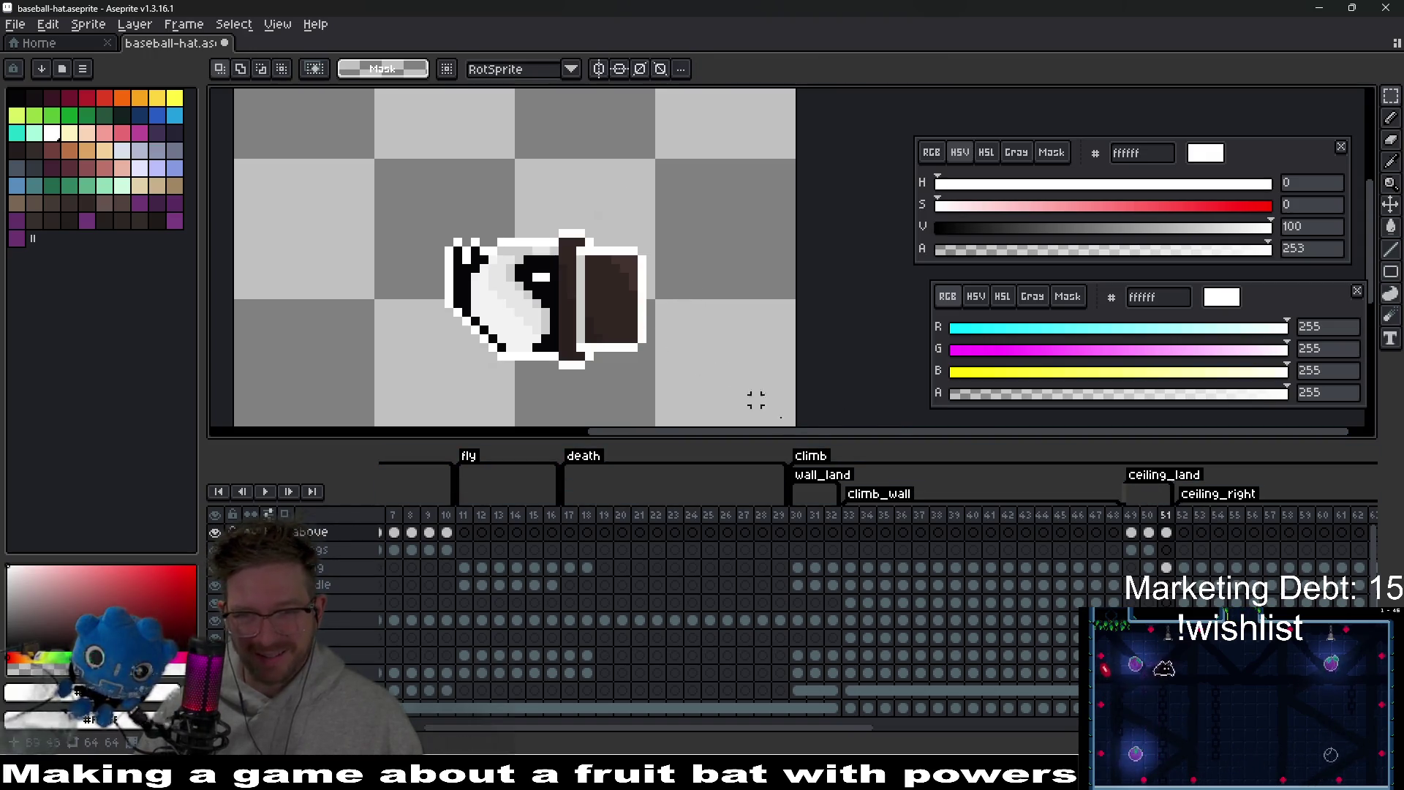
# - Play the animation to preview the hats, then compare frame 32 with the ceiling frames
pyautogui.click(267, 494)
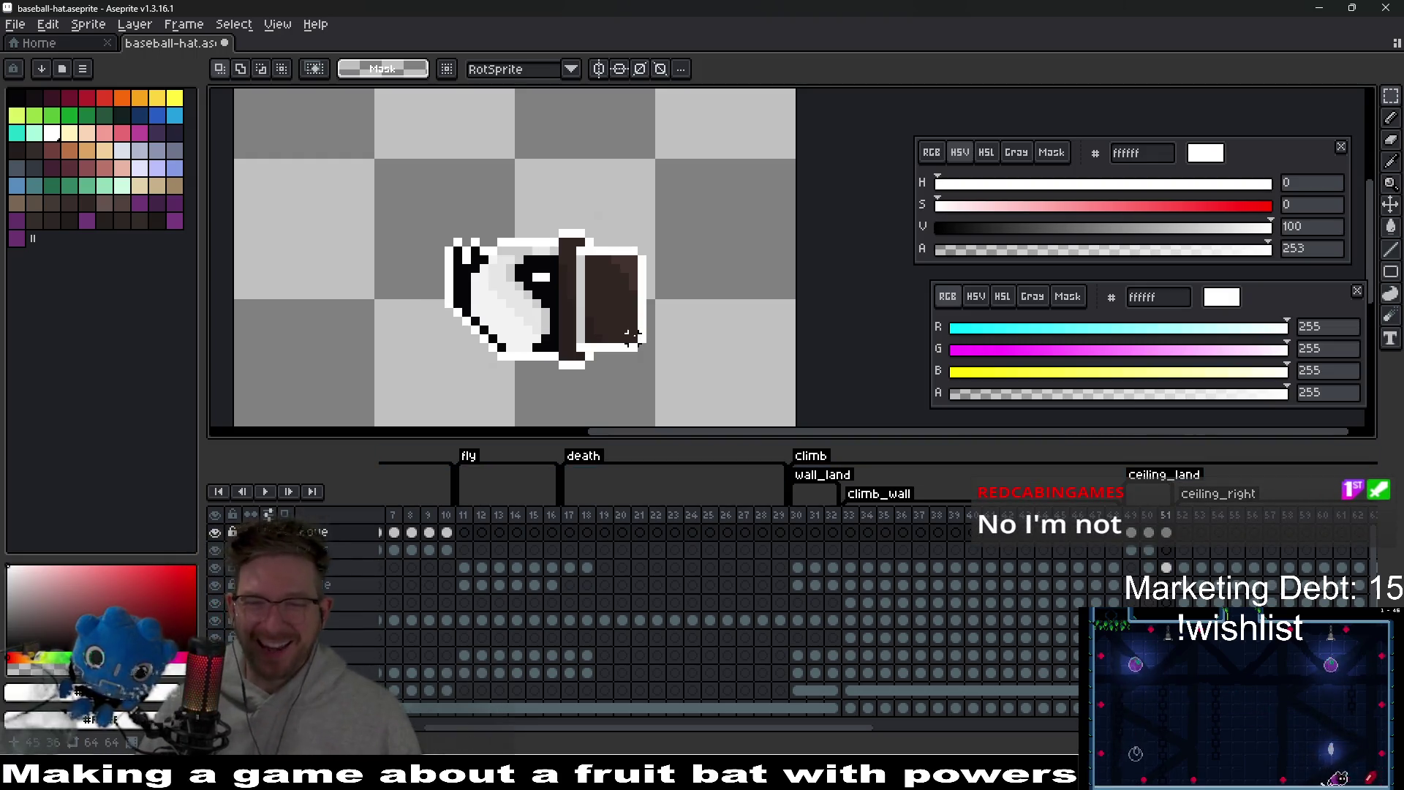
pyautogui.click(834, 568)
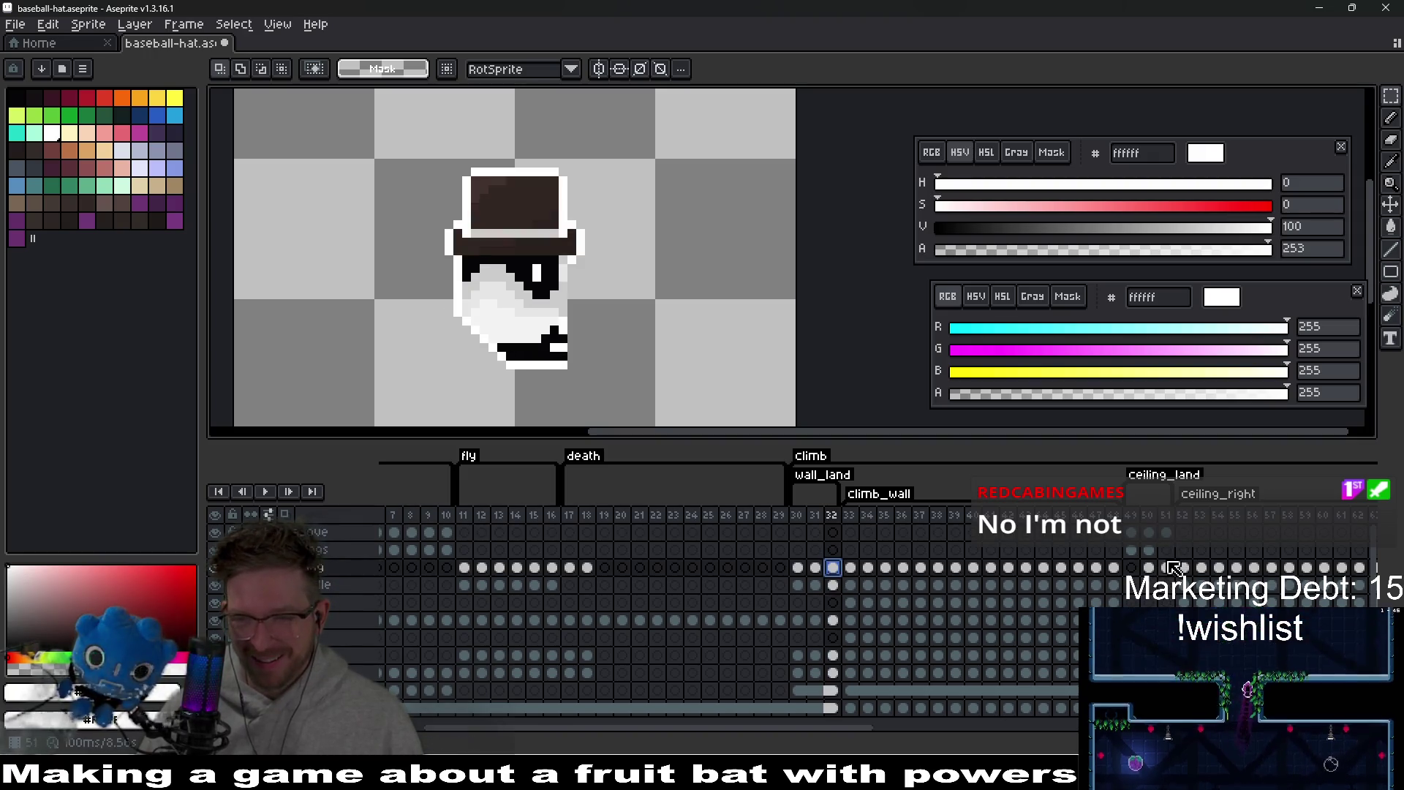
pyautogui.click(1167, 534)
pyautogui.hscroll(5, 1236, 591)
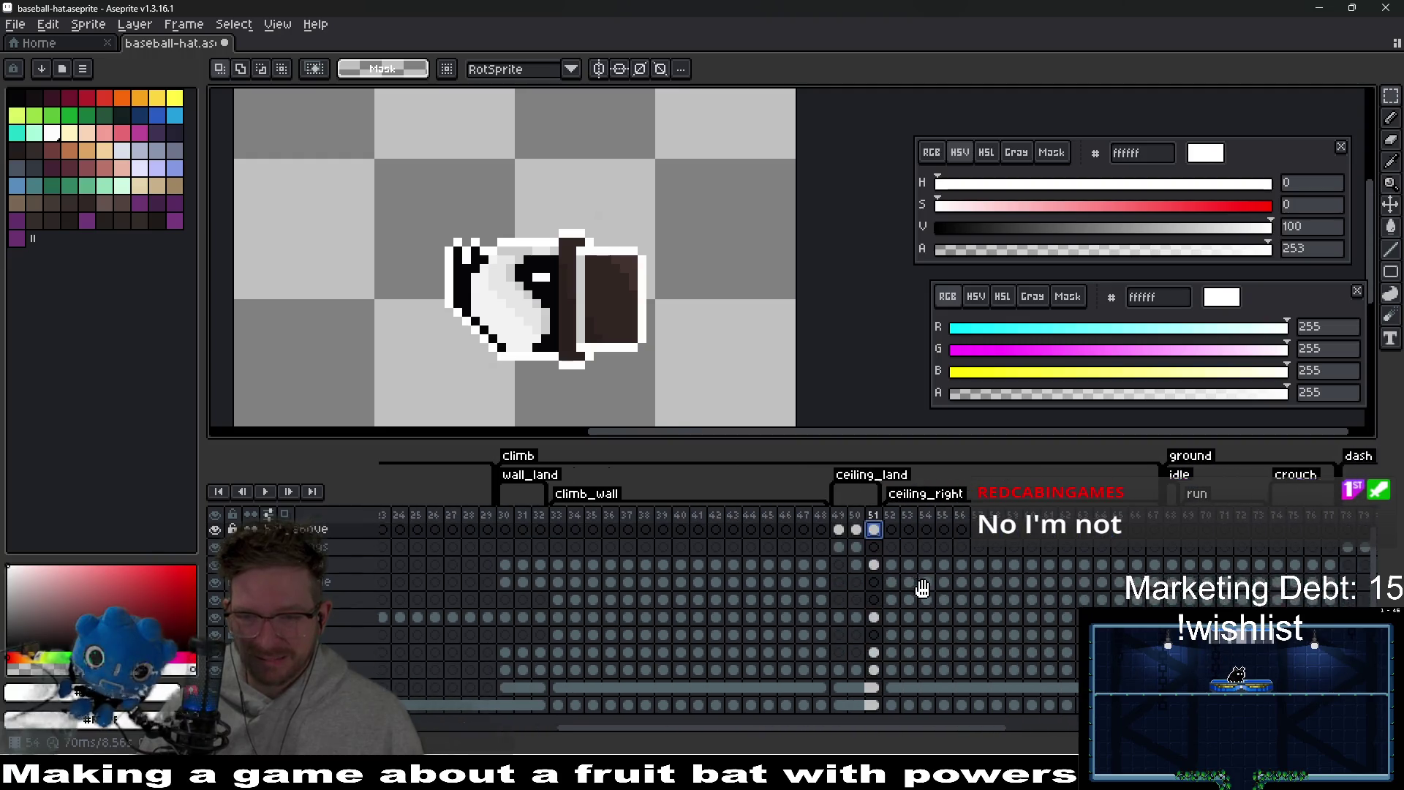
# - Clear the red cap cels from frame 52 onward and paste the top hat onto frame 52
pyautogui.moveTo(871, 582); pyautogui.dragTo(1134, 591)
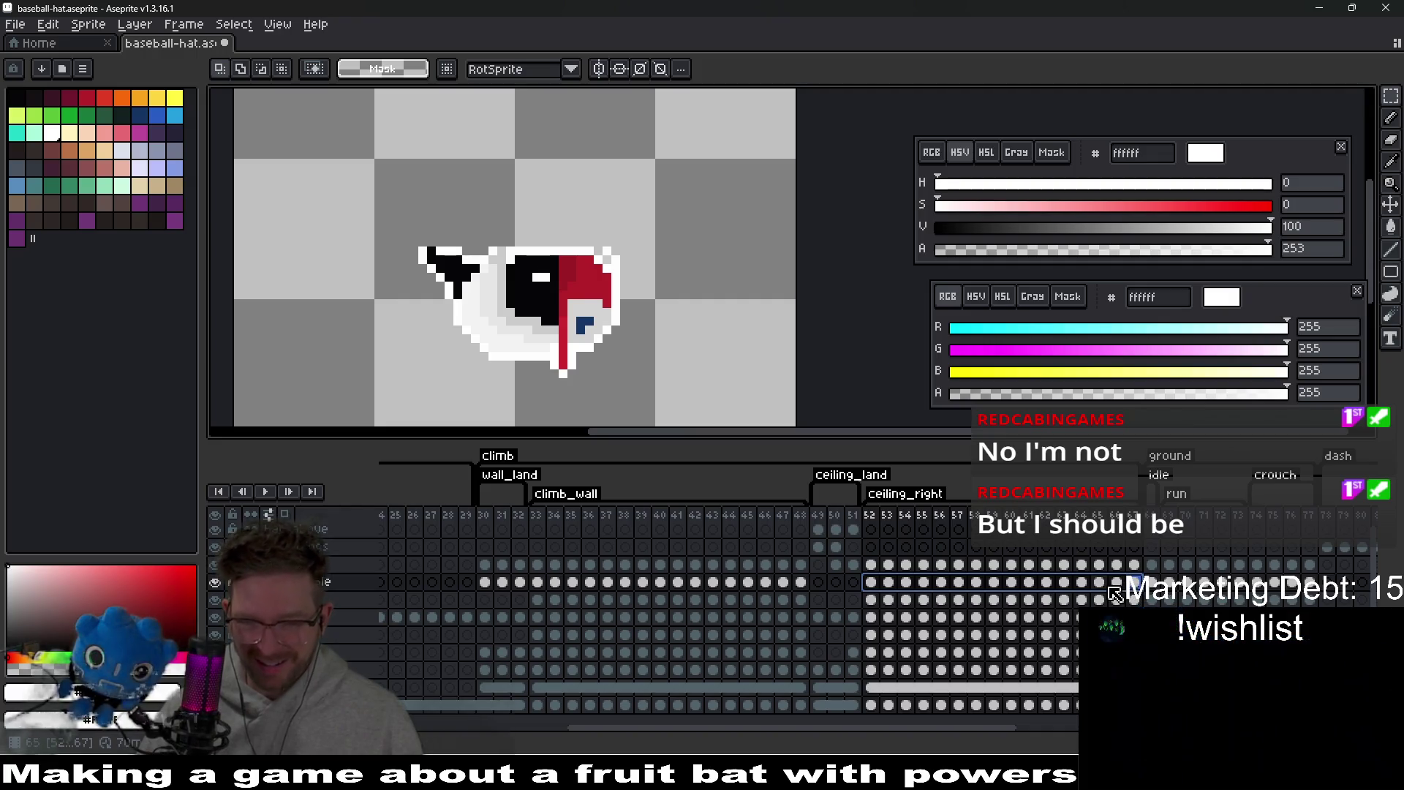
pyautogui.press('Delete')
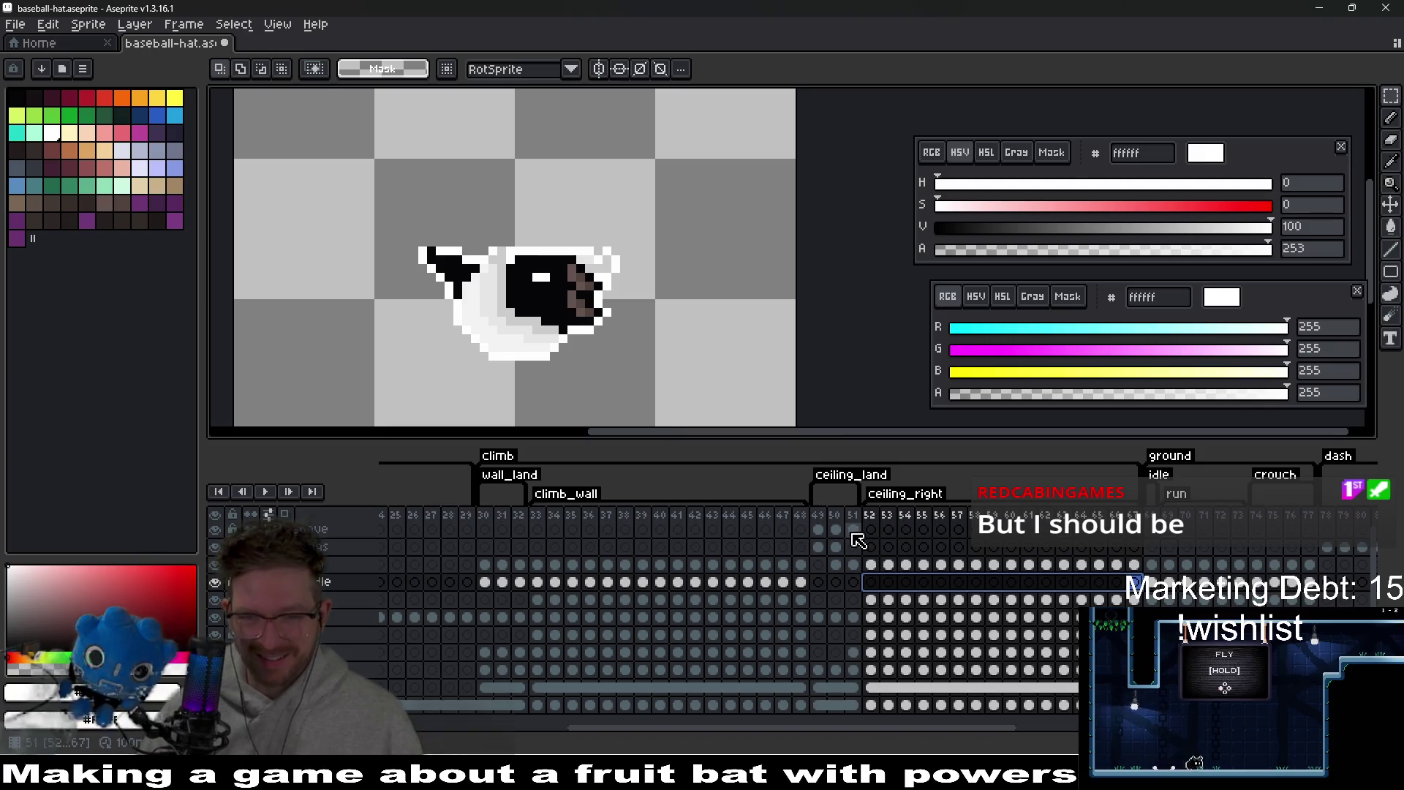
pyautogui.click(870, 582)
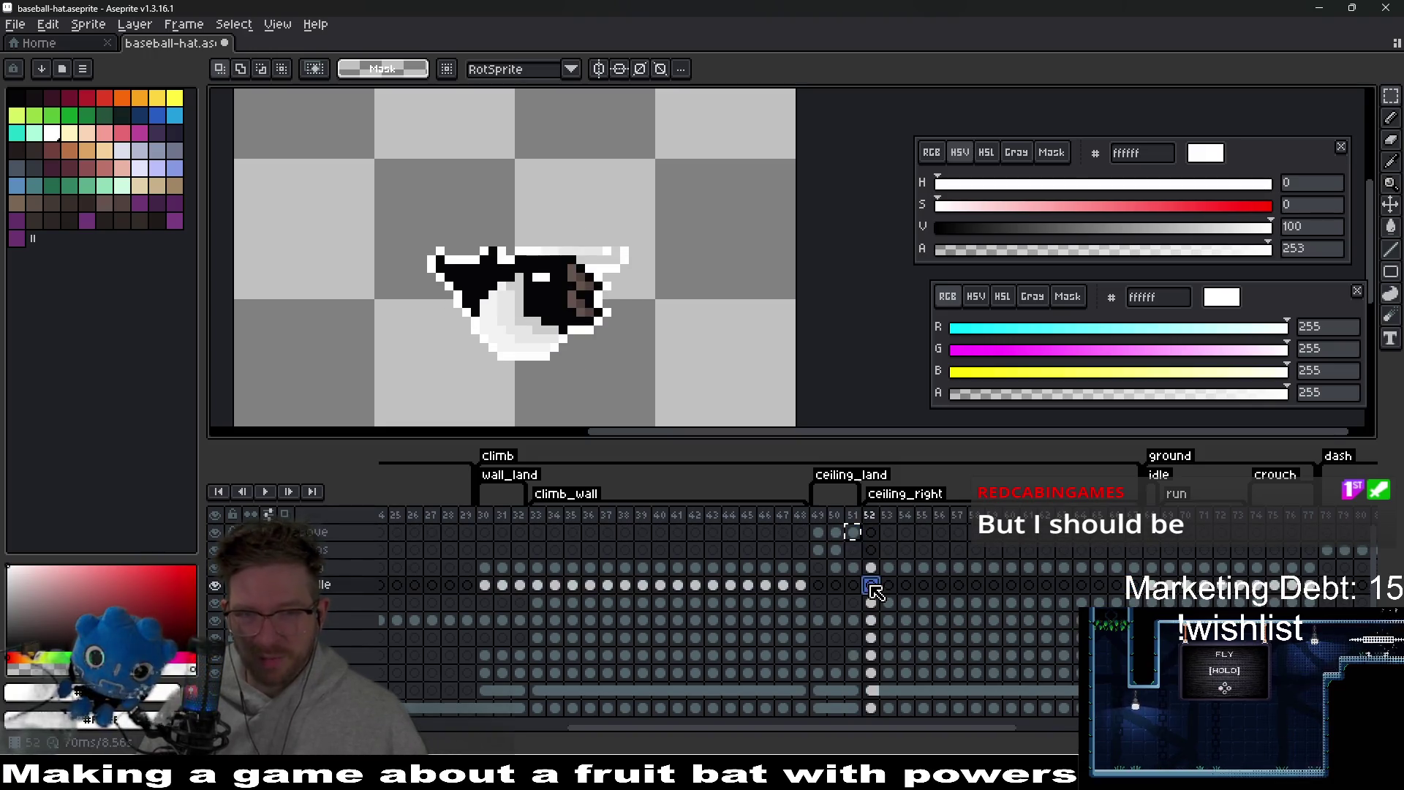
pyautogui.hotkey('ctrl', 'v')
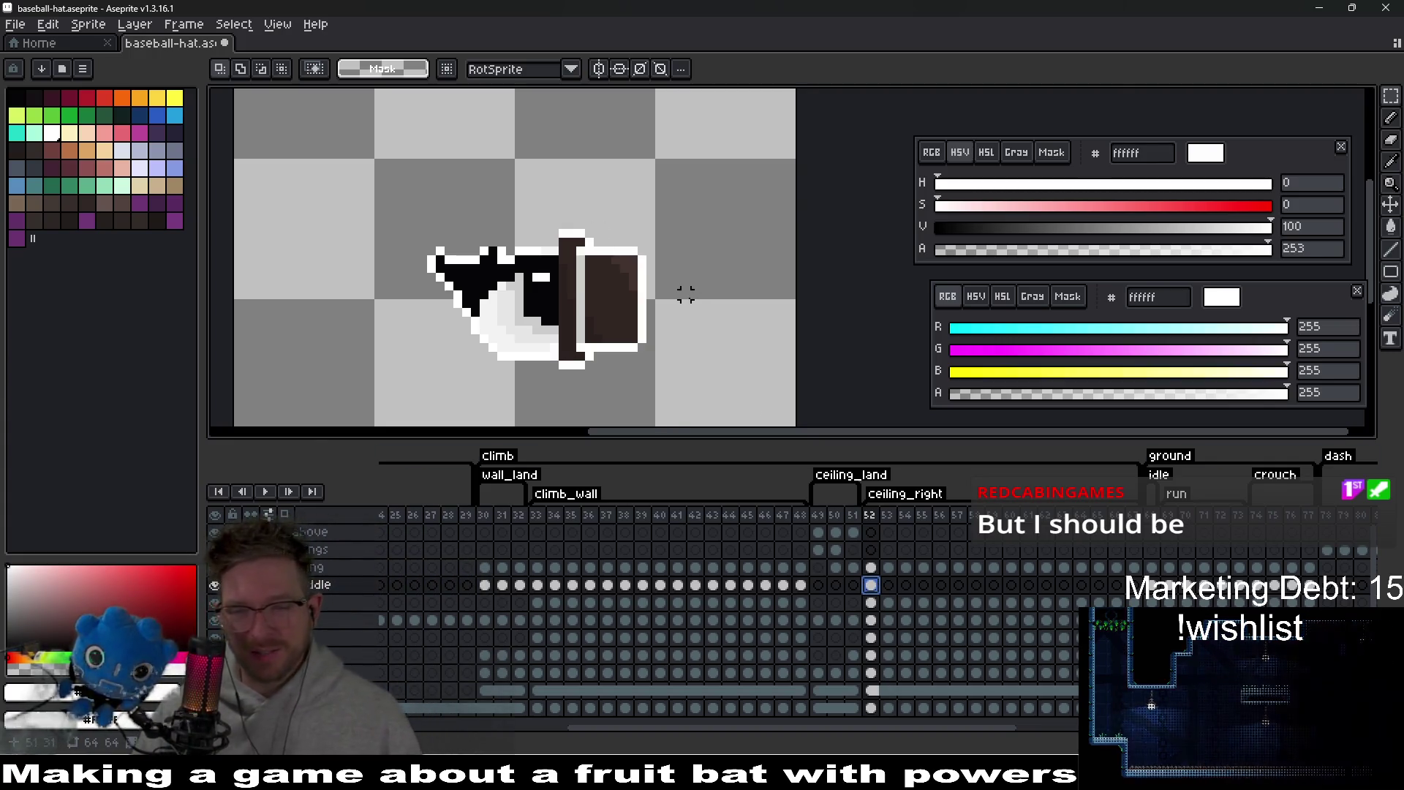
pyautogui.press('Return')
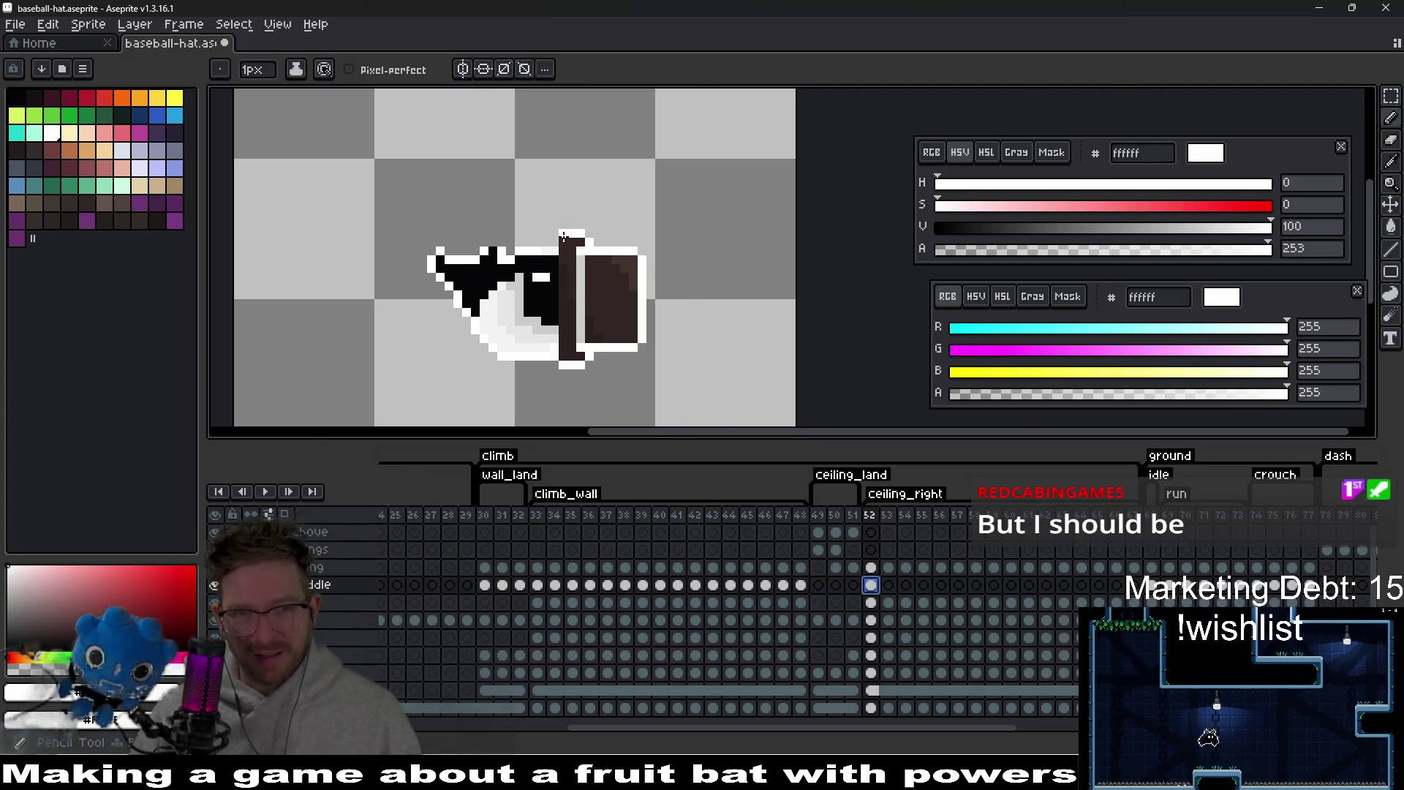
# - Step between frames 52 and 53 to compare the hat, ending on frame 53
pyautogui.scroll(2, 545, 247)
pyautogui.scroll(-3, 681, 329)
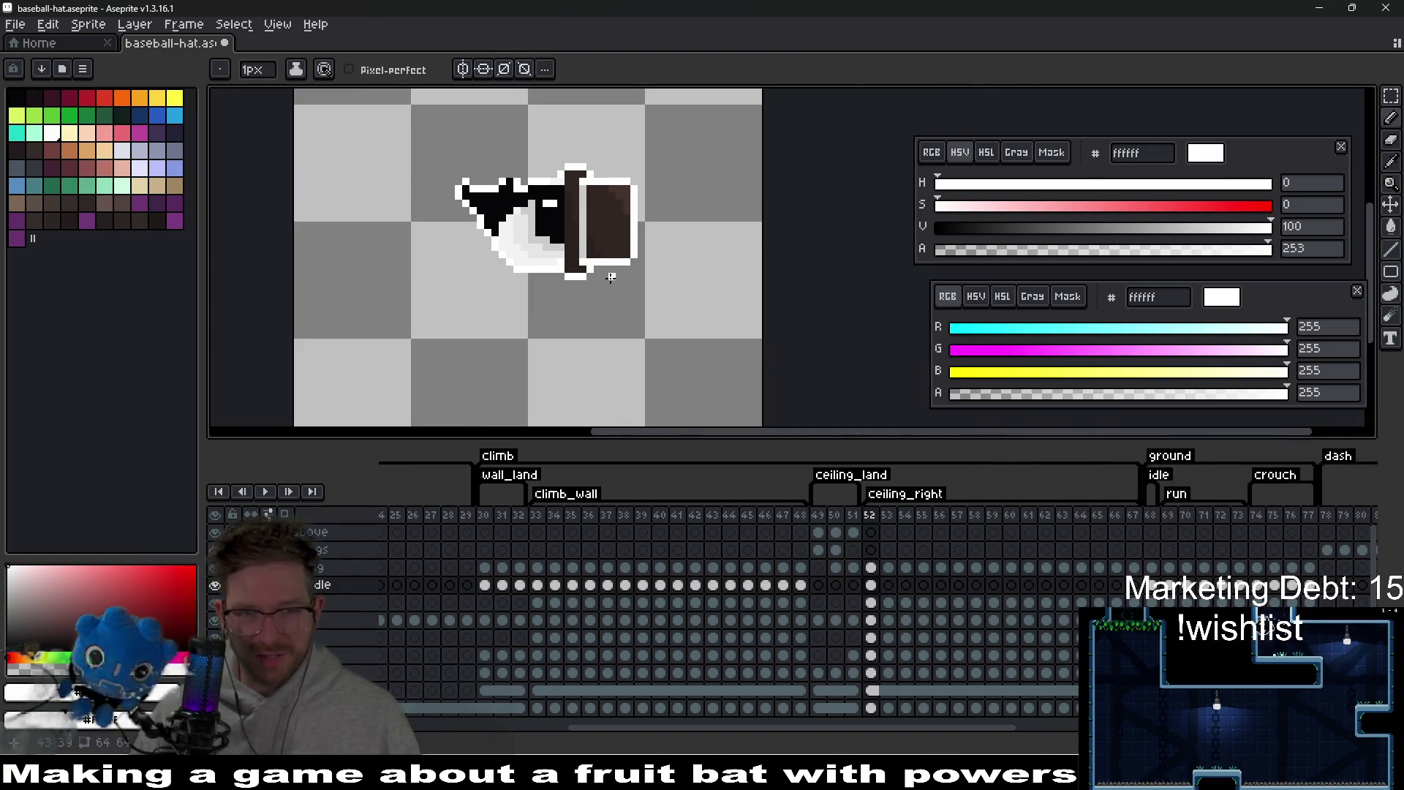
pyautogui.scroll(3, 658, 307)
pyautogui.scroll(-2, 644, 287)
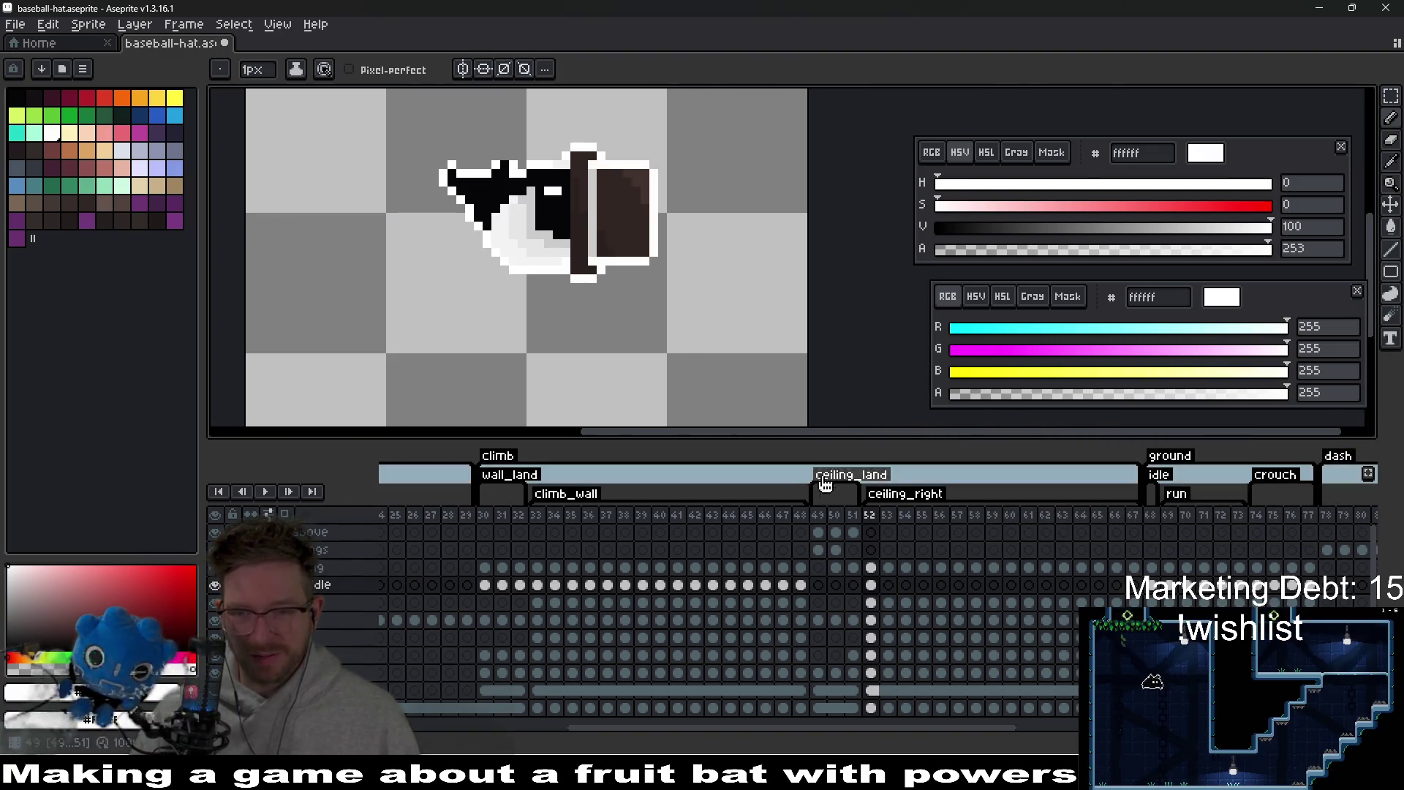
pyautogui.click(871, 586)
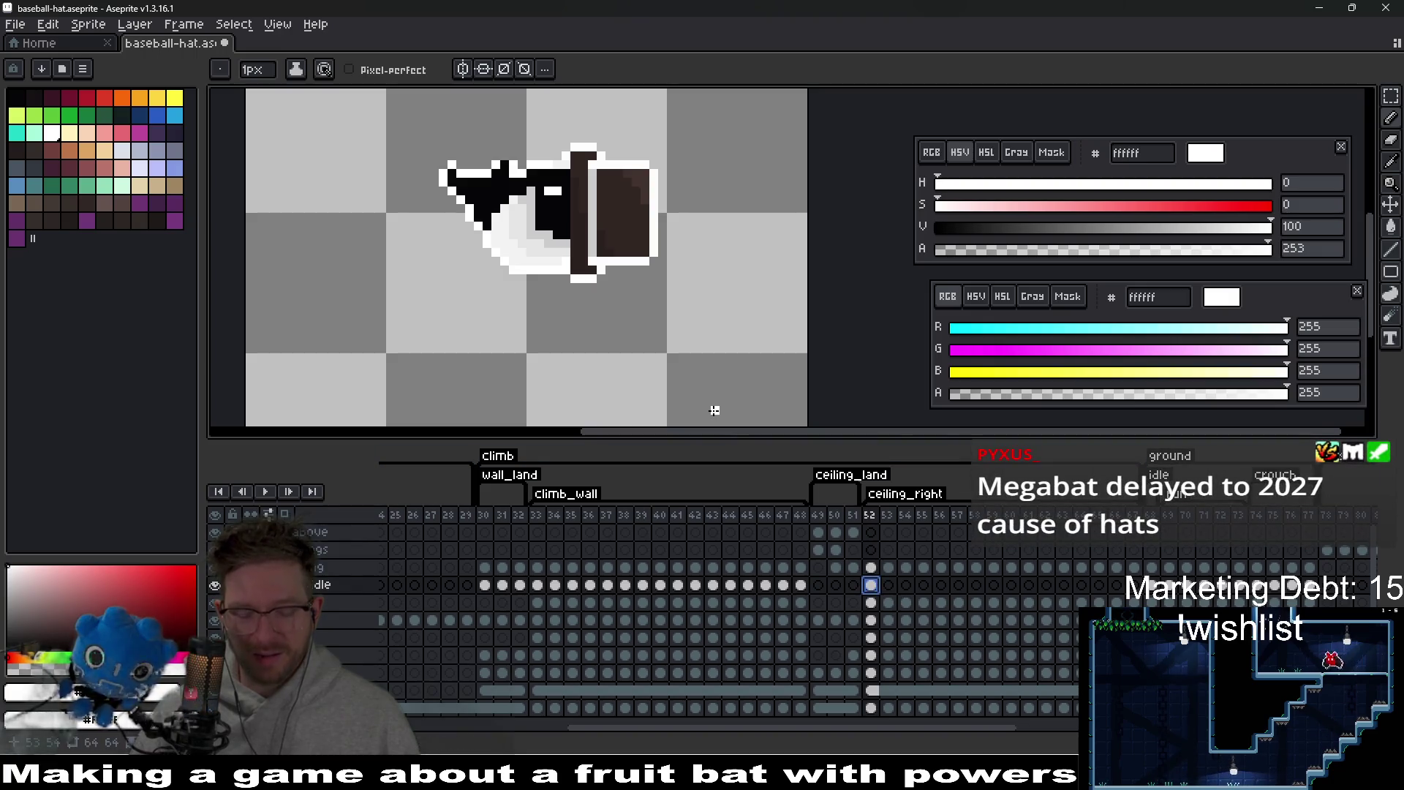
pyautogui.press('Right')
pyautogui.press('Left')
pyautogui.press('Right')
pyautogui.press('Left')
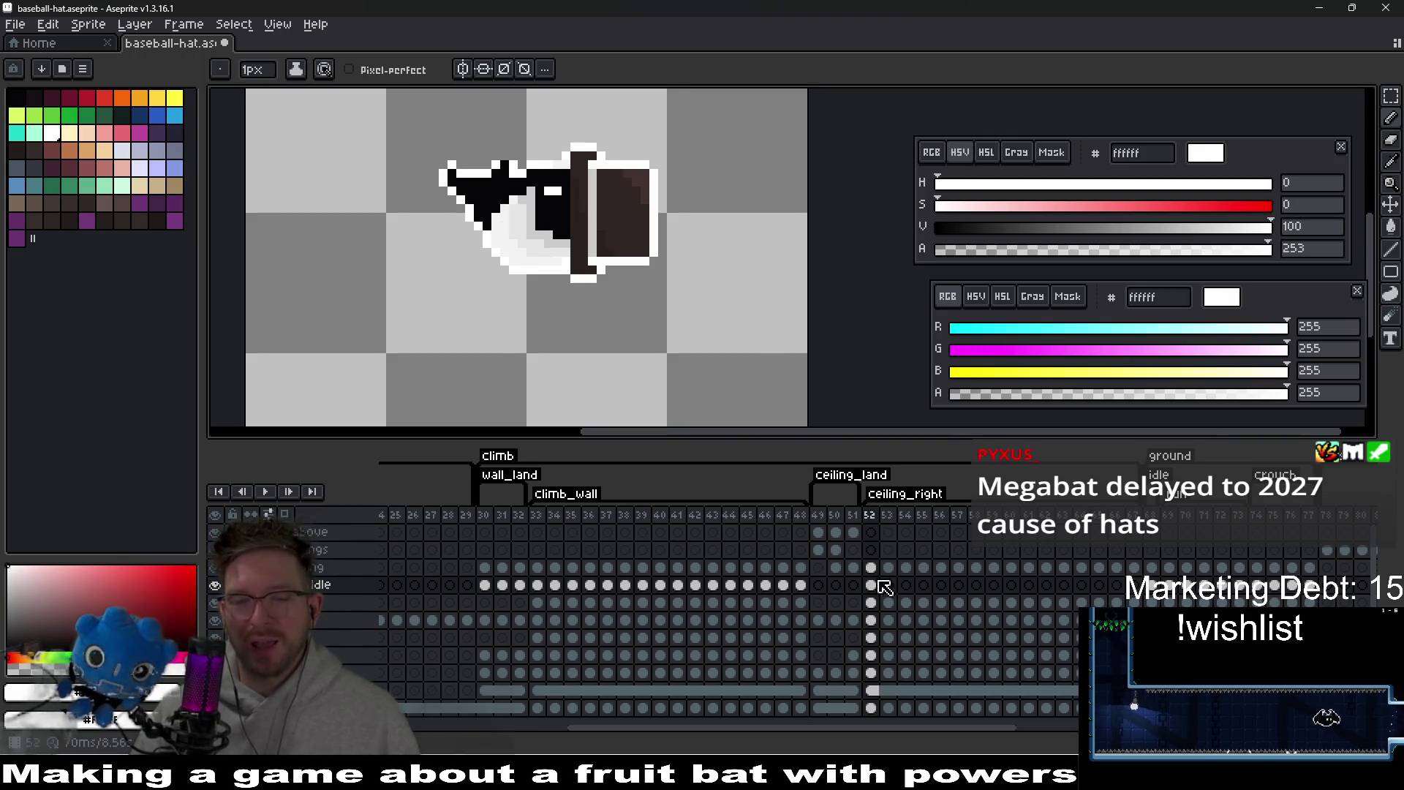
pyautogui.click(888, 585)
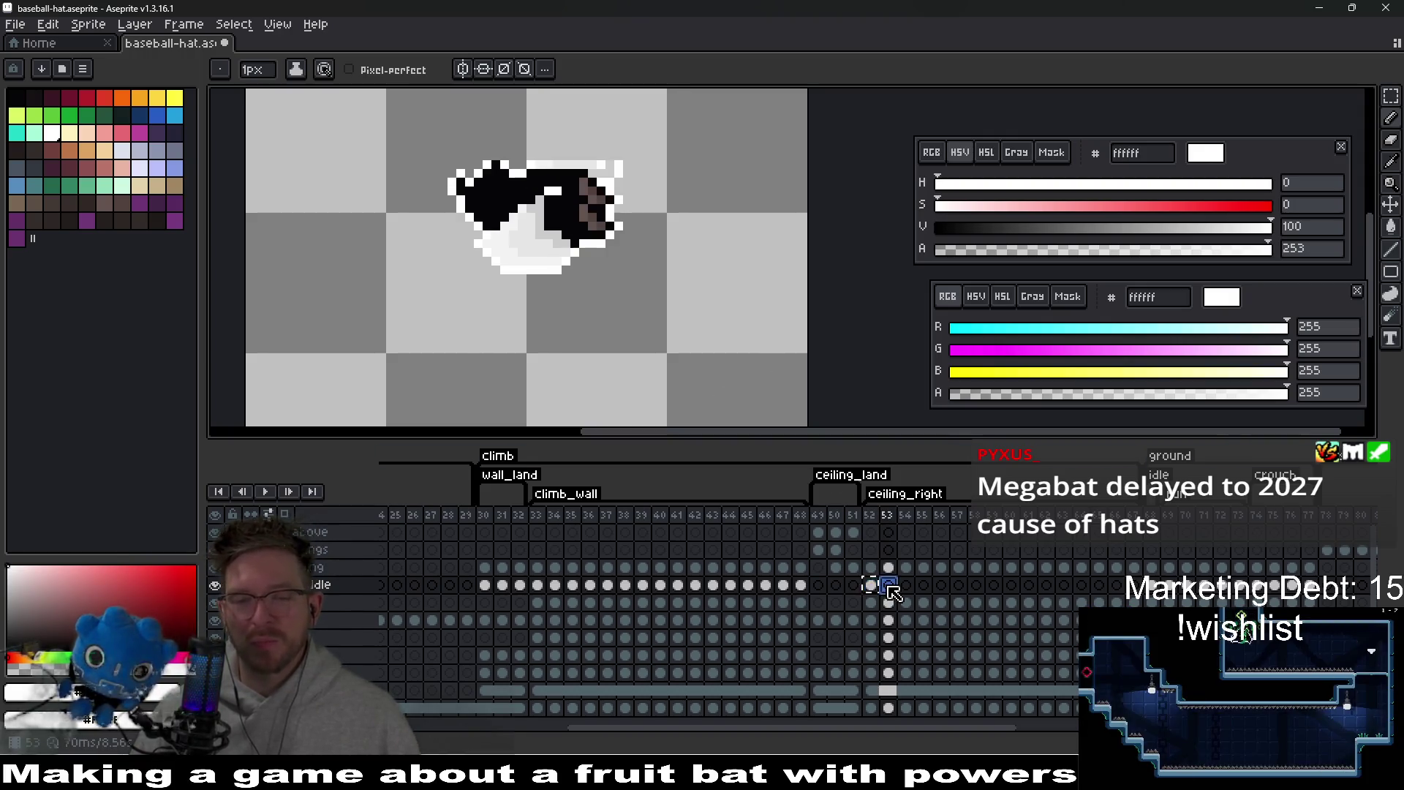
# - Copy the frame 52 hat cel onto frame 53 and review frames 54–57
pyautogui.moveTo(894, 594); pyautogui.dragTo(895, 594)
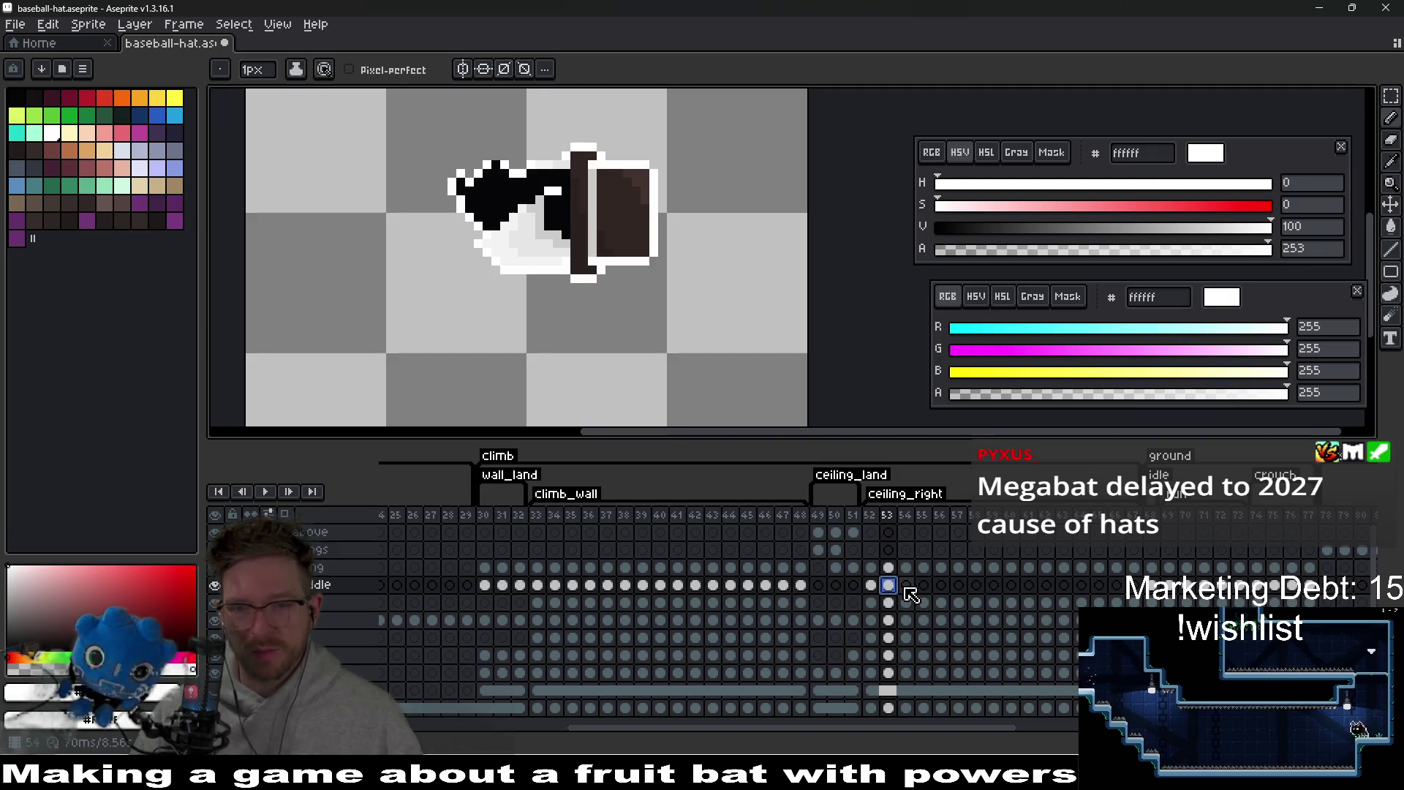
pyautogui.click(907, 587)
pyautogui.click(929, 587)
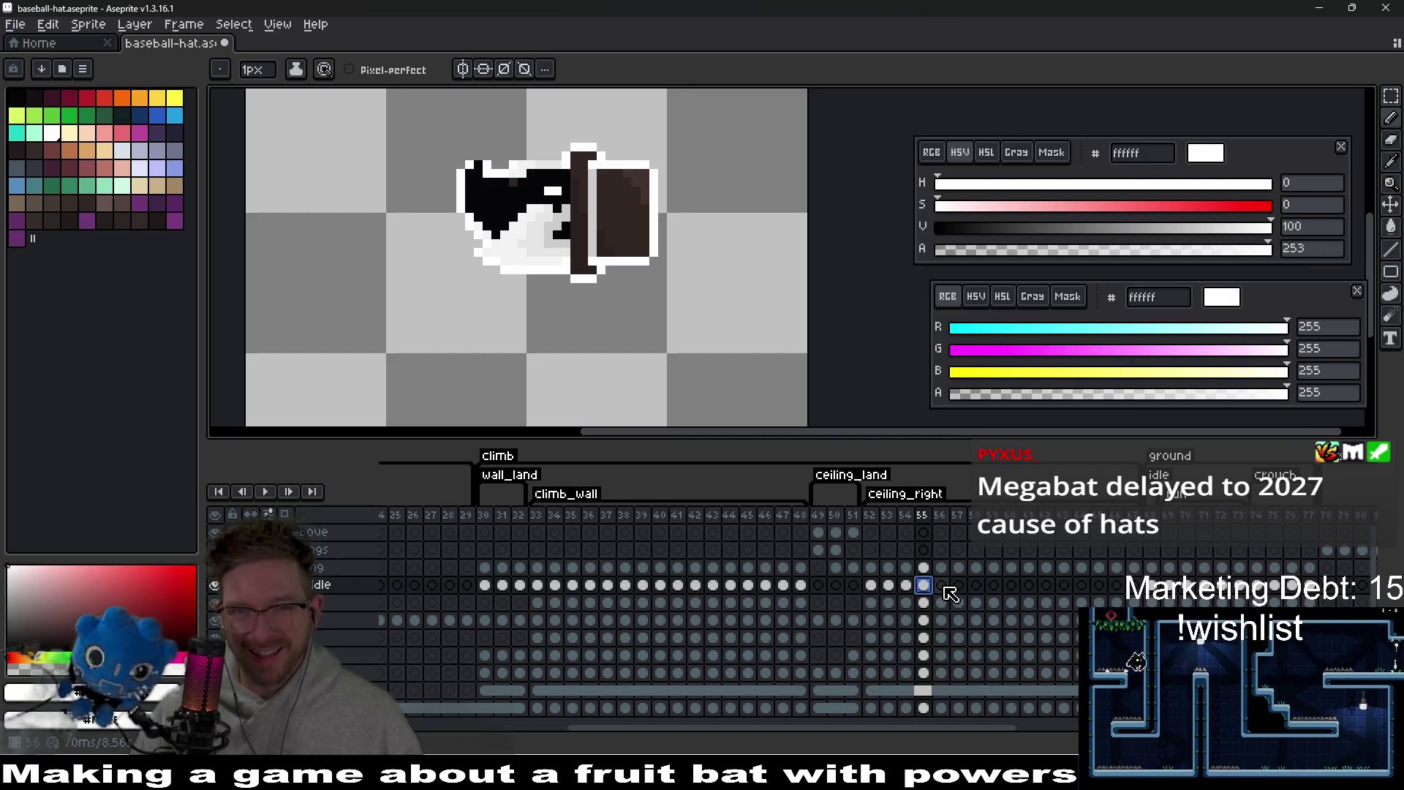
pyautogui.click(907, 586)
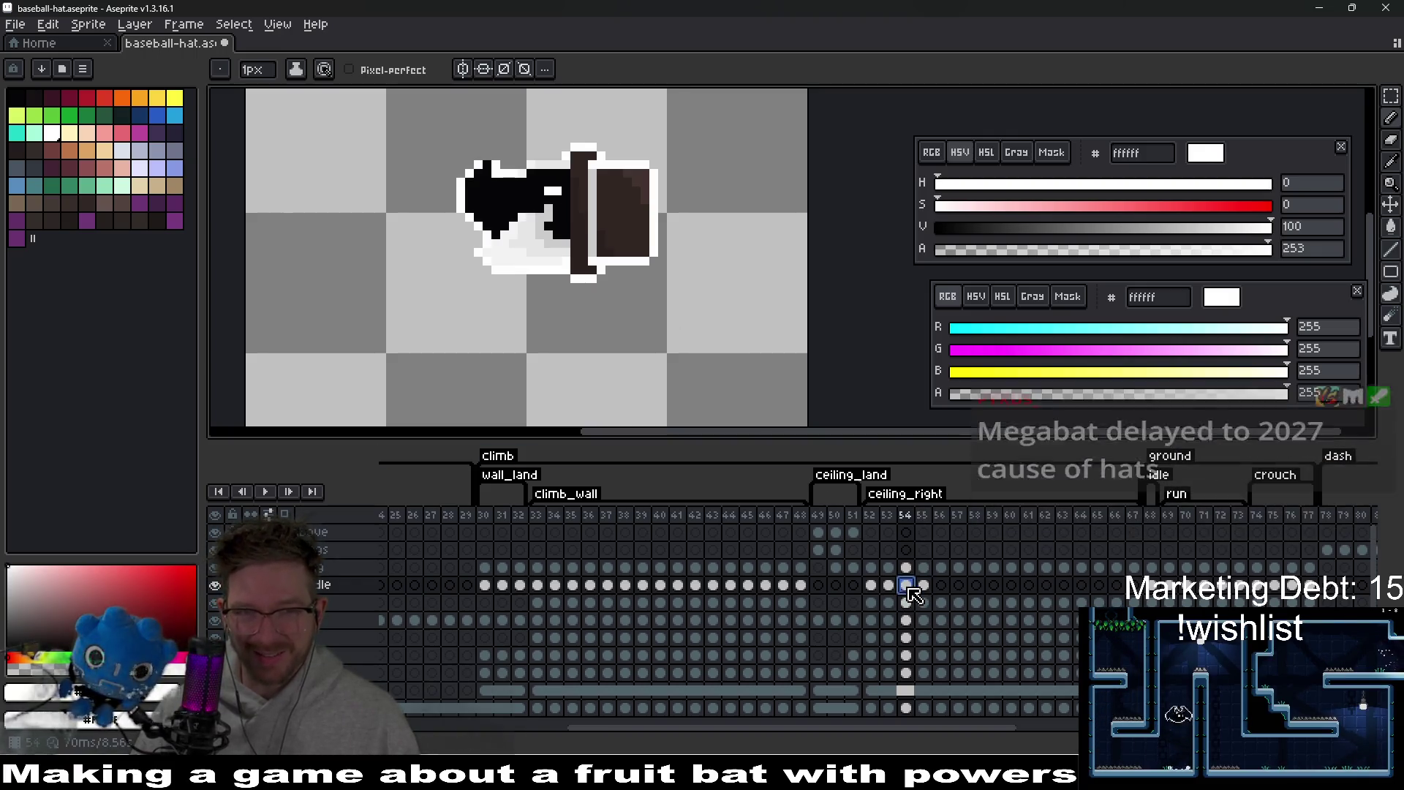
pyautogui.click(889, 586)
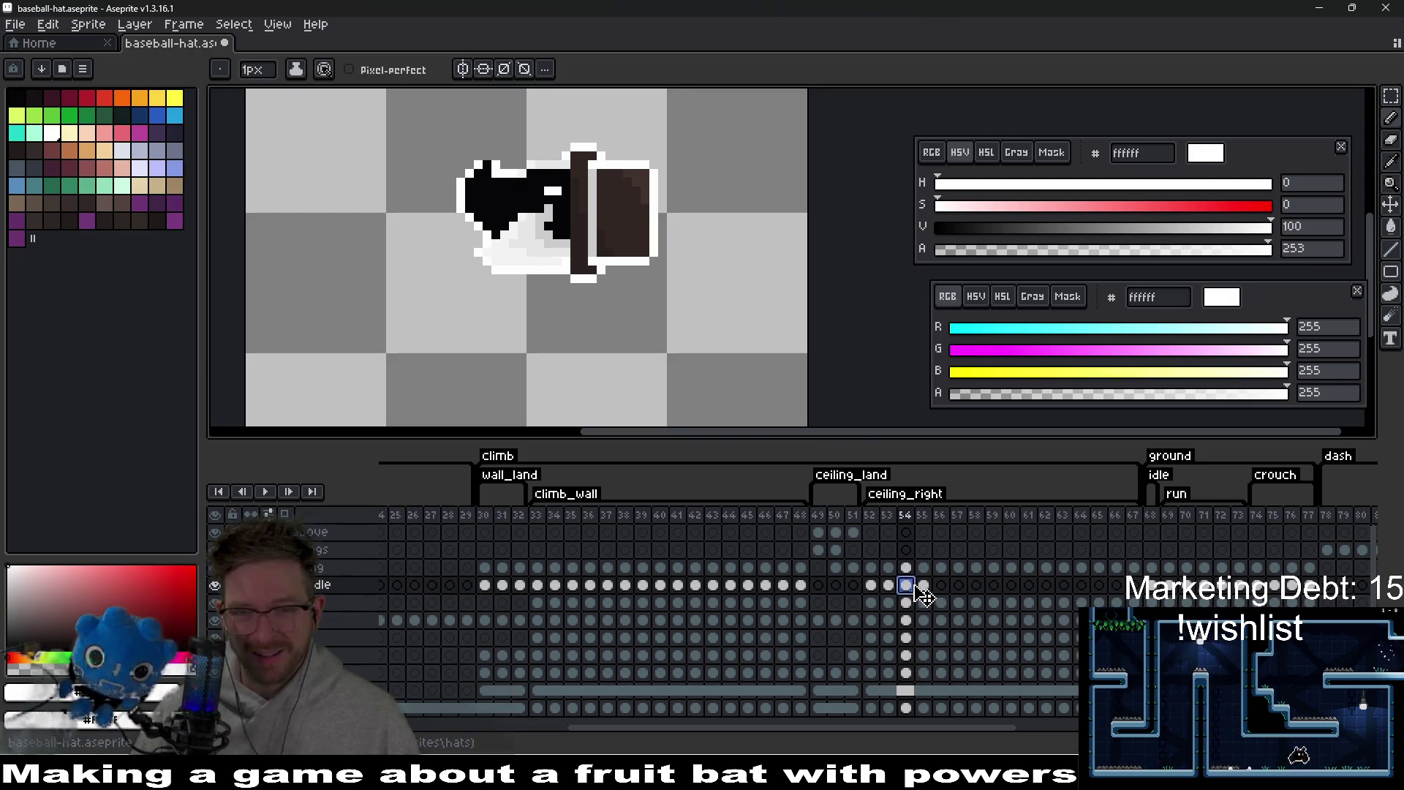
pyautogui.click(941, 586)
pyautogui.click(924, 586)
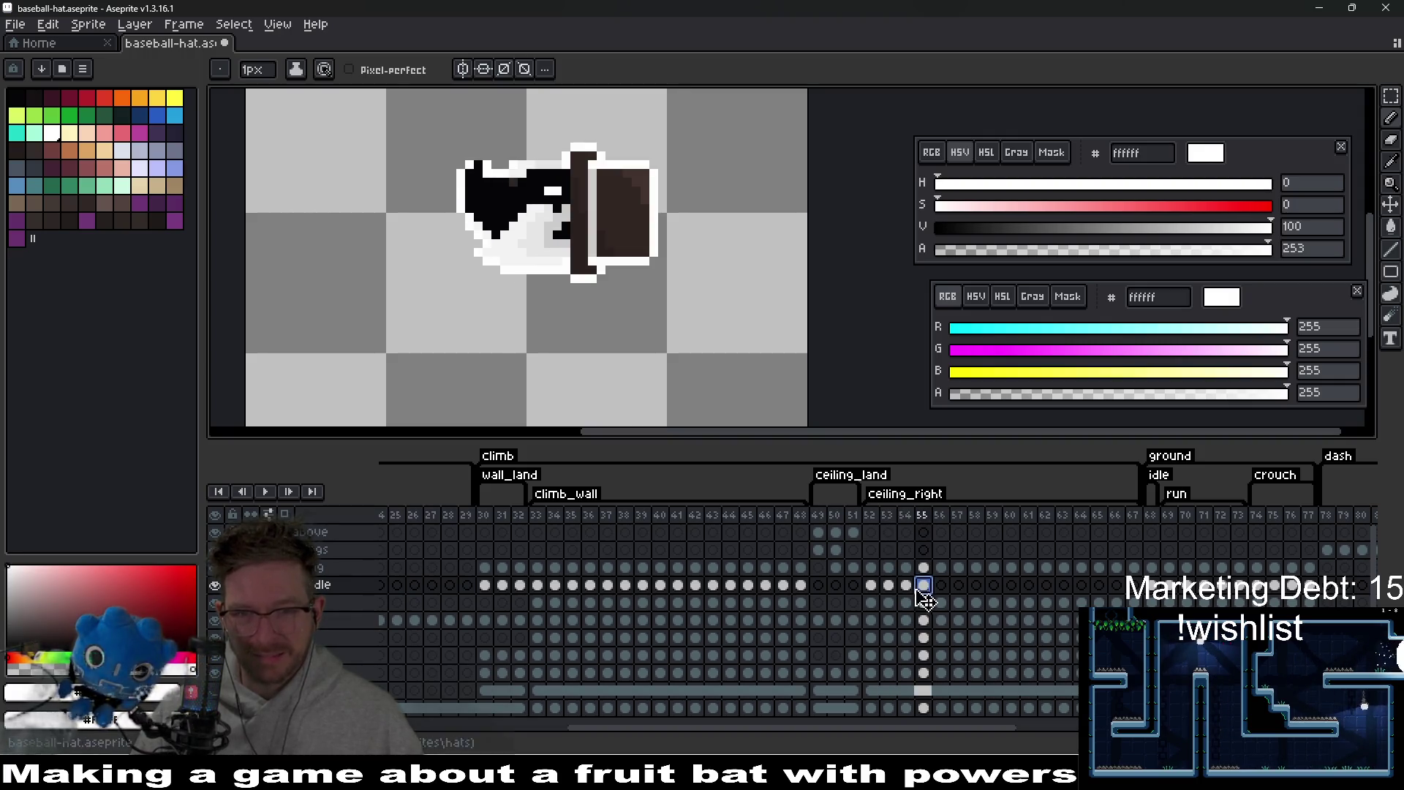
pyautogui.click(907, 586)
pyautogui.click(924, 586)
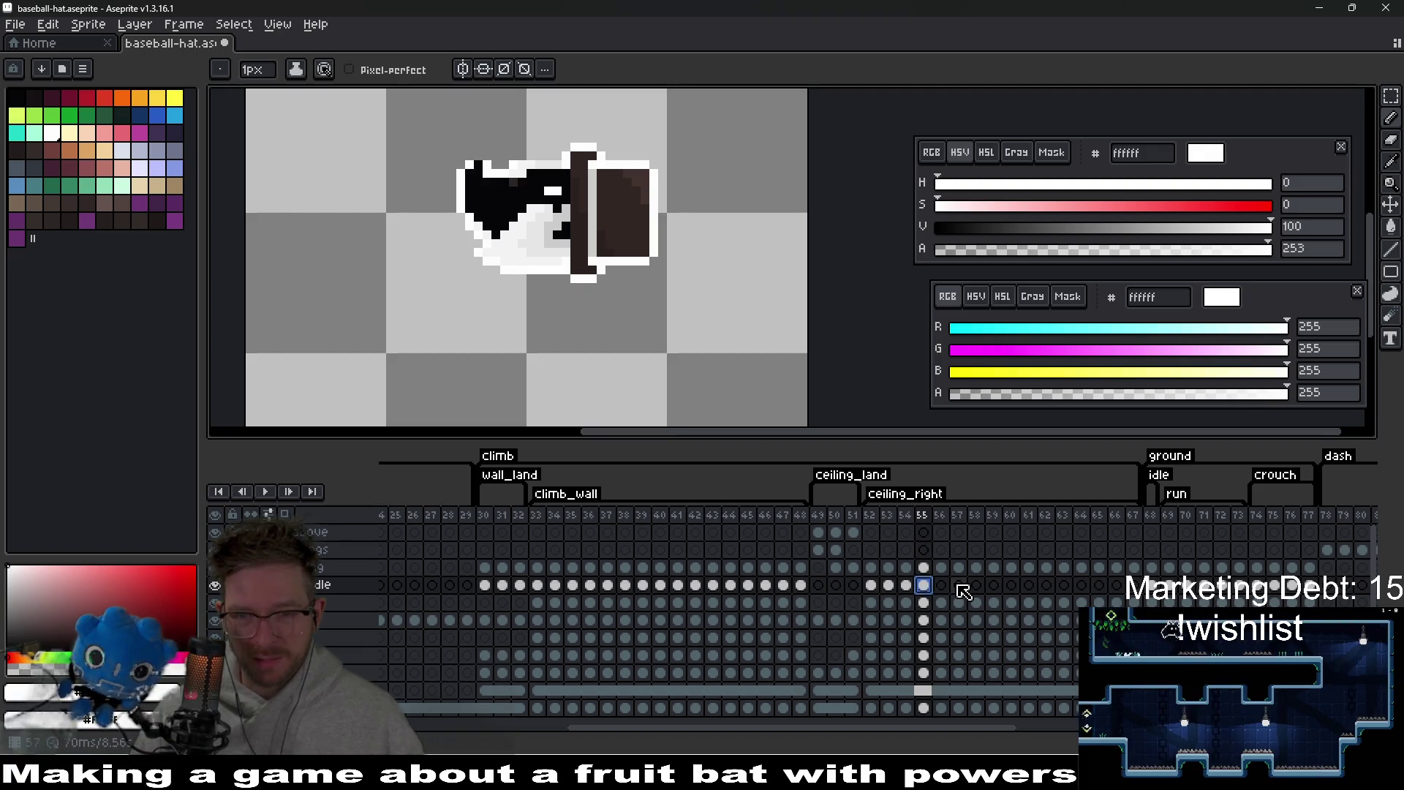
pyautogui.click(959, 586)
pyautogui.click(941, 586)
pyautogui.click(924, 586)
pyautogui.click(959, 585)
# - Review frames 58–67 to confirm the bat wears the sideways top hat
pyautogui.click(977, 586)
pyautogui.click(959, 586)
pyautogui.click(976, 586)
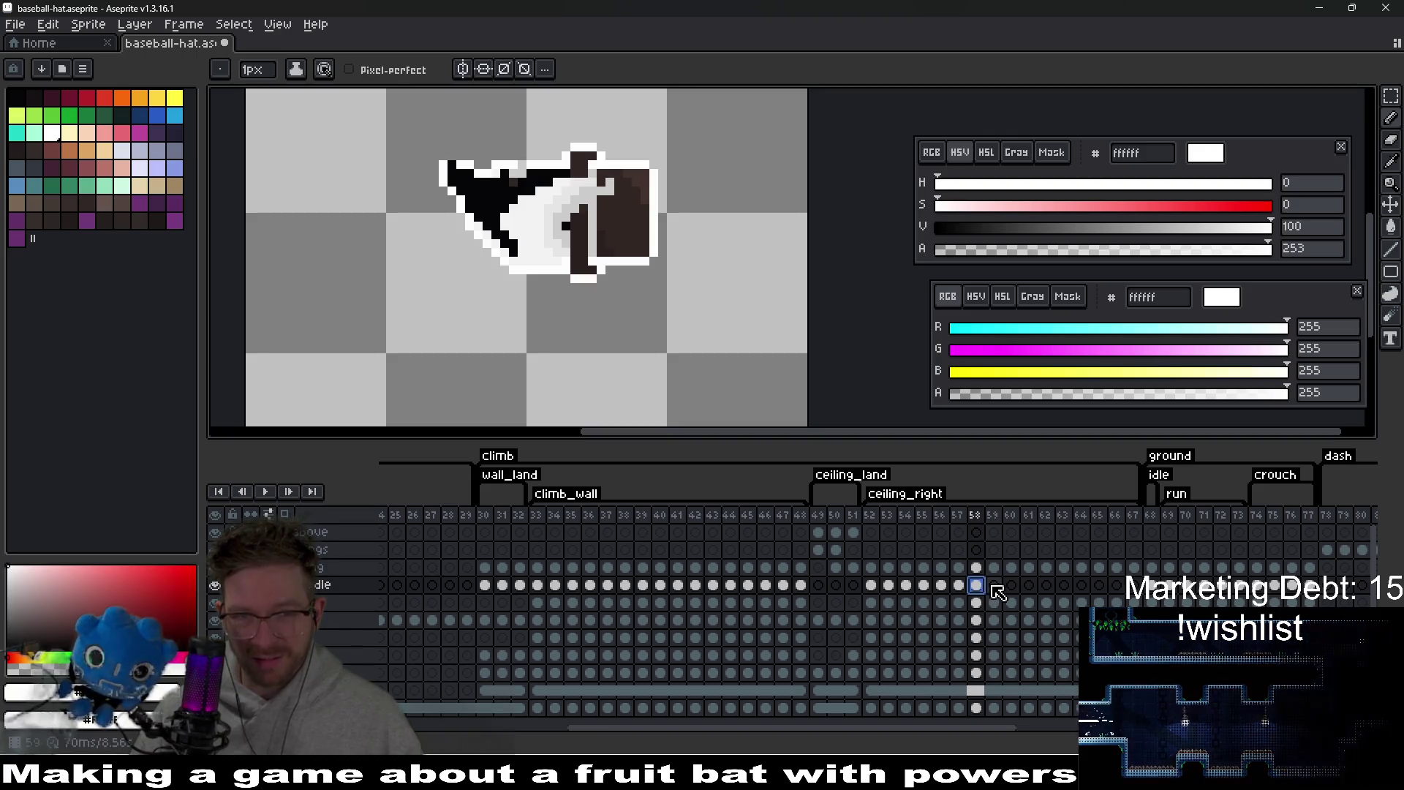
pyautogui.click(994, 586)
pyautogui.click(977, 586)
pyautogui.click(994, 586)
pyautogui.click(1012, 585)
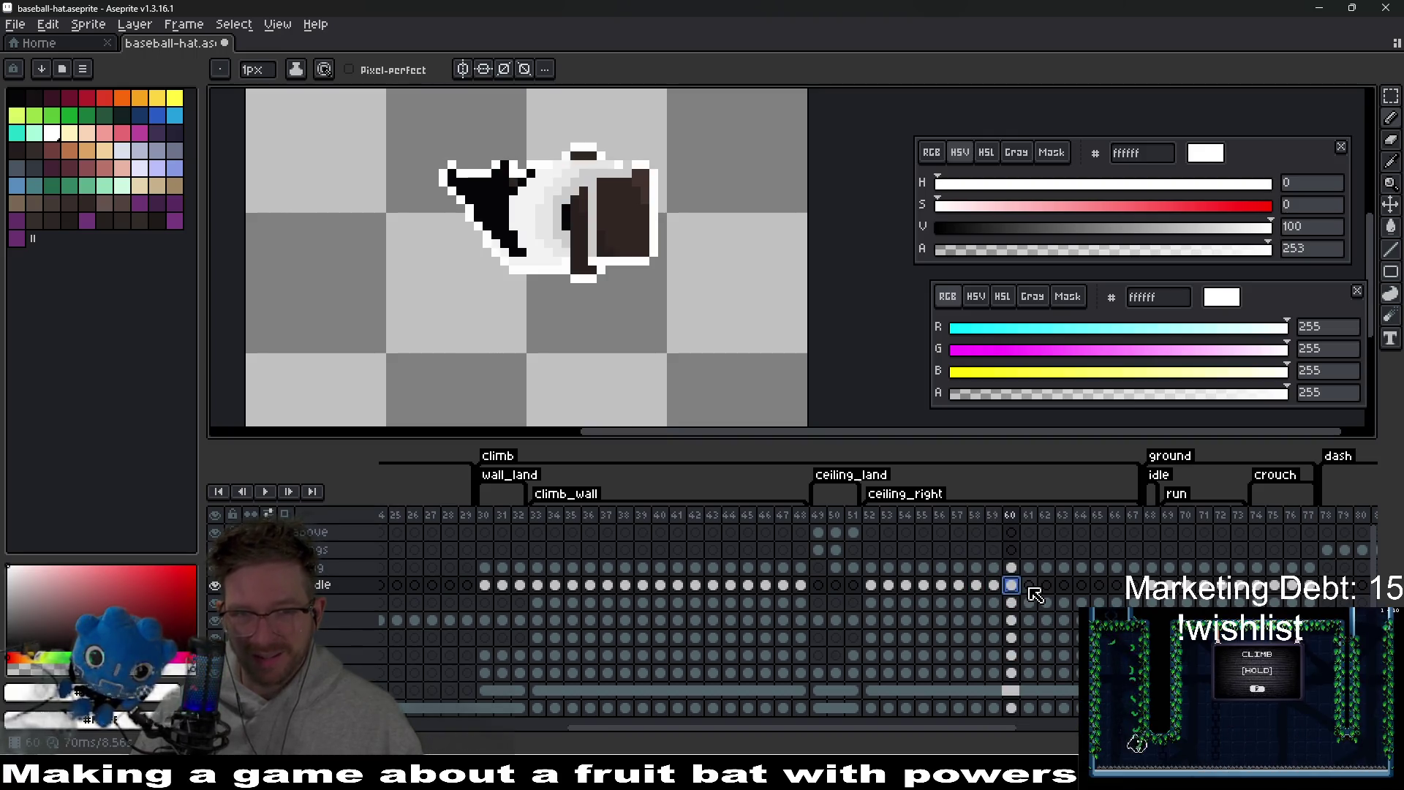
pyautogui.click(1029, 586)
pyautogui.click(1047, 585)
pyautogui.click(1064, 586)
pyautogui.click(1046, 586)
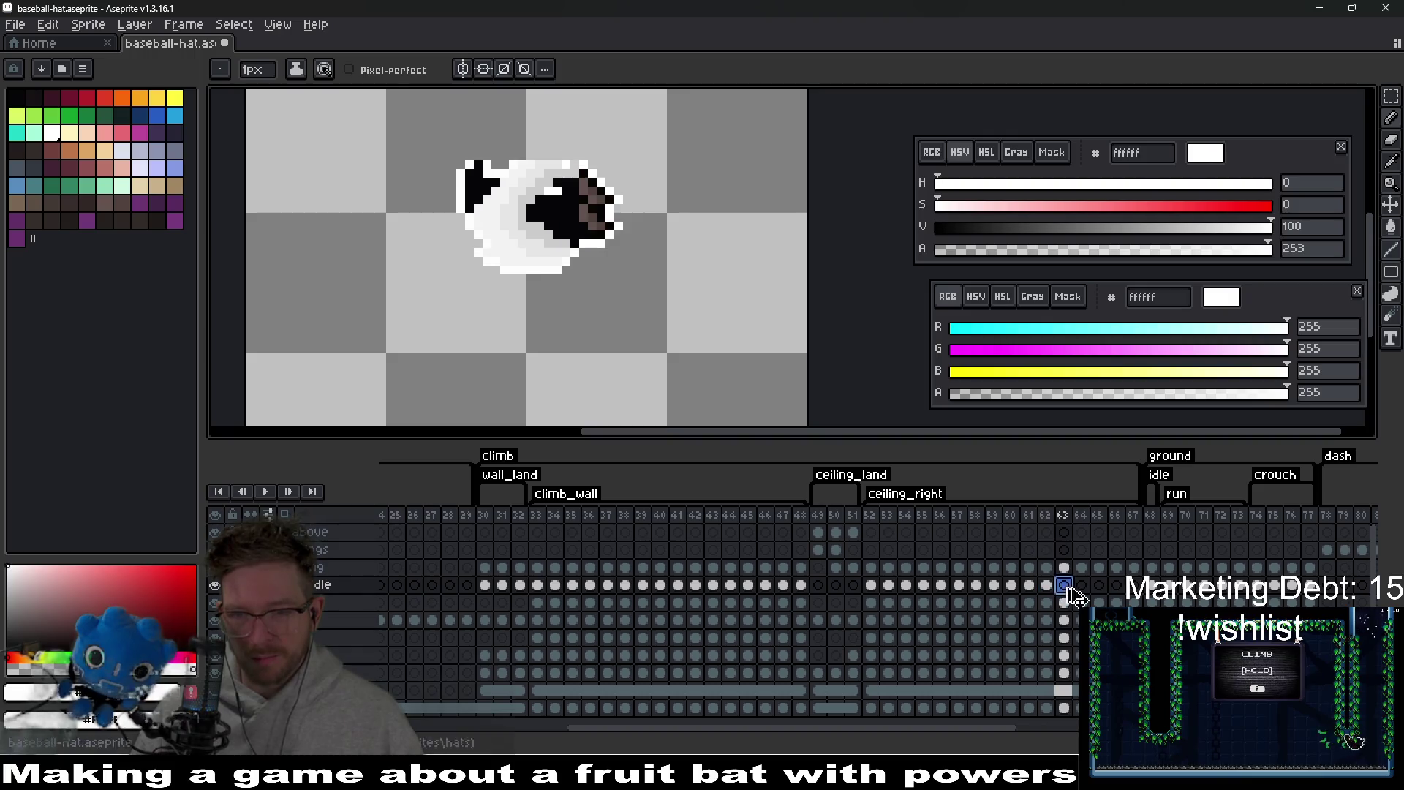
pyautogui.click(1064, 586)
pyautogui.click(1081, 586)
pyautogui.click(1099, 585)
pyautogui.click(1117, 586)
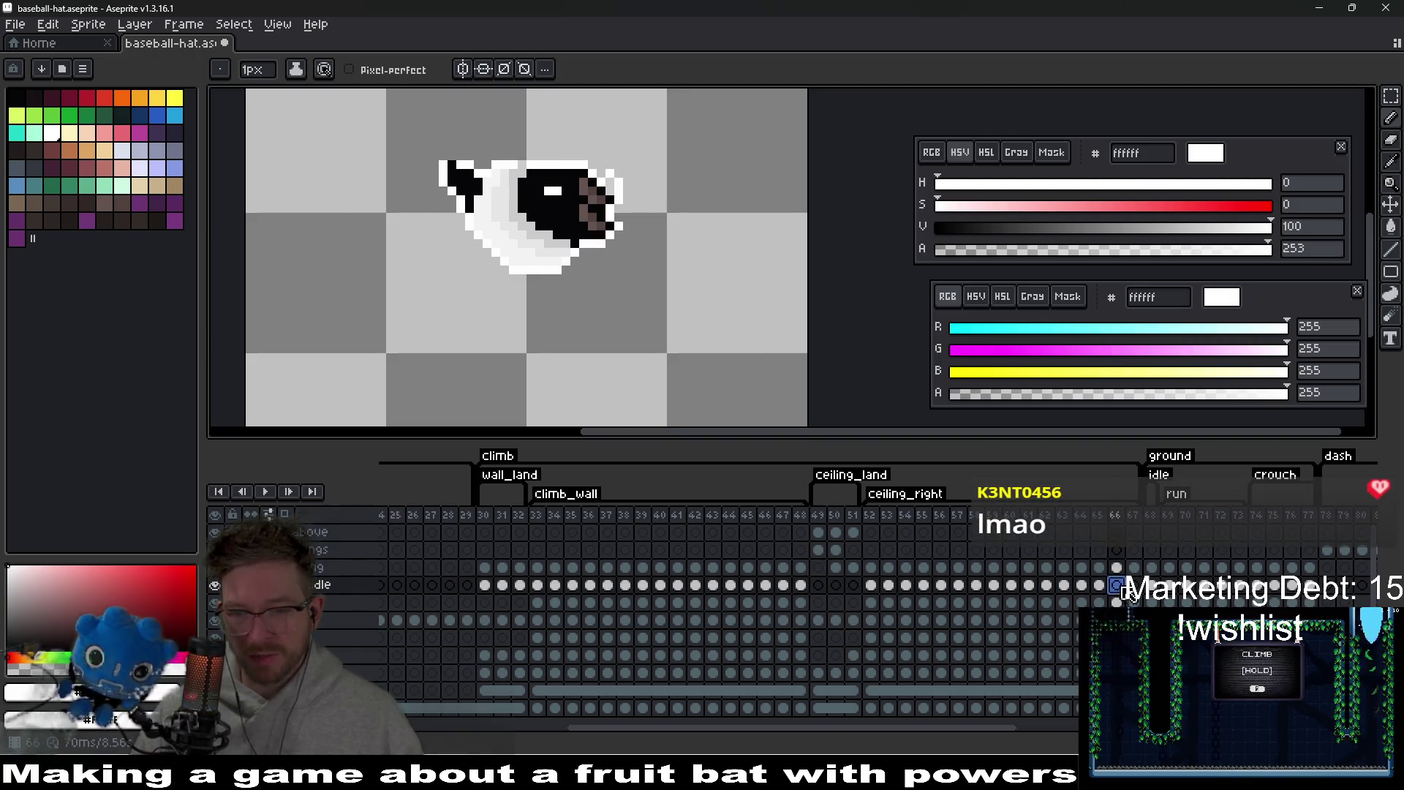
pyautogui.click(1099, 586)
pyautogui.click(1117, 586)
pyautogui.click(1134, 585)
pyautogui.scroll(-1, 593, 249)
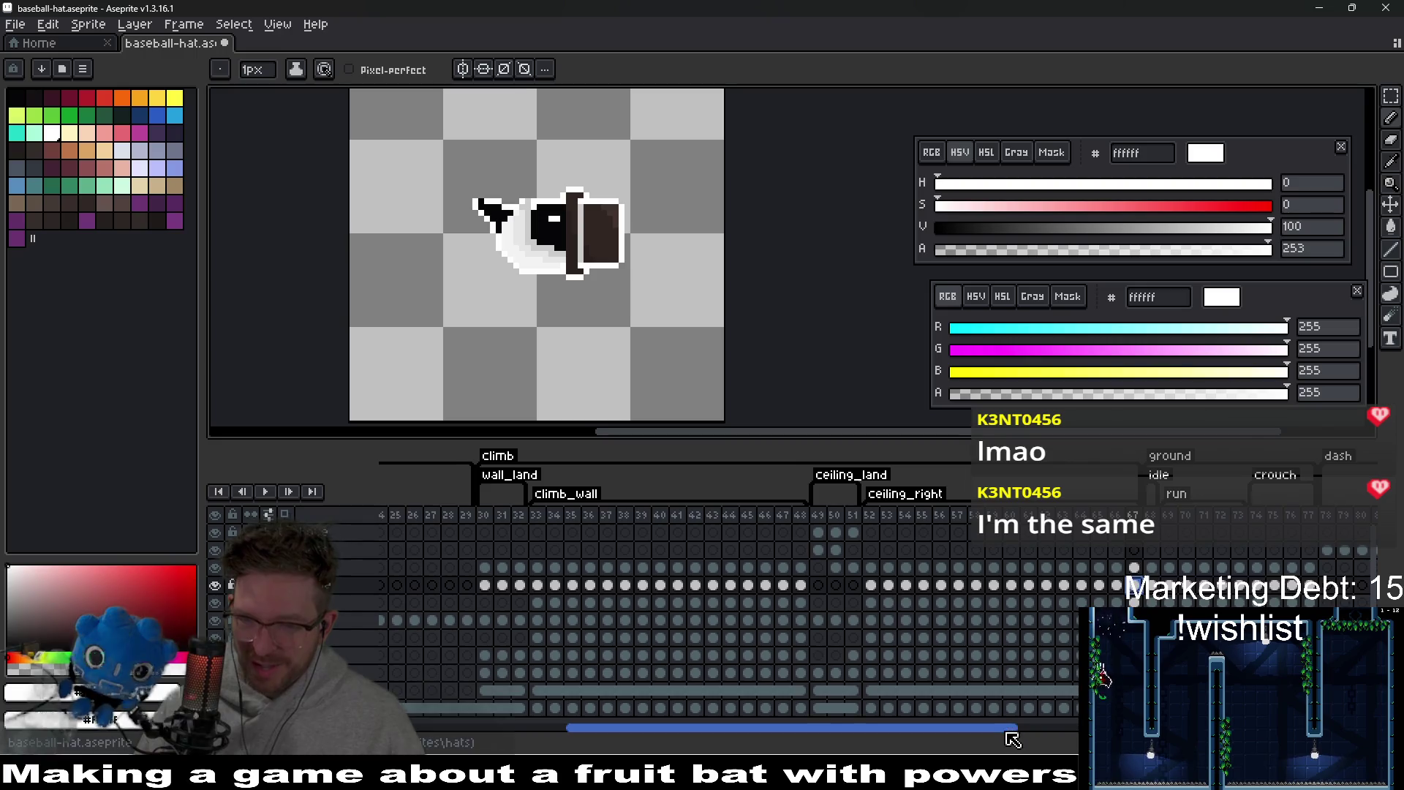
# - Check the sprite on frames 68 and 52, then switch to the Home page
pyautogui.hscroll(5, 1012, 731)
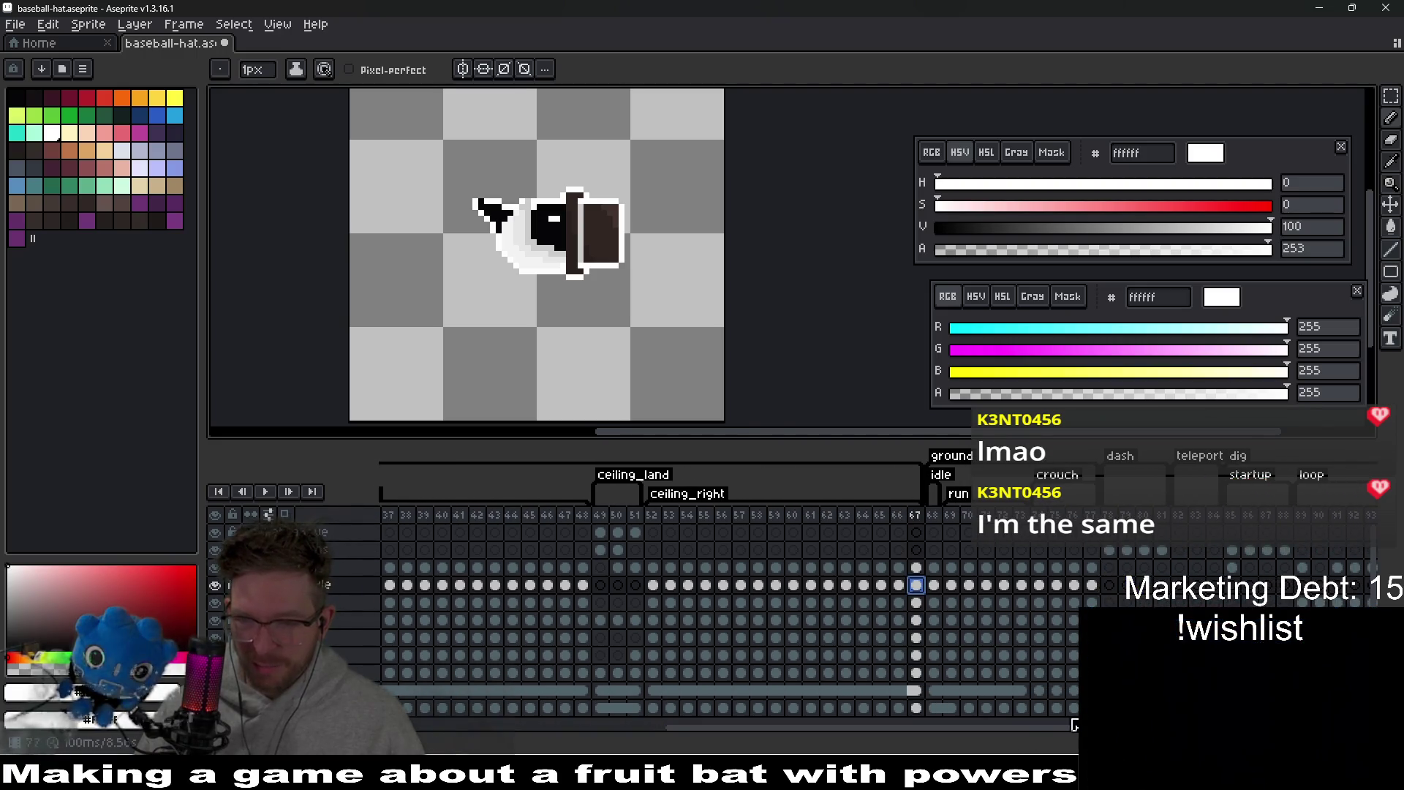
pyautogui.hscroll(6, 1012, 731)
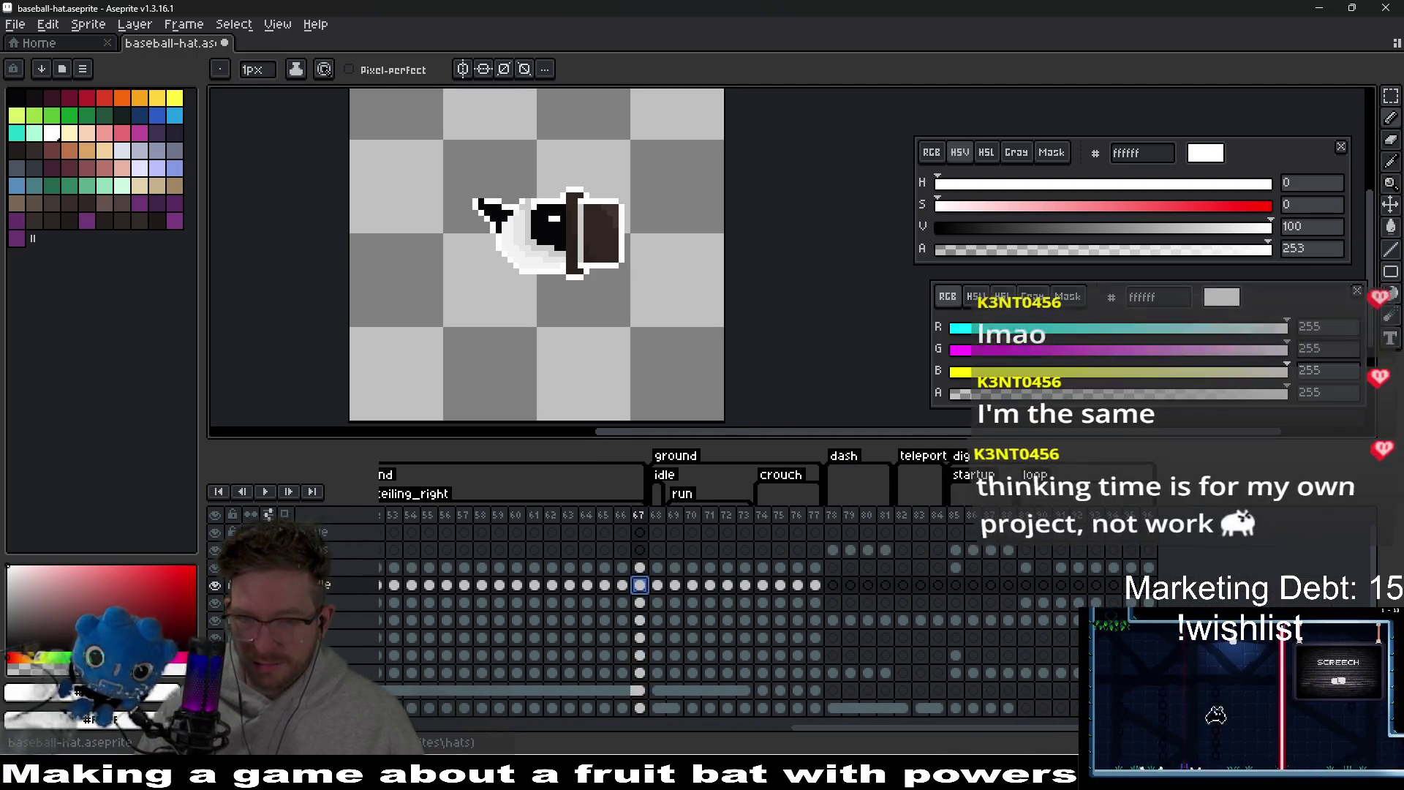
pyautogui.hscroll(-6, 975, 621)
pyautogui.click(938, 593)
pyautogui.click(656, 585)
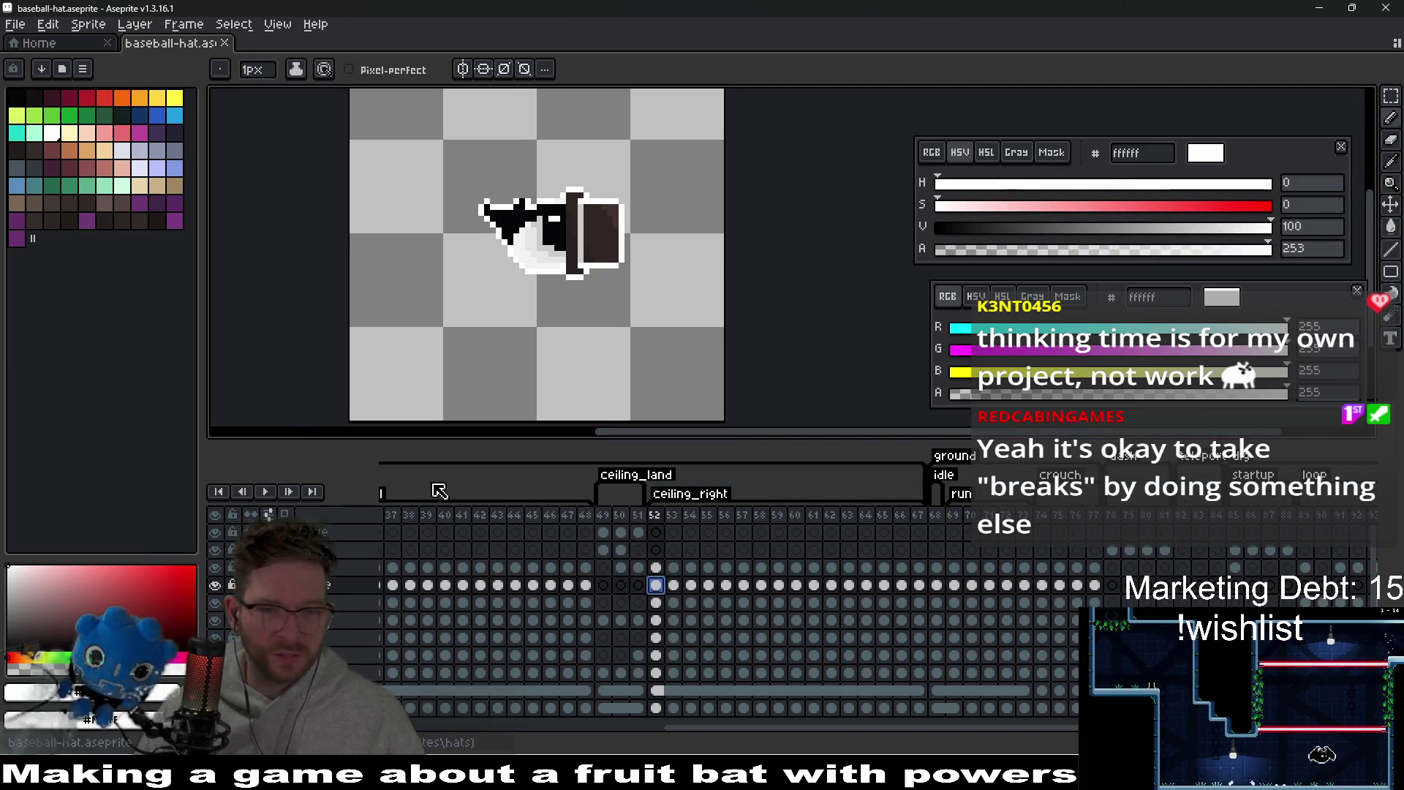
pyautogui.moveTo(777, 727); pyautogui.dragTo(445, 704)
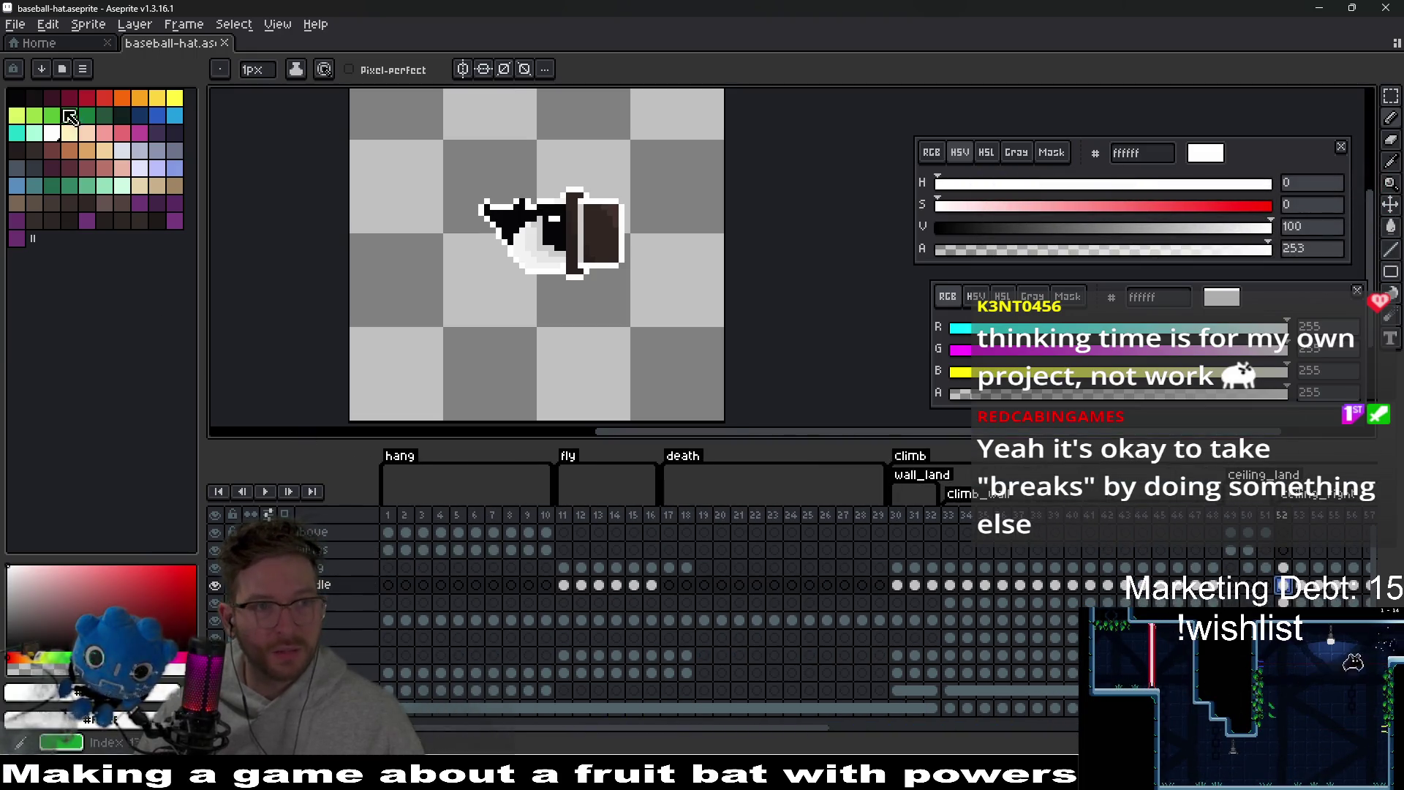
pyautogui.click(32, 43)
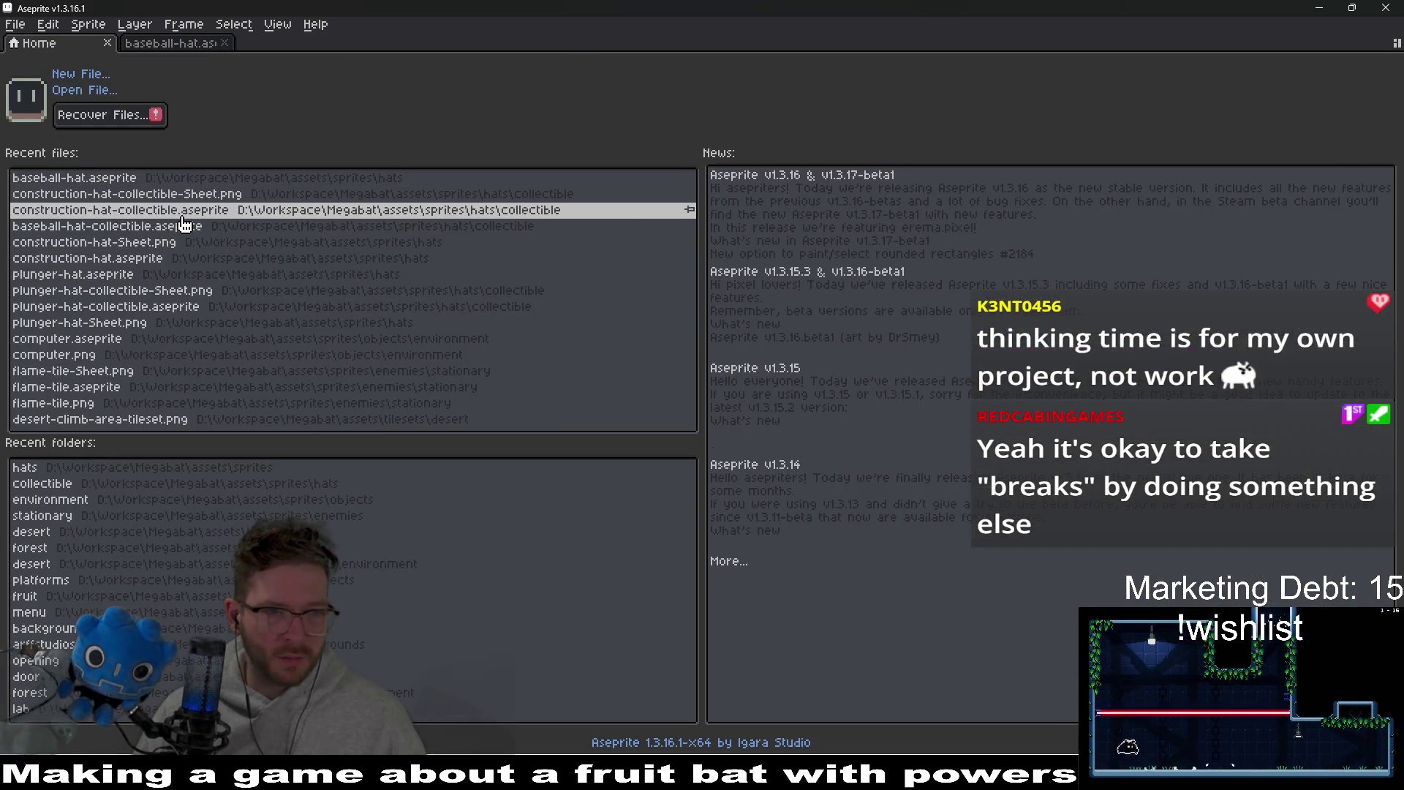
# - Open construction-hat.aseprite from recent files, close it, and return to Home
pyautogui.click(161, 263)
pyautogui.scroll(3, 715, 304)
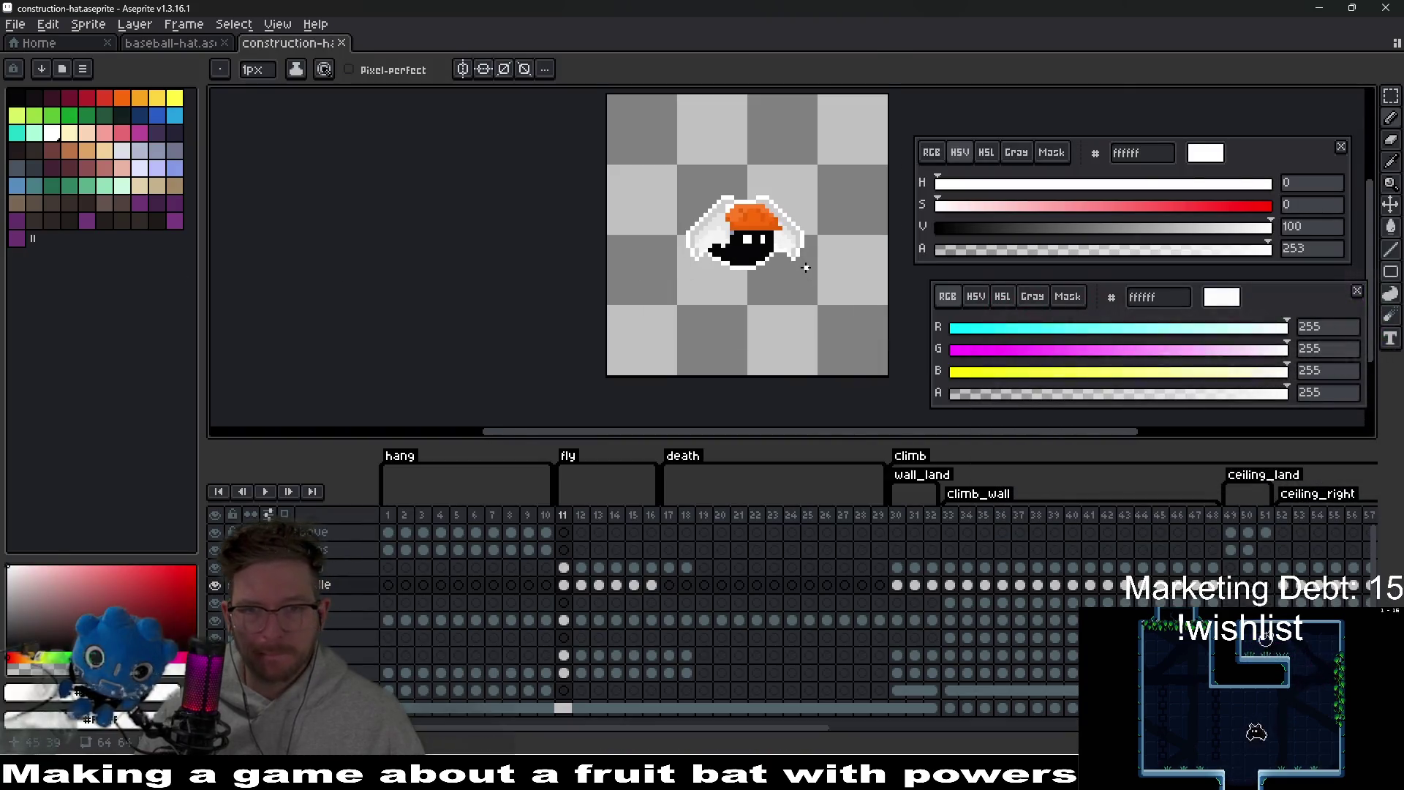
pyautogui.click(342, 43)
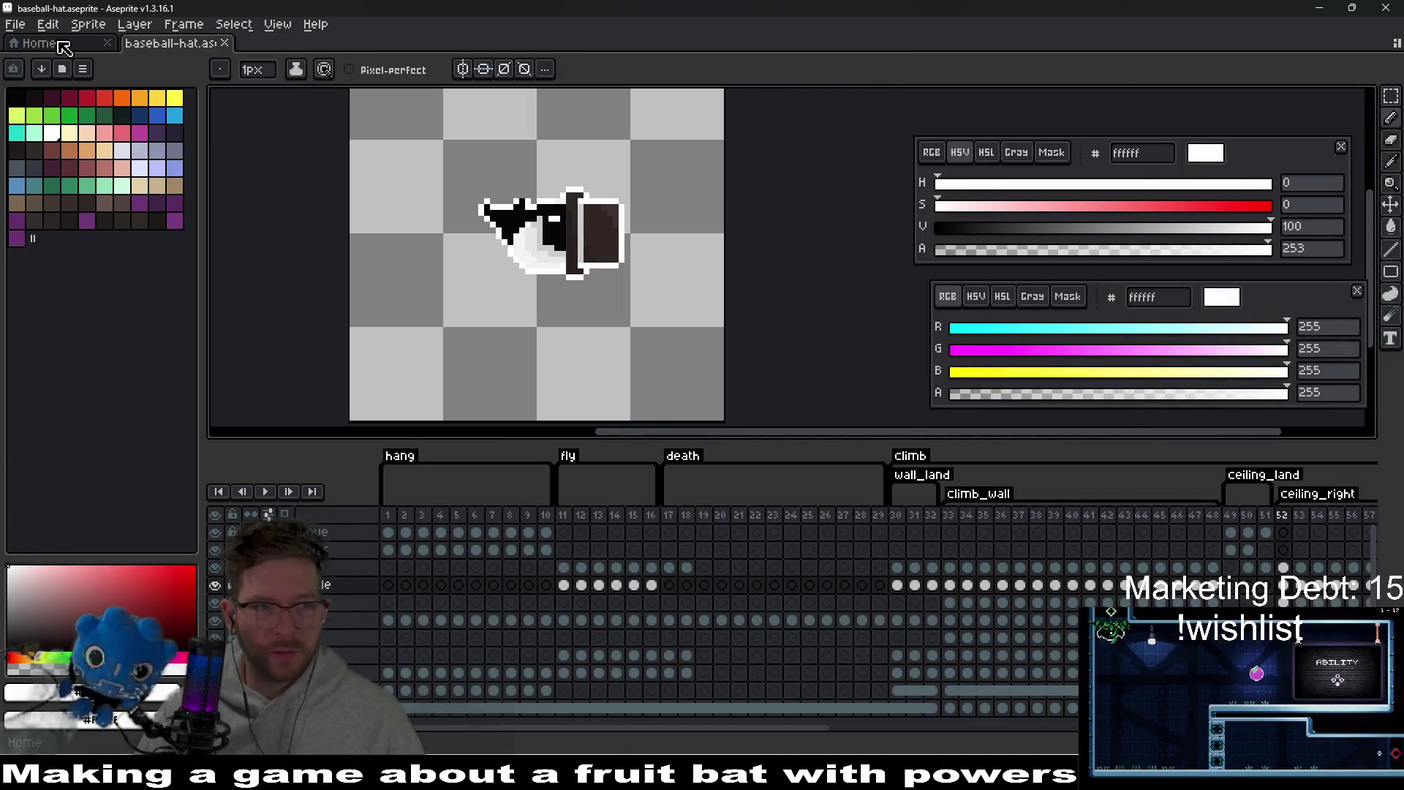
pyautogui.click(43, 43)
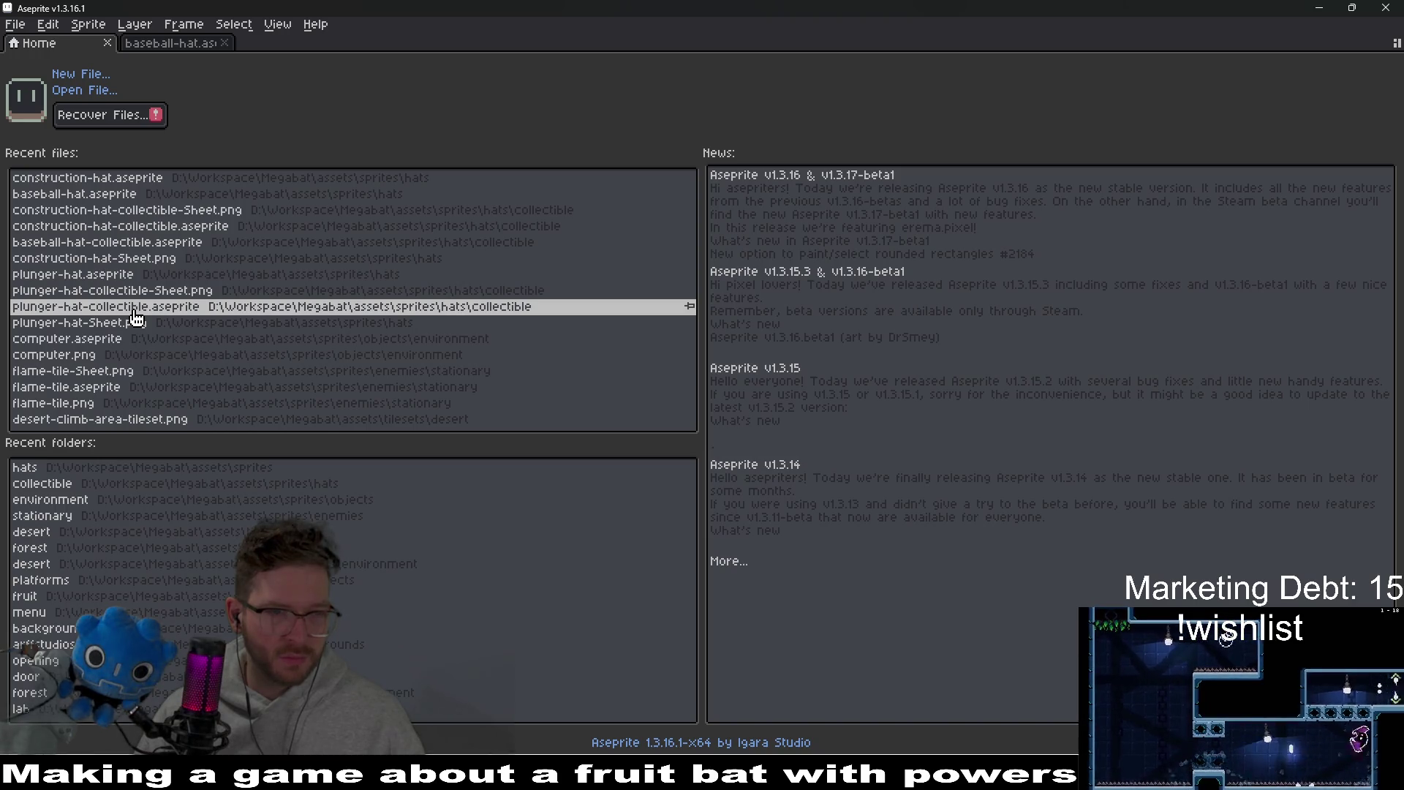
# - Open plunger-hat-collectible.aseprite, then switch back to the baseball-hat.aseprite tab
pyautogui.click(134, 311)
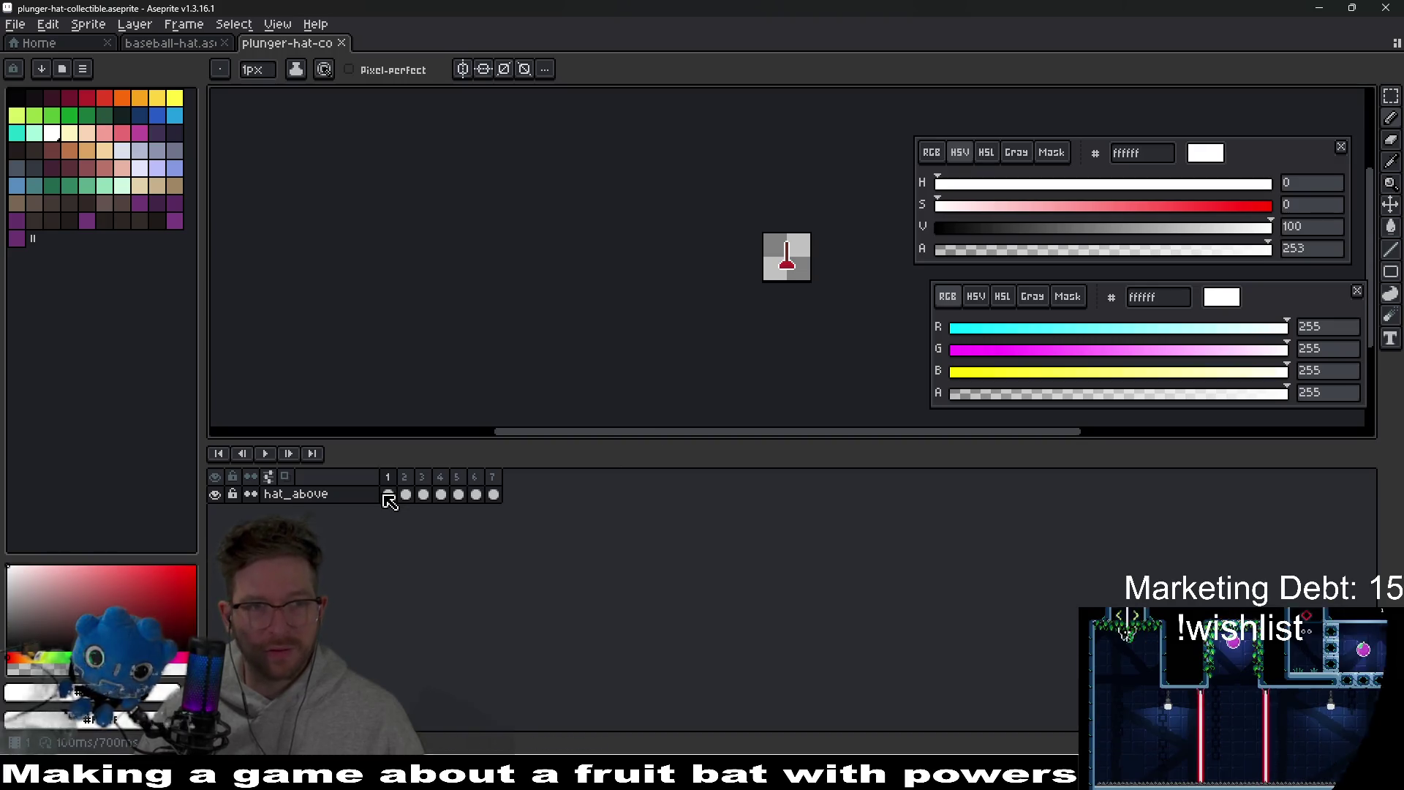
pyautogui.click(15, 24)
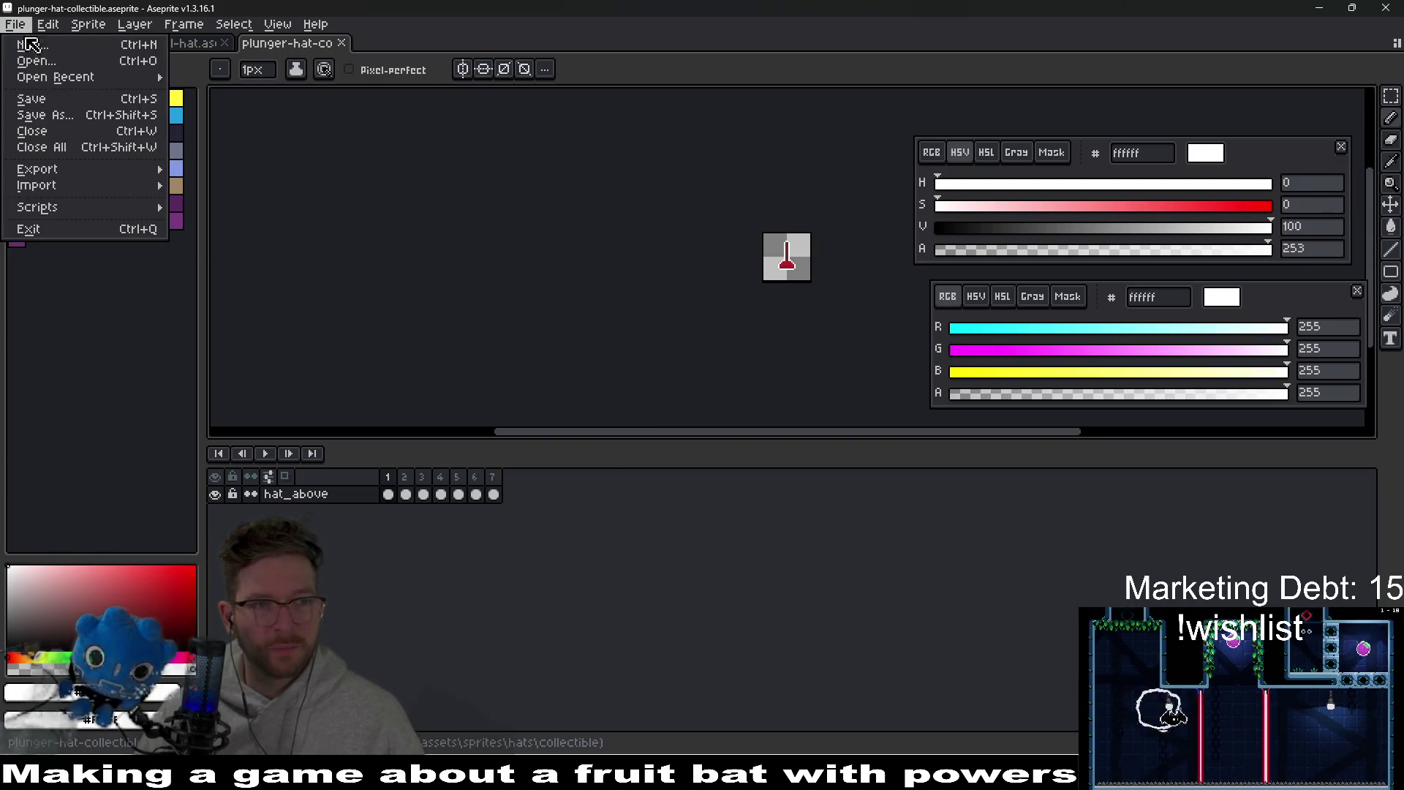
pyautogui.click(195, 50)
pyautogui.click(191, 49)
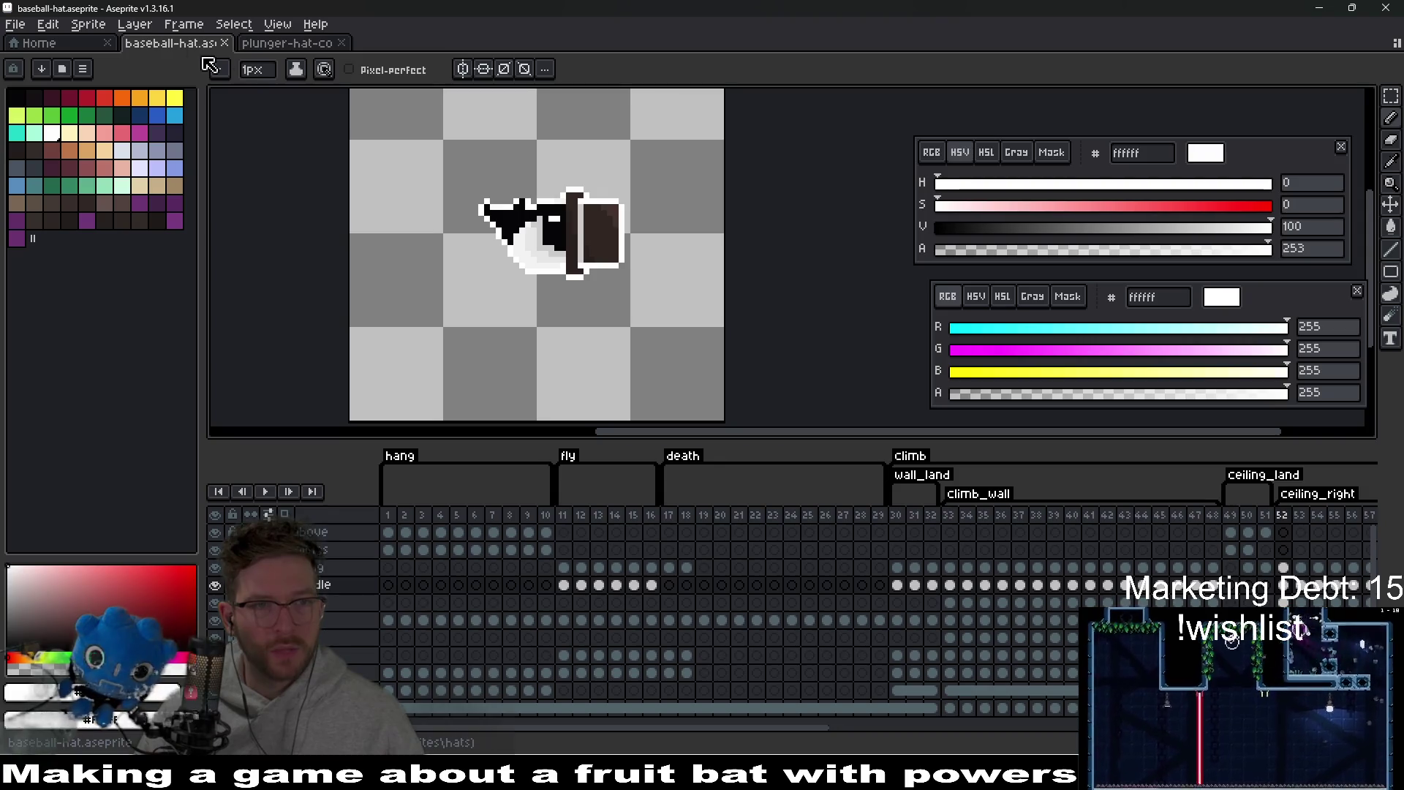
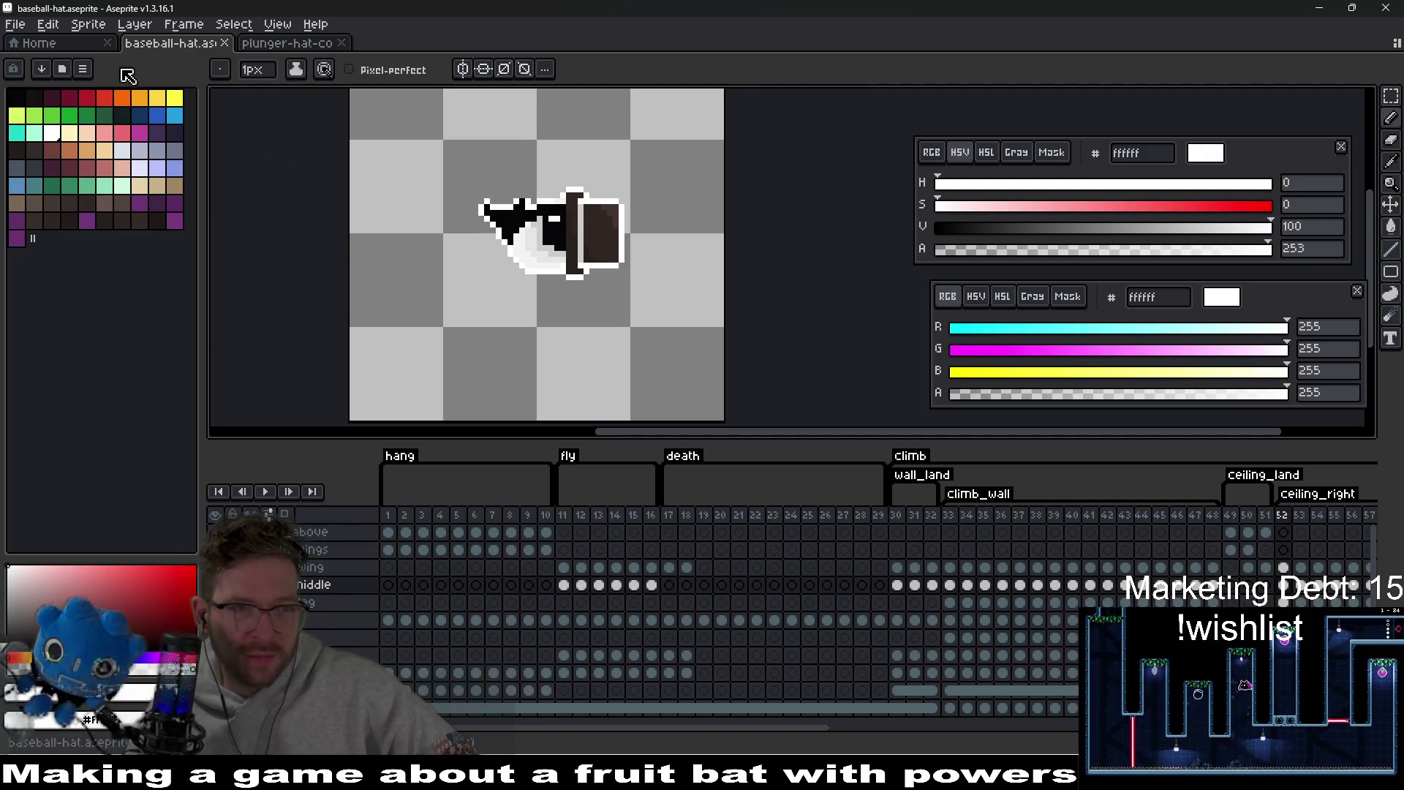
# - Reopen baseball-hat.aseprite from Home's recent files, dock its tab beside Home, and choose Save As
pyautogui.click(45, 43)
pyautogui.click(15, 24)
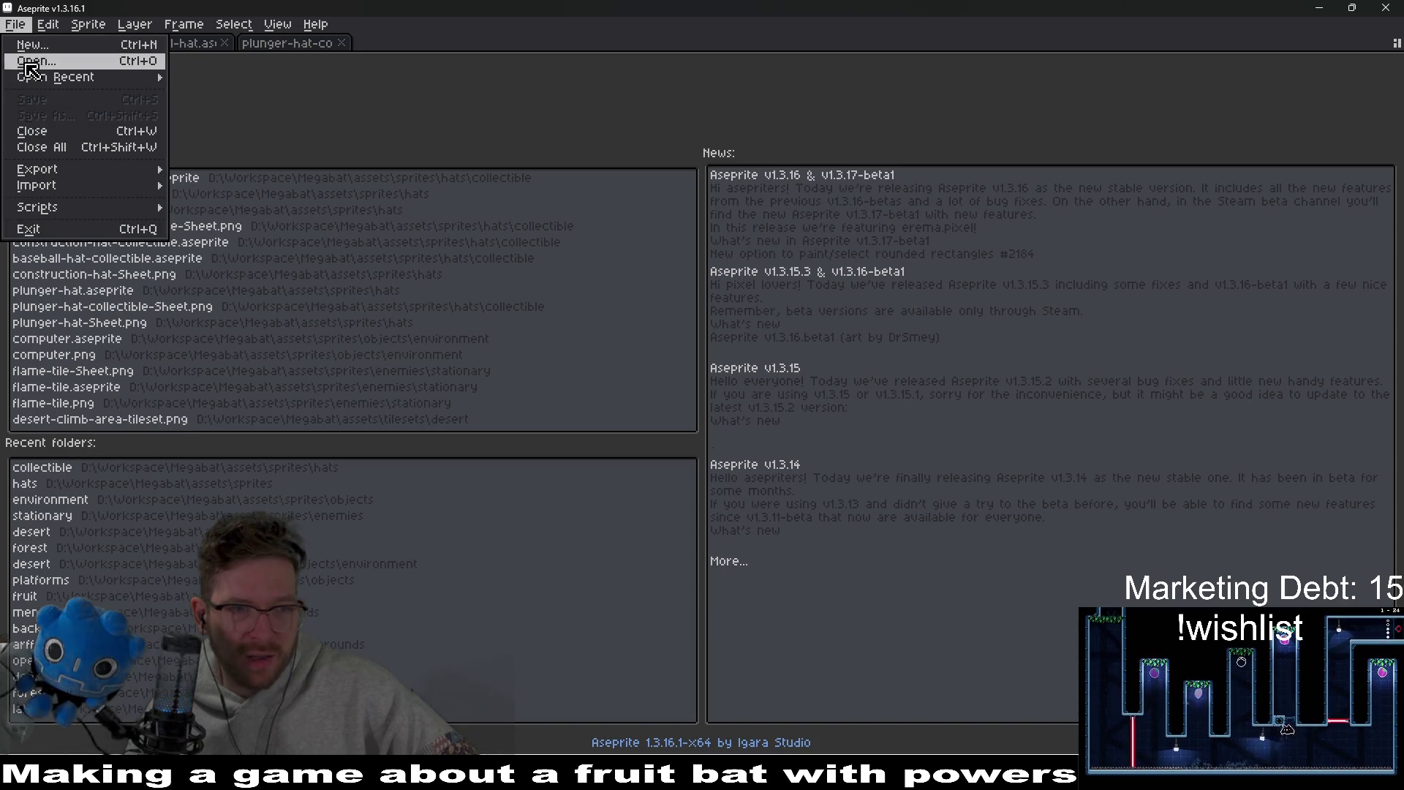
pyautogui.click(326, 98)
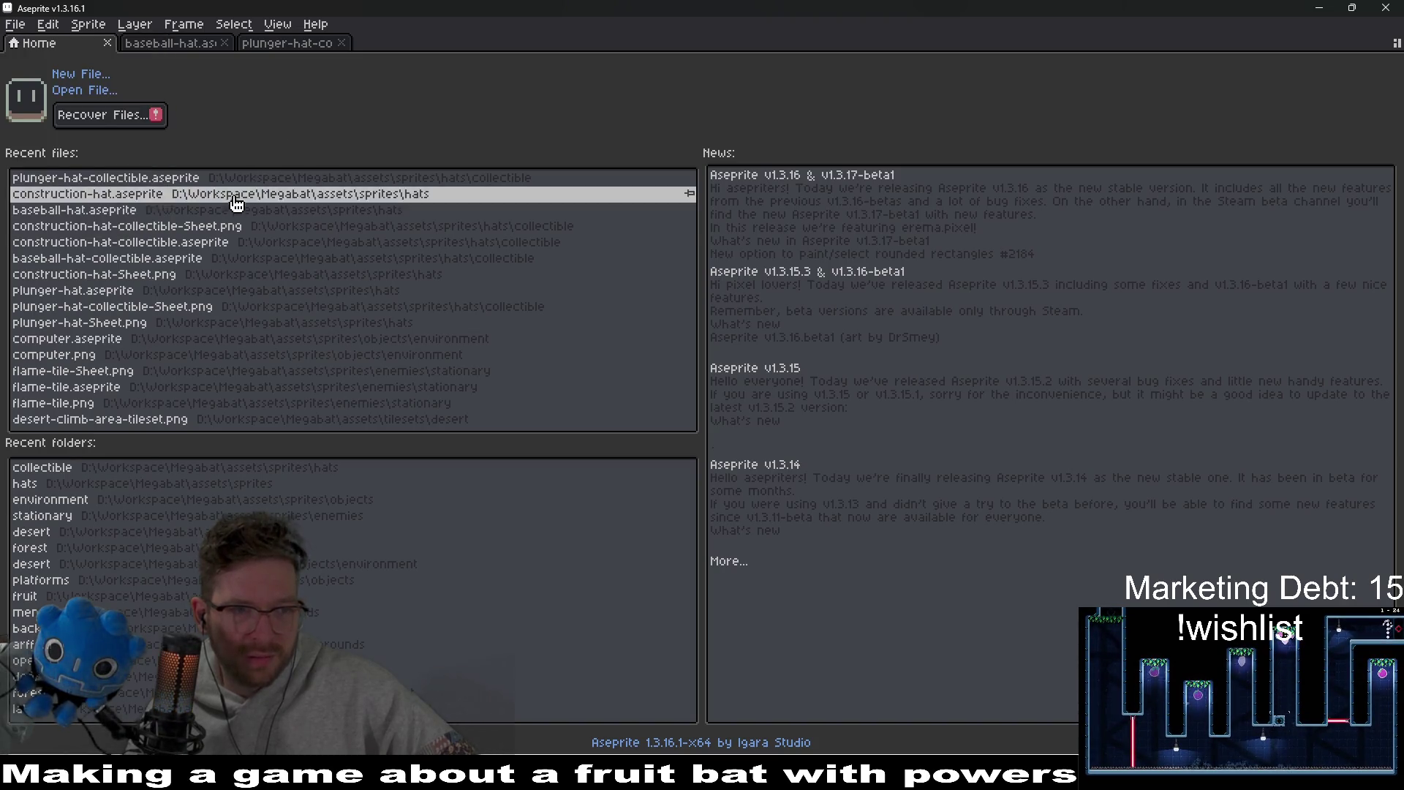
pyautogui.click(124, 213)
pyautogui.moveTo(388, 43)
pyautogui.mouseDown()
pyautogui.moveTo(407, 44)
pyautogui.moveTo(196, 60)
pyautogui.mouseUp()
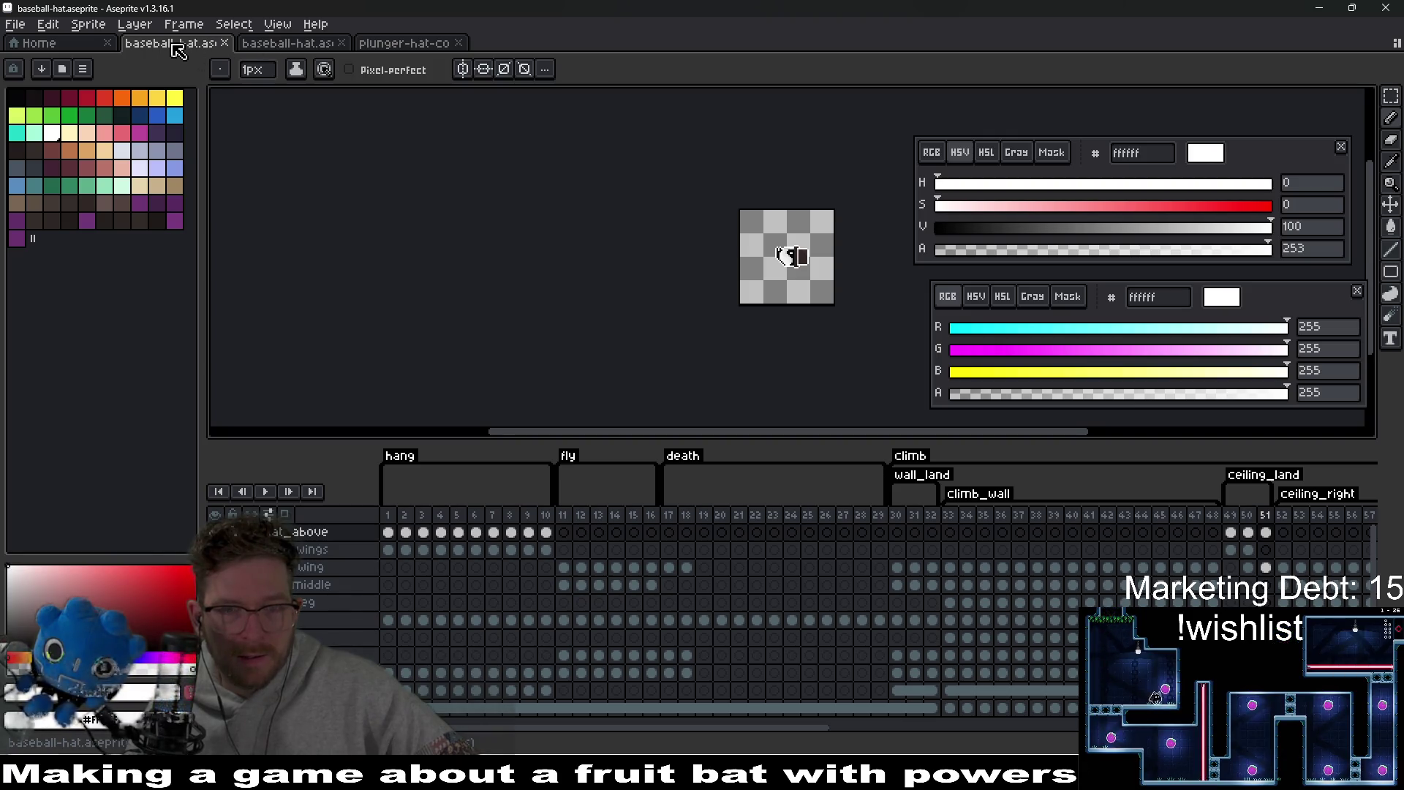
pyautogui.click(7, 27)
pyautogui.click(64, 116)
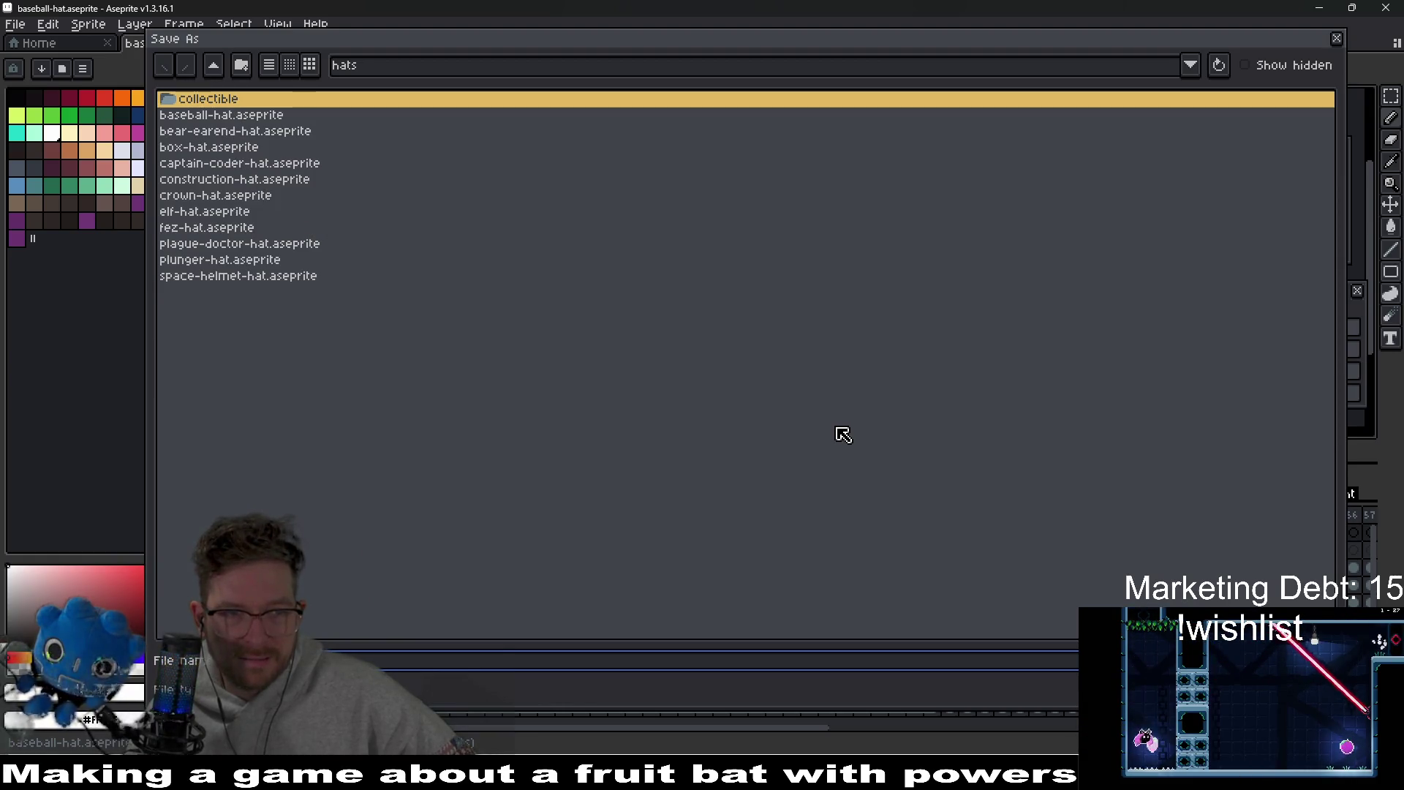
# - Save the duplicate as top-hat.aseprite in the hats folder
pyautogui.press('Return')
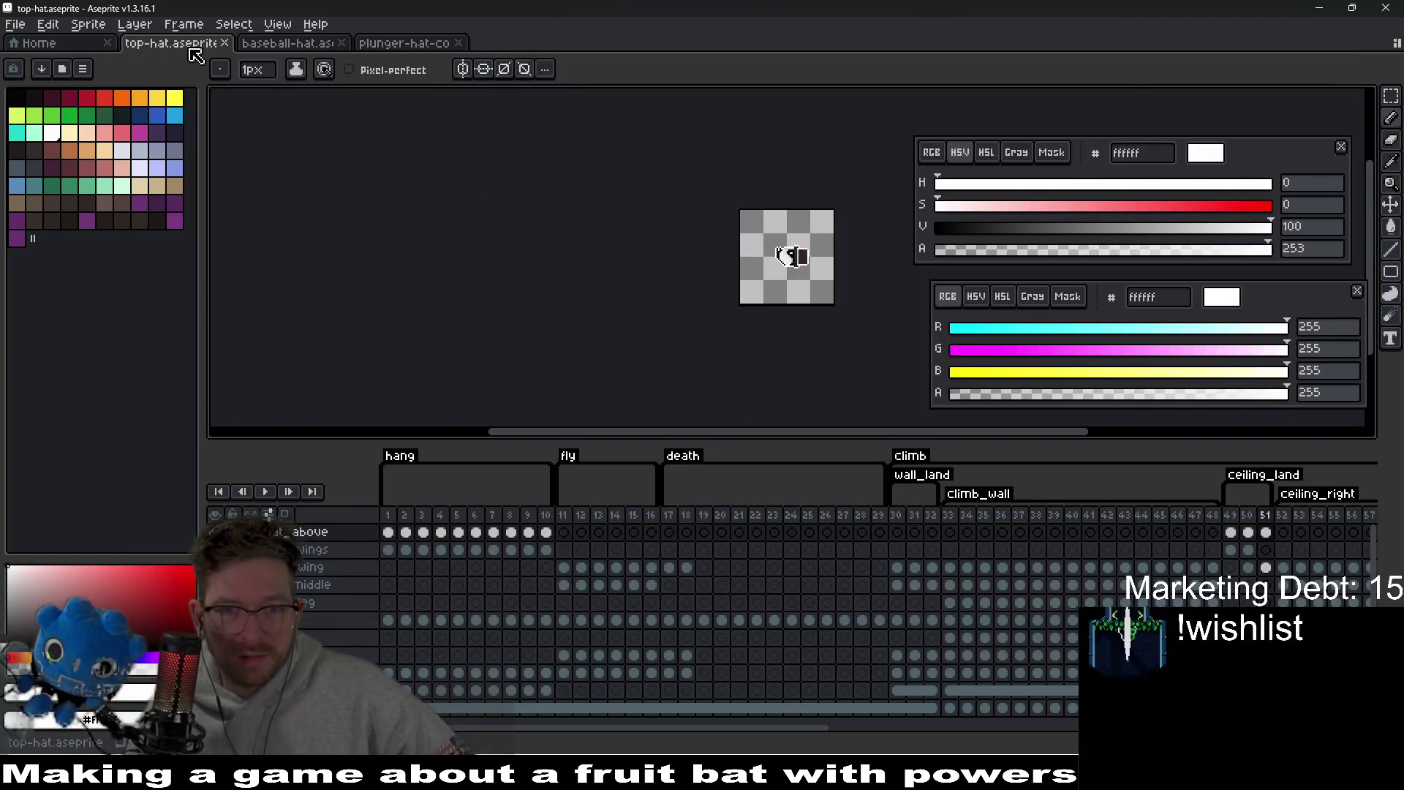
# - Undo the original baseball-hat sprite's edits back to the red cap and save it
pyautogui.click(300, 46)
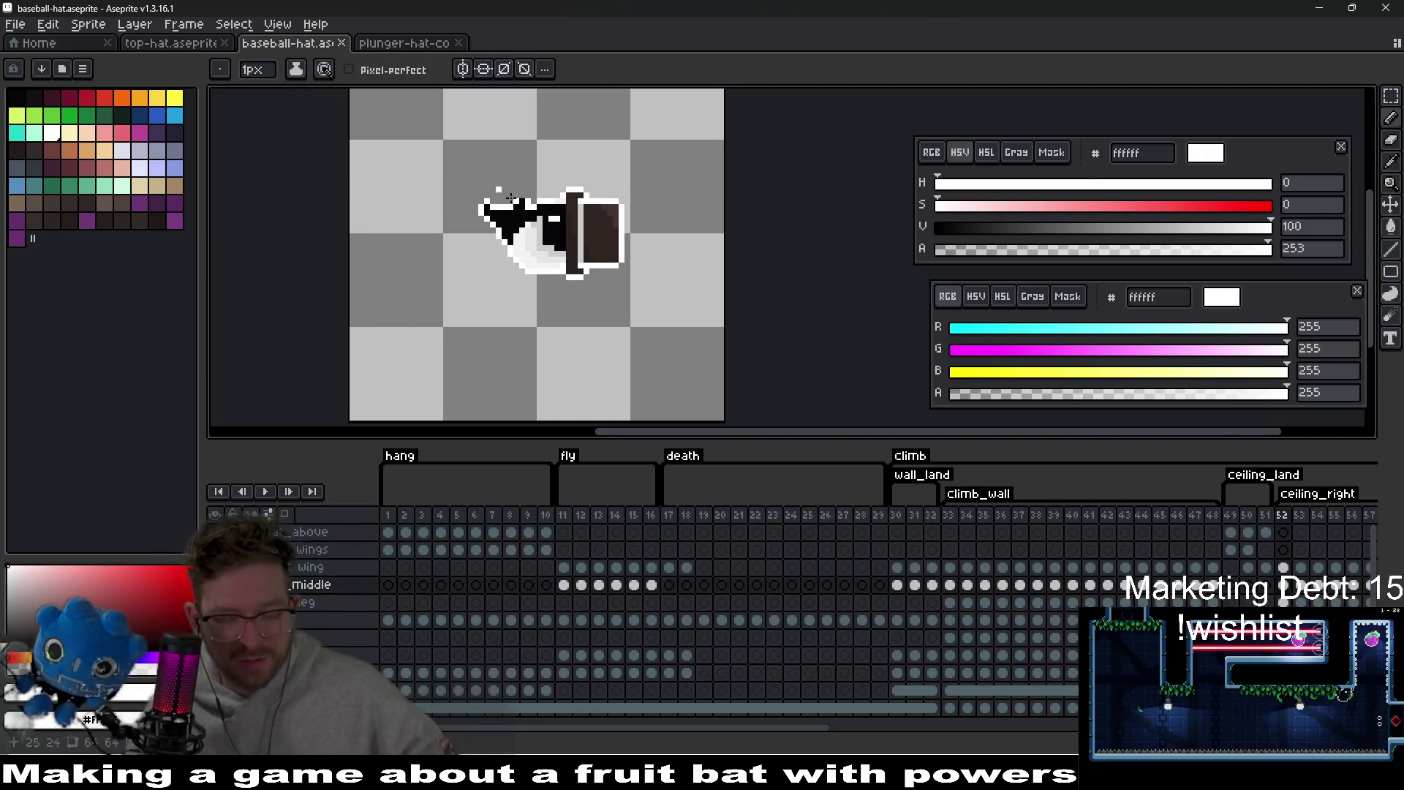
pyautogui.press('v')
pyautogui.press('Left')
pyautogui.press('Left')
pyautogui.press('Left')
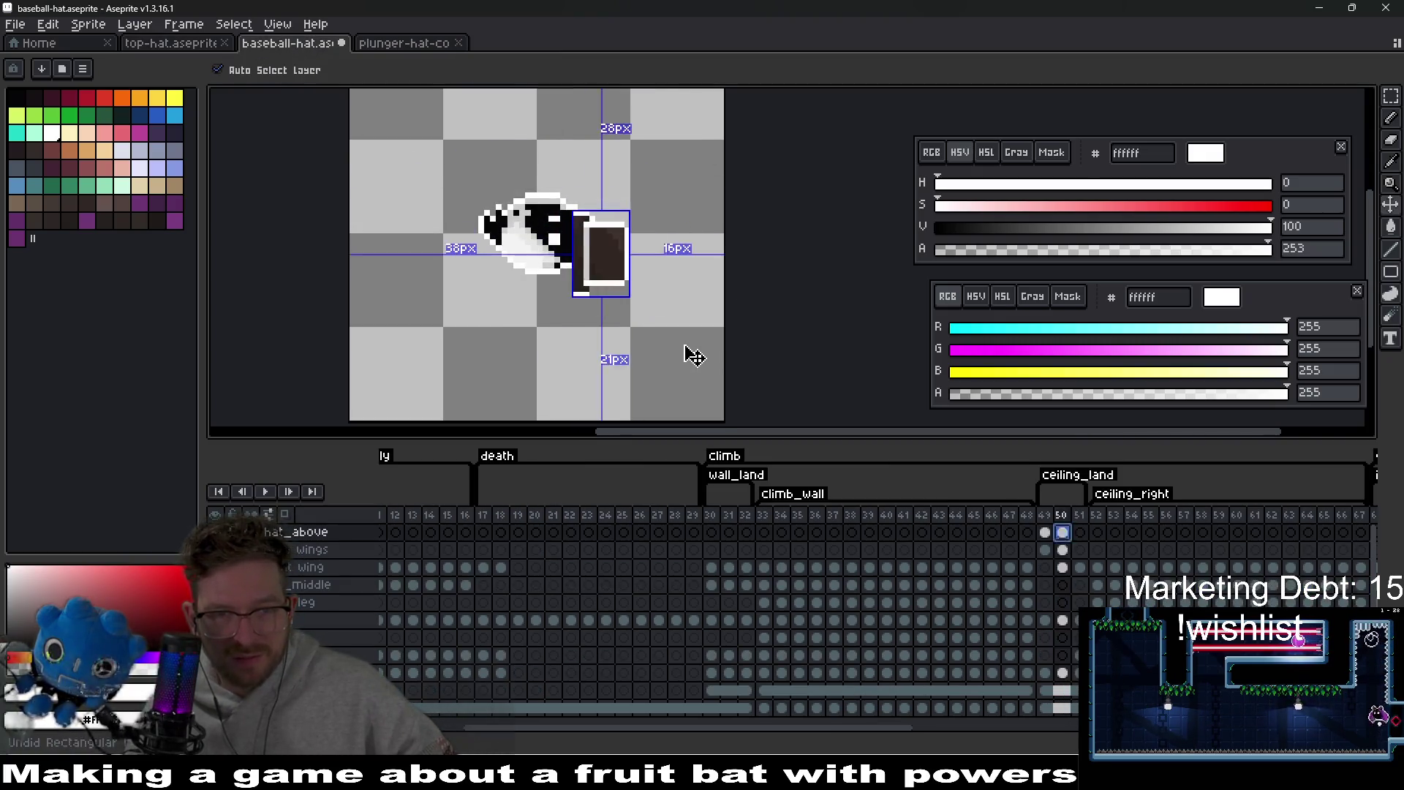
pyautogui.press('Left')
pyautogui.press('Left')
pyautogui.press('Left')
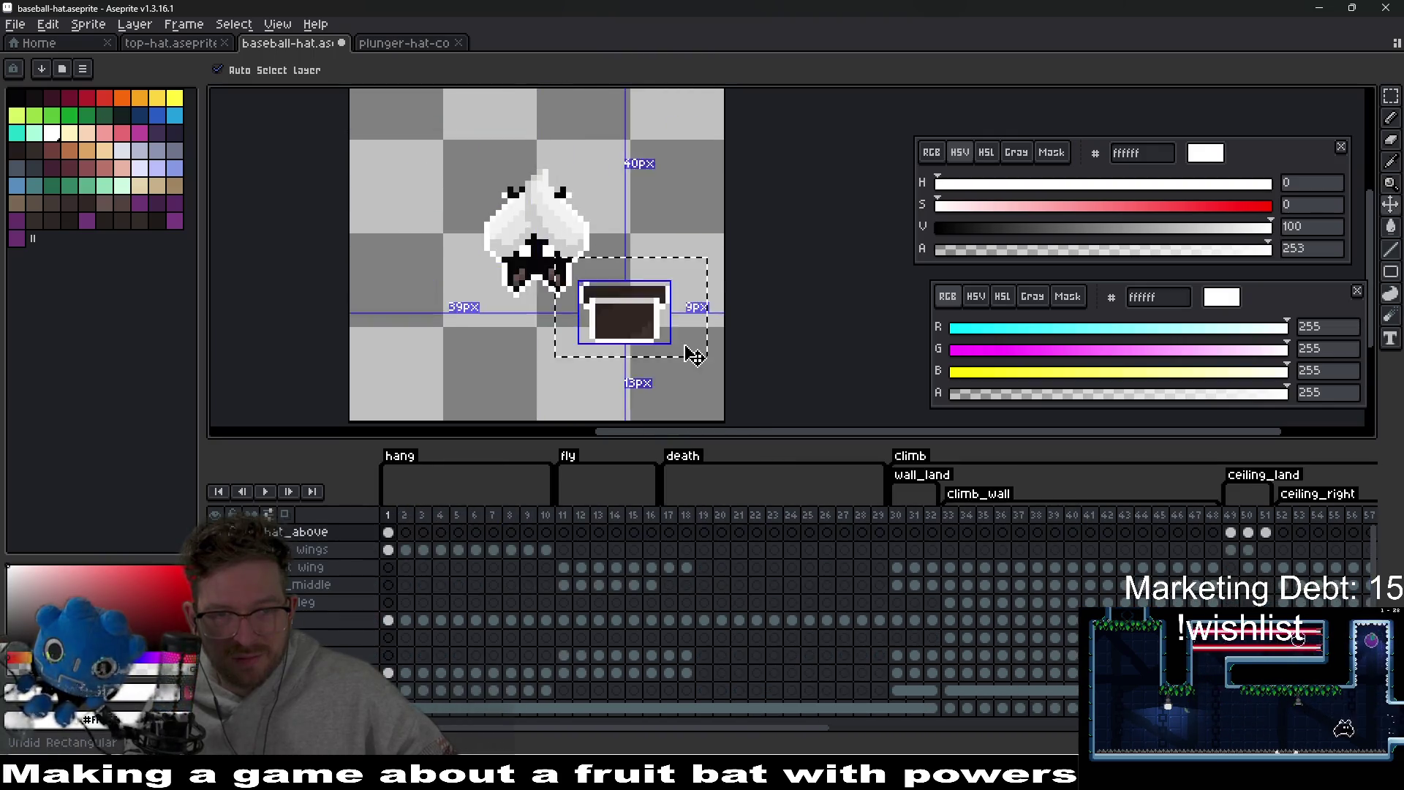
pyautogui.press('Left')
pyautogui.press('Left')
pyautogui.press('Left')
pyautogui.press('Left')
pyautogui.press('Left')
pyautogui.press('Left')
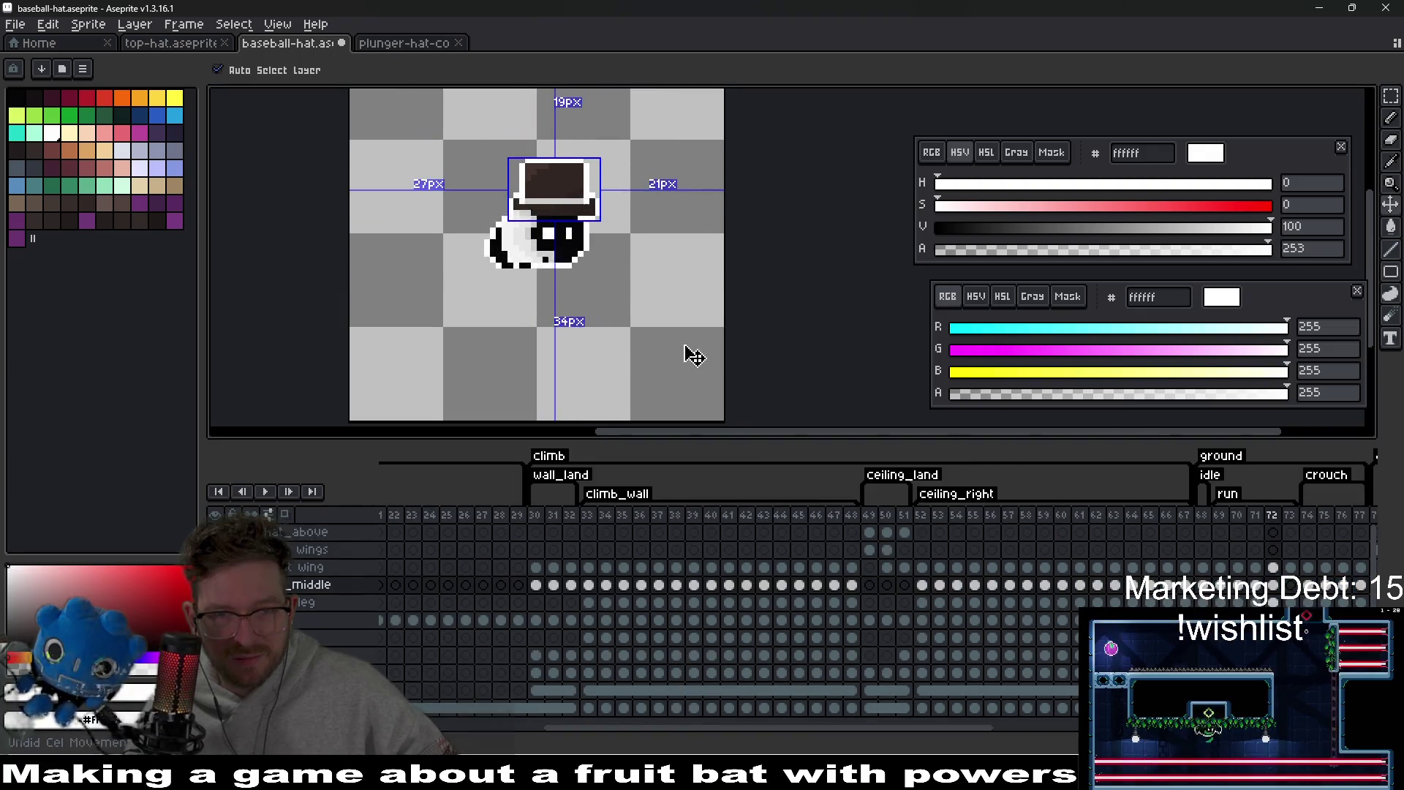
pyautogui.hotkey('ctrl', 'z')
pyautogui.hotkey('ctrl', 'z')
pyautogui.hotkey('ctrl', 'z')
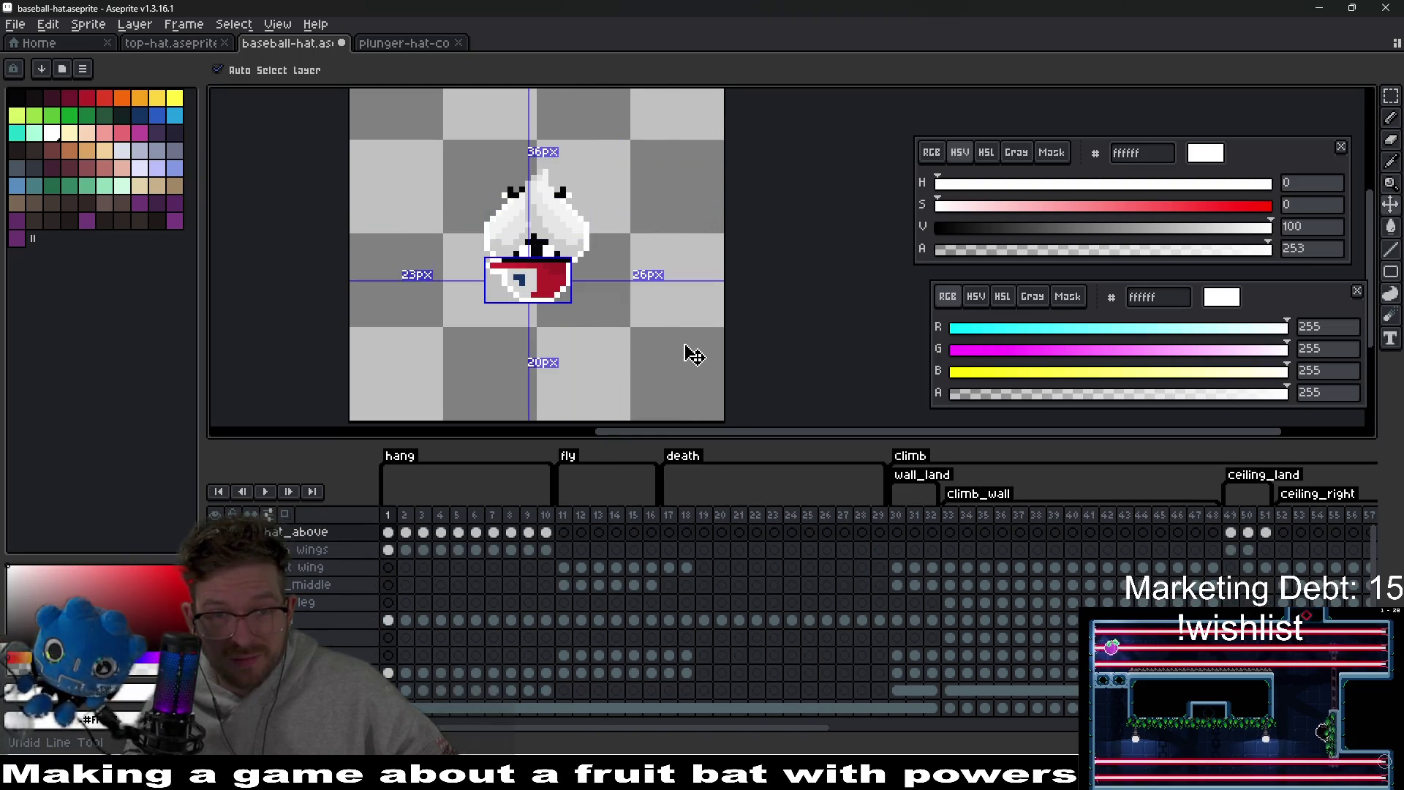
pyautogui.hotkey('ctrl', 's')
# - Return to top-hat.aseprite at frame 1, then bring up plunger-hat-collectible.aseprite
pyautogui.click(180, 44)
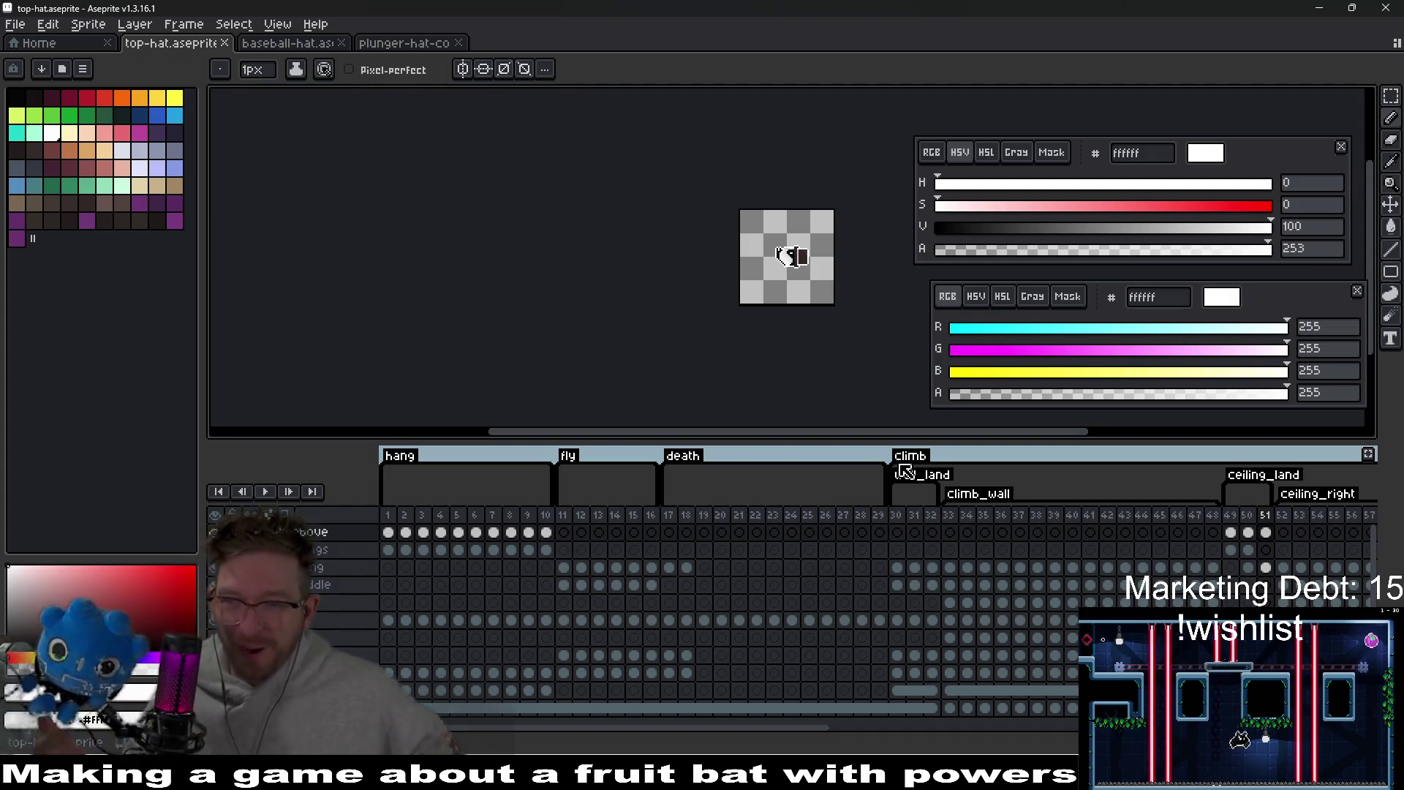
pyautogui.click(388, 515)
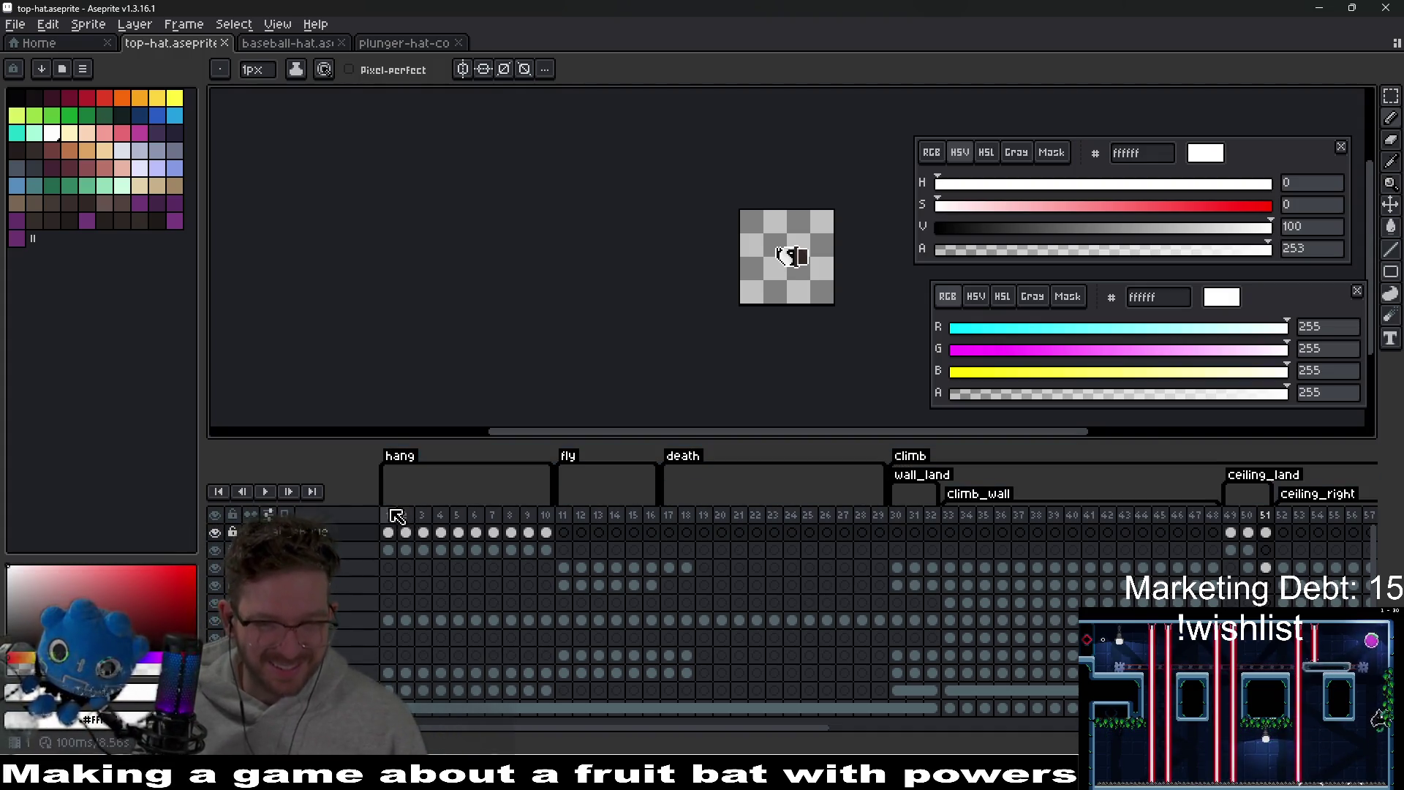
pyautogui.scroll(4, 650, 214)
pyautogui.scroll(-2, 688, 249)
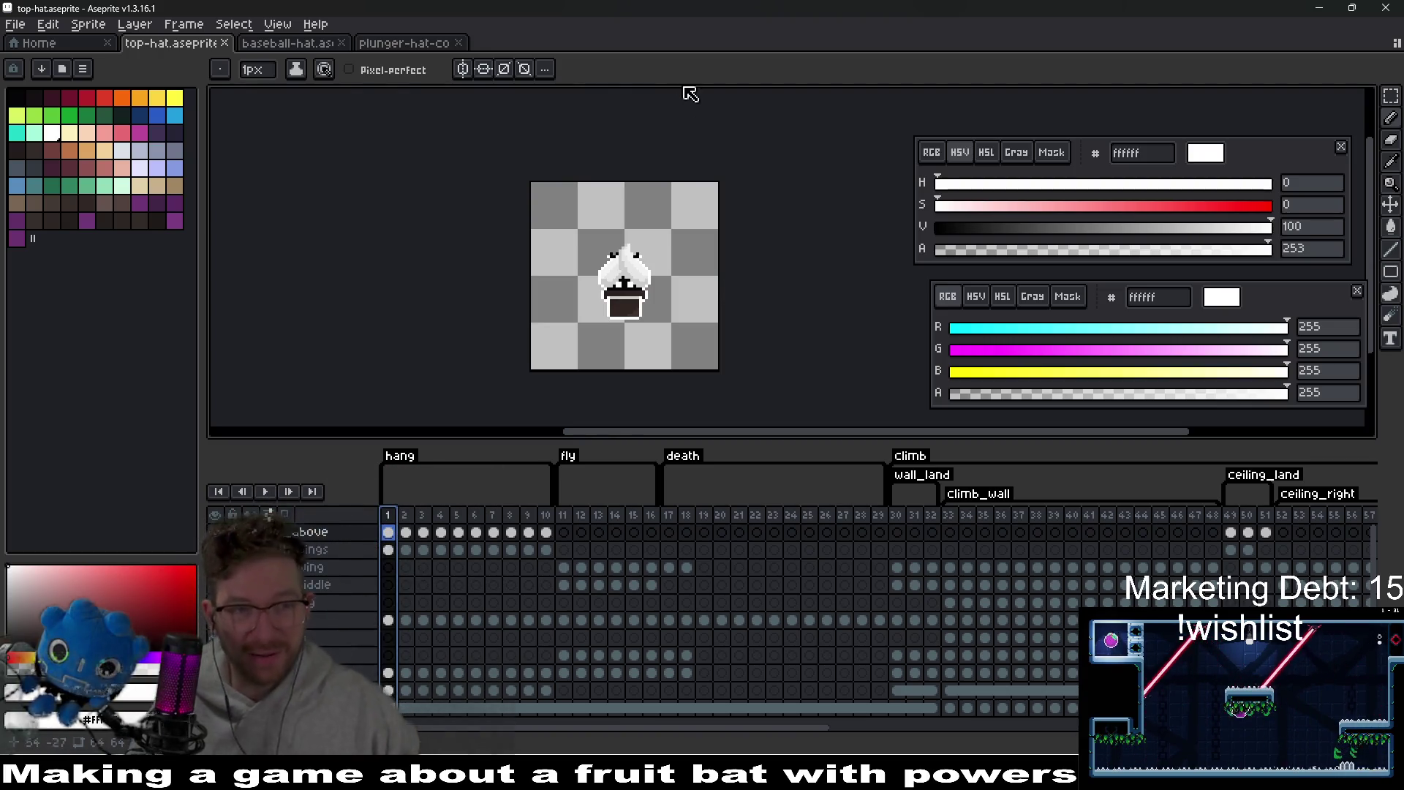
pyautogui.click(427, 44)
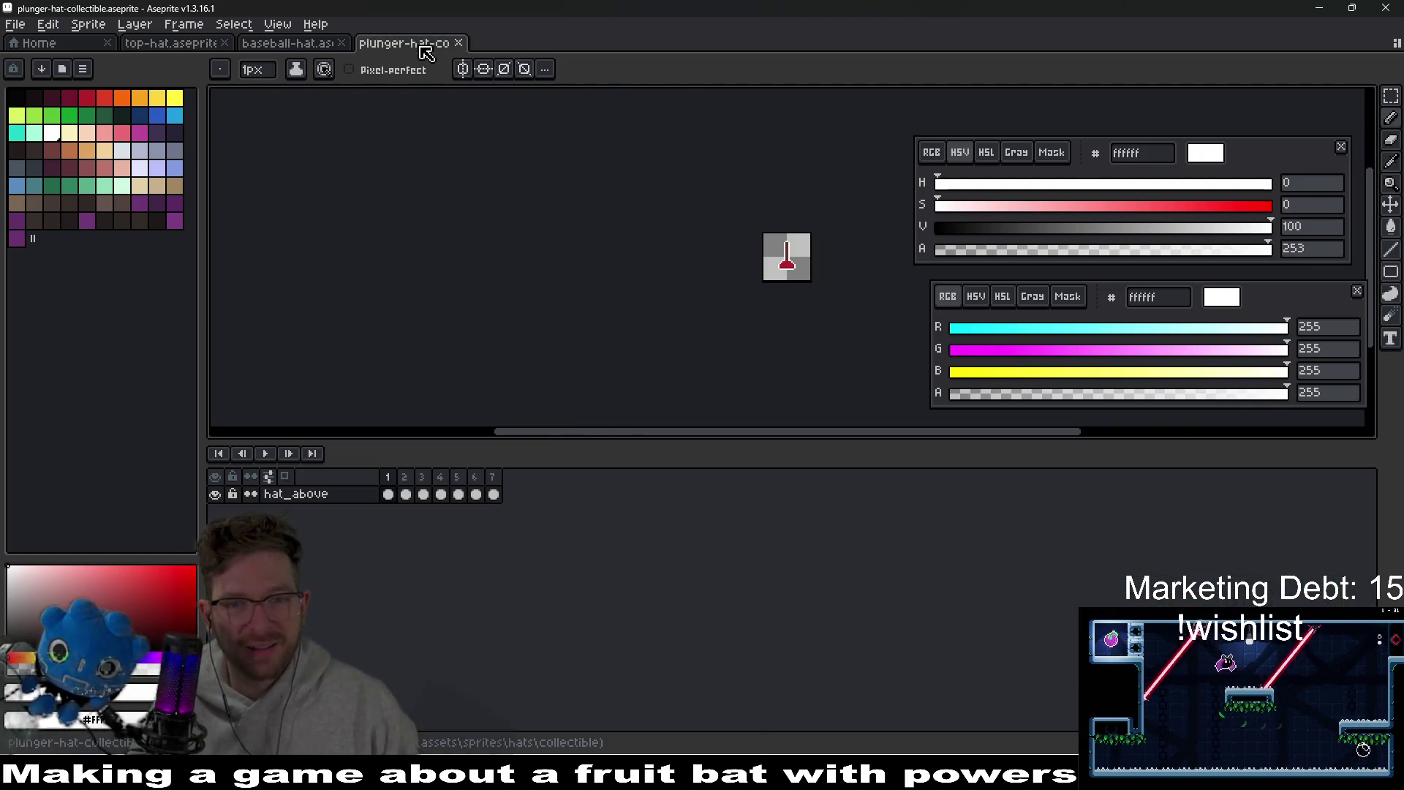
# - Save the plunger collectible as top-hat-collectible.aseprite, then go back to top-hat.aseprite
pyautogui.click(15, 24)
pyautogui.click(29, 115)
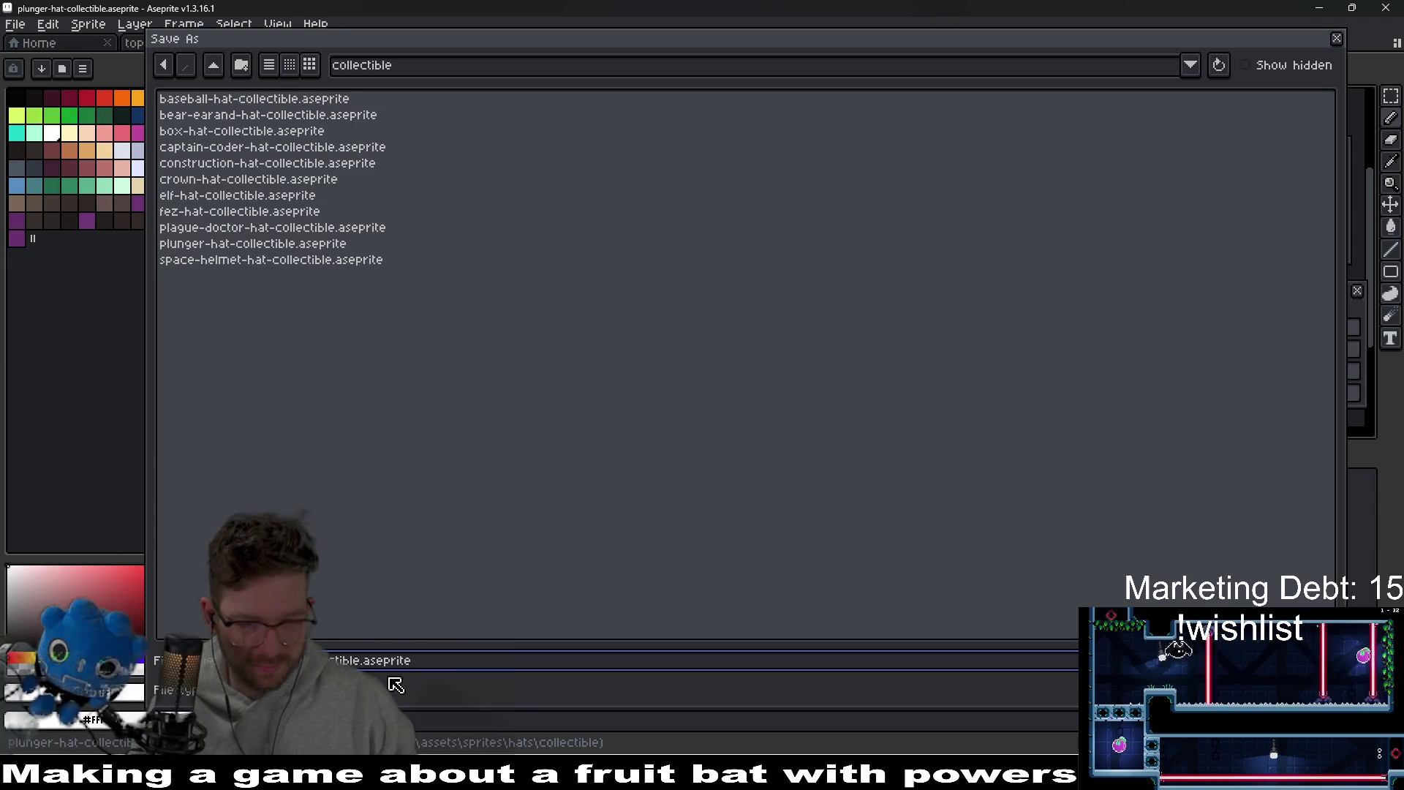
pyautogui.press('Return')
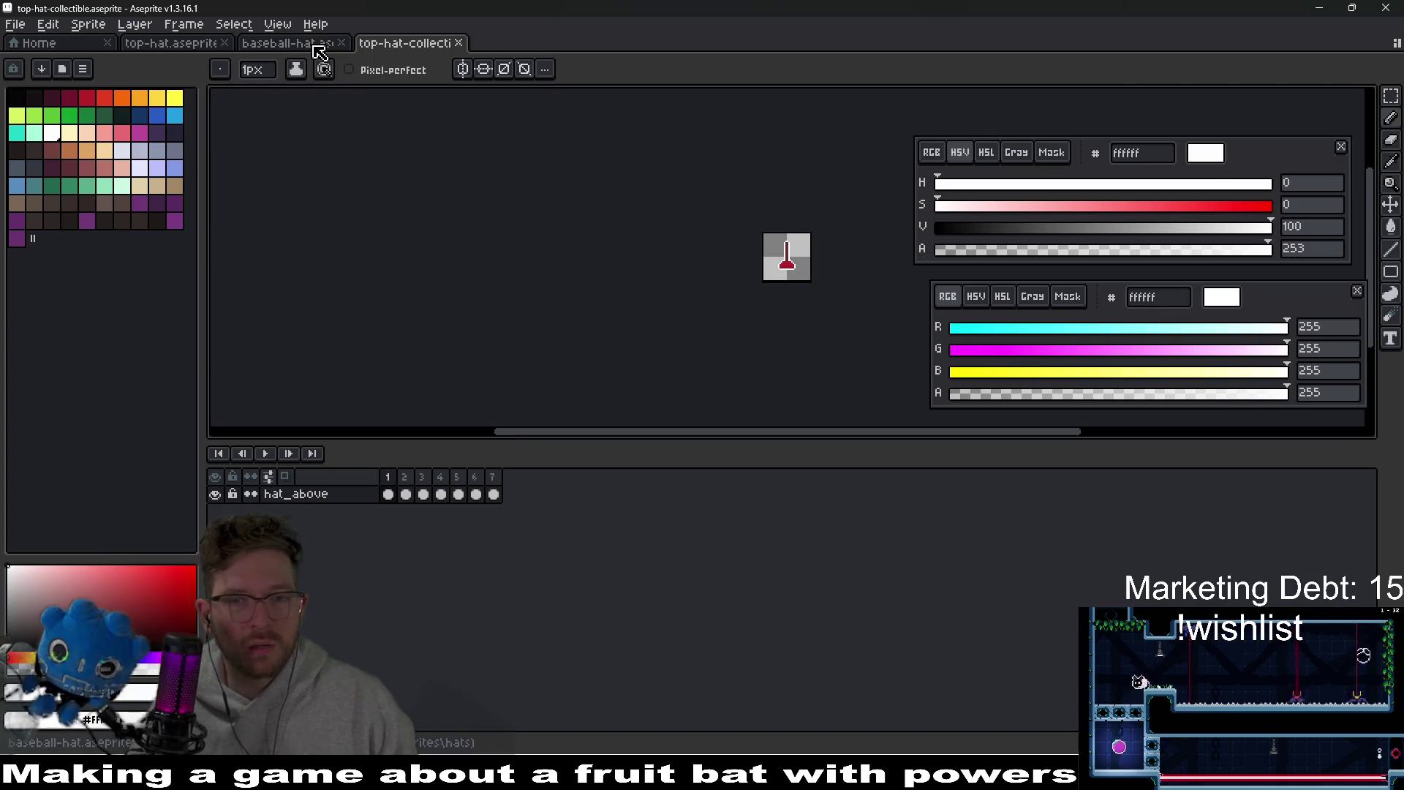
pyautogui.click(166, 43)
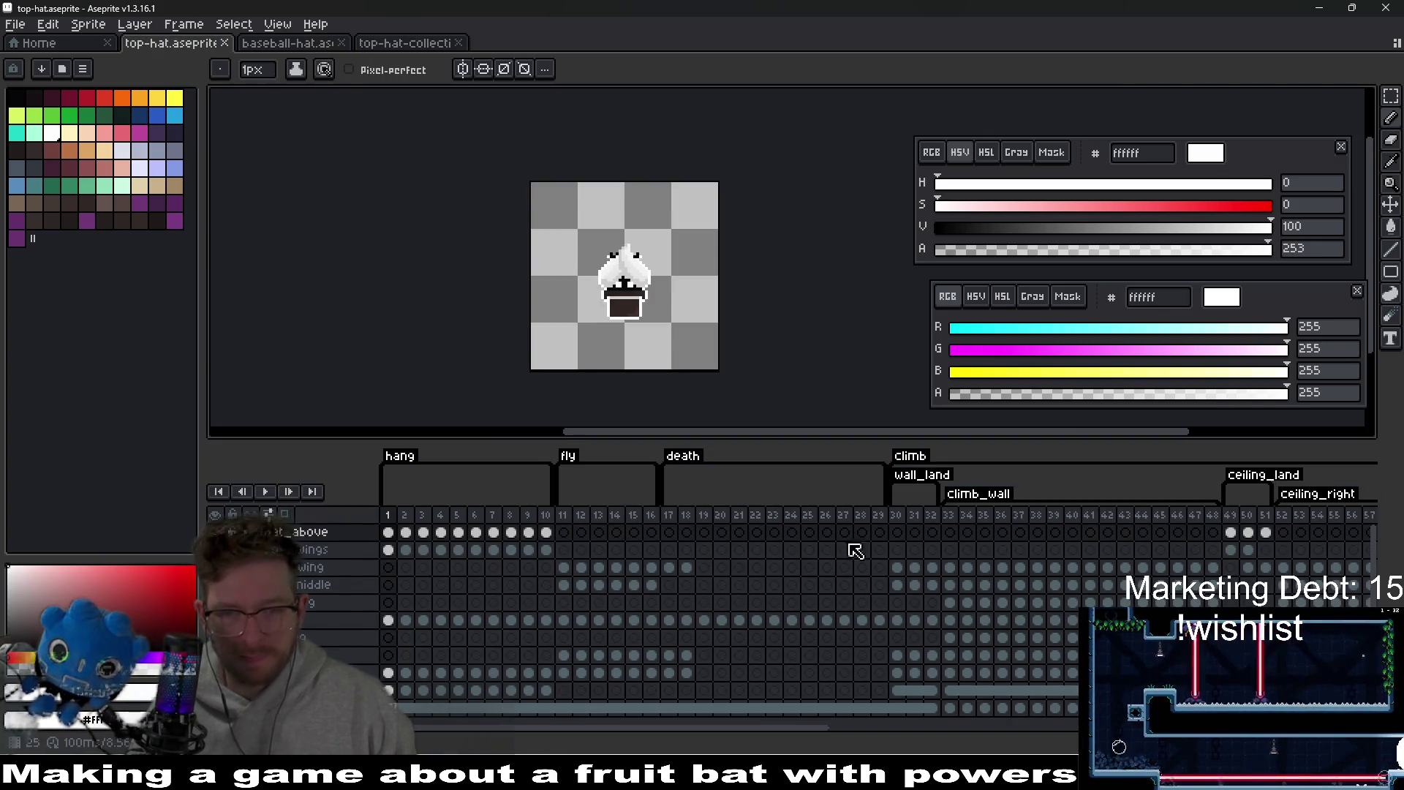
# - Marquee-select the hatted bat on the middle layer's frame 68 cel in top-hat.aseprite
pyautogui.moveTo(827, 728)
pyautogui.mouseDown()
pyautogui.moveTo(1024, 727)
pyautogui.moveTo(1074, 697)
pyautogui.mouseUp()
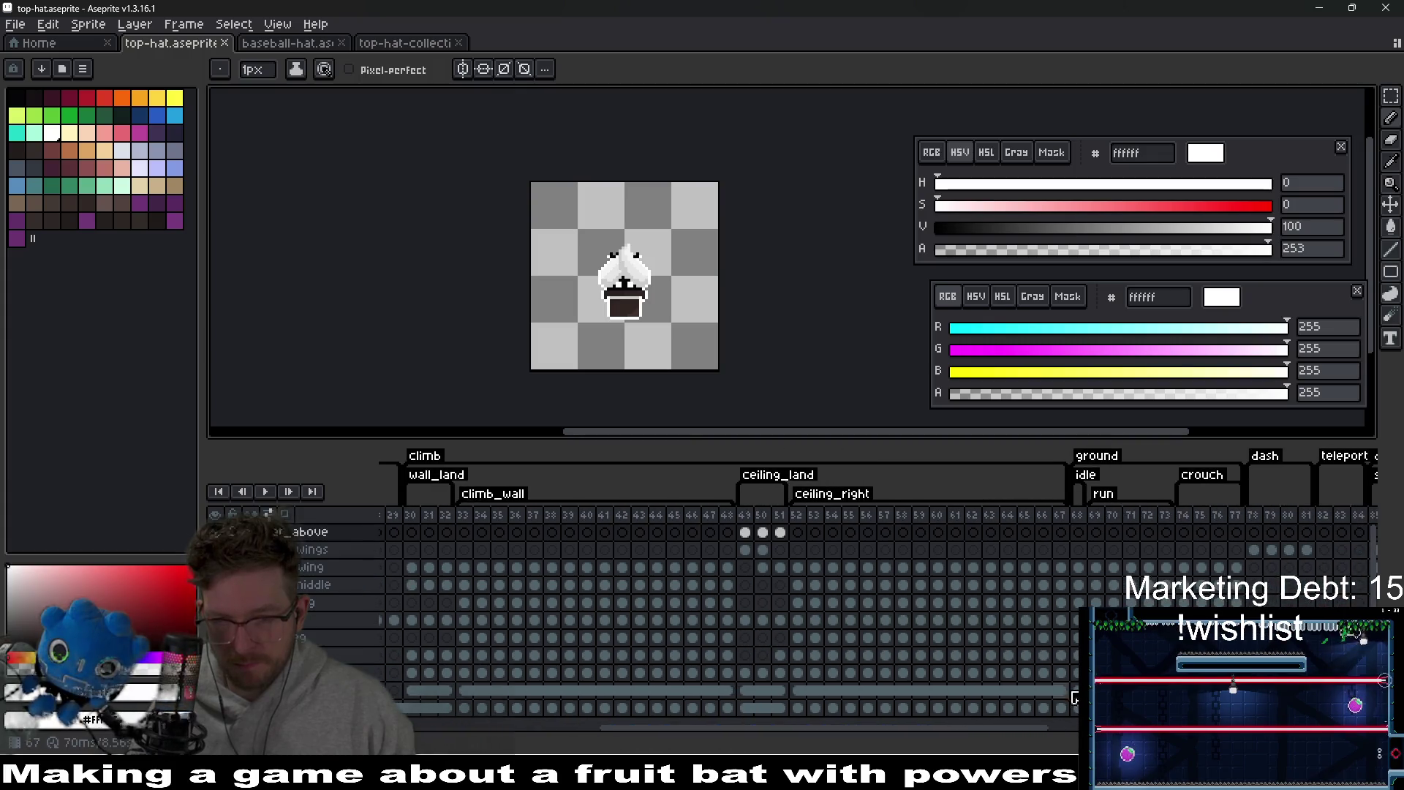
pyautogui.click(1067, 642)
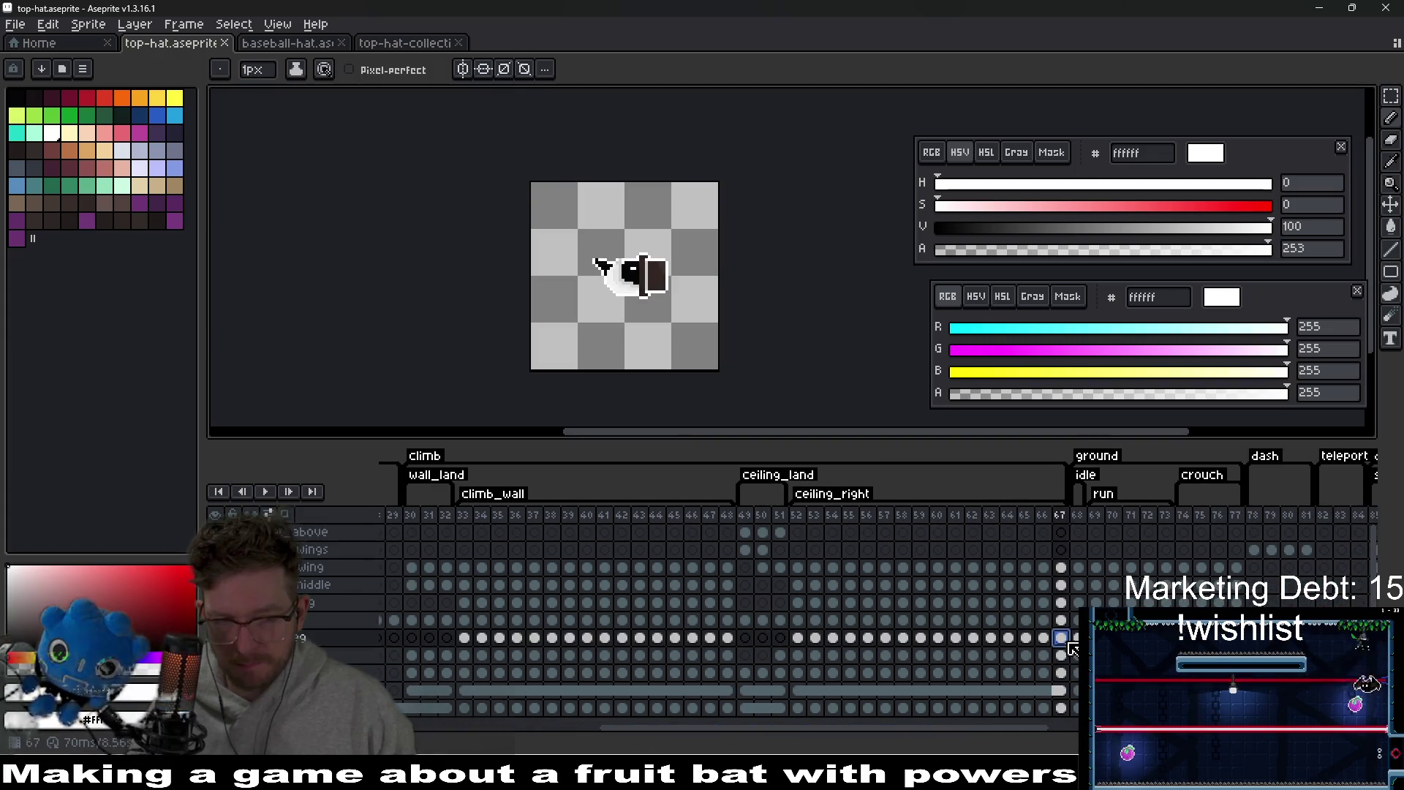
pyautogui.click(1065, 602)
pyautogui.click(1063, 588)
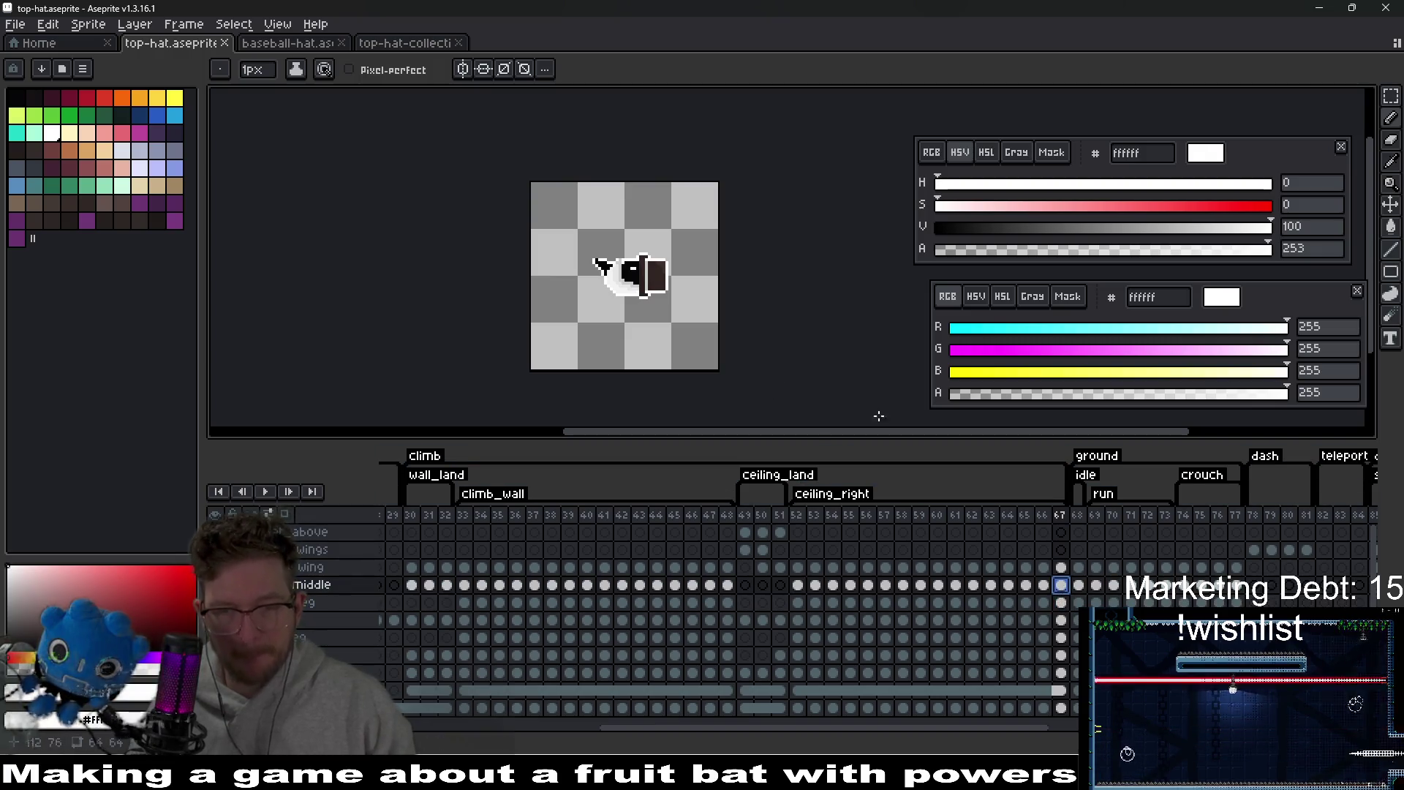
pyautogui.click(1078, 585)
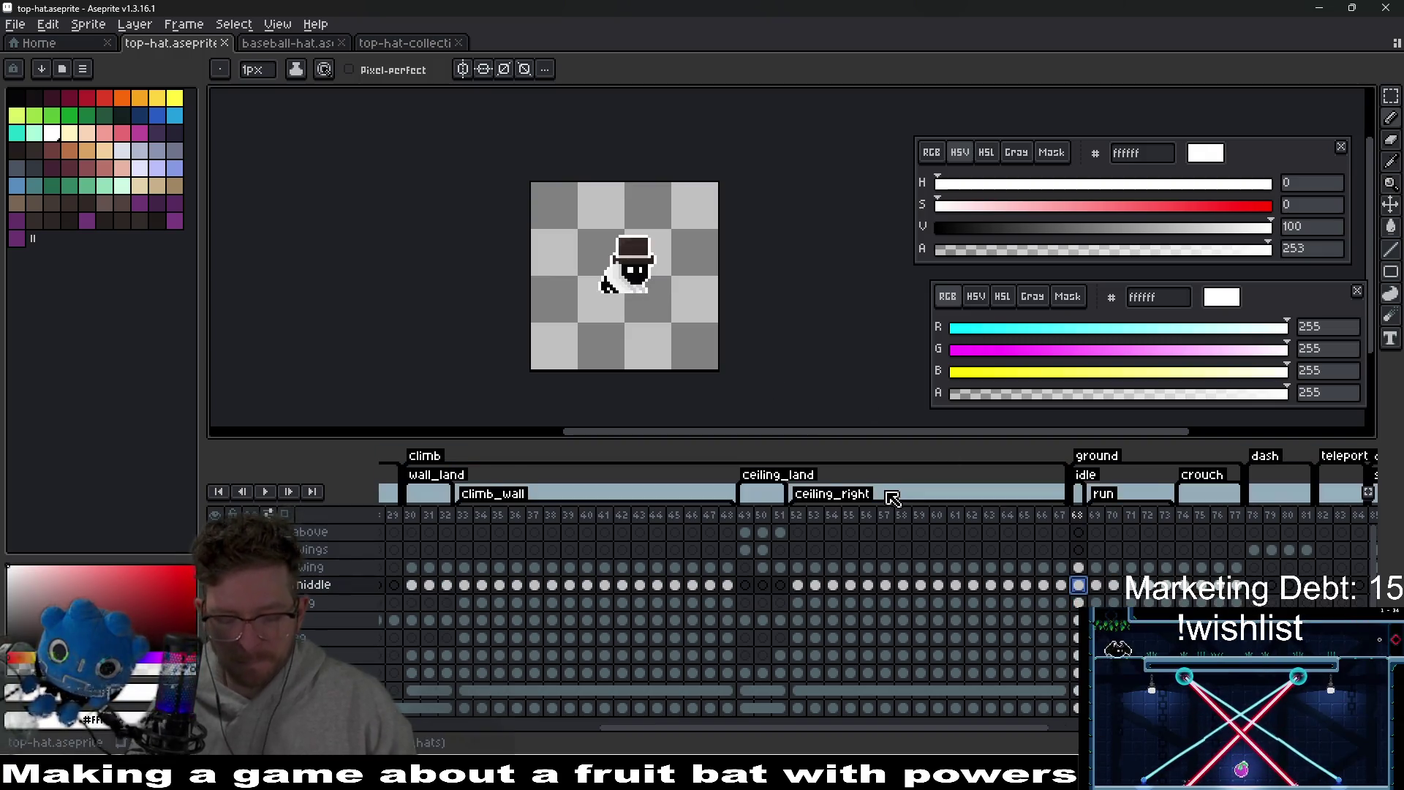
pyautogui.press('m')
pyautogui.moveTo(544, 216); pyautogui.dragTo(713, 318)
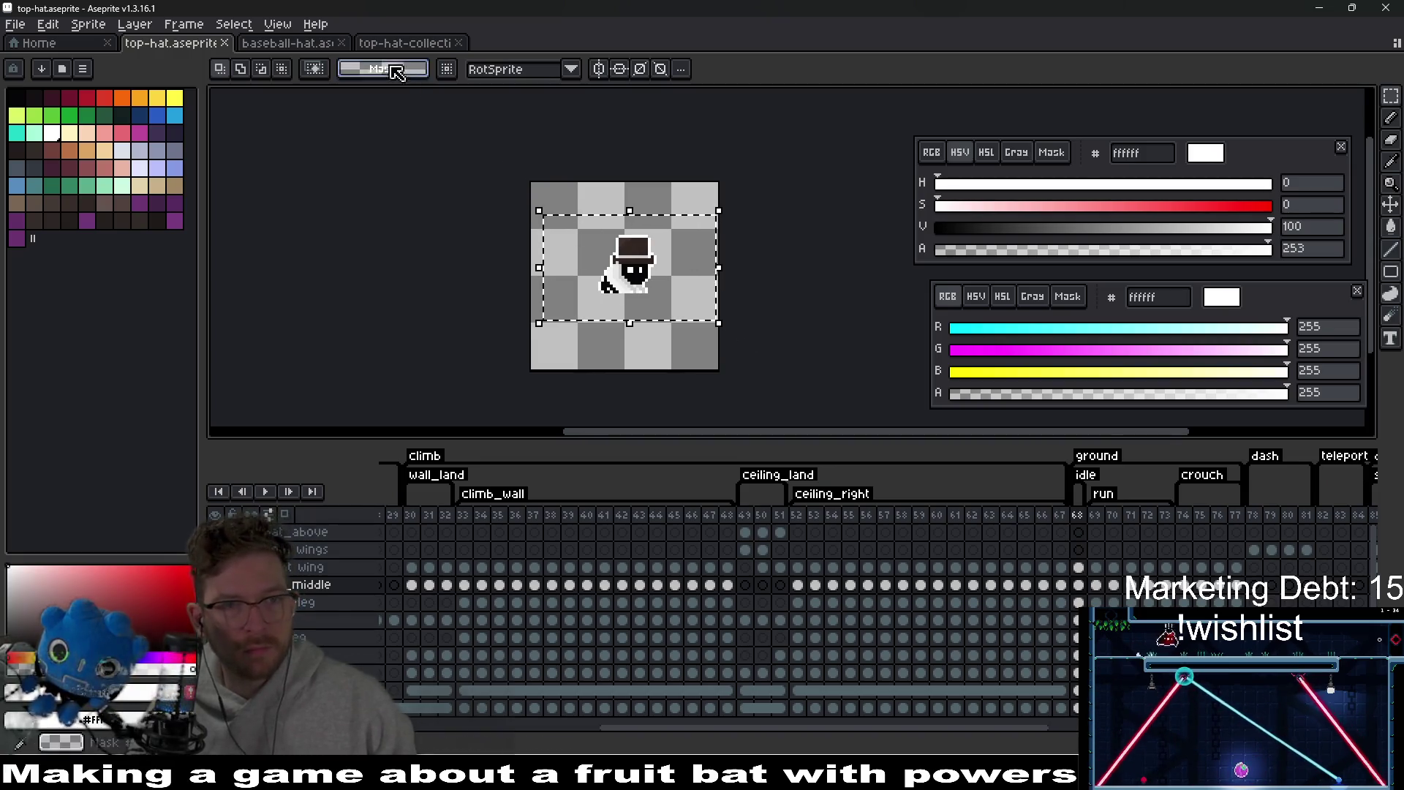
pyautogui.click(394, 44)
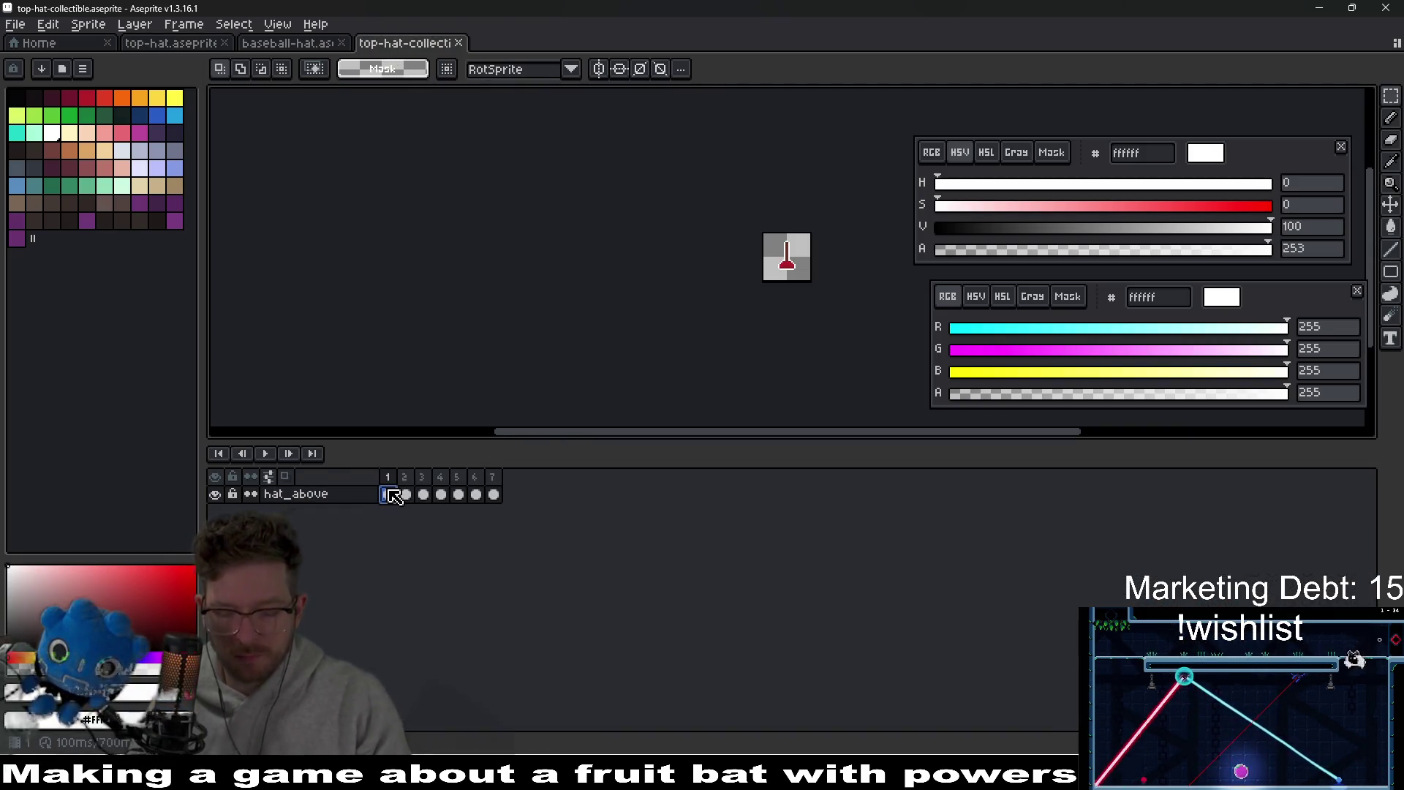
# - Paste the top hat into the collectible's frame 1, nudge it into place, and save
pyautogui.hotkey('ctrl', 'v')
pyautogui.press('Return')
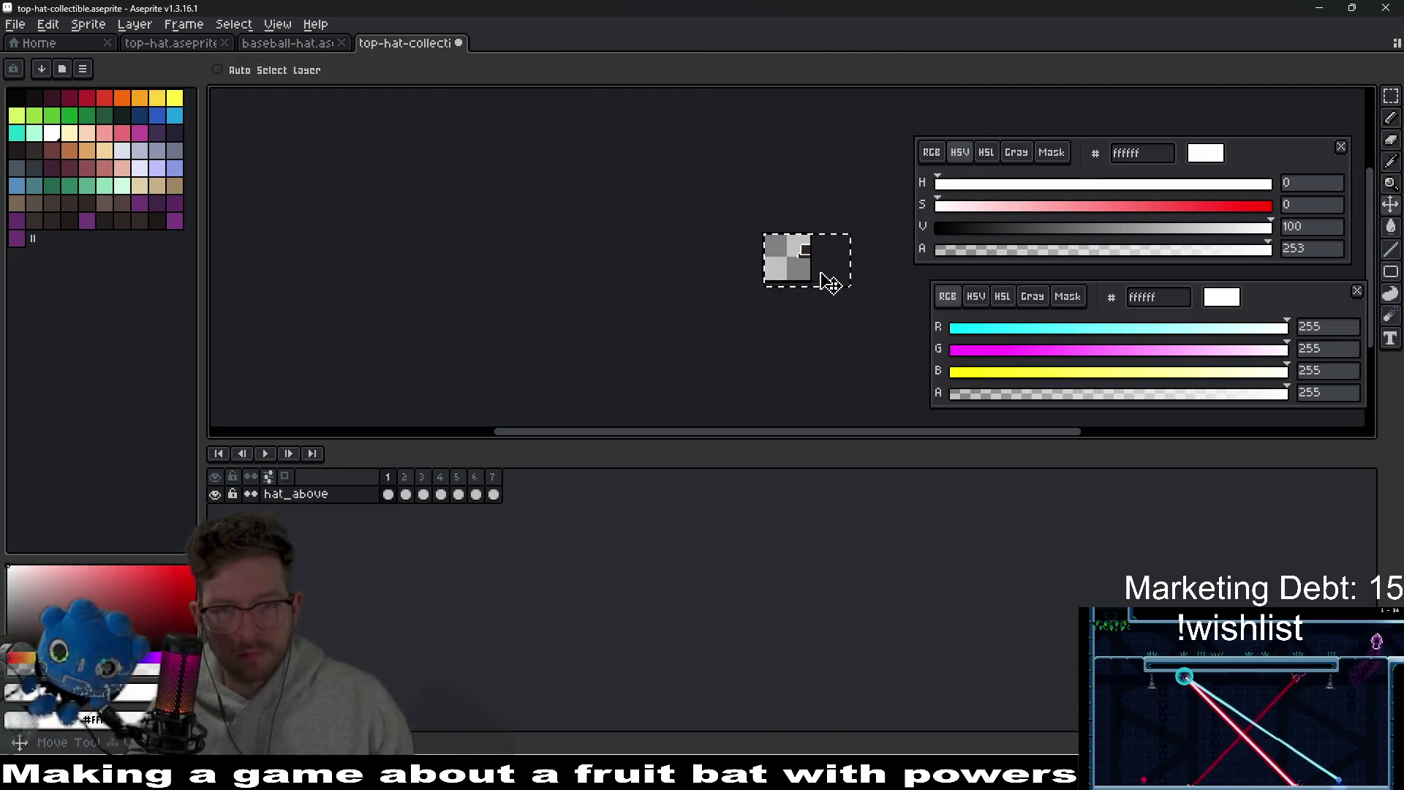
pyautogui.moveTo(802, 282); pyautogui.dragTo(829, 316)
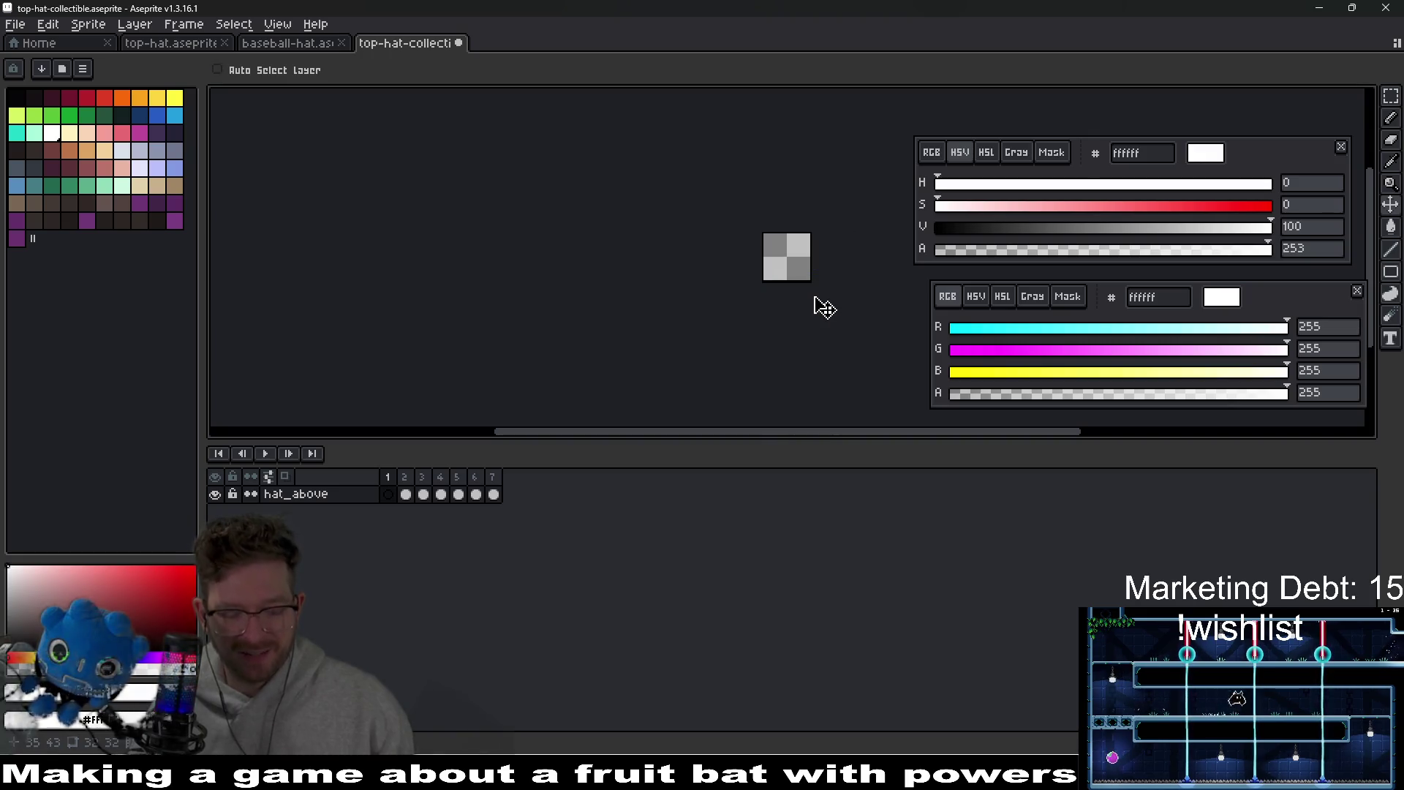
pyautogui.click(802, 271)
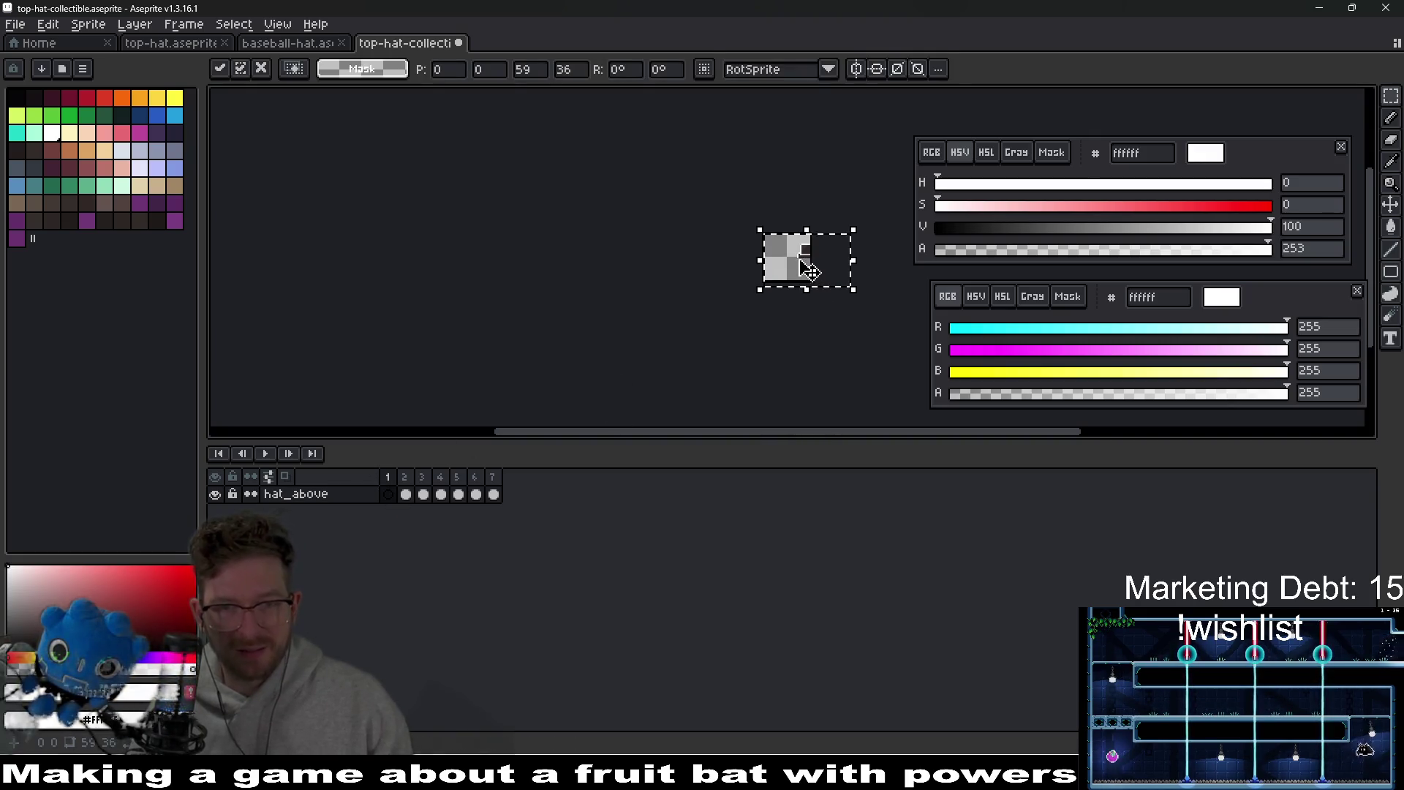
pyautogui.scroll(5, 794, 268)
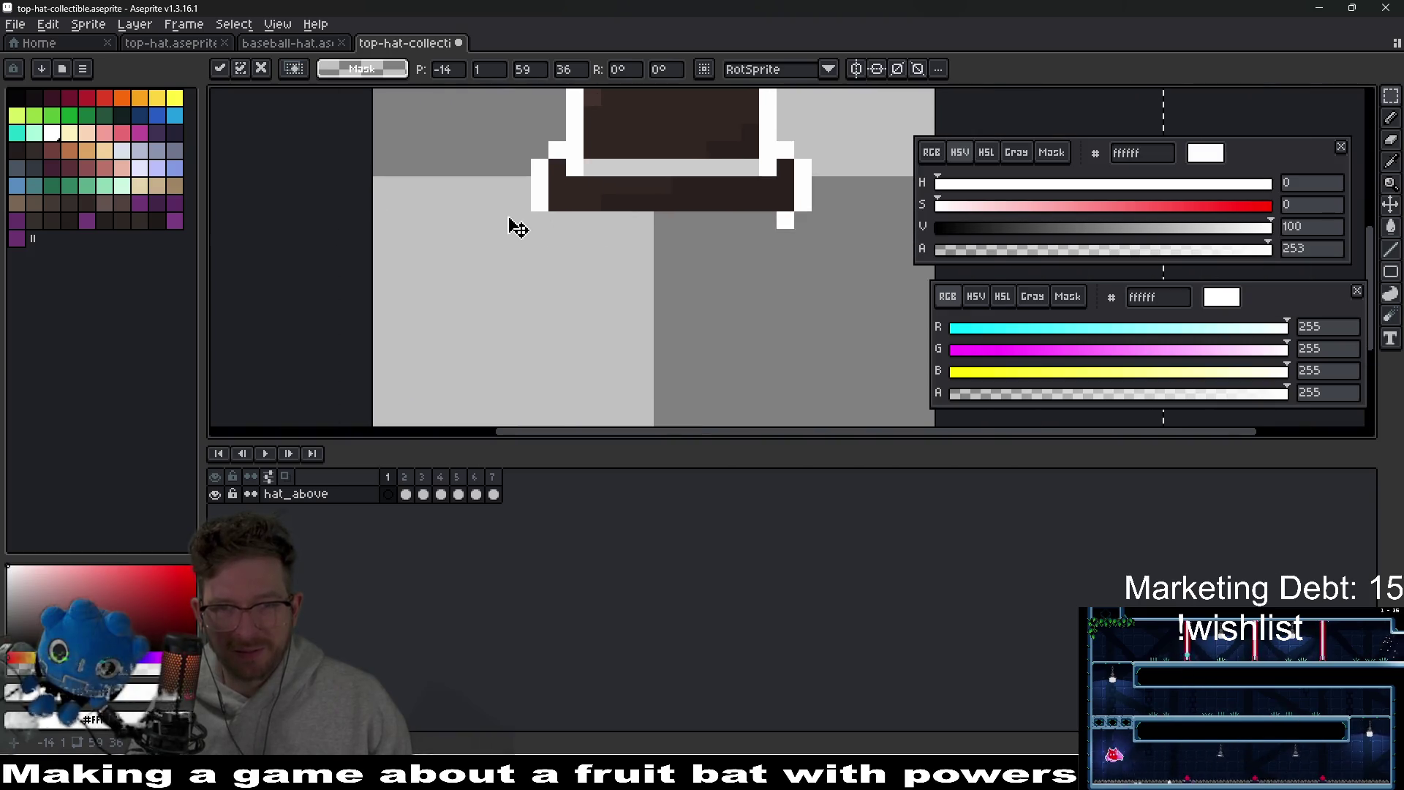
pyautogui.scroll(-2, 642, 229)
pyautogui.scroll(1, 662, 220)
pyautogui.moveTo(670, 215); pyautogui.dragTo(680, 220)
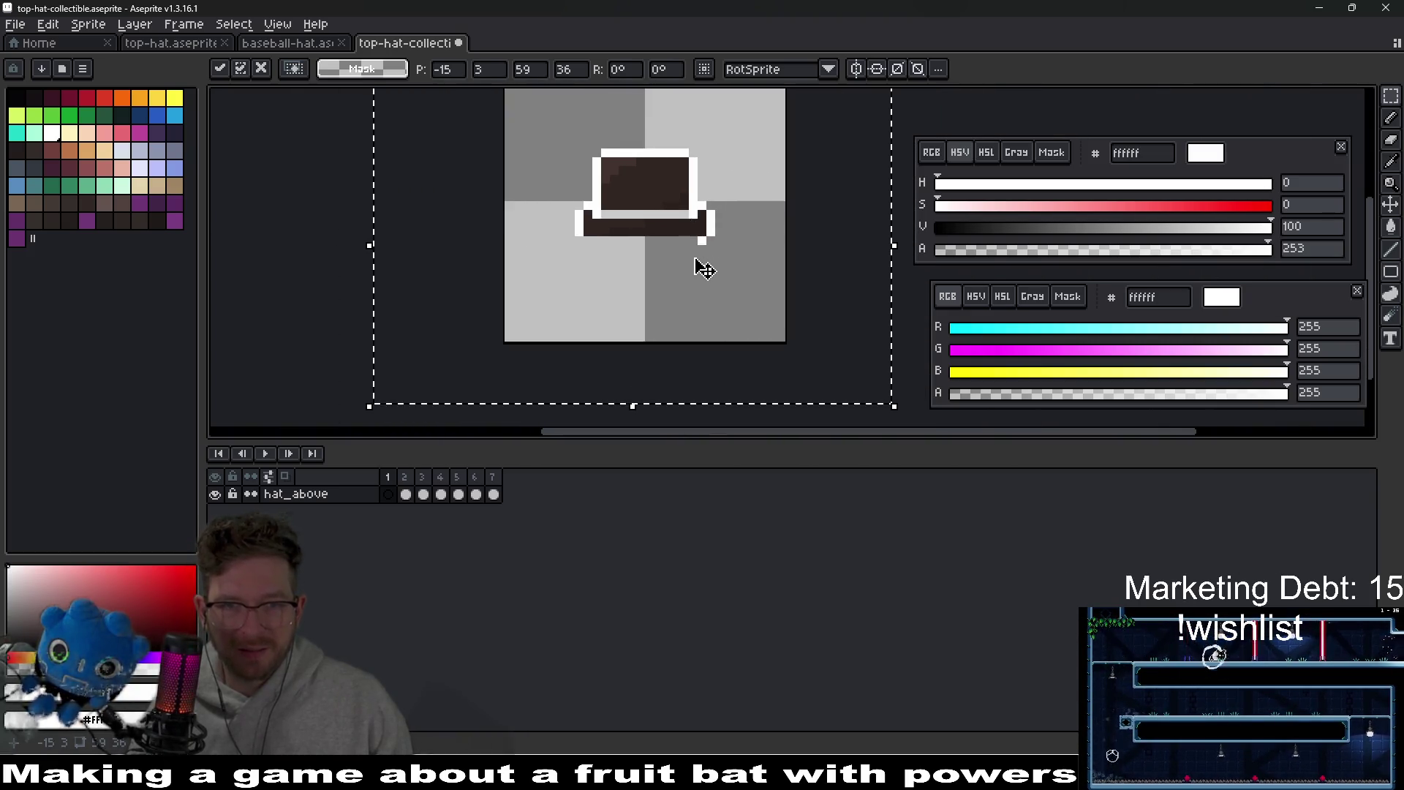
pyautogui.press('i')
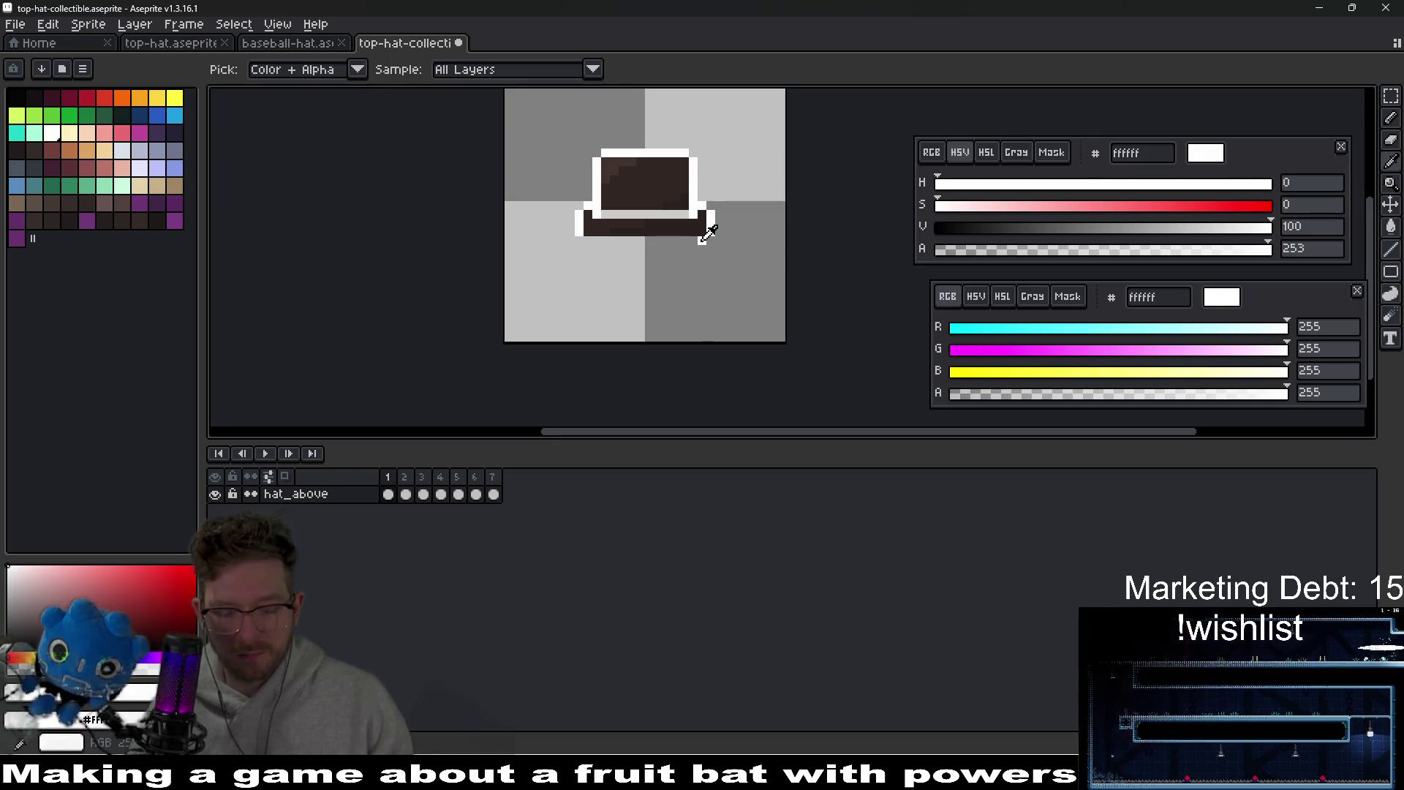
pyautogui.press('l')
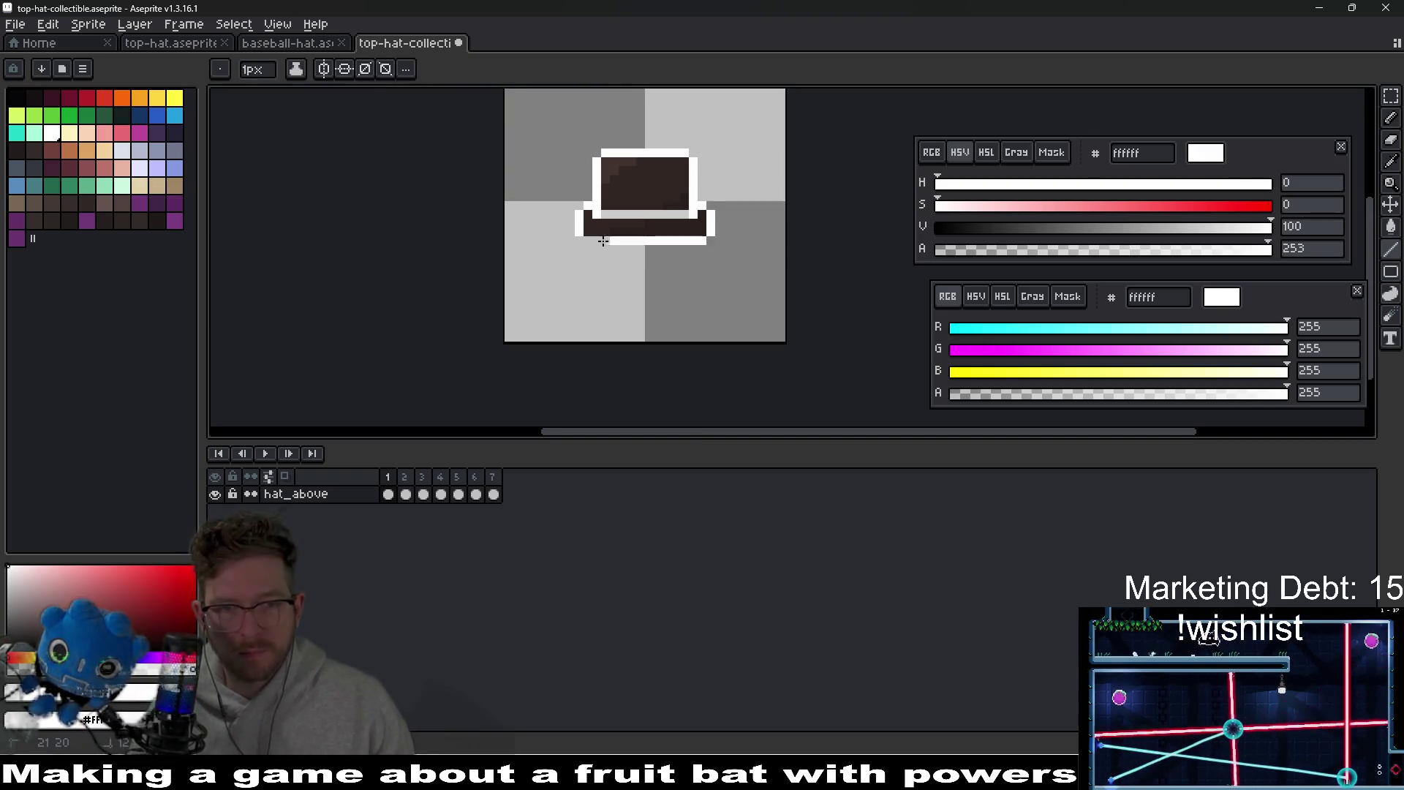
pyautogui.scroll(-3, 688, 256)
pyautogui.hotkey('ctrl', 's')
# - Preview the Export and Export Sprite Sheet dialogs, closing both without exporting
pyautogui.scroll(2, 681, 262)
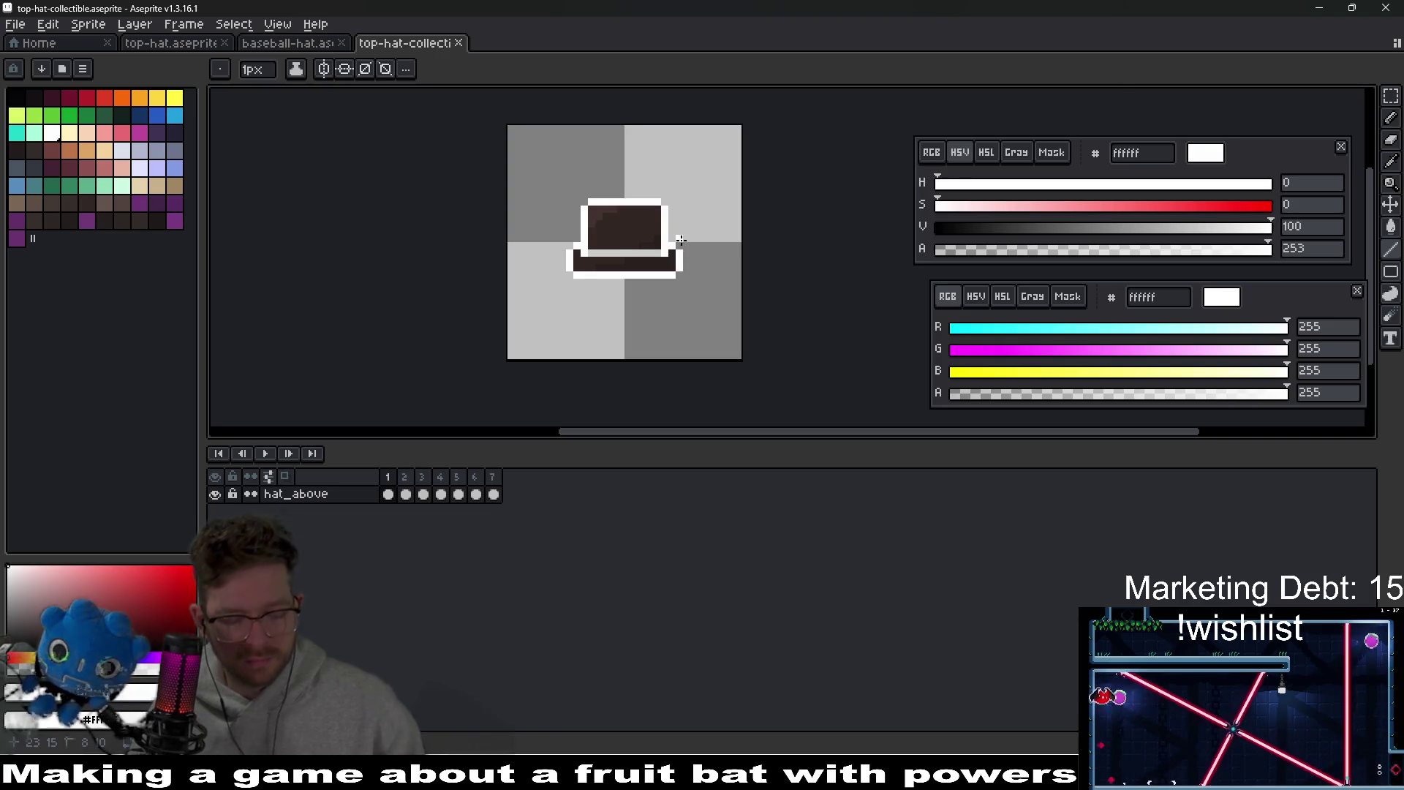
pyautogui.hotkey('ctrl', 'shift', 'e')
pyautogui.press('Return')
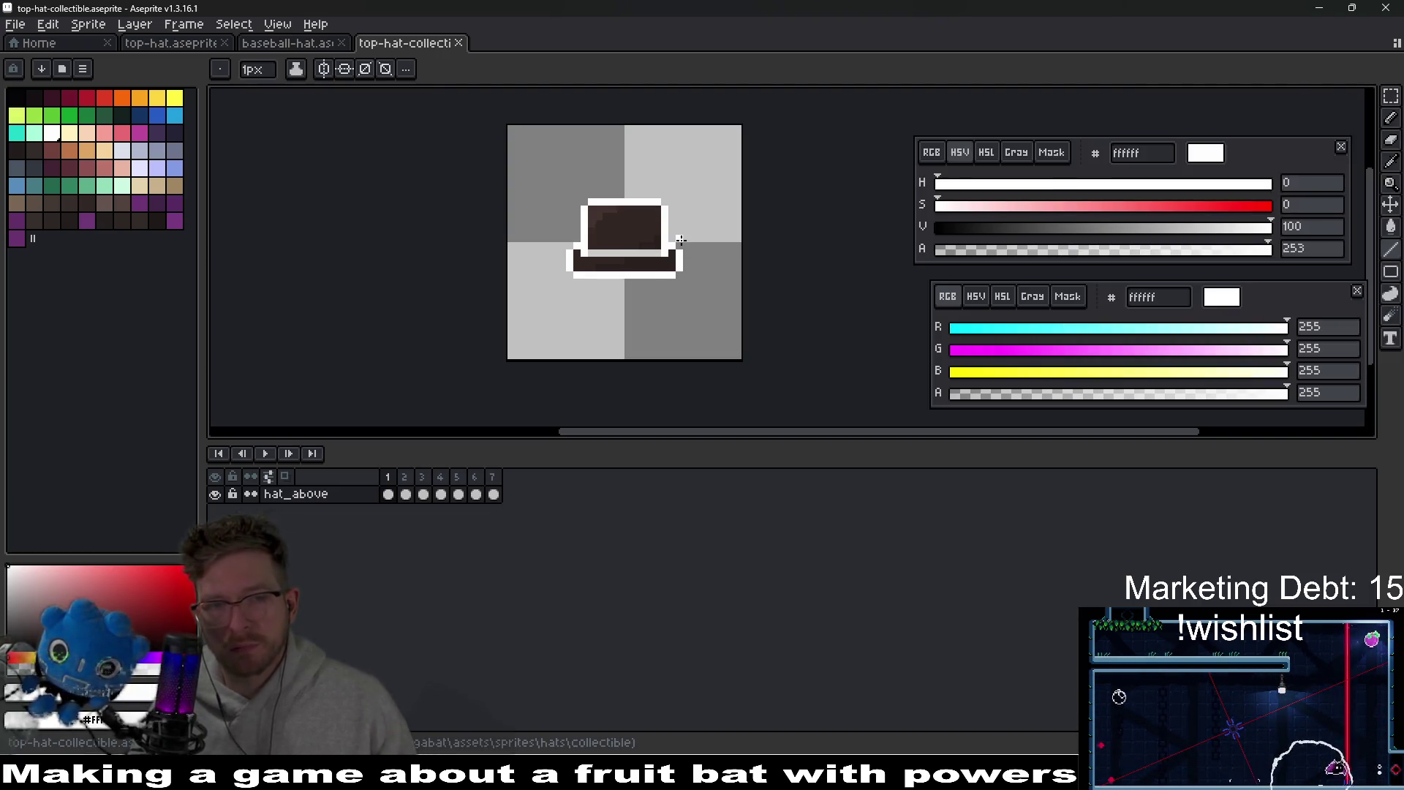
pyautogui.press('ctrl')
pyautogui.hotkey('ctrl', 'e')
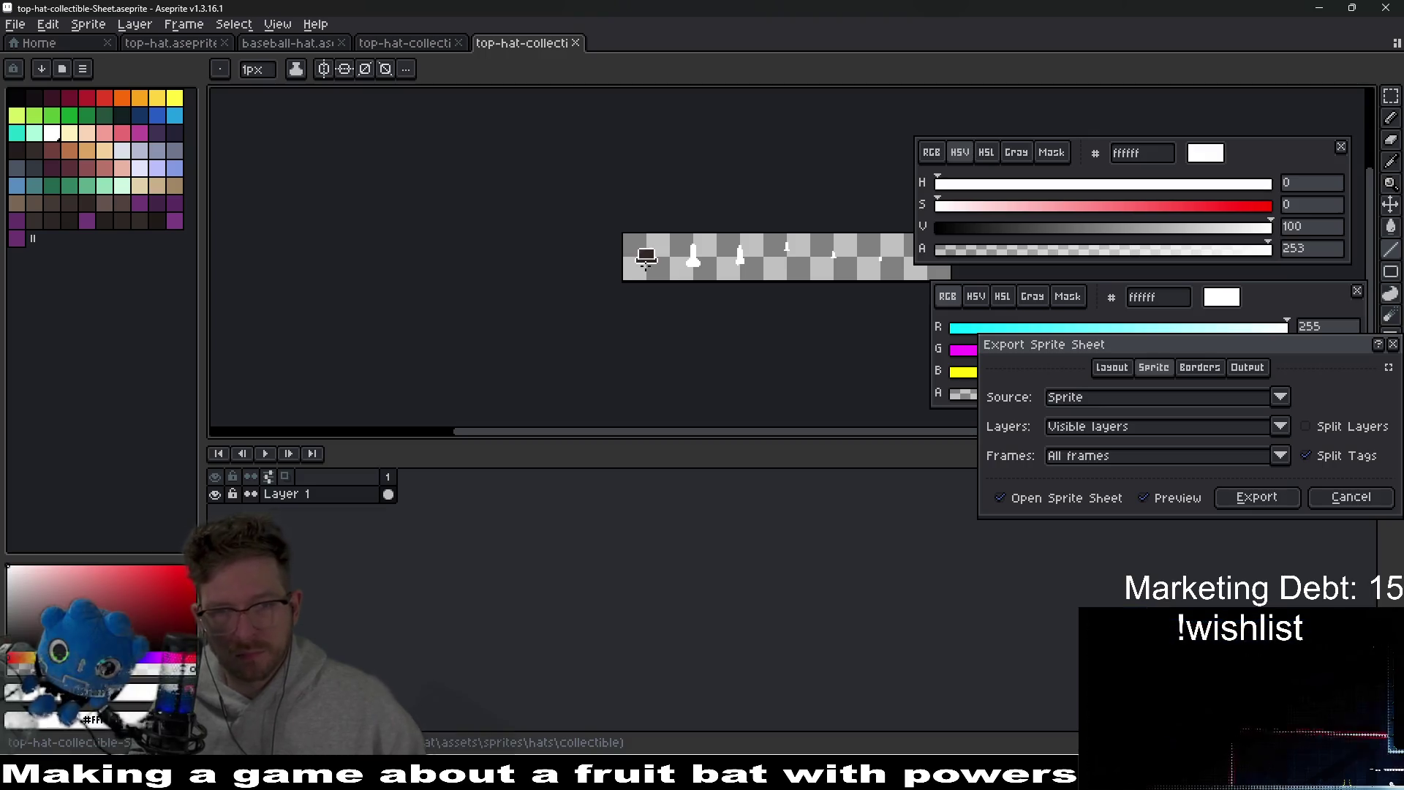
pyautogui.press('Return')
pyautogui.click(406, 495)
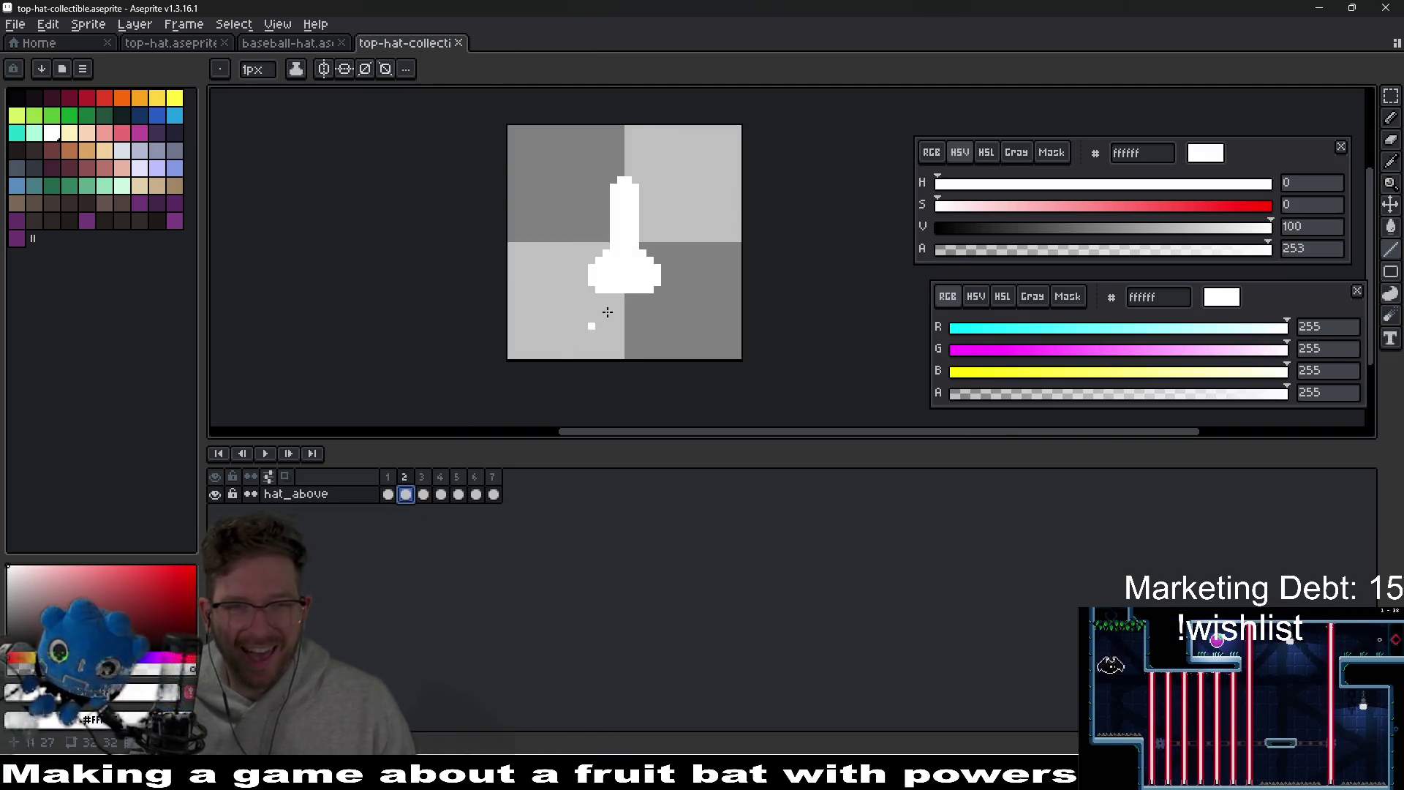
# - Copy frame 1's hat into frame 2 and fill its crown and brim white
pyautogui.press('e')
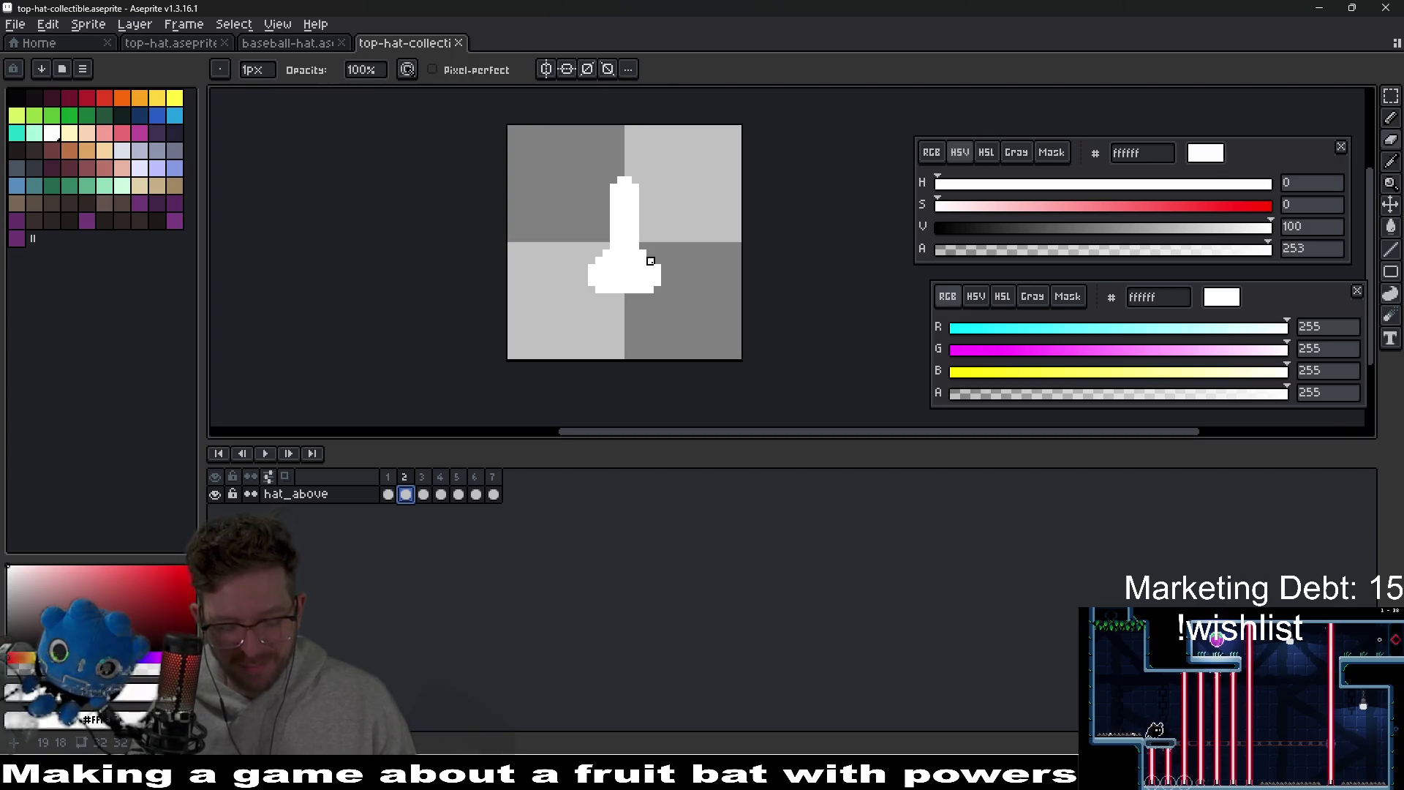
pyautogui.click(388, 494)
pyautogui.hotkey('ctrl', 'c')
pyautogui.click(406, 494)
pyautogui.hotkey('ctrl', 'v')
pyautogui.scroll(2, 665, 282)
pyautogui.press('i')
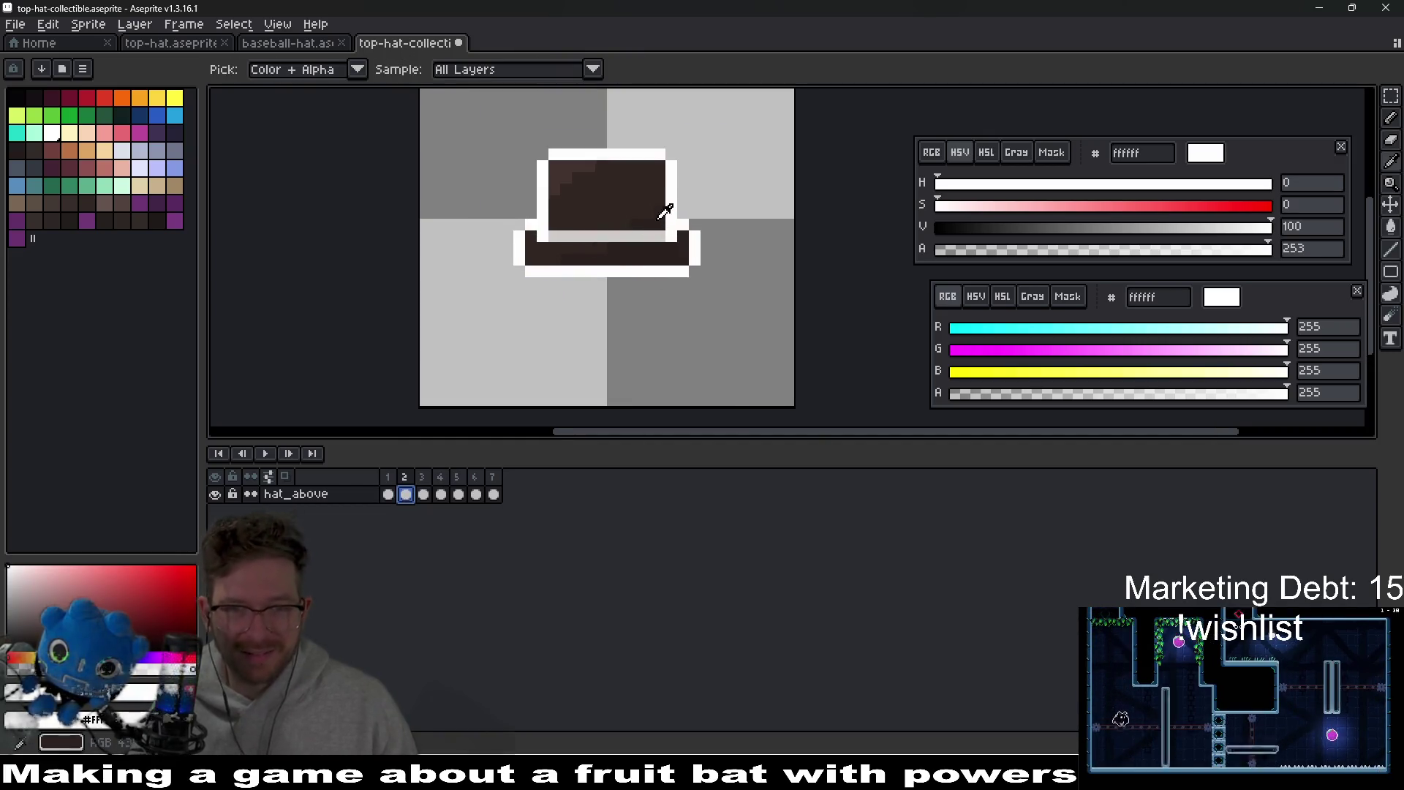
pyautogui.press('g')
pyautogui.click(600, 196)
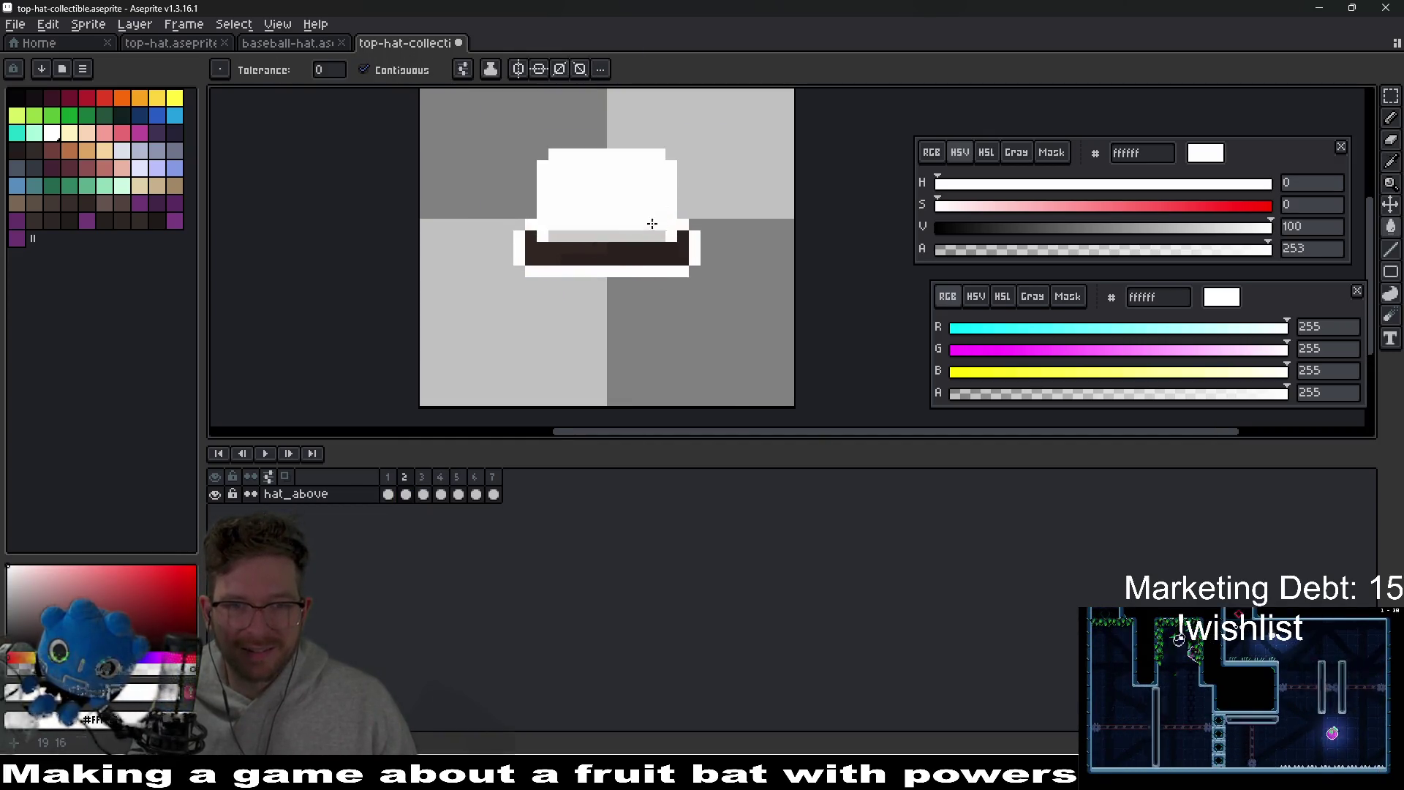
pyautogui.click(596, 250)
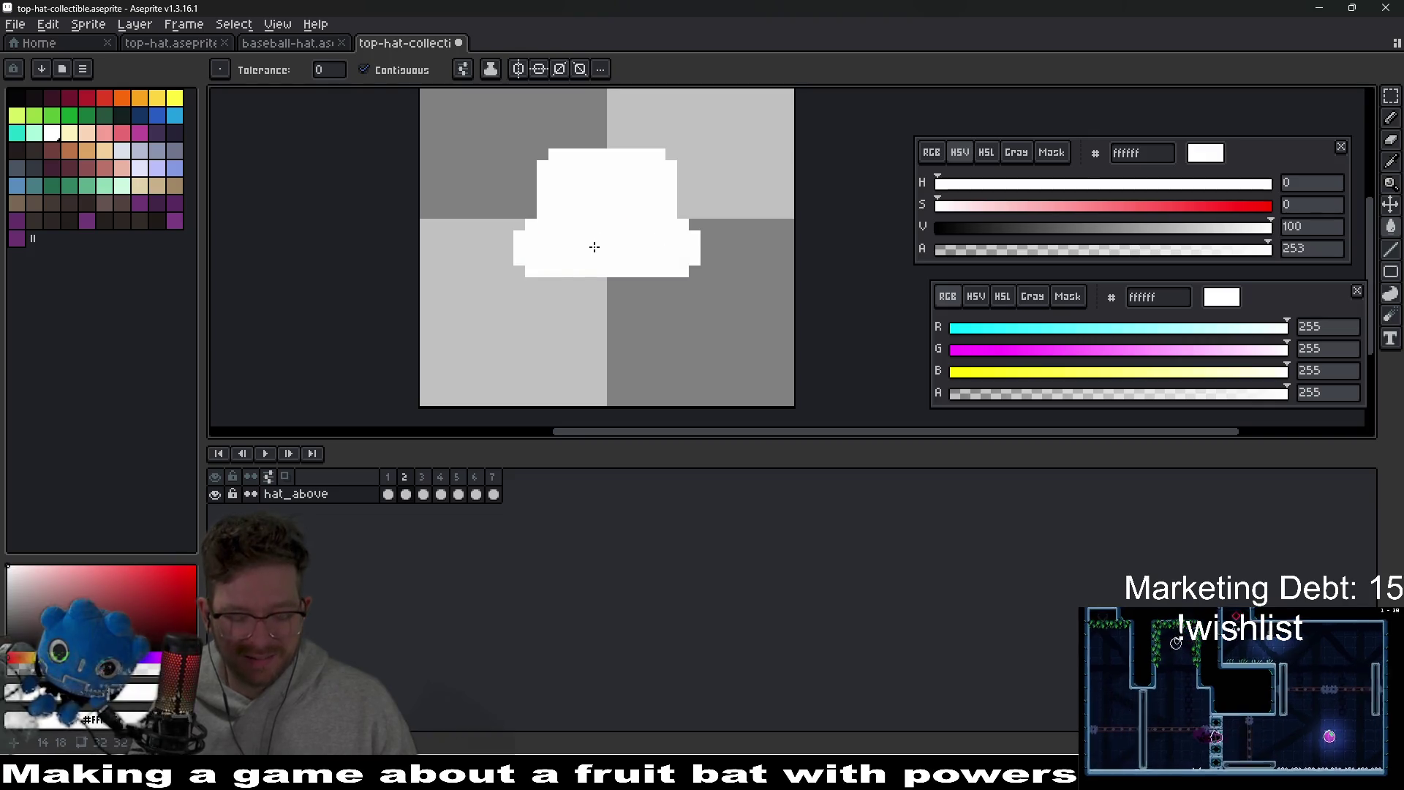
# - Trim and shift parts of frame 2's white top-hat silhouette with rectangle selections
pyautogui.press('m')
pyautogui.moveTo(476, 103)
pyautogui.mouseDown()
pyautogui.moveTo(482, 186)
pyautogui.moveTo(621, 319)
pyautogui.mouseUp()
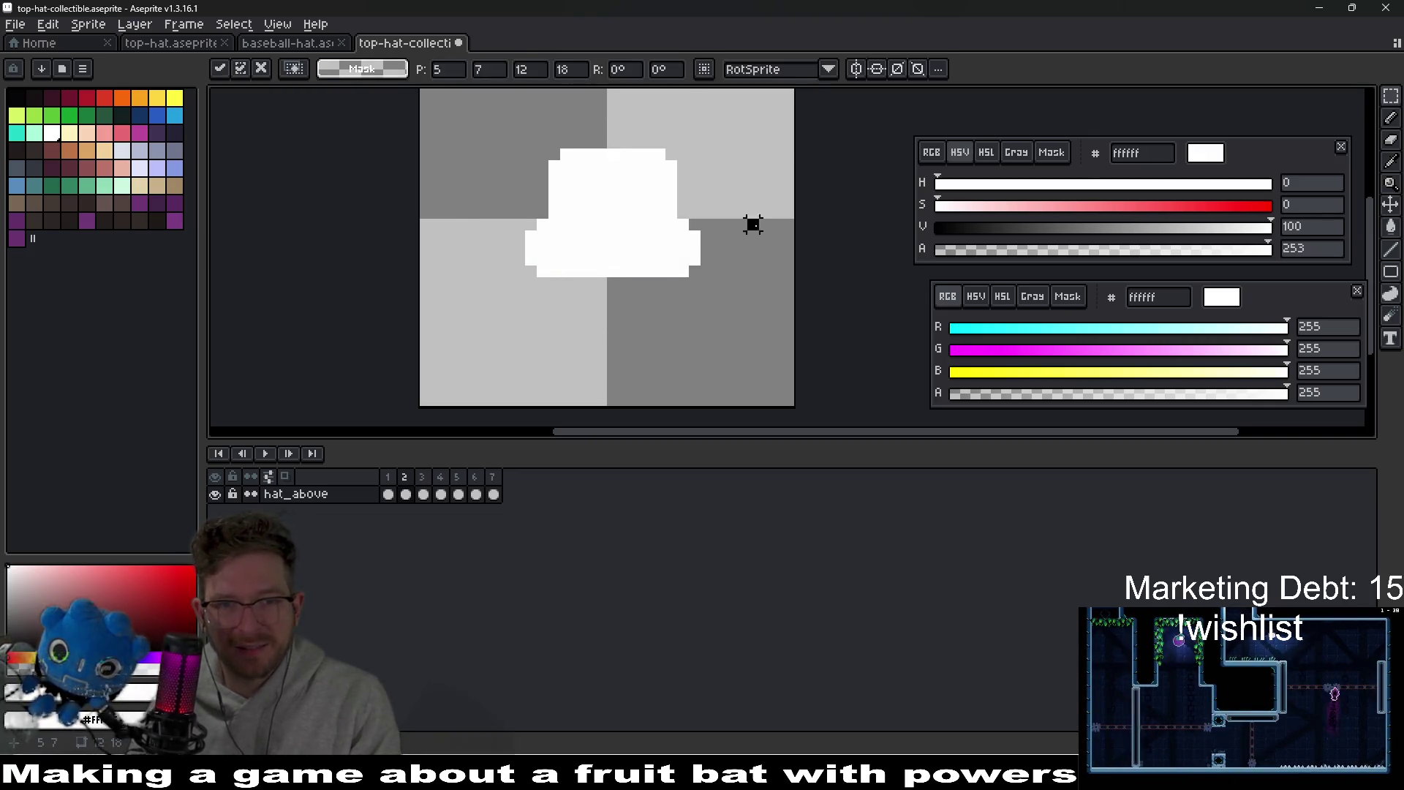
pyautogui.moveTo(650, 179); pyautogui.dragTo(742, 303)
pyautogui.click(697, 351)
pyautogui.moveTo(490, 113); pyautogui.dragTo(702, 212)
pyautogui.click(761, 292)
pyautogui.moveTo(486, 134)
pyautogui.mouseDown()
pyautogui.moveTo(574, 313)
pyautogui.moveTo(623, 327)
pyautogui.mouseUp()
pyautogui.moveTo(638, 143); pyautogui.dragTo(743, 313)
pyautogui.click(715, 351)
pyautogui.moveTo(521, 109); pyautogui.dragTo(700, 196)
pyautogui.click(681, 313)
pyautogui.scroll(-2, 681, 313)
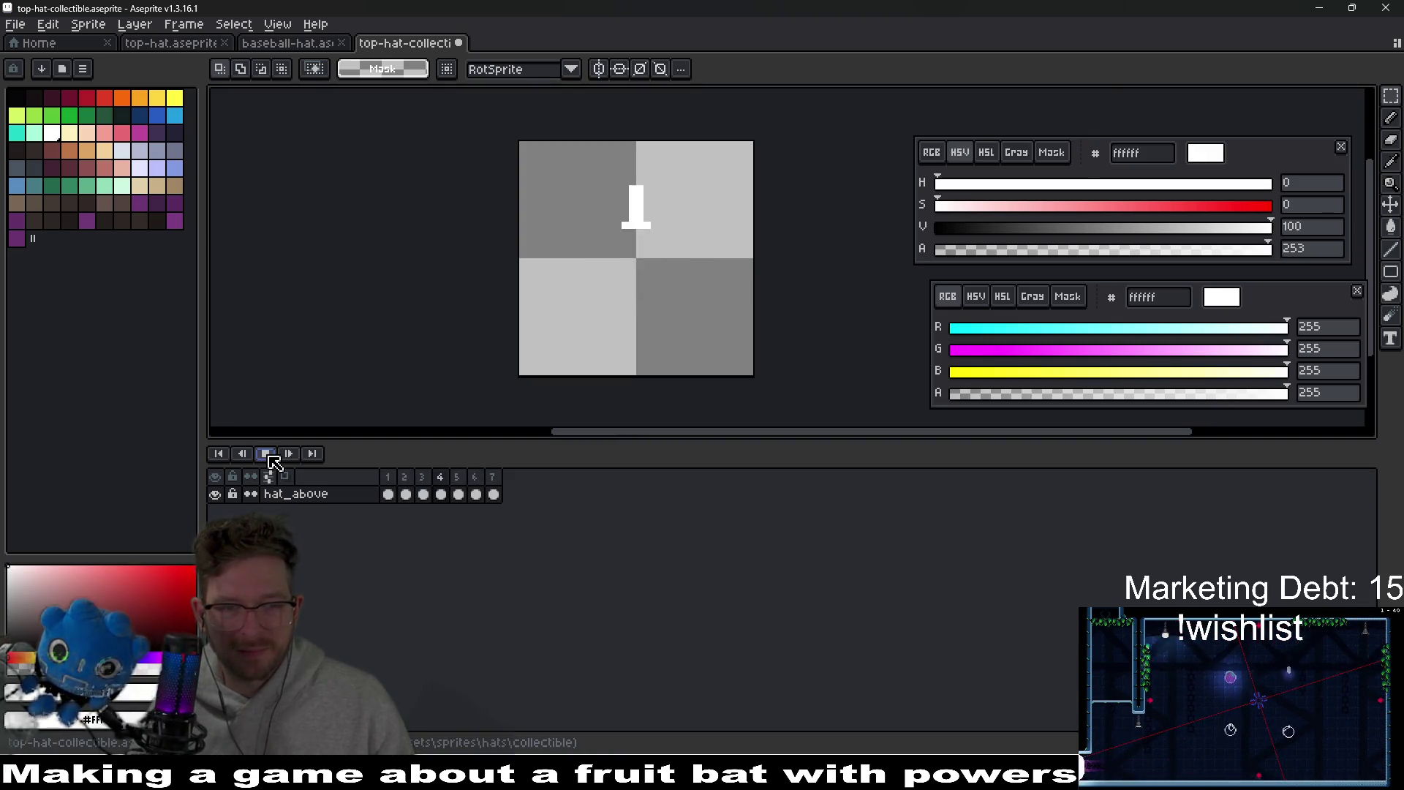
# - Move the top of frame 3's white shape down and play the animation to check
pyautogui.click(439, 495)
pyautogui.click(424, 496)
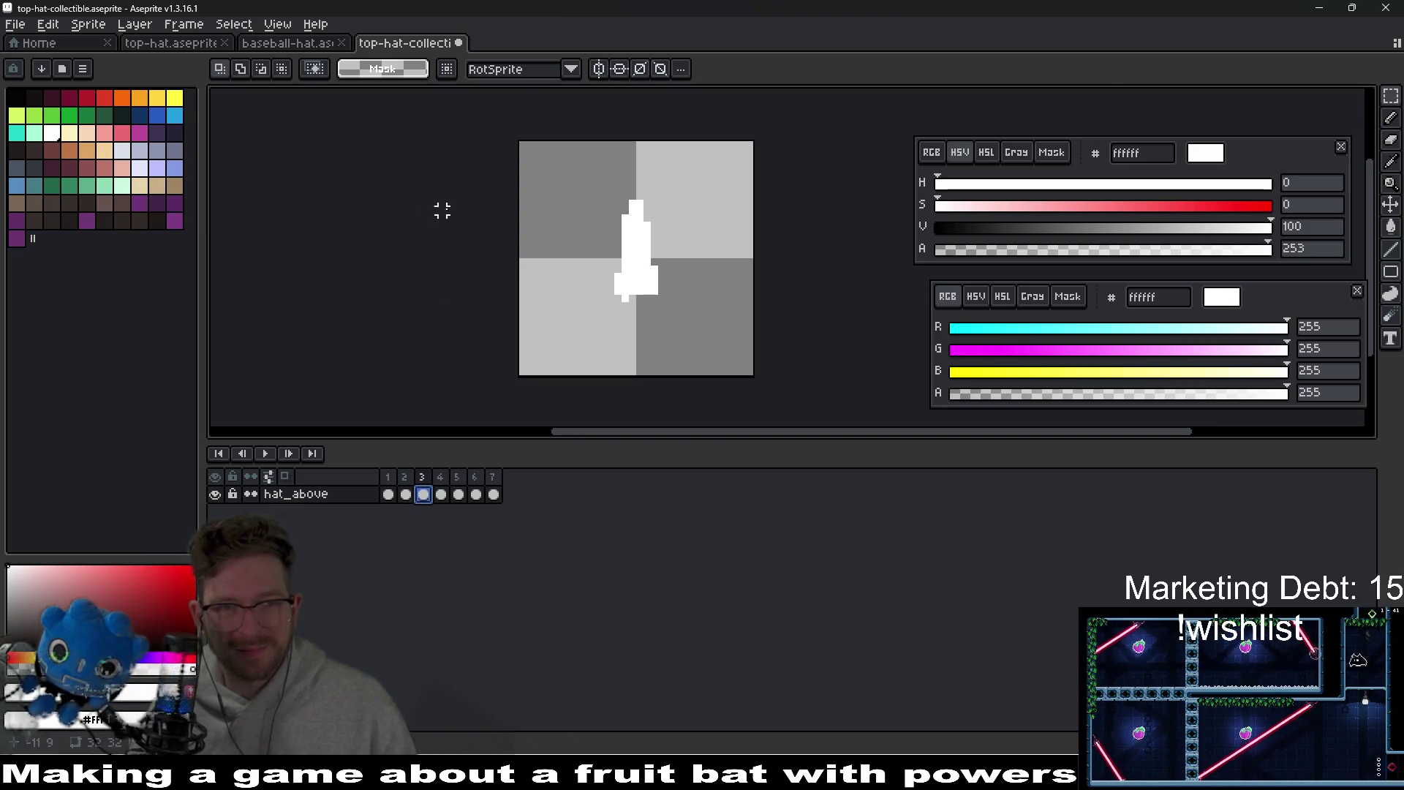
pyautogui.moveTo(578, 154)
pyautogui.mouseDown()
pyautogui.moveTo(708, 239)
pyautogui.moveTo(708, 260)
pyautogui.mouseUp()
pyautogui.click(654, 320)
pyautogui.press('b')
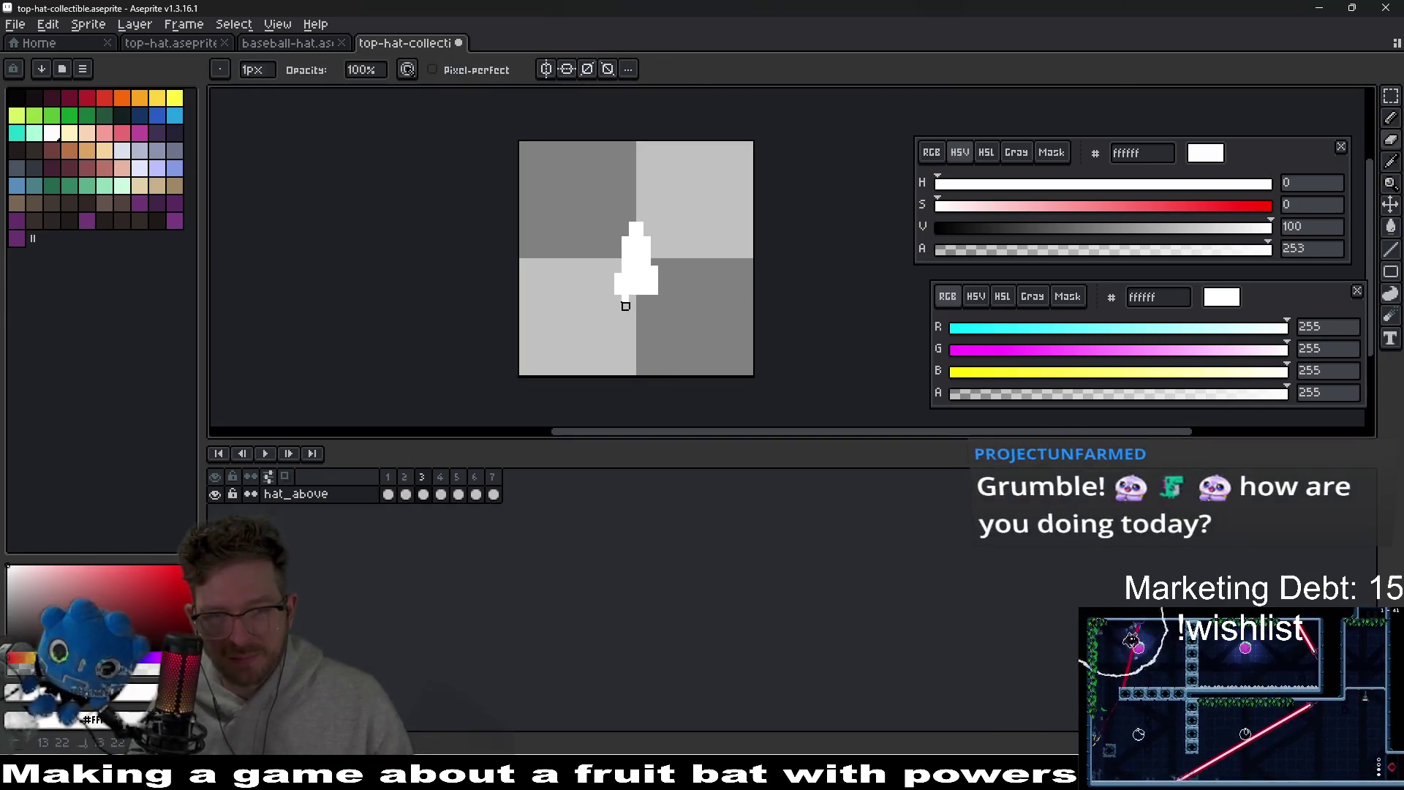
pyautogui.press('b')
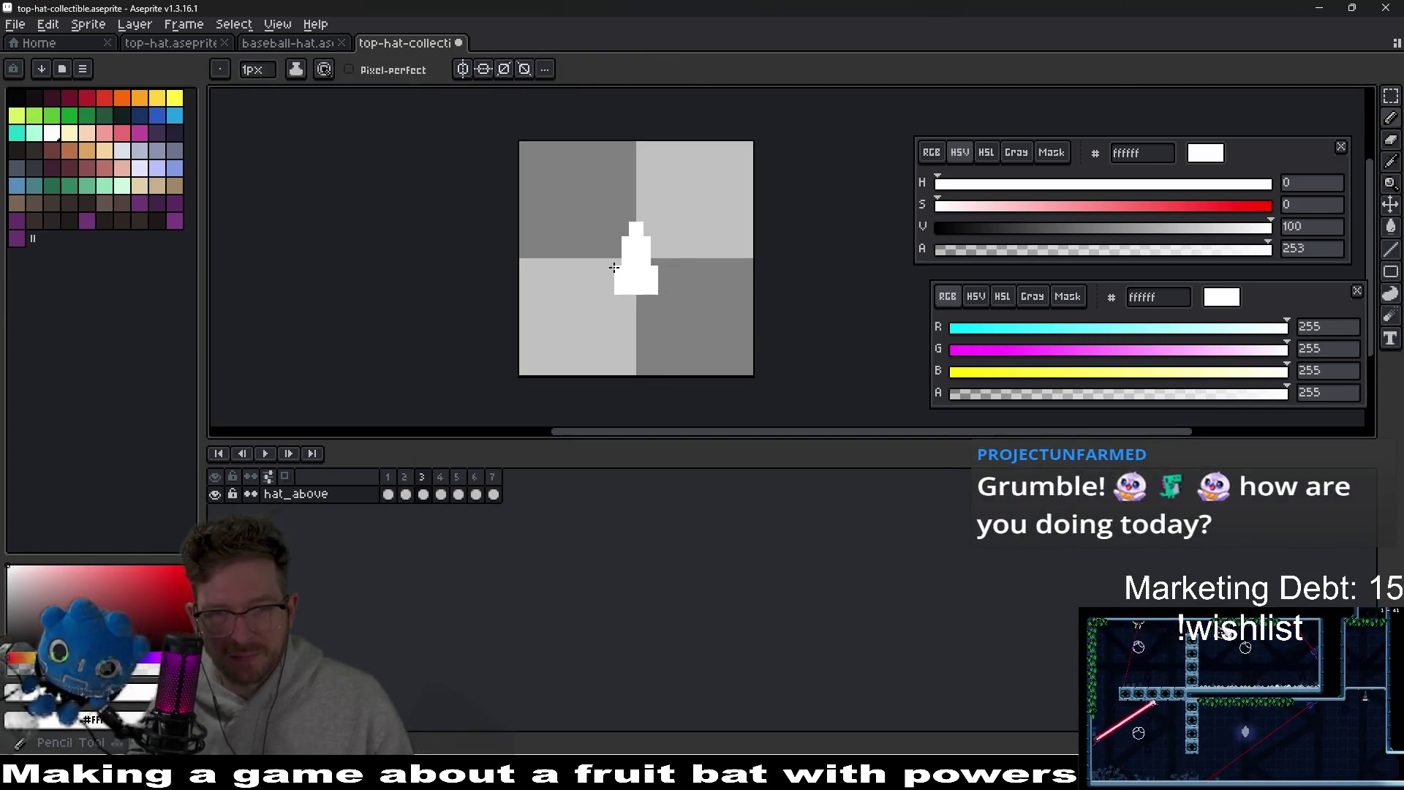
pyautogui.click(266, 453)
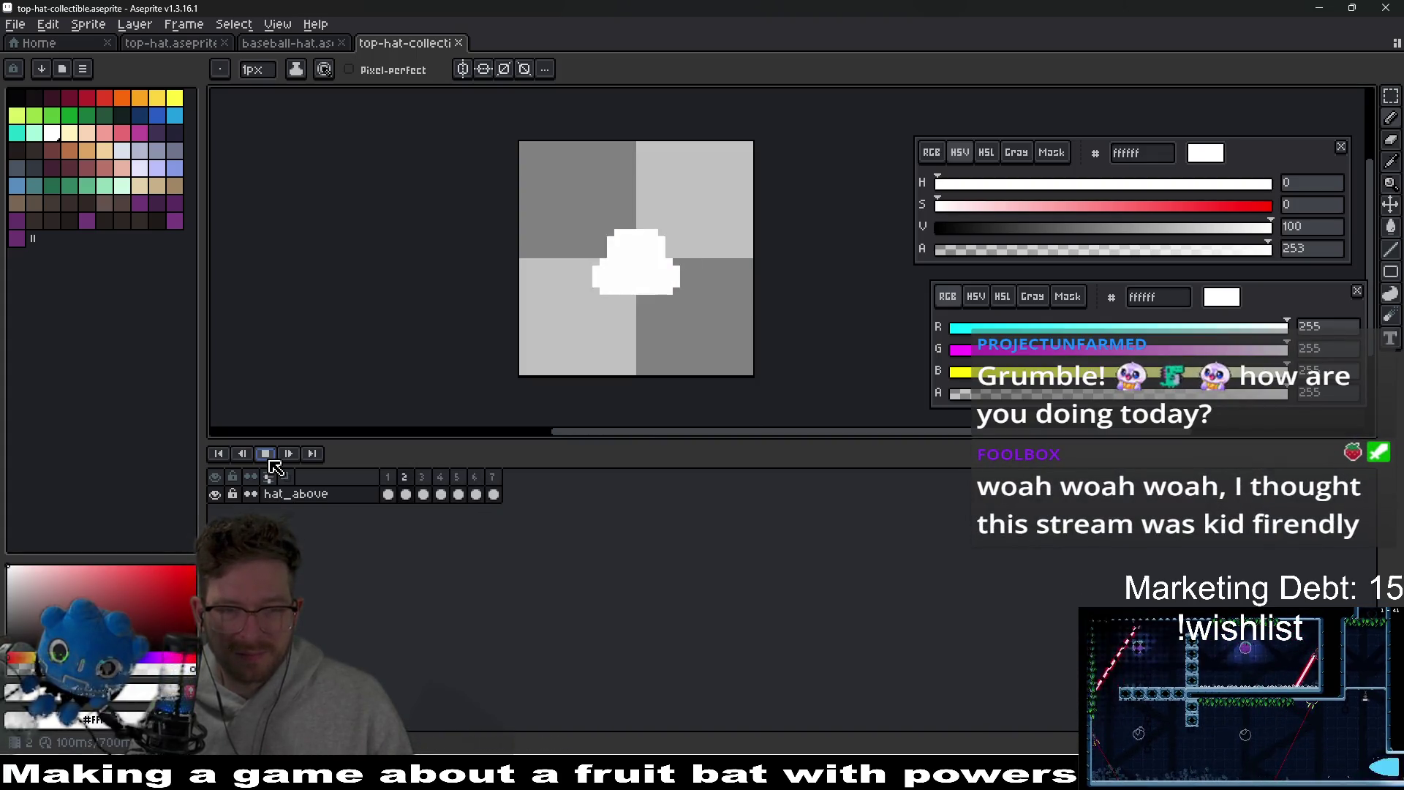
pyautogui.click(266, 454)
pyautogui.click(440, 495)
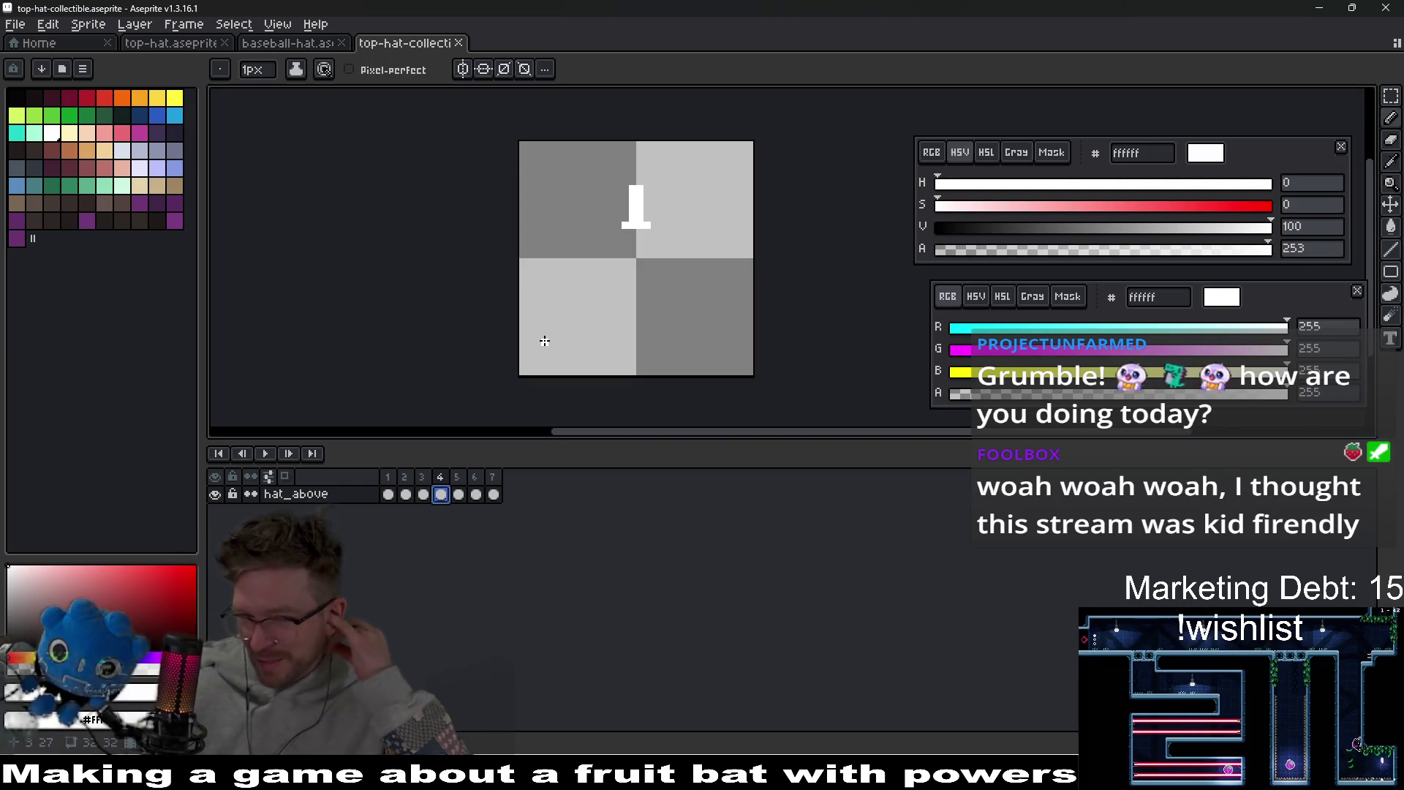
# - Undo the stray white pixel on the collectible frame
pyautogui.scroll(1, 583, 300)
pyautogui.click(581, 299)
pyautogui.hotkey('ctrl', 'z')
pyautogui.click(588, 211)
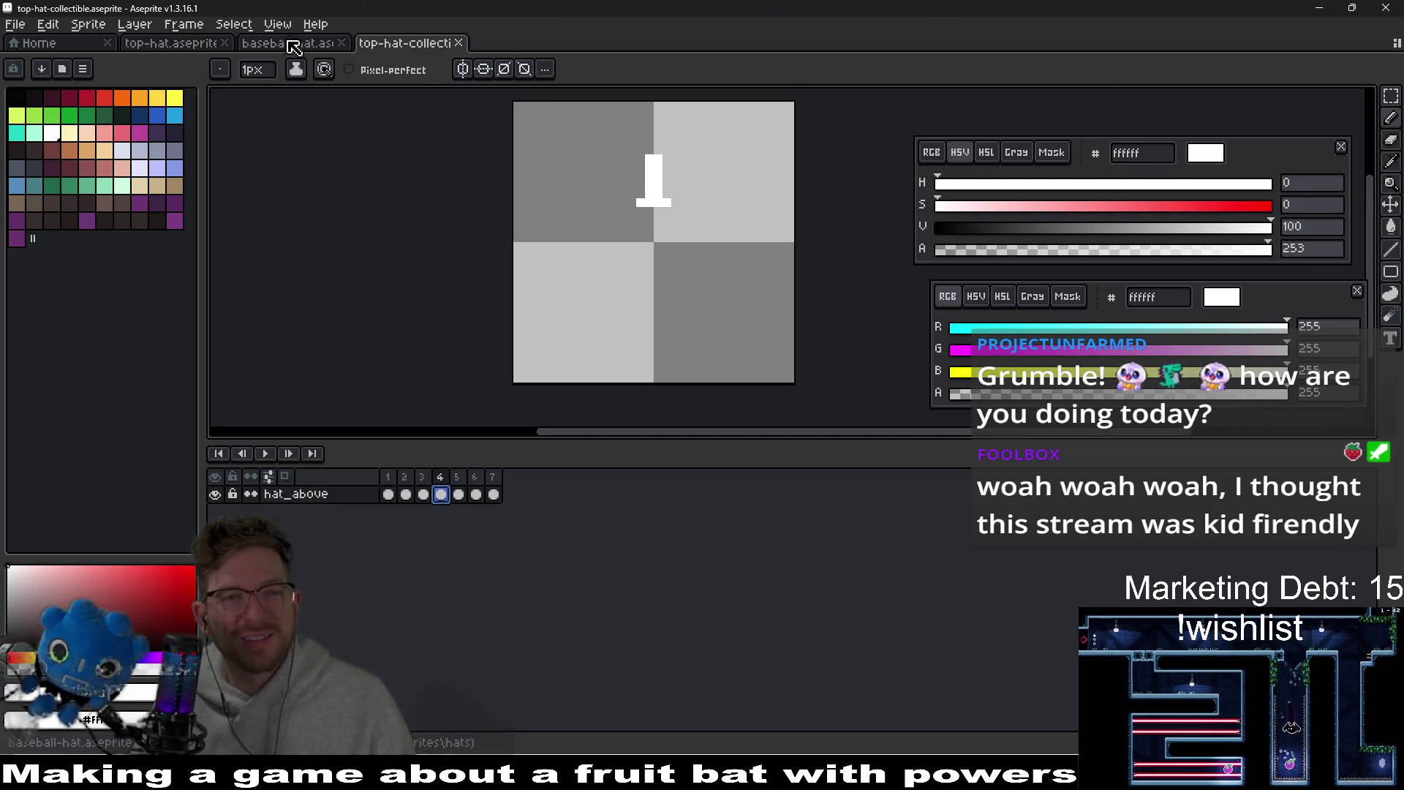
# - Export sprite sheets for top-hat.aseprite and top-hat-collectible.aseprite
pyautogui.click(278, 45)
pyautogui.click(176, 45)
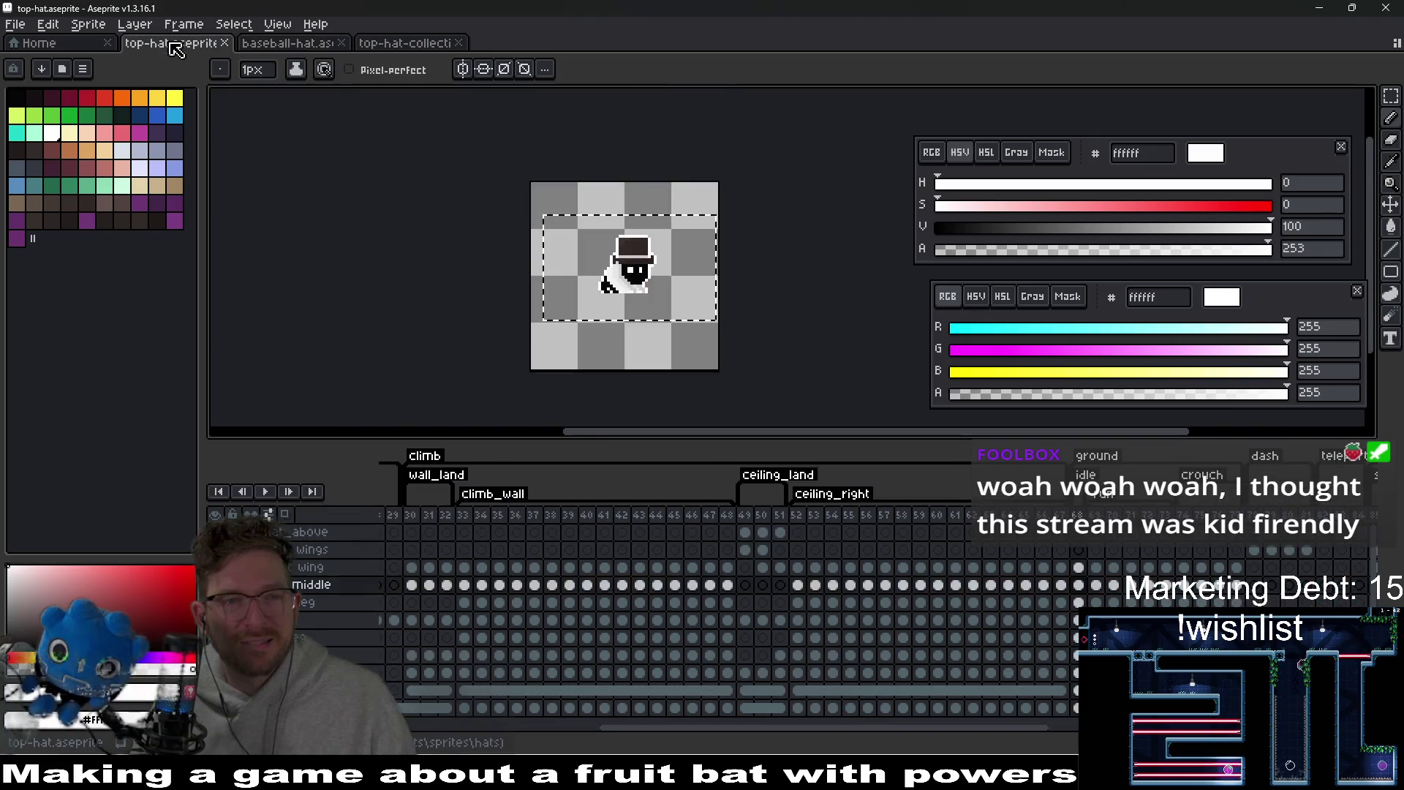
pyautogui.hotkey('ctrl', 'e')
pyautogui.press('Return')
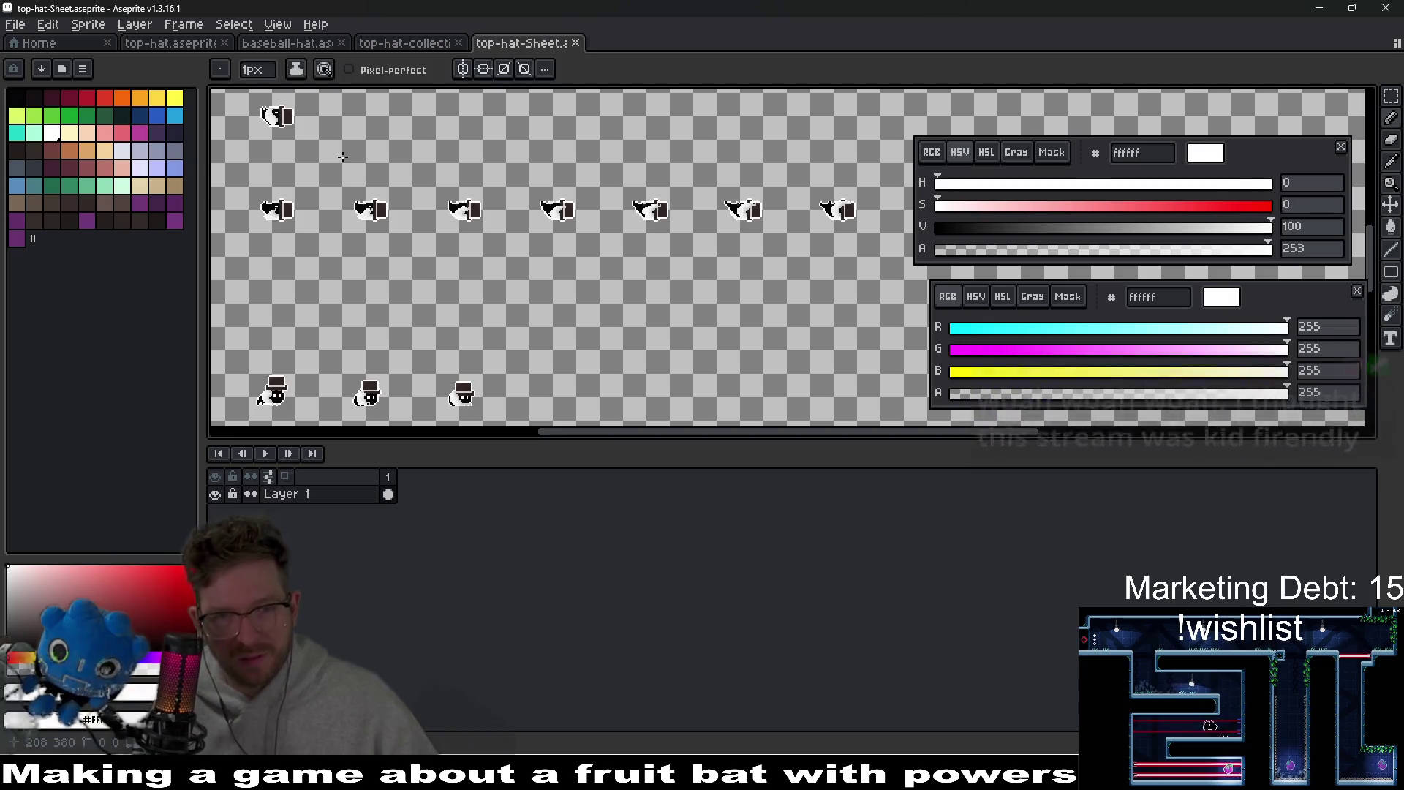
pyautogui.click(411, 45)
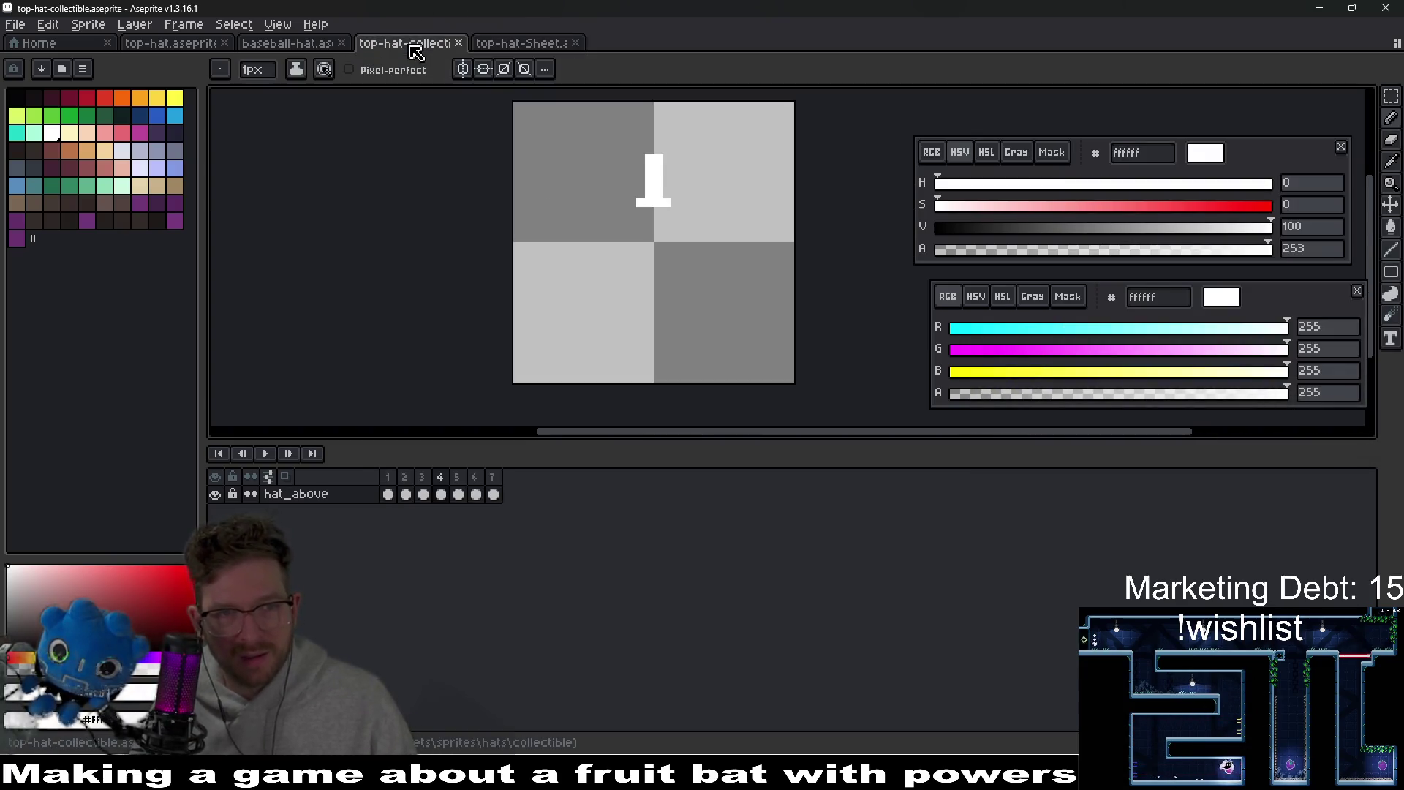
pyautogui.hotkey('ctrl', 'e')
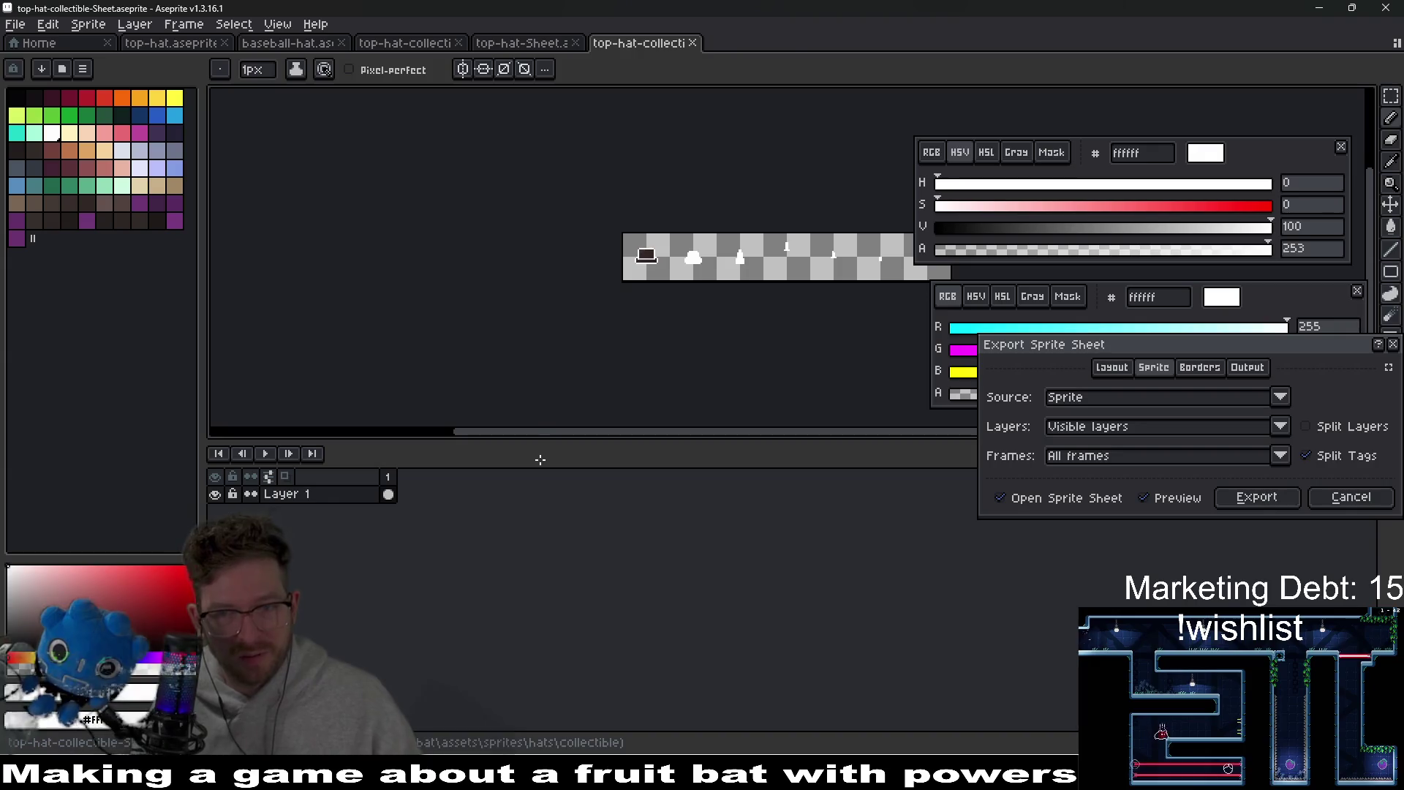
pyautogui.press('Return')
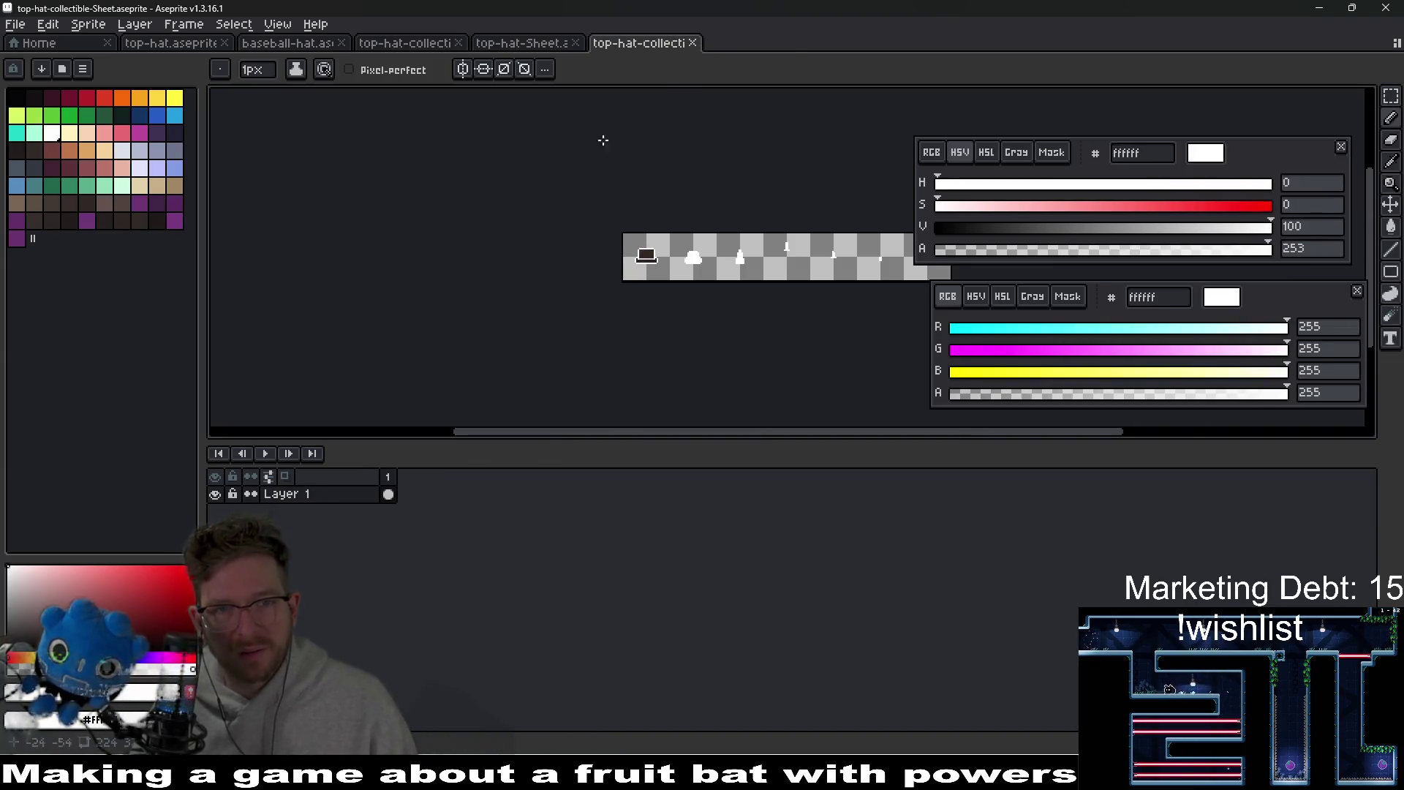
# - Close both generated Sheet documents and move the baseball-hat tab after the collectible
pyautogui.click(692, 43)
pyautogui.click(575, 42)
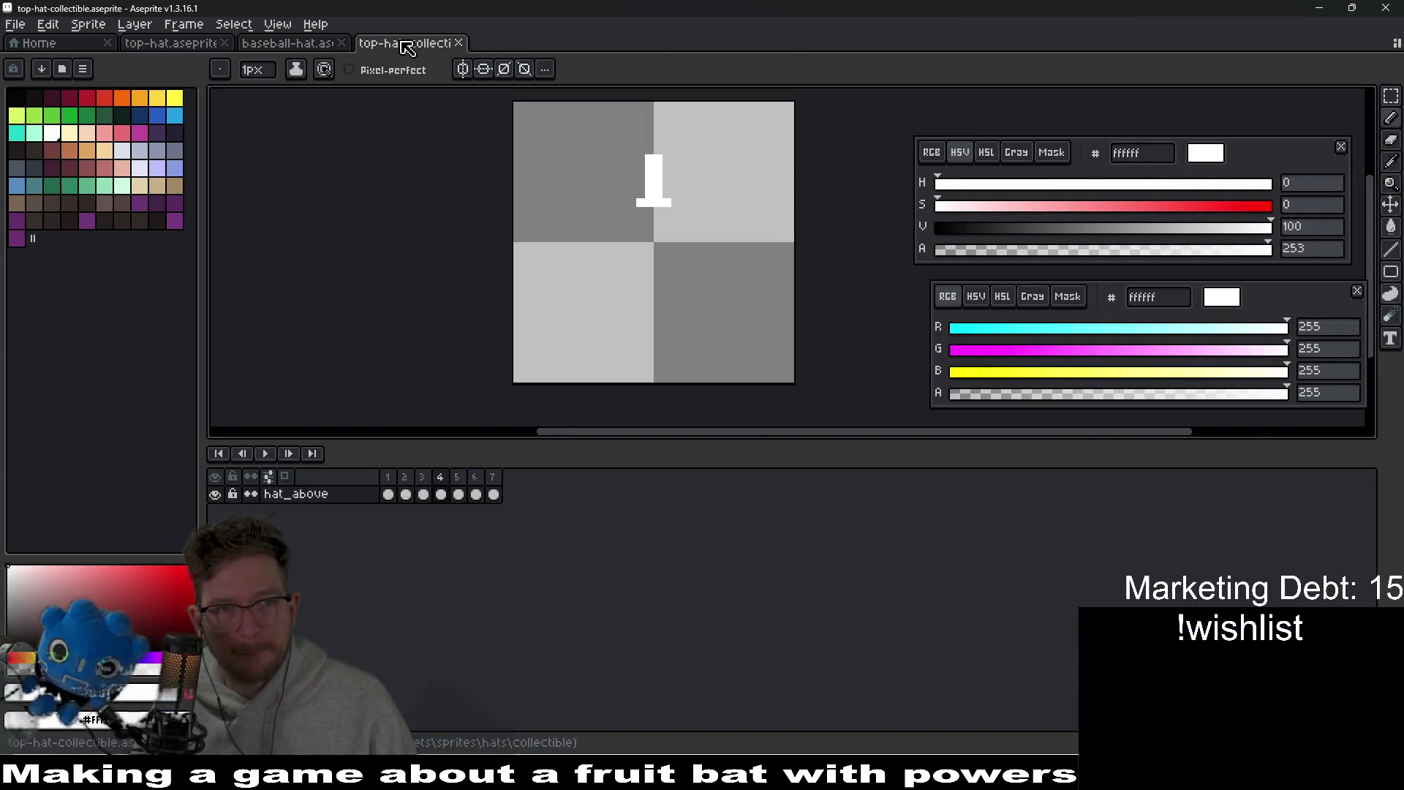
pyautogui.click(280, 45)
pyautogui.moveTo(324, 45); pyautogui.dragTo(438, 44)
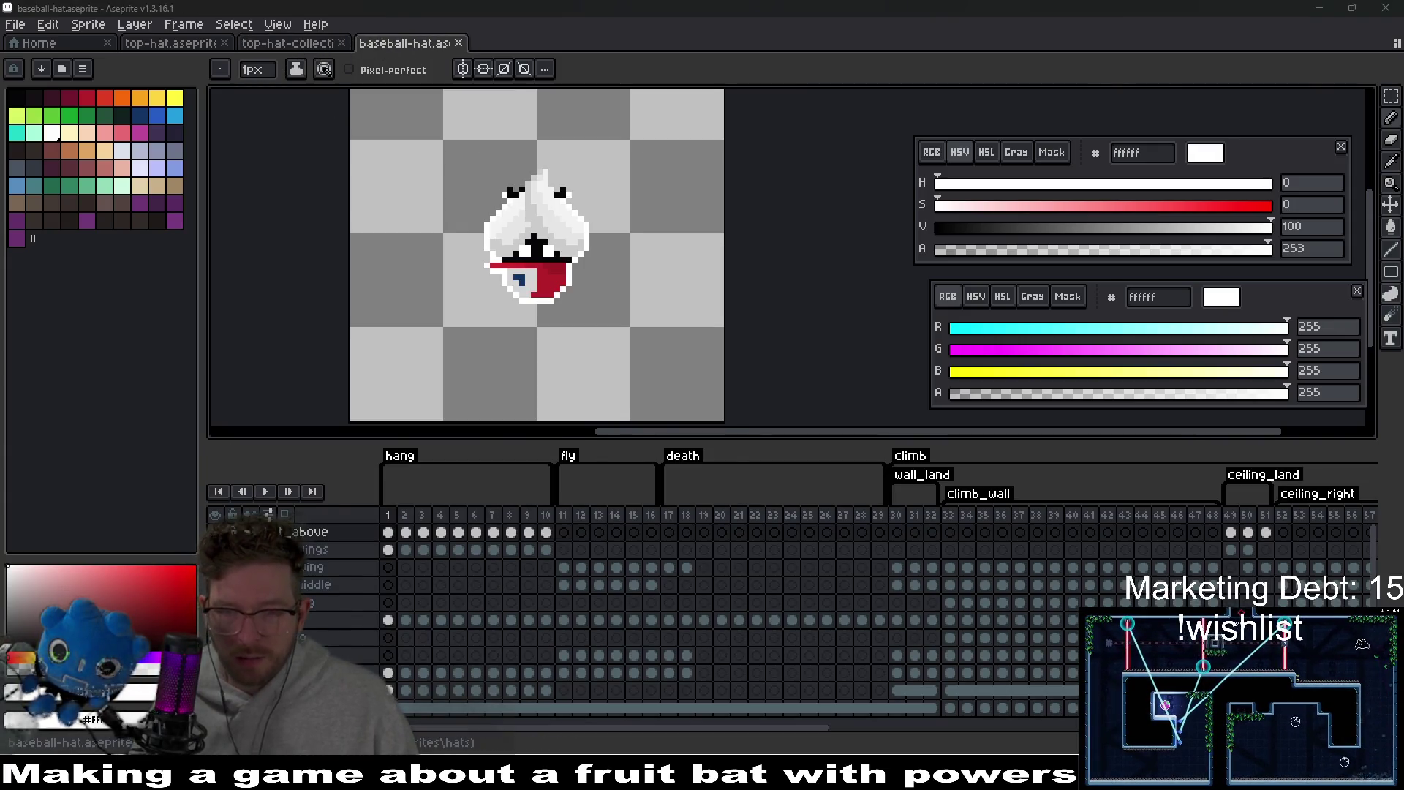
pyautogui.hotkey('alt', 'Tab')
pyautogui.click(865, 366)
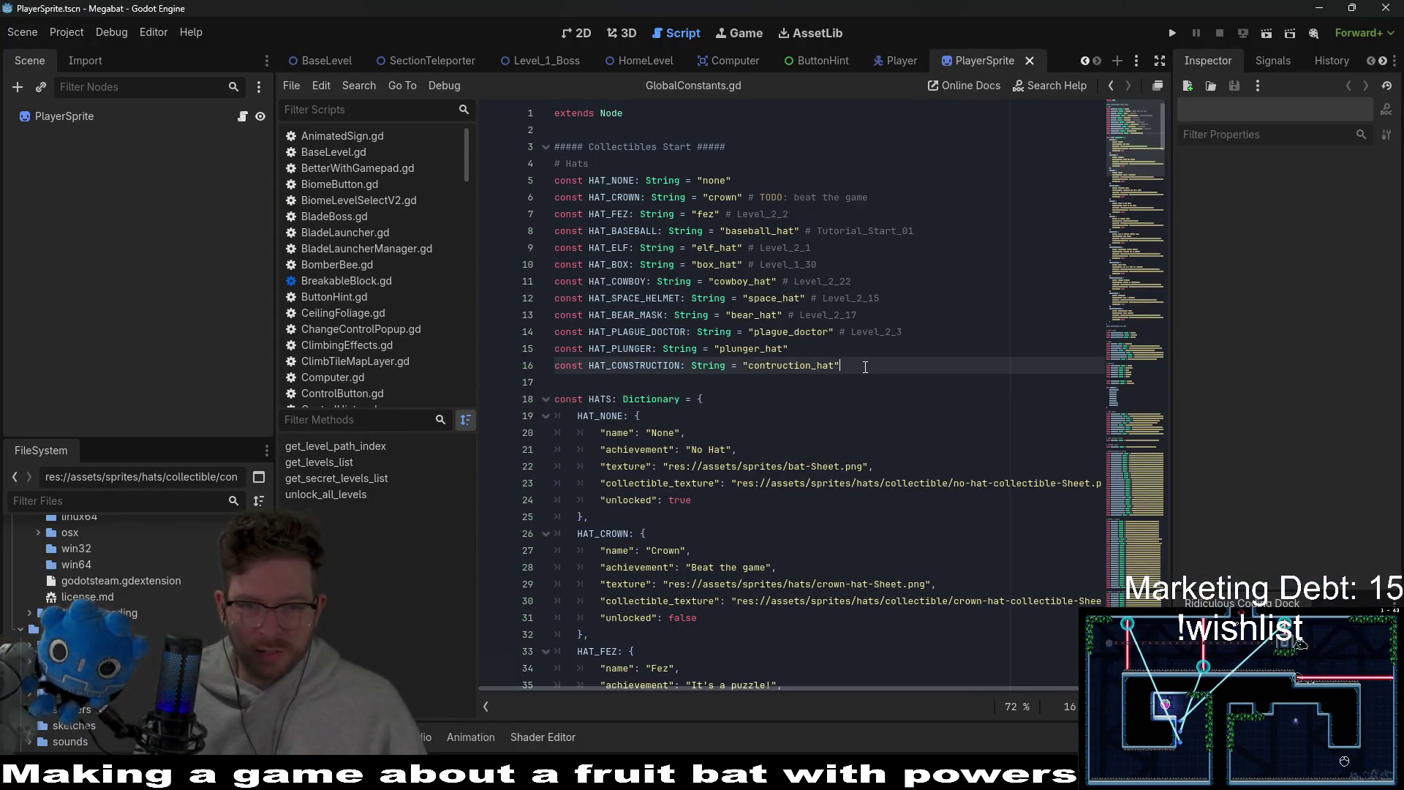
# - Add const HAT_TOP: String = "top_hat" on a new line after line 16
pyautogui.press('Return')
pyautogui.write('cons')
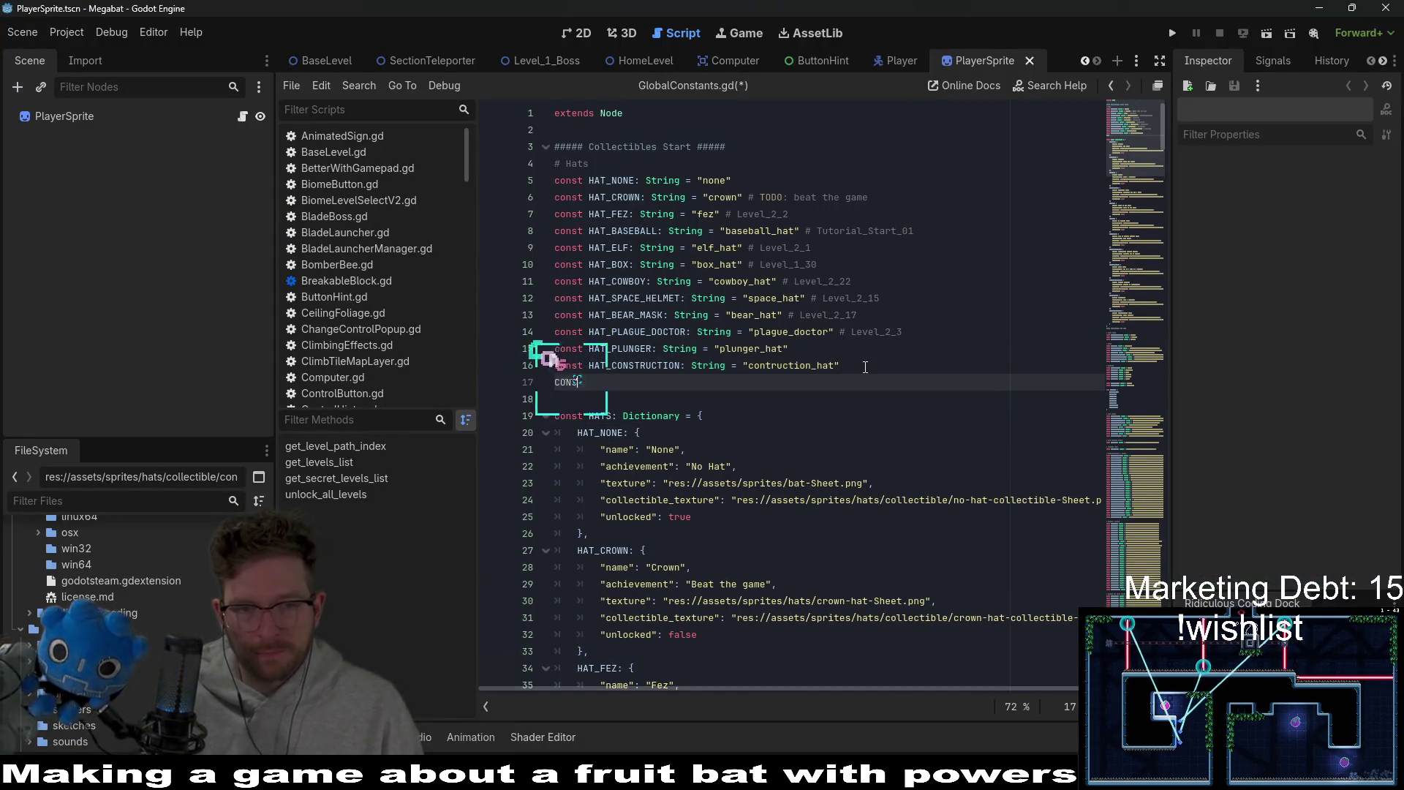
pyautogui.press('BackSpace')
pyautogui.press('BackSpace')
pyautogui.press('BackSpace')
pyautogui.write('const ')
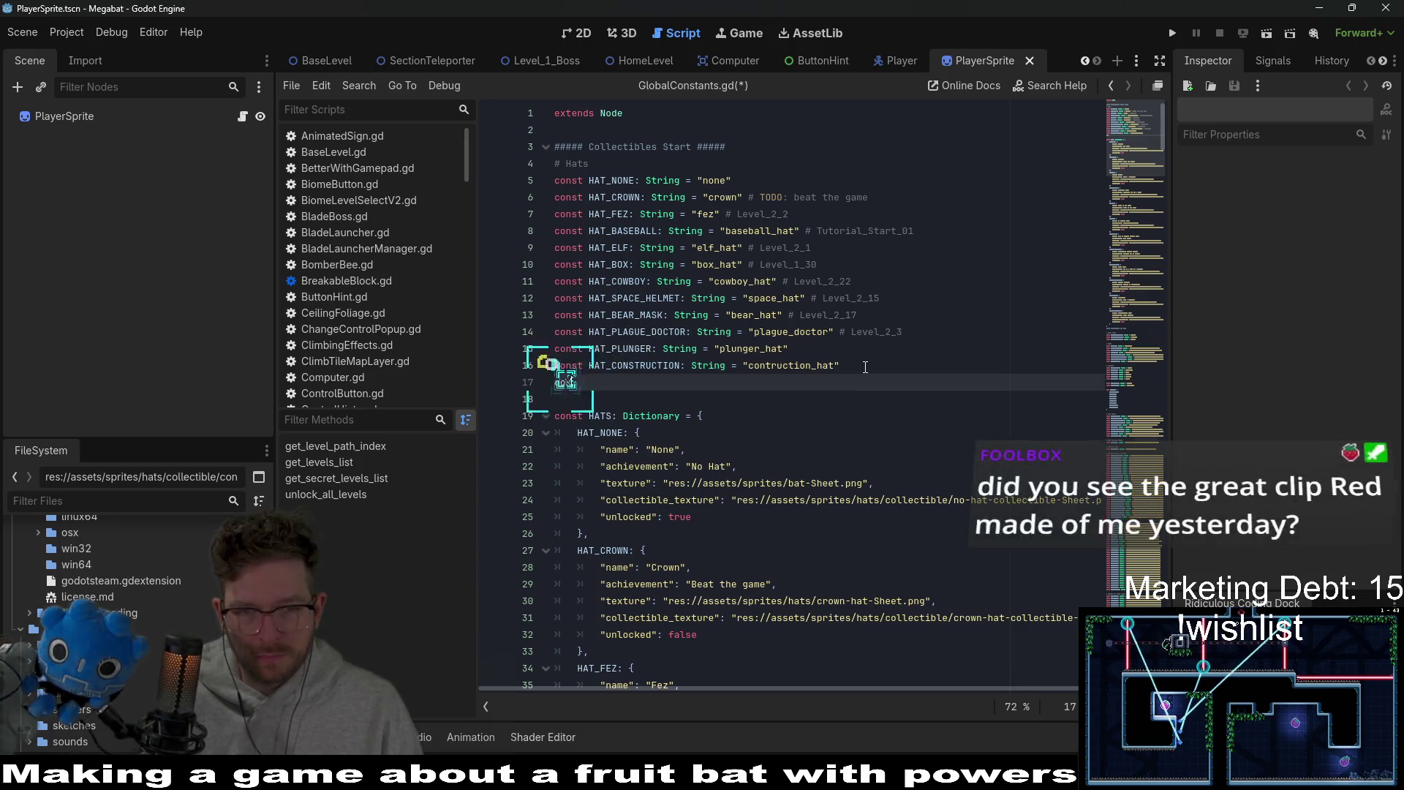
pyautogui.write('HAT_')
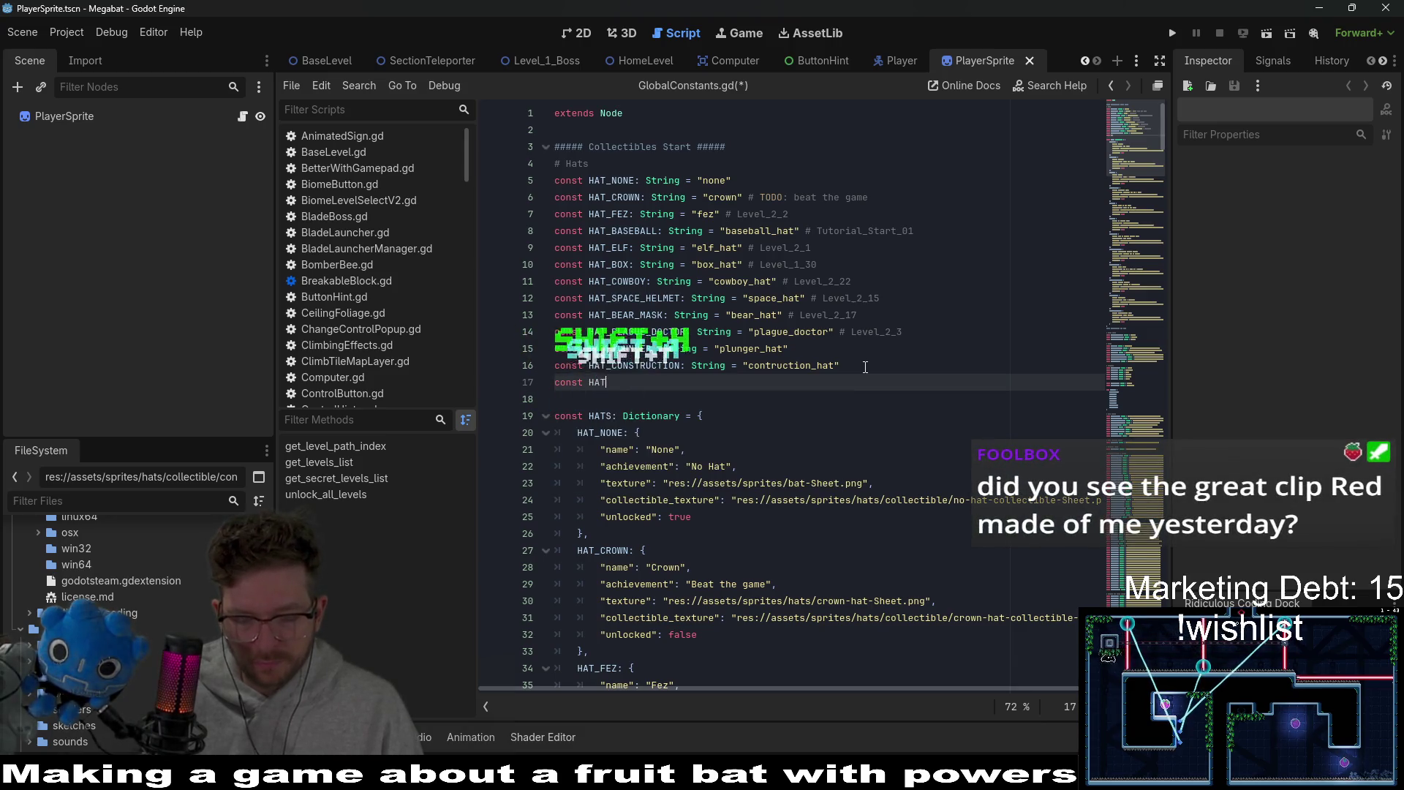
pyautogui.press('BackSpace')
pyautogui.write('TOP: ')
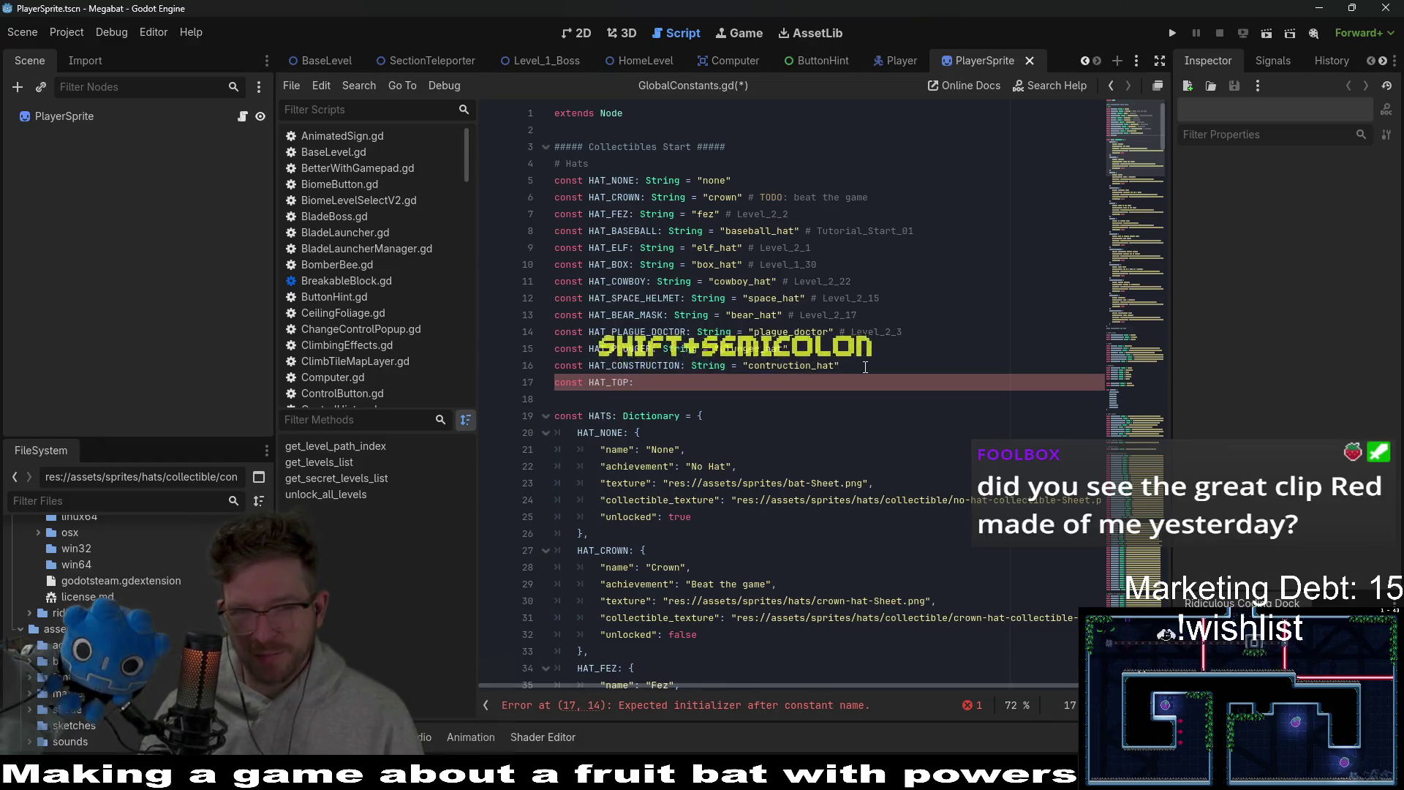
pyautogui.write('S')
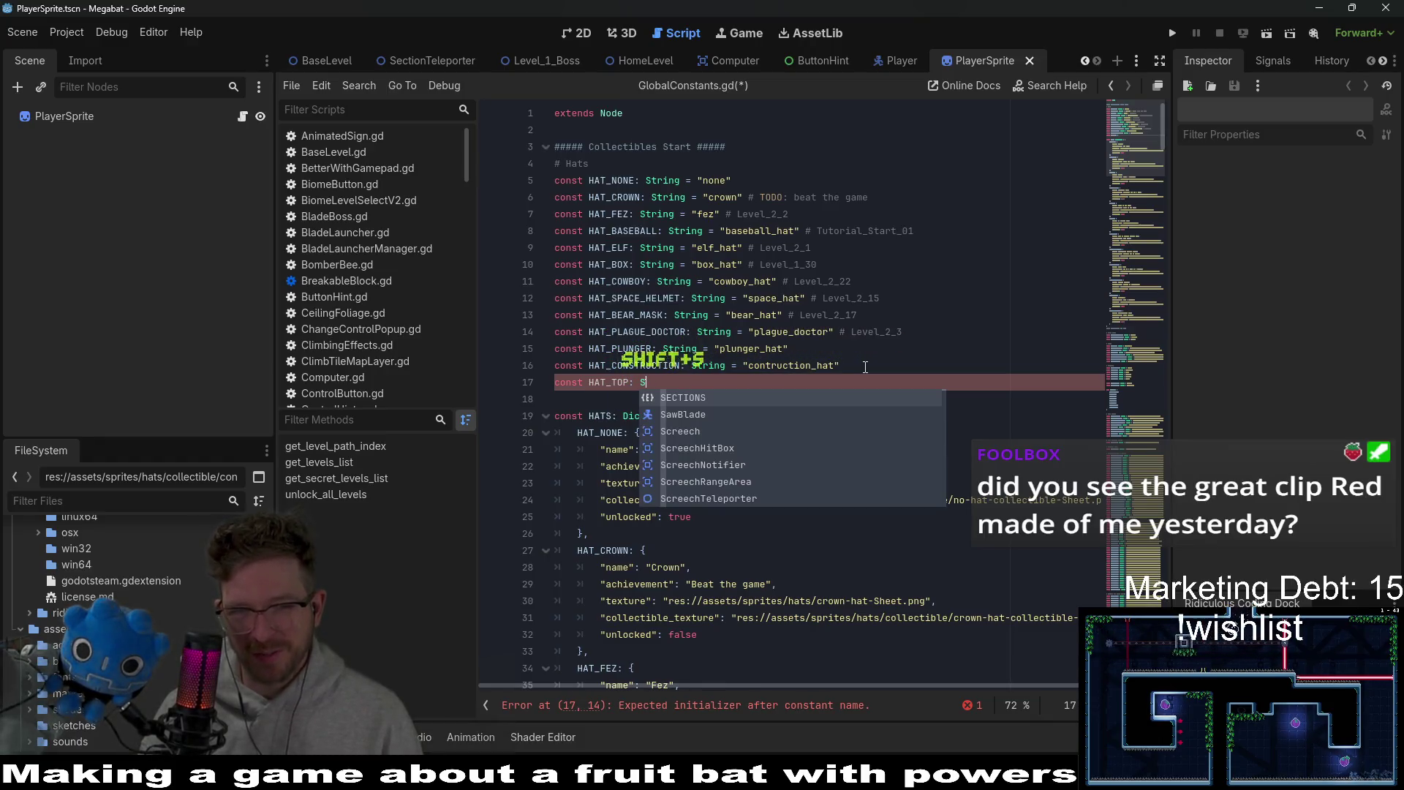
pyautogui.write('tring ')
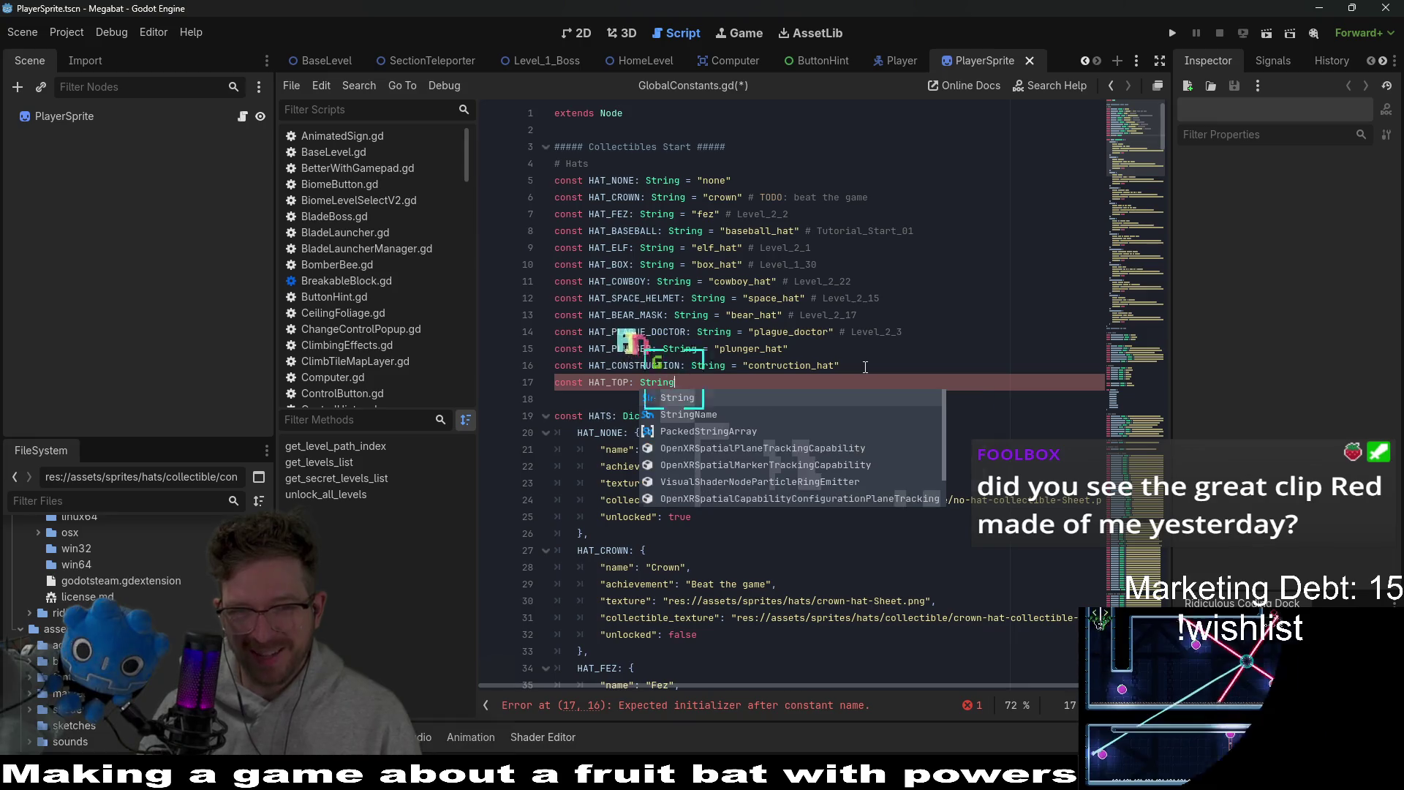
pyautogui.write('= "')
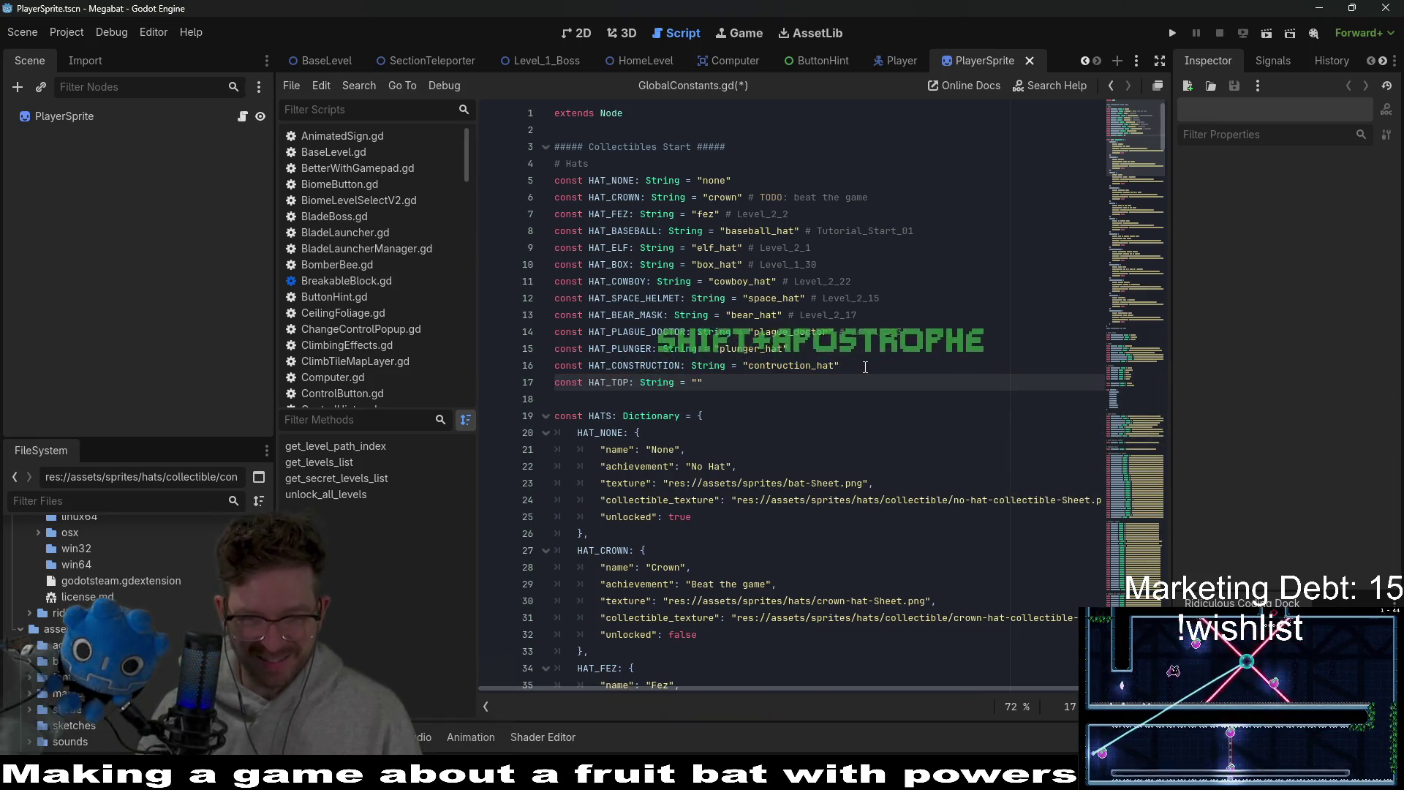
pyautogui.press('BackSpace')
pyautogui.press('BackSpace')
pyautogui.press('BackSpace')
pyautogui.write('top_')
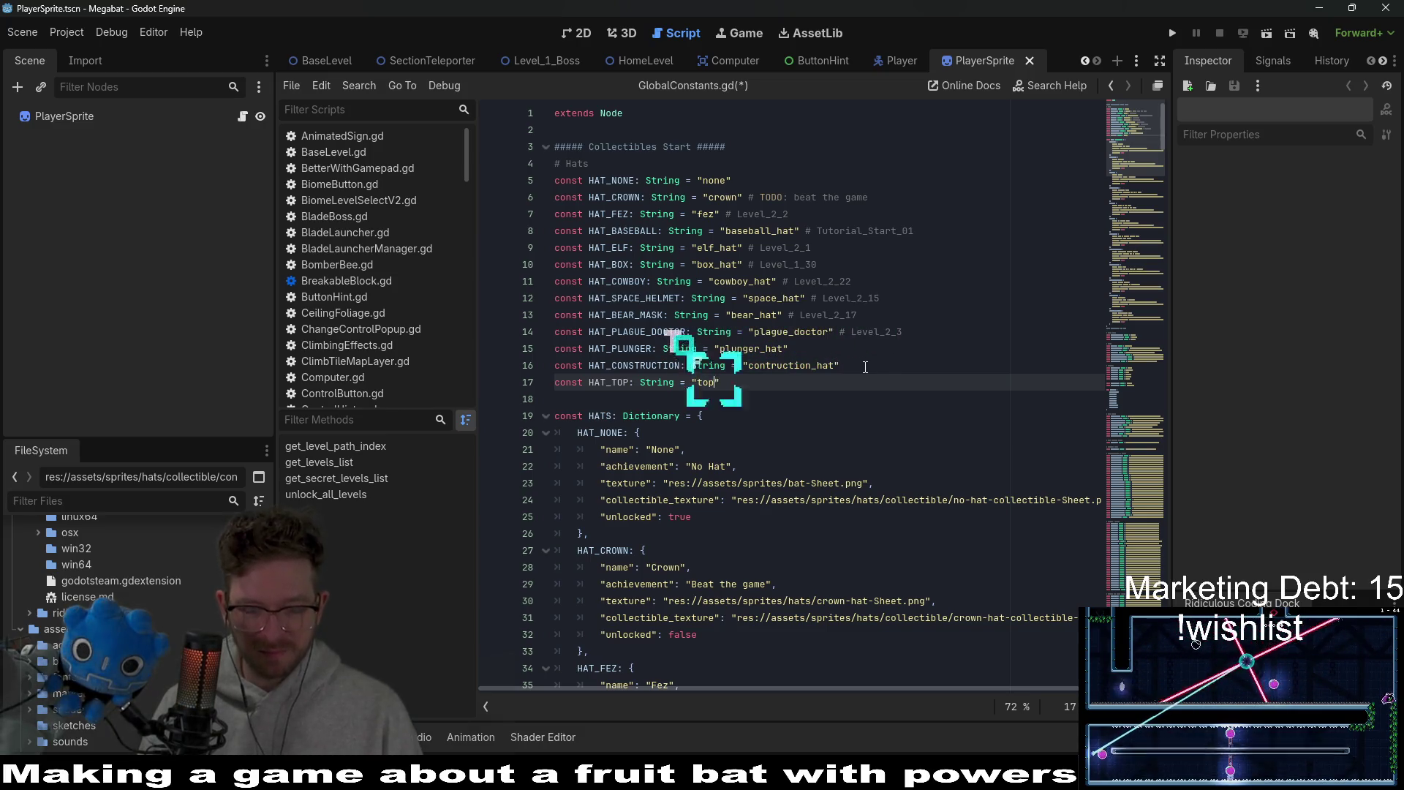
pyautogui.write('hgat')
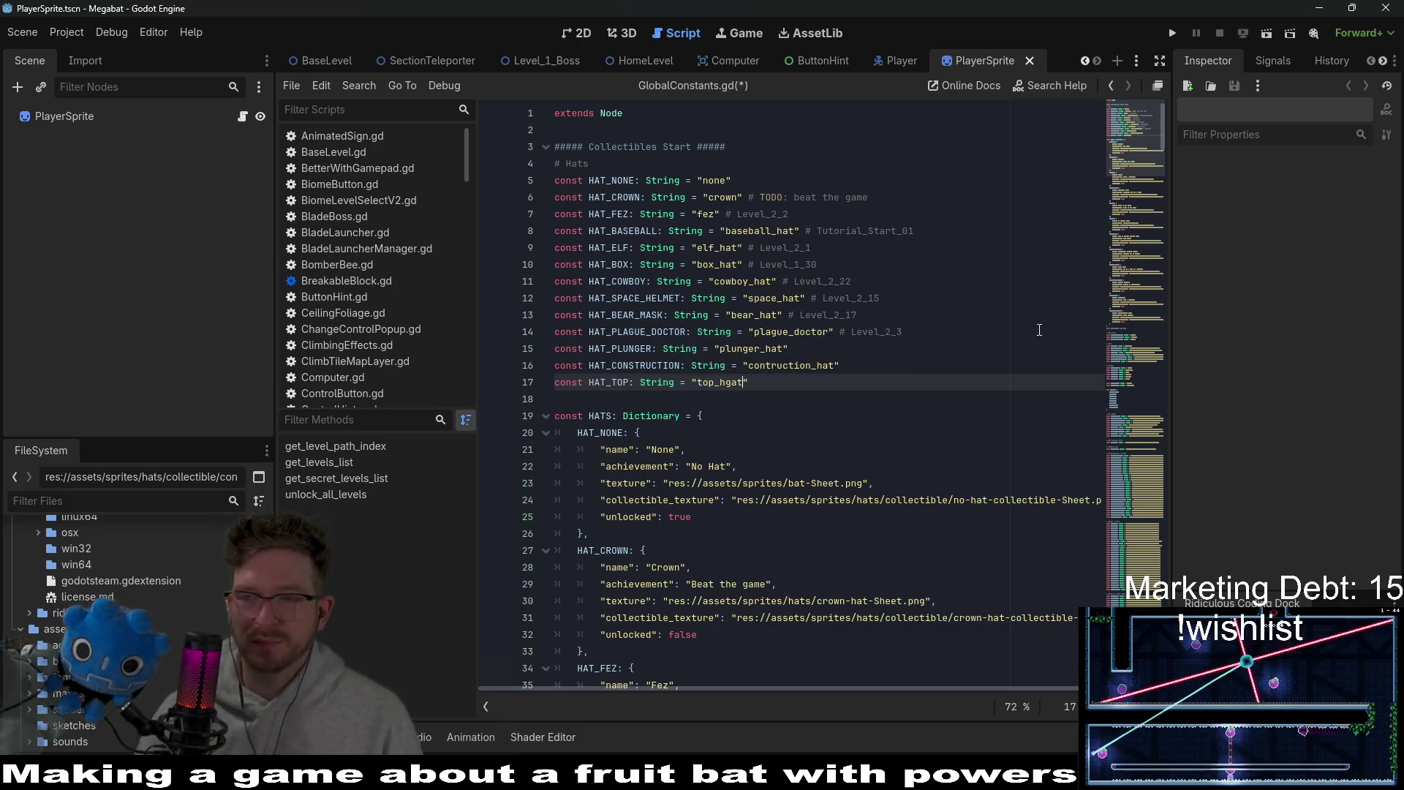
pyautogui.press('BackSpace')
pyautogui.press('BackSpace')
pyautogui.press('BackSpace')
pyautogui.write('t')
pyautogui.click(803, 367)
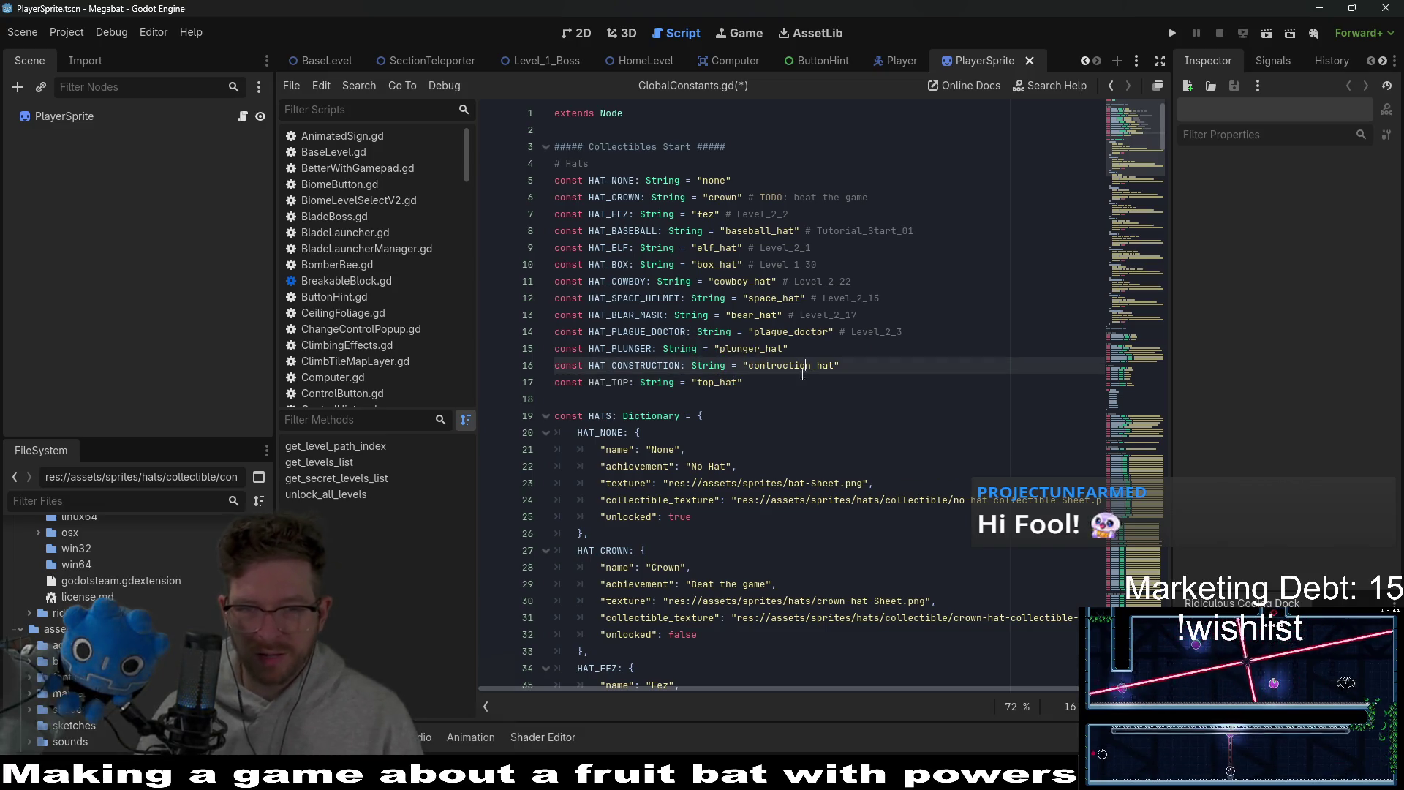
# - Copy the HAT_CONSTRUCTION entry in HATS and paste a duplicate below it, comma-separated
pyautogui.doubleClick(611, 384)
pyautogui.scroll(-15, 746, 382)
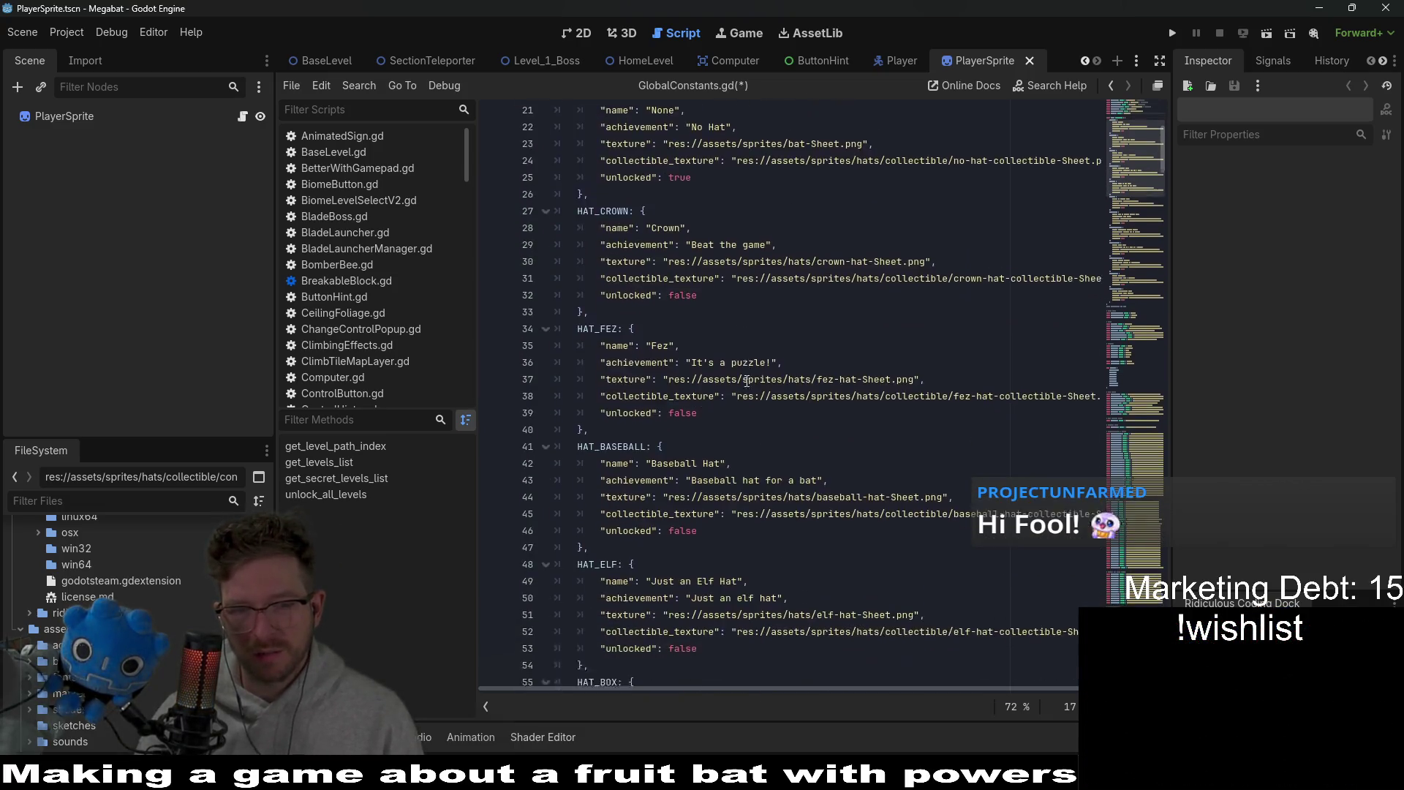
pyautogui.scroll(-9, 747, 382)
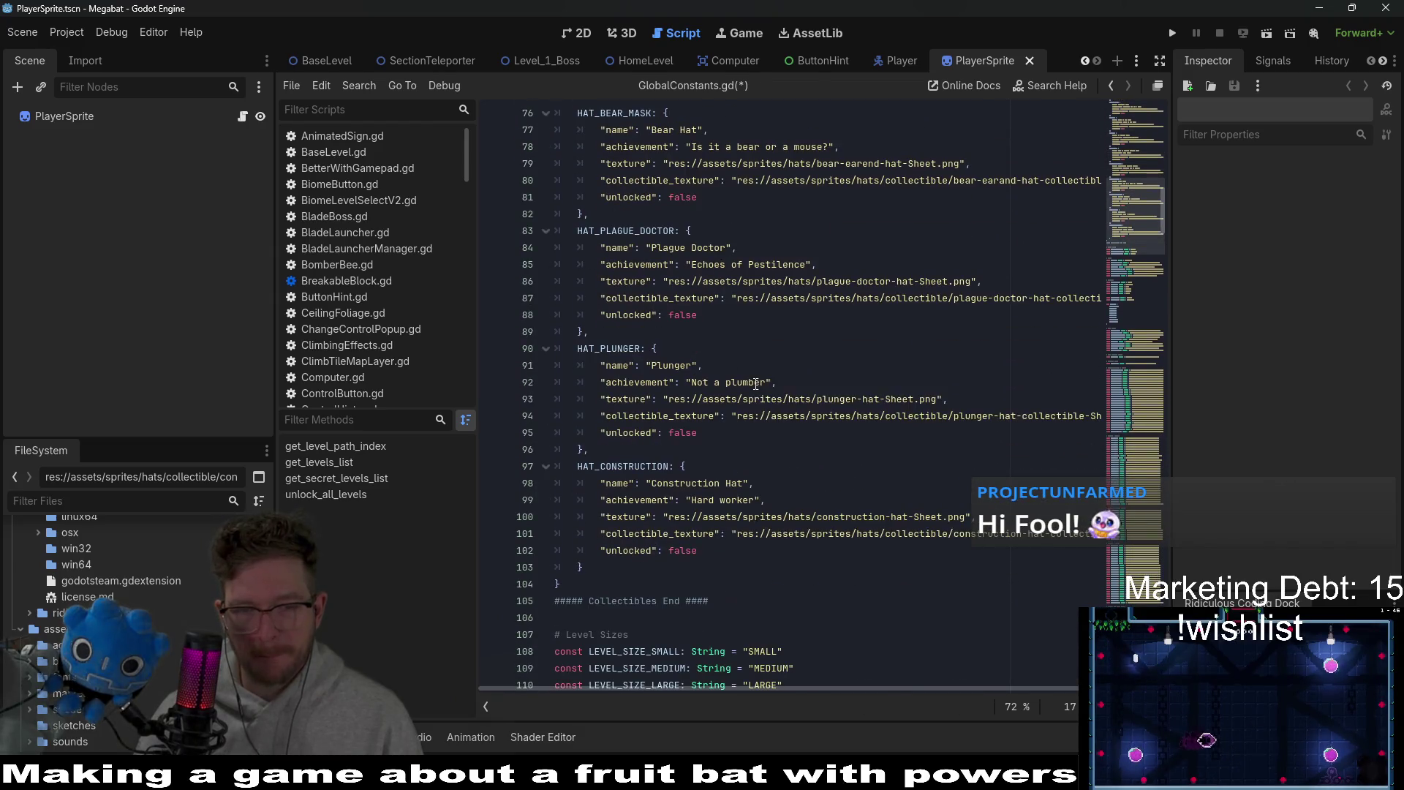
pyautogui.click(591, 566)
pyautogui.moveTo(591, 566); pyautogui.dragTo(495, 470)
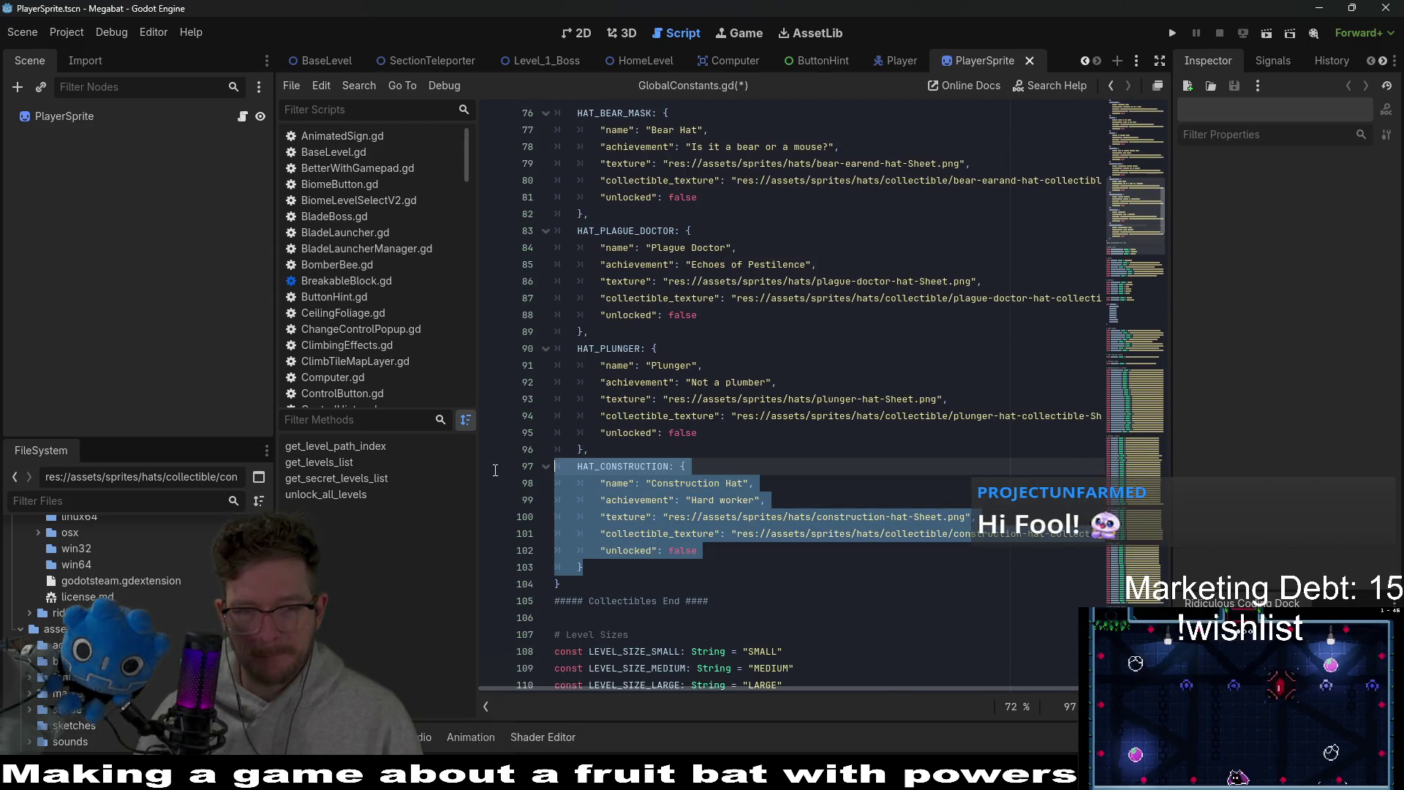
pyautogui.click(599, 564)
pyautogui.write(']')
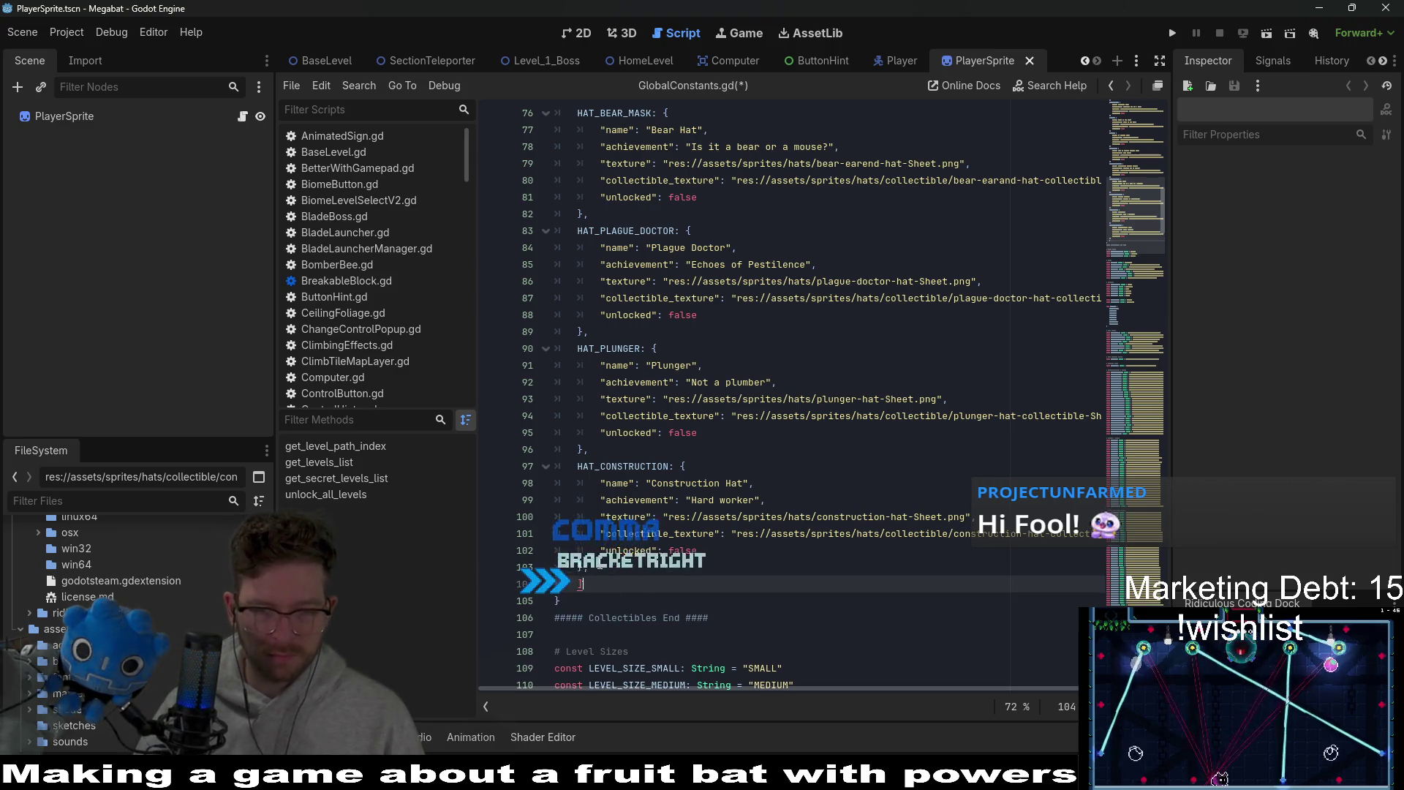
pyautogui.press('BackSpace')
pyautogui.press('Return')
pyautogui.hotkey('ctrl', 'v')
# - Rename the duplicated entry's key to HAT_TOP
pyautogui.click(601, 565)
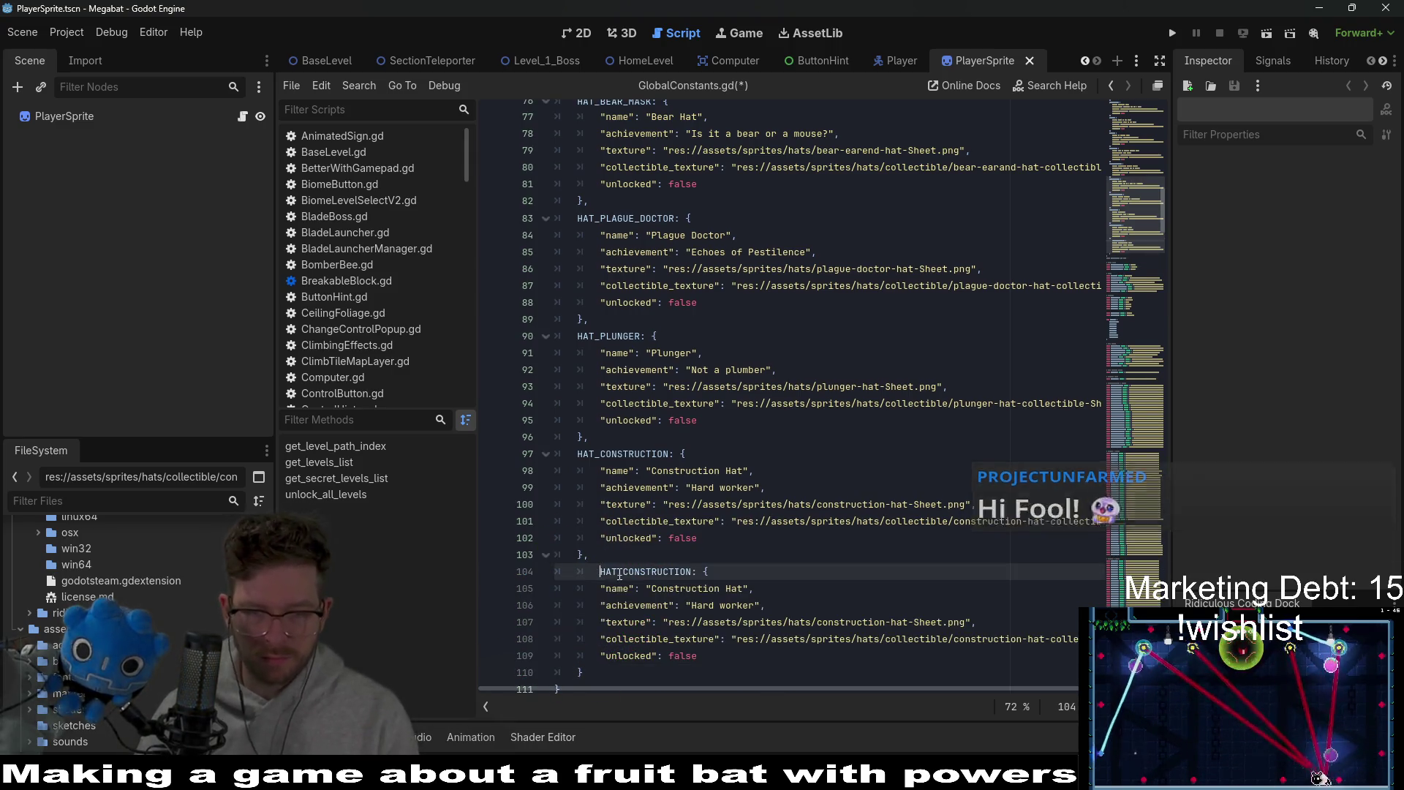
pyautogui.press('BackSpace')
pyautogui.doubleClick(617, 571)
pyautogui.write('HAT_T')
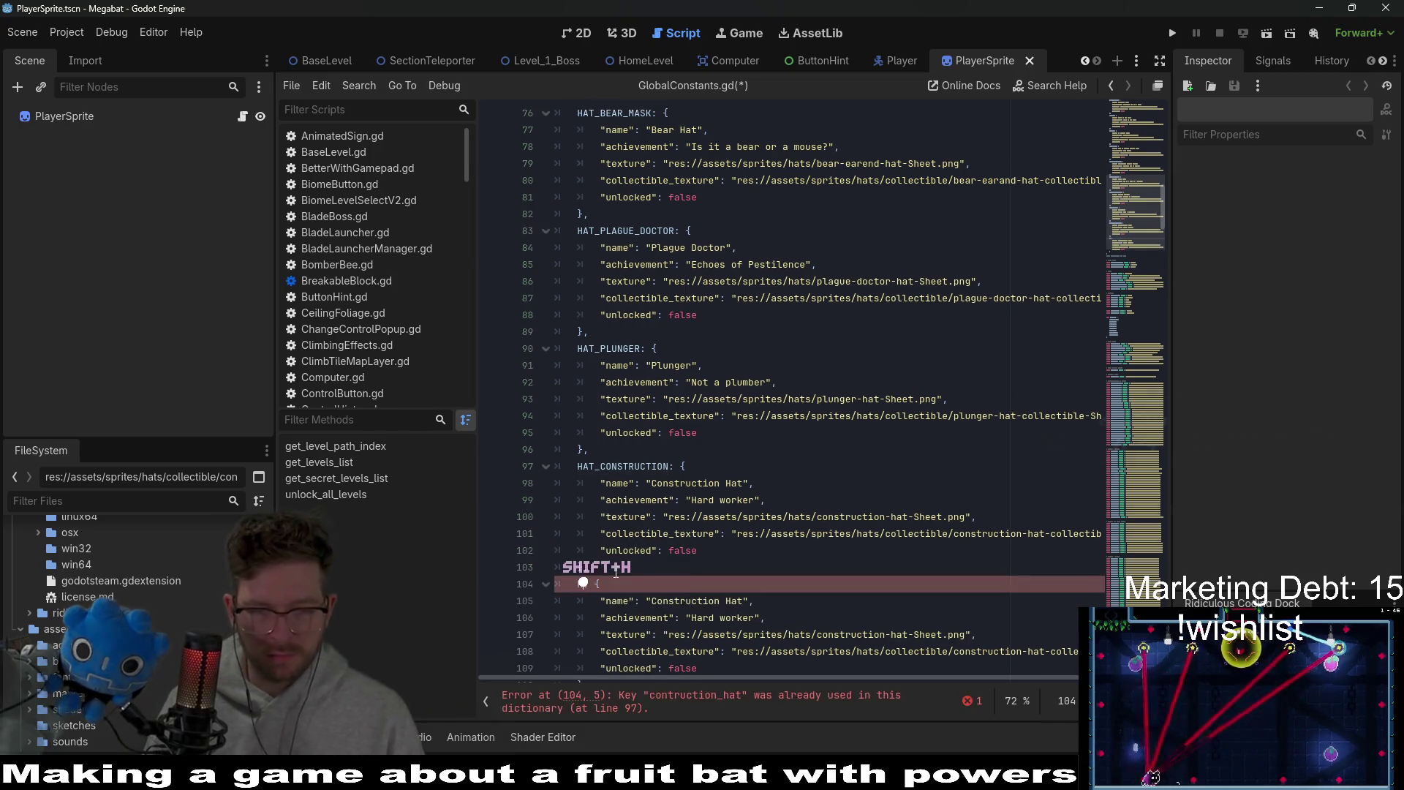
pyautogui.write('OP')
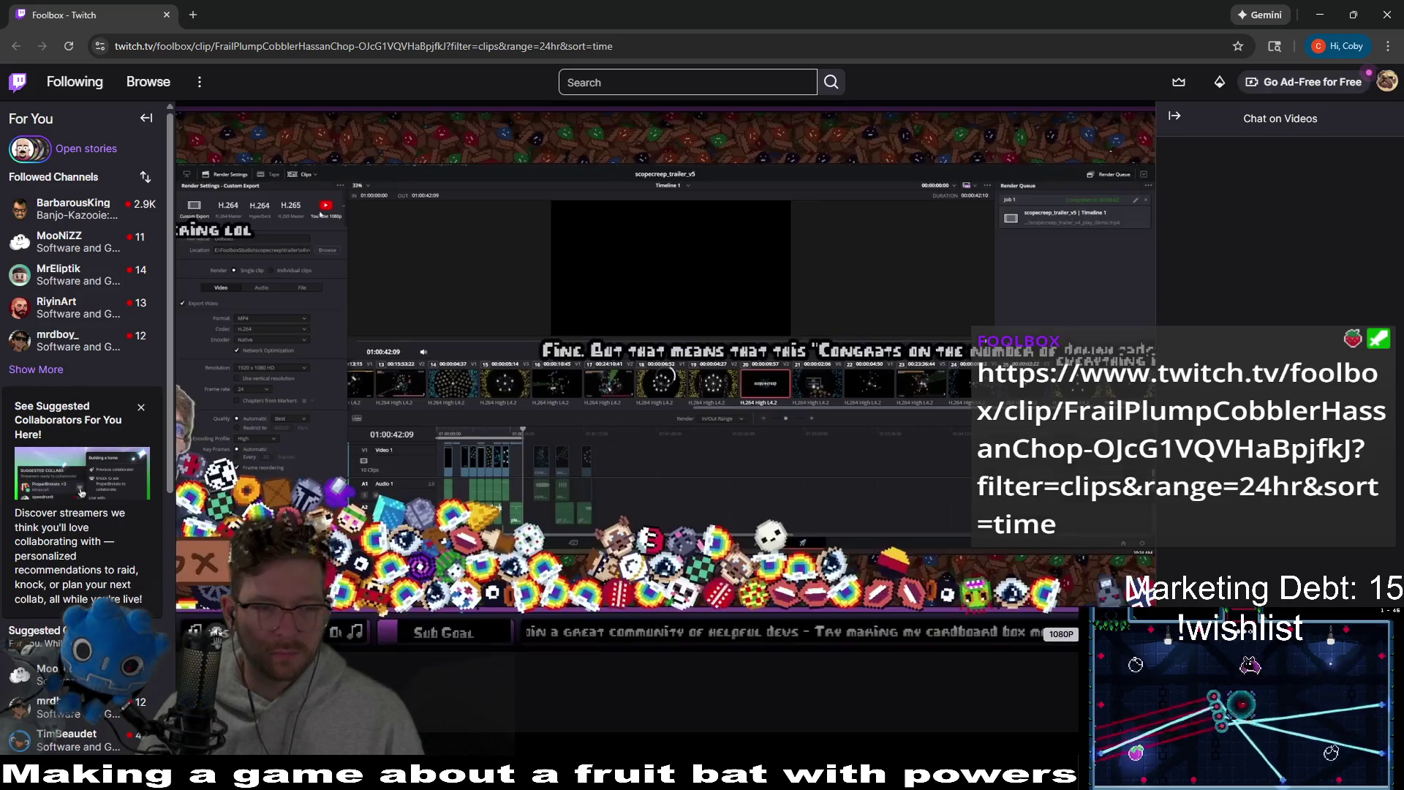
# - Download the Evil box clip's landscape MP4 via Share, then close Chrome
pyautogui.scroll(-5, 600, 671)
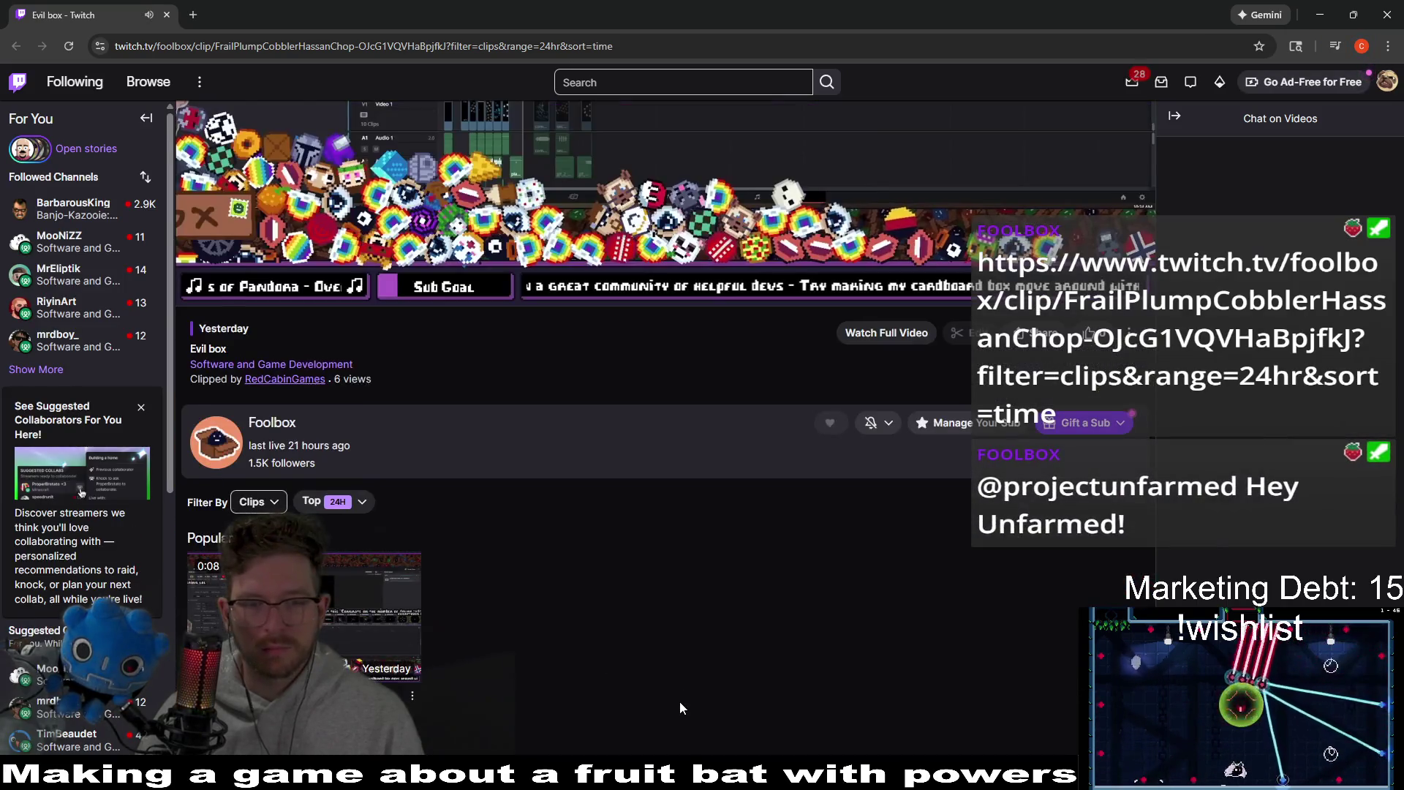
pyautogui.scroll(5, 737, 551)
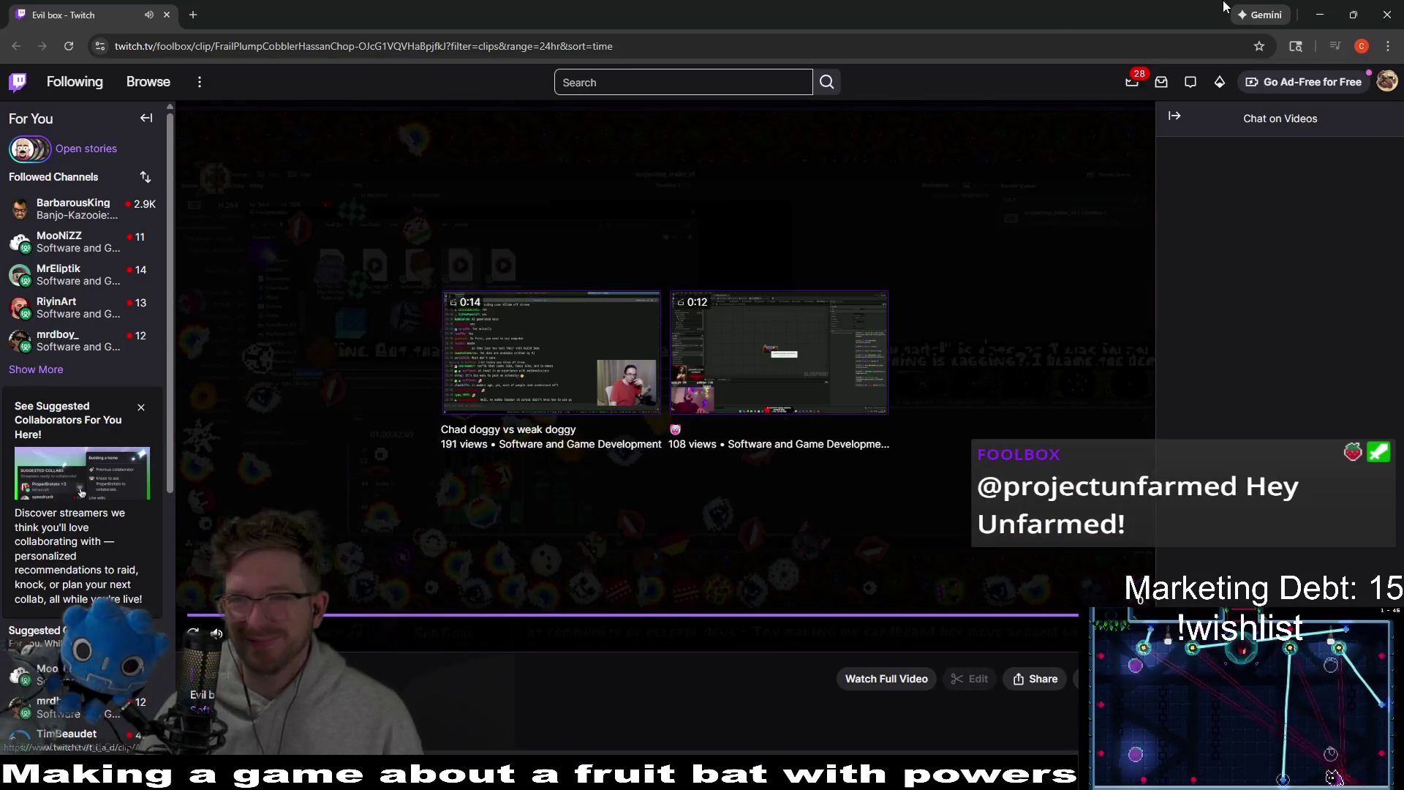
pyautogui.click(1396, 7)
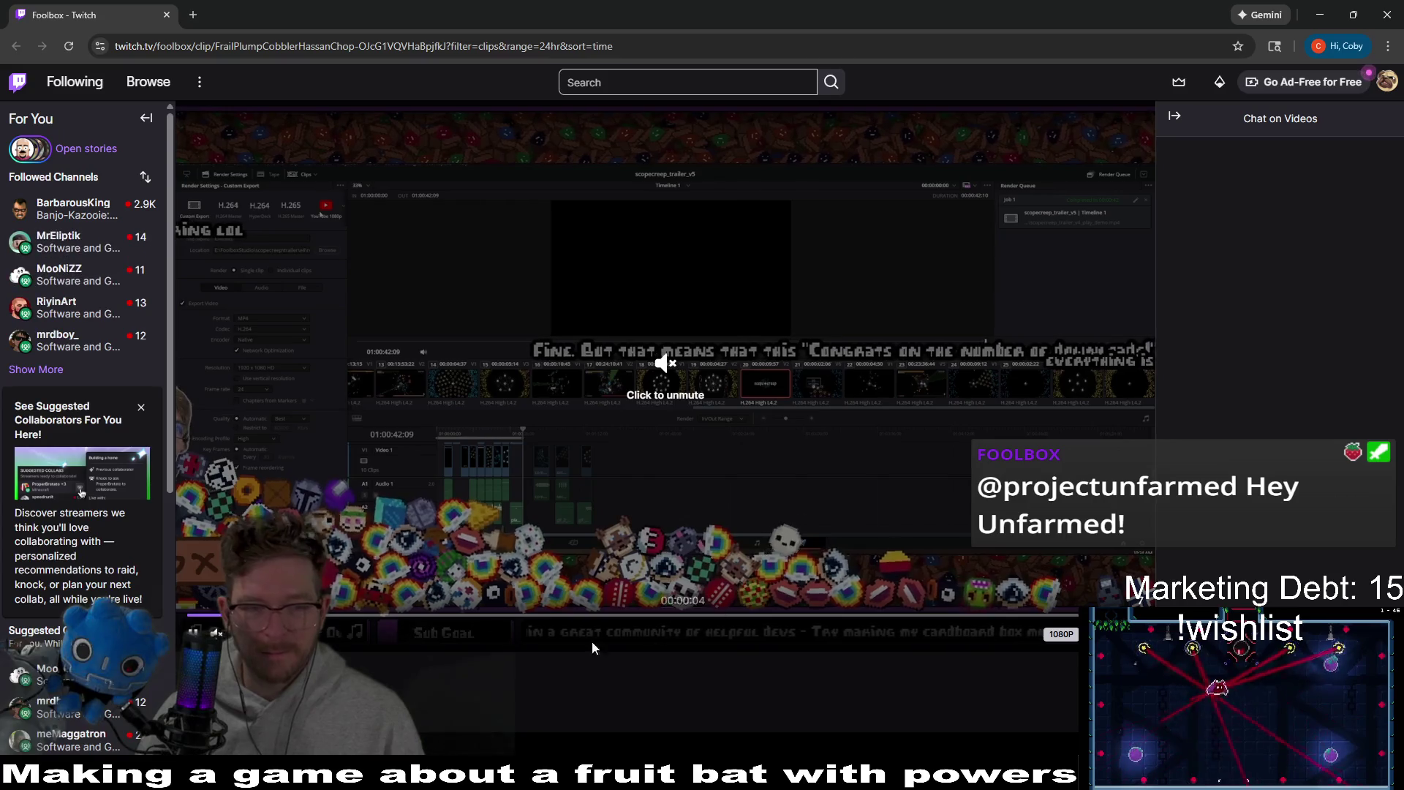
pyautogui.scroll(-5, 970, 570)
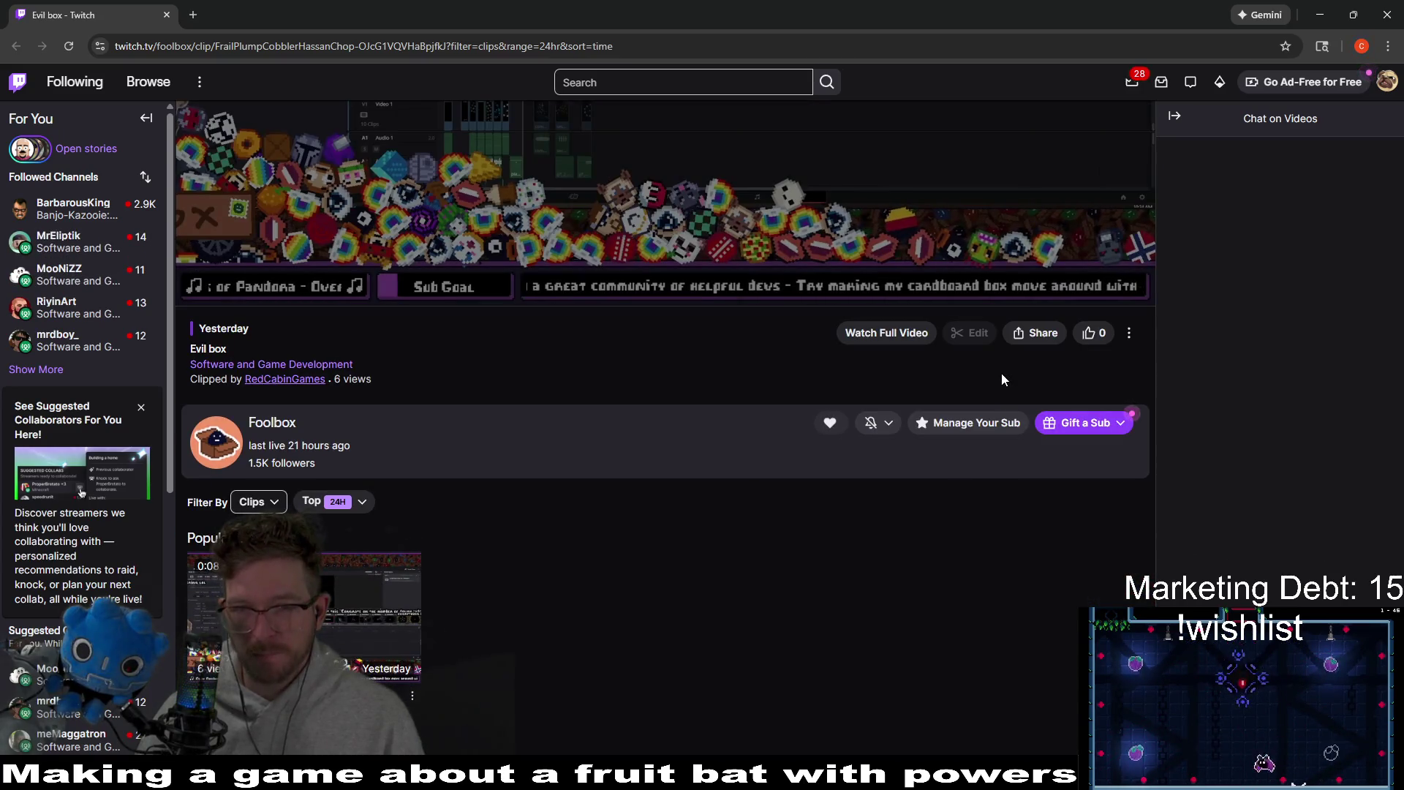
pyautogui.click(1042, 334)
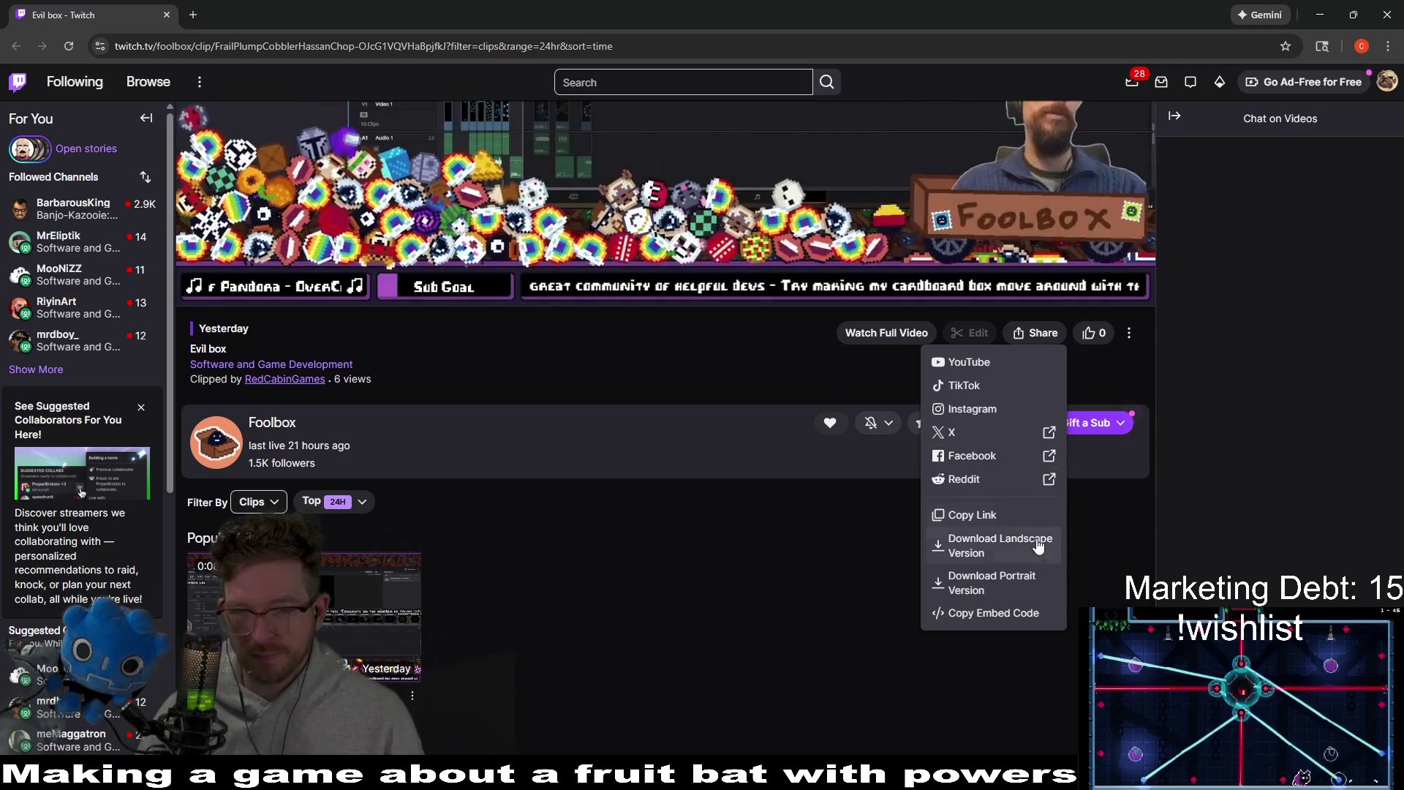
pyautogui.click(1037, 547)
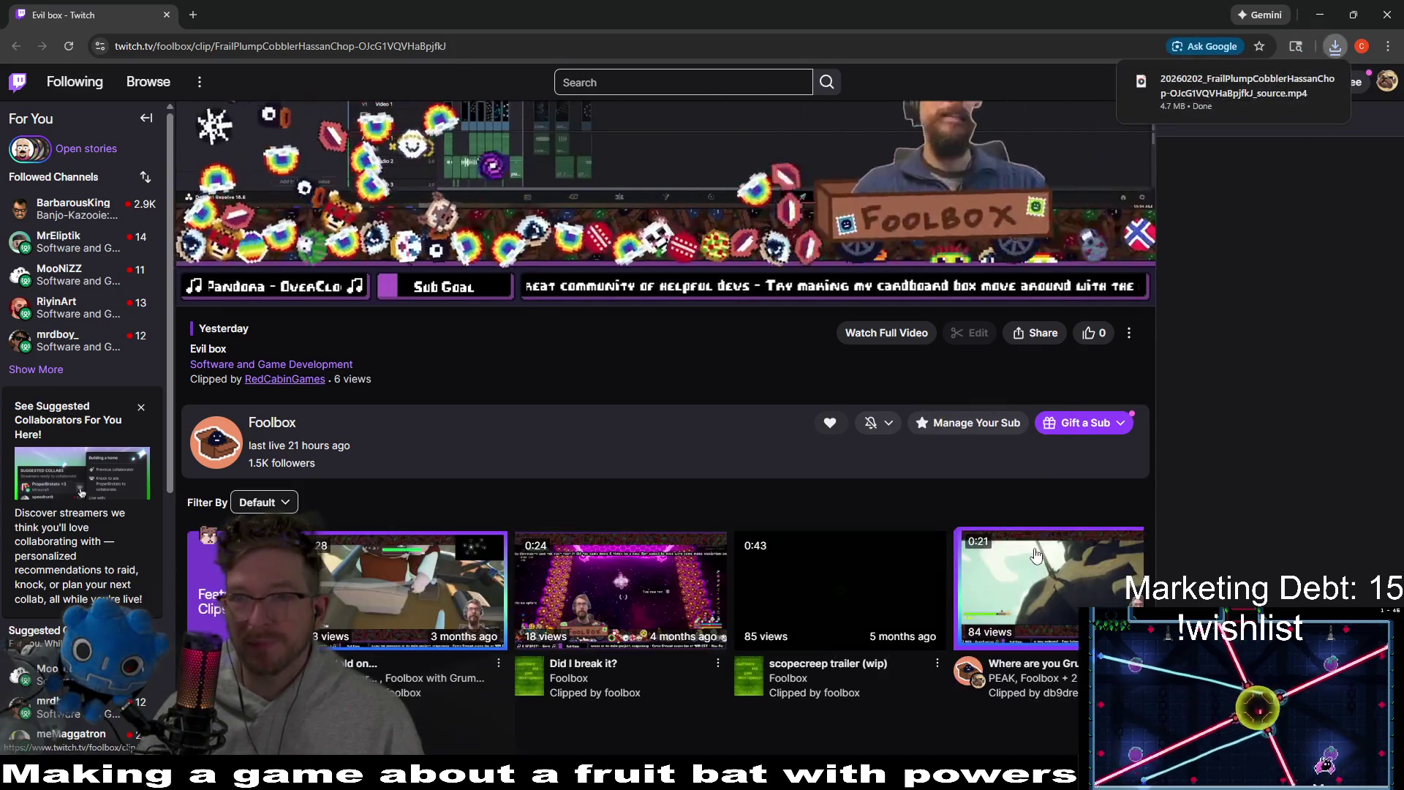
pyautogui.click(1374, 20)
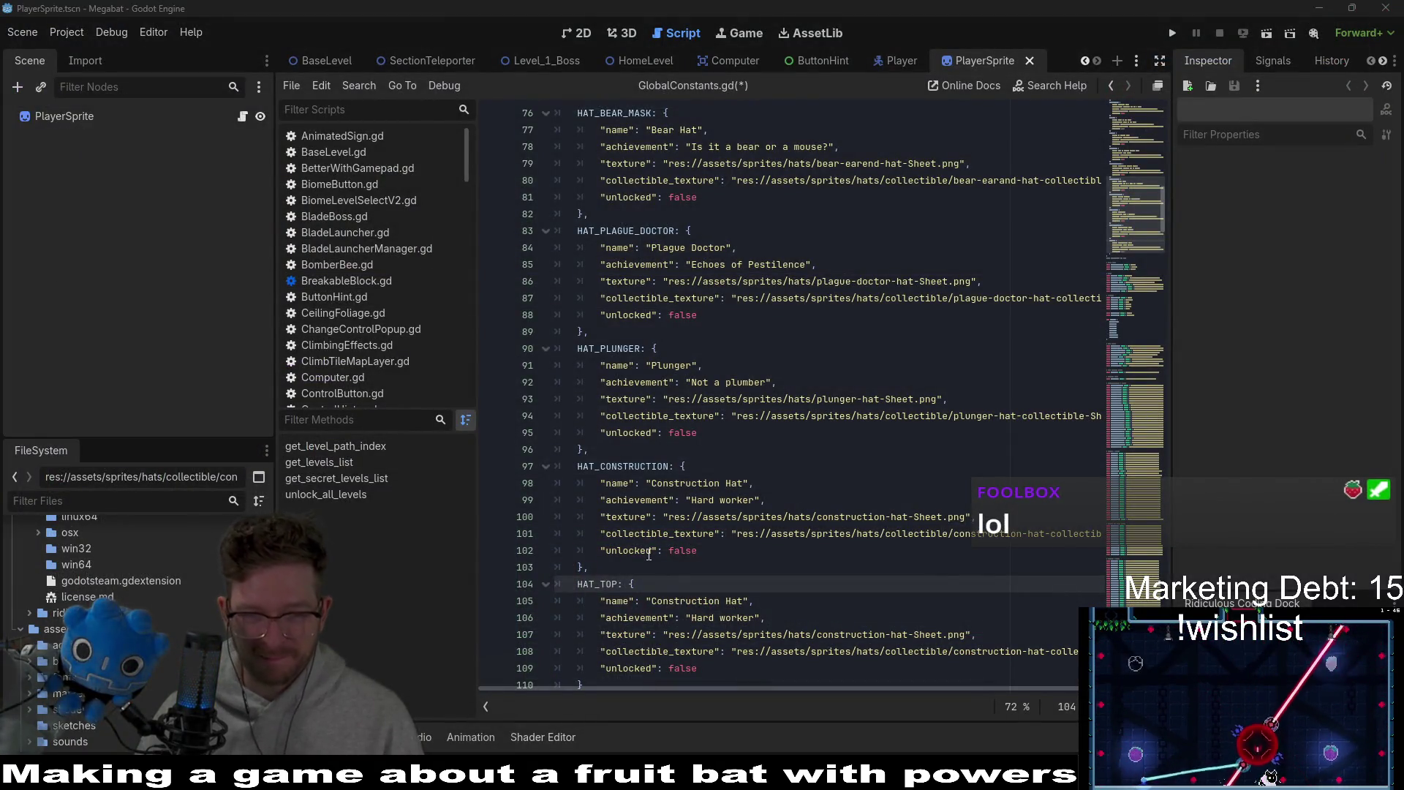
# - Rename the HAT_TOP entry to 'Top Hat' and set its achievement text to '*tips hat* m'lady'
pyautogui.click(713, 570)
pyautogui.scroll(-1, 713, 570)
pyautogui.doubleClick(695, 550)
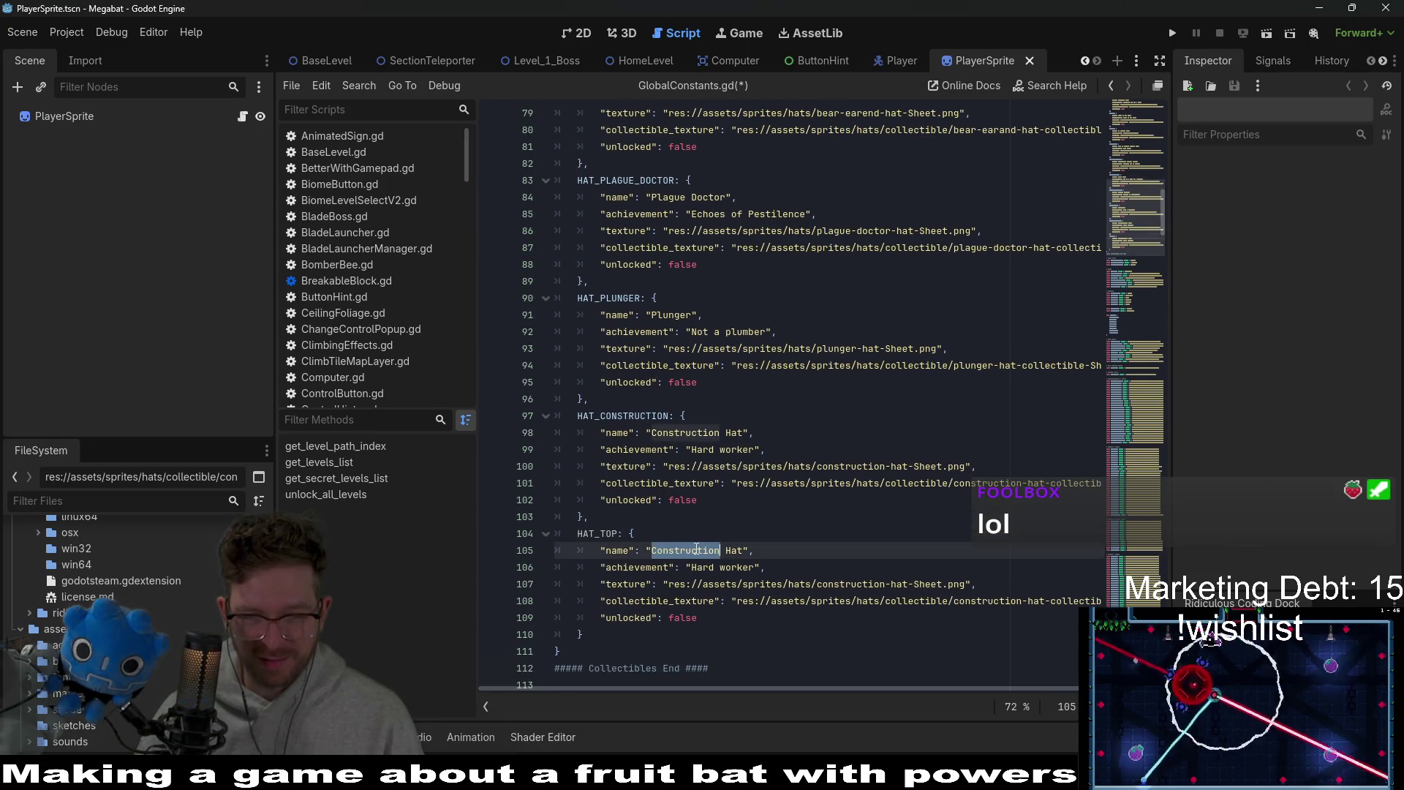
pyautogui.write('Top')
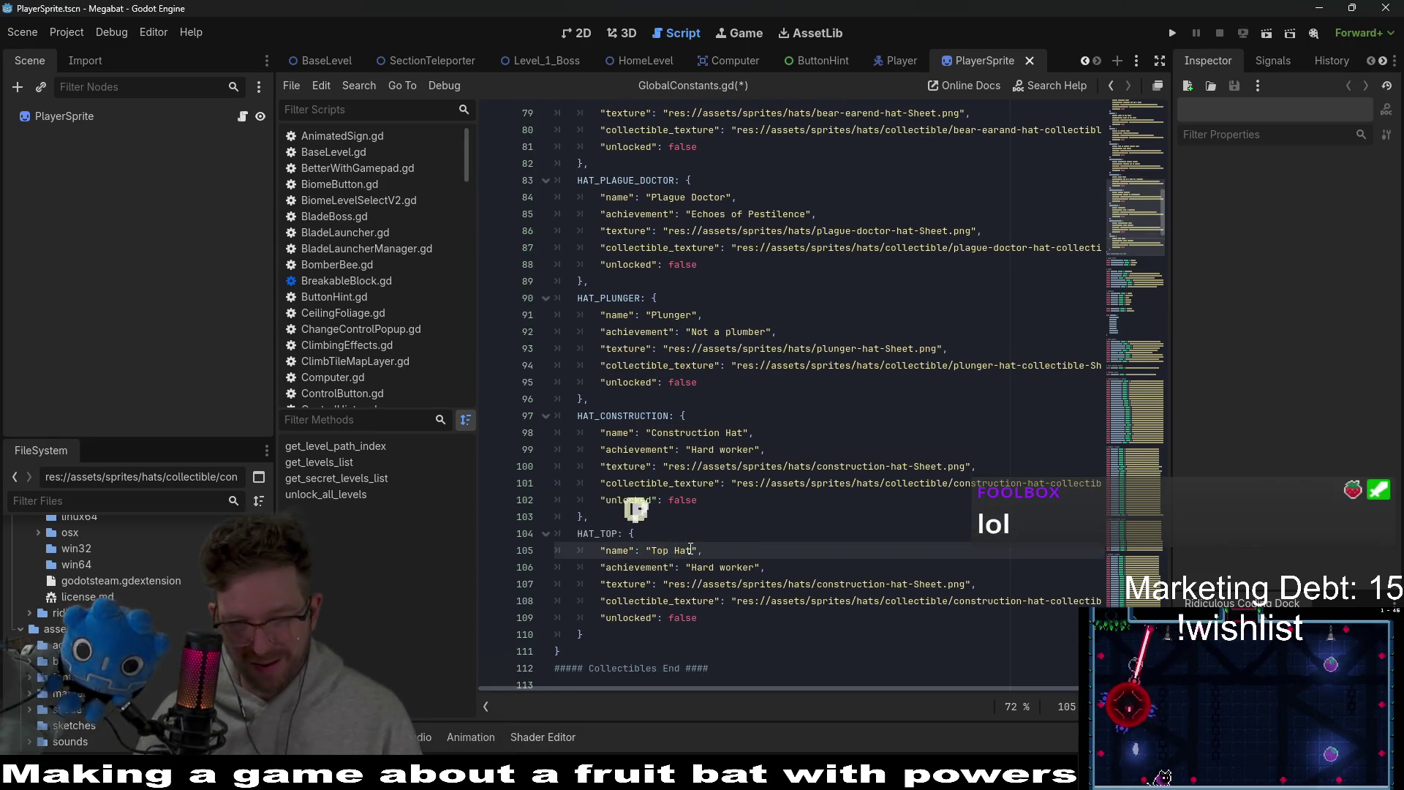
pyautogui.doubleClick(754, 568)
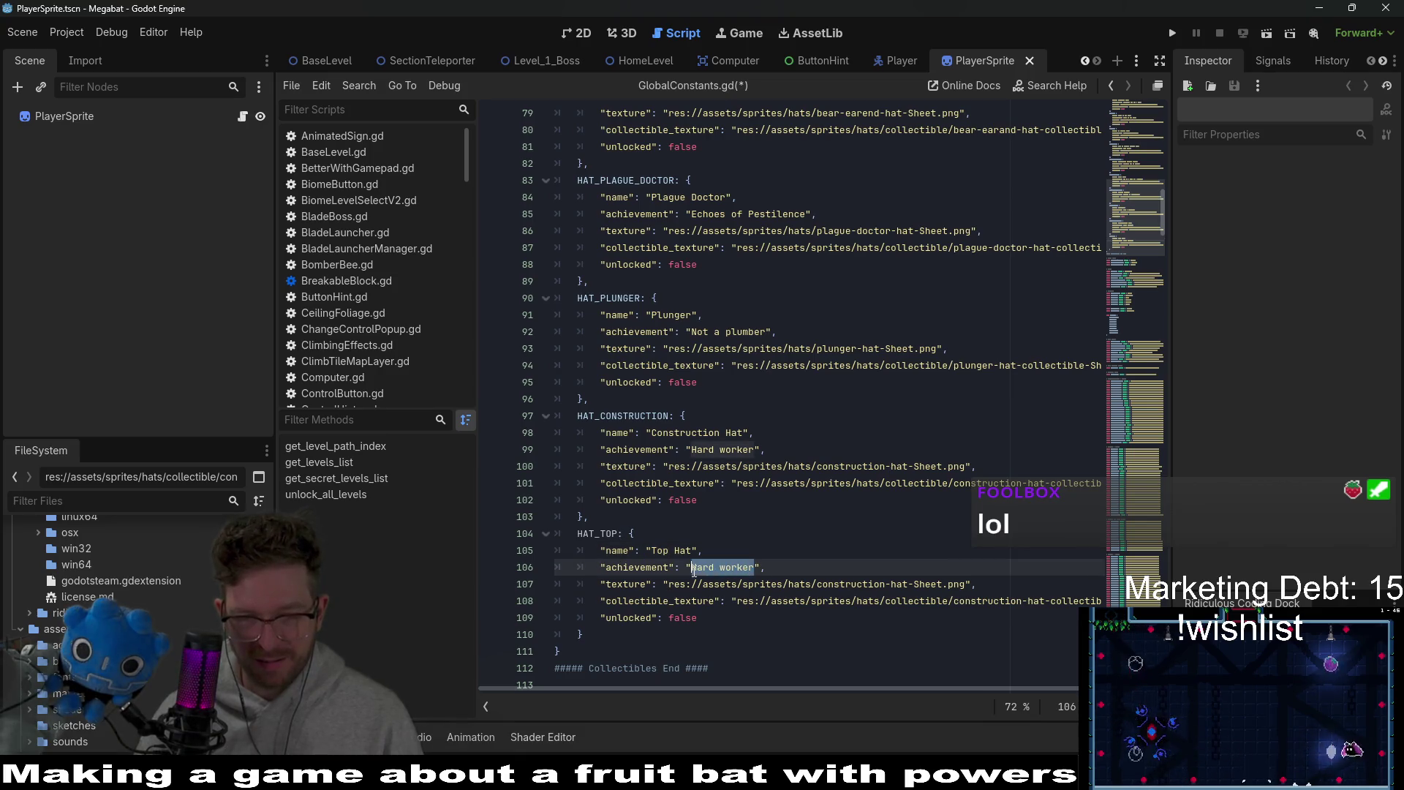
pyautogui.write('After')
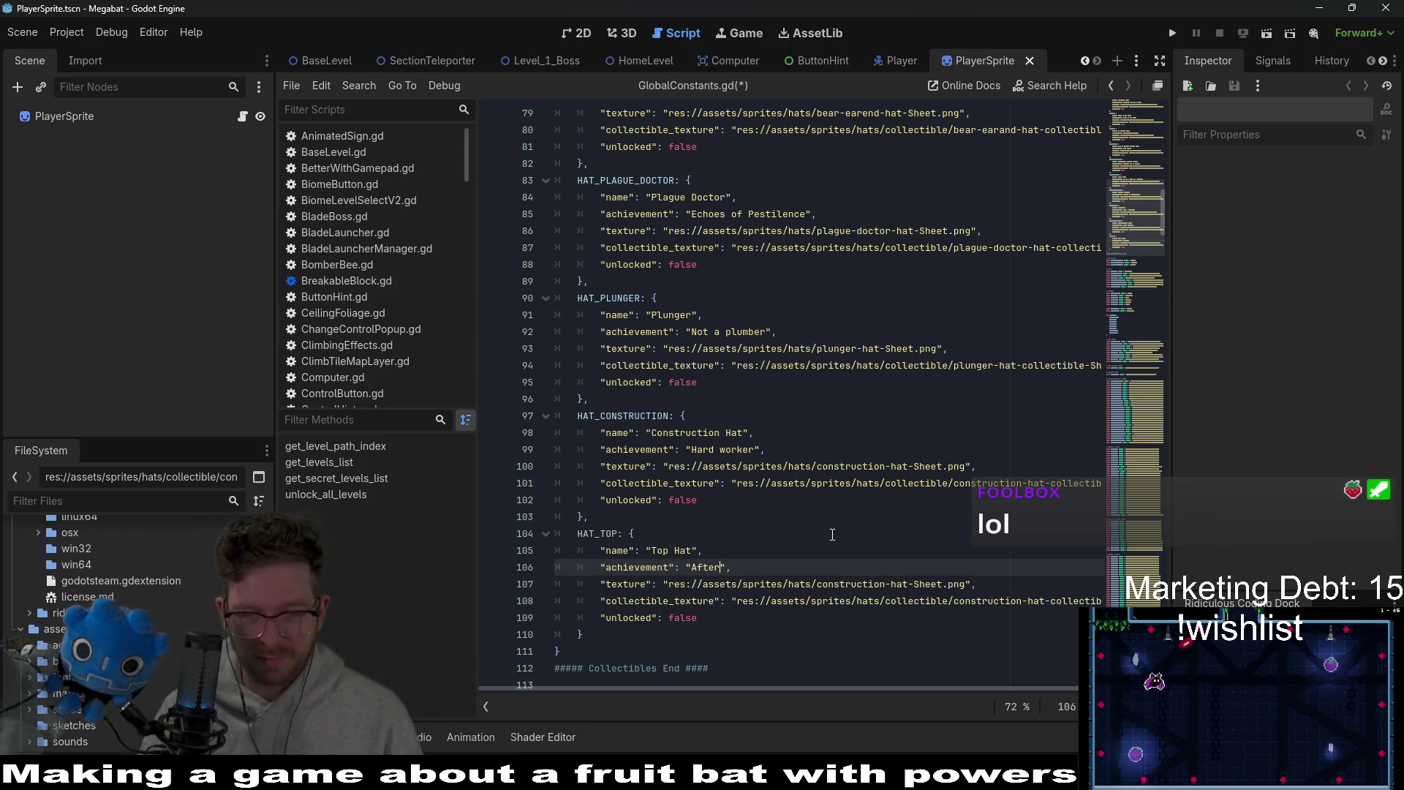
pyautogui.press('BackSpace')
pyautogui.press('BackSpace')
pyautogui.press('BackSpace')
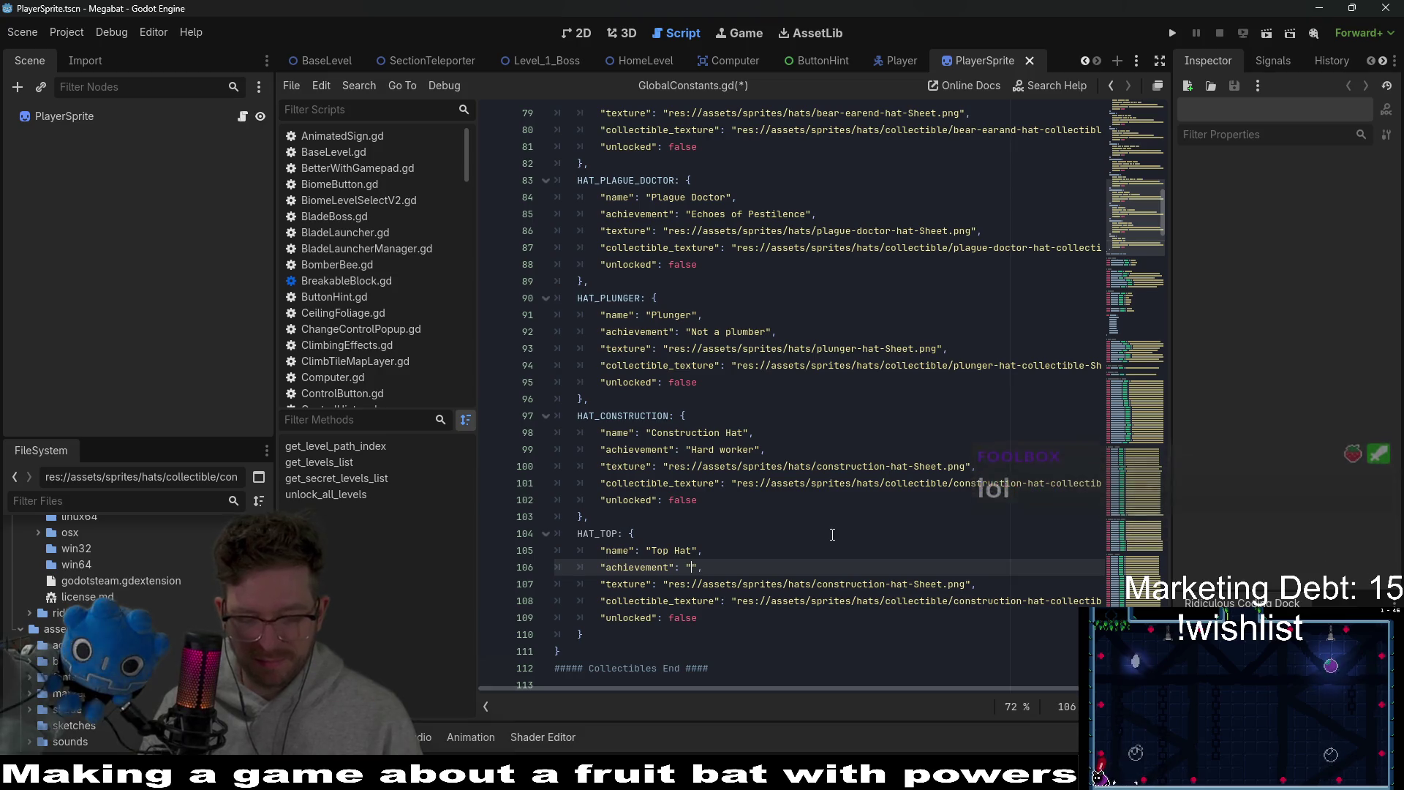
pyautogui.write('*tips ')
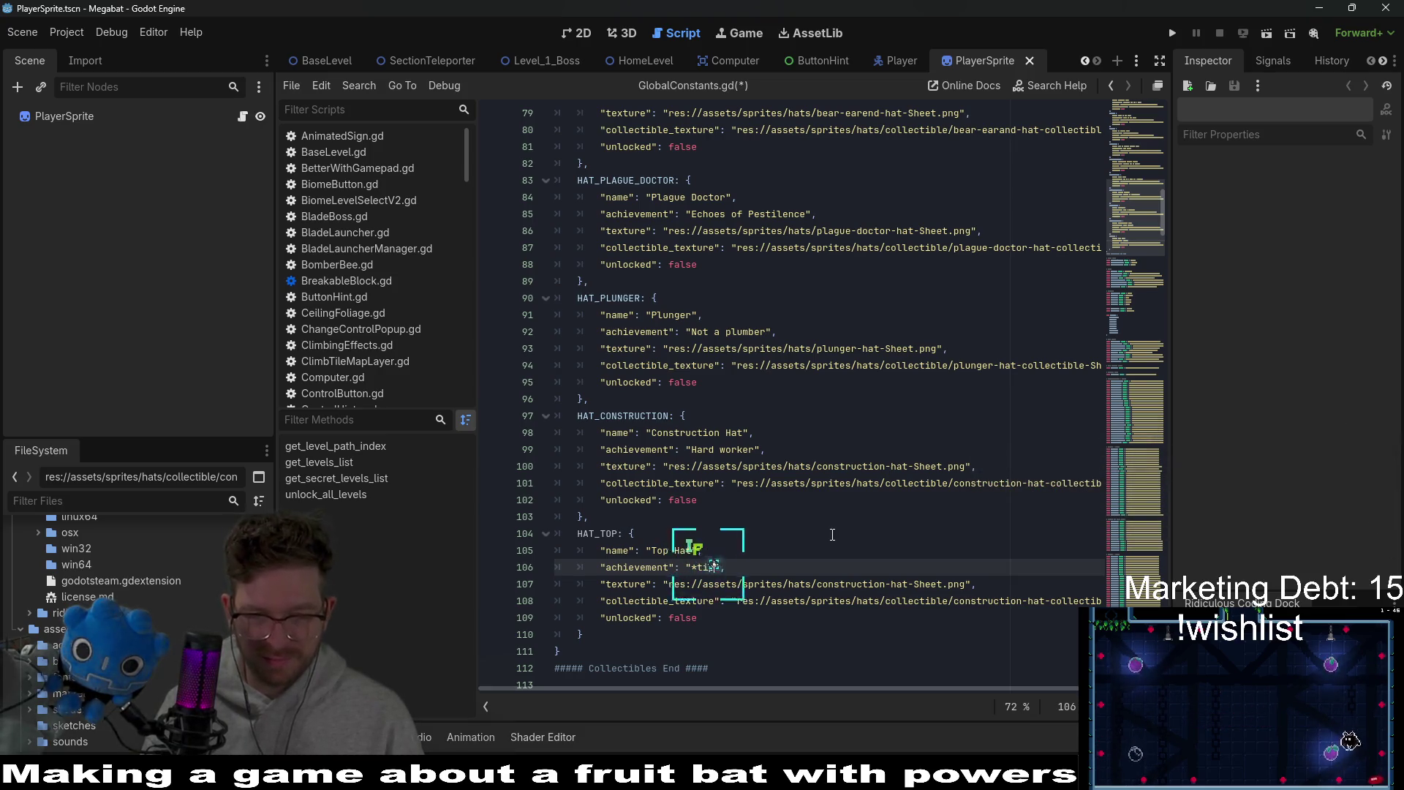
pyautogui.write('hat* m')
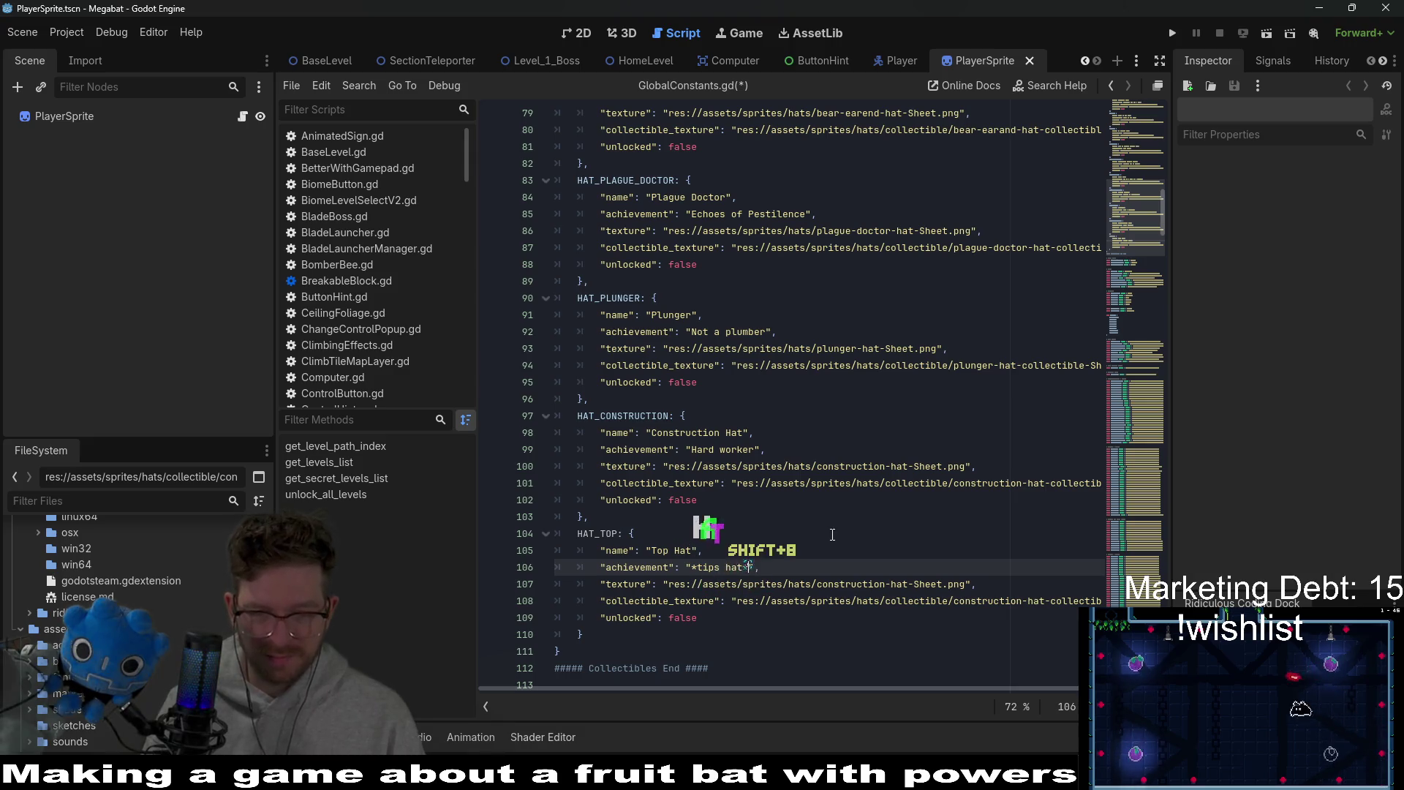
pyautogui.write("'lady")
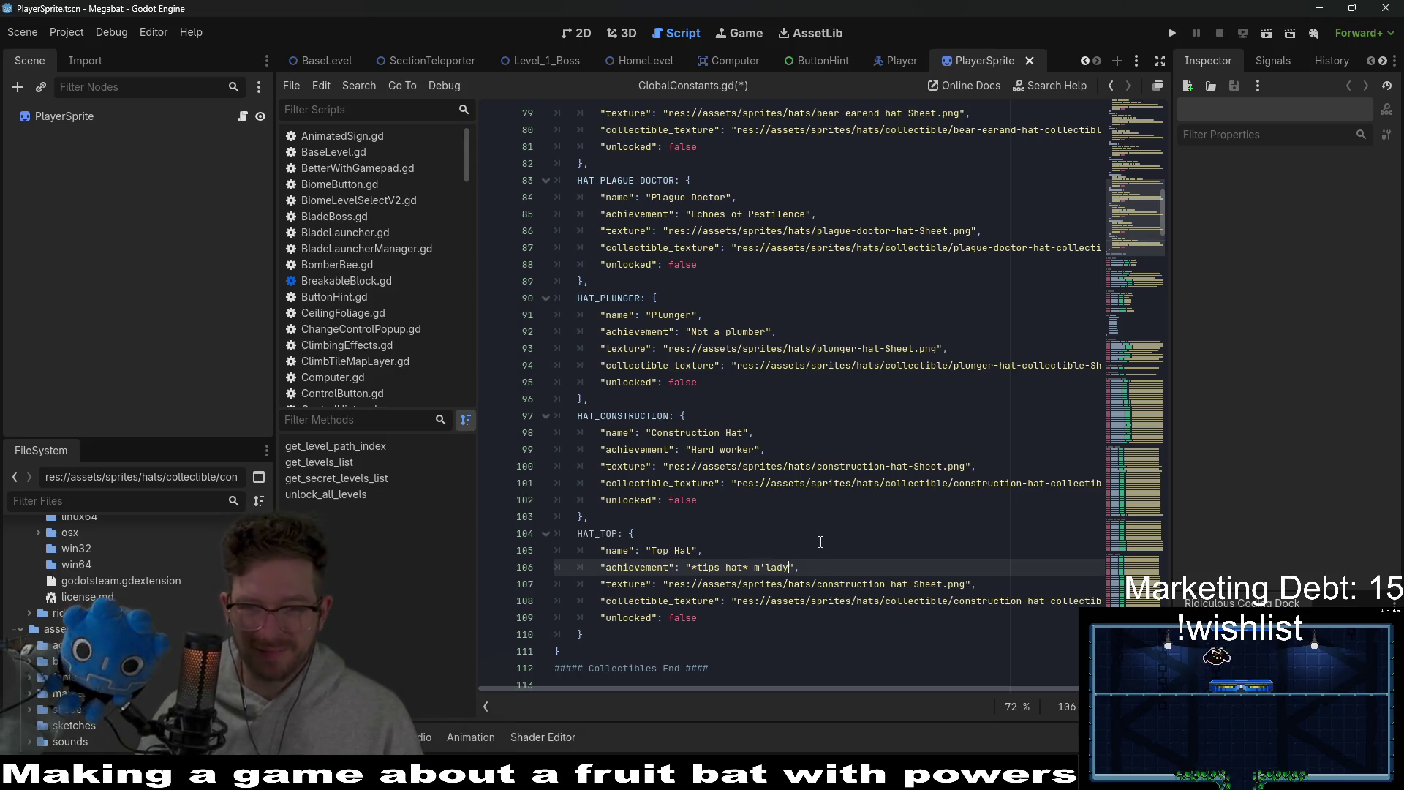
# - Point both the texture and collectible texture paths at the top-hat images, and save GlobalConstants.gd
pyautogui.scroll(-1, 828, 563)
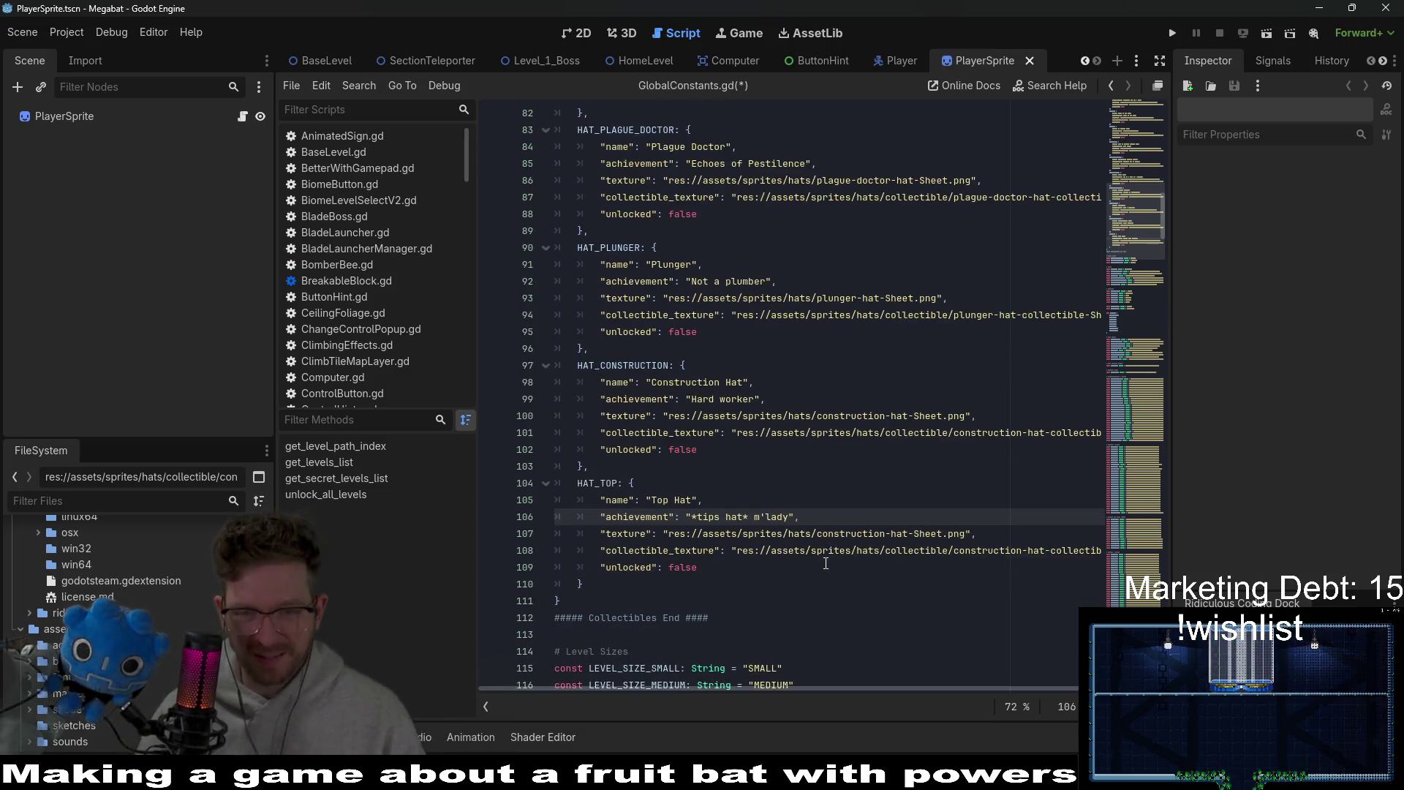
pyautogui.click(878, 537)
pyautogui.doubleClick(877, 536)
pyautogui.write('top')
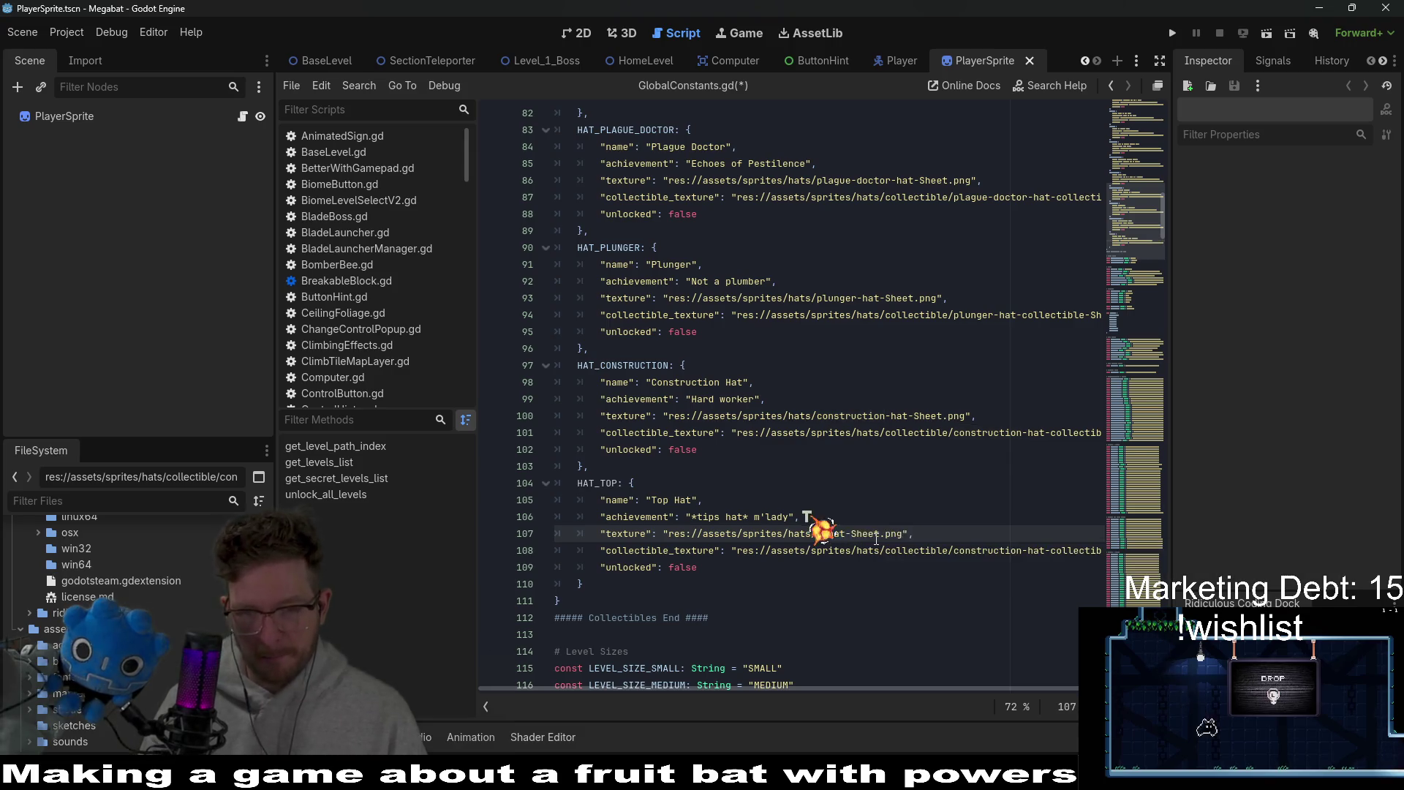
pyautogui.doubleClick(980, 550)
pyautogui.write('top')
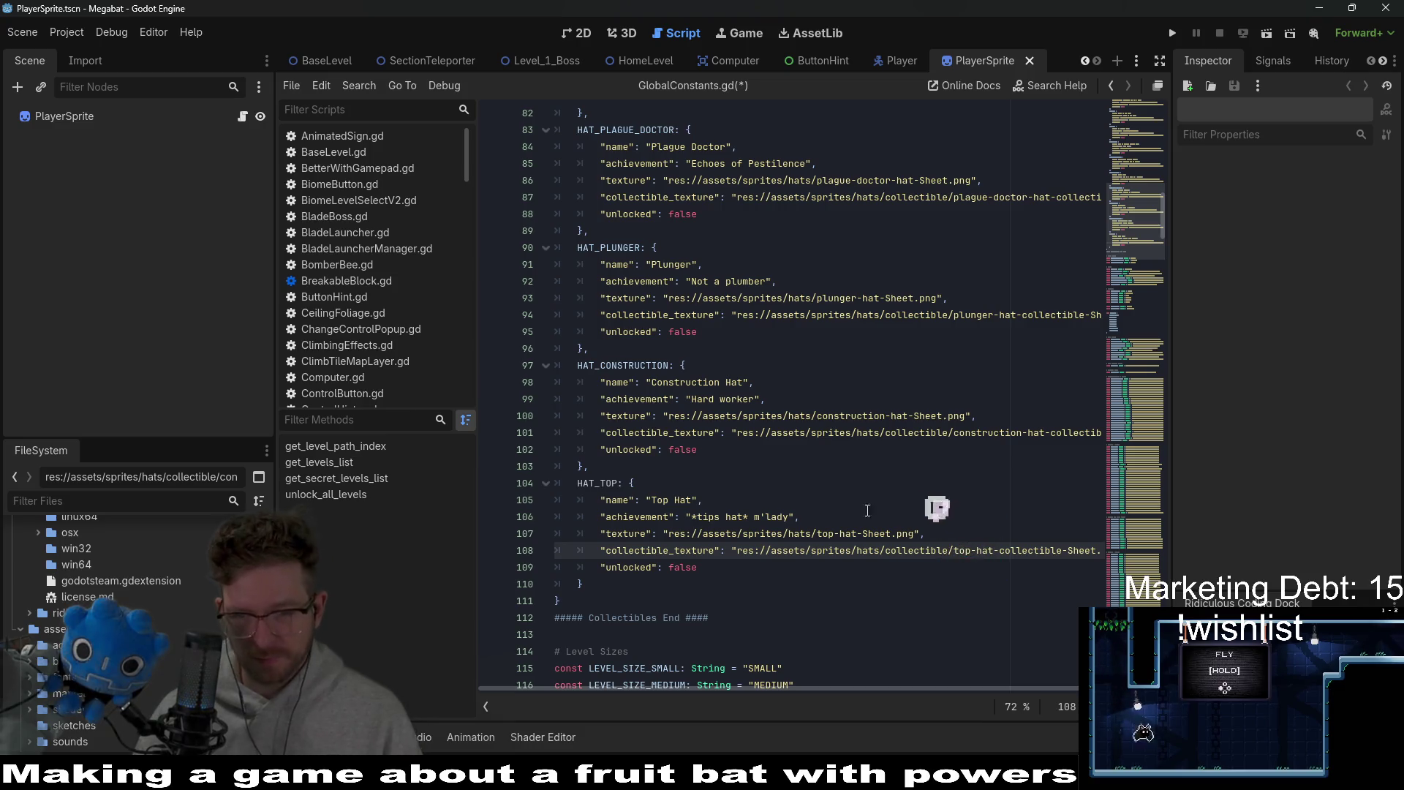
pyautogui.click(825, 497)
pyautogui.hotkey('ctrl', 's')
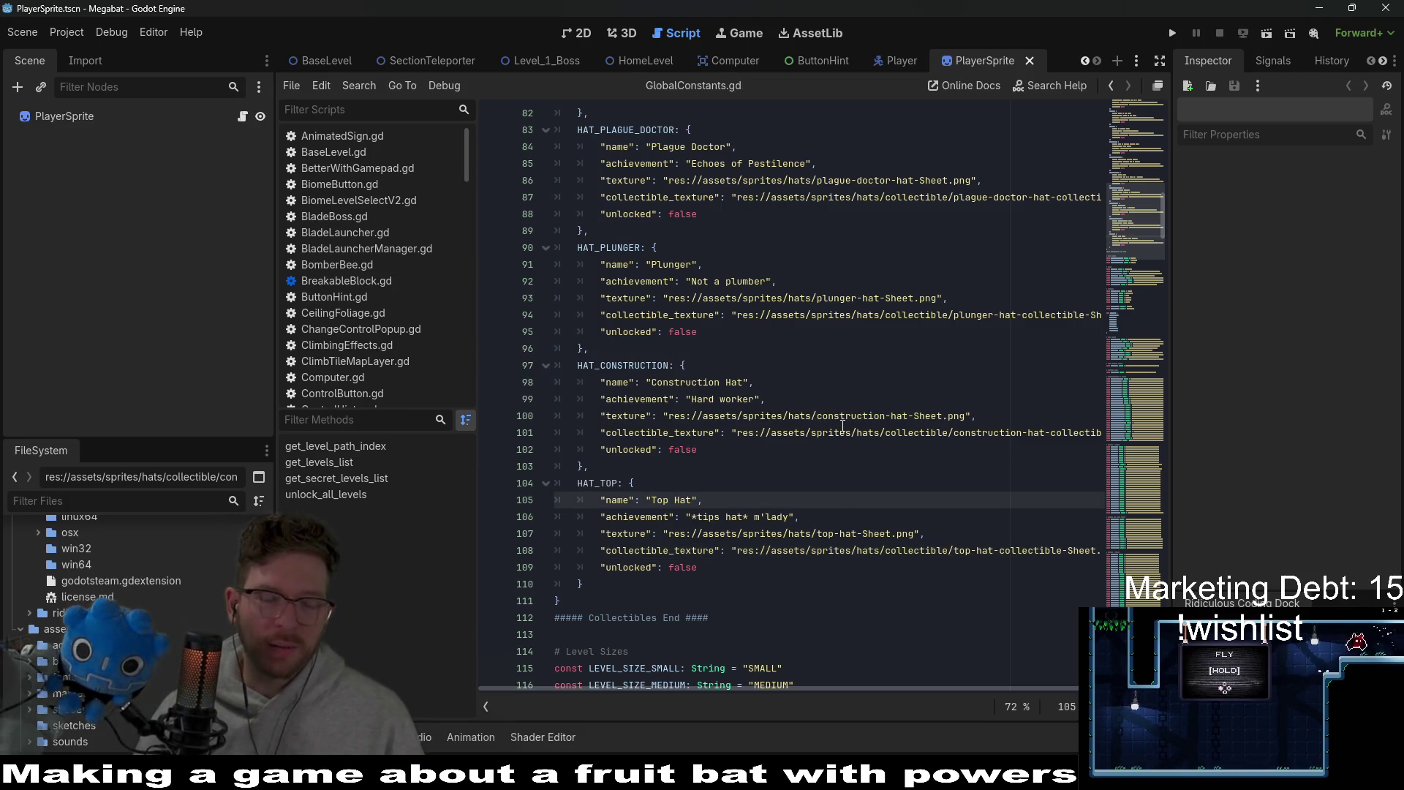
pyautogui.click(847, 561)
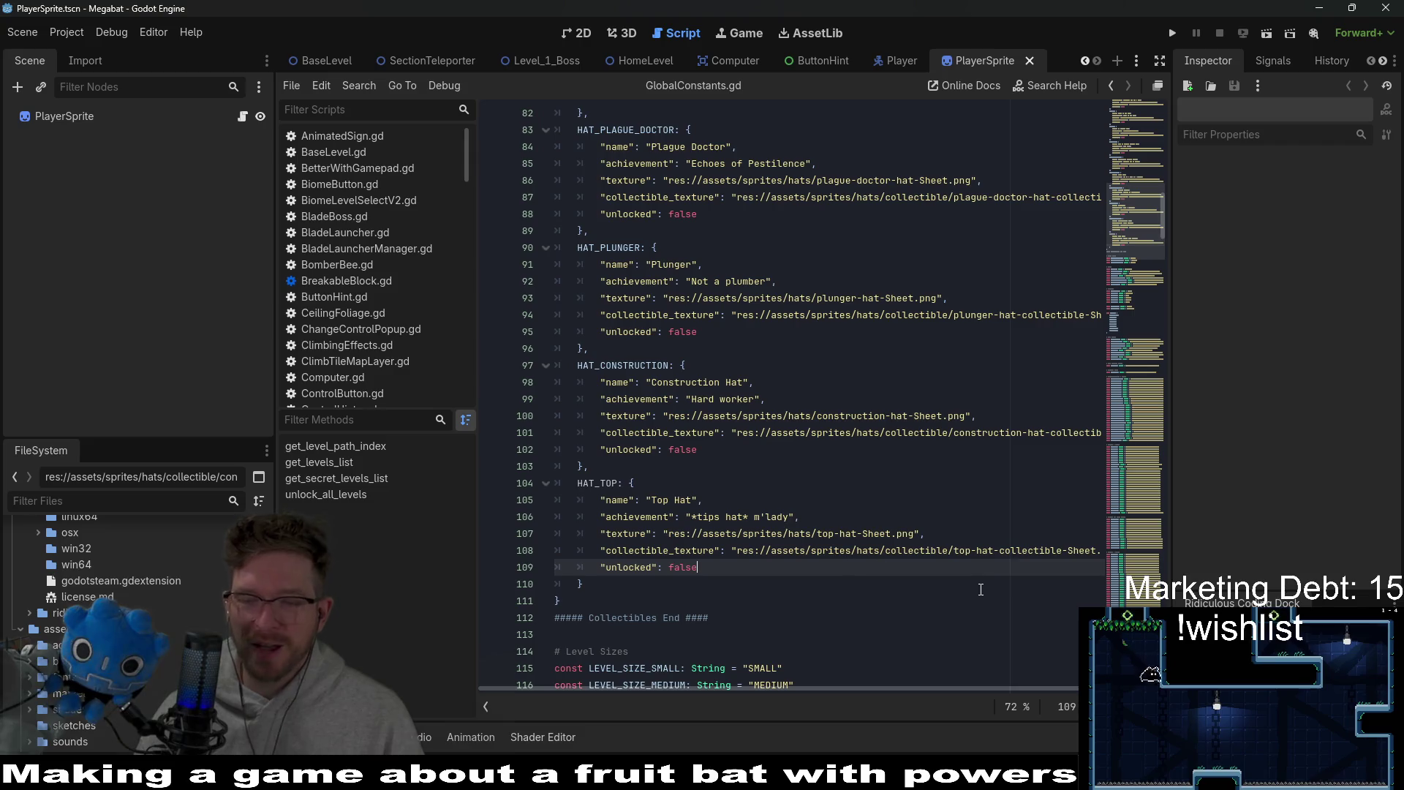
pyautogui.hotkey('alt', 'Tab')
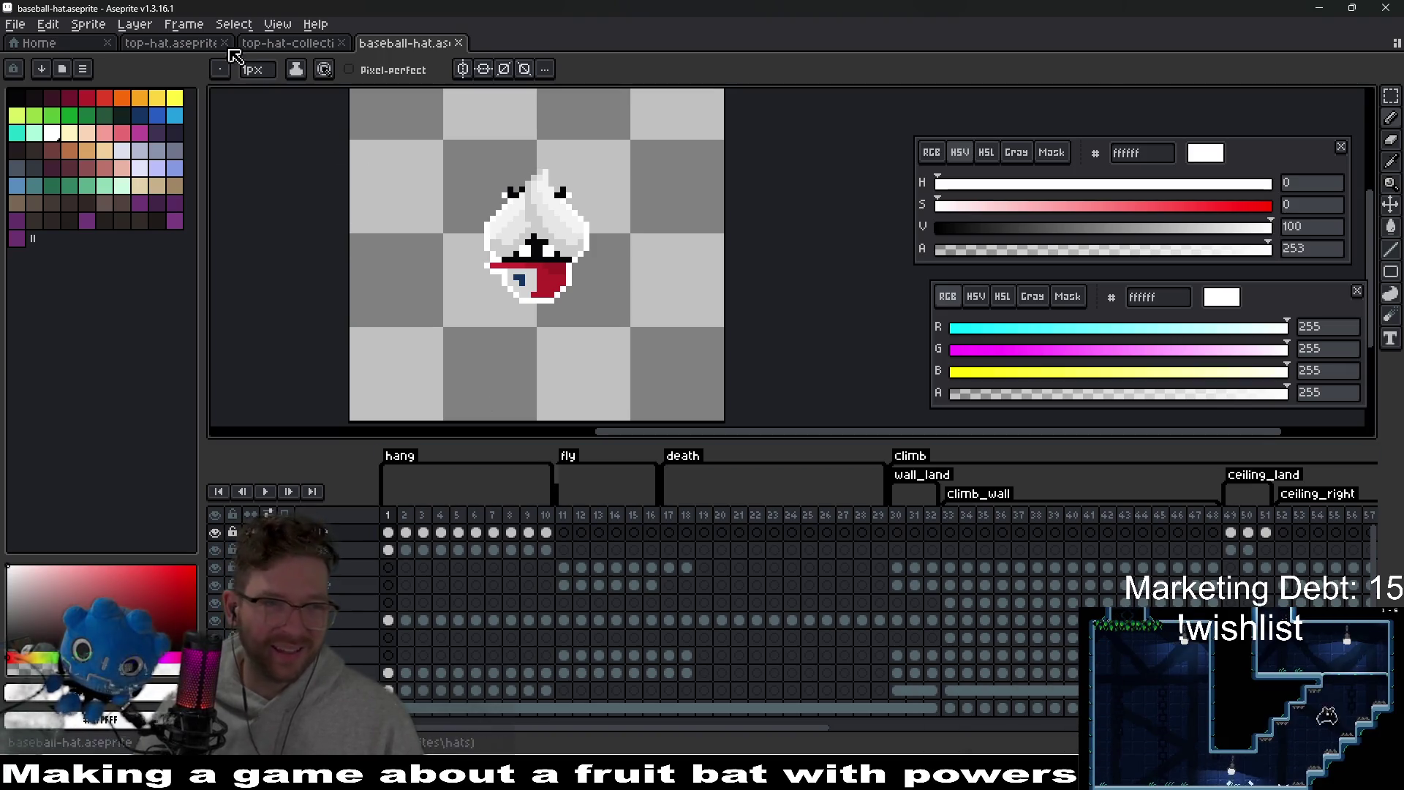
# - Open top-hat.aseprite and show its first frame
pyautogui.click(185, 45)
pyautogui.scroll(4, 596, 249)
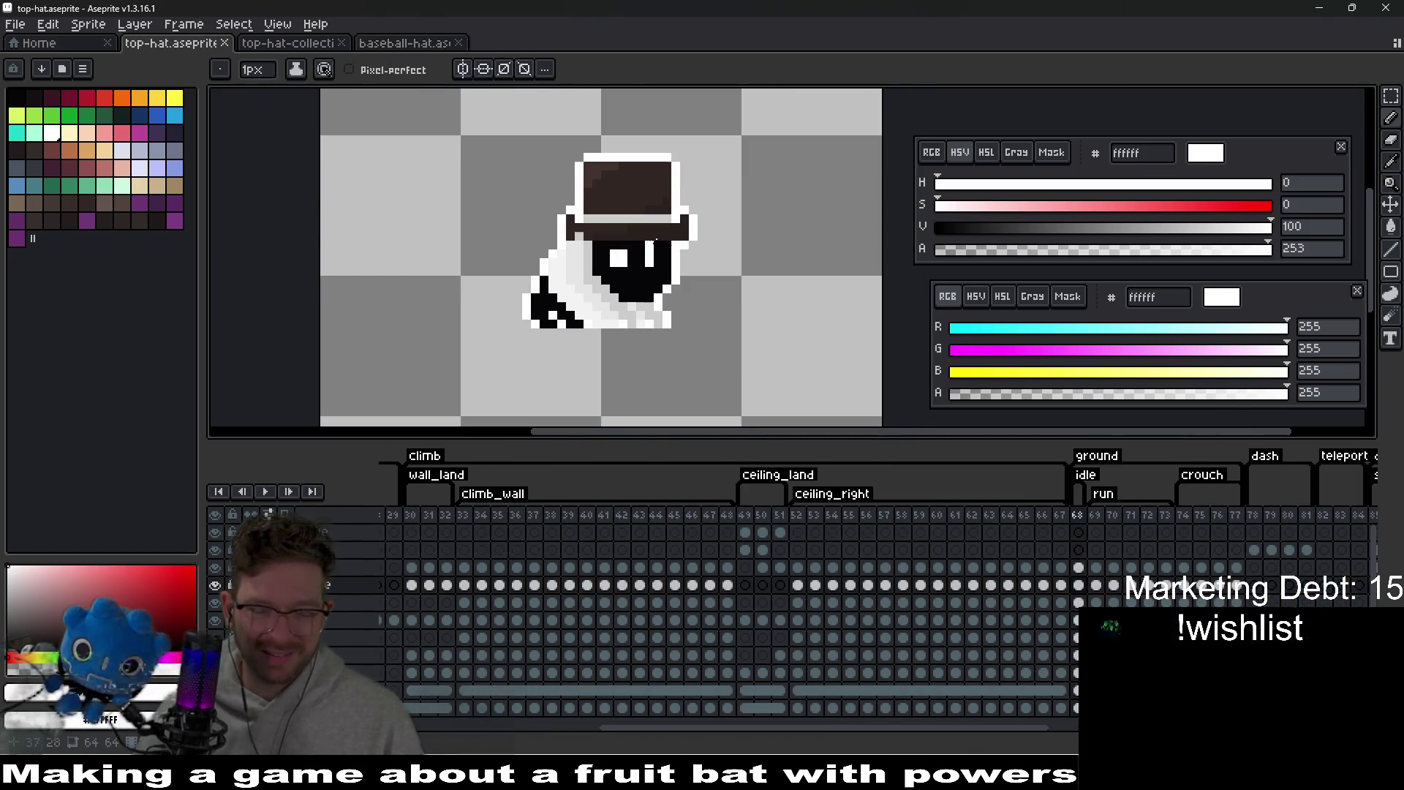
pyautogui.moveTo(838, 732); pyautogui.dragTo(475, 708)
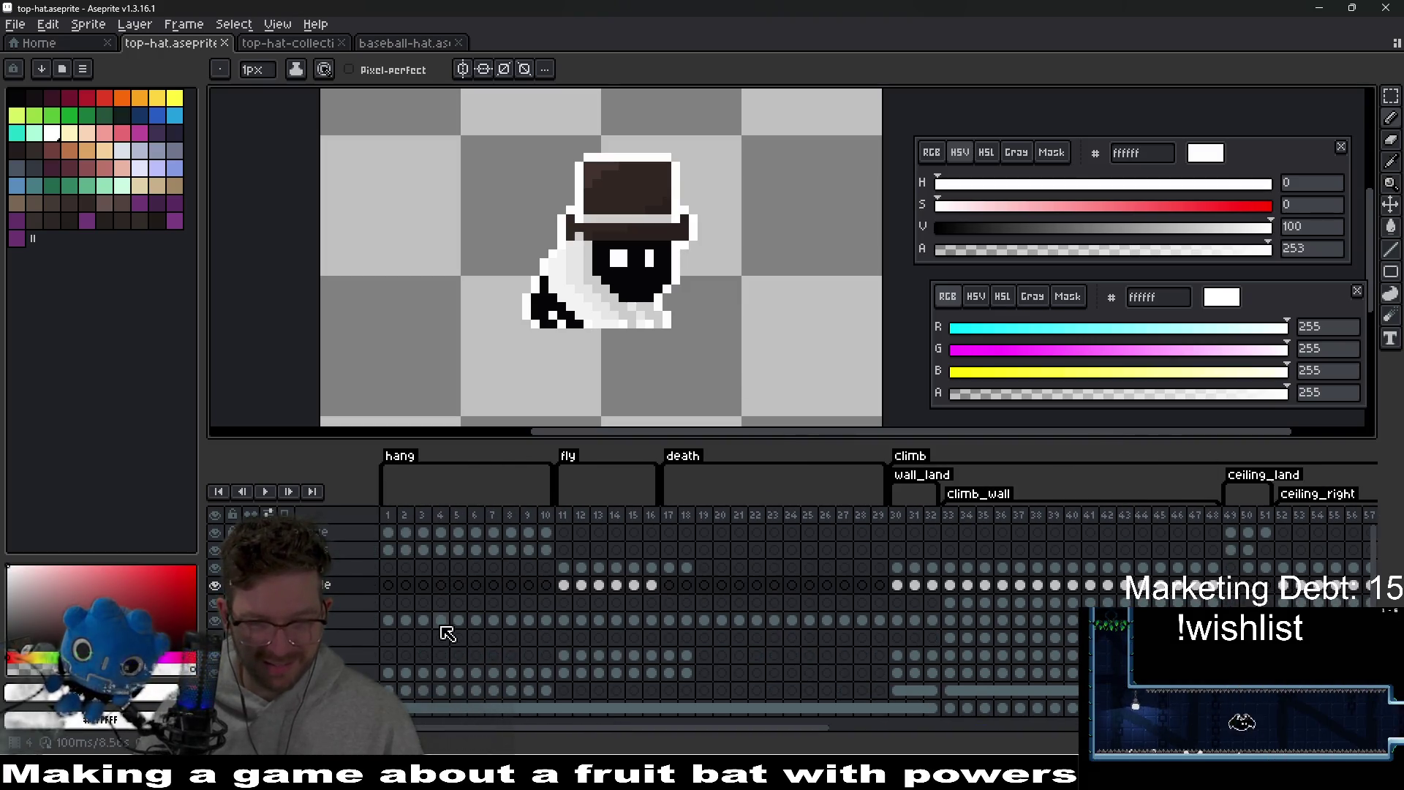
pyautogui.click(391, 586)
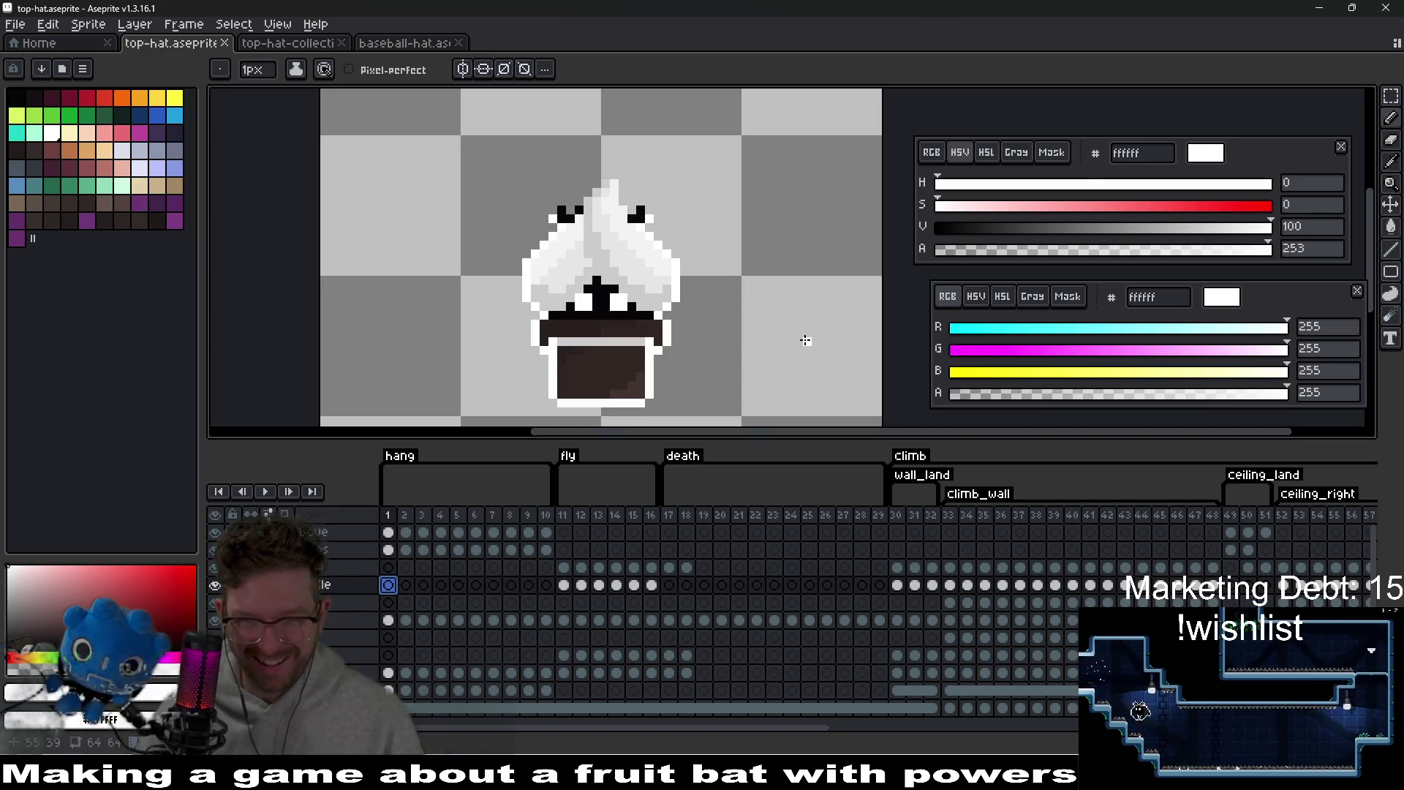
pyautogui.scroll(-2, 653, 344)
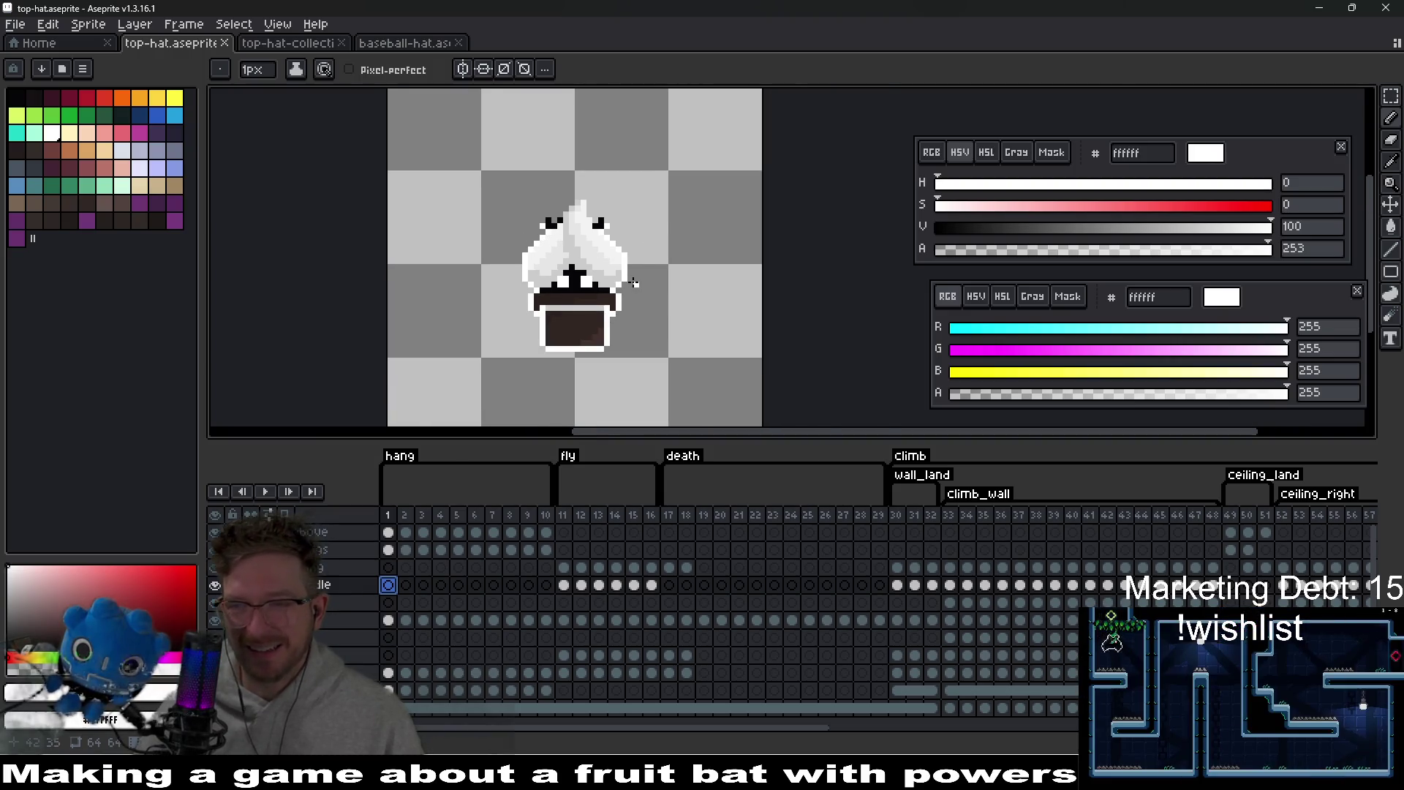
pyautogui.scroll(2, 614, 286)
# - Paint grey-blue 8b93af pixels up the top hat's black cross
pyautogui.click(158, 150)
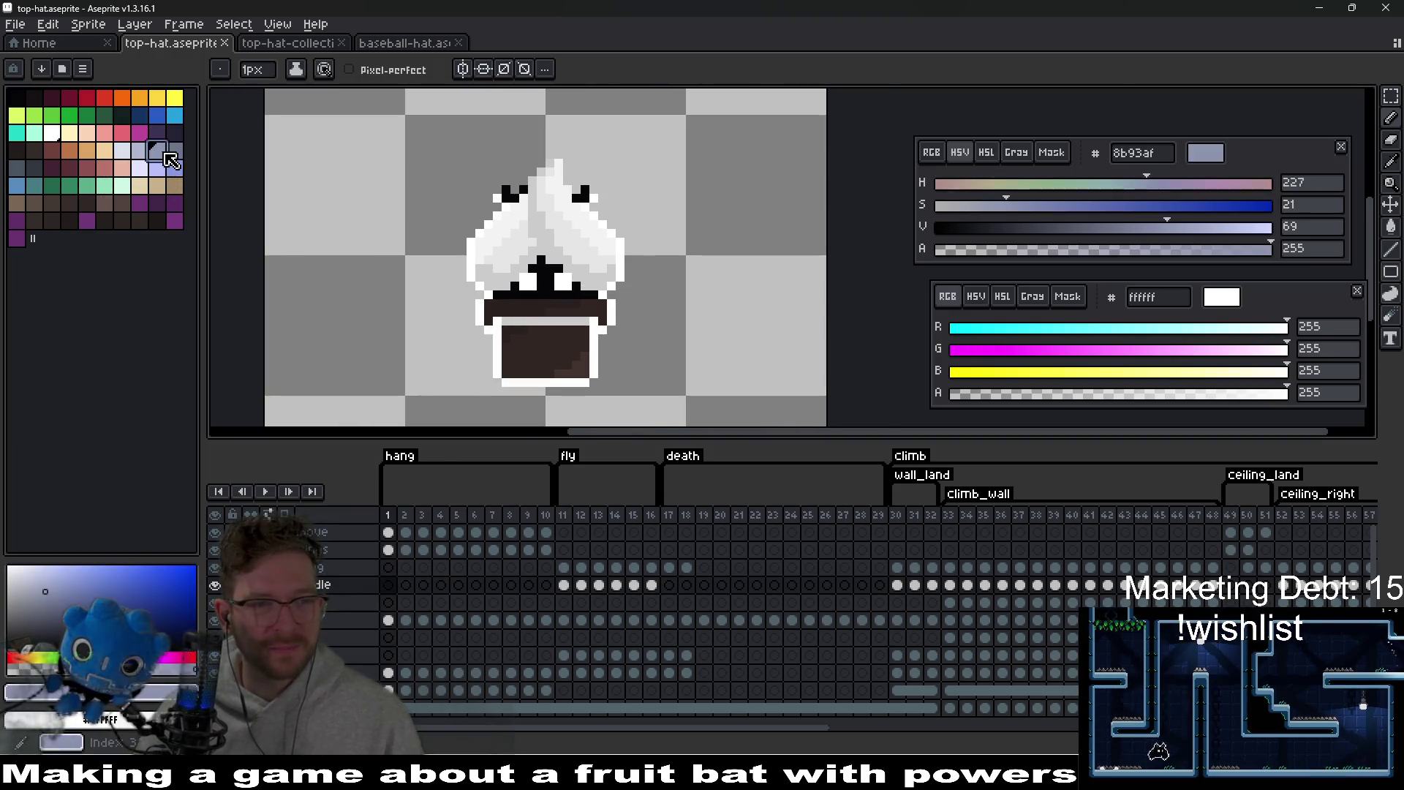
pyautogui.click(989, 148)
pyautogui.scroll(2, 564, 282)
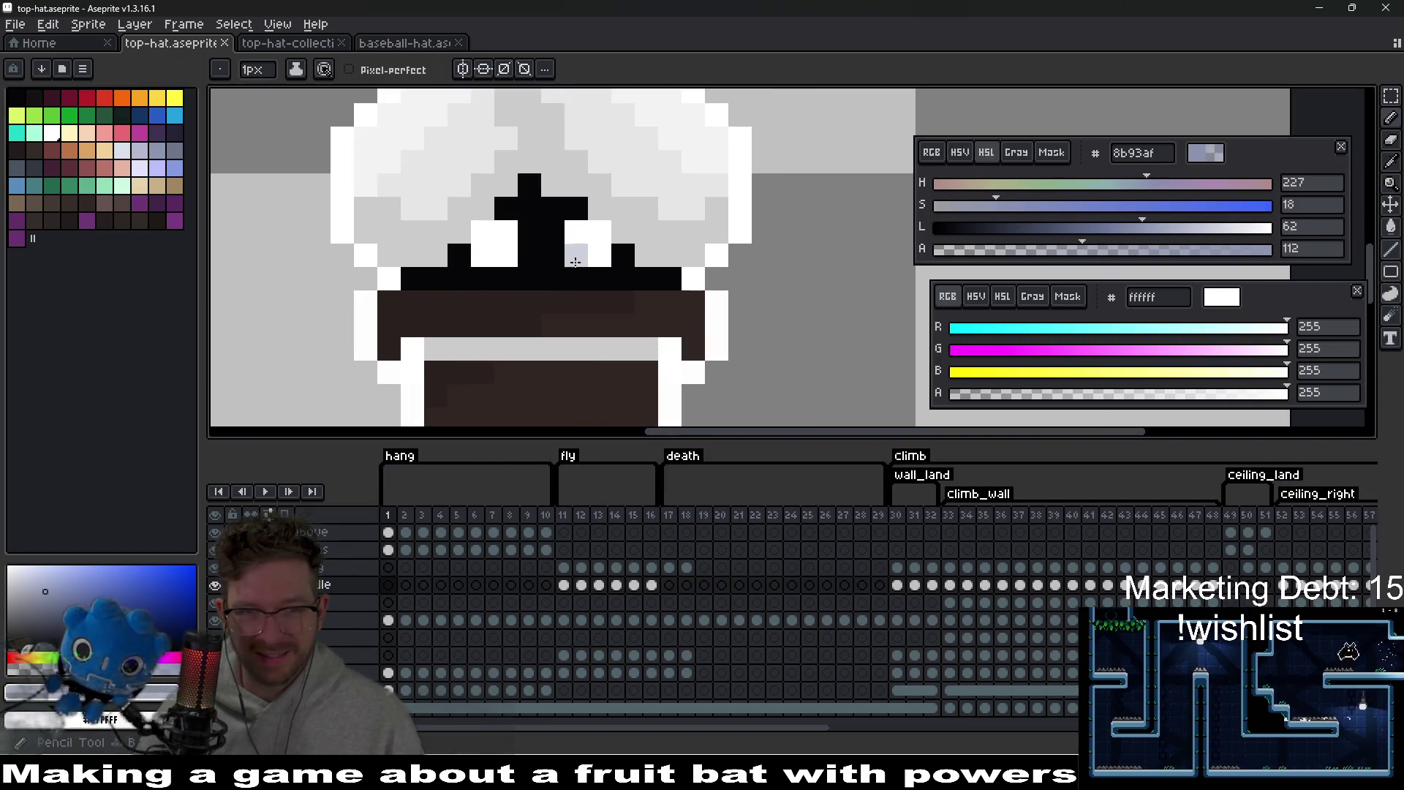
pyautogui.moveTo(547, 283)
pyautogui.mouseDown()
pyautogui.moveTo(552, 221)
pyautogui.moveTo(570, 250)
pyautogui.mouseUp()
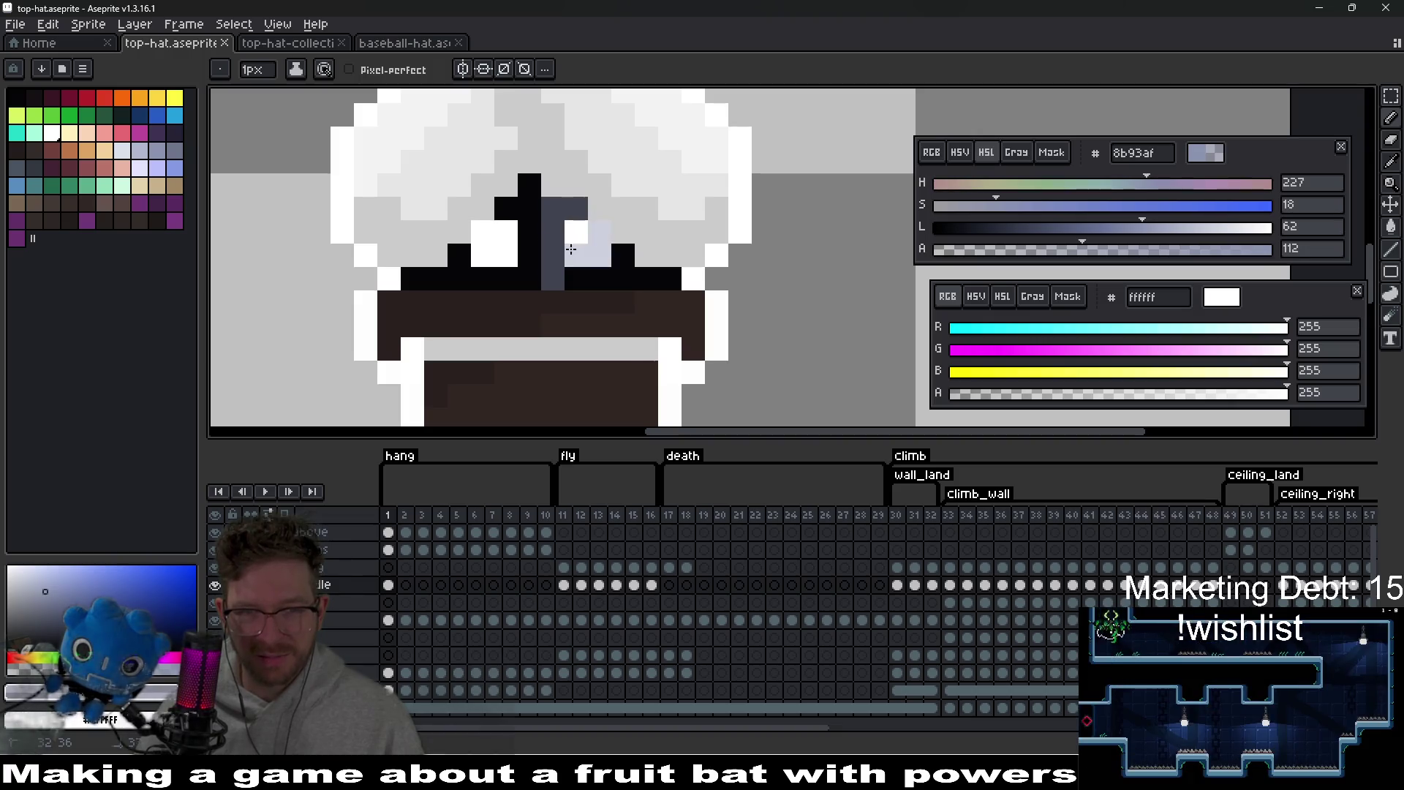
pyautogui.scroll(-3, 623, 232)
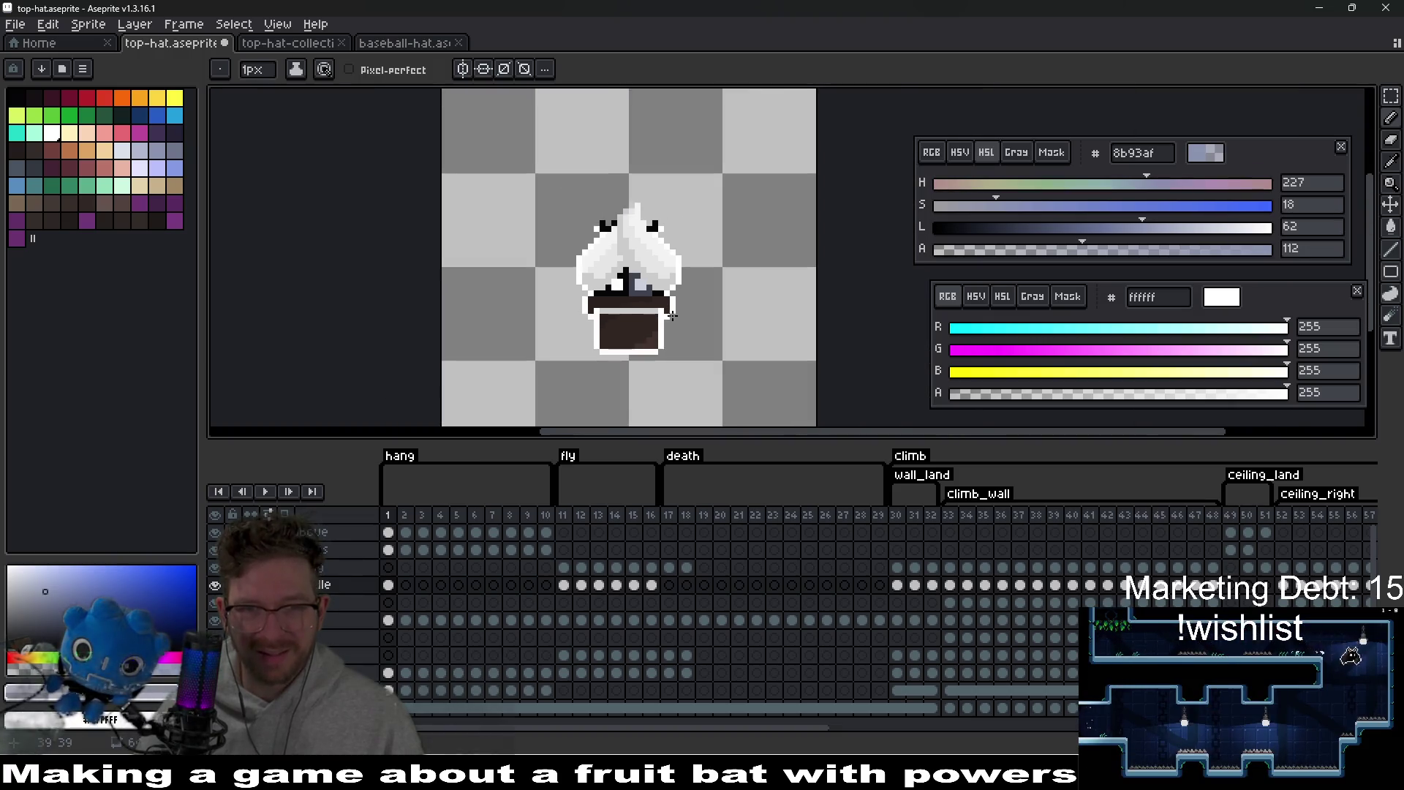
pyautogui.scroll(2, 652, 276)
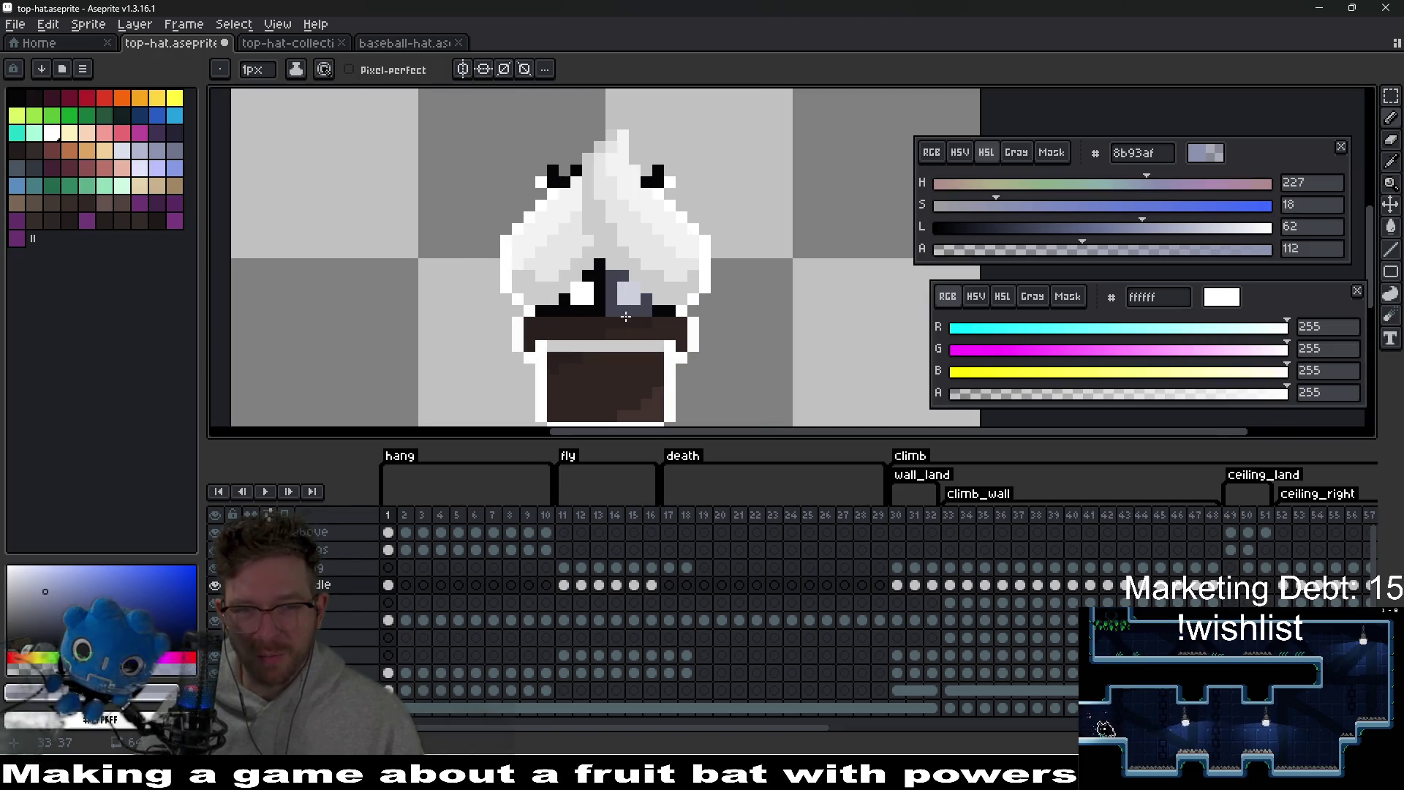
pyautogui.scroll(-2, 621, 316)
pyautogui.scroll(2, 651, 313)
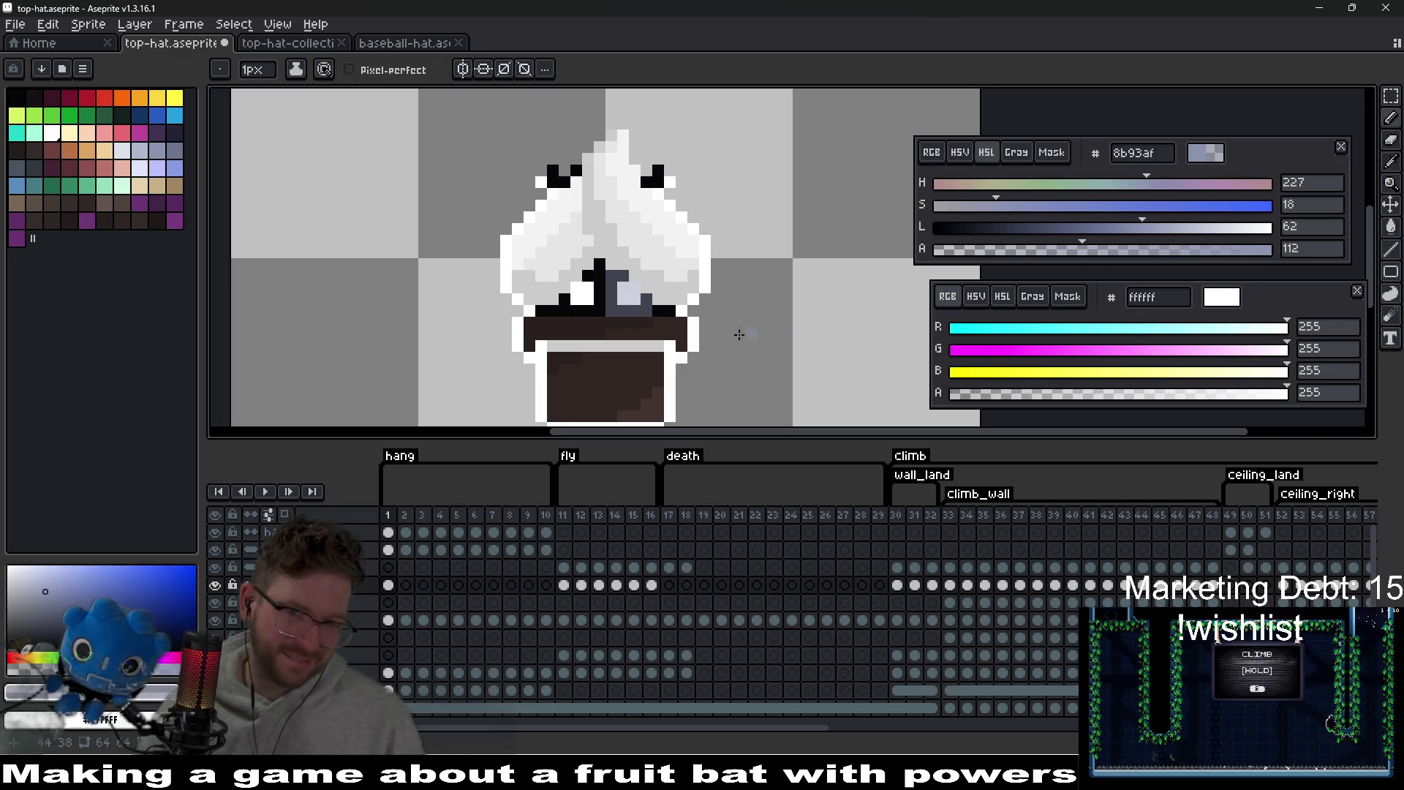
# - Switch to the eraser, undo the grey stroke, and save top-hat.aseprite
pyautogui.press('e')
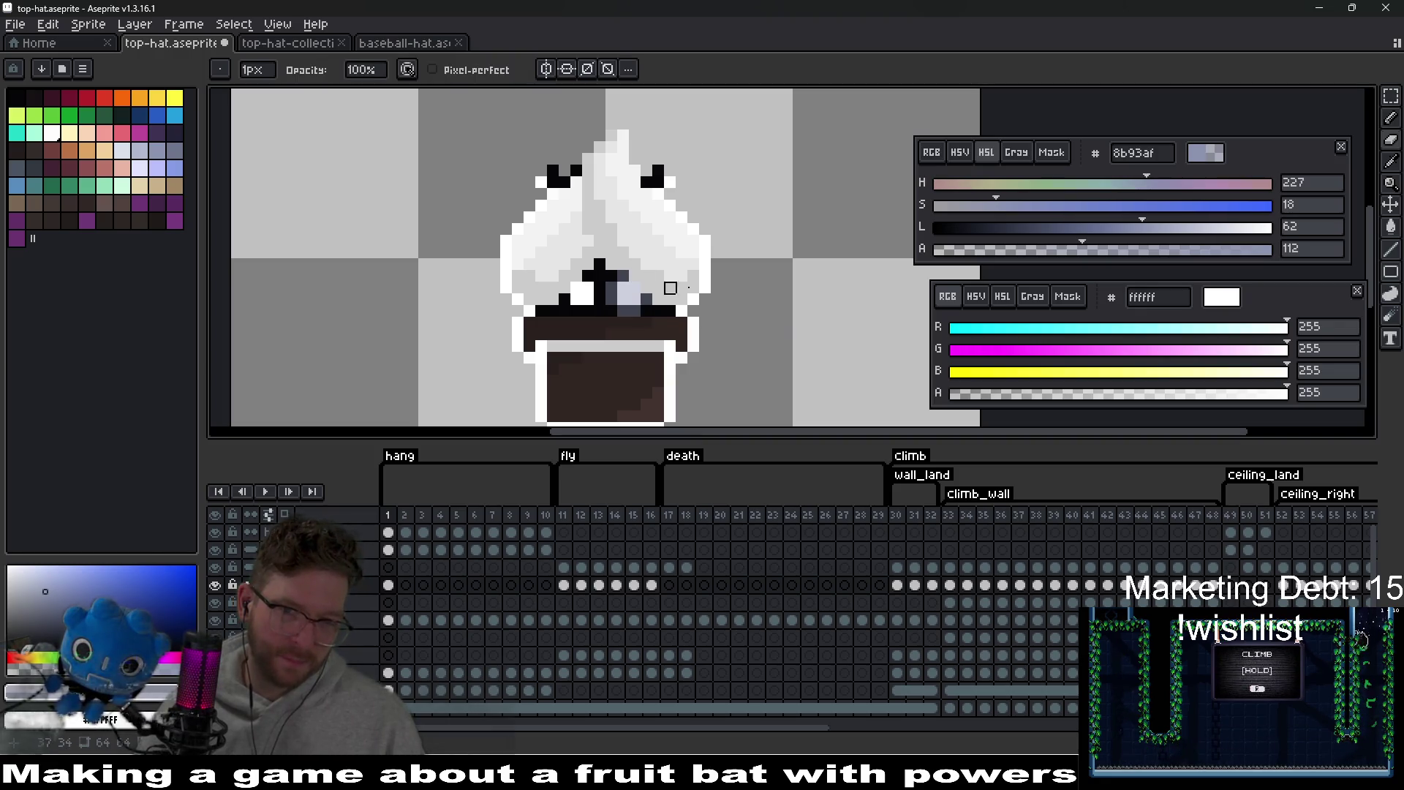
pyautogui.scroll(-4, 656, 276)
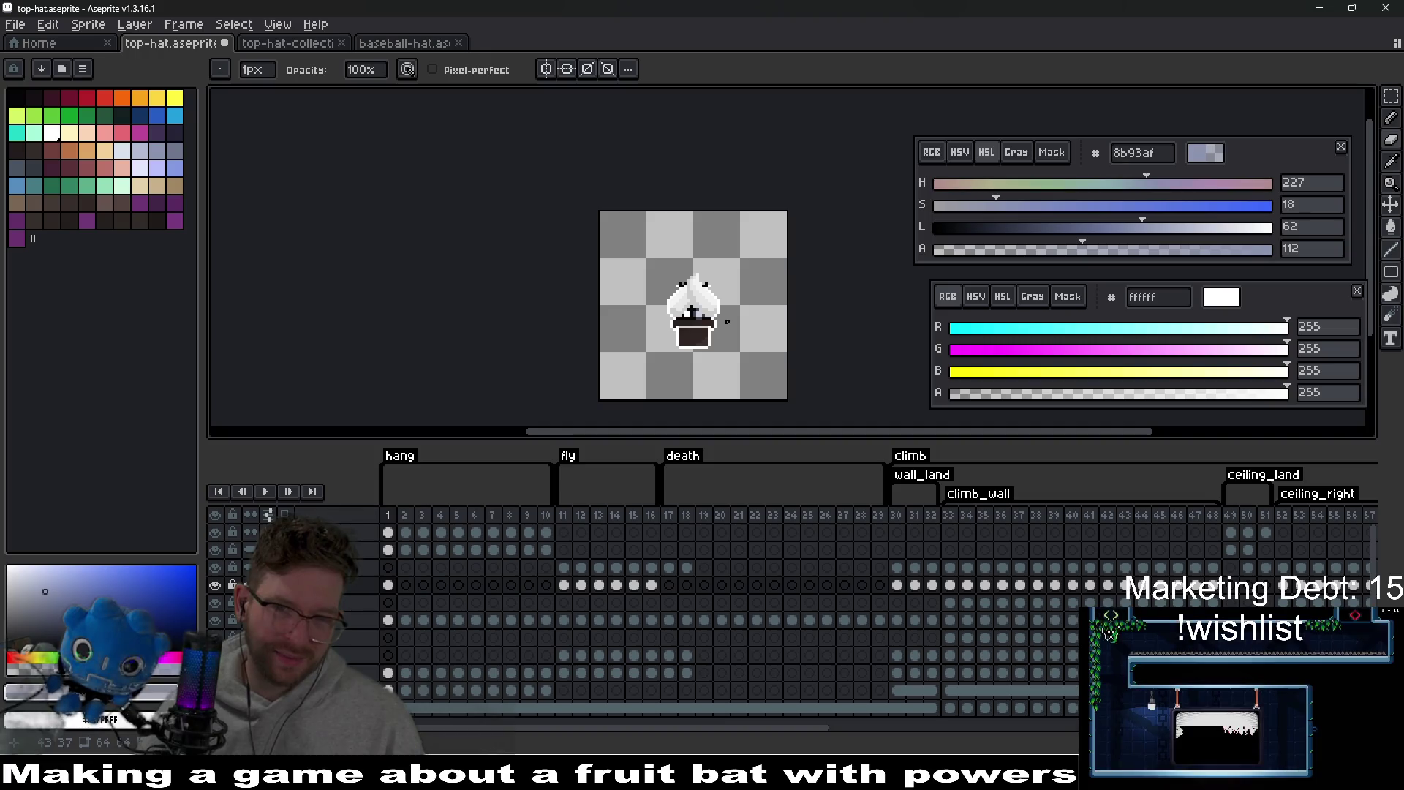
pyautogui.hotkey('ctrl', 's')
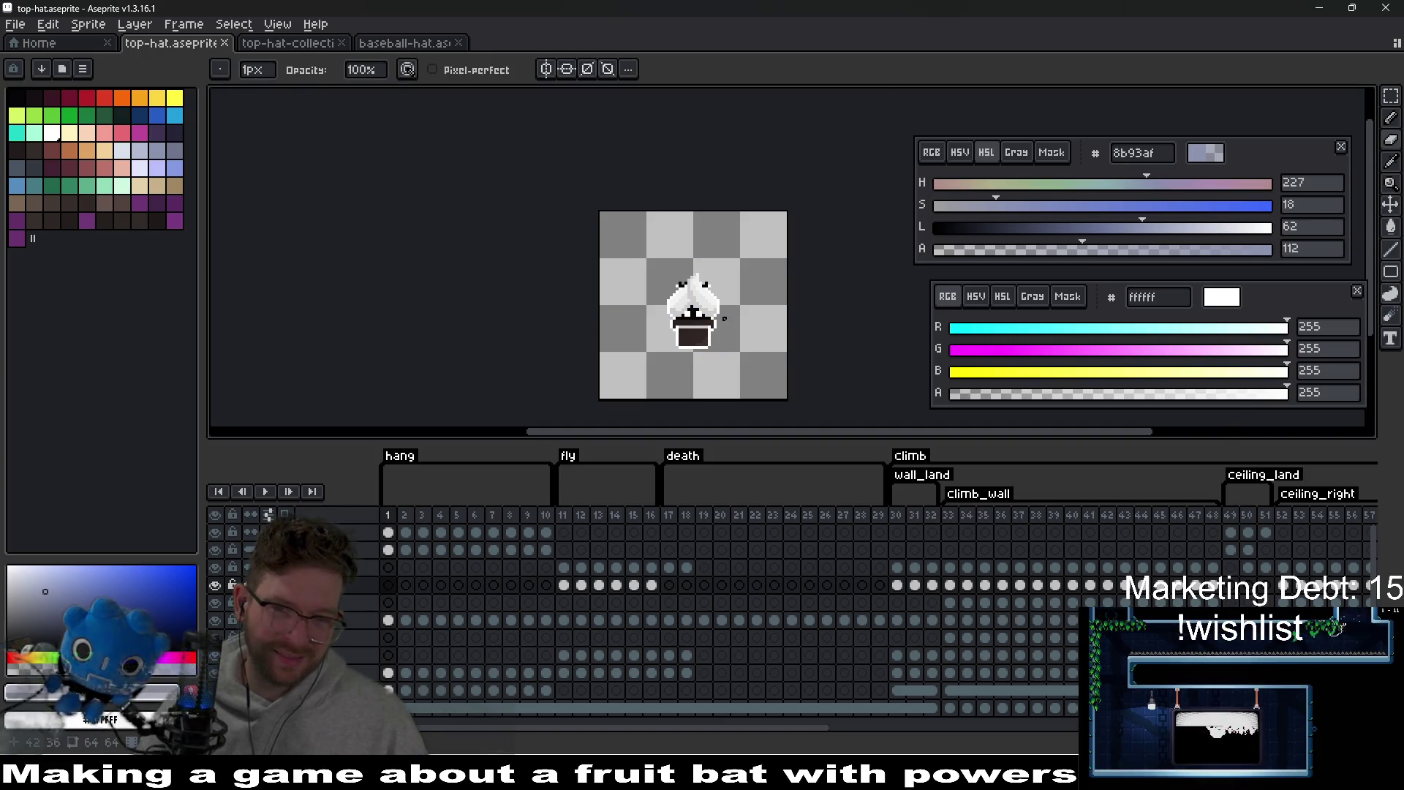
pyautogui.scroll(3, 724, 318)
pyautogui.hotkey('ctrl', 's')
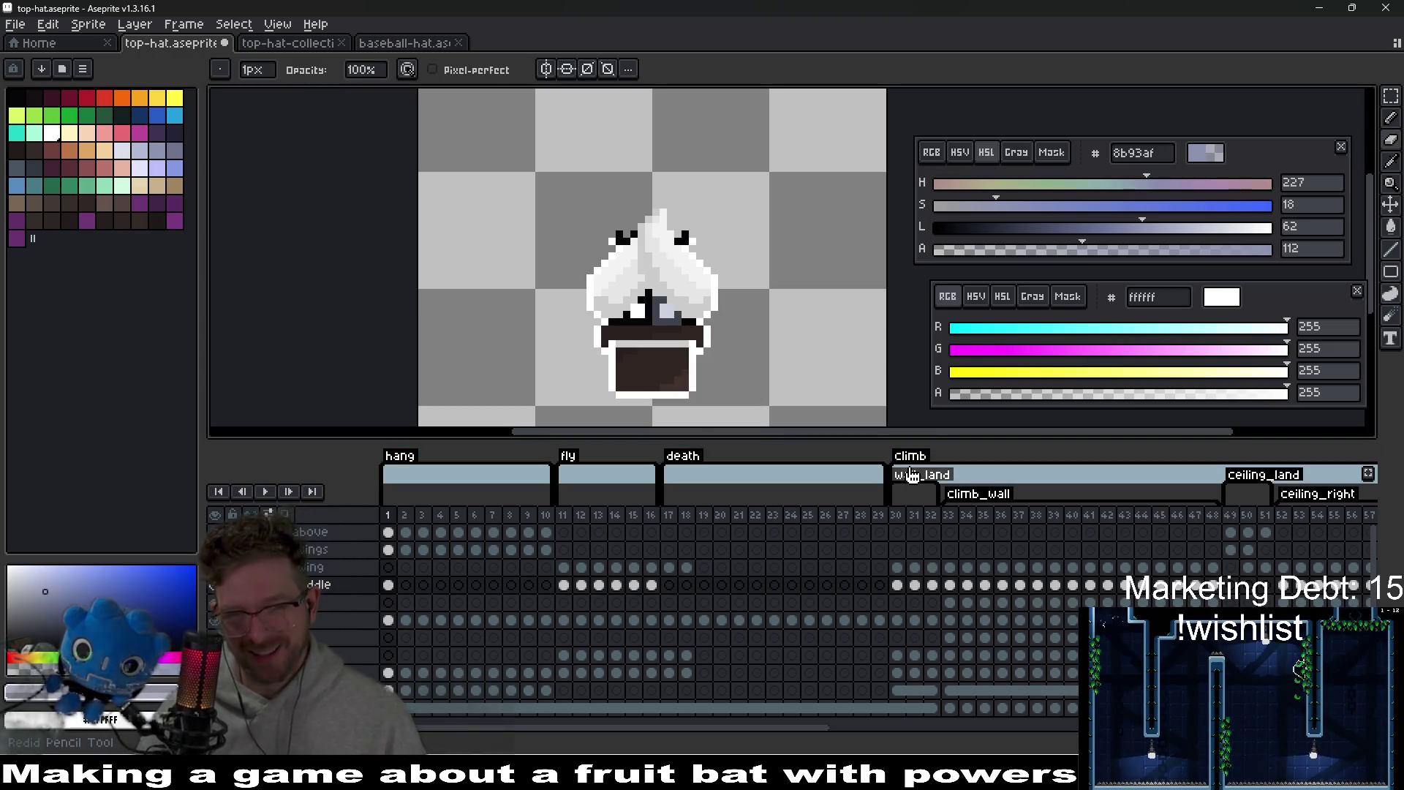
pyautogui.hotkey('ctrl', 's')
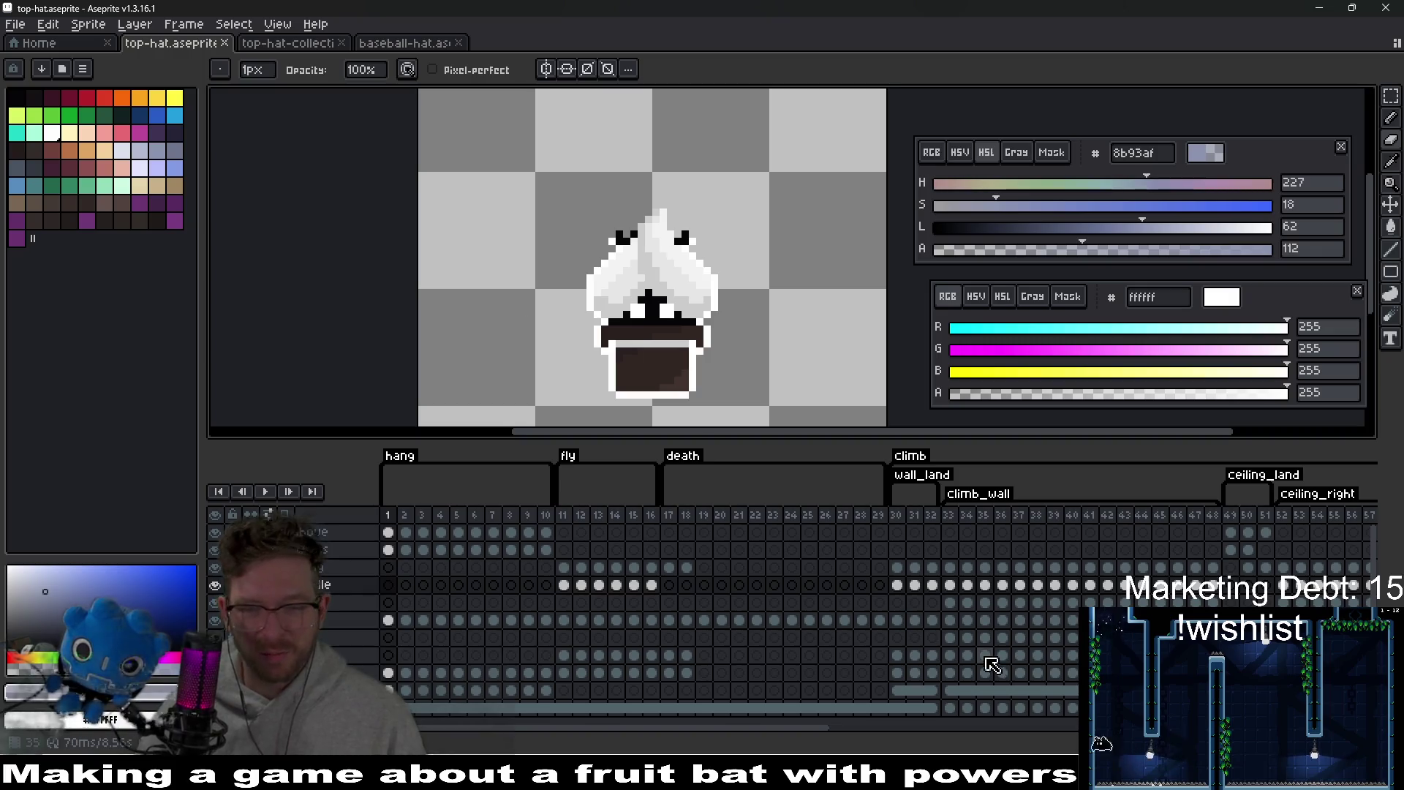
pyautogui.moveTo(1005, 777)
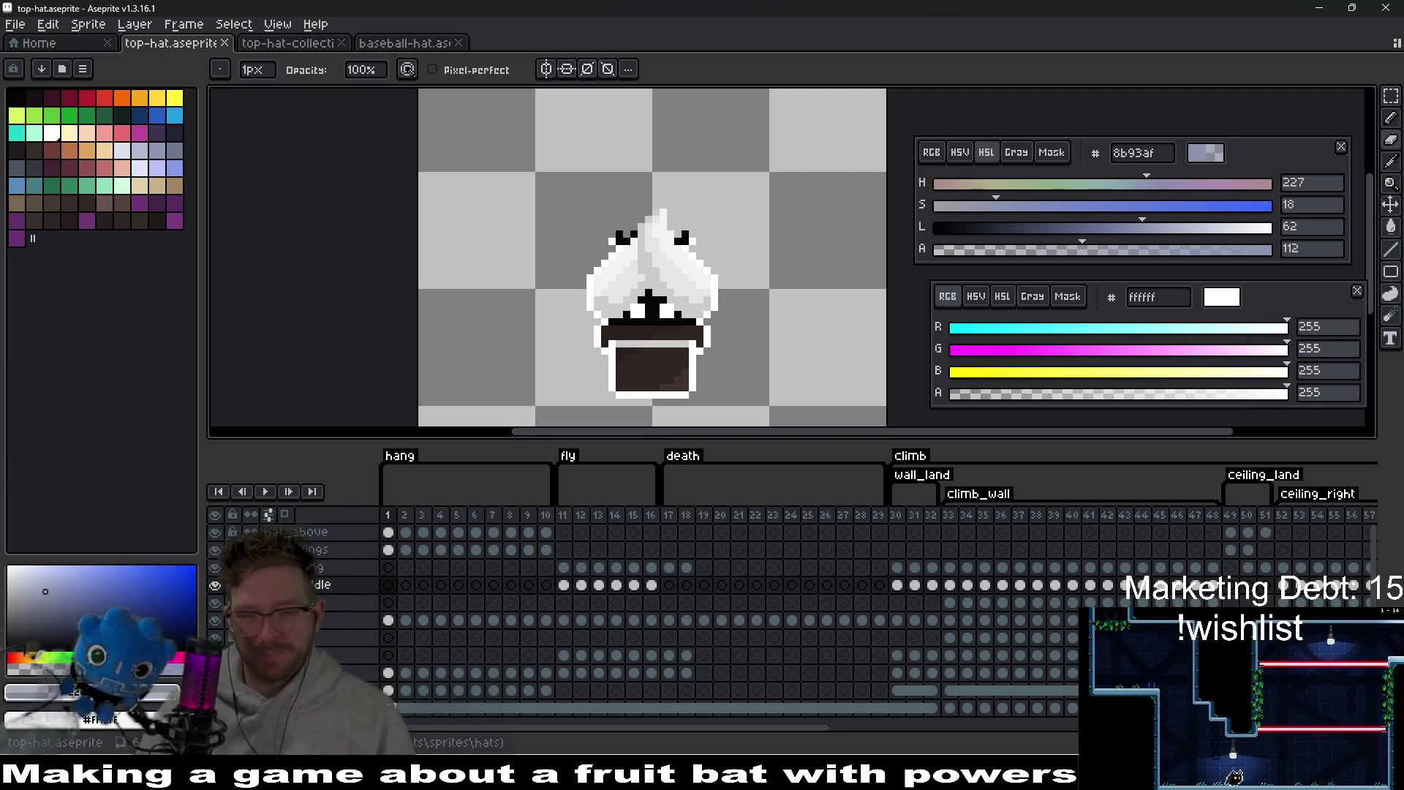
pyautogui.hotkey('alt', 'Tab')
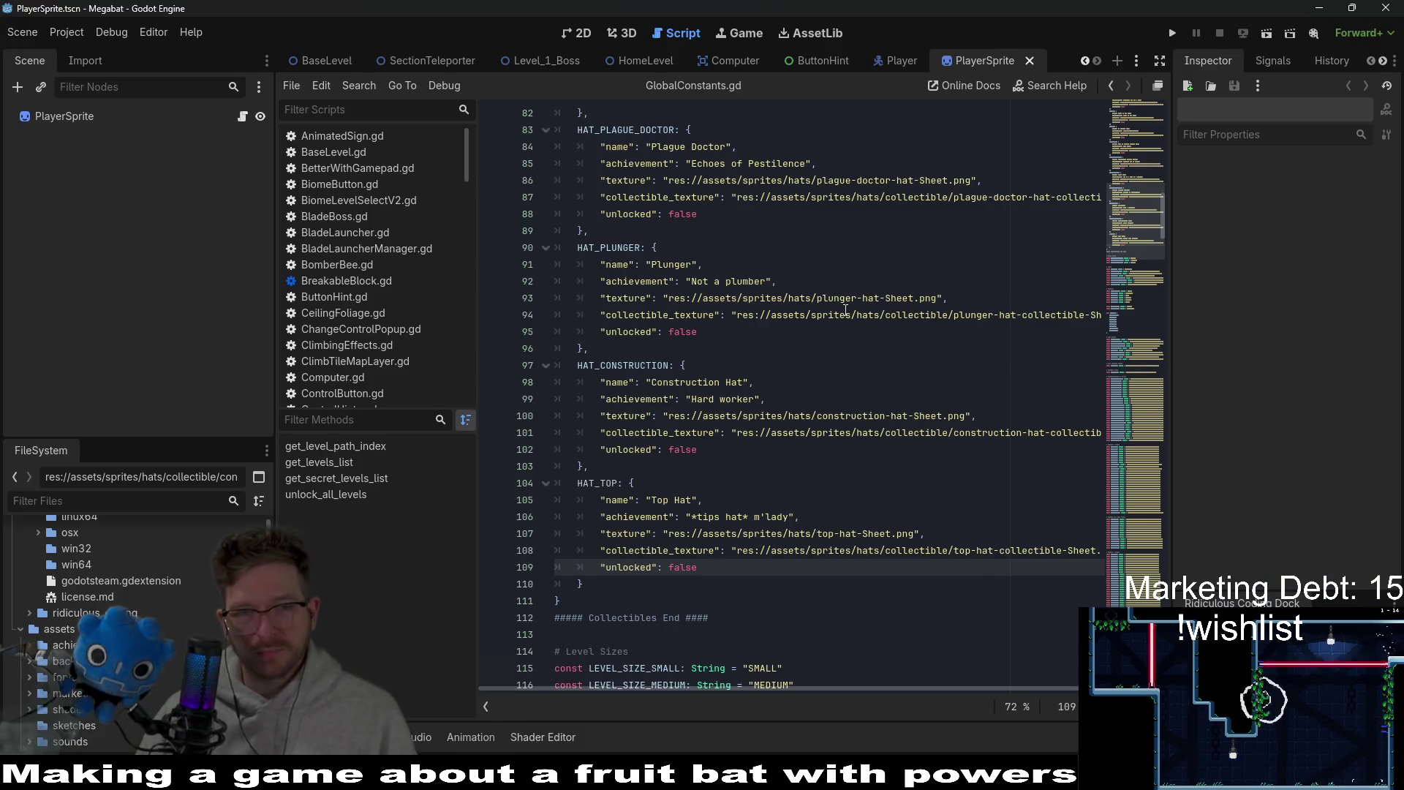
# - Look over the construction, plunger and top hat constants in GlobalConstants.gd
pyautogui.scroll(10, 821, 448)
pyautogui.scroll(15, 821, 449)
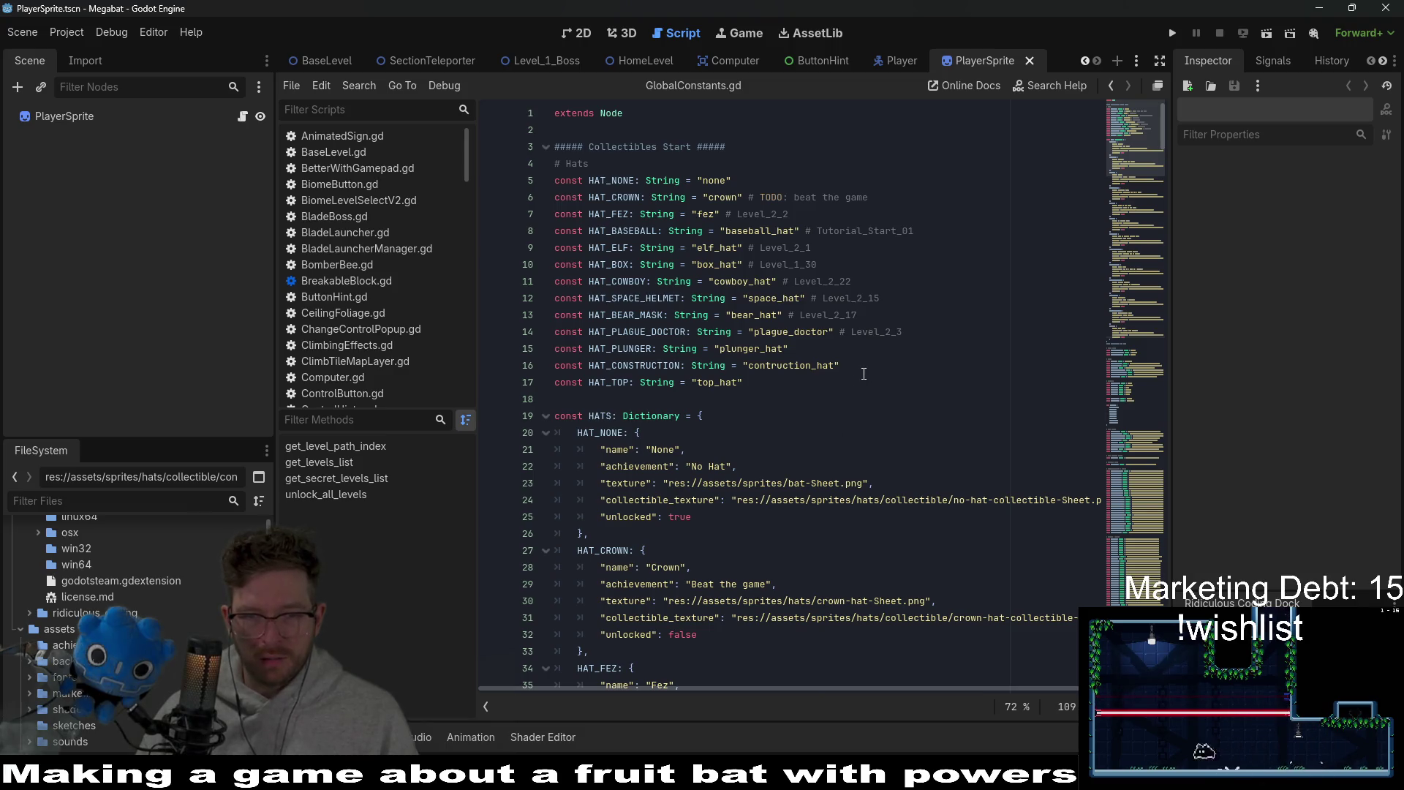
pyautogui.click(869, 366)
pyautogui.click(847, 350)
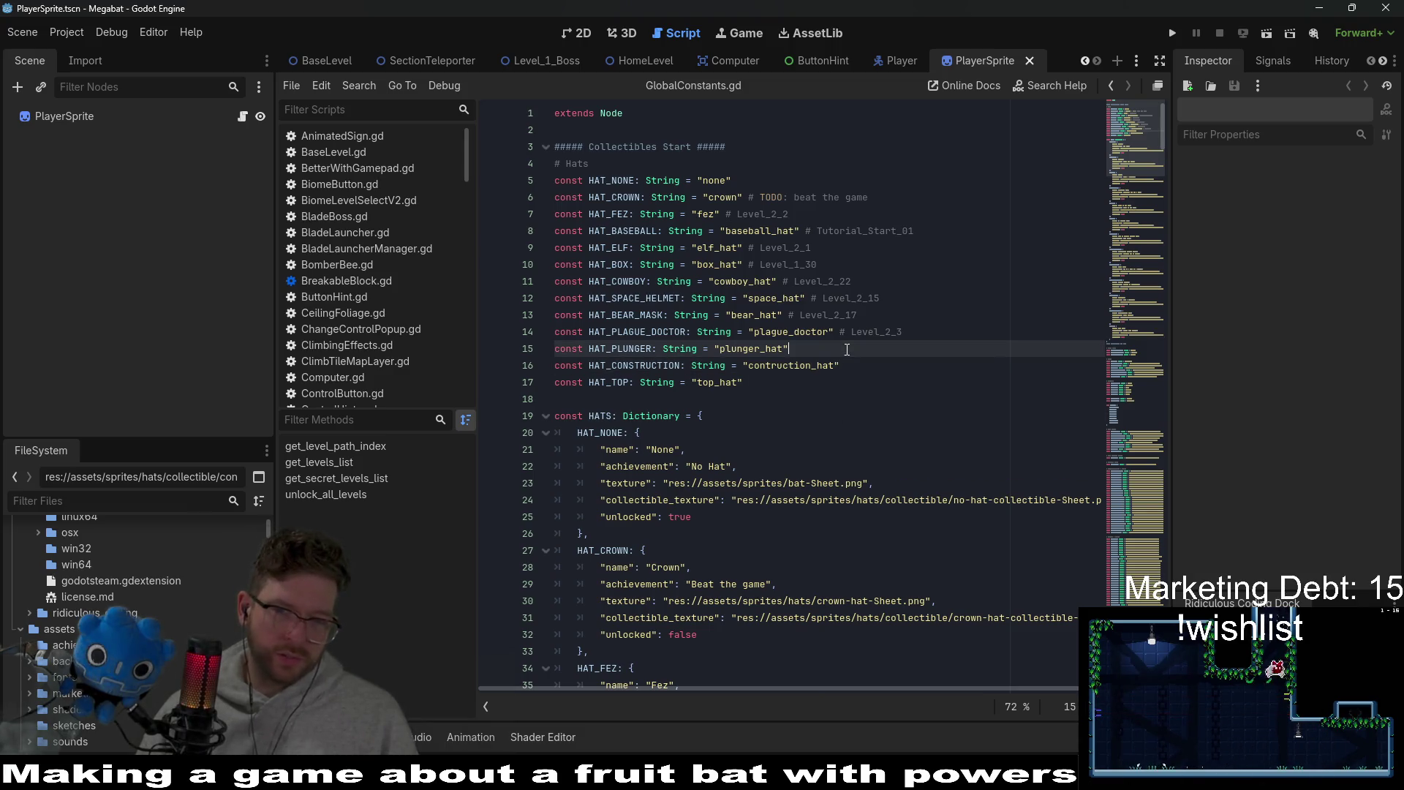
pyautogui.click(802, 378)
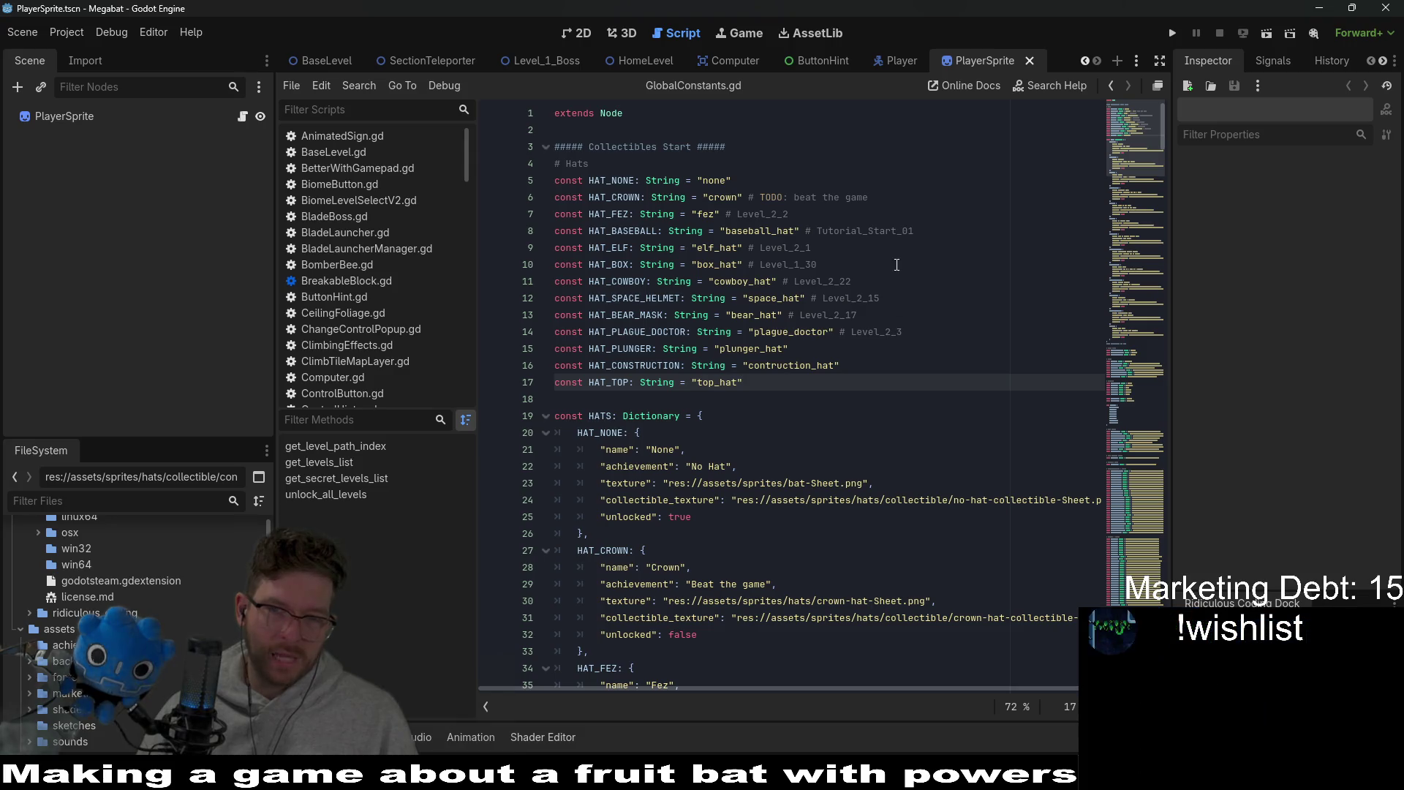
# - Change the baseball hat's level comment to Tutorial_fly_3 and save the script
pyautogui.click(932, 232)
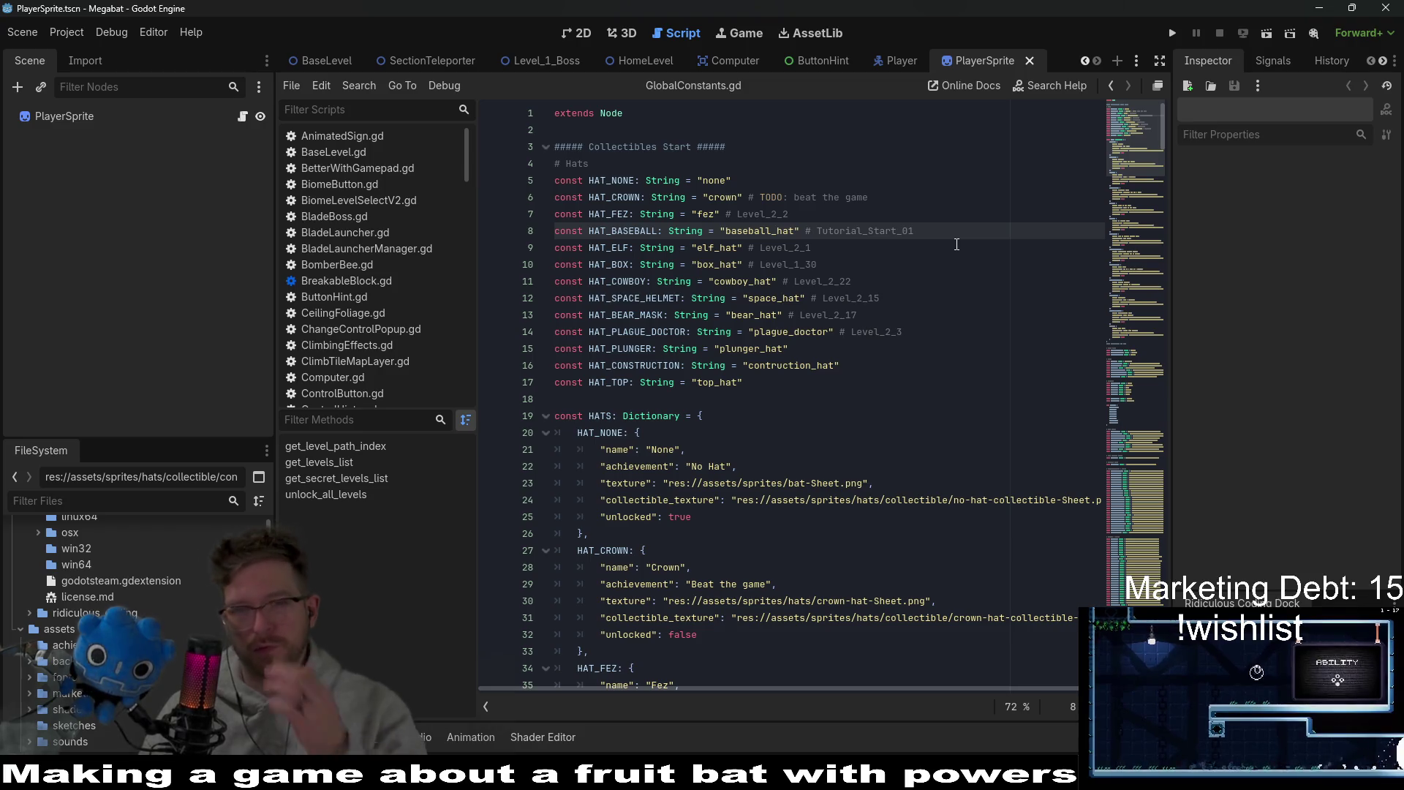
pyautogui.press('BackSpace')
pyautogui.press('BackSpace')
pyautogui.press('BackSpace')
pyautogui.press('BackSpace')
pyautogui.press('BackSpace')
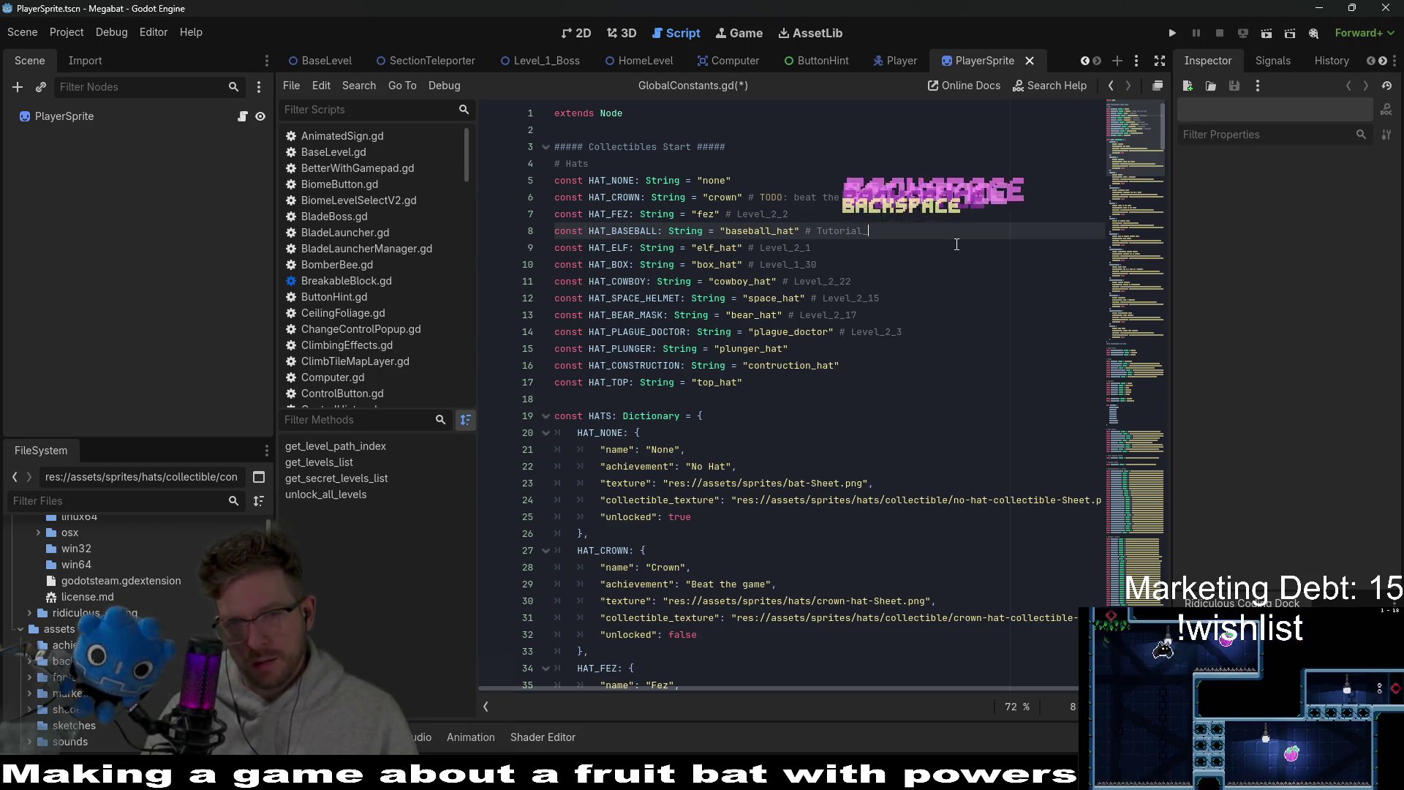
pyautogui.write('F')
pyautogui.press('BackSpace')
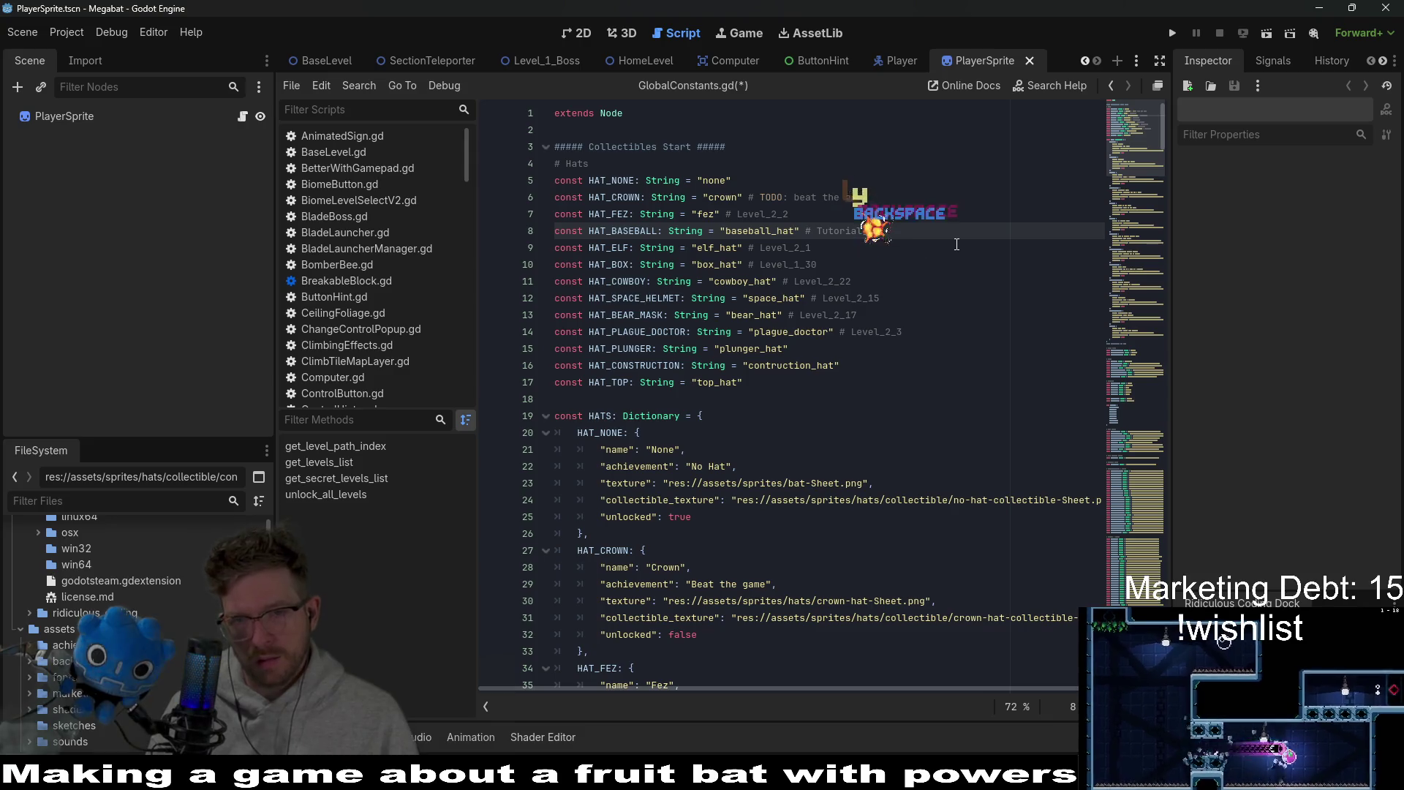
pyautogui.write('_fly_')
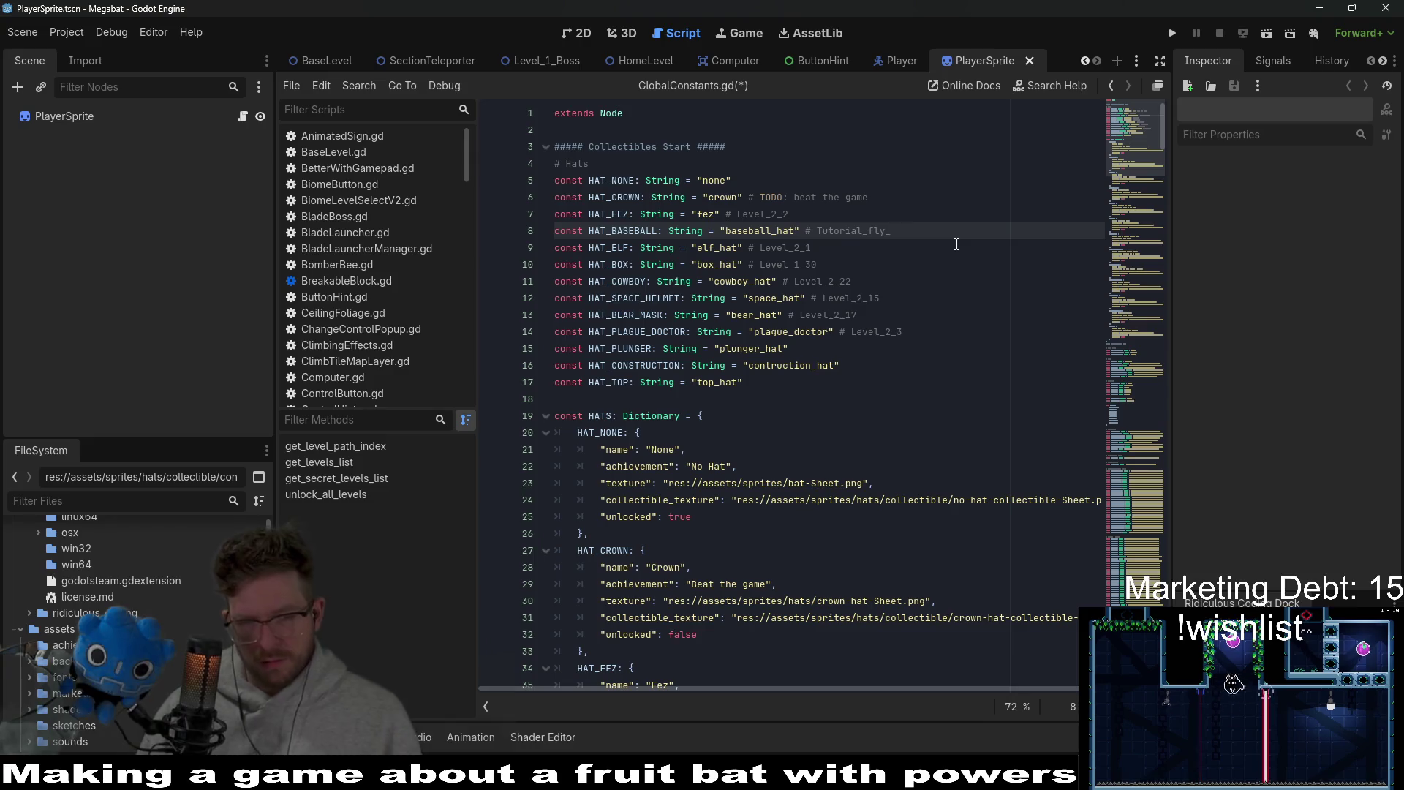
pyautogui.write('3')
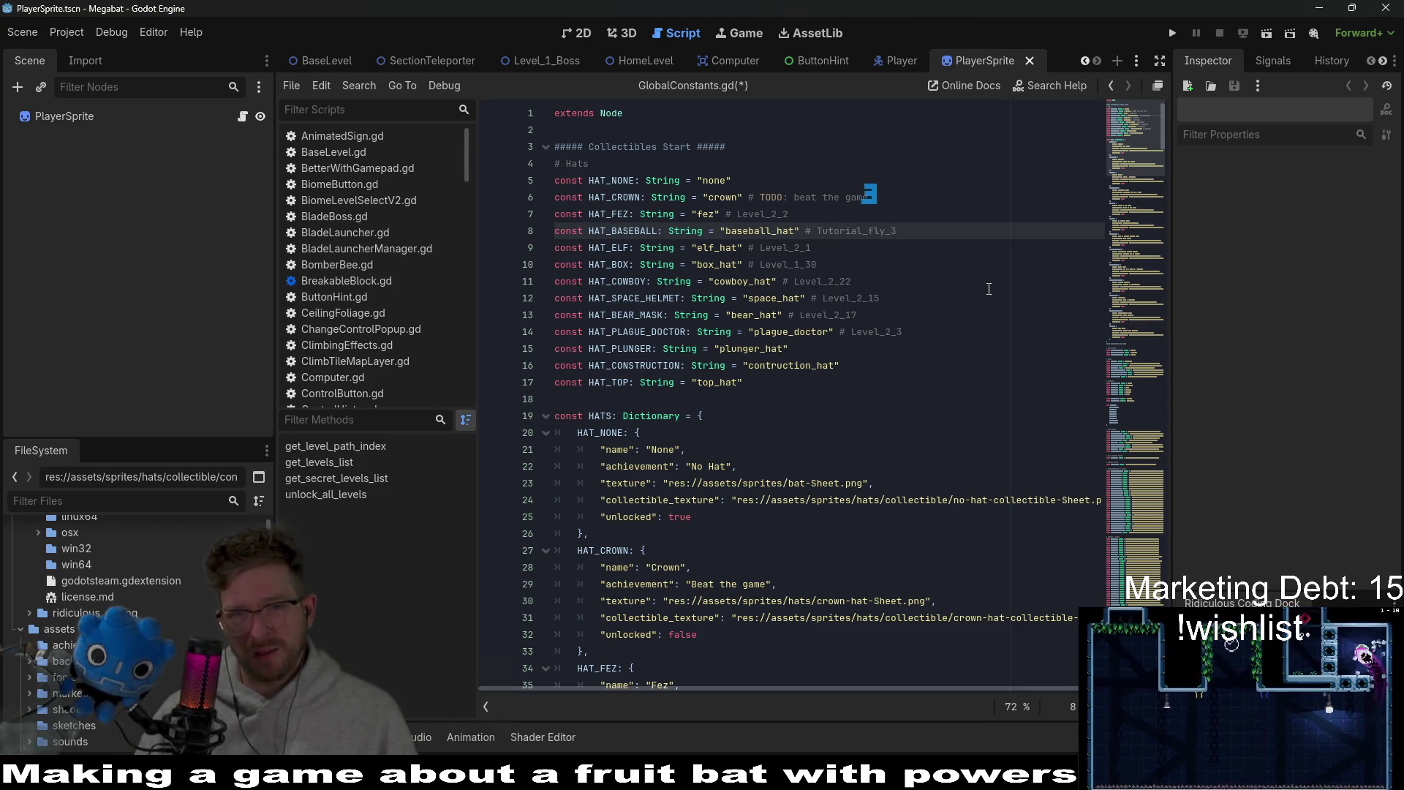
pyautogui.click(972, 283)
pyautogui.hotkey('ctrl', 's')
# - Open Tutorial_Fly_3.tscn via quick open and view its layout in 2D
pyautogui.hotkey('alt', 'shift', 'o')
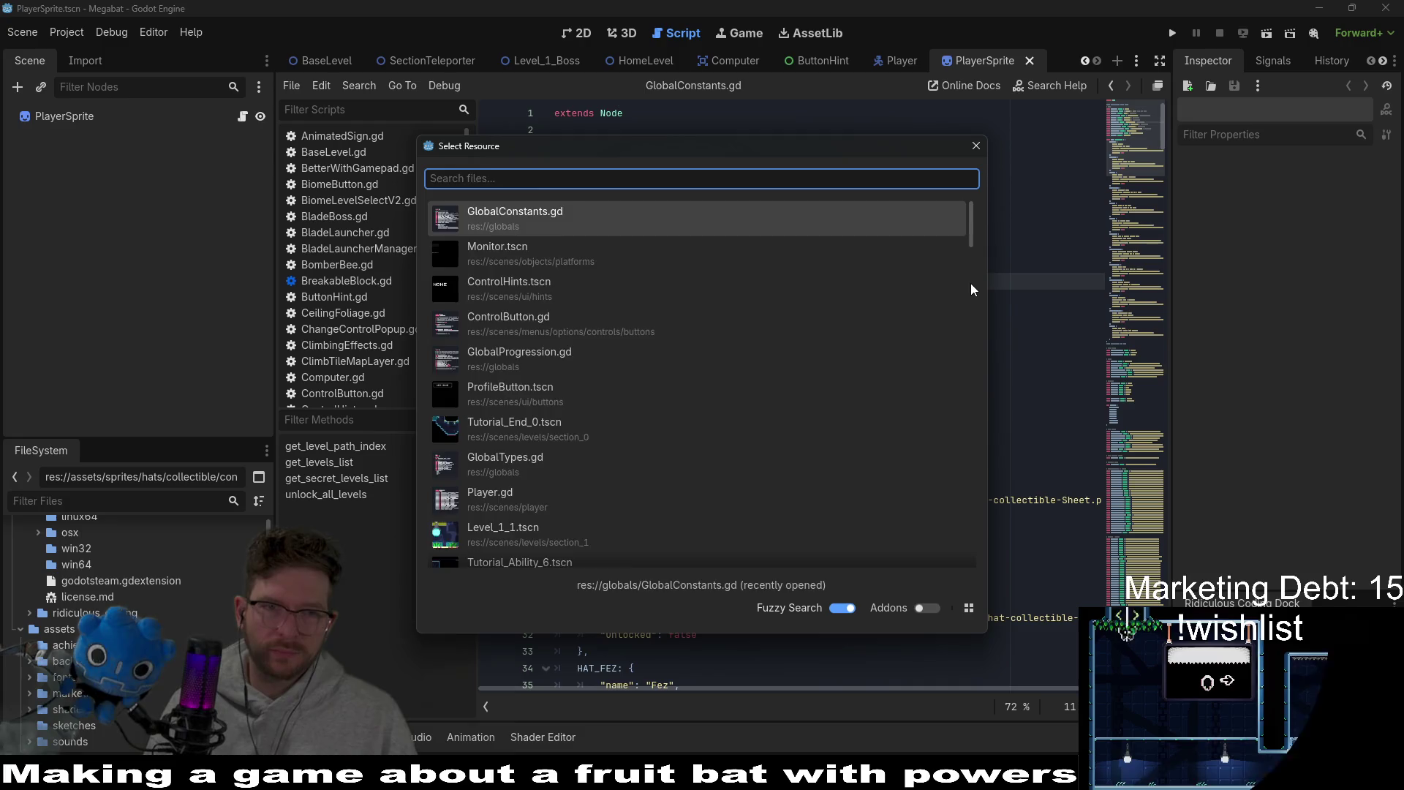
pyautogui.write('tutorial_fly')
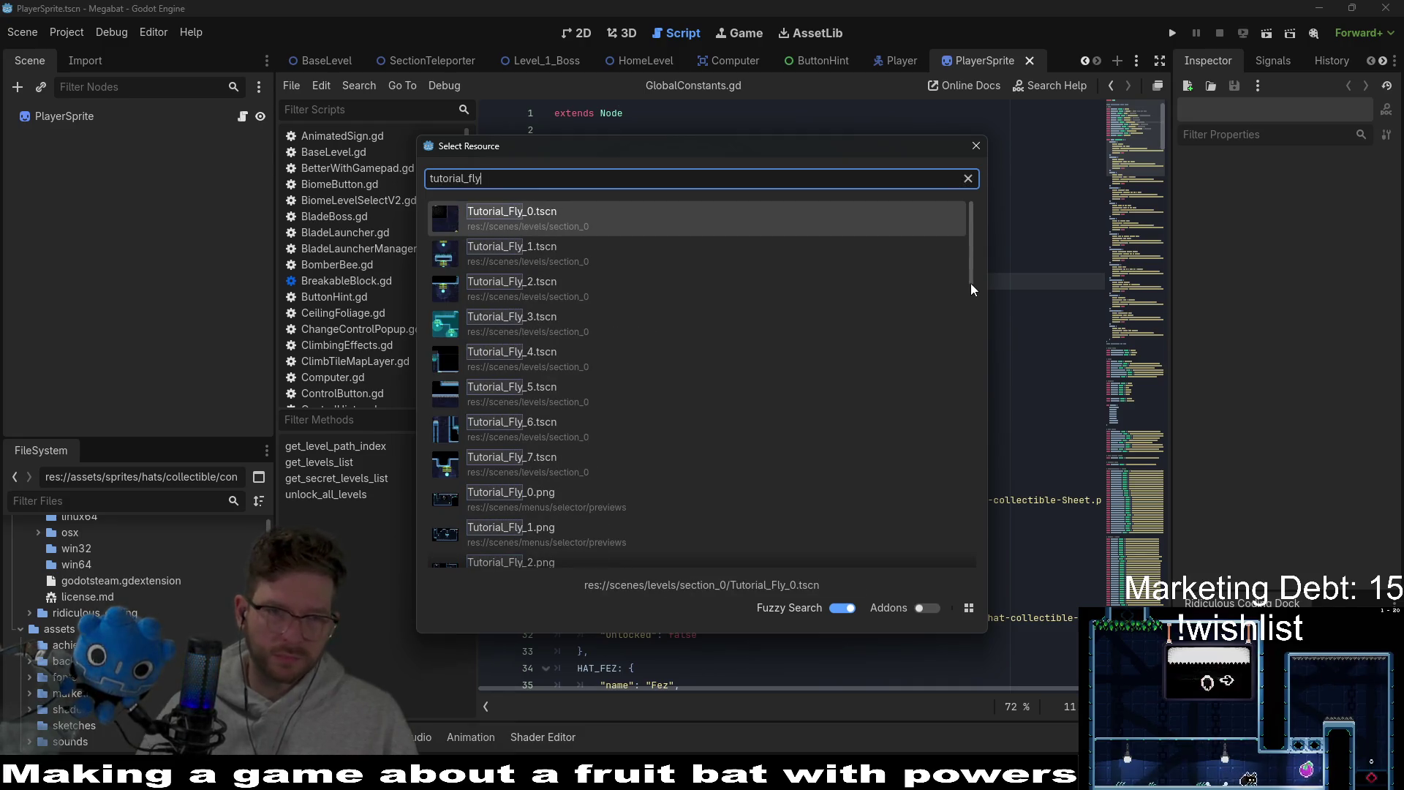
pyautogui.press('Down')
pyautogui.press('Down')
pyautogui.press('Down')
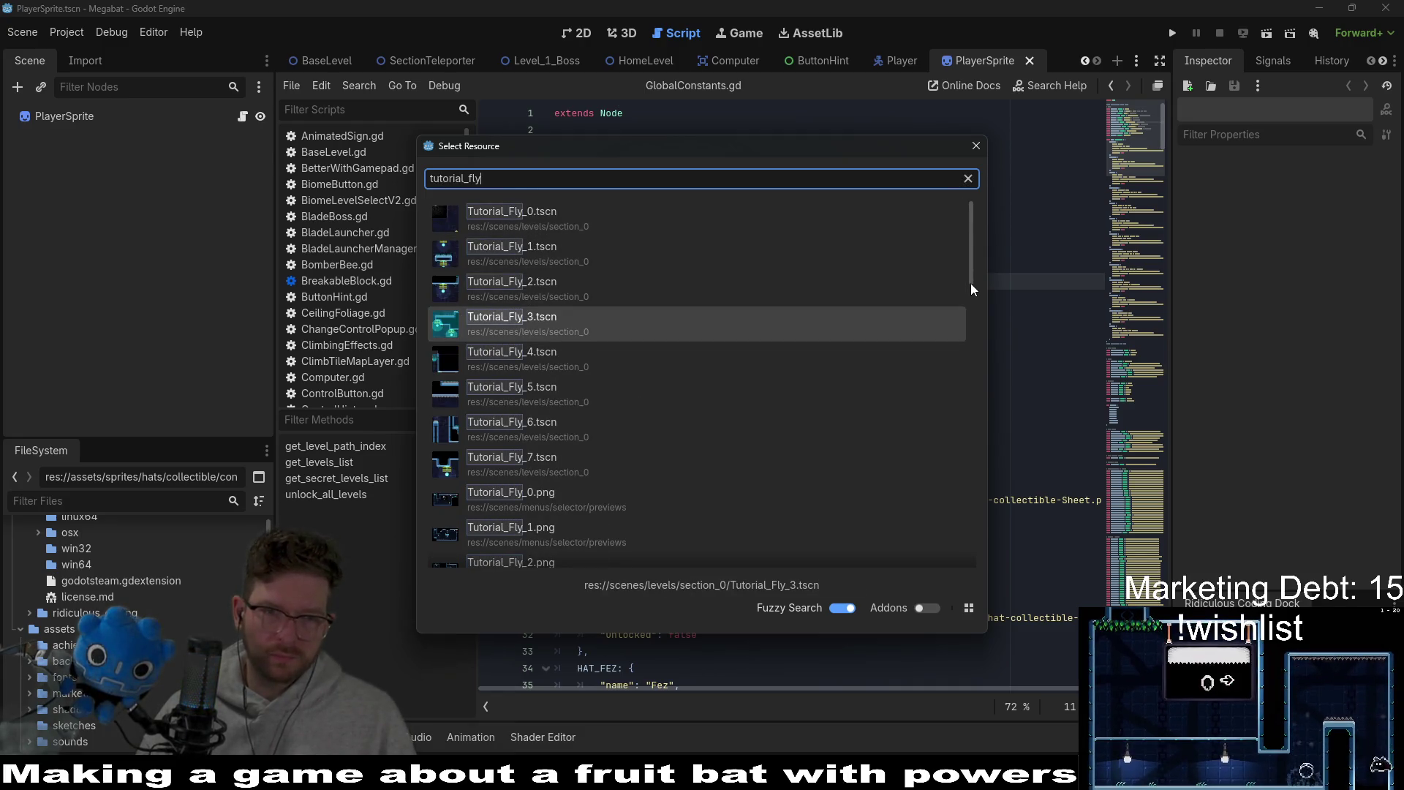
pyautogui.press('Return')
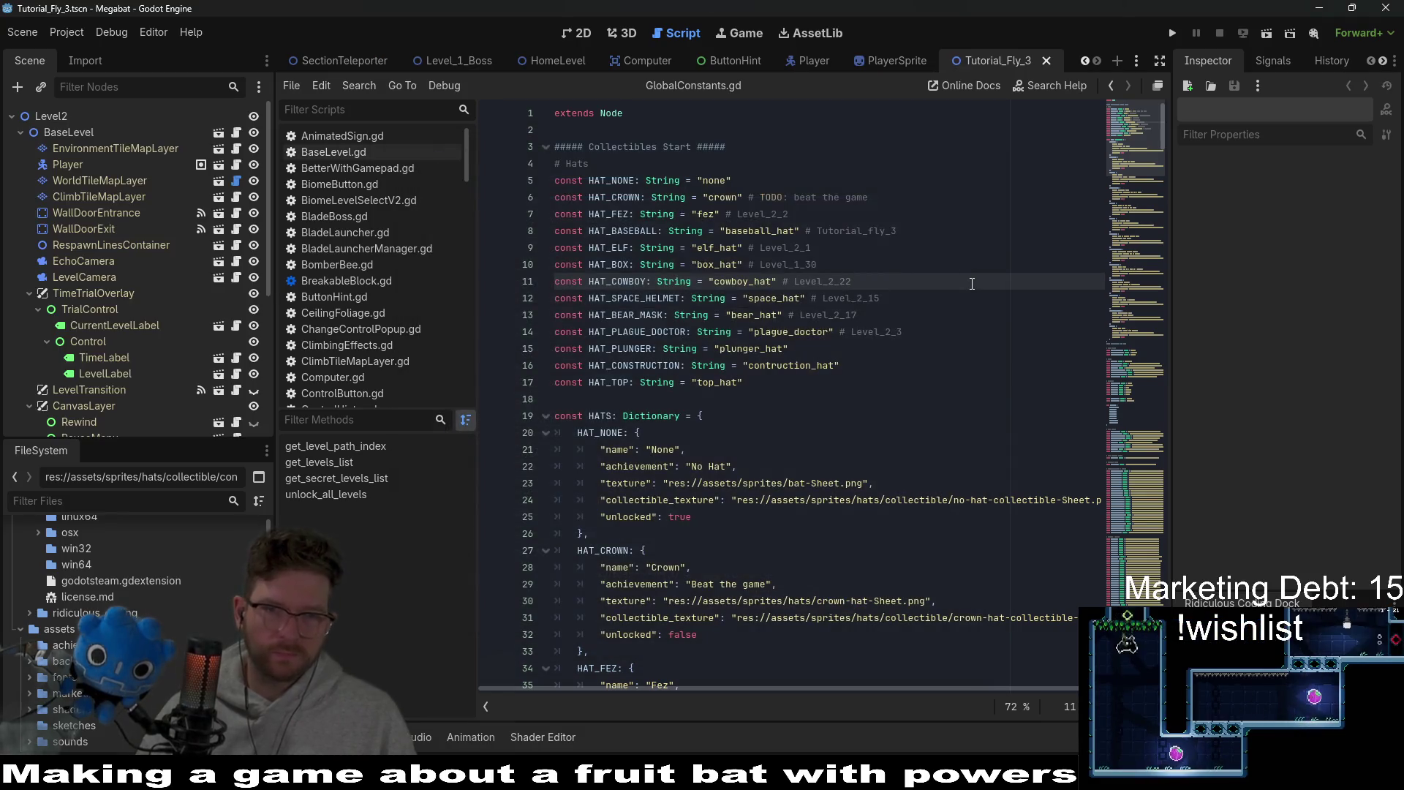
pyautogui.click(590, 33)
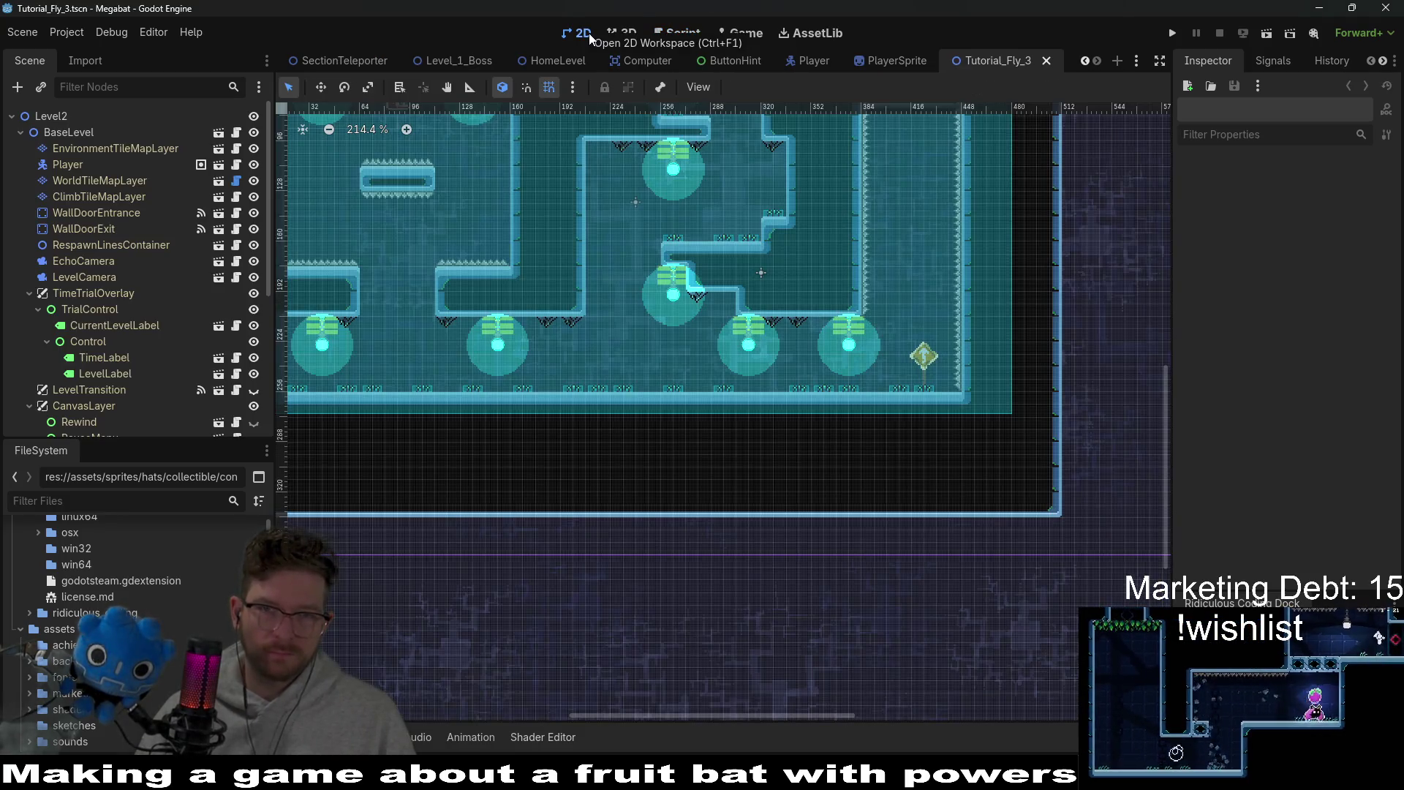
# - Close the Tutorial_Fly_3 and PlayerSprite tabs, returning to the Player script
pyautogui.middleClick(1010, 64)
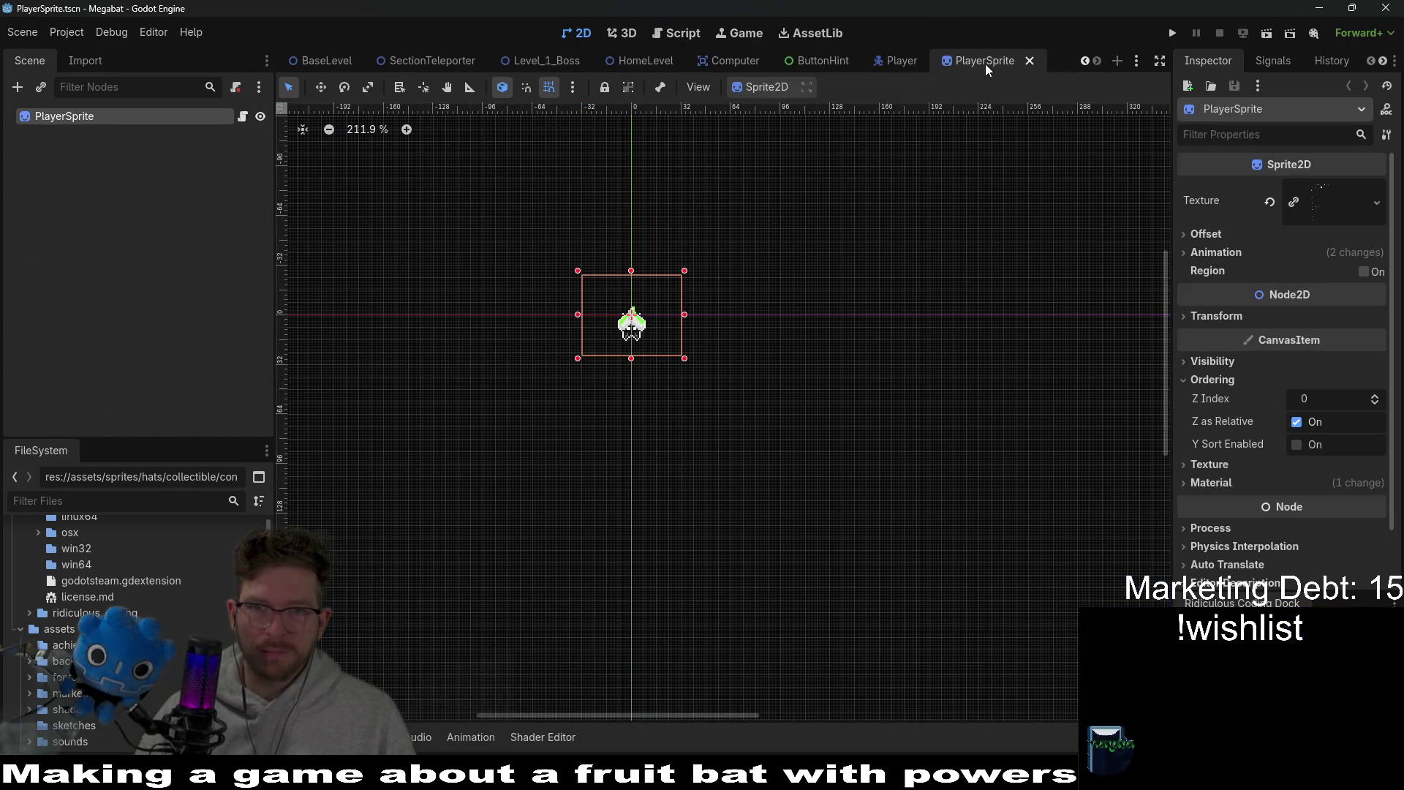
pyautogui.middleClick(985, 64)
pyautogui.click(669, 33)
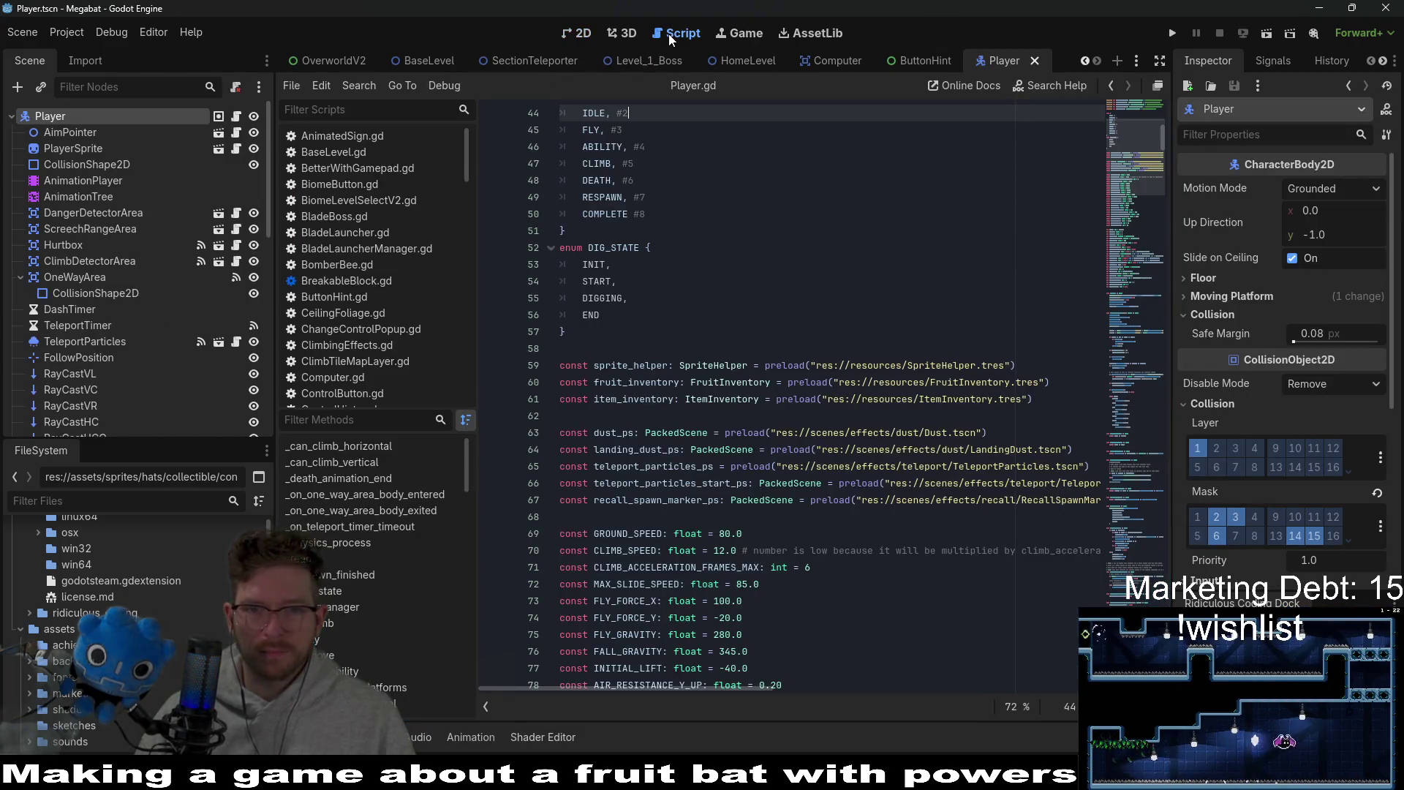
# - Select the PlayerSprite node and look over its properties
pyautogui.click(789, 311)
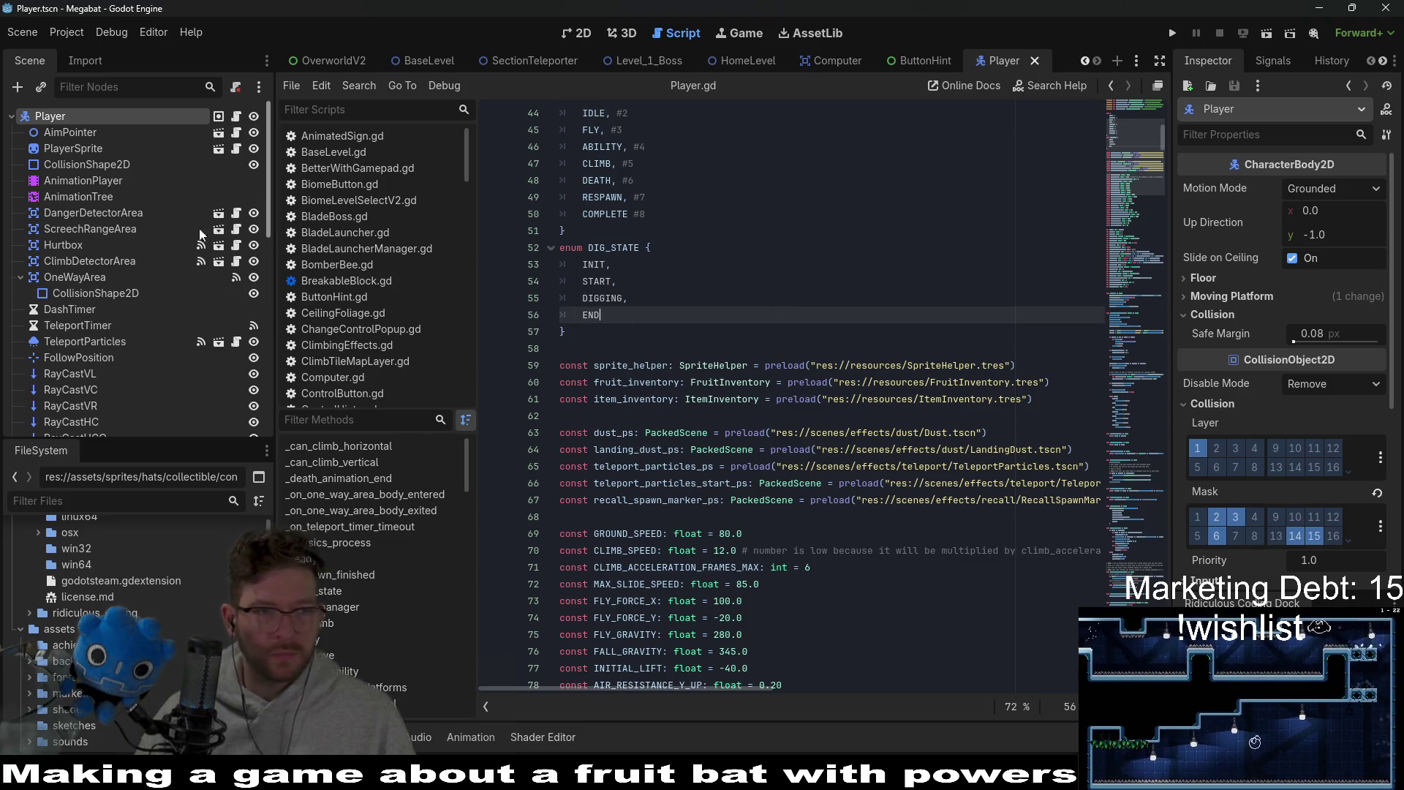
pyautogui.click(72, 147)
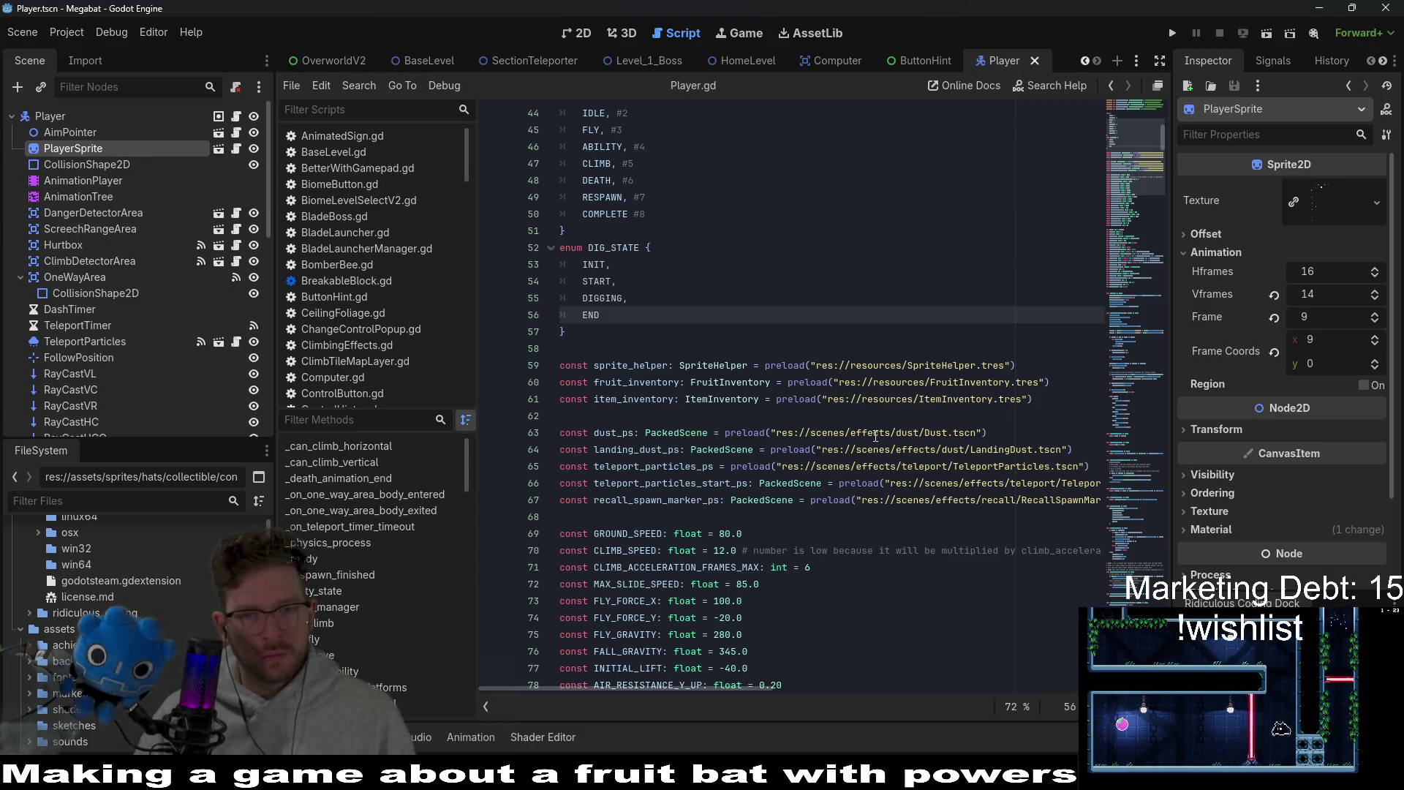
pyautogui.scroll(-5, 875, 437)
pyautogui.scroll(5, 875, 436)
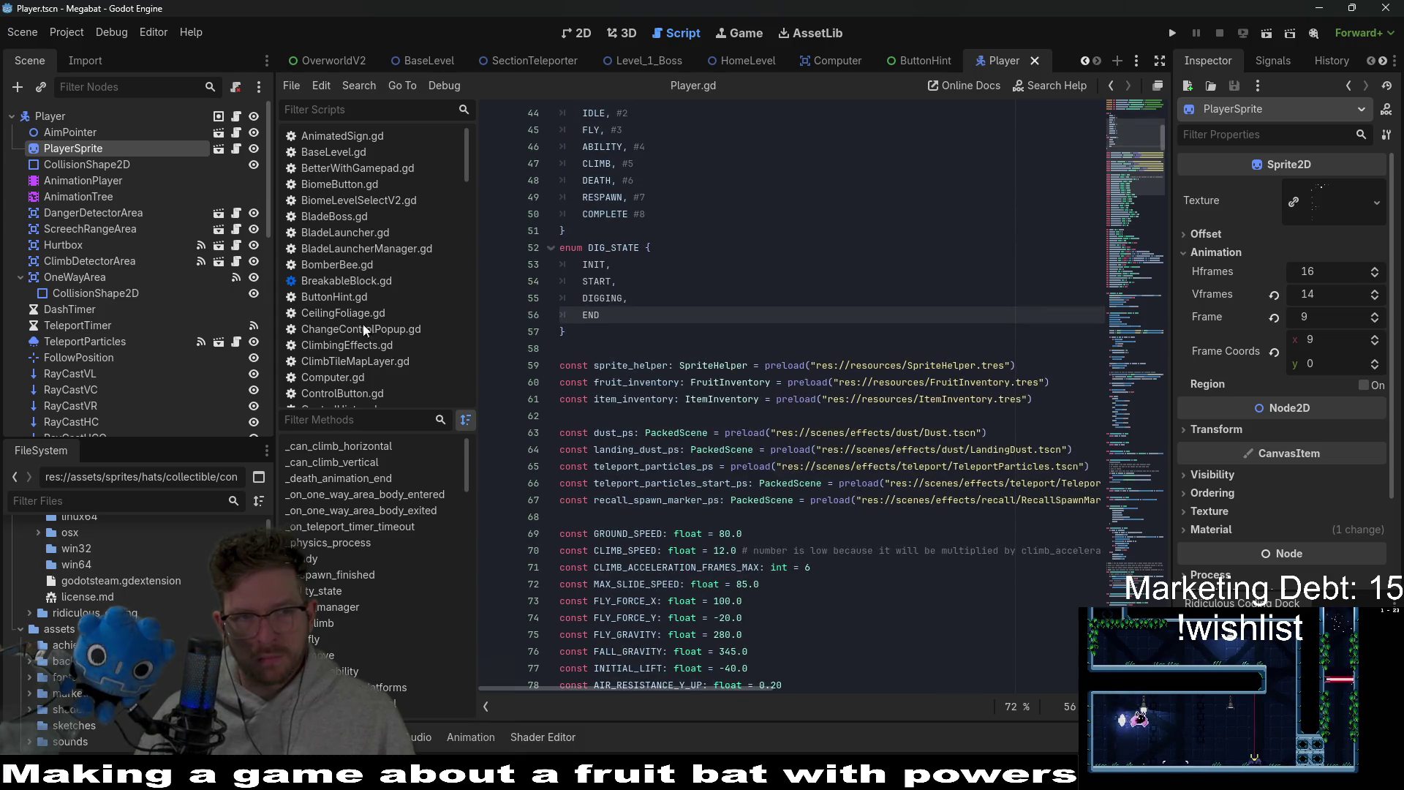
# - Open PlayerSprite.gd and read through the script
pyautogui.click(229, 147)
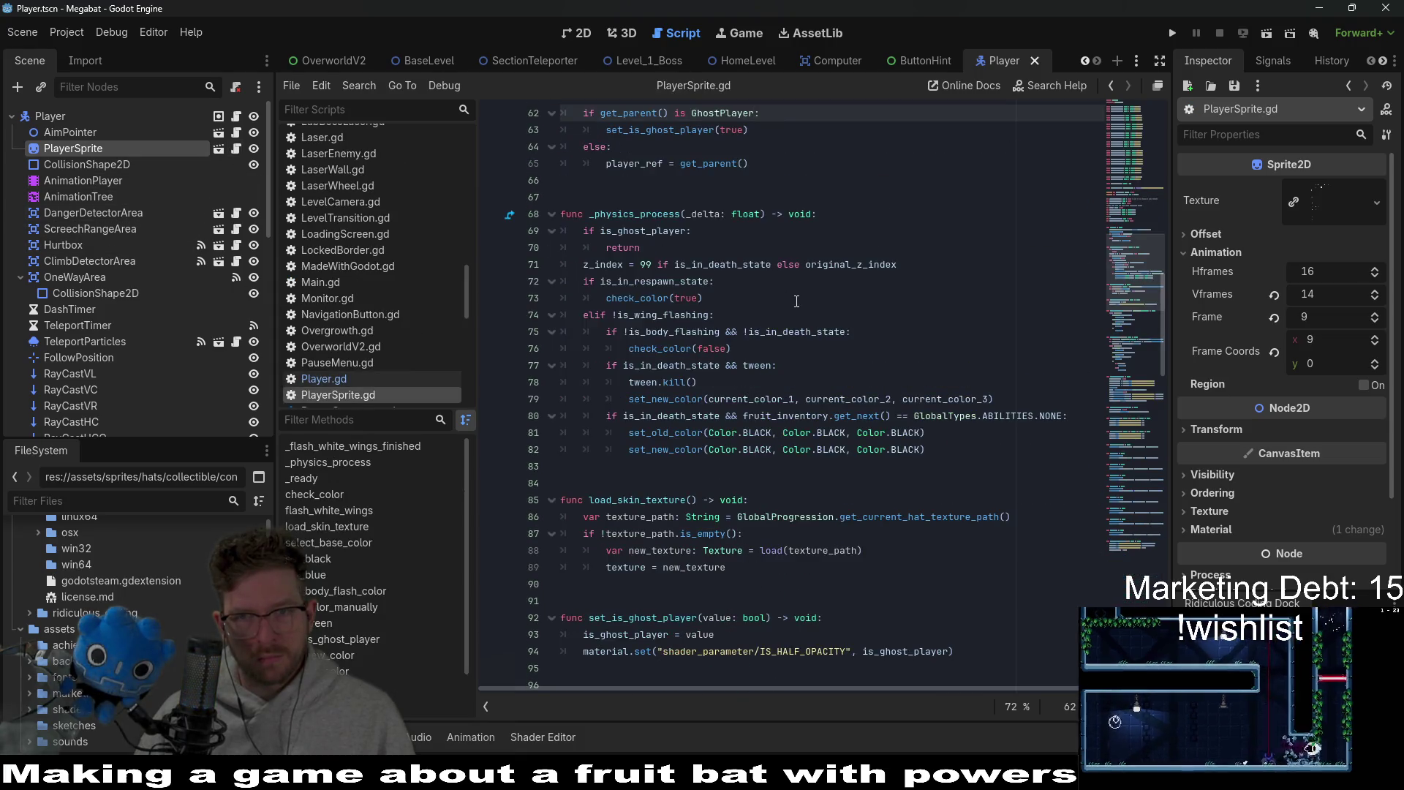
pyautogui.scroll(10, 841, 307)
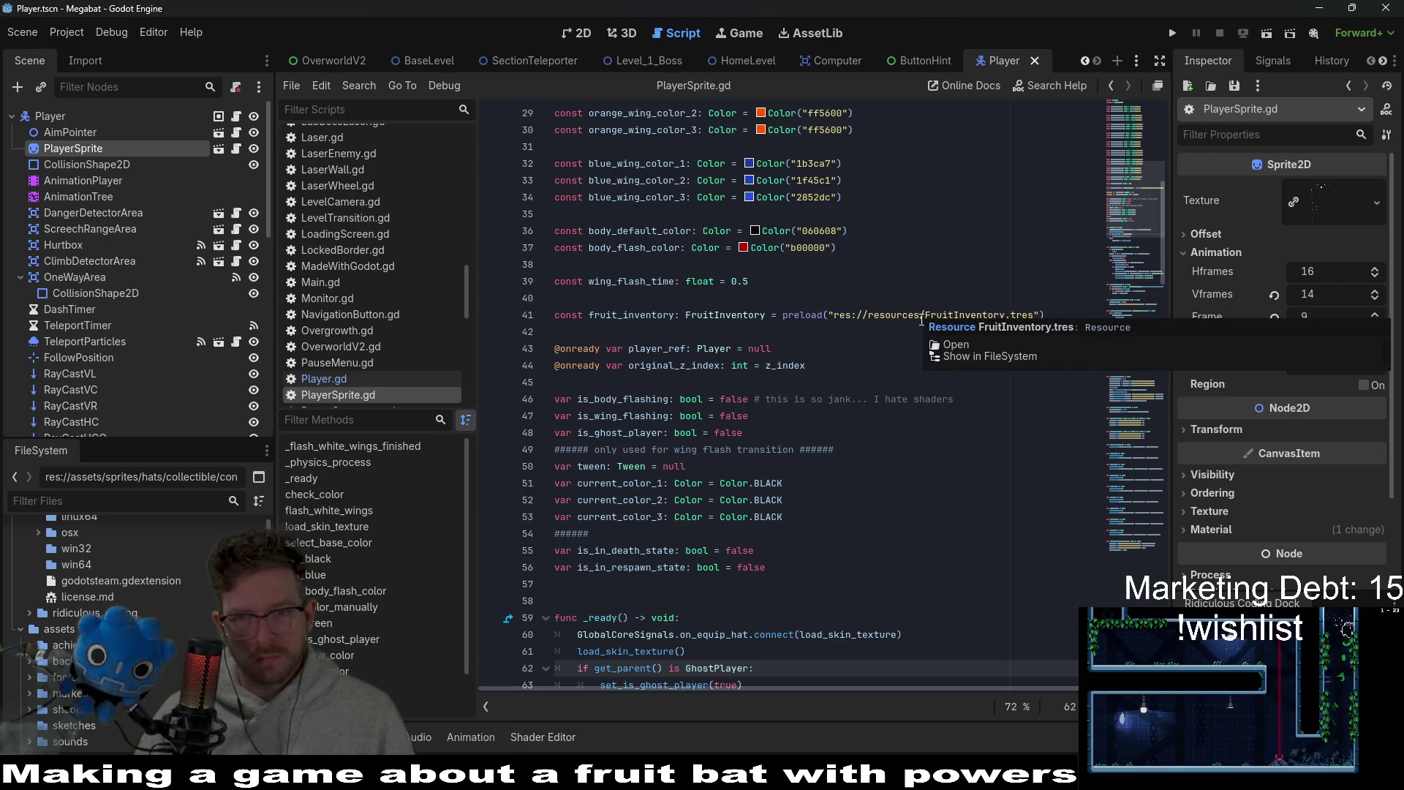
pyautogui.scroll(9, 926, 319)
pyautogui.scroll(-20, 1006, 449)
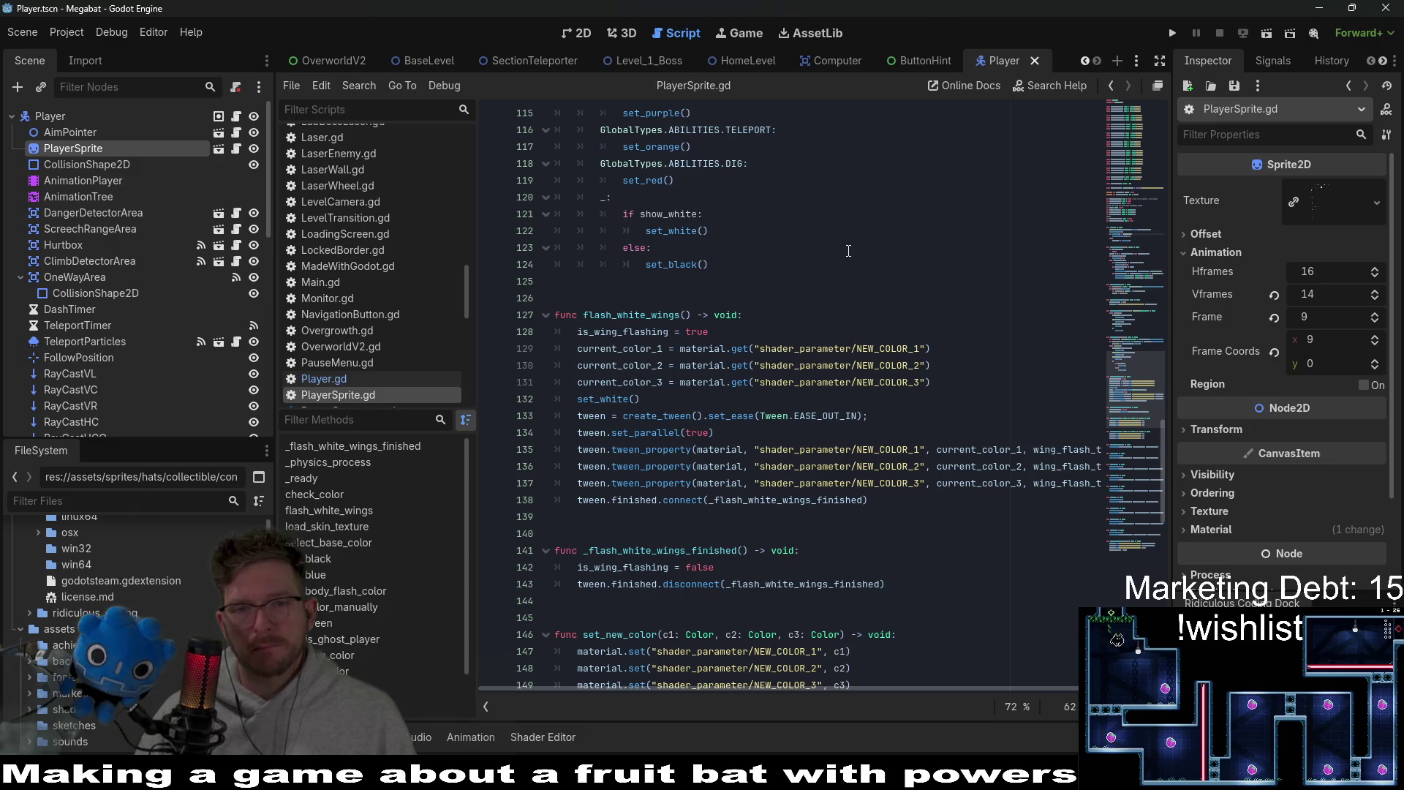
pyautogui.scroll(7, 848, 251)
pyautogui.hotkey('shift', 'alt', 'o')
# - Open GlobalConstants.gd from the 'globalconst' search and scroll through the hats dictionary around HAT_PLUNGER
pyautogui.write('globalconst')
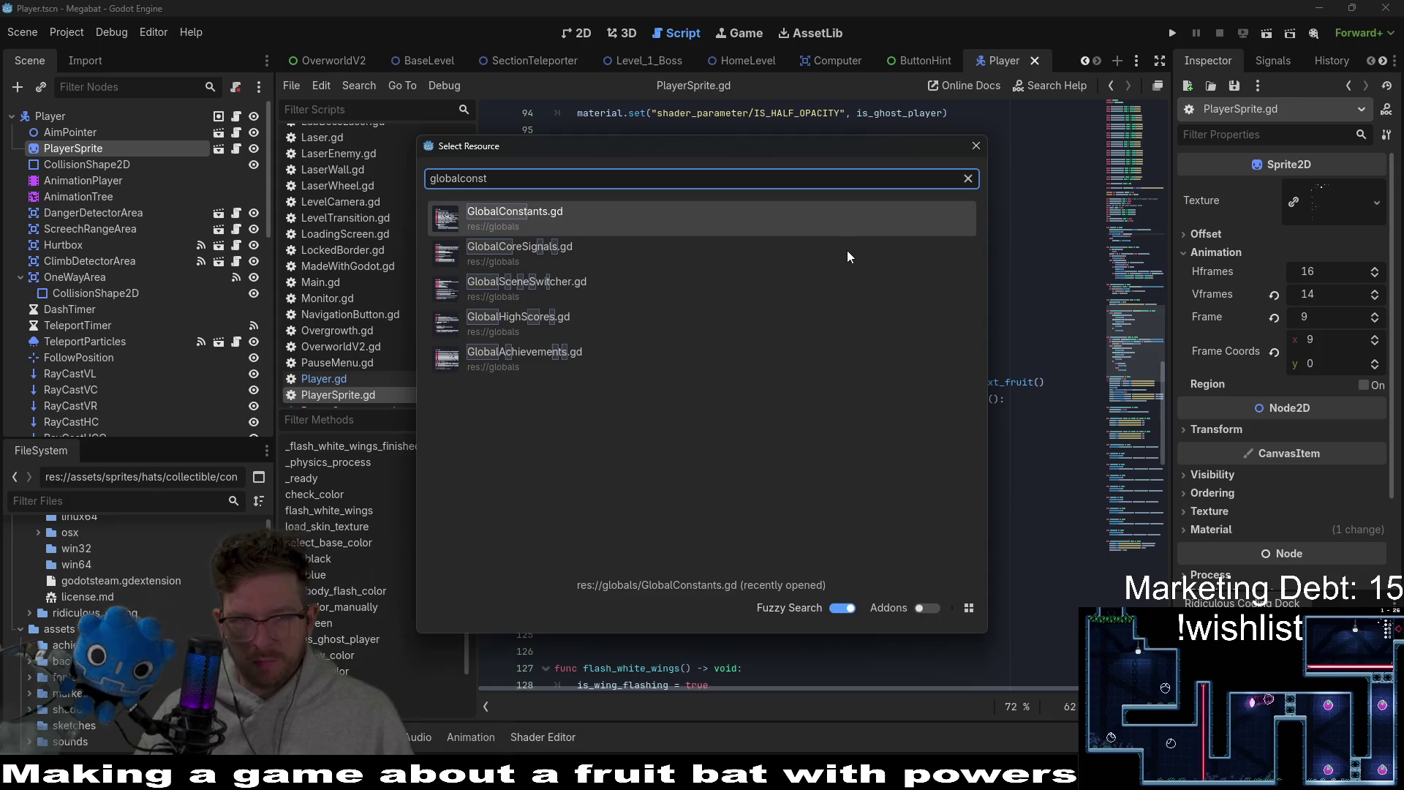
pyautogui.press('Return')
pyautogui.click(857, 407)
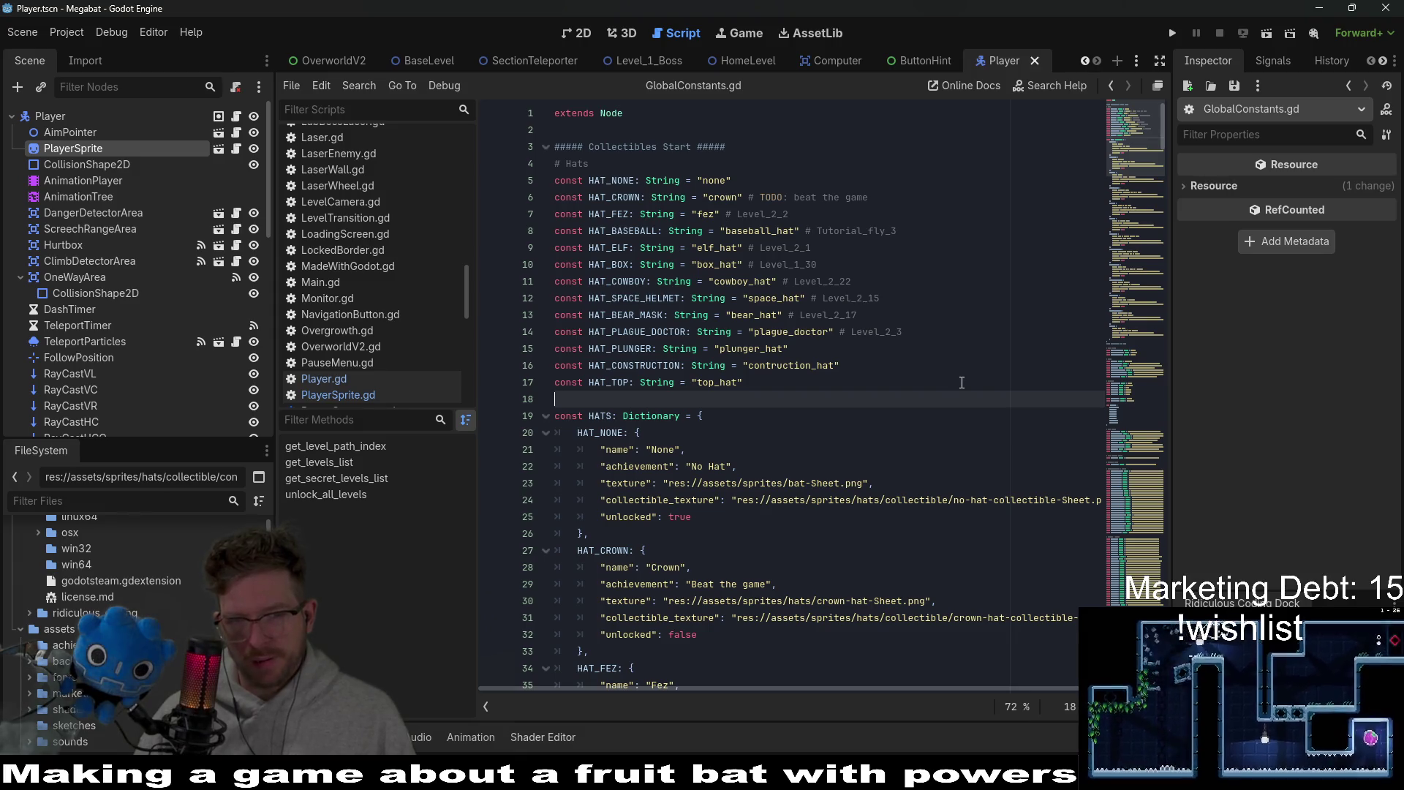
pyautogui.press('Up')
pyautogui.press('Up')
pyautogui.press('Up')
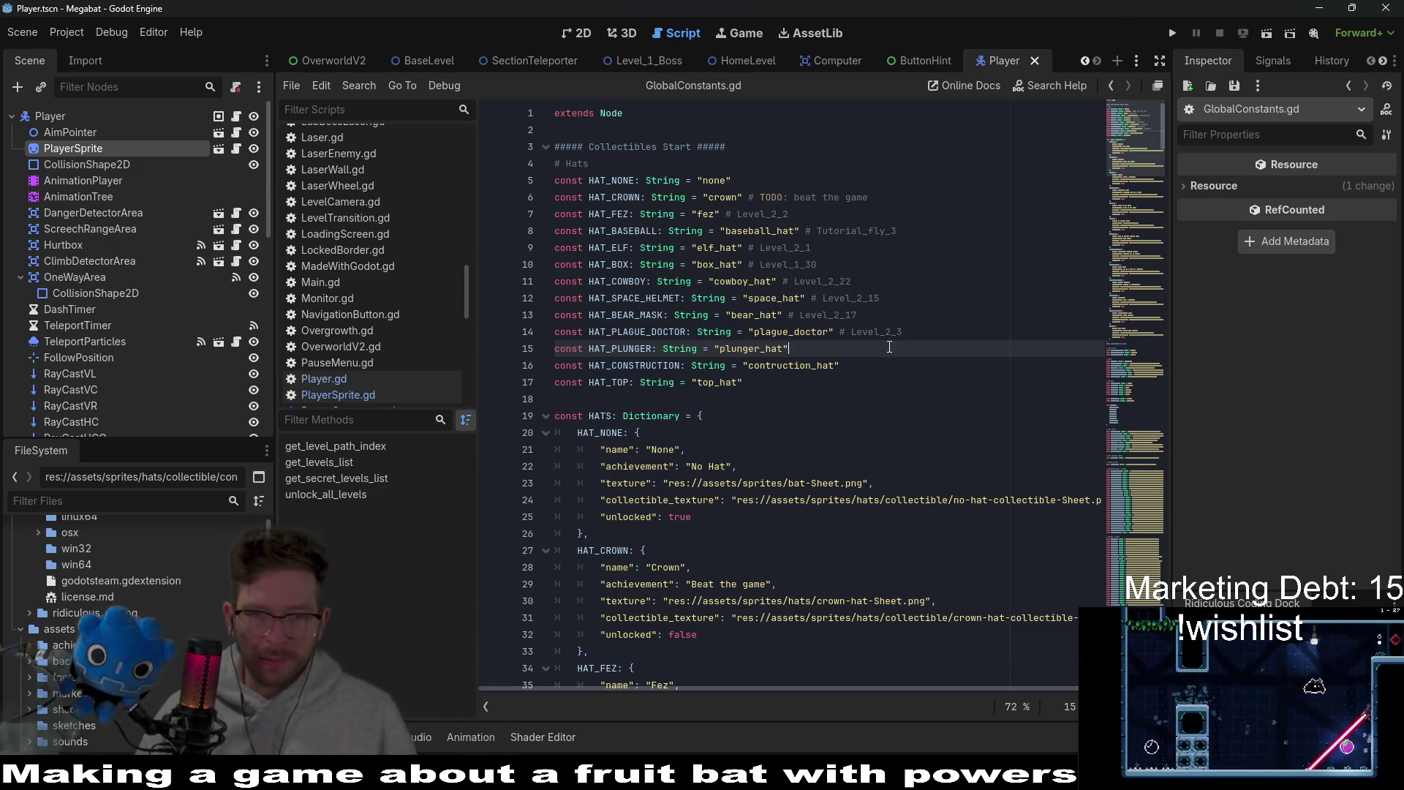
pyautogui.scroll(-2, 896, 345)
pyautogui.scroll(-7, 903, 344)
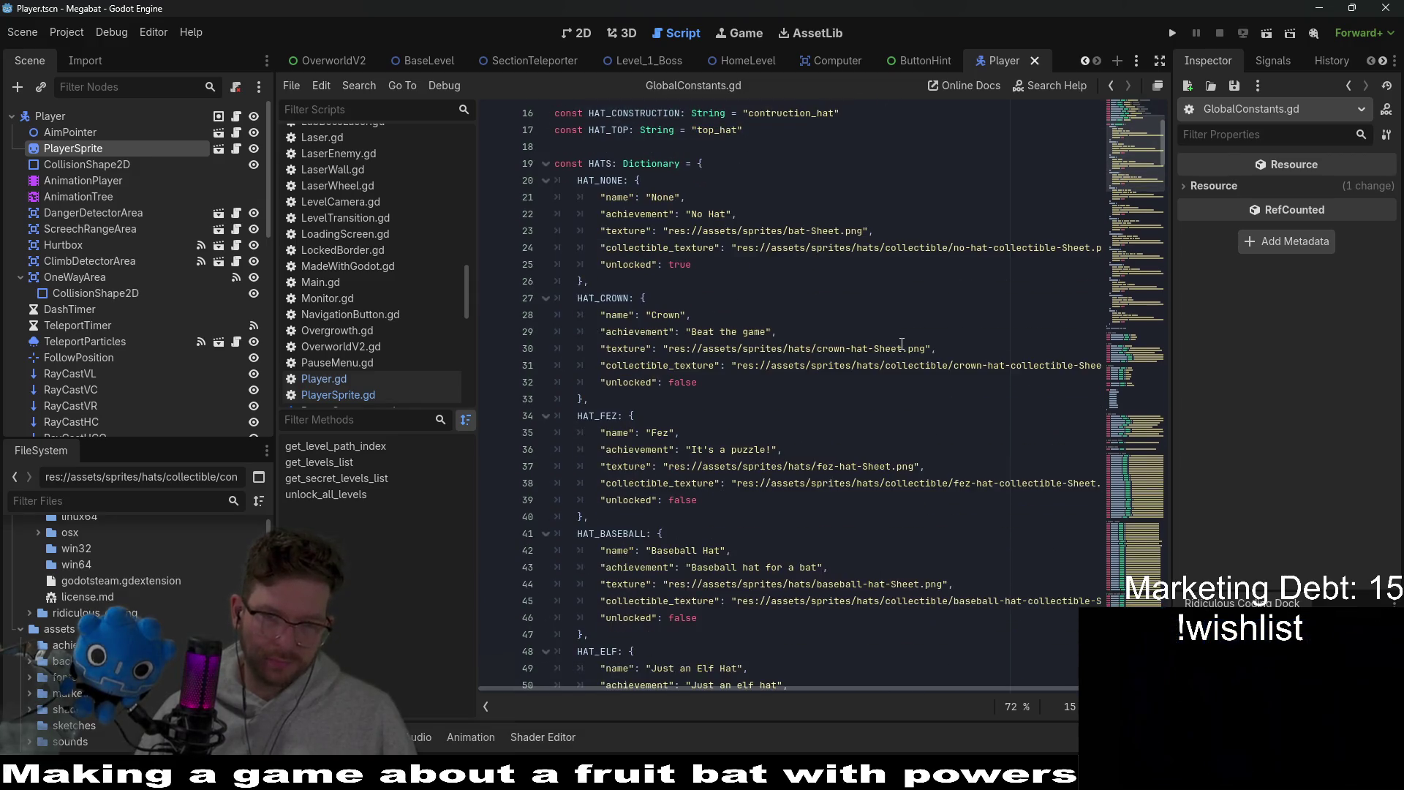
pyautogui.scroll(8, 900, 343)
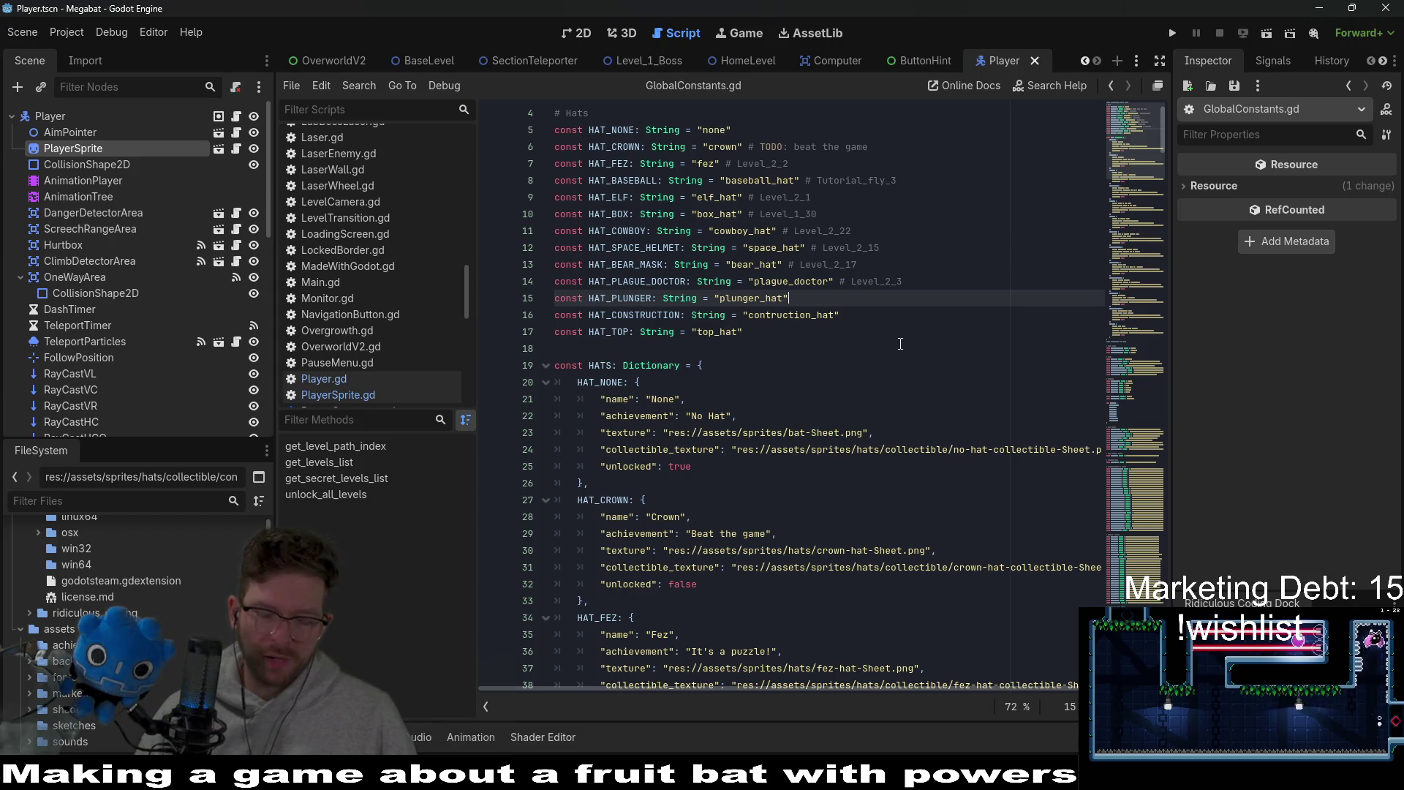
pyautogui.scroll(1, 904, 341)
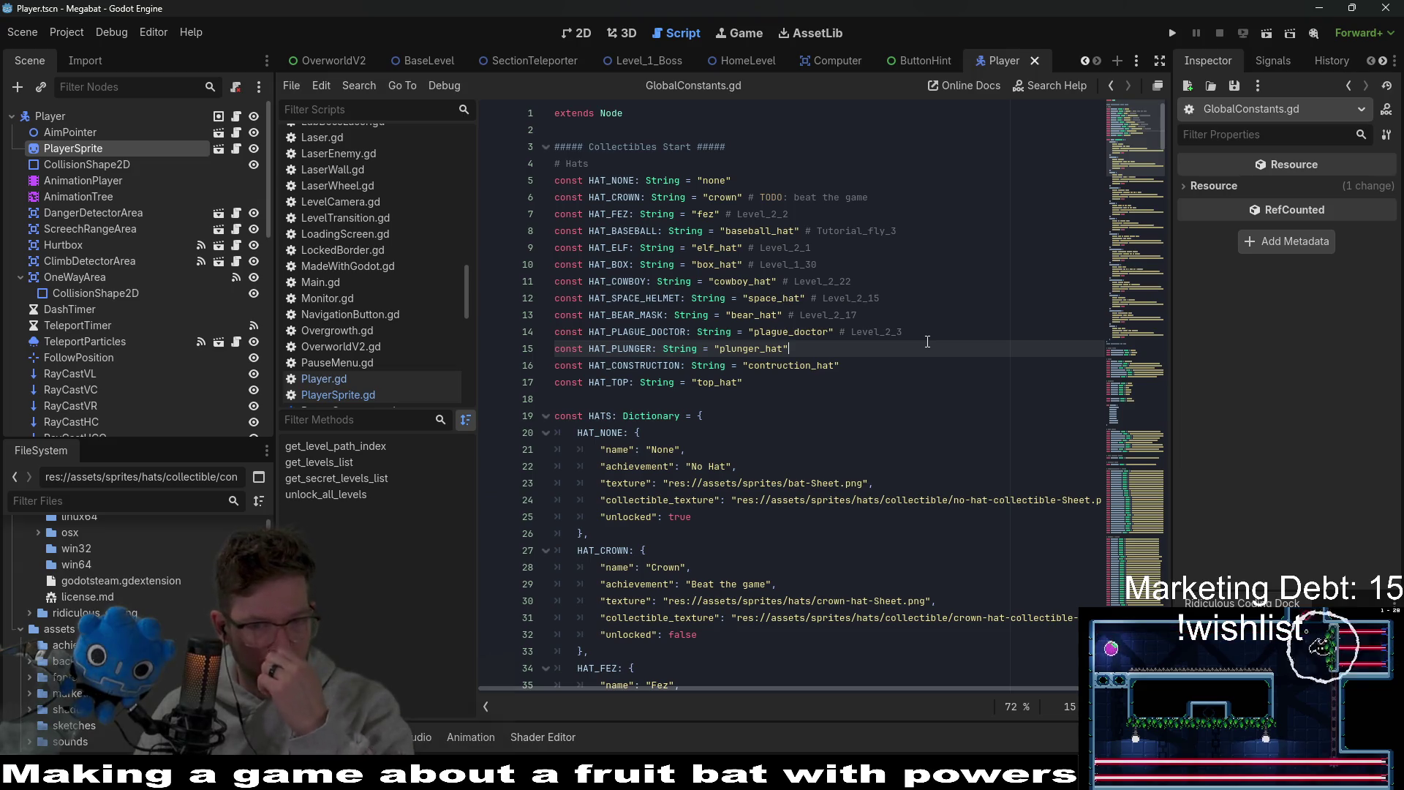
pyautogui.hotkey('alt', 'Tab')
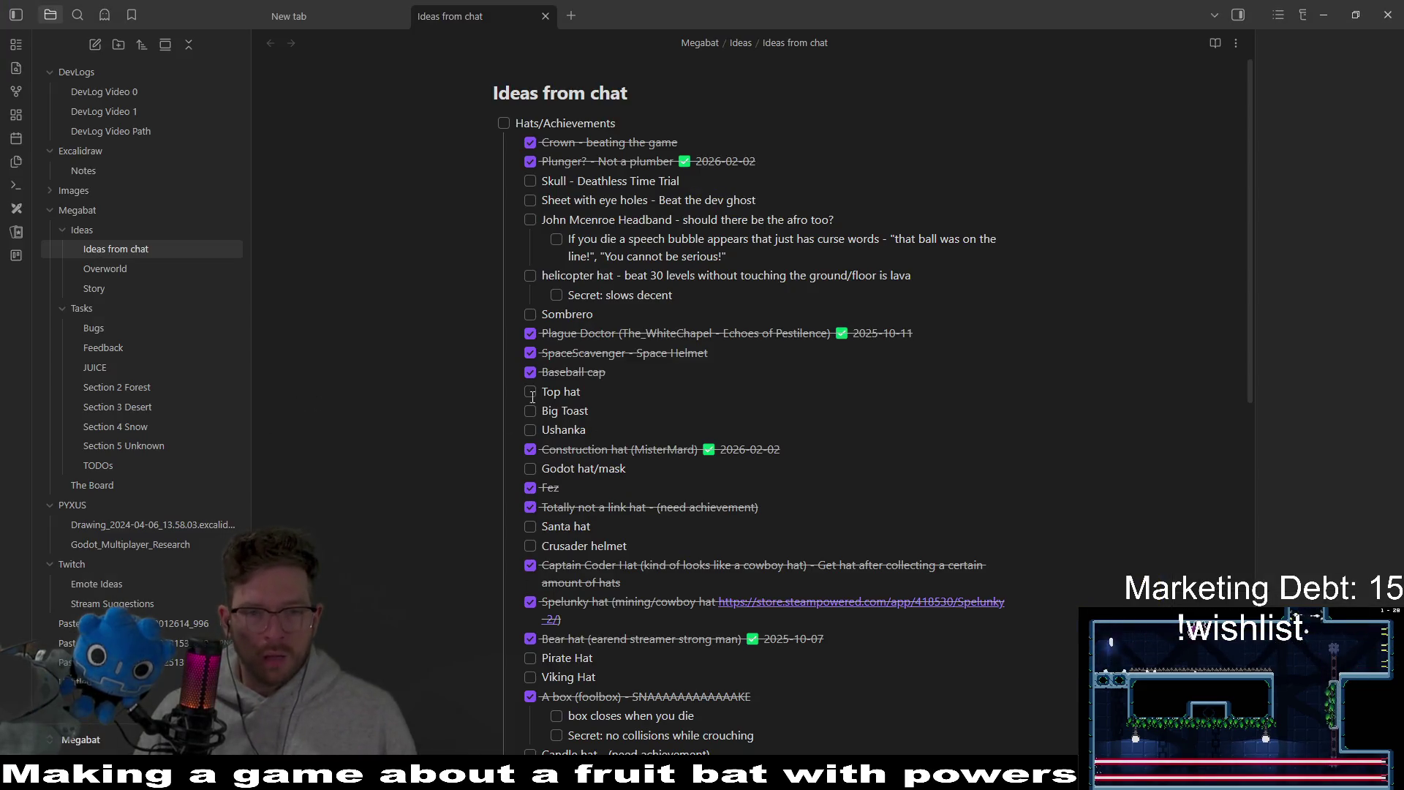
# - Check off the Top hat item in the Ideas from chat checklist
pyautogui.click(531, 392)
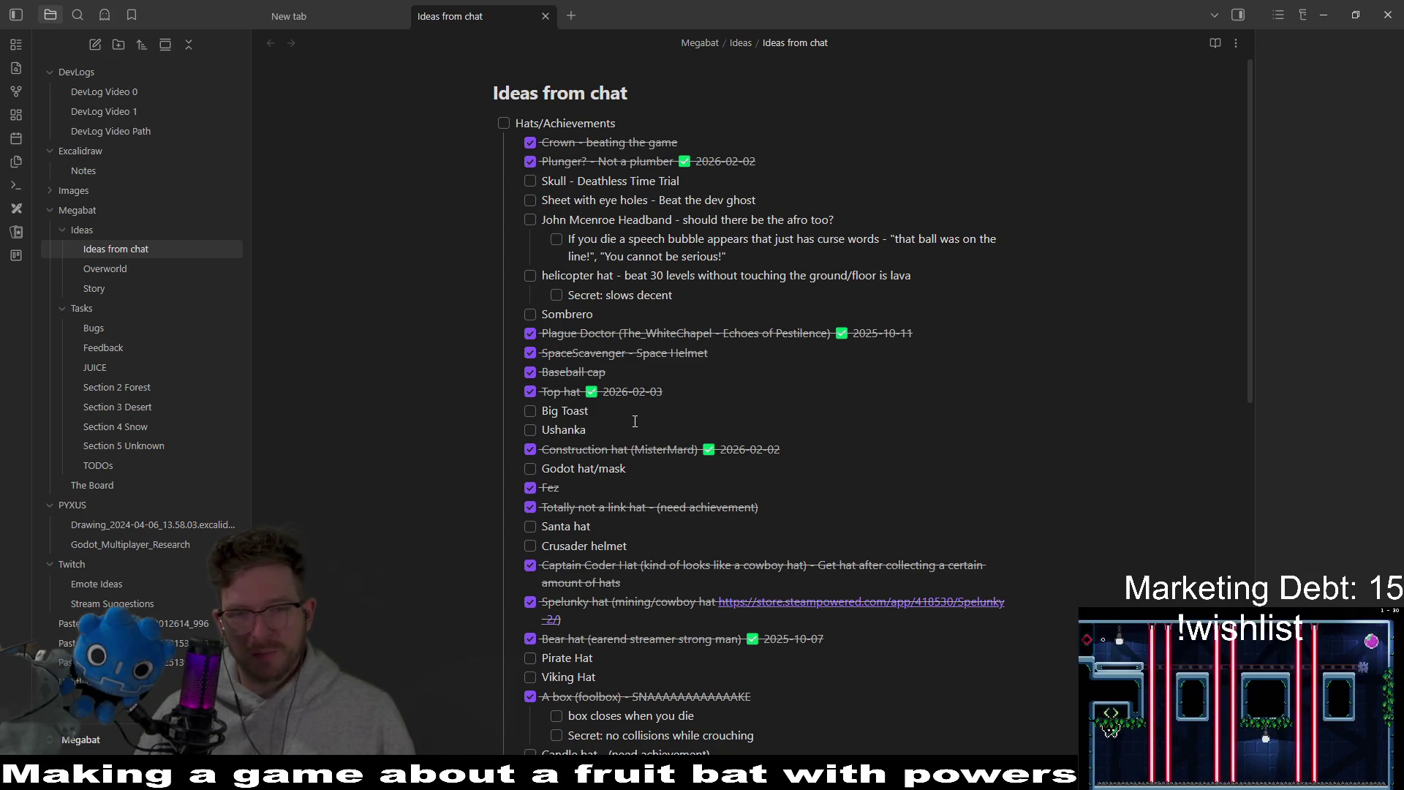
pyautogui.moveTo(1248, 394)
pyautogui.mouseDown()
pyautogui.moveTo(1248, 495)
pyautogui.moveTo(1239, 368)
pyautogui.mouseUp()
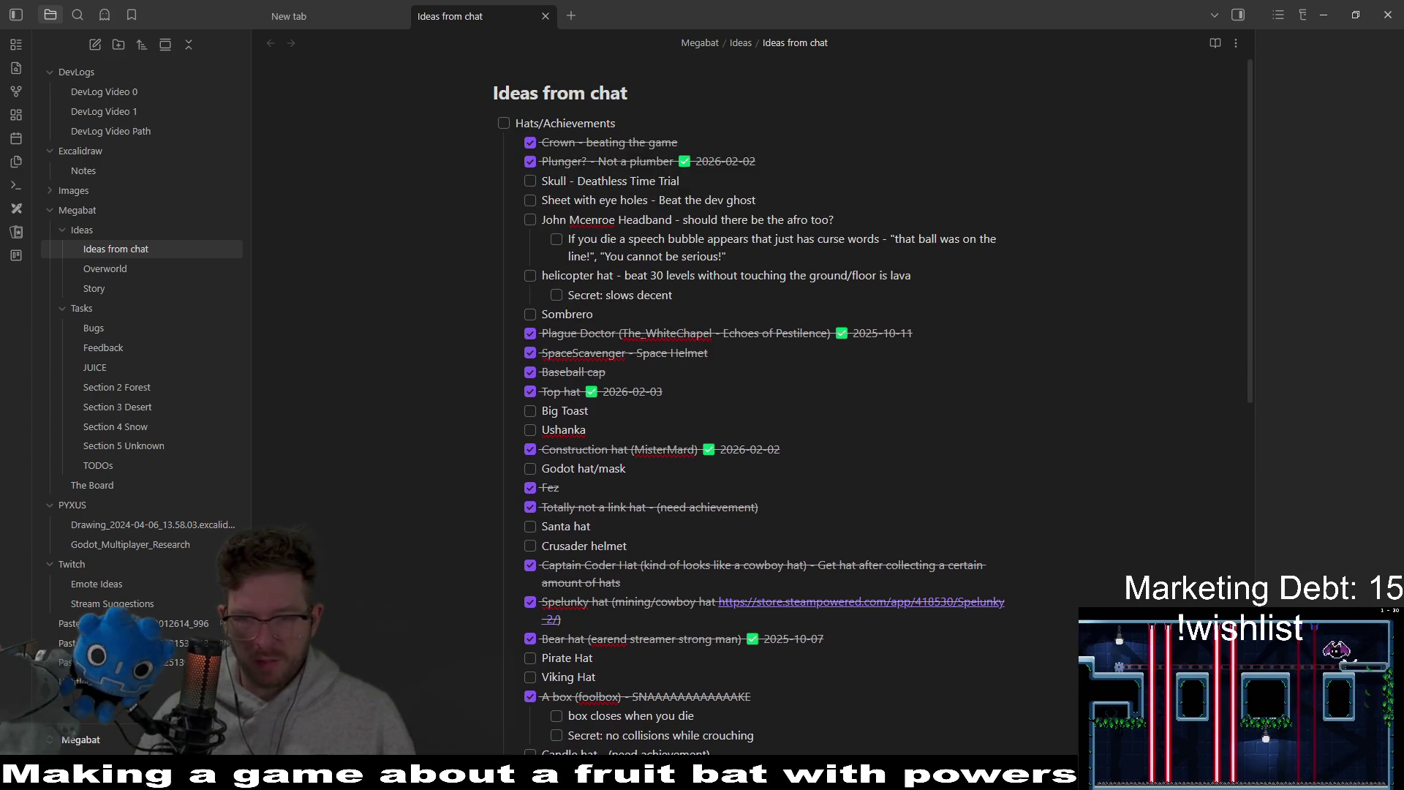
pyautogui.hotkey('alt', 'Tab')
pyautogui.hotkey('alt', 'Tab')
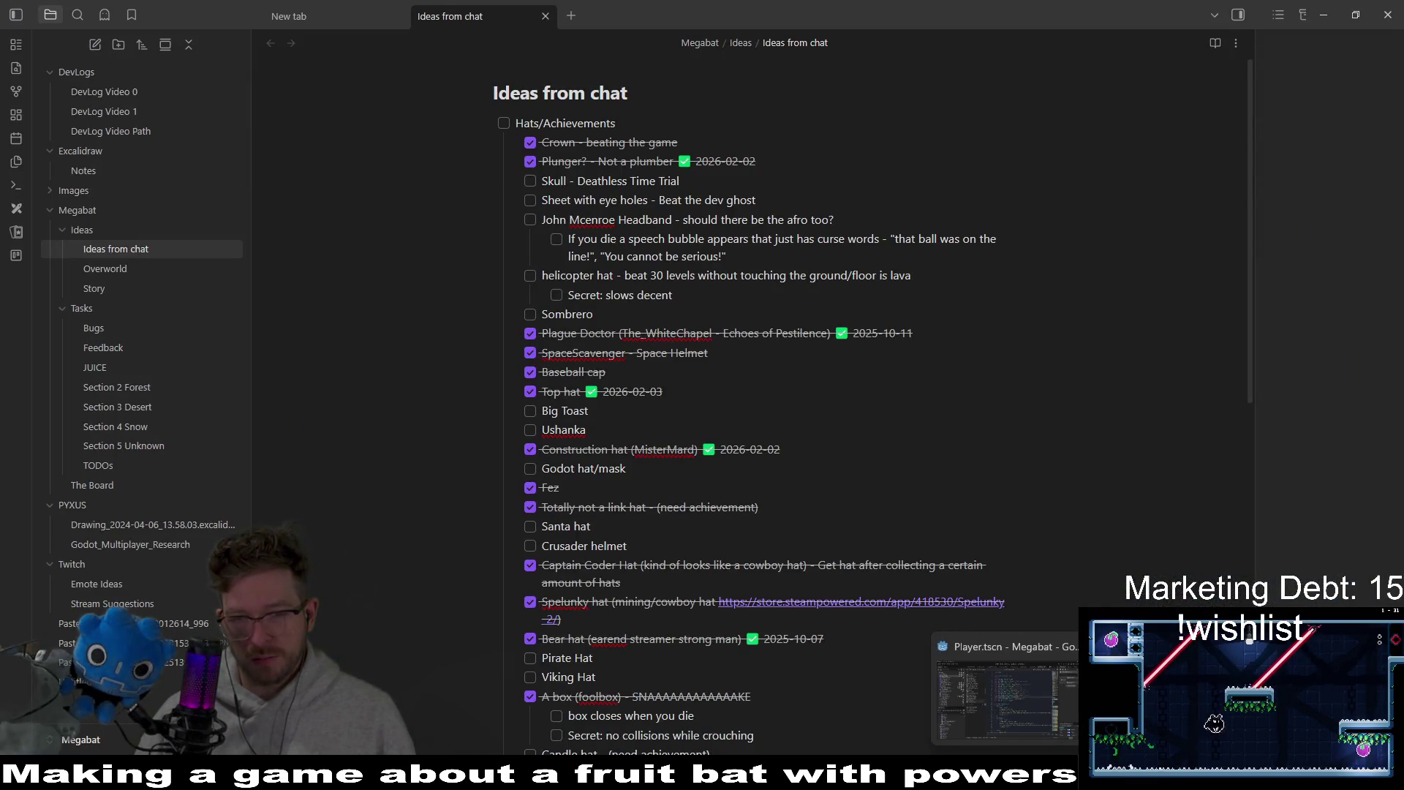
# - Back in Godot, switch to the OverworldV2 scene tab
pyautogui.hotkey('alt', 'Tab')
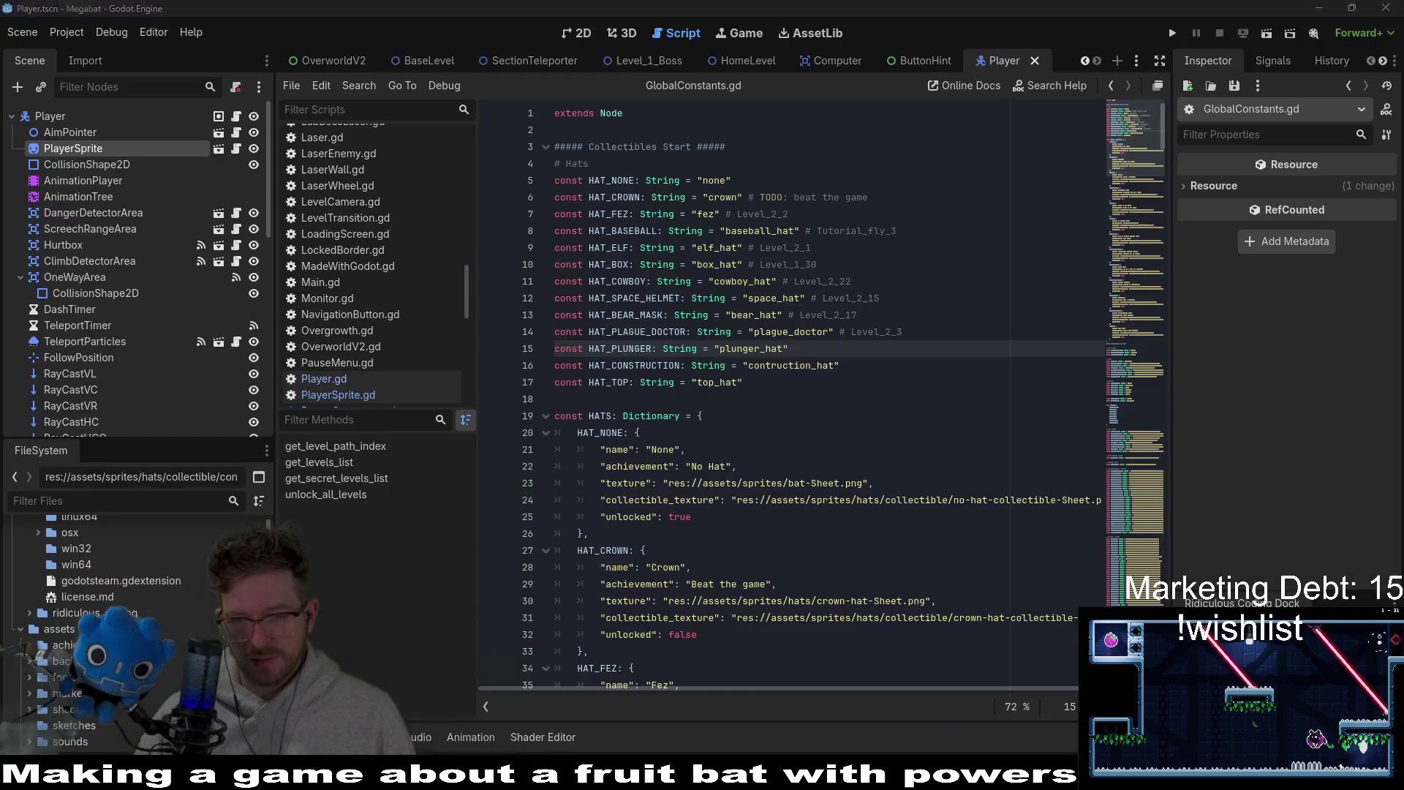
pyautogui.click(845, 438)
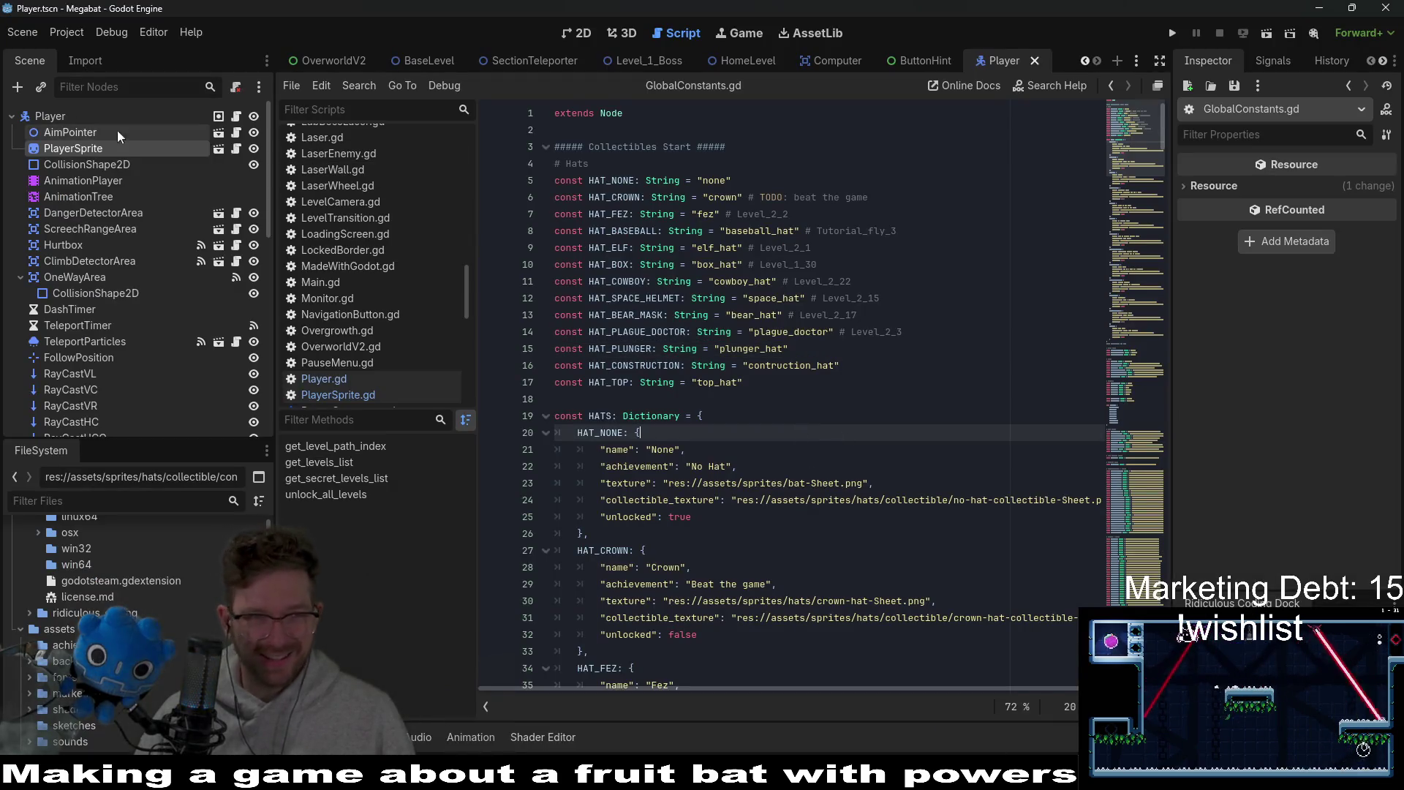
pyautogui.scroll(1, 491, 64)
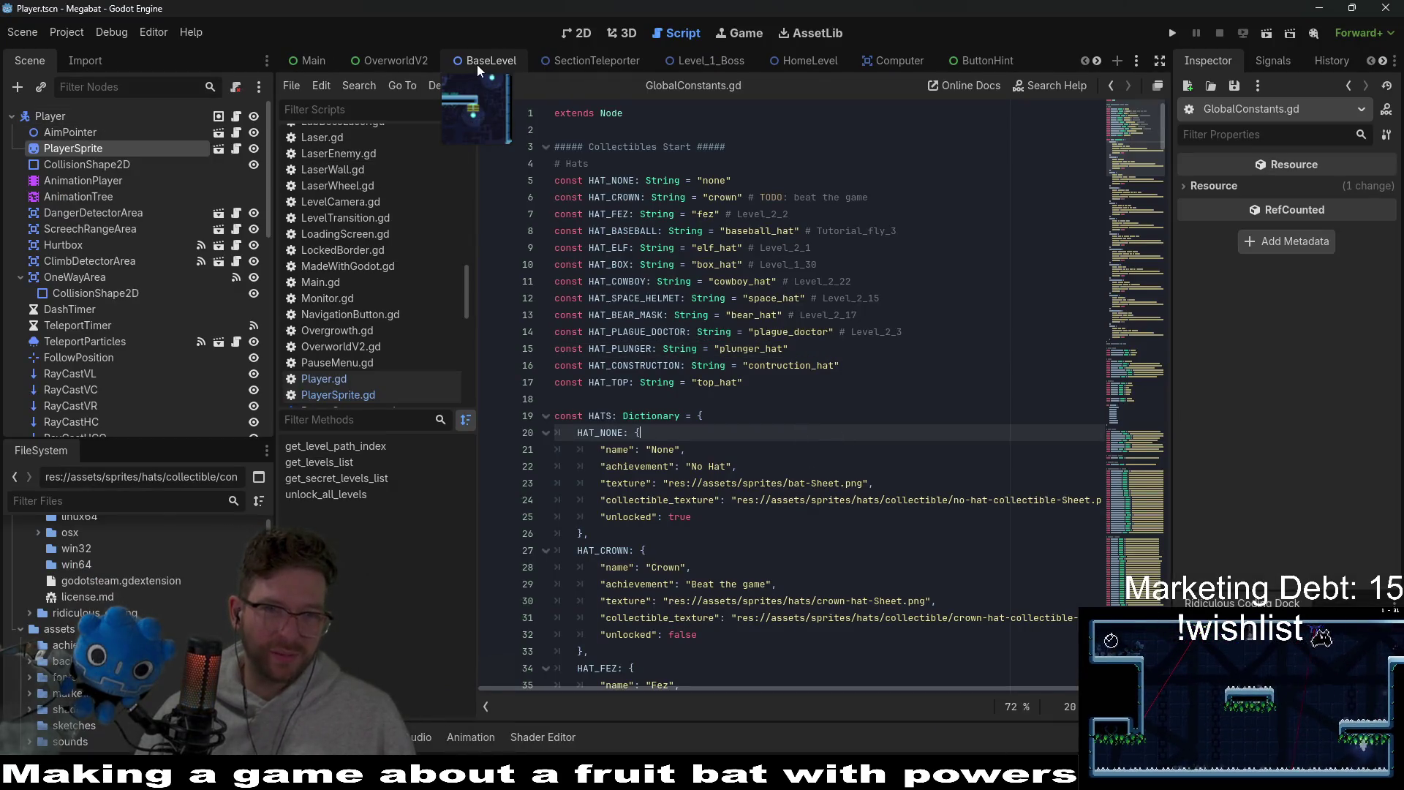
pyautogui.click(432, 62)
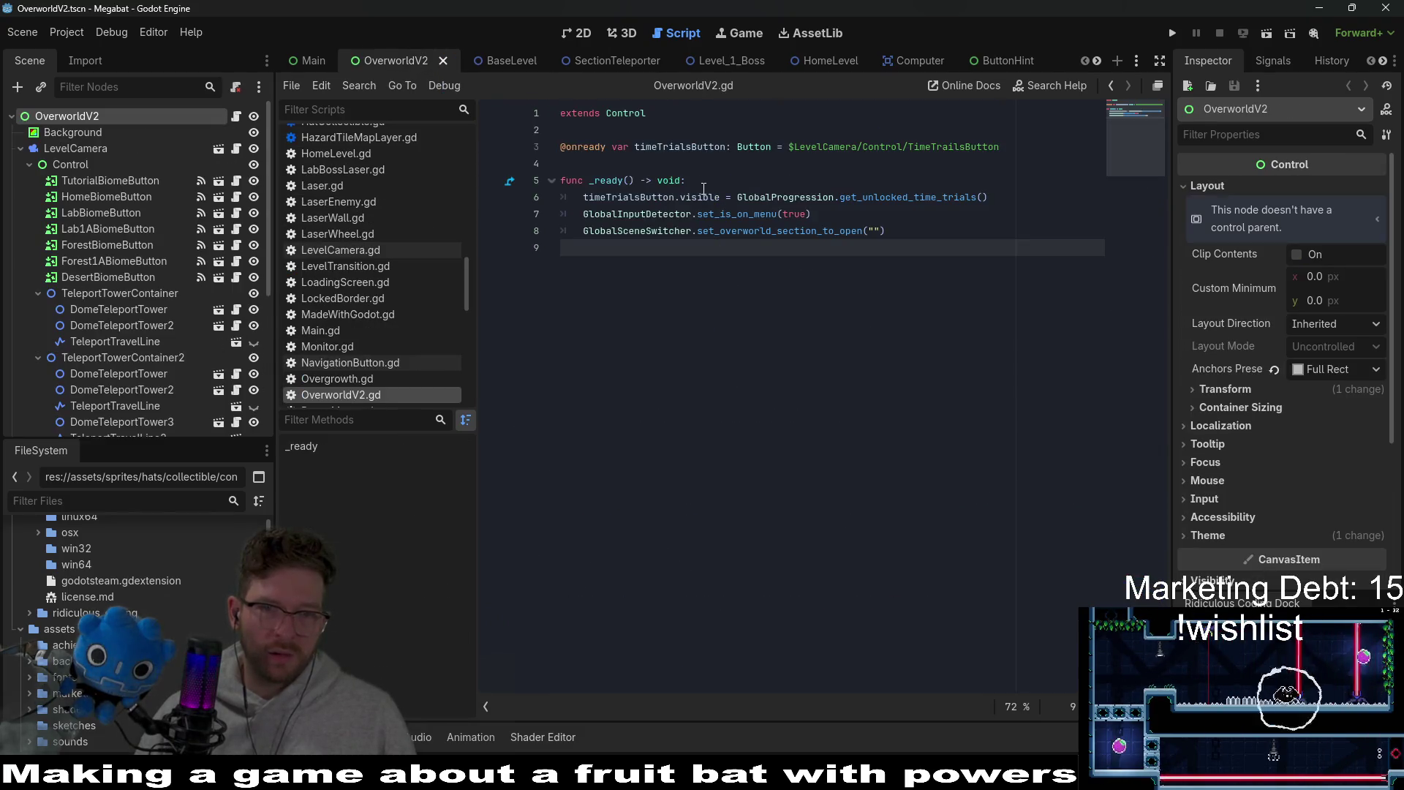
pyautogui.moveTo(677, 193)
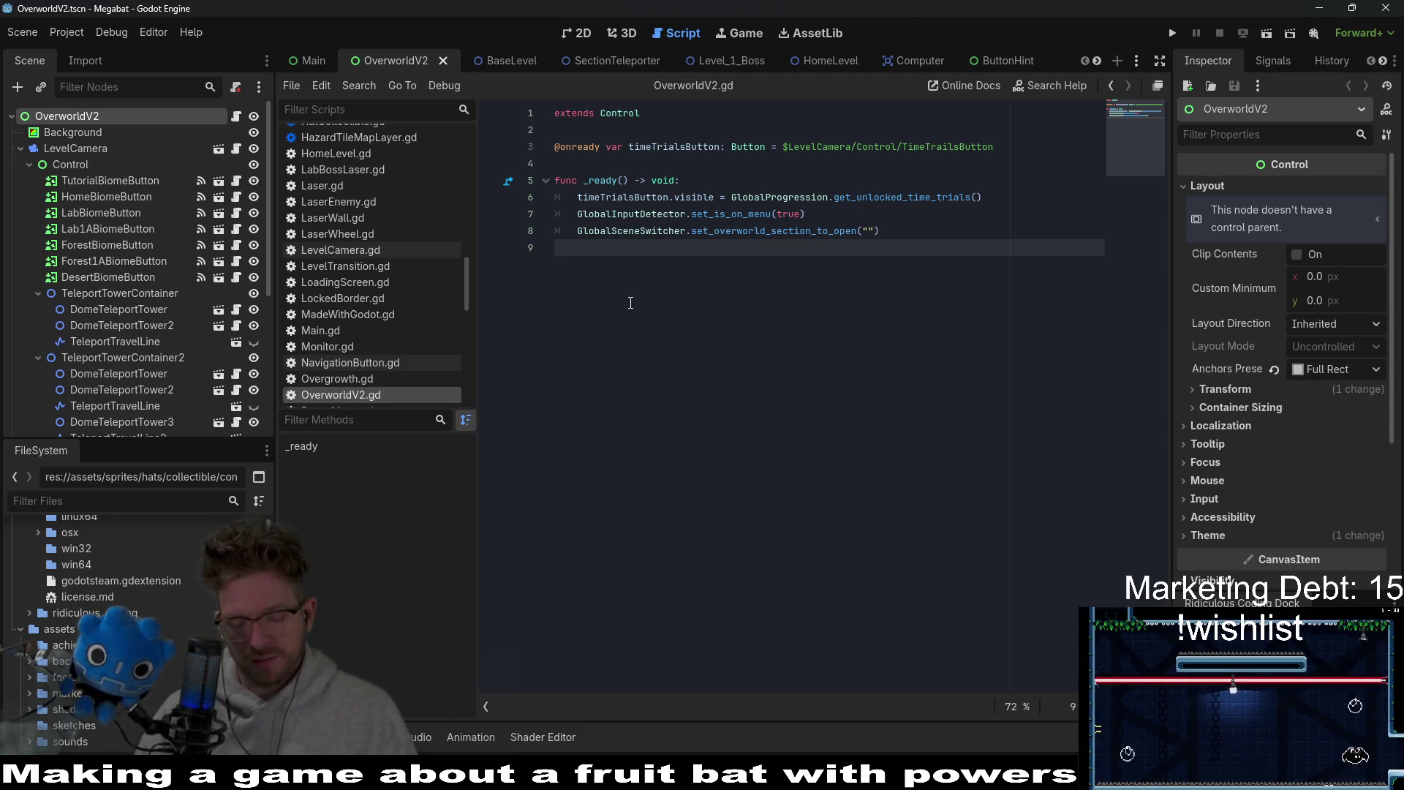
# - Search the project files for 'level_2_1' and open Level_2_1.tscn
pyautogui.hotkey('shift', 'alt', 'o')
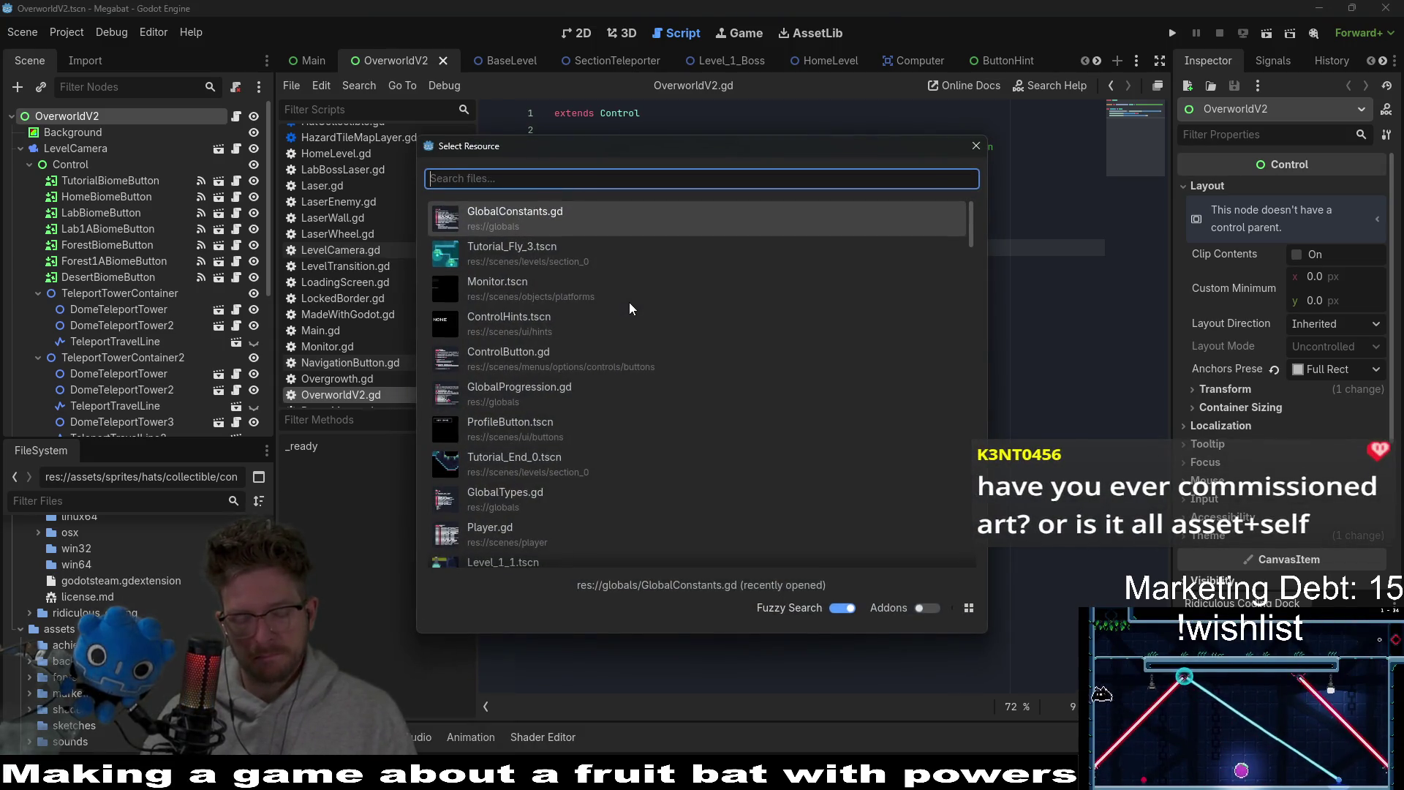
pyautogui.write('forest')
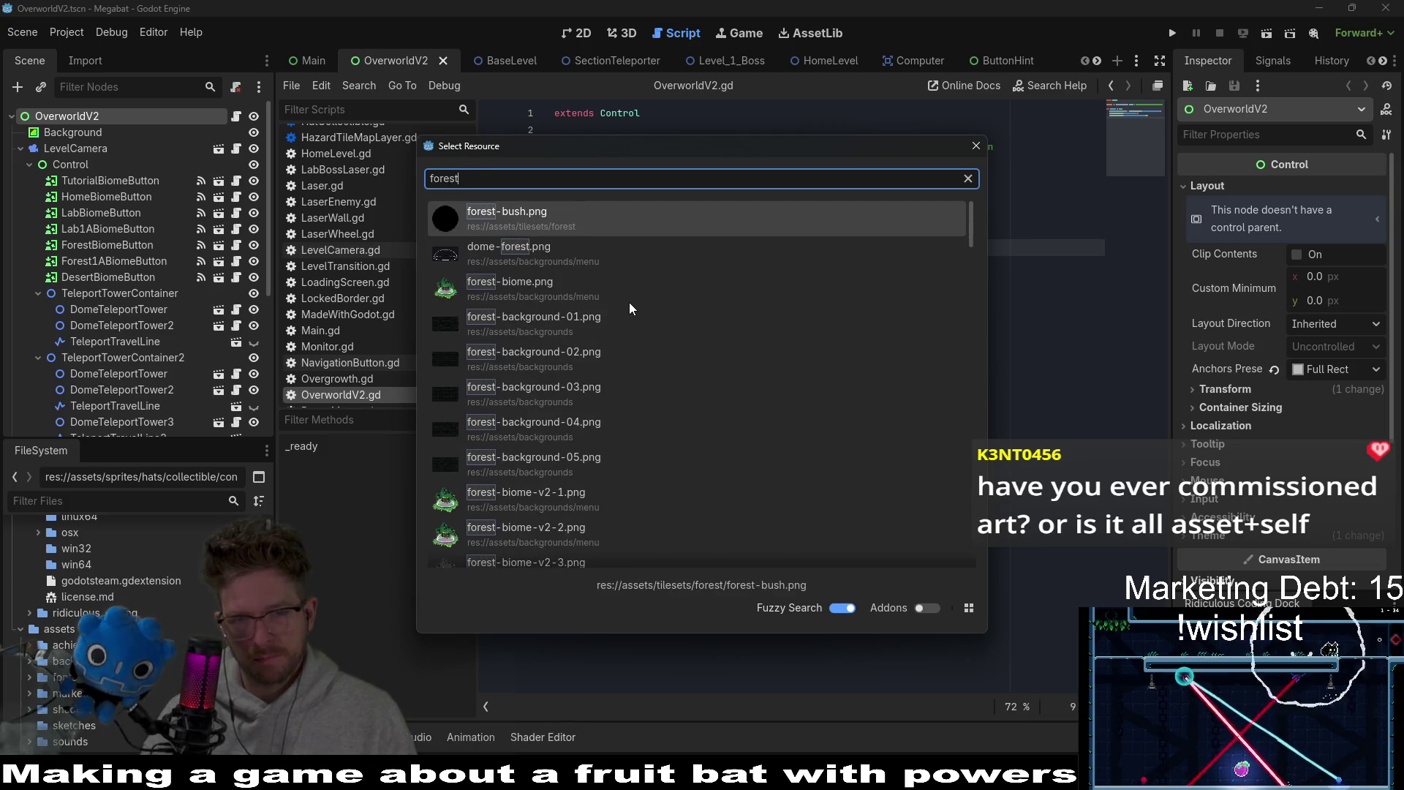
pyautogui.write('_lev')
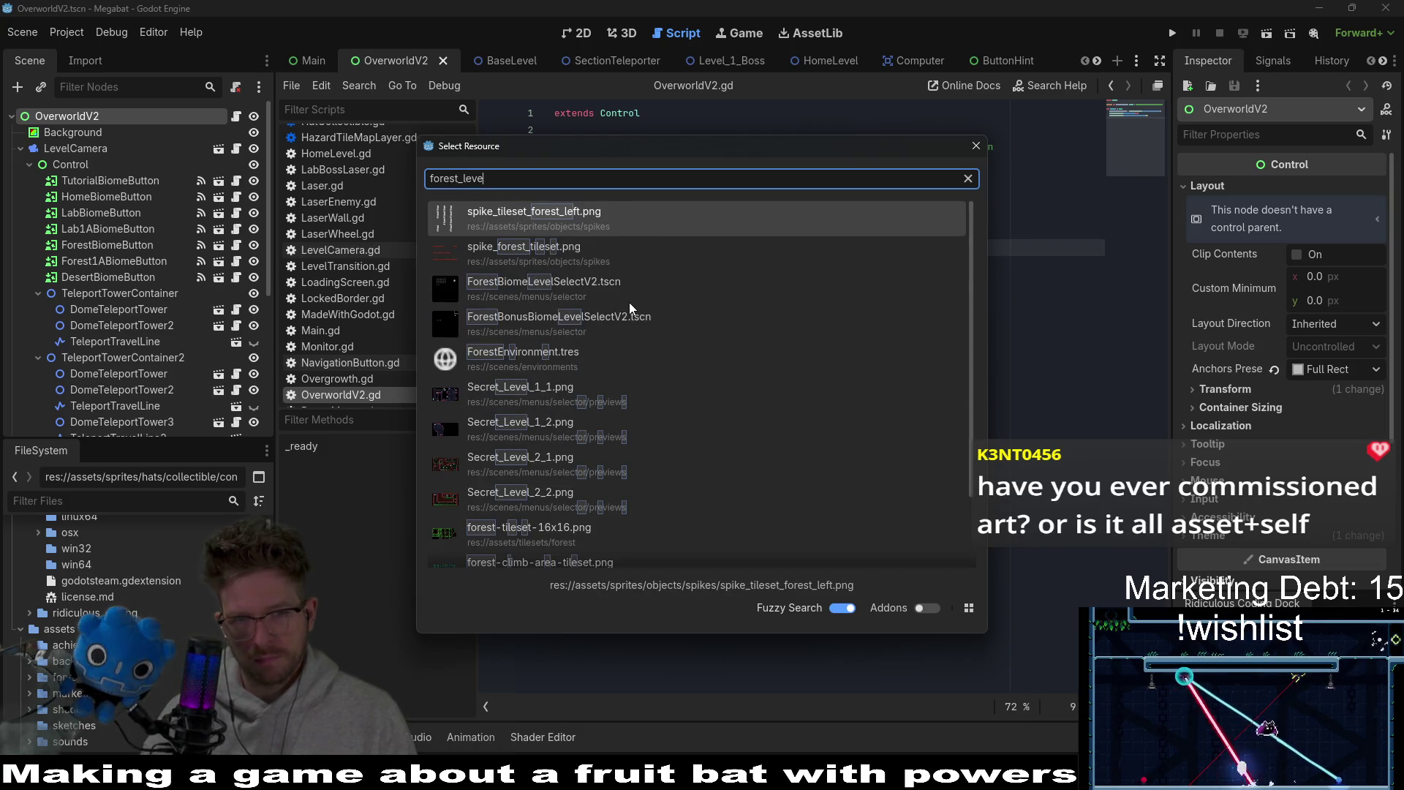
pyautogui.hotkey('ctrl', 'BackSpace')
pyautogui.write('level_')
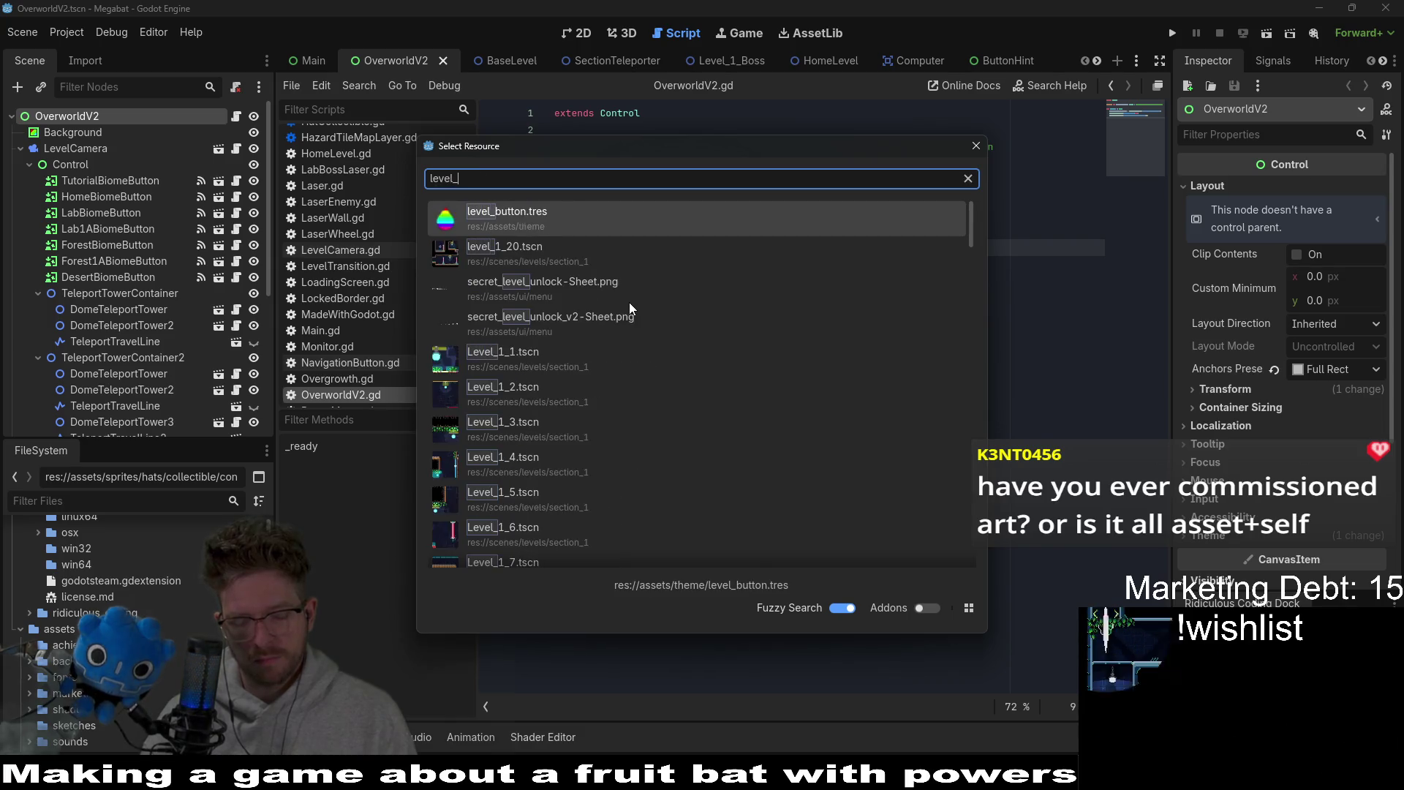
pyautogui.write('2_1')
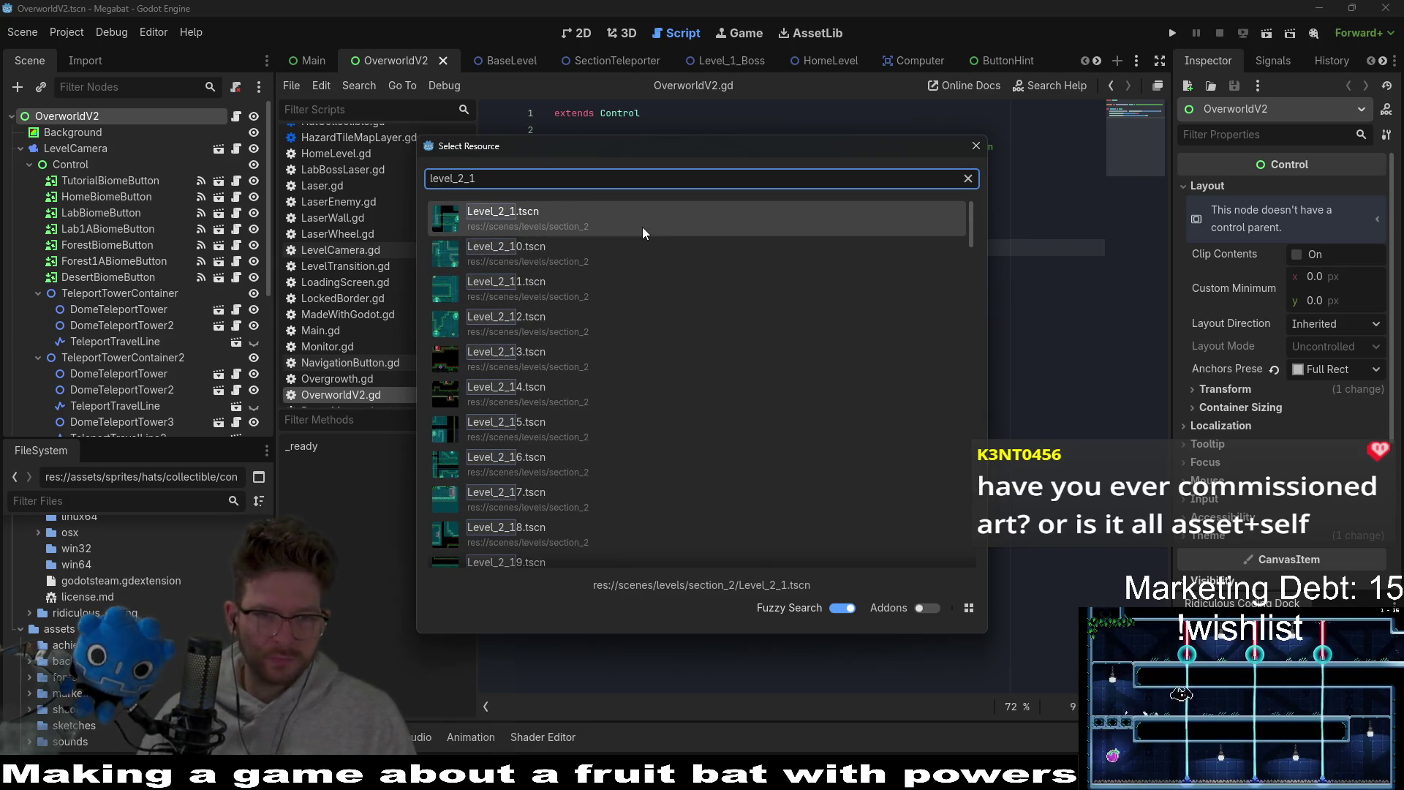
pyautogui.doubleClick(643, 228)
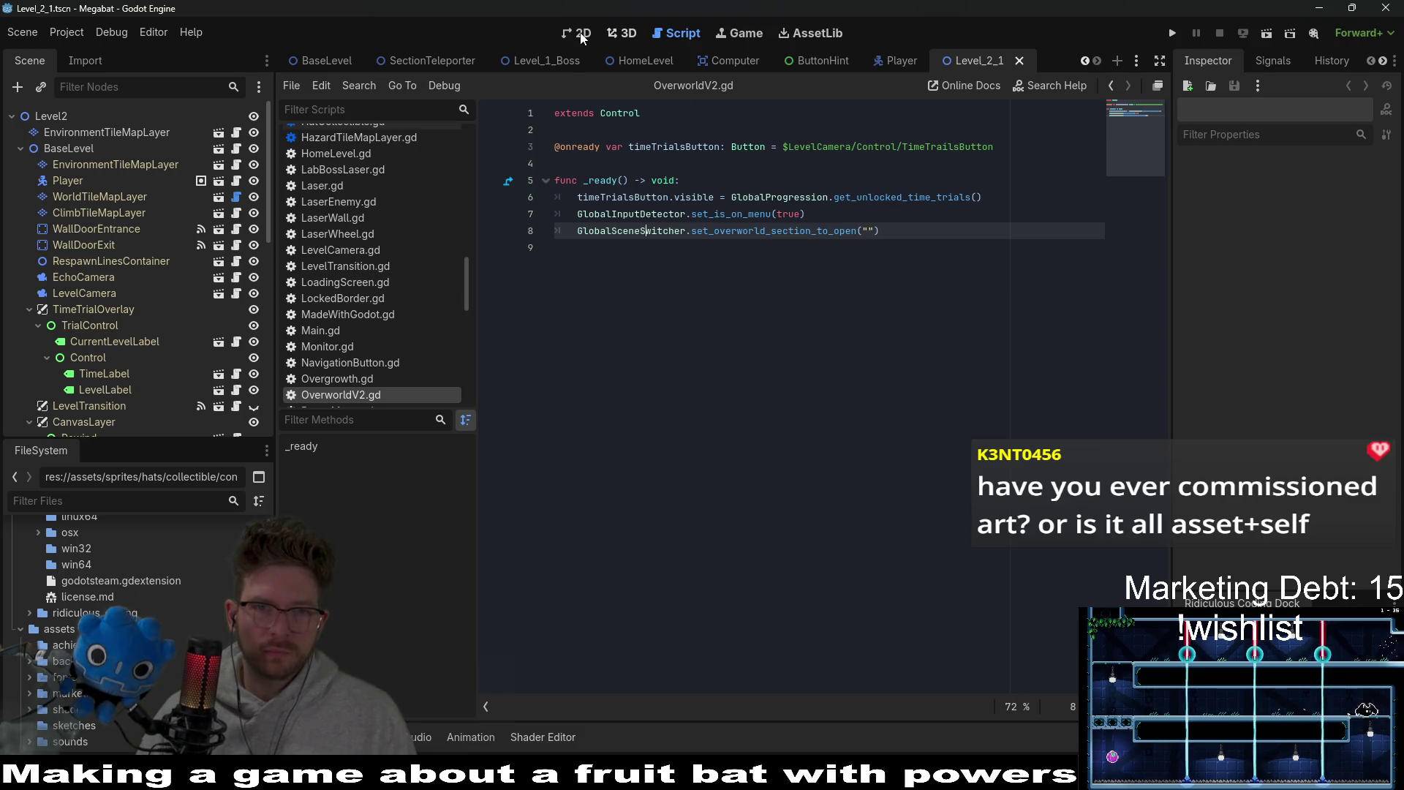
# - Switch to the 2D workspace and zoom and pan to frame Level_2_1's first room
pyautogui.click(583, 36)
pyautogui.scroll(5, 597, 276)
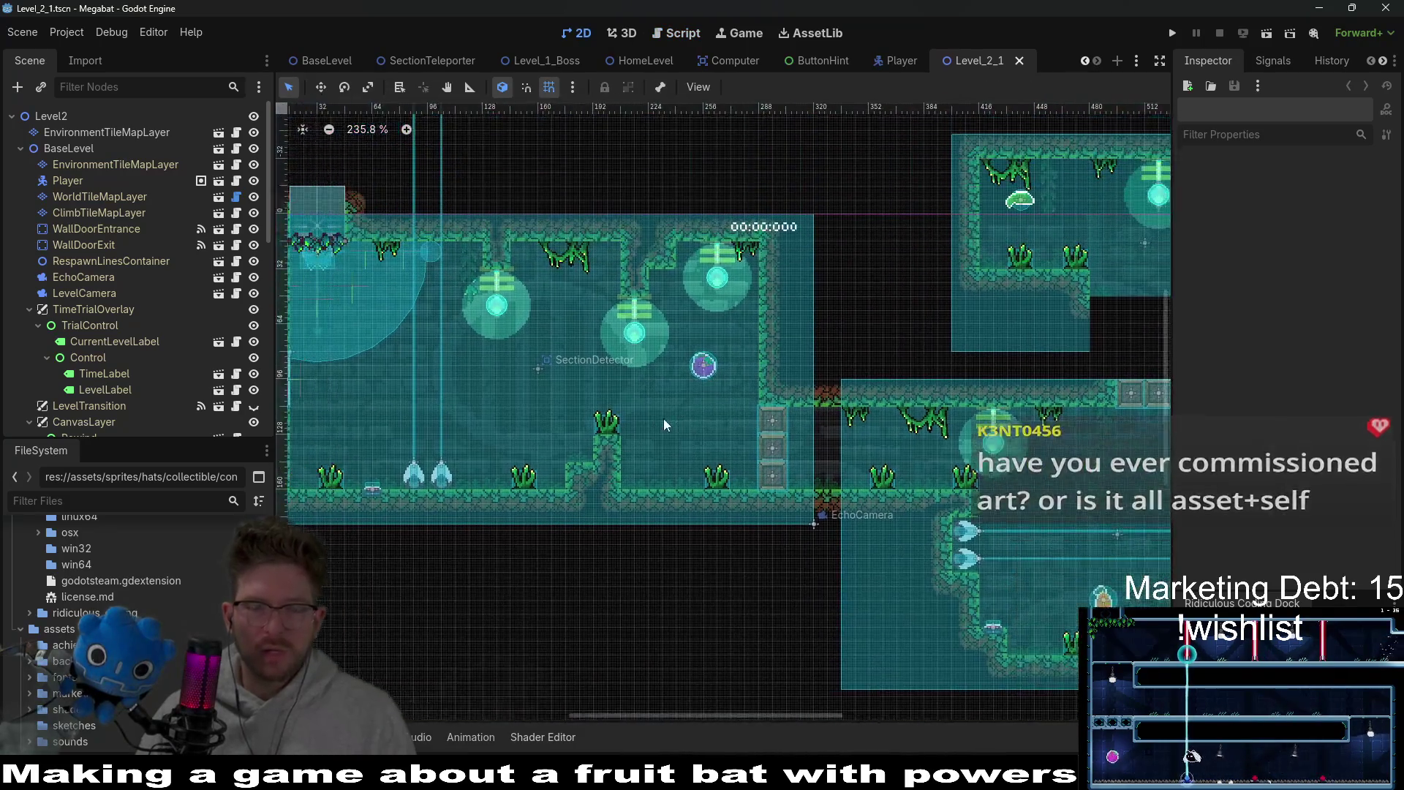
pyautogui.moveTo(664, 418)
pyautogui.mouseDown()
pyautogui.moveTo(772, 393)
pyautogui.moveTo(676, 346)
pyautogui.mouseUp()
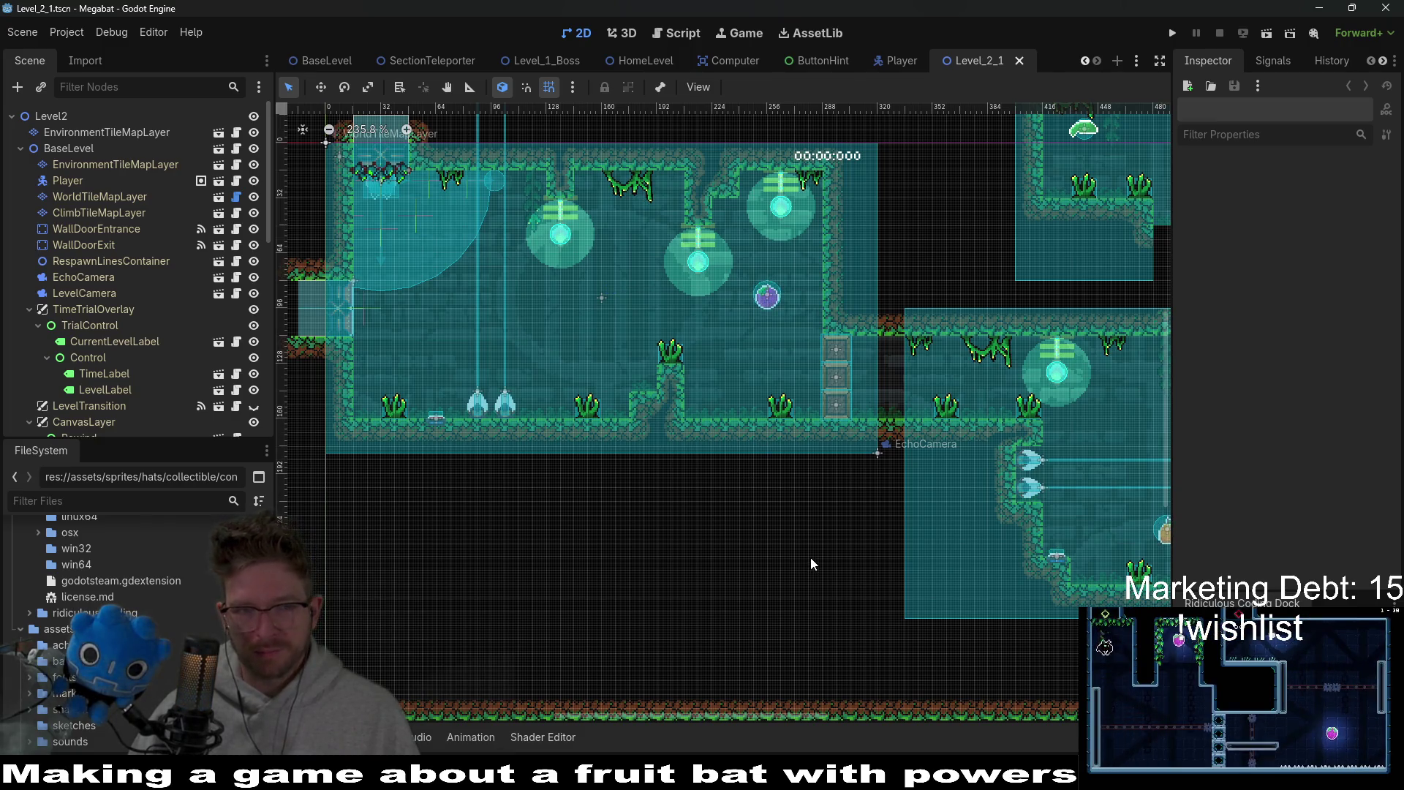
pyautogui.scroll(-3, 531, 566)
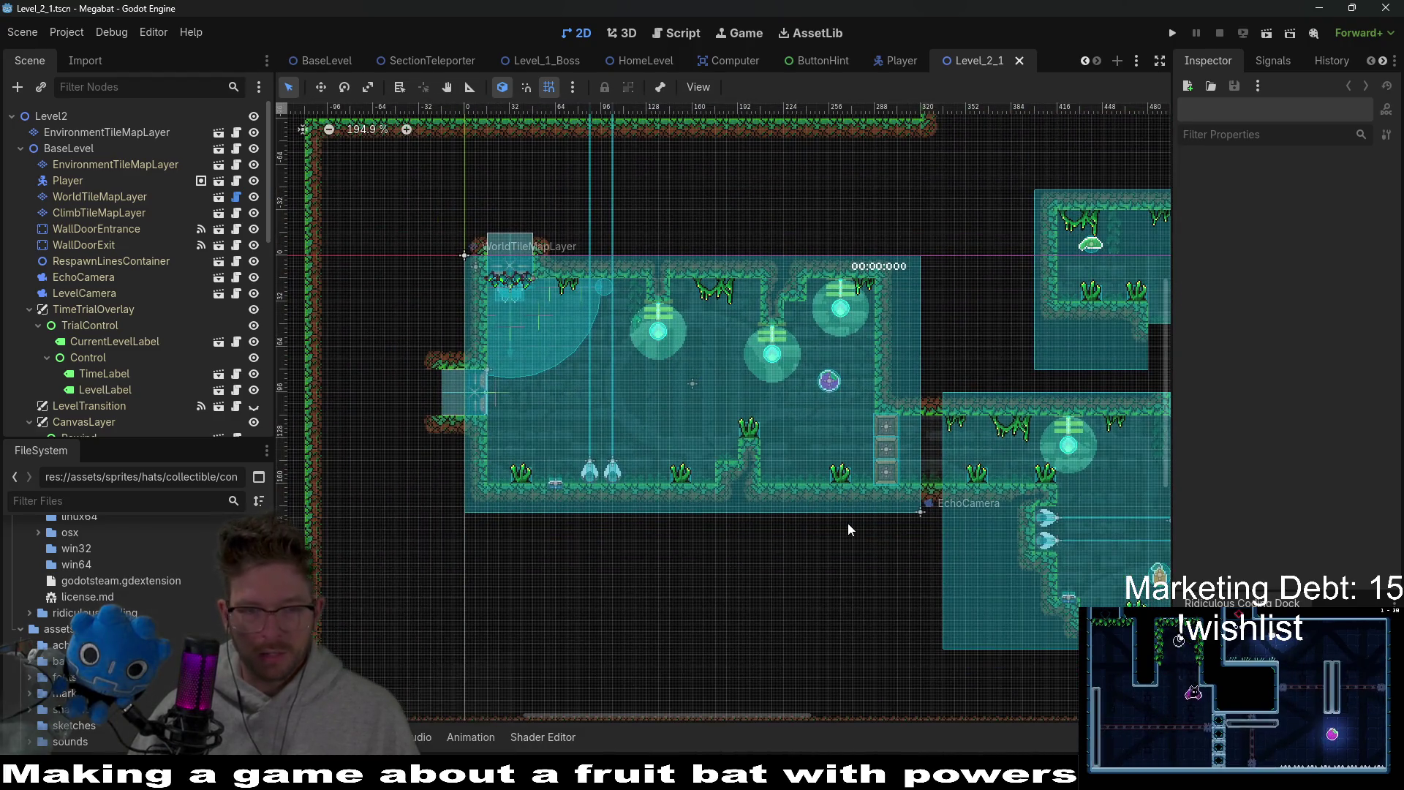
pyautogui.scroll(1, 848, 523)
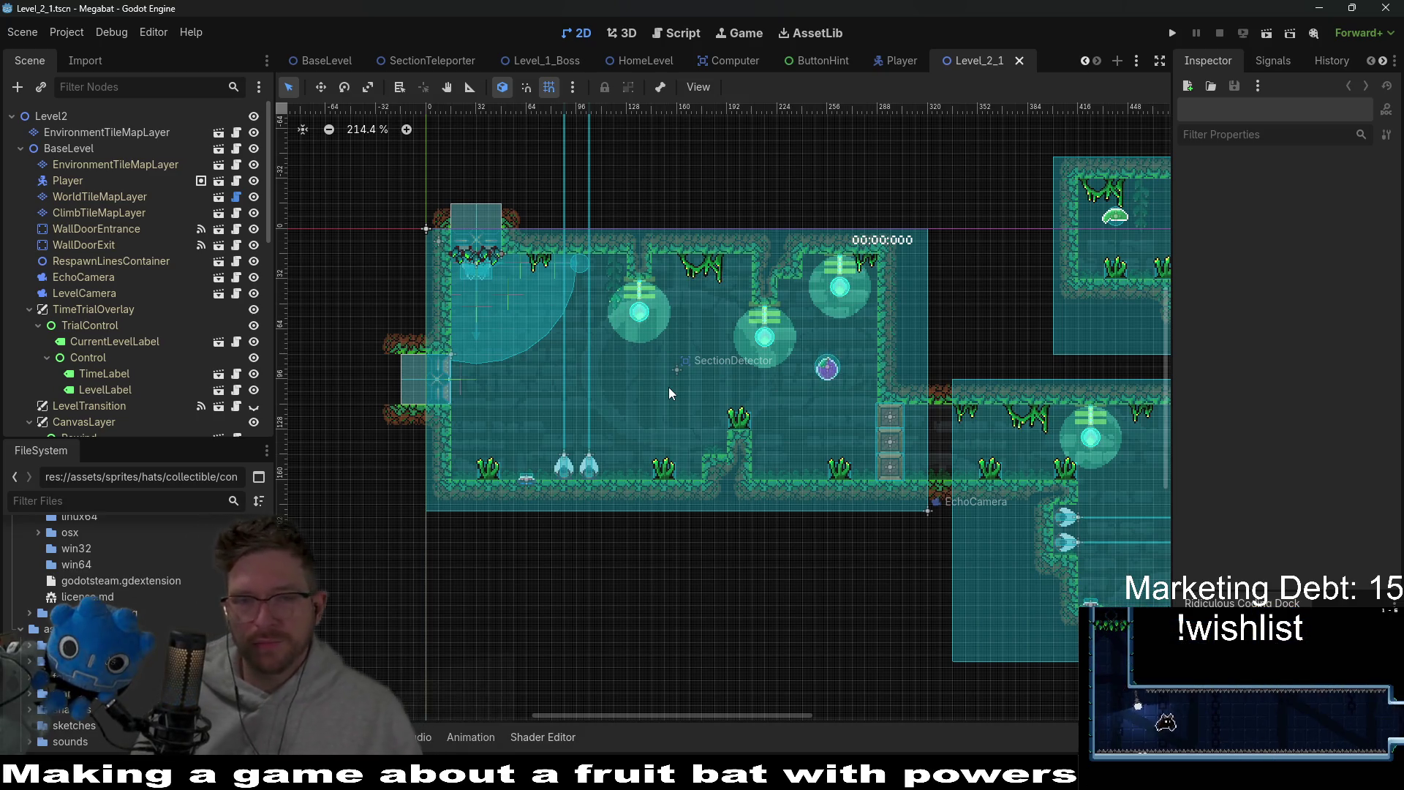
pyautogui.scroll(2, 717, 287)
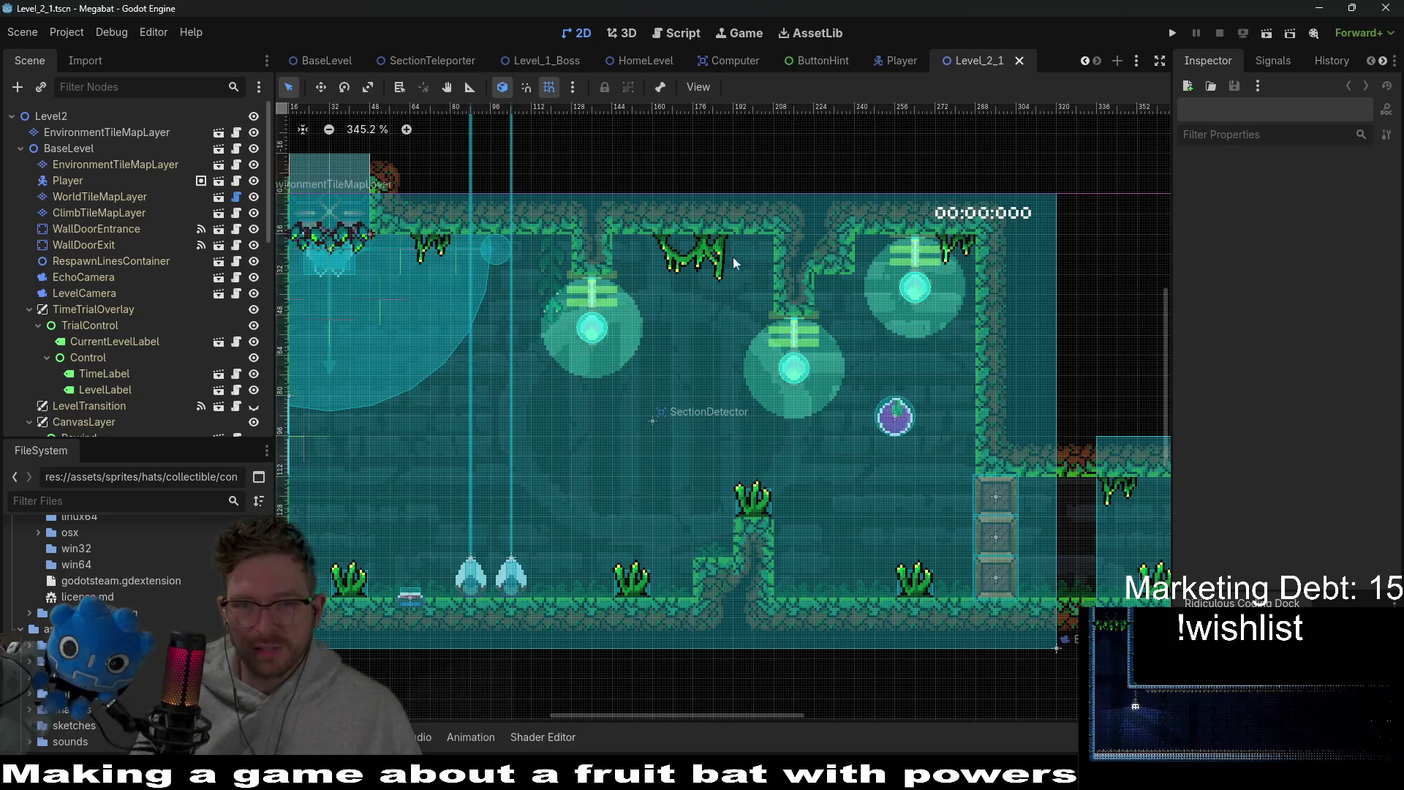
pyautogui.scroll(2, 695, 249)
pyautogui.scroll(-5, 688, 309)
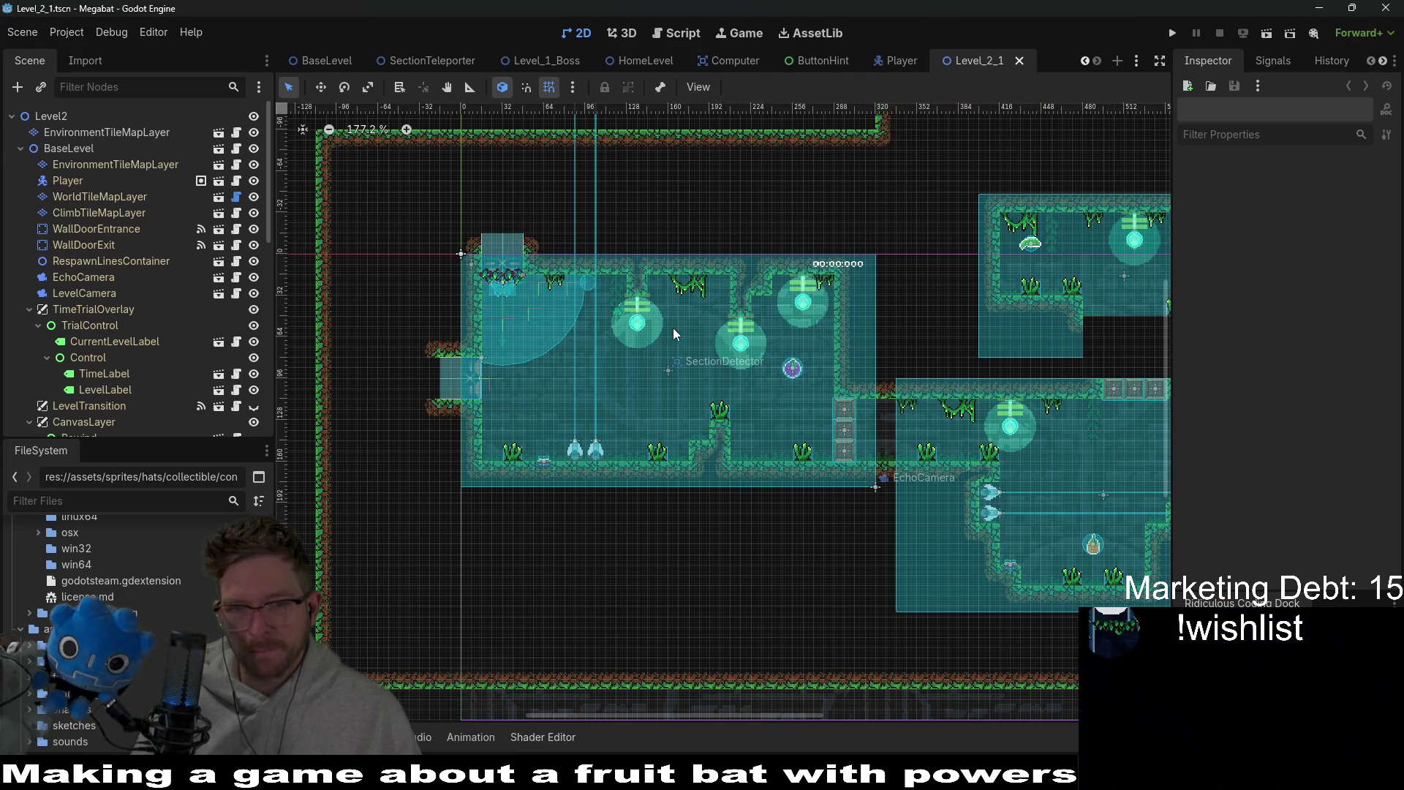
pyautogui.hscroll(2, 748, 312)
pyautogui.scroll(1, 747, 312)
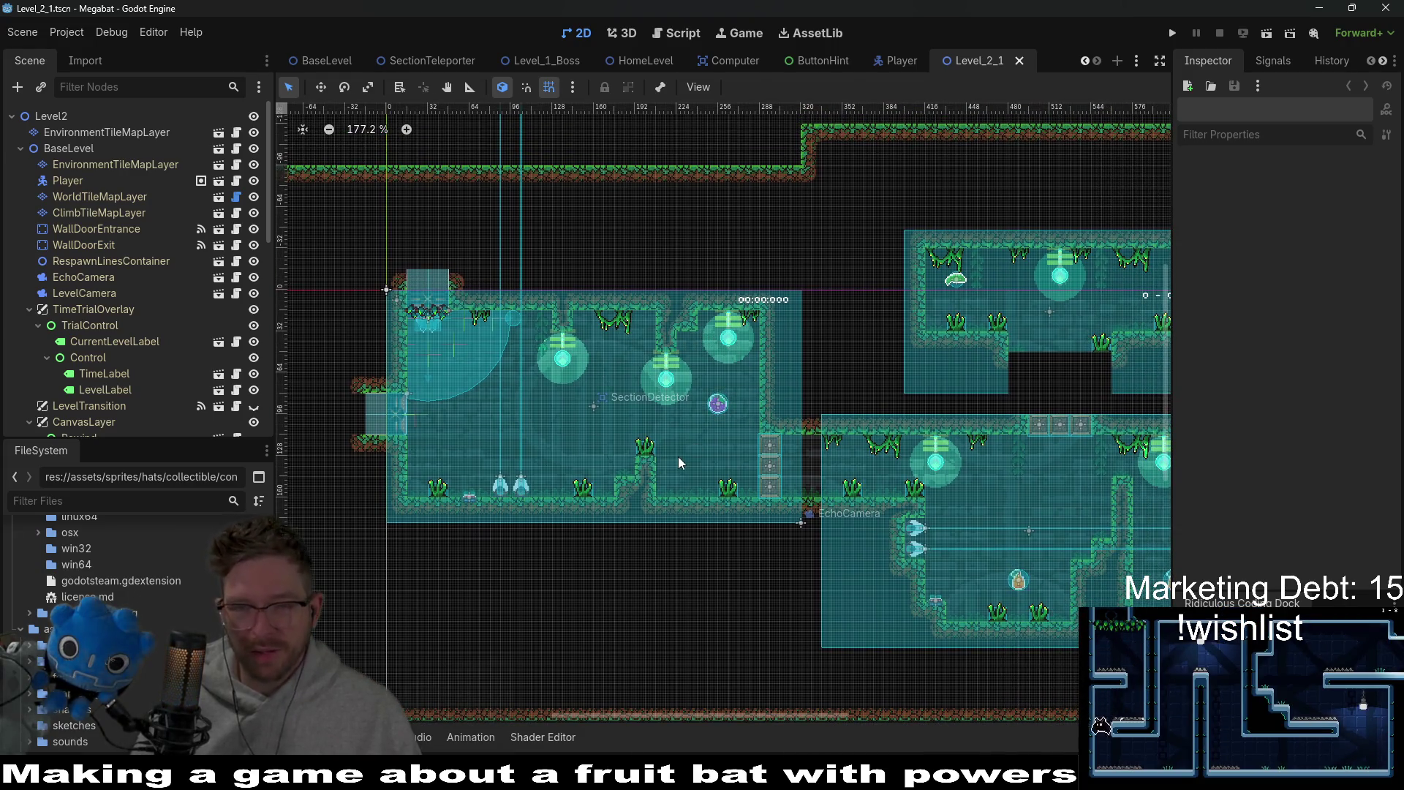
pyautogui.scroll(-3, 678, 456)
pyautogui.scroll(3, 678, 456)
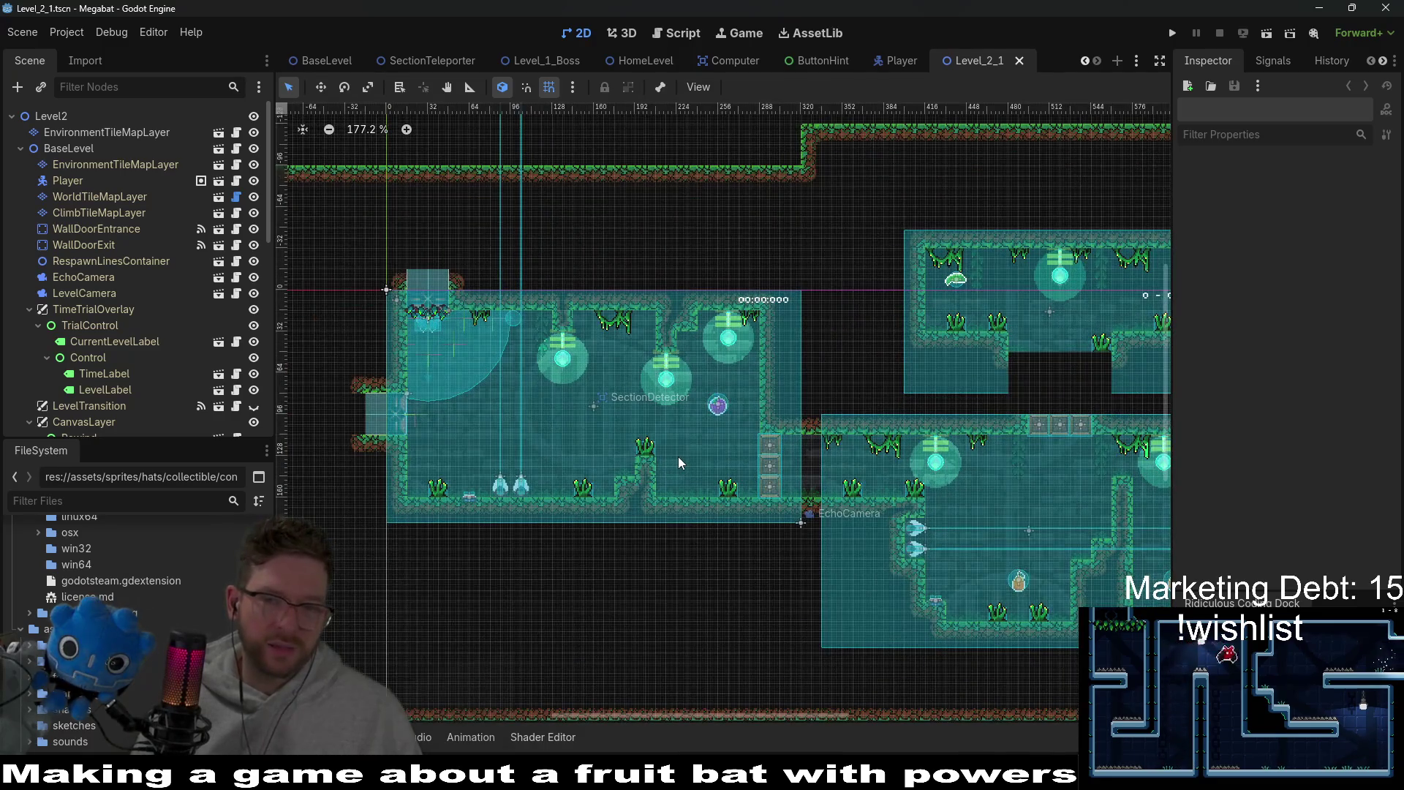
pyautogui.scroll(-3, 686, 368)
pyautogui.scroll(1, 727, 345)
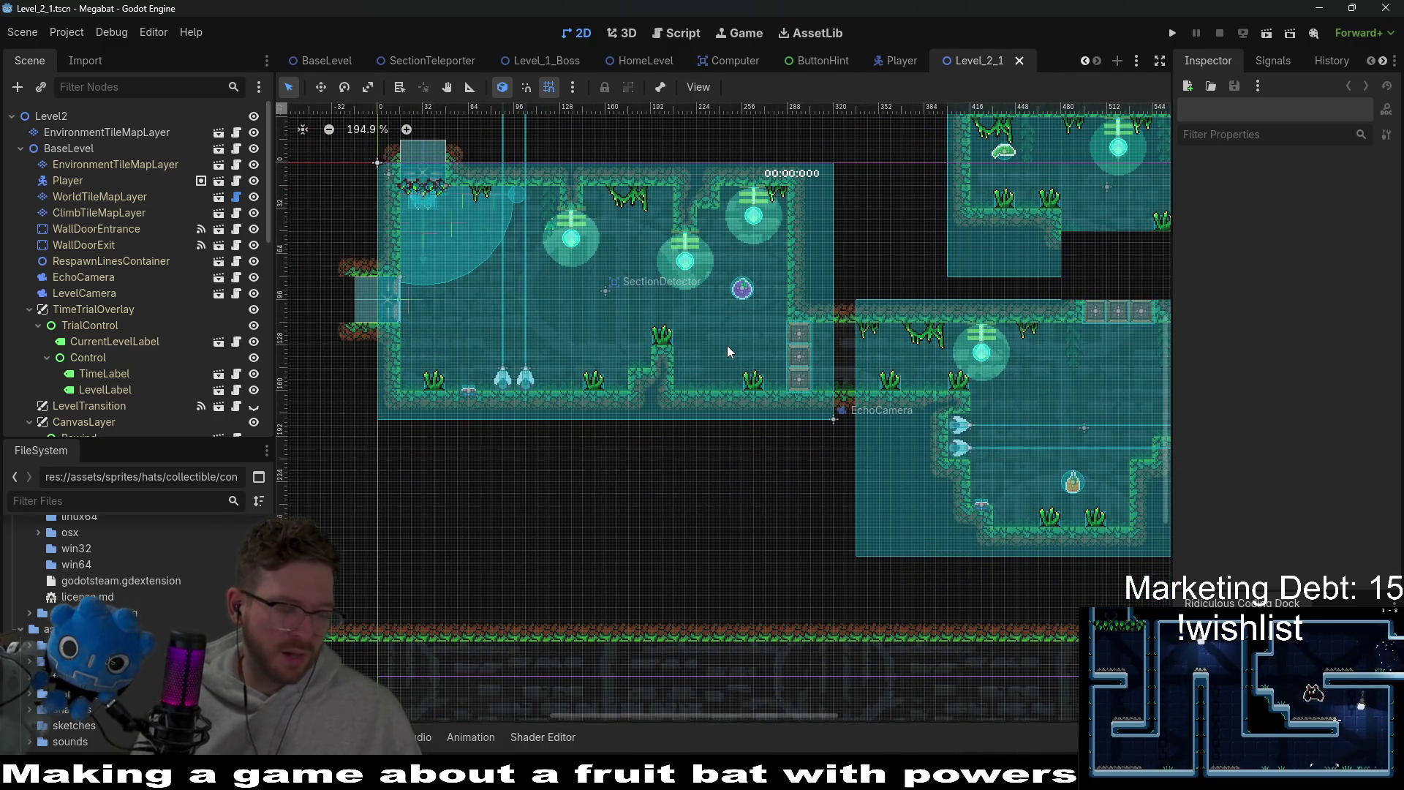
pyautogui.scroll(-3, 727, 345)
pyautogui.scroll(1, 740, 323)
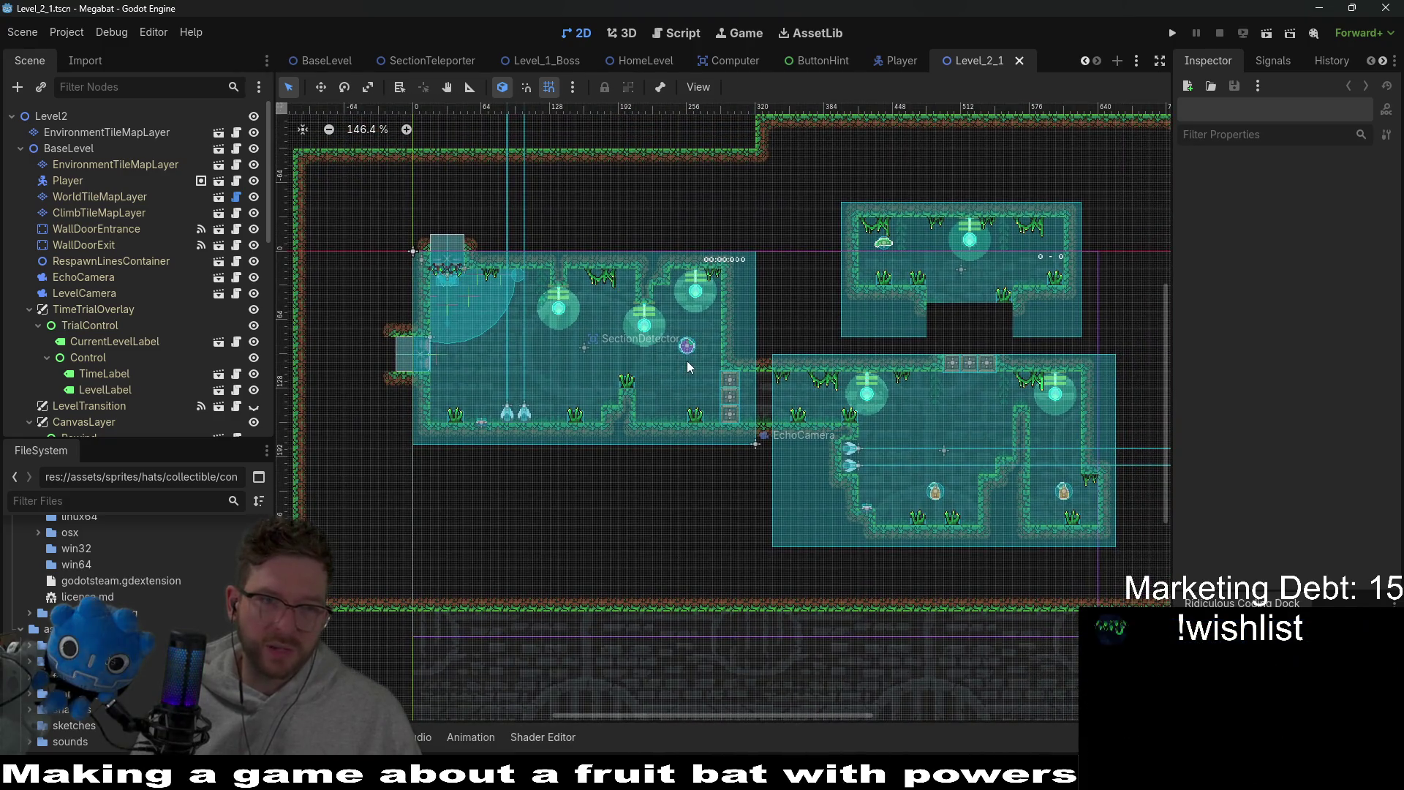
pyautogui.scroll(-10, 138, 269)
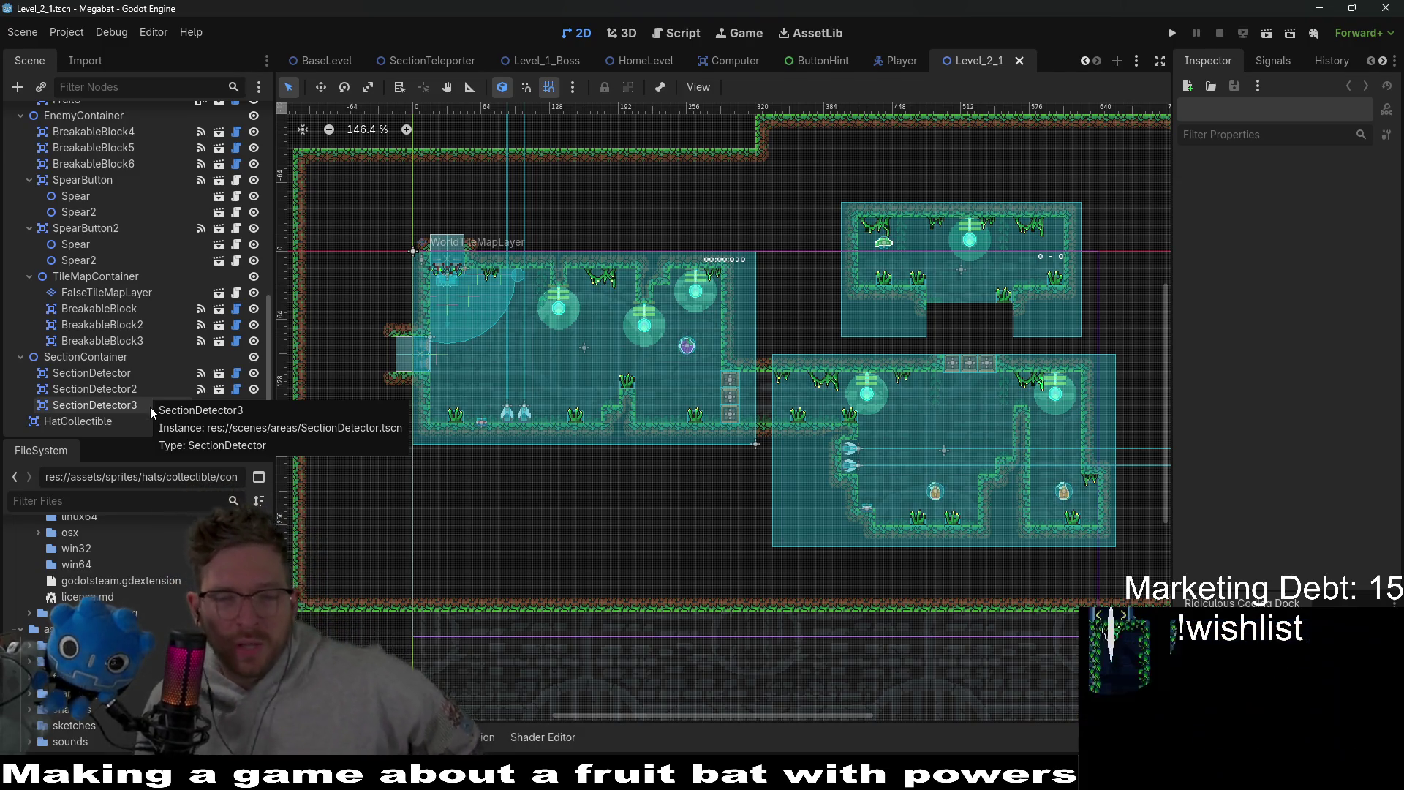
pyautogui.scroll(-4, 742, 498)
pyautogui.scroll(2, 812, 356)
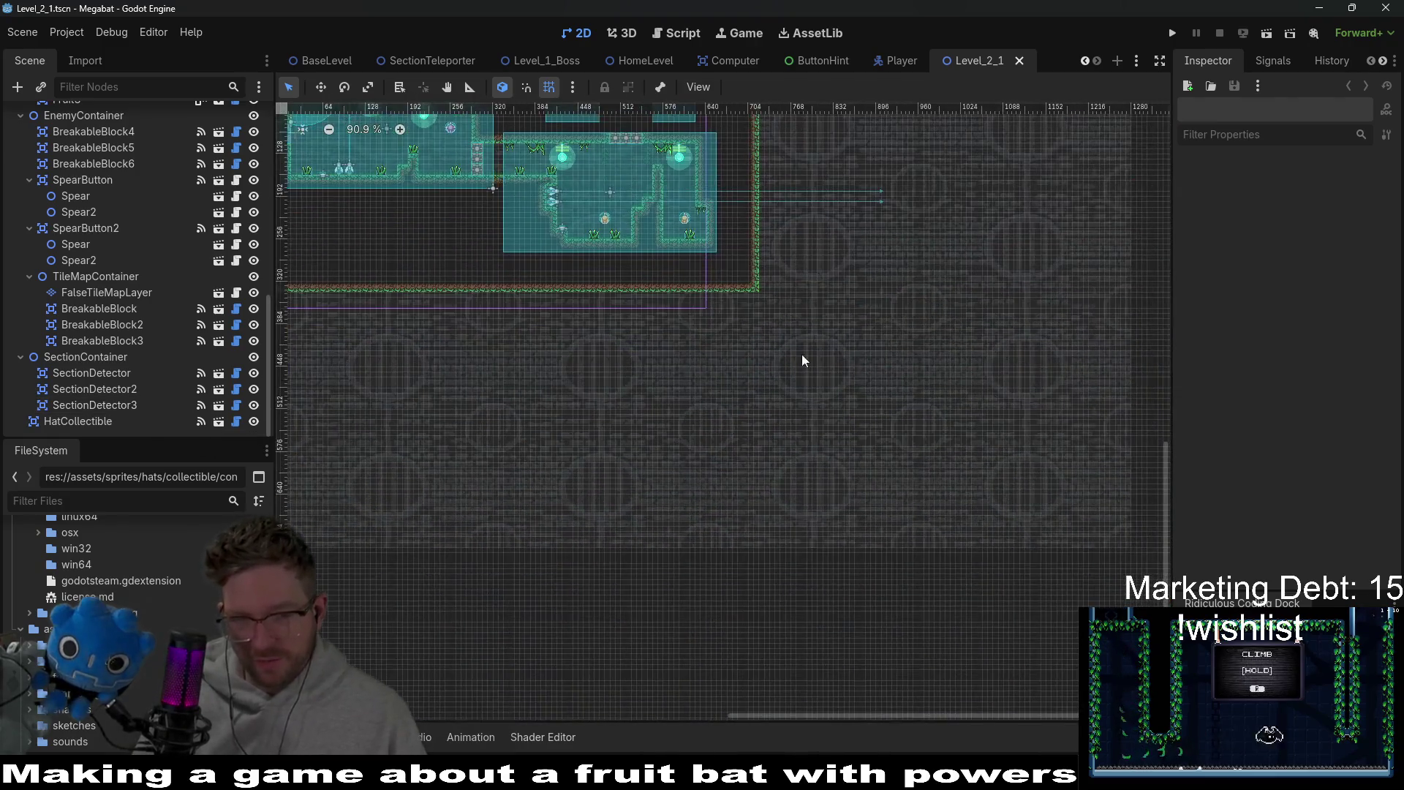
pyautogui.moveTo(812, 356); pyautogui.dragTo(722, 405)
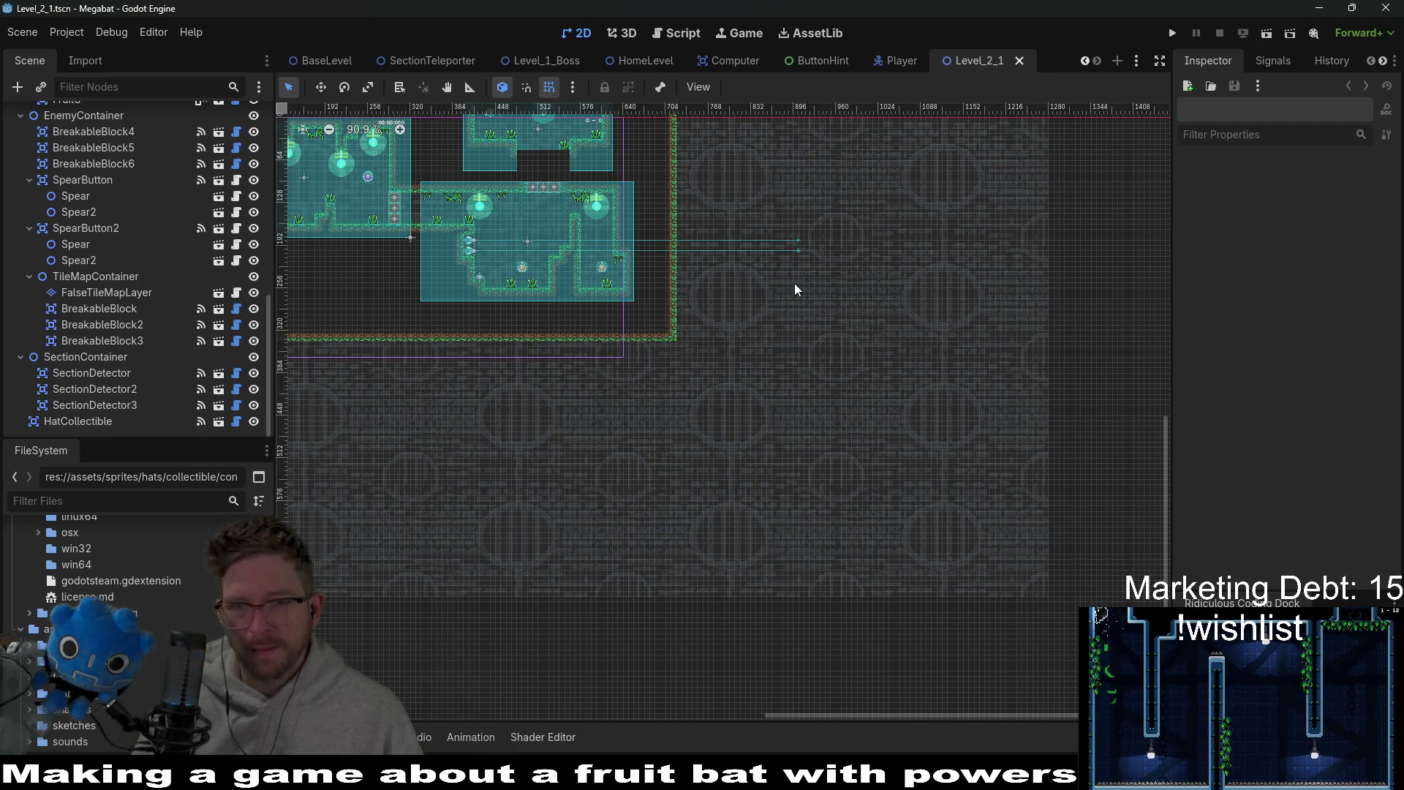
pyautogui.scroll(3, 796, 315)
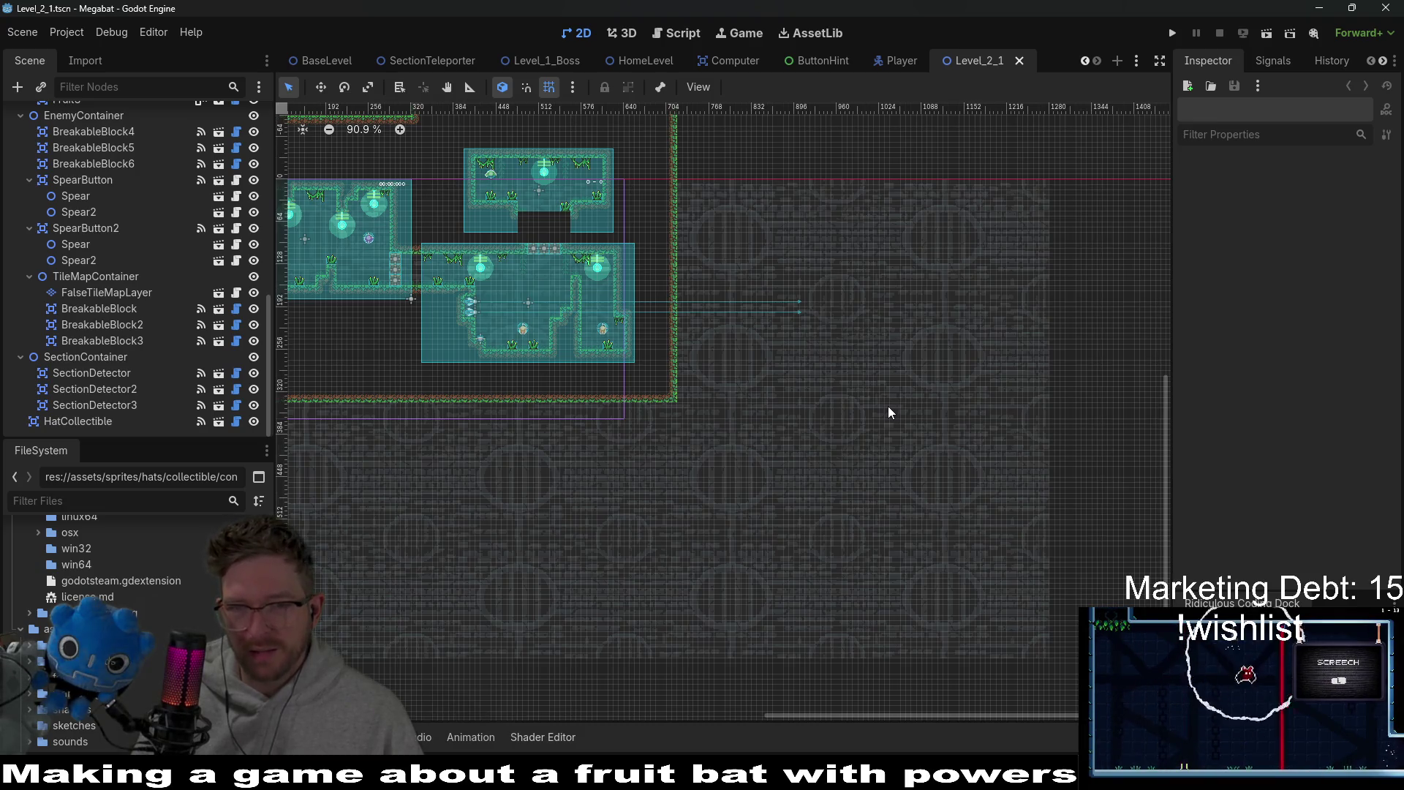
pyautogui.hscroll(-15, 866, 358)
pyautogui.scroll(6, 866, 358)
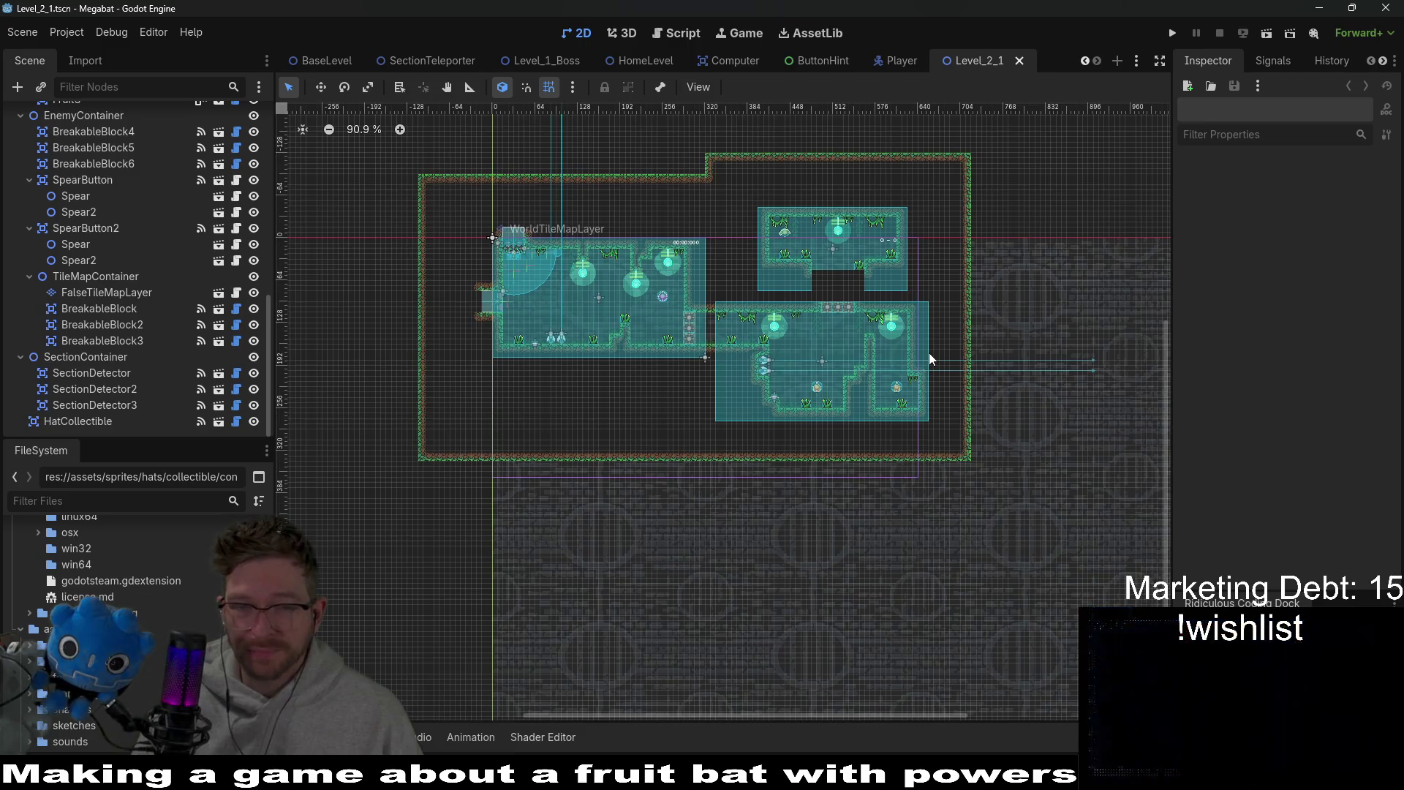
pyautogui.hscroll(15, 830, 398)
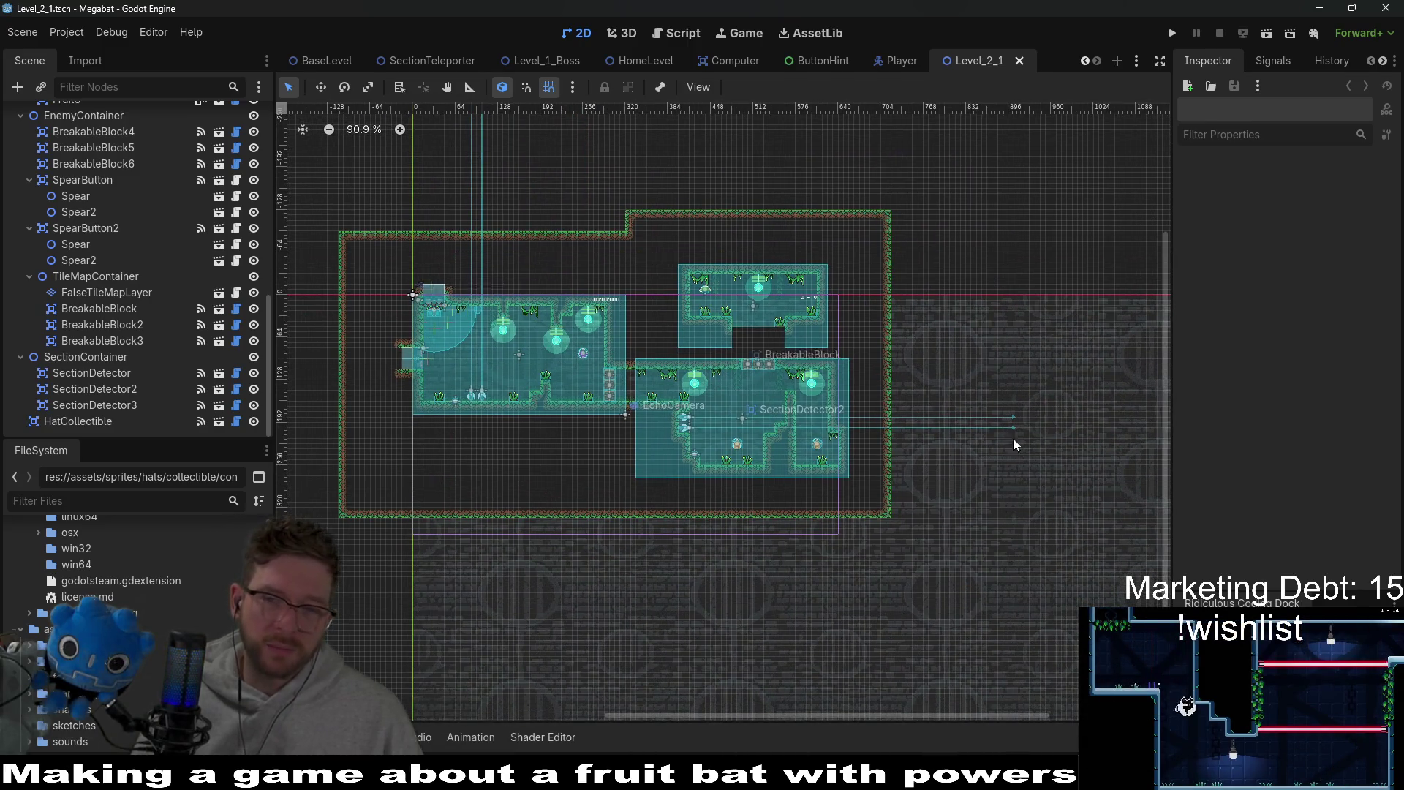
pyautogui.scroll(-4, 845, 380)
pyautogui.hscroll(-6, 794, 414)
pyautogui.scroll(2, 794, 414)
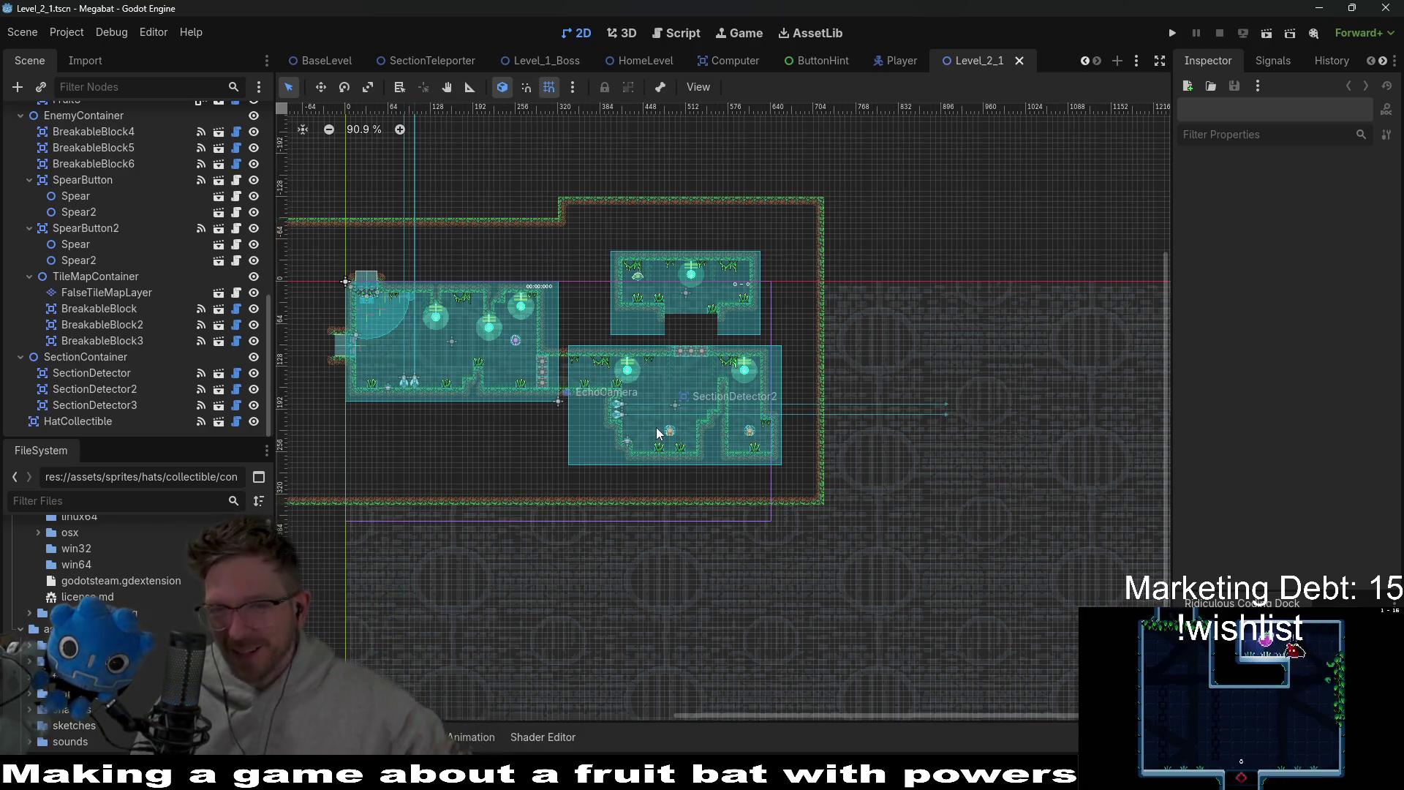
pyautogui.scroll(5, 662, 252)
pyautogui.scroll(1, 602, 266)
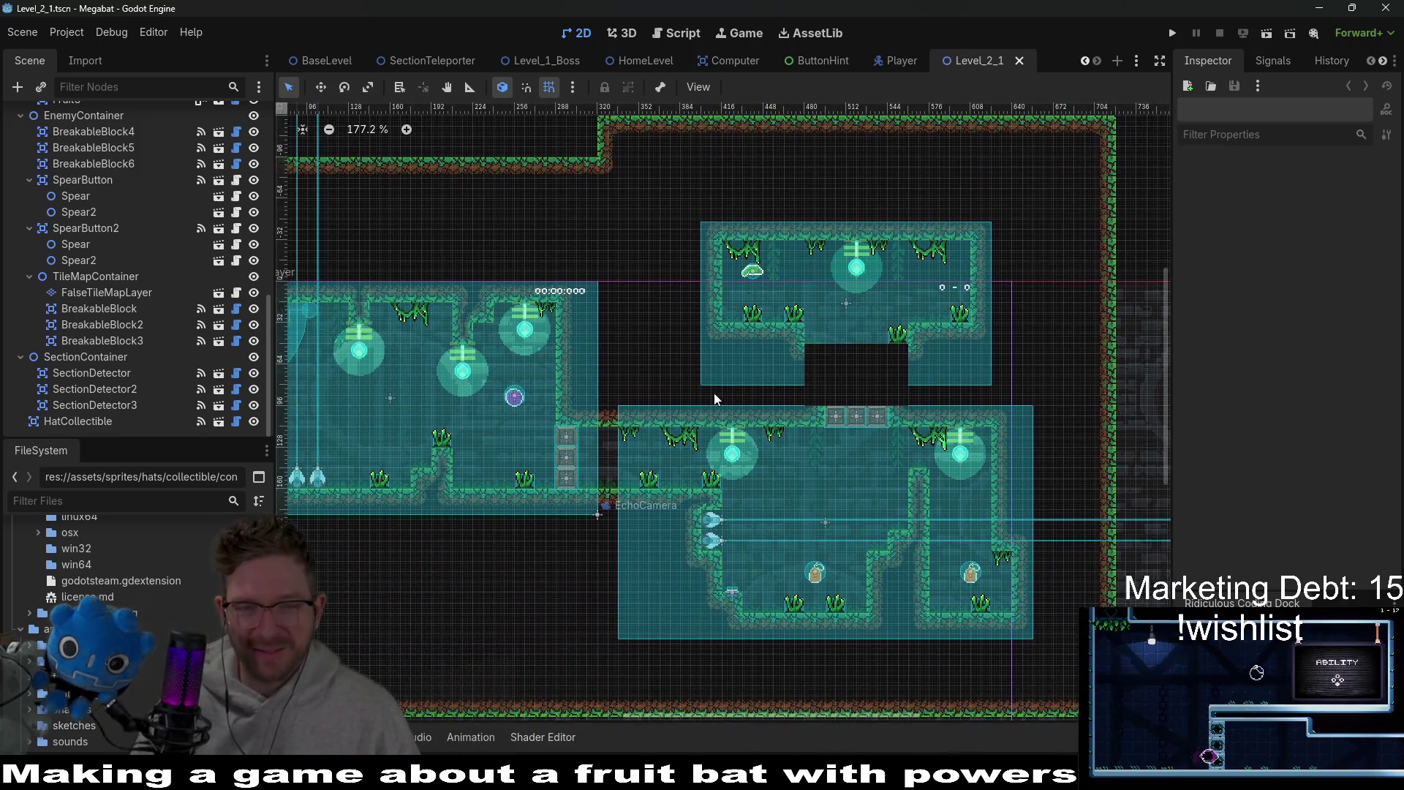
pyautogui.moveTo(580, 421); pyautogui.dragTo(714, 393)
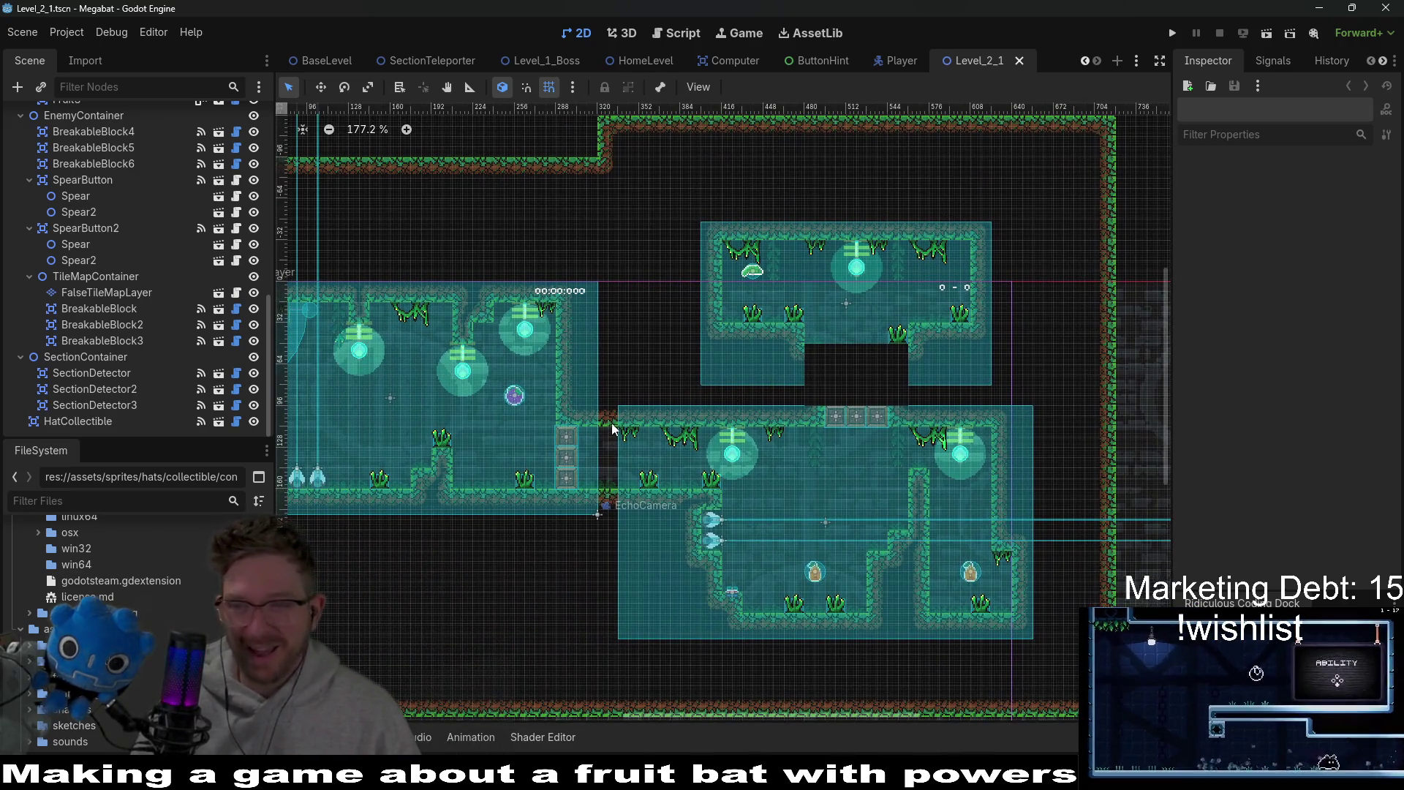
pyautogui.scroll(-8, 608, 420)
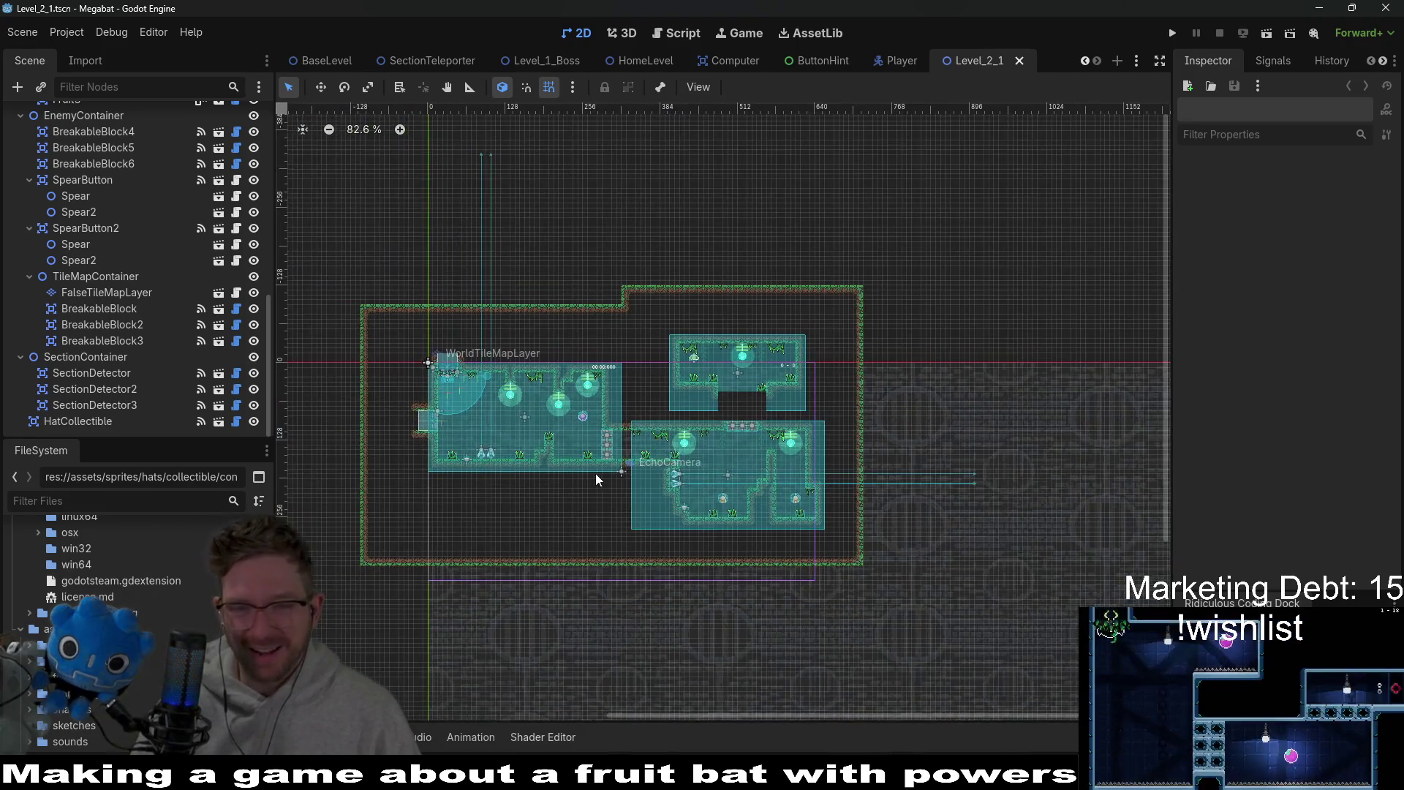
pyautogui.scroll(-5, 595, 480)
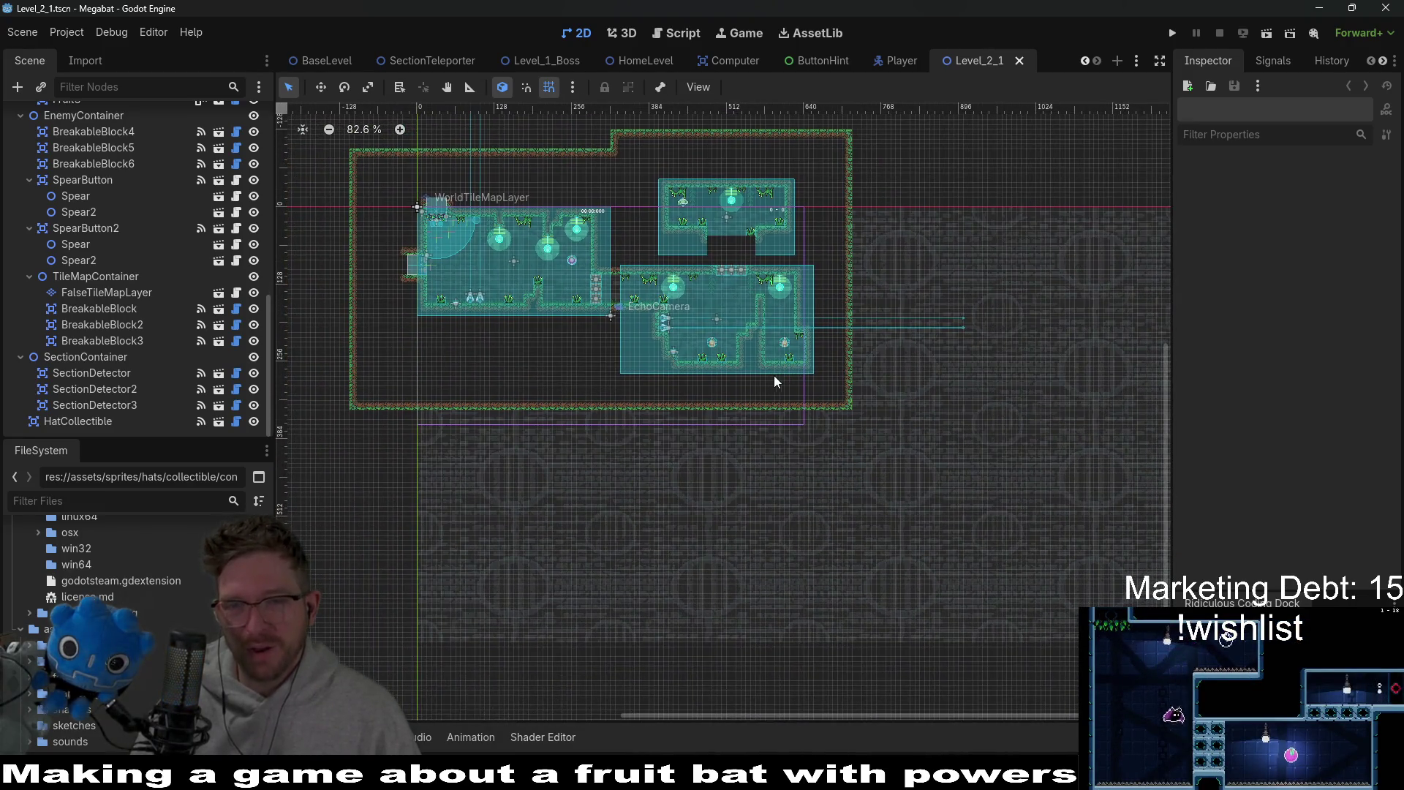
pyautogui.hscroll(3, 773, 375)
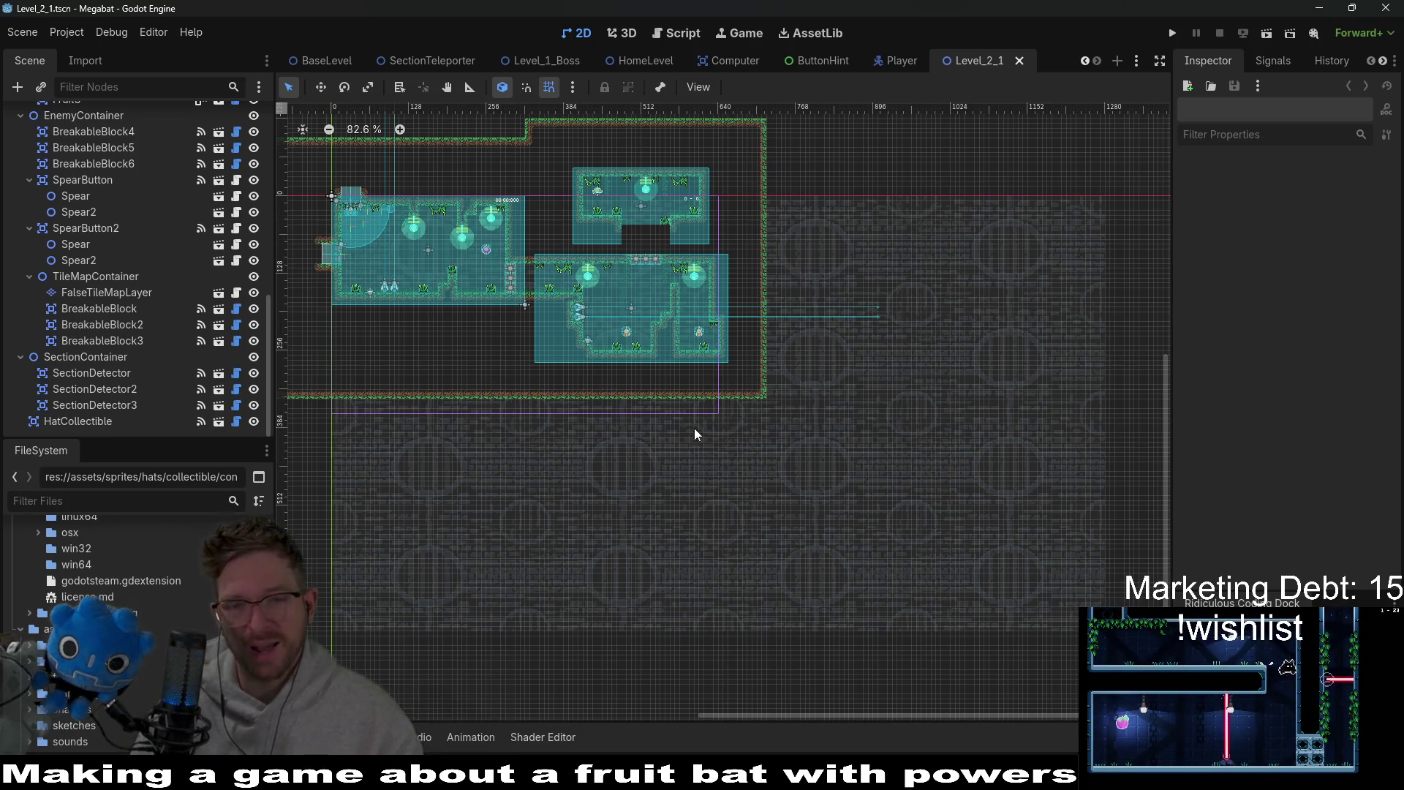
pyautogui.moveTo(594, 297)
pyautogui.mouseDown()
pyautogui.moveTo(733, 341)
pyautogui.moveTo(673, 382)
pyautogui.mouseUp()
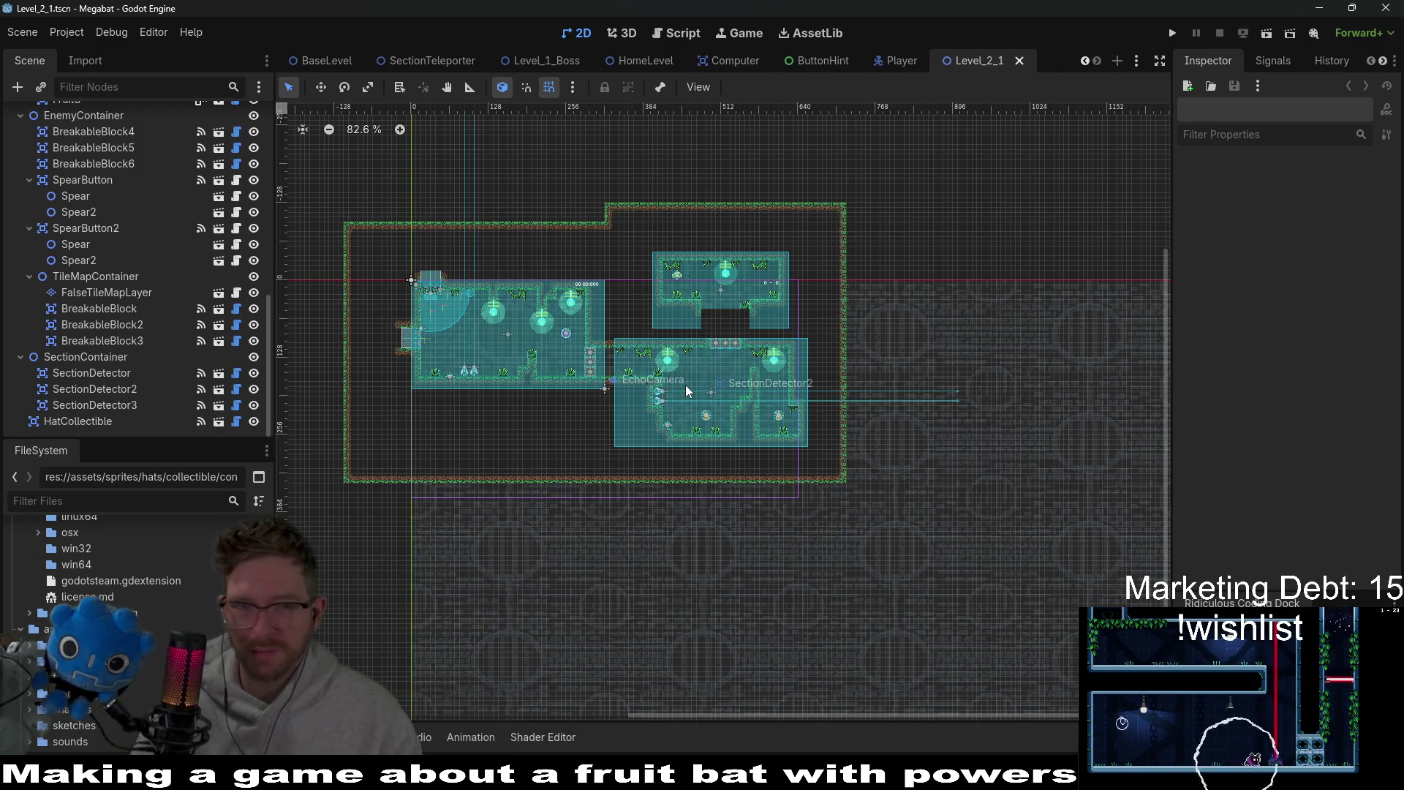
pyautogui.moveTo(687, 385); pyautogui.dragTo(699, 336)
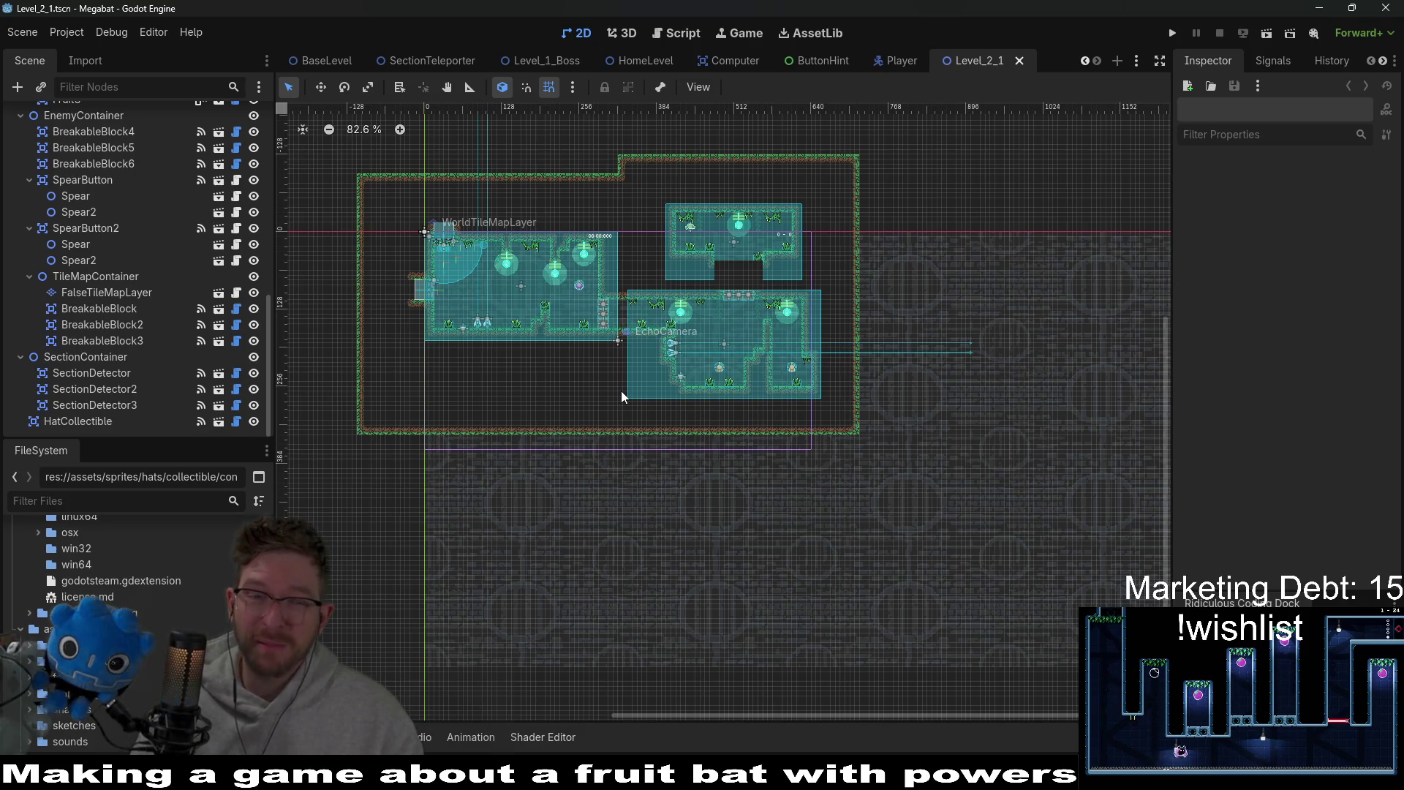
pyautogui.scroll(2, 566, 367)
pyautogui.moveTo(795, 293); pyautogui.dragTo(830, 377)
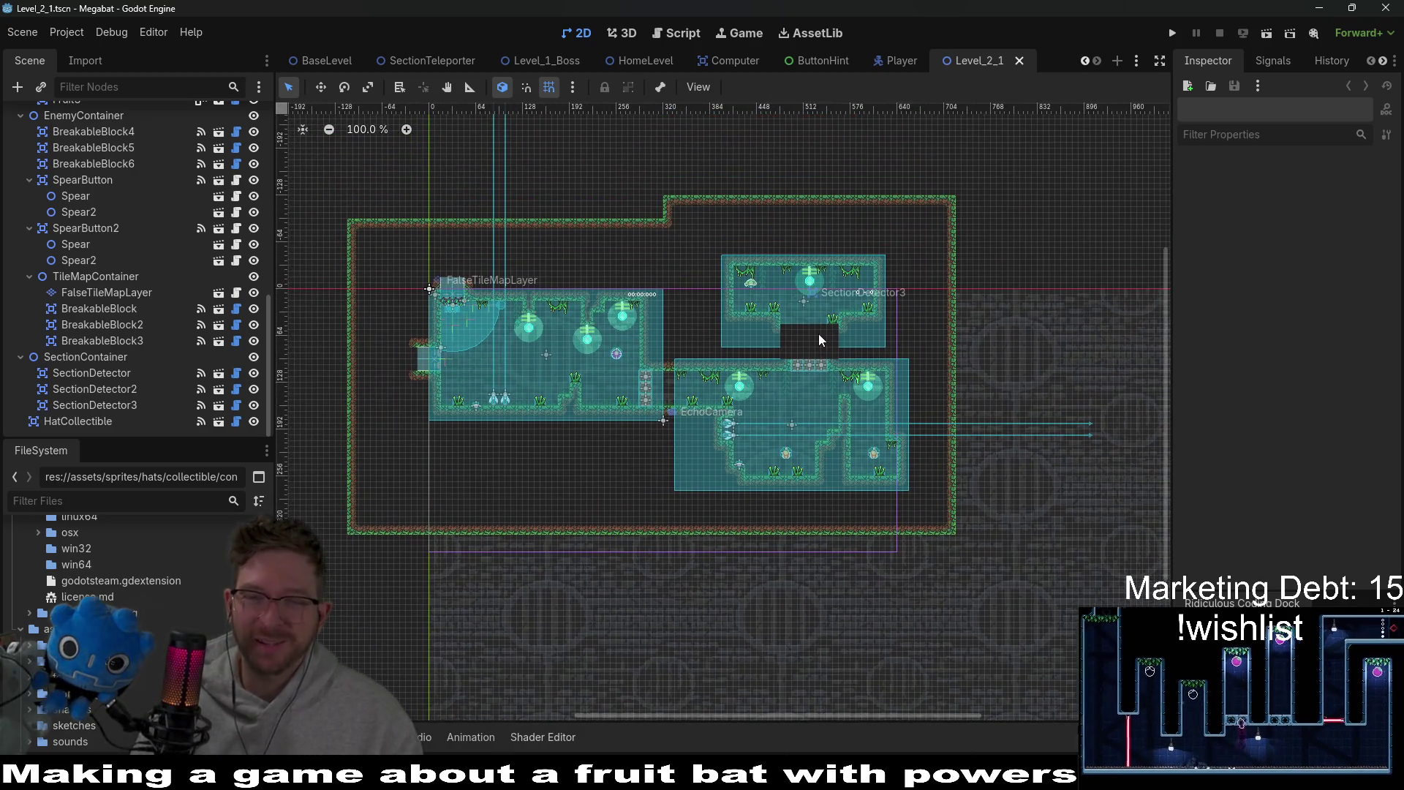
pyautogui.scroll(1, 650, 382)
pyautogui.scroll(1, 650, 381)
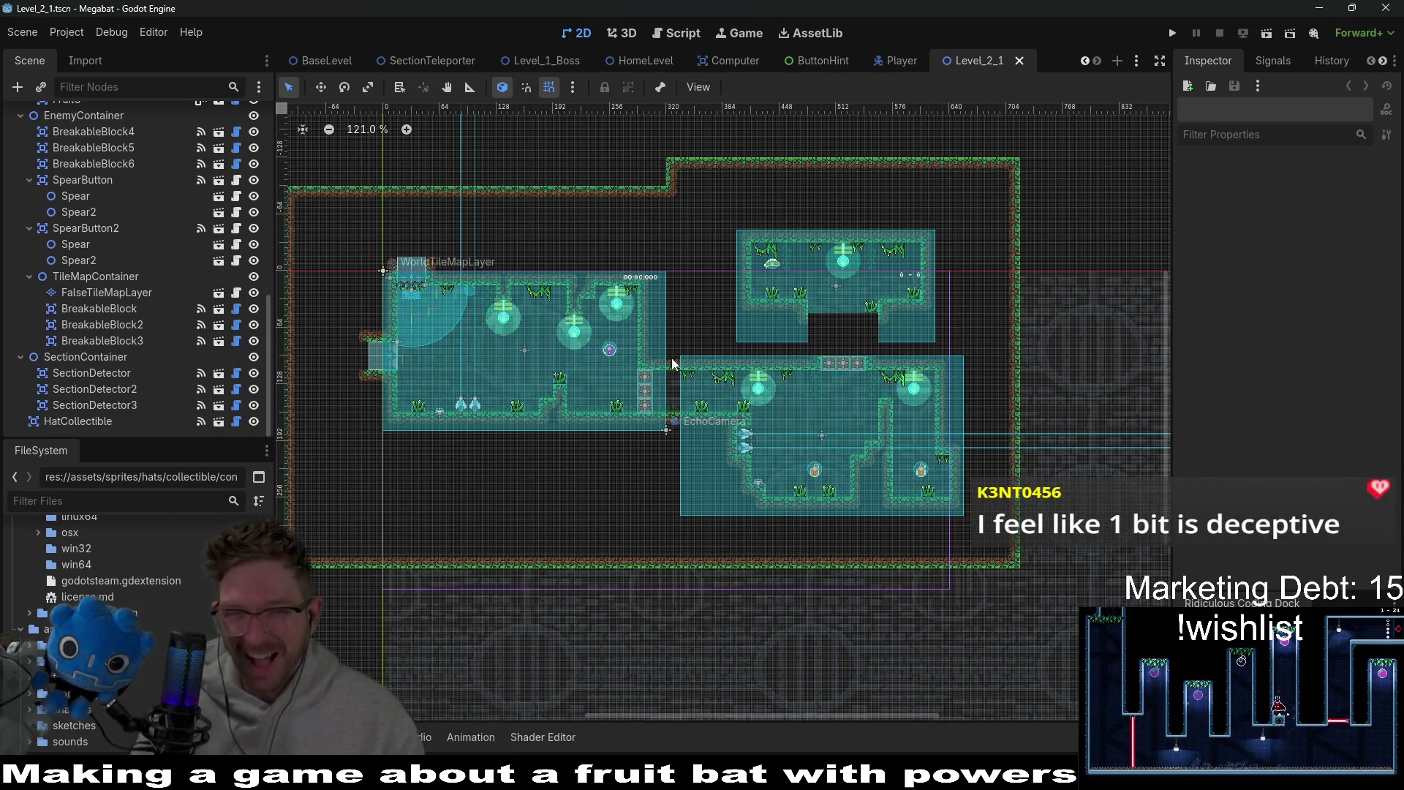
pyautogui.scroll(2, 552, 413)
pyautogui.moveTo(656, 311); pyautogui.dragTo(734, 324)
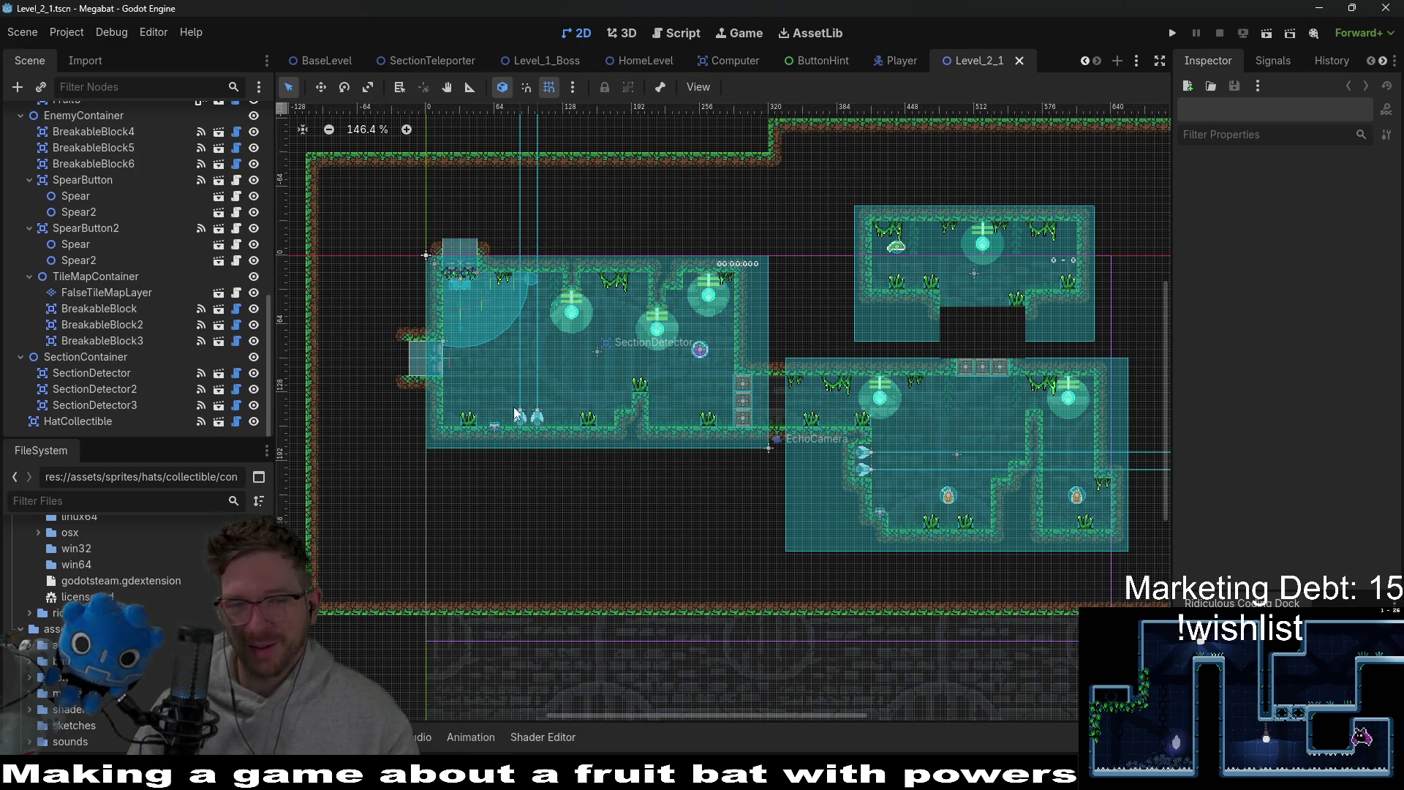
pyautogui.moveTo(568, 294); pyautogui.dragTo(646, 293)
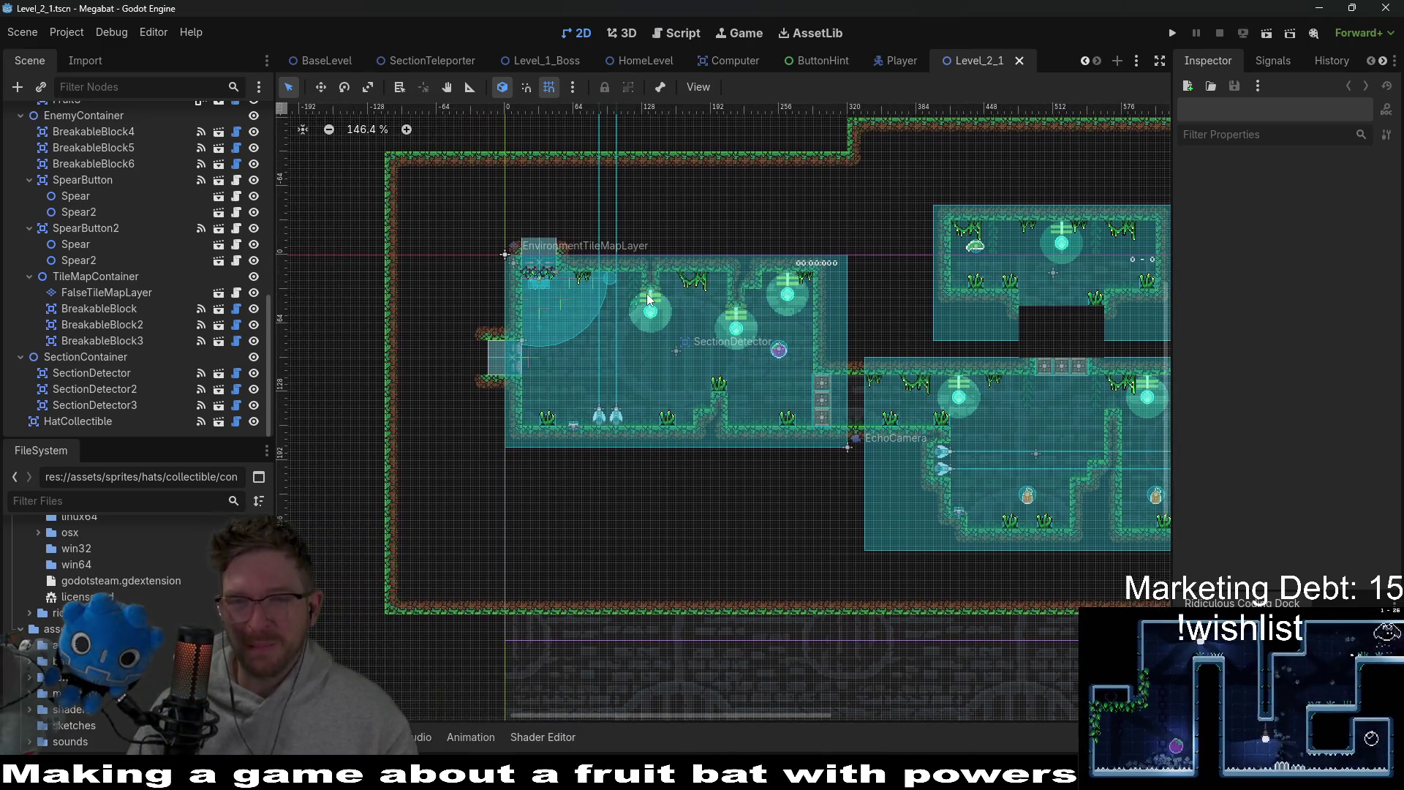
pyautogui.scroll(2, 694, 393)
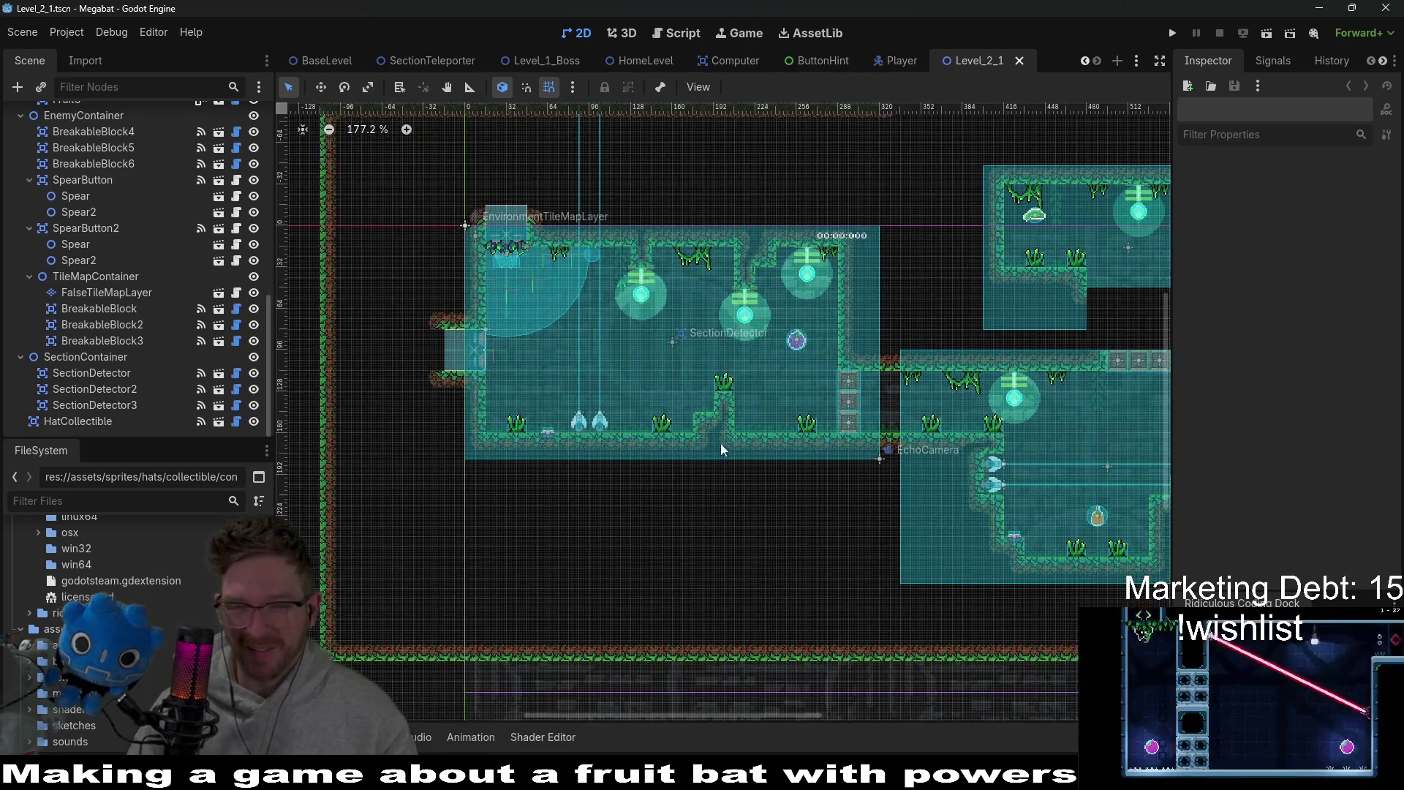
pyautogui.scroll(2, 722, 444)
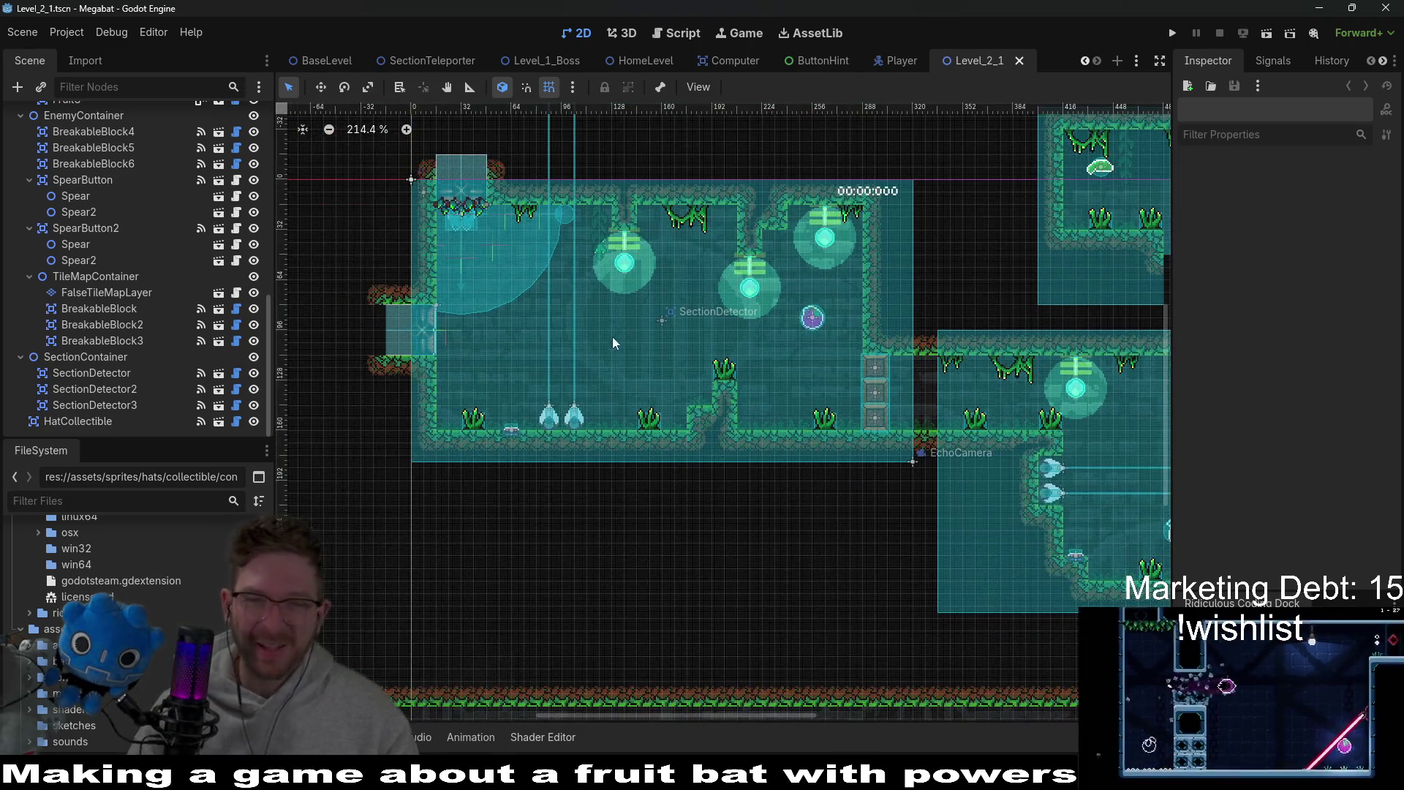
# - Select the Rewind node in the Scene tree
pyautogui.scroll(10, 93, 329)
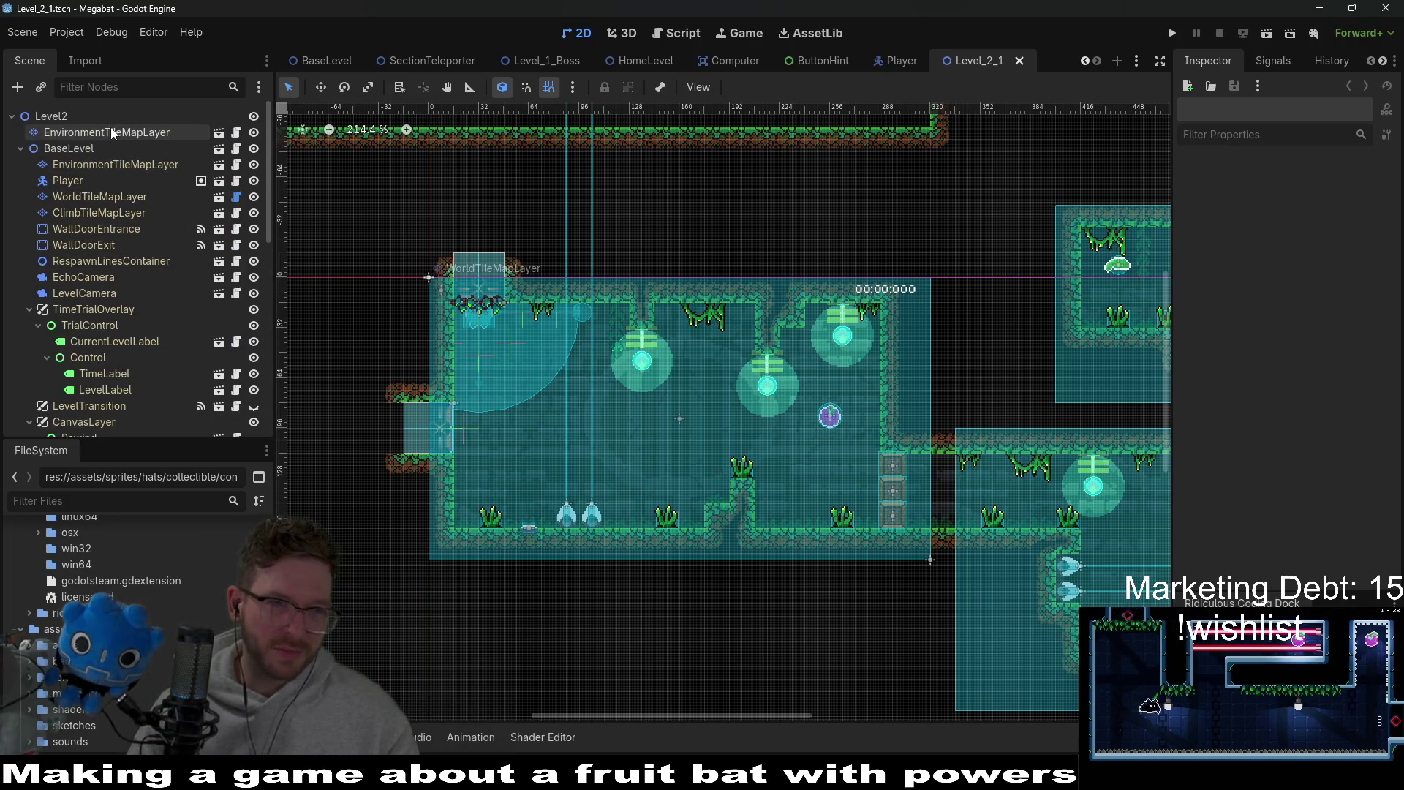
pyautogui.scroll(-3, 108, 319)
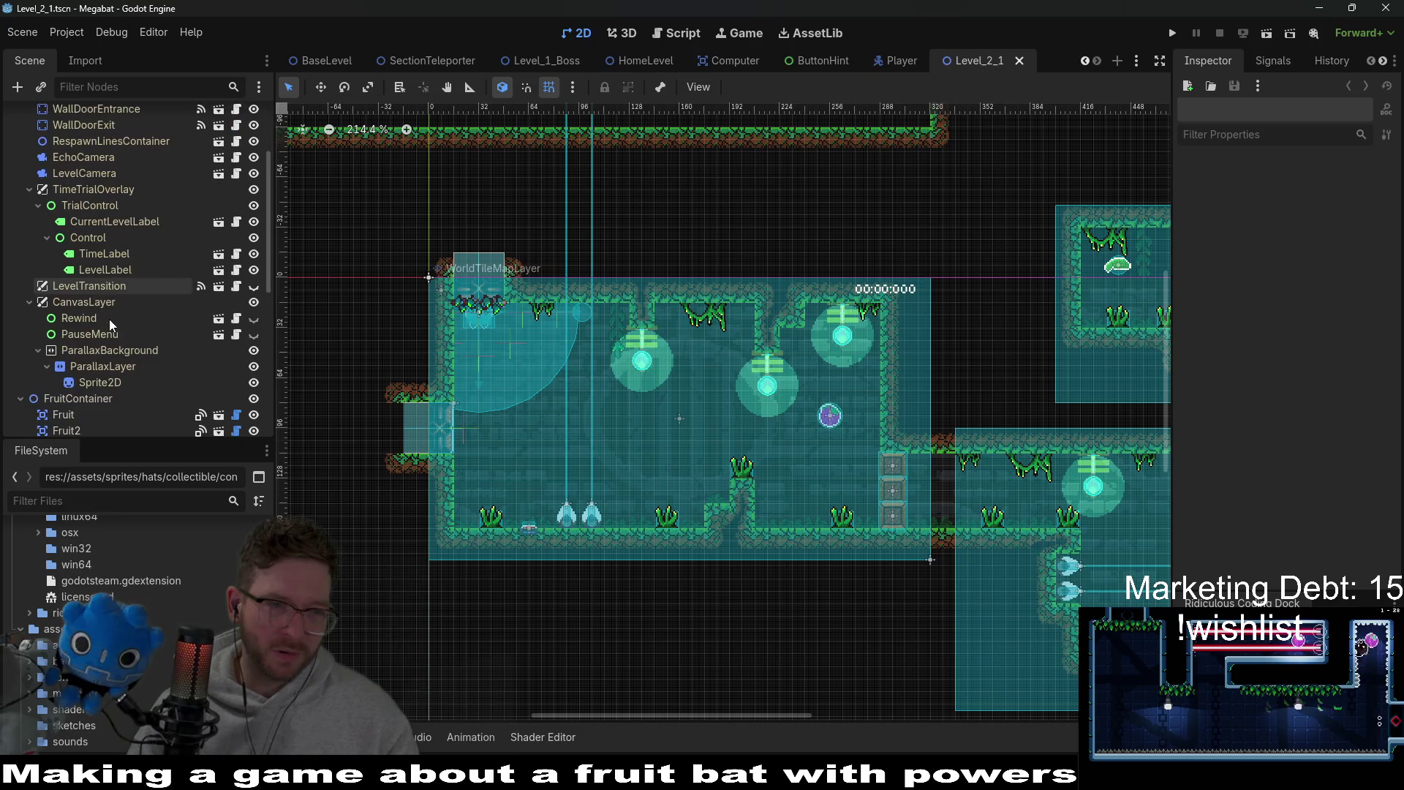
pyautogui.click(129, 314)
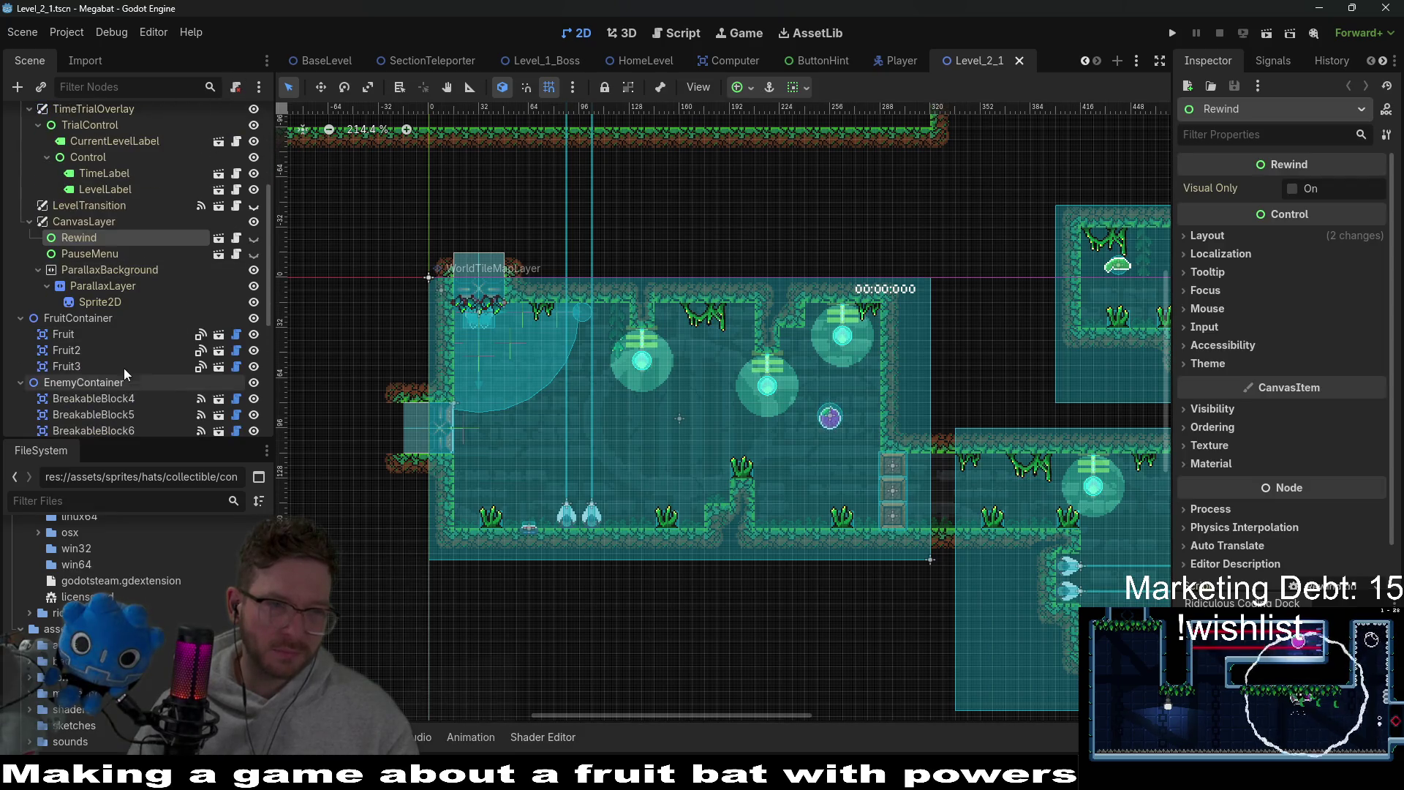
pyautogui.scroll(-4, 116, 323)
pyautogui.scroll(2, 115, 323)
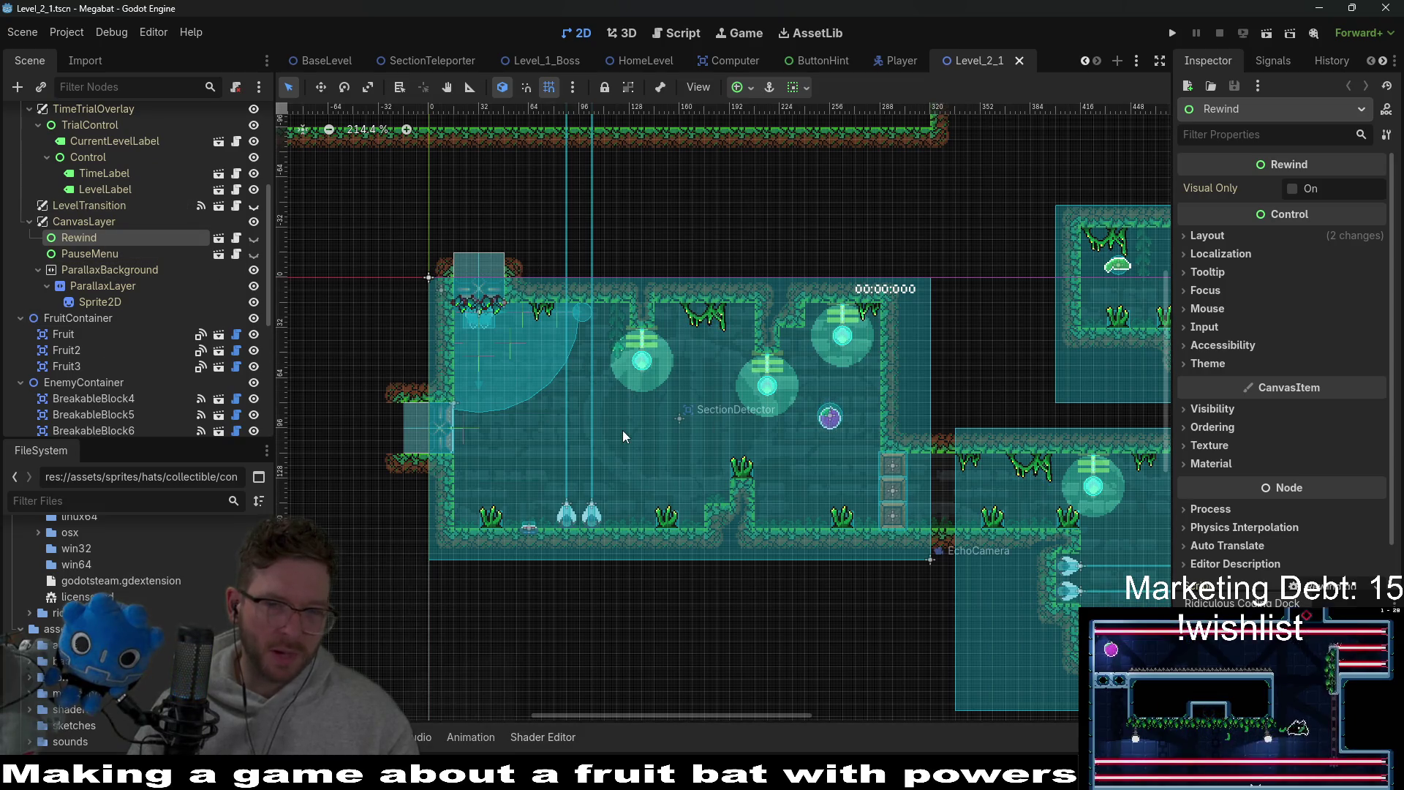
pyautogui.scroll(1, 94, 223)
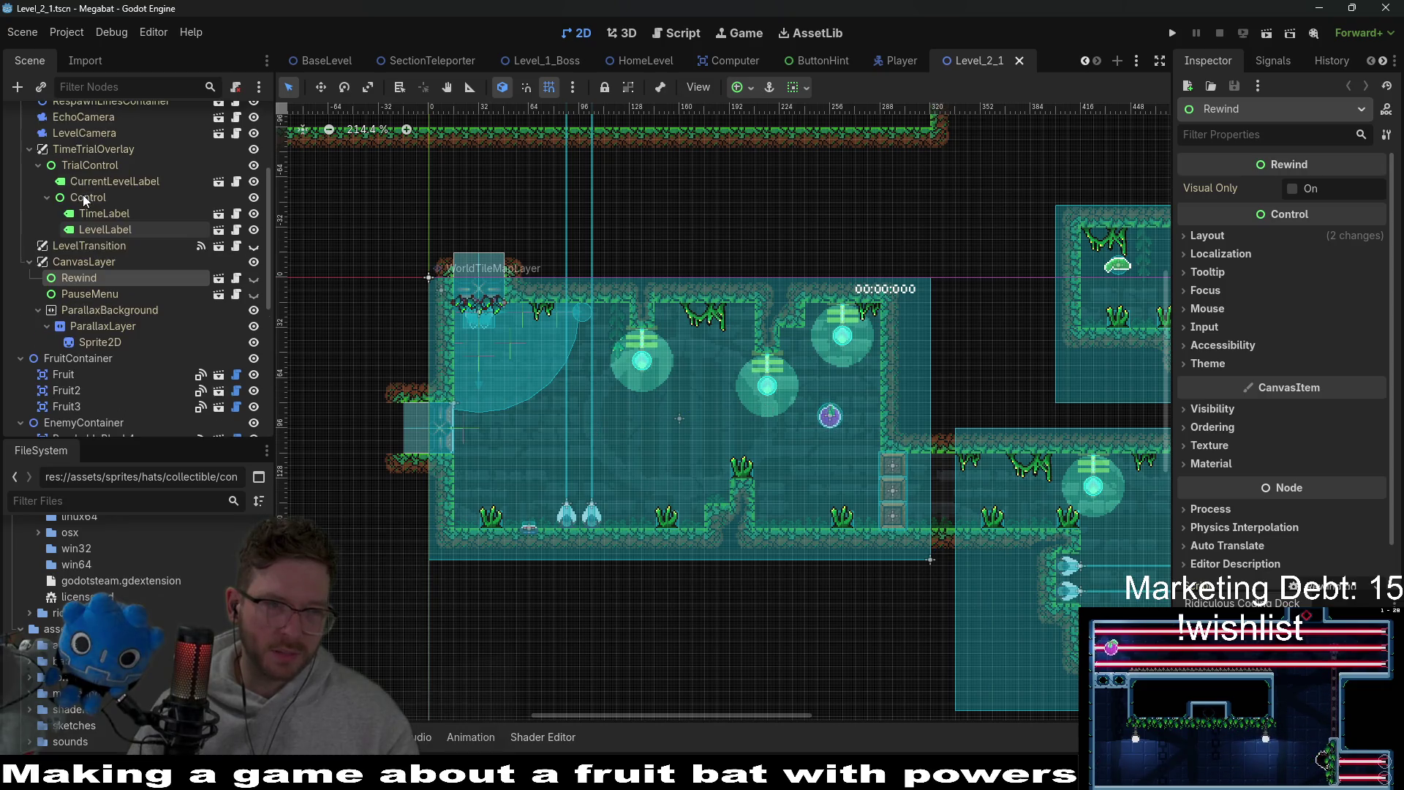
# - Filter nodes by 'background' and select the parallax Sprite2D to check its forest-background-01.png texture
pyautogui.click(88, 87)
pyautogui.write('backgroun')
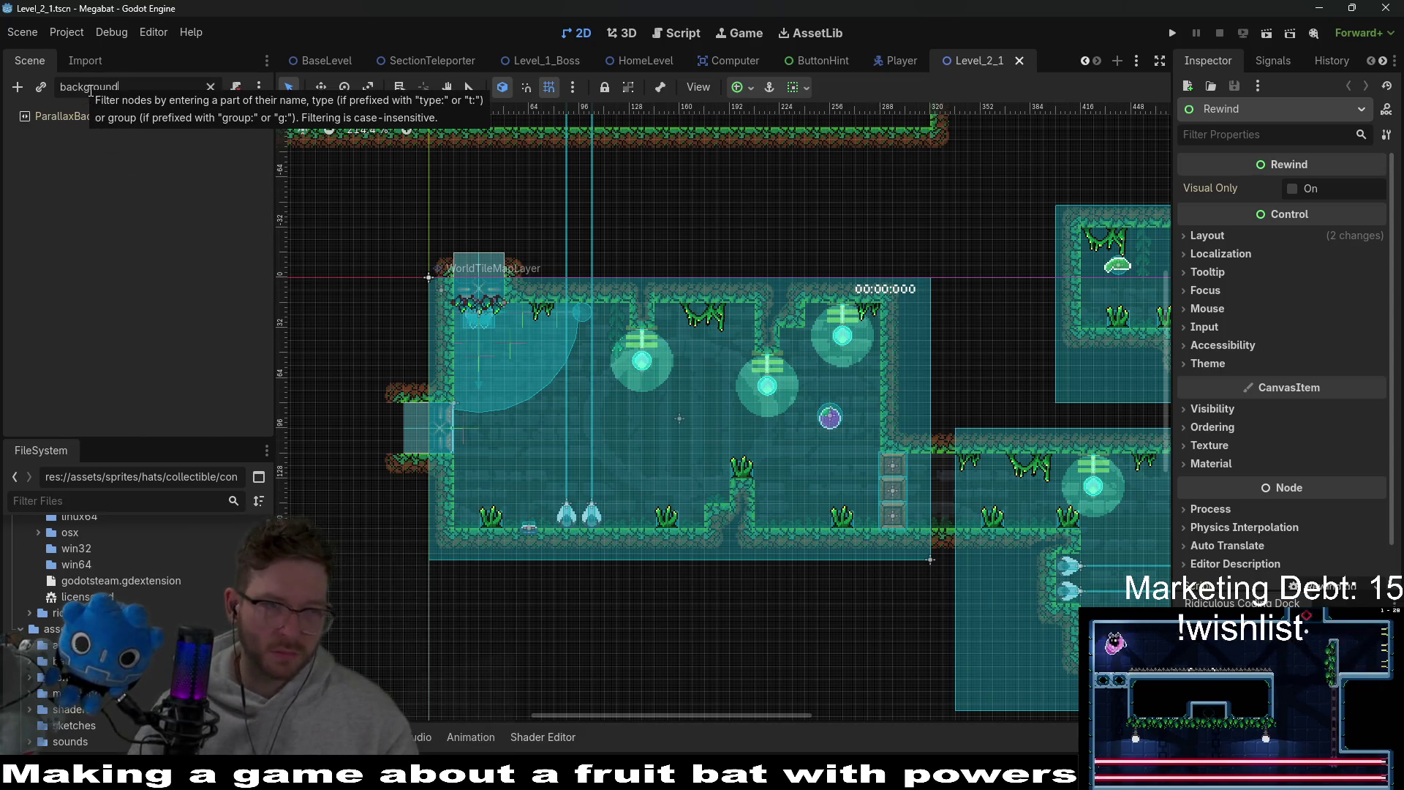
pyautogui.write('d')
pyautogui.click(68, 117)
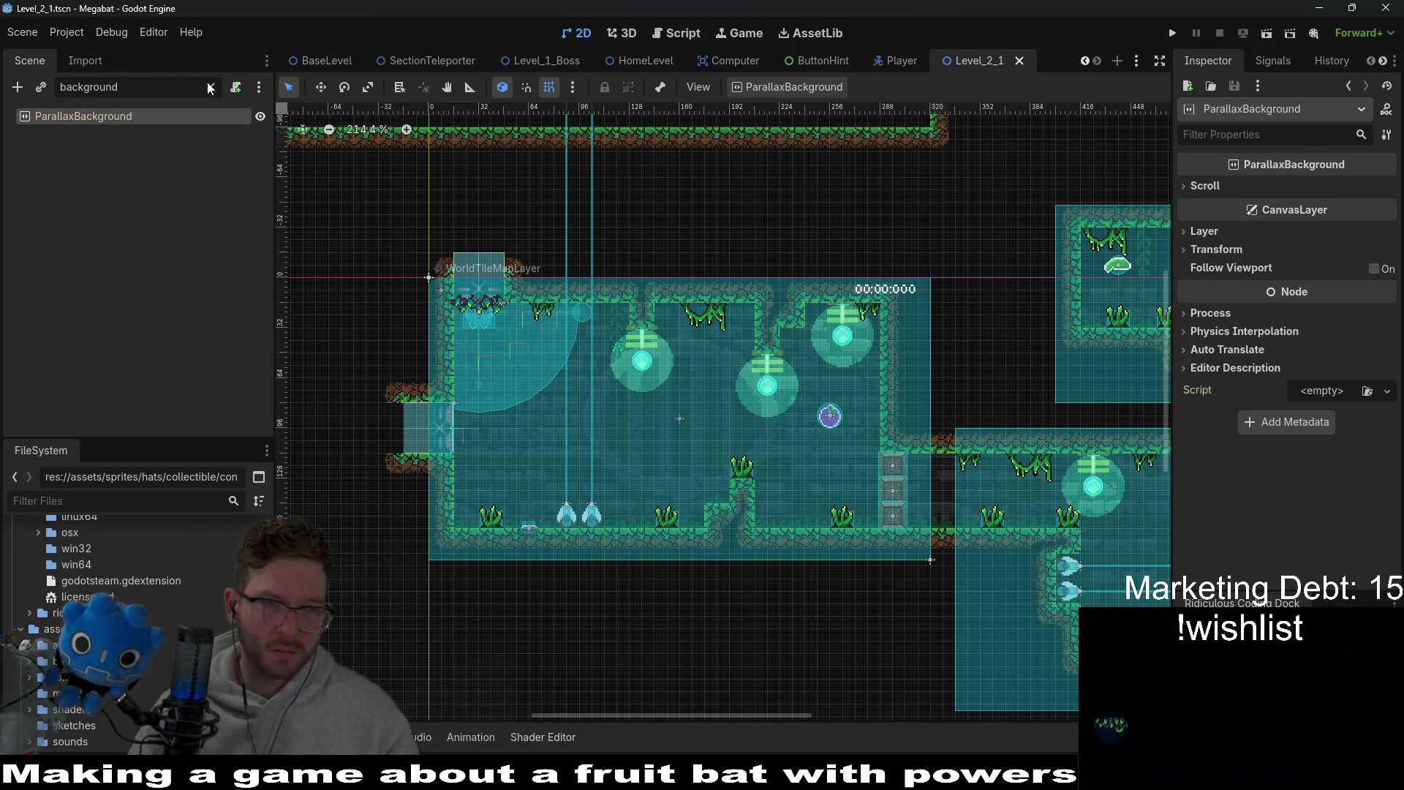
pyautogui.click(211, 87)
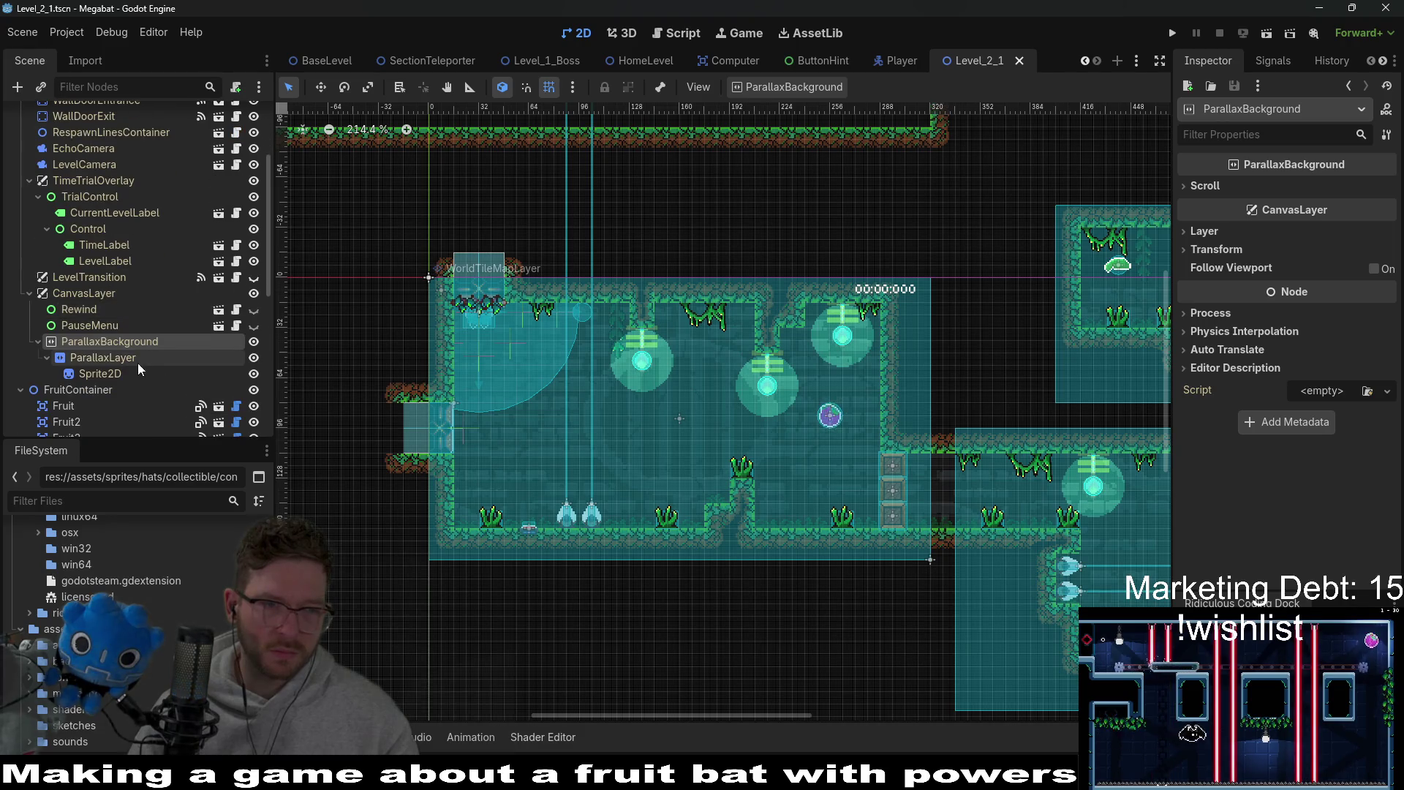
pyautogui.click(125, 368)
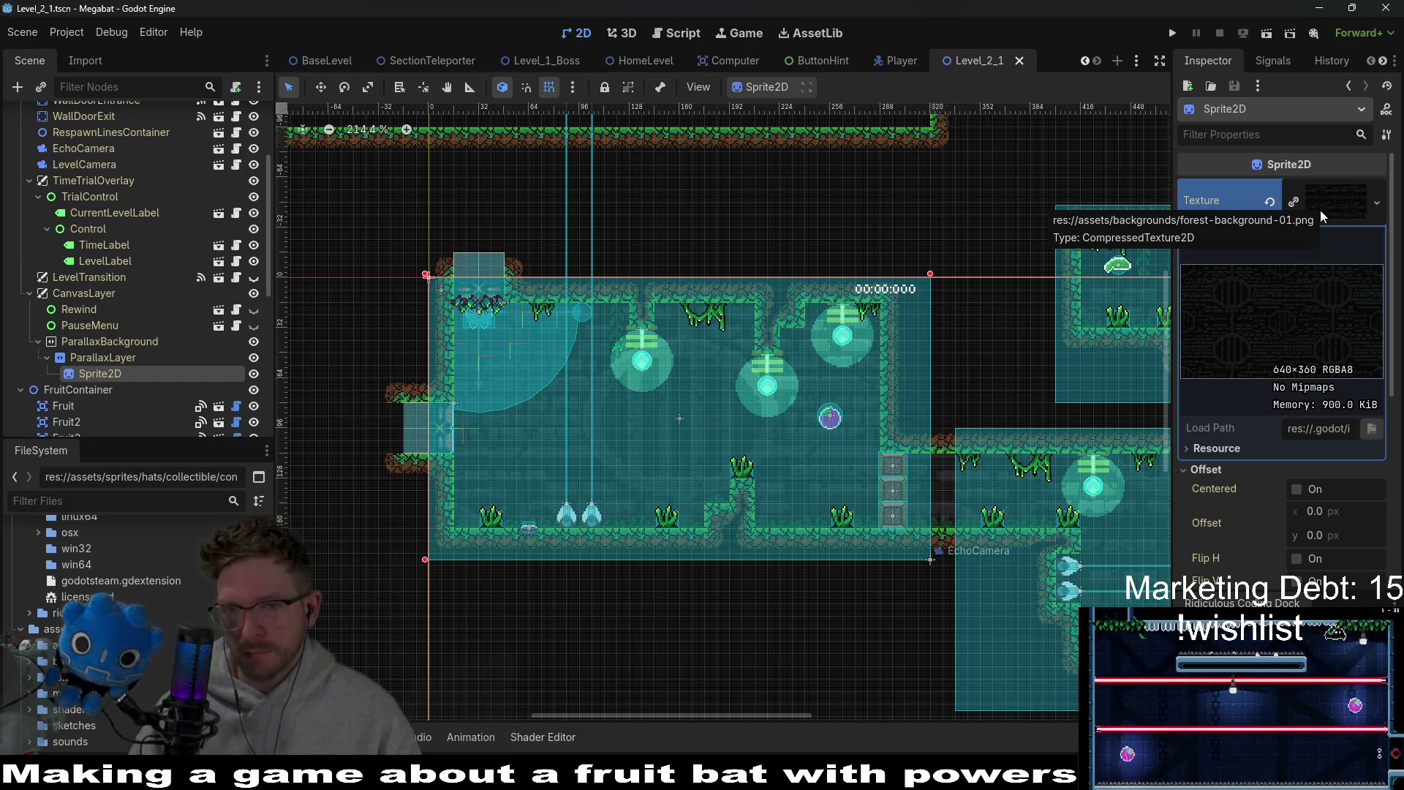
pyautogui.hotkey('alt', 'Tab')
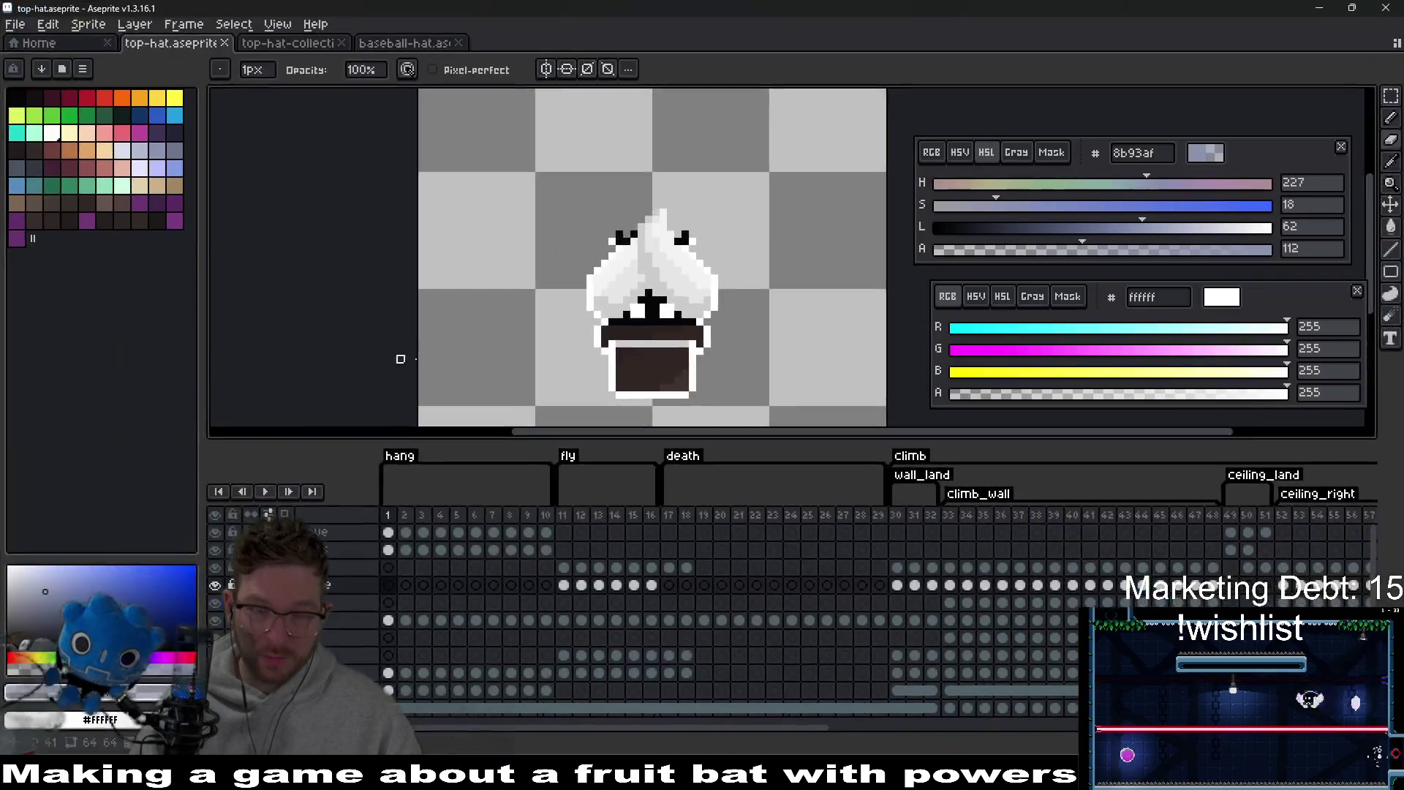
# - In Aseprite's Open dialog, browse to the Megabat assets/backgrounds folder
pyautogui.click(48, 24)
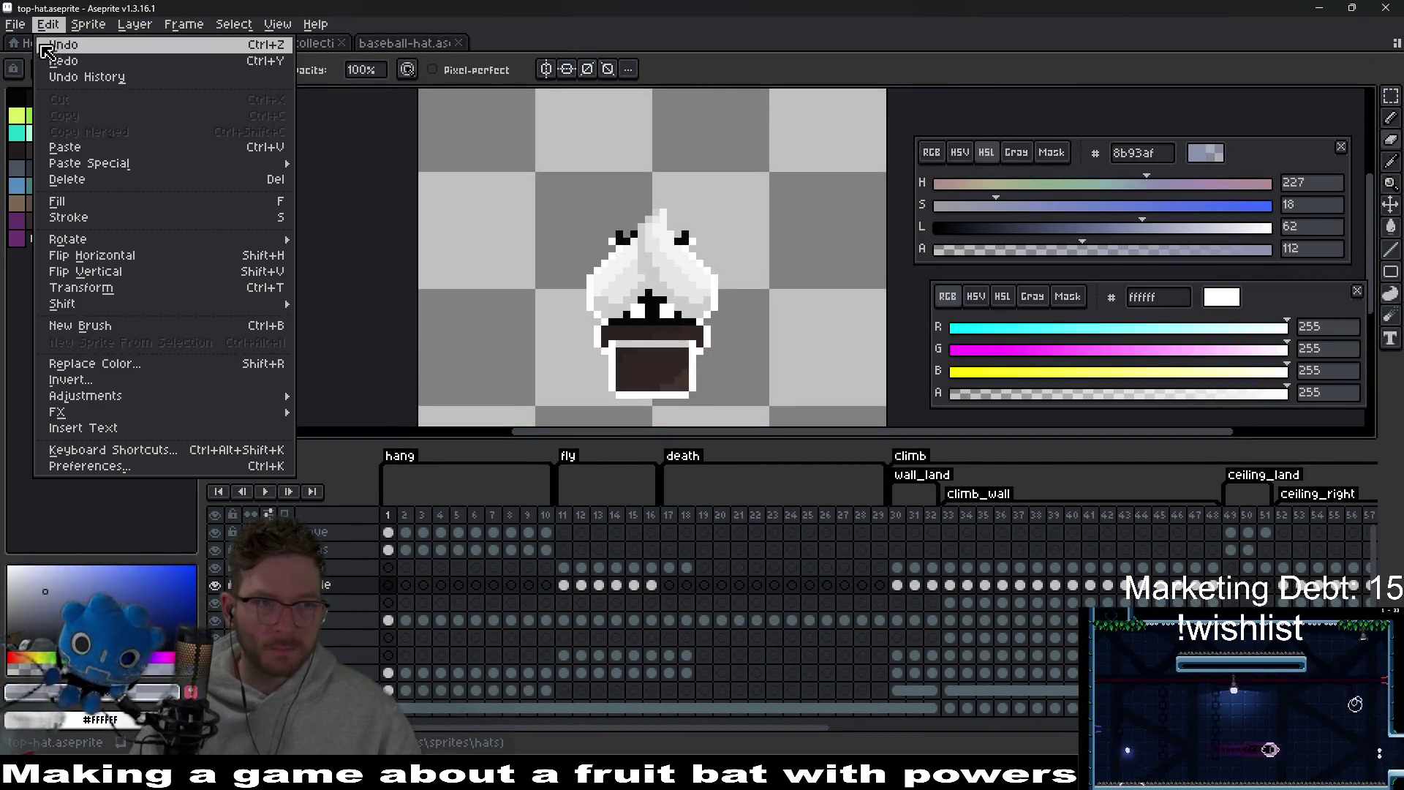
pyautogui.click(15, 24)
pyautogui.click(36, 61)
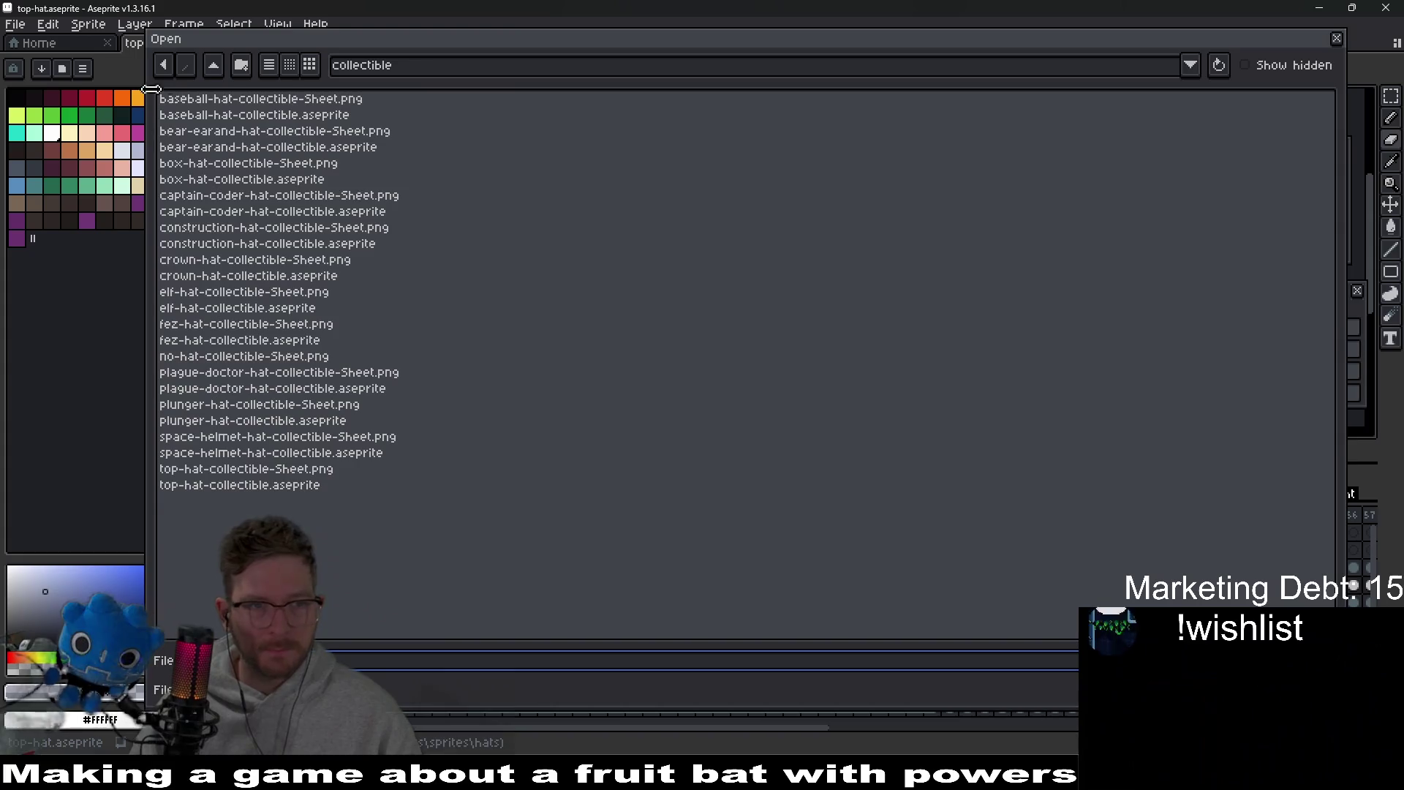
pyautogui.click(212, 68)
pyautogui.click(212, 68)
pyautogui.click(213, 68)
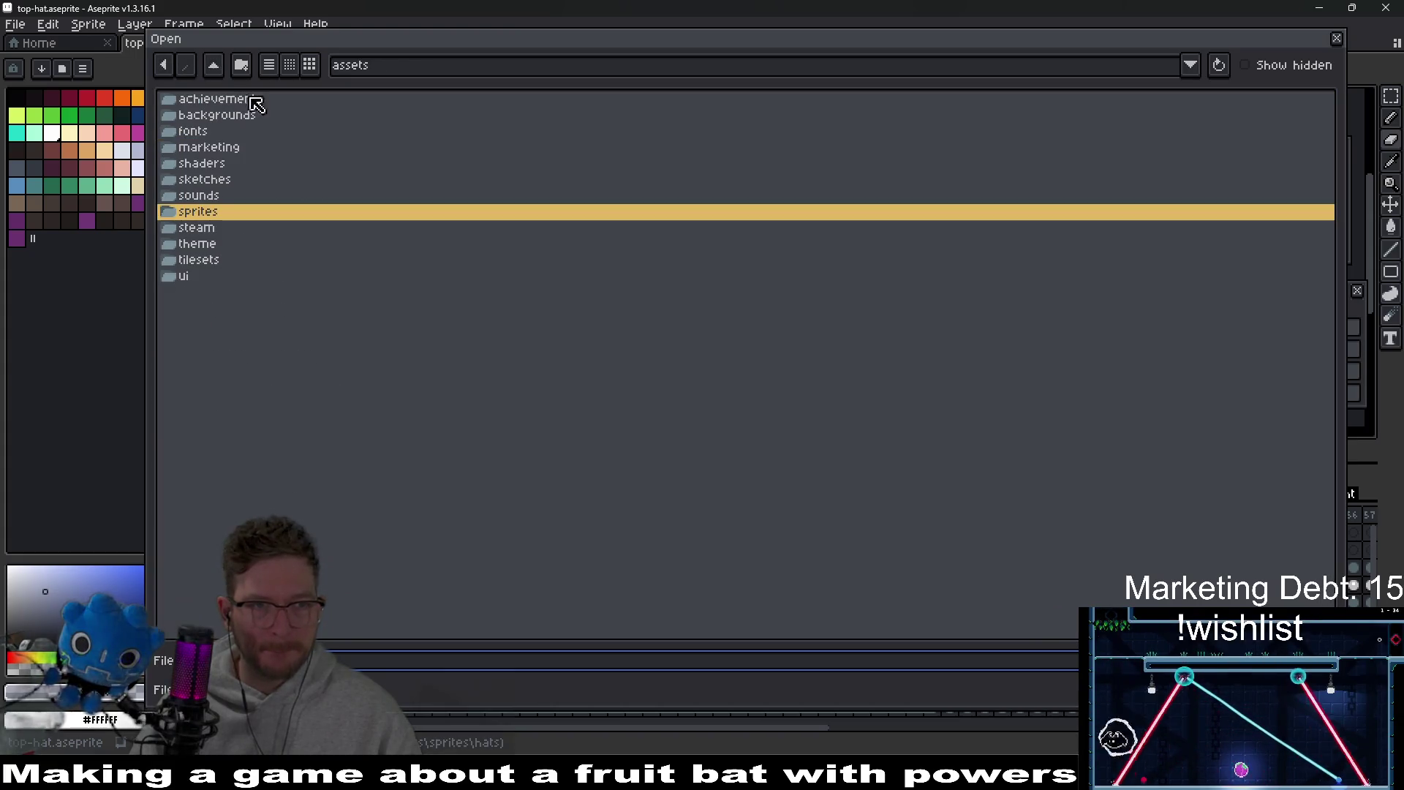
pyautogui.click(216, 72)
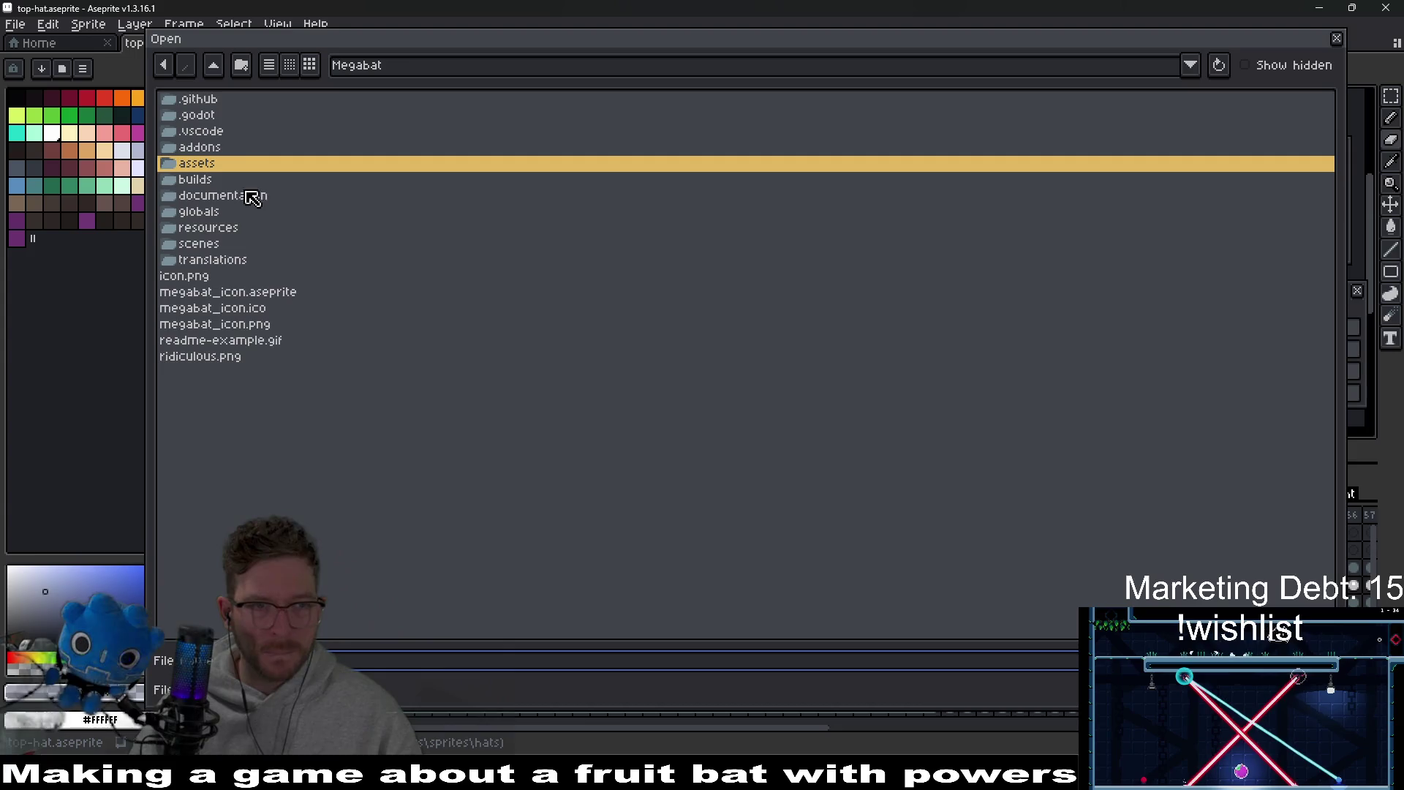
pyautogui.doubleClick(256, 164)
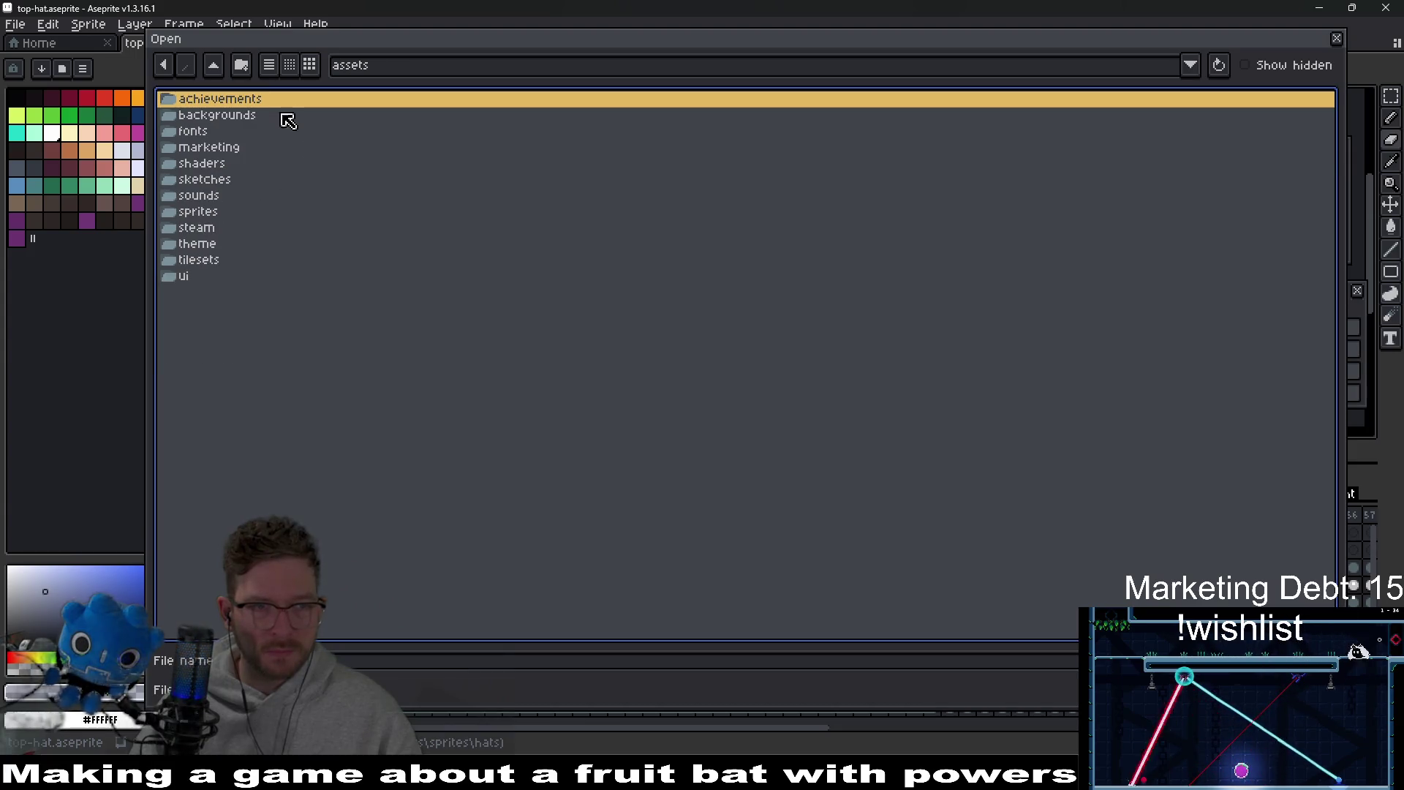
pyautogui.doubleClick(217, 117)
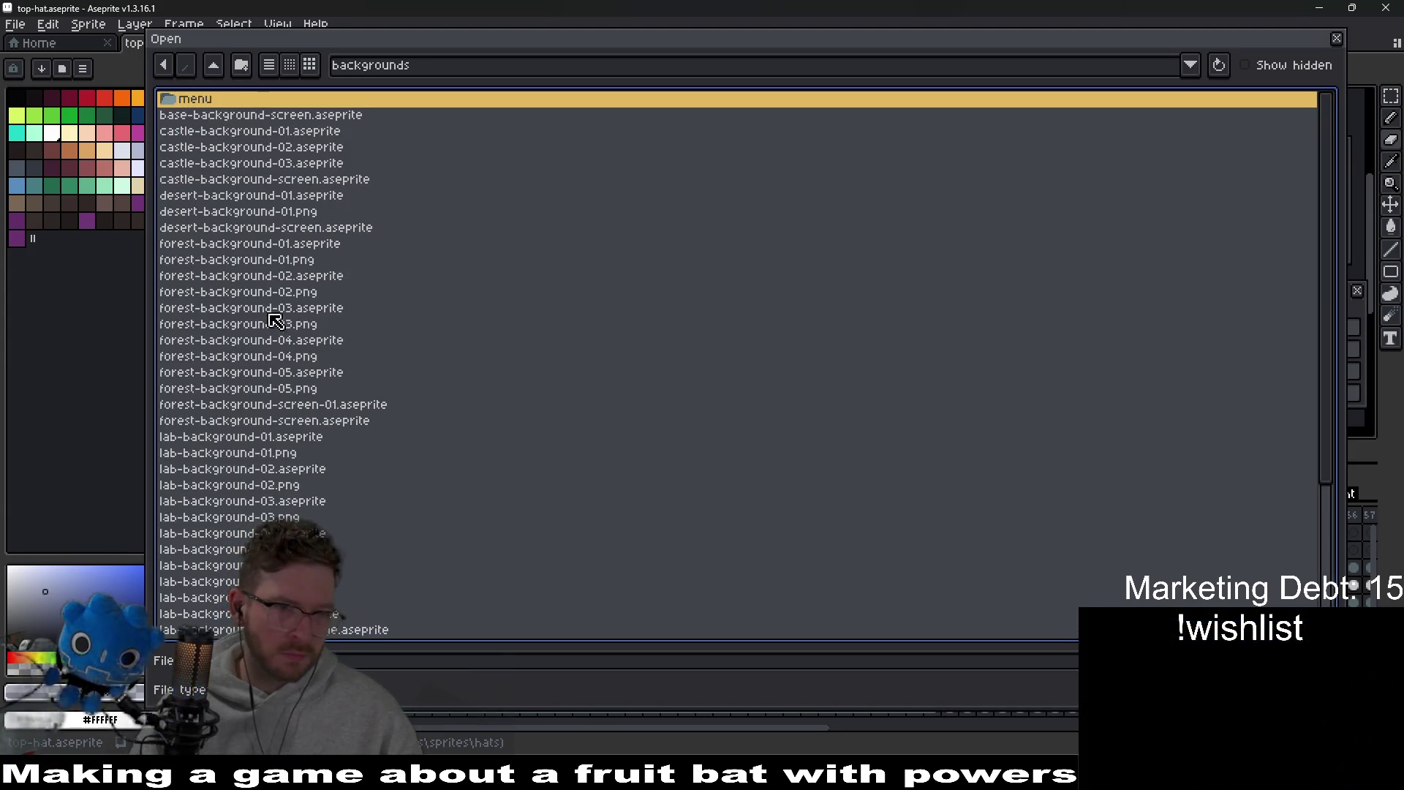
# - Select forest-background-01 through 05 .aseprite together and open them all
pyautogui.click(289, 246)
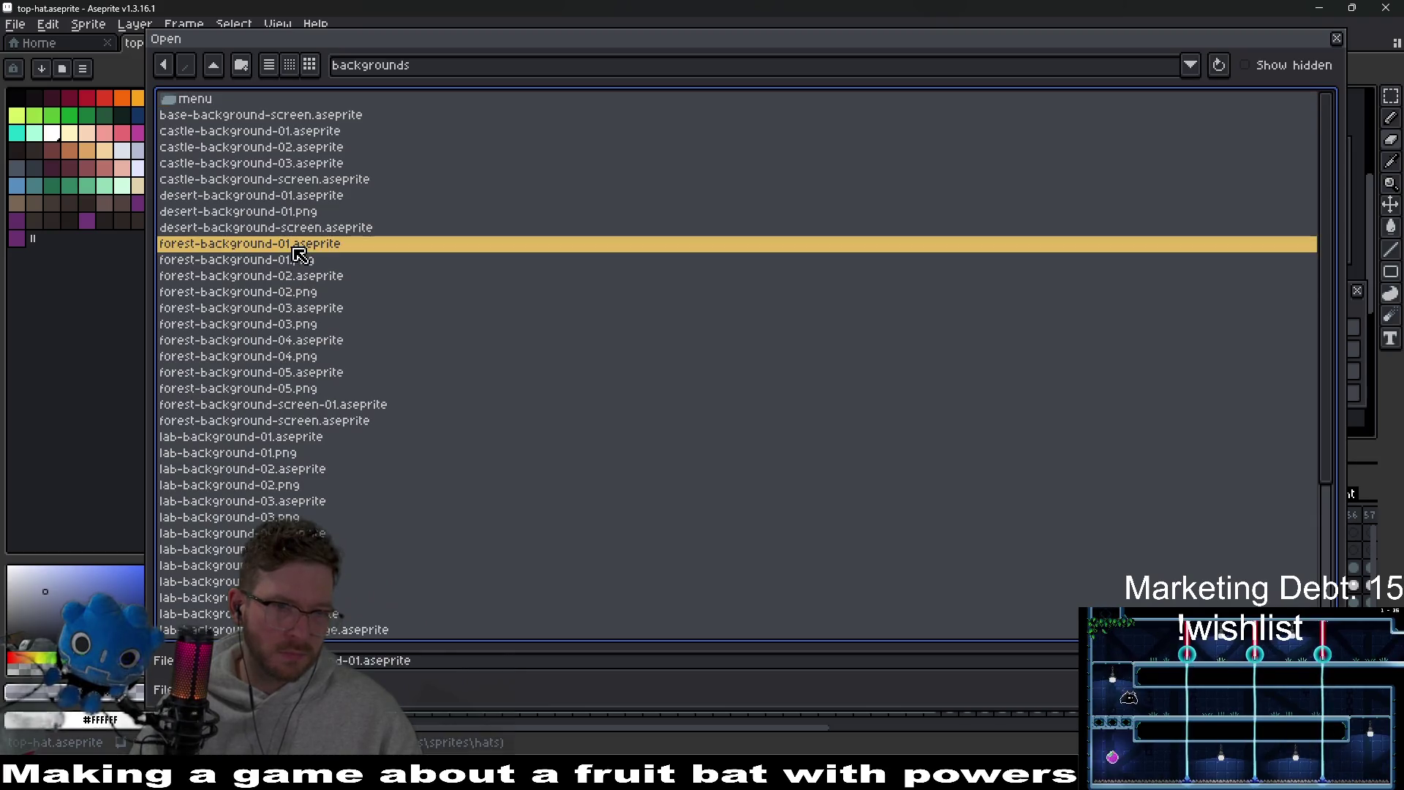
pyautogui.keyDown('ctrl'); pyautogui.click(315, 279); pyautogui.keyUp('ctrl')
pyautogui.keyDown('ctrl'); pyautogui.click(317, 310); pyautogui.keyUp('ctrl')
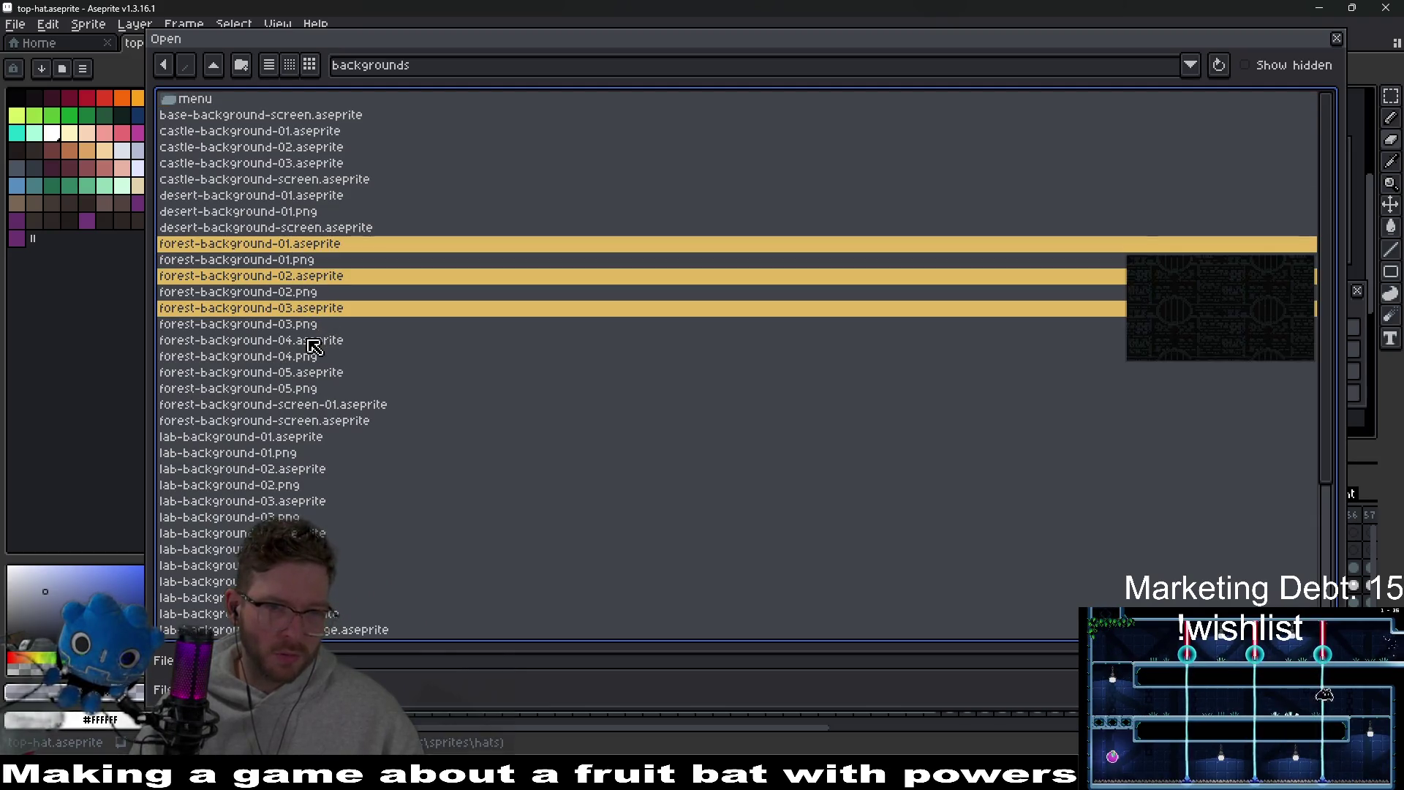
pyautogui.keyDown('ctrl'); pyautogui.click(326, 341); pyautogui.keyUp('ctrl')
pyautogui.keyDown('ctrl'); pyautogui.click(393, 373); pyautogui.keyUp('ctrl')
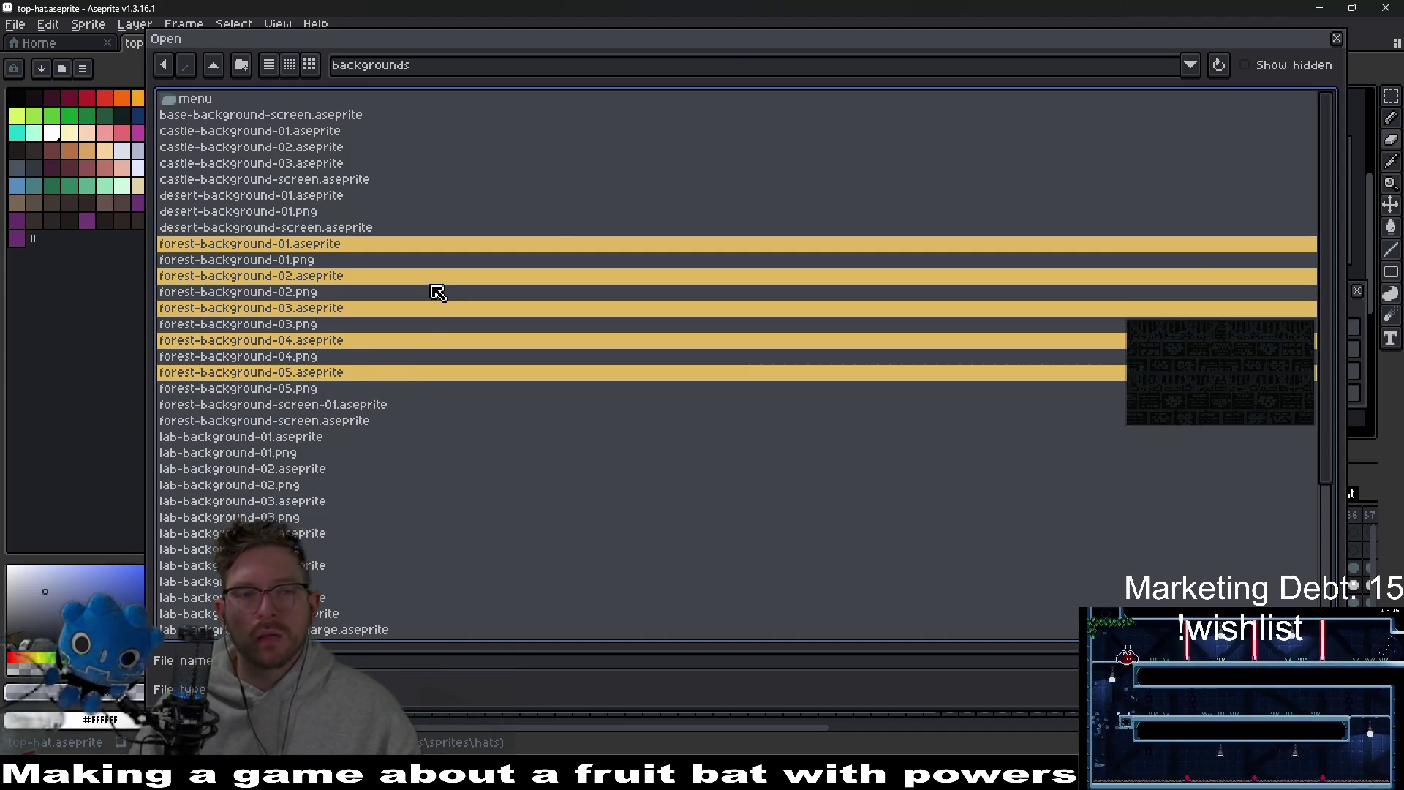
pyautogui.scroll(-5, 379, 409)
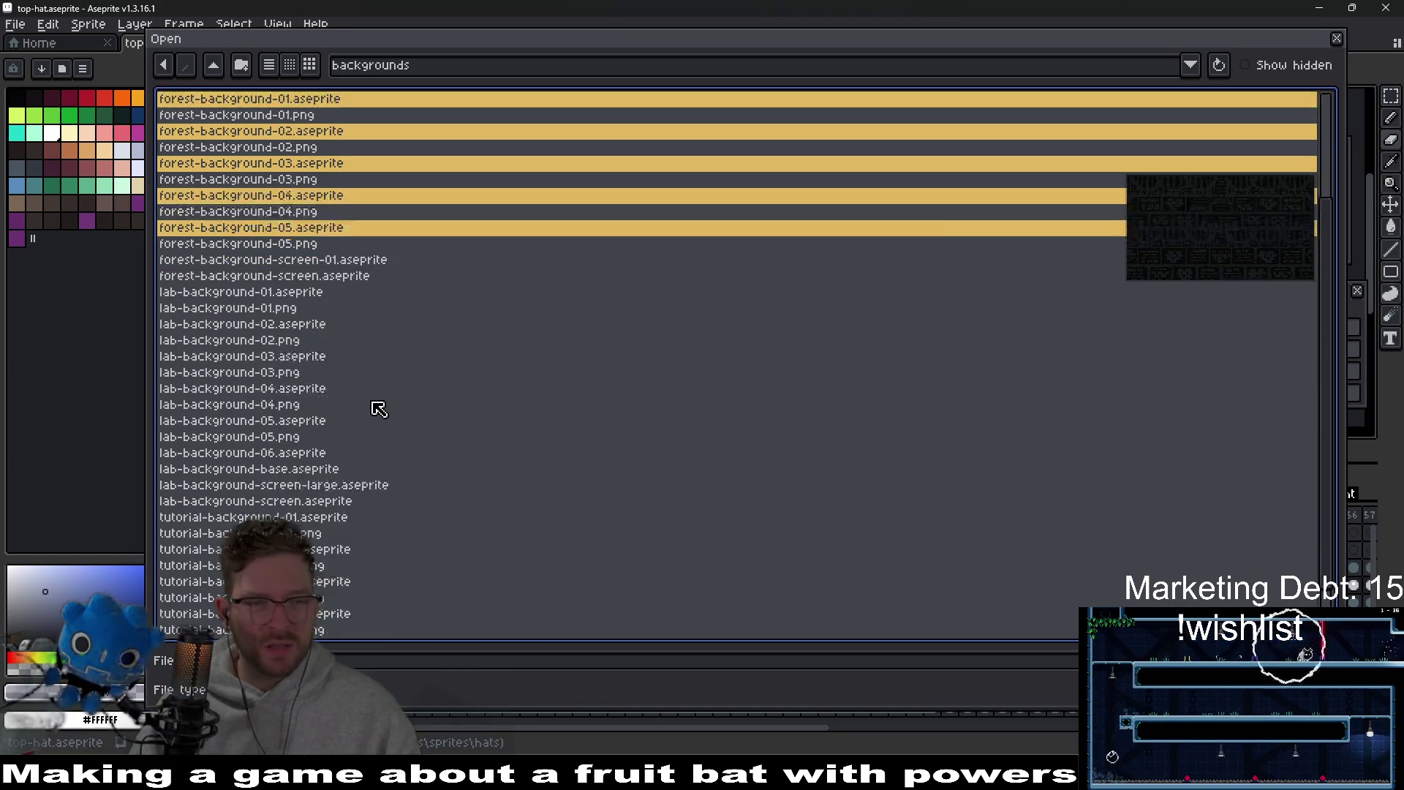
pyautogui.scroll(4, 380, 399)
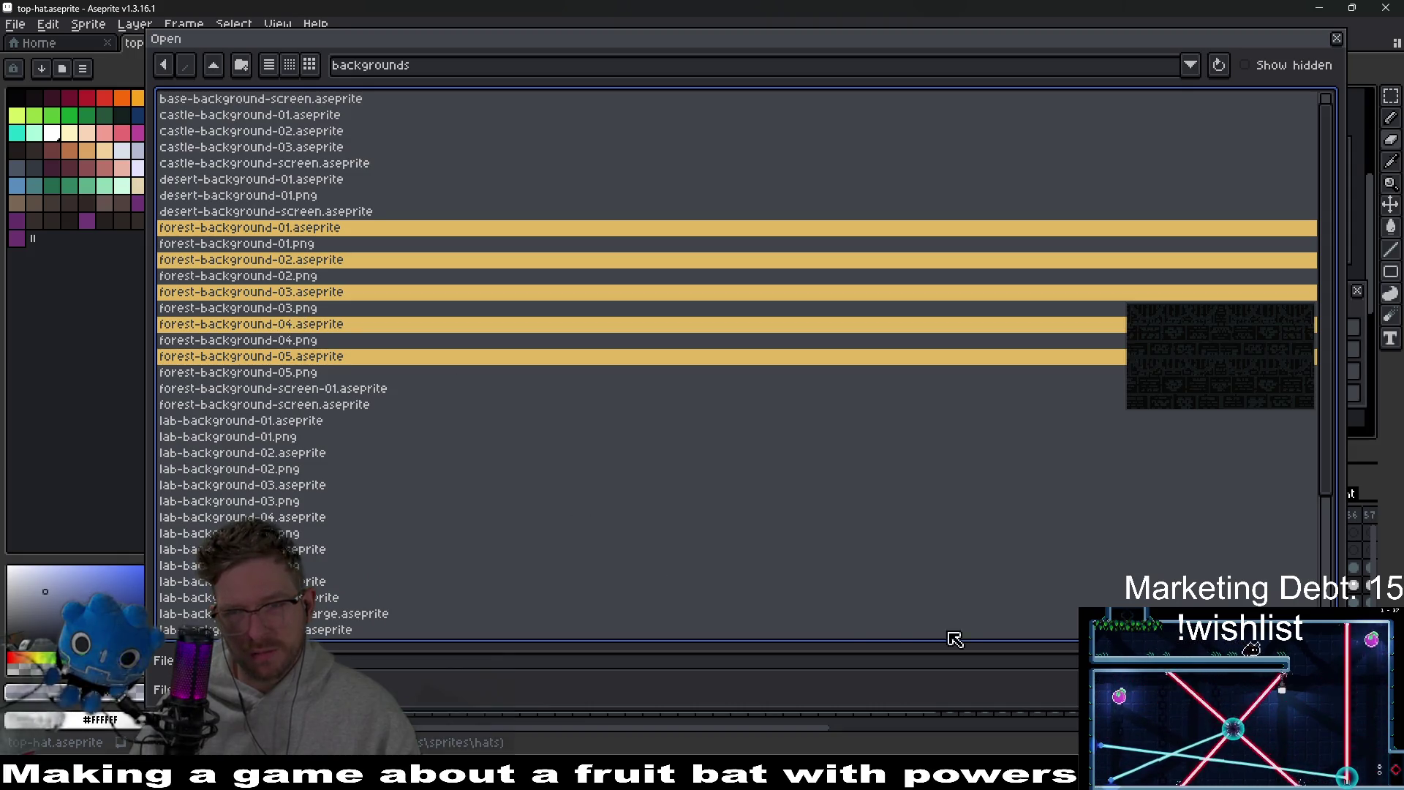
pyautogui.press('Return')
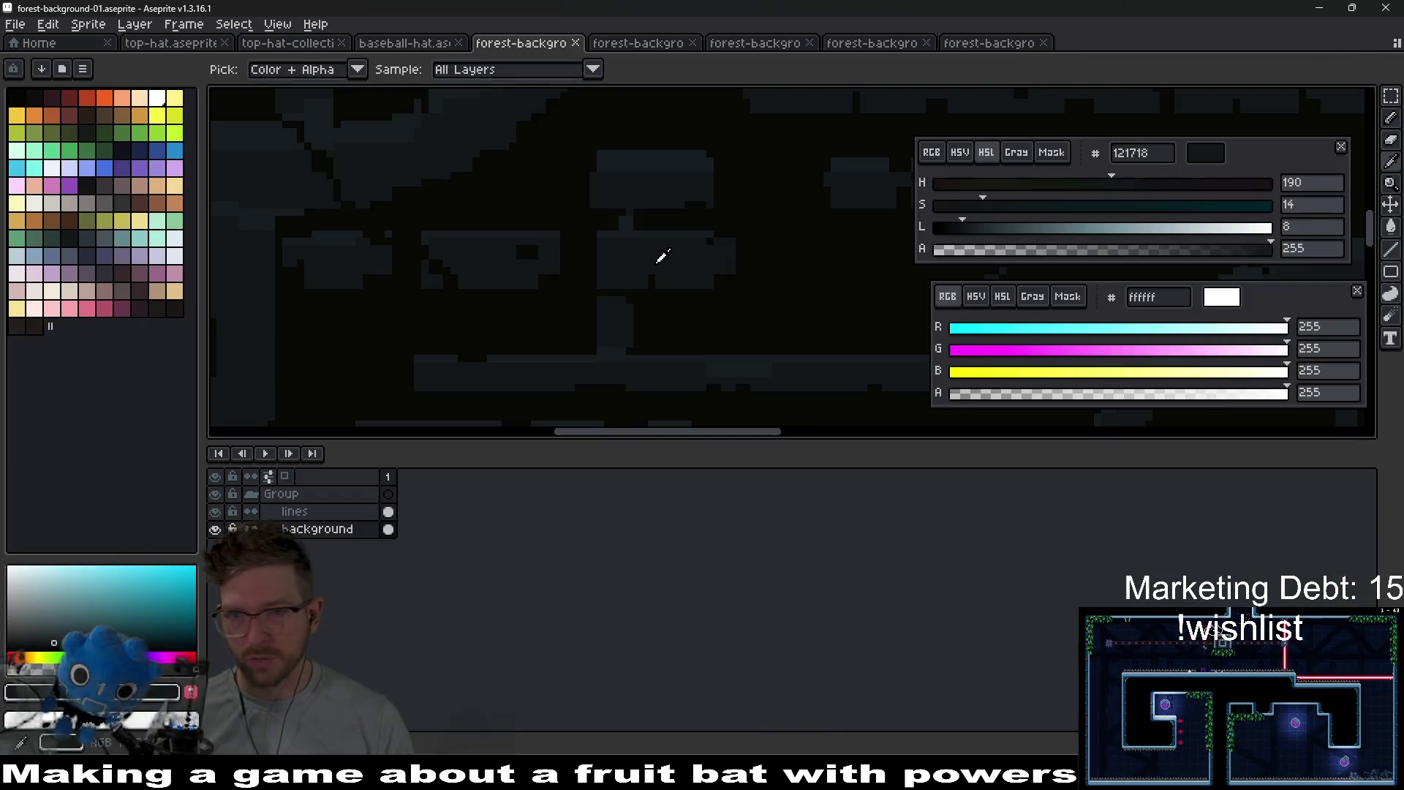
# - Check each new forest-background tab, end on 01, and return to Godot
pyautogui.scroll(-3, 662, 256)
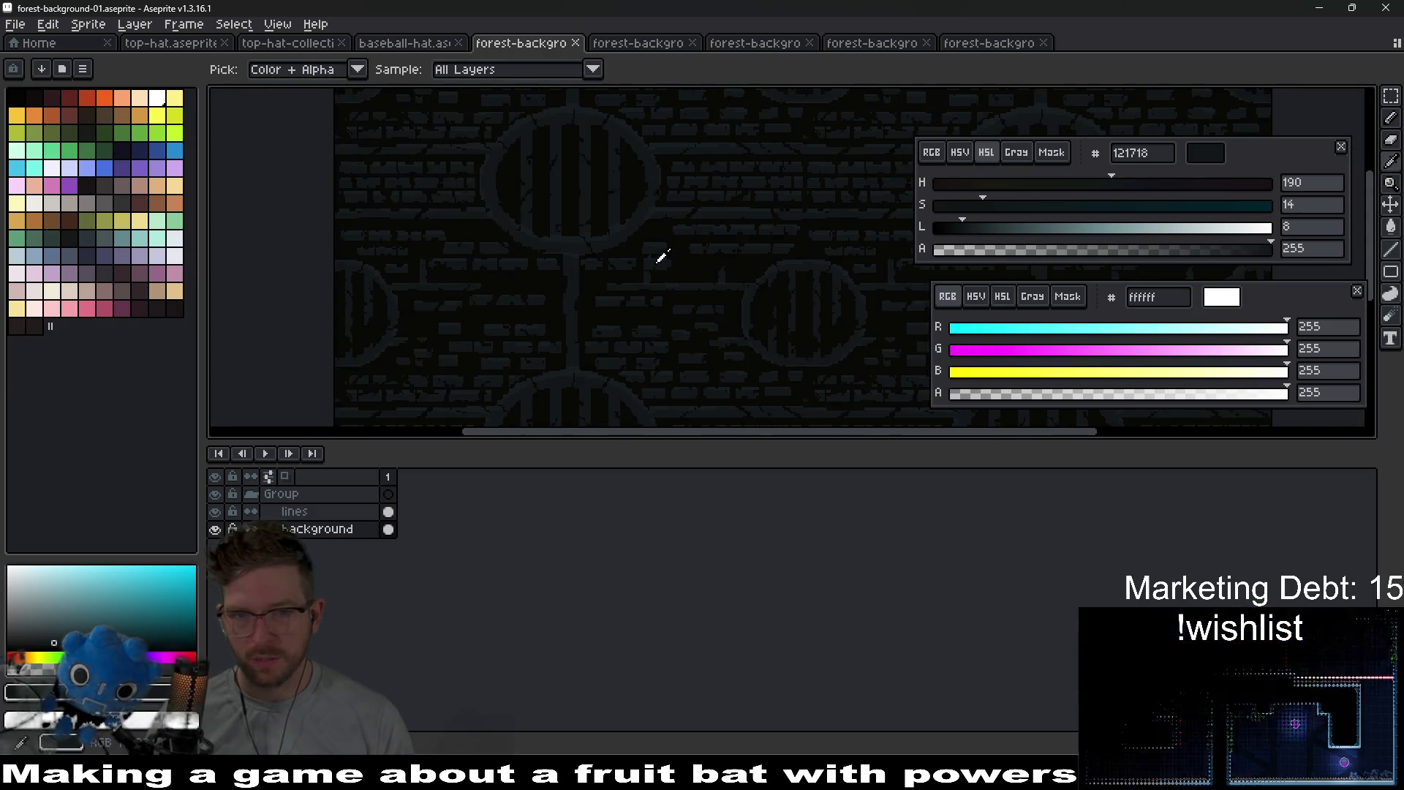
pyautogui.click(639, 44)
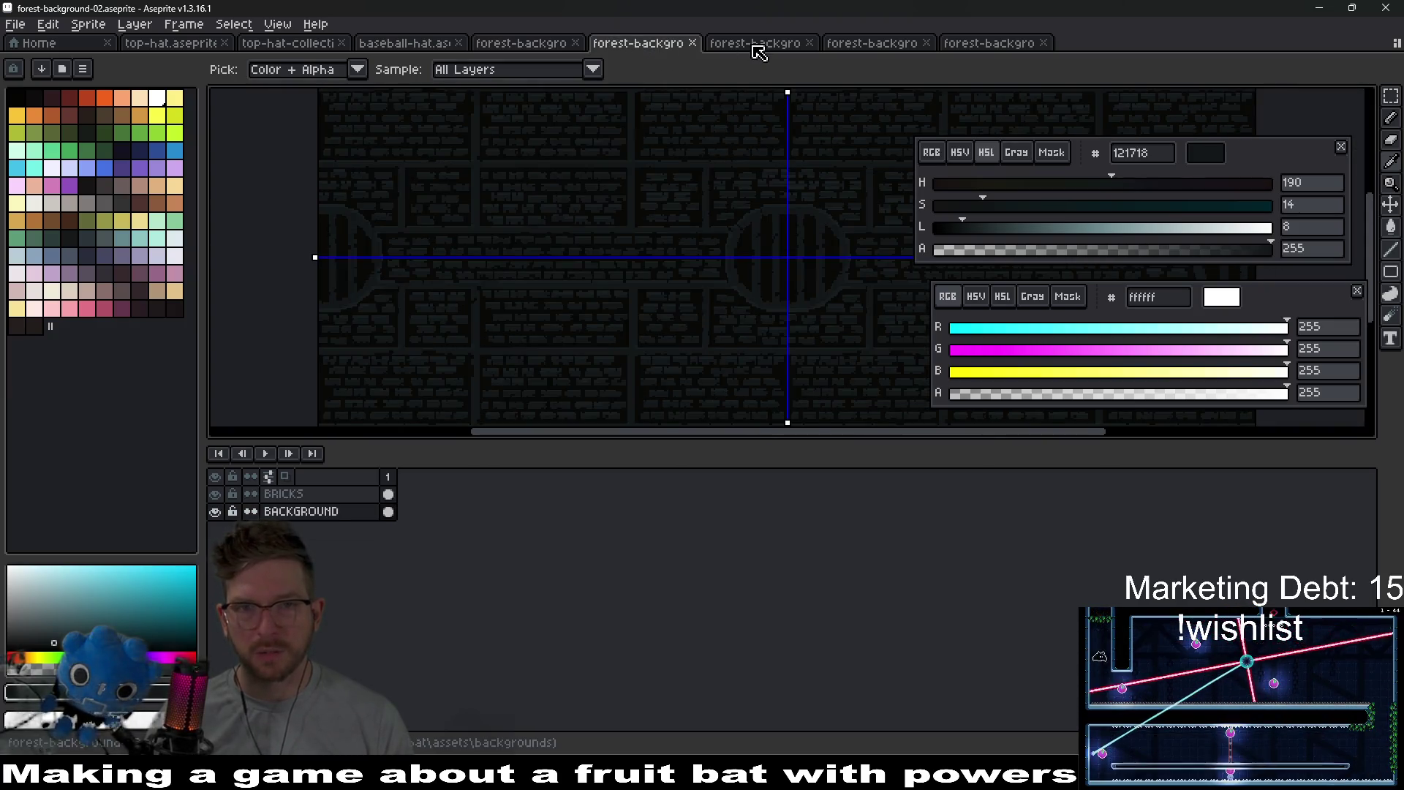
pyautogui.click(757, 49)
pyautogui.click(865, 43)
pyautogui.click(973, 55)
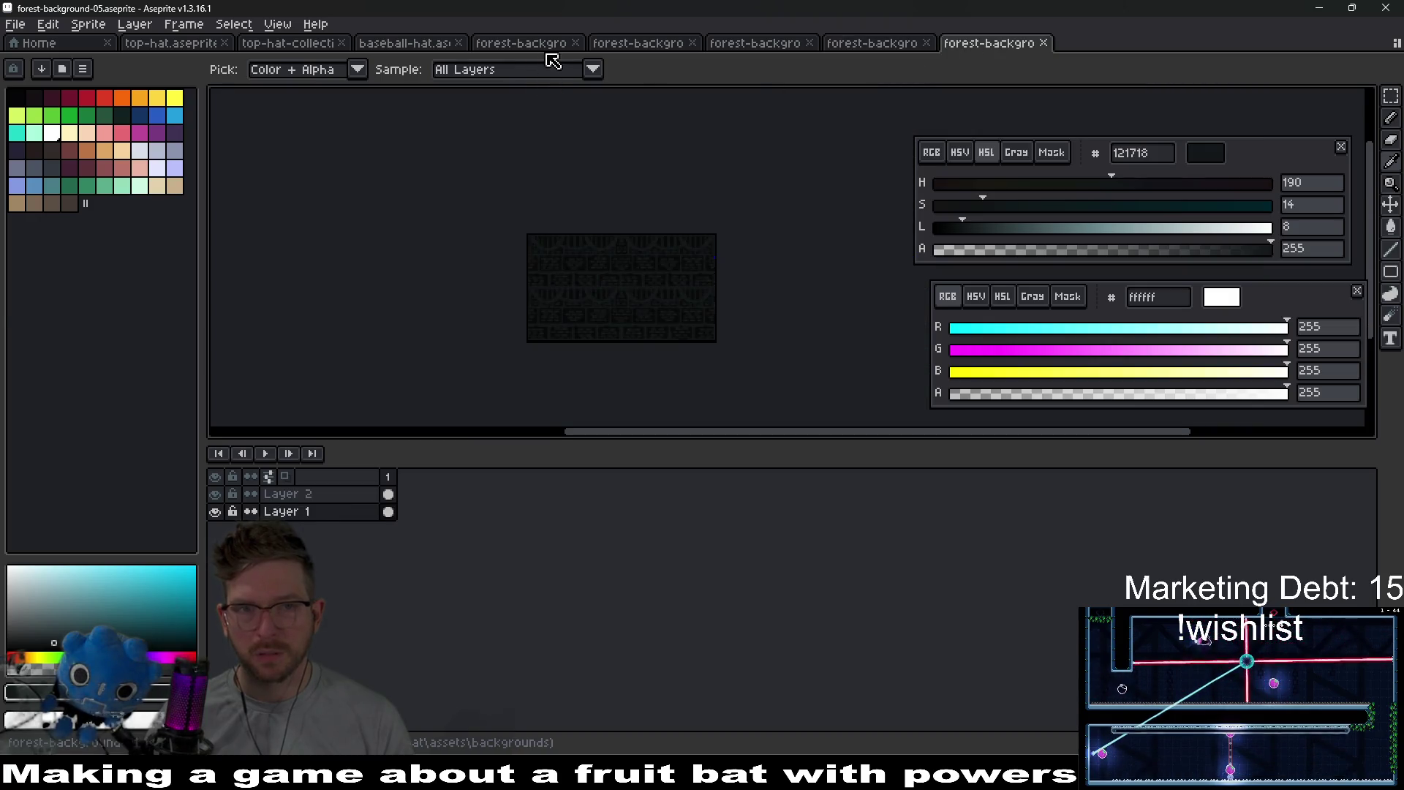
pyautogui.click(549, 47)
pyautogui.hotkey('alt', 'Tab')
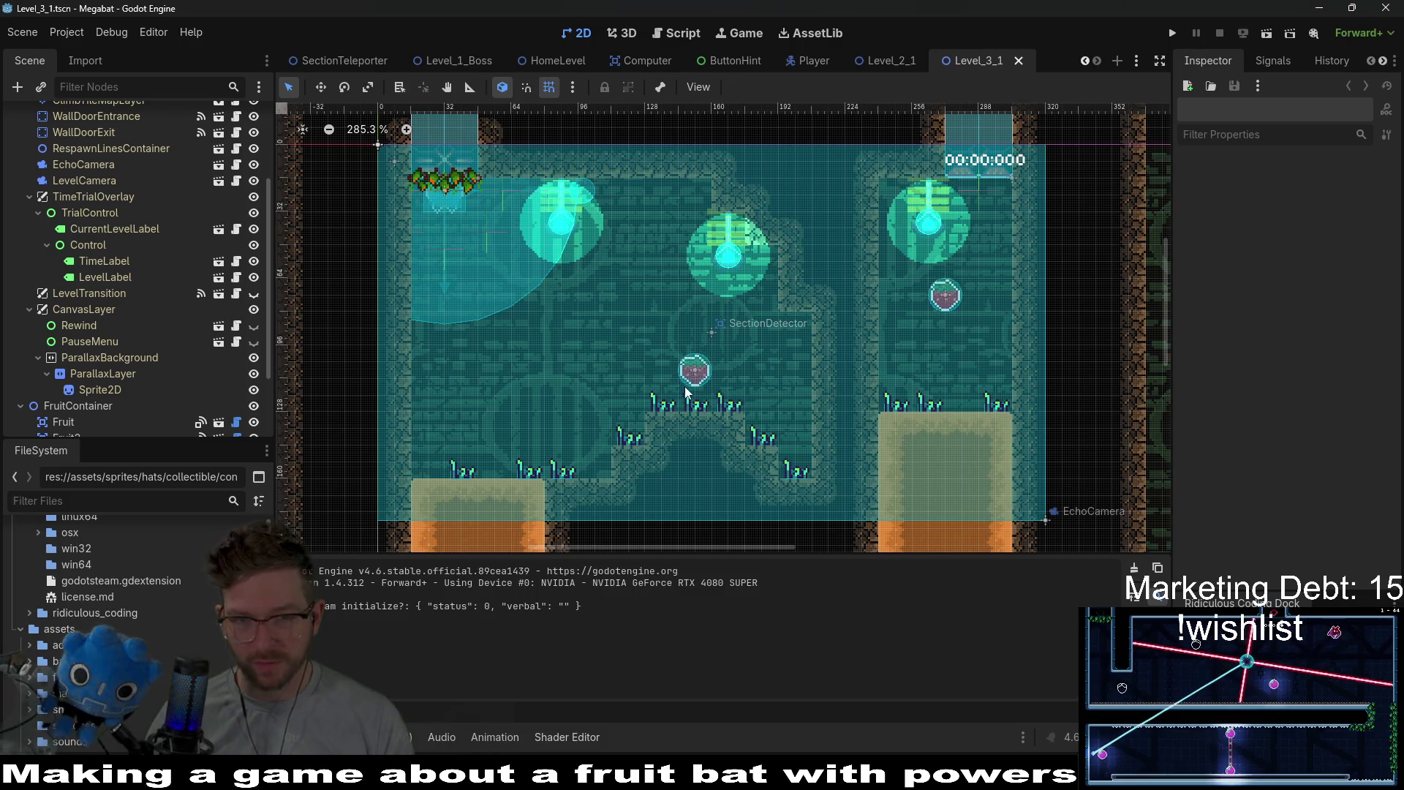
# - Hide and re-show SectionContainer in Level_3_1 to view the background, then return to Aseprite
pyautogui.scroll(3, 586, 375)
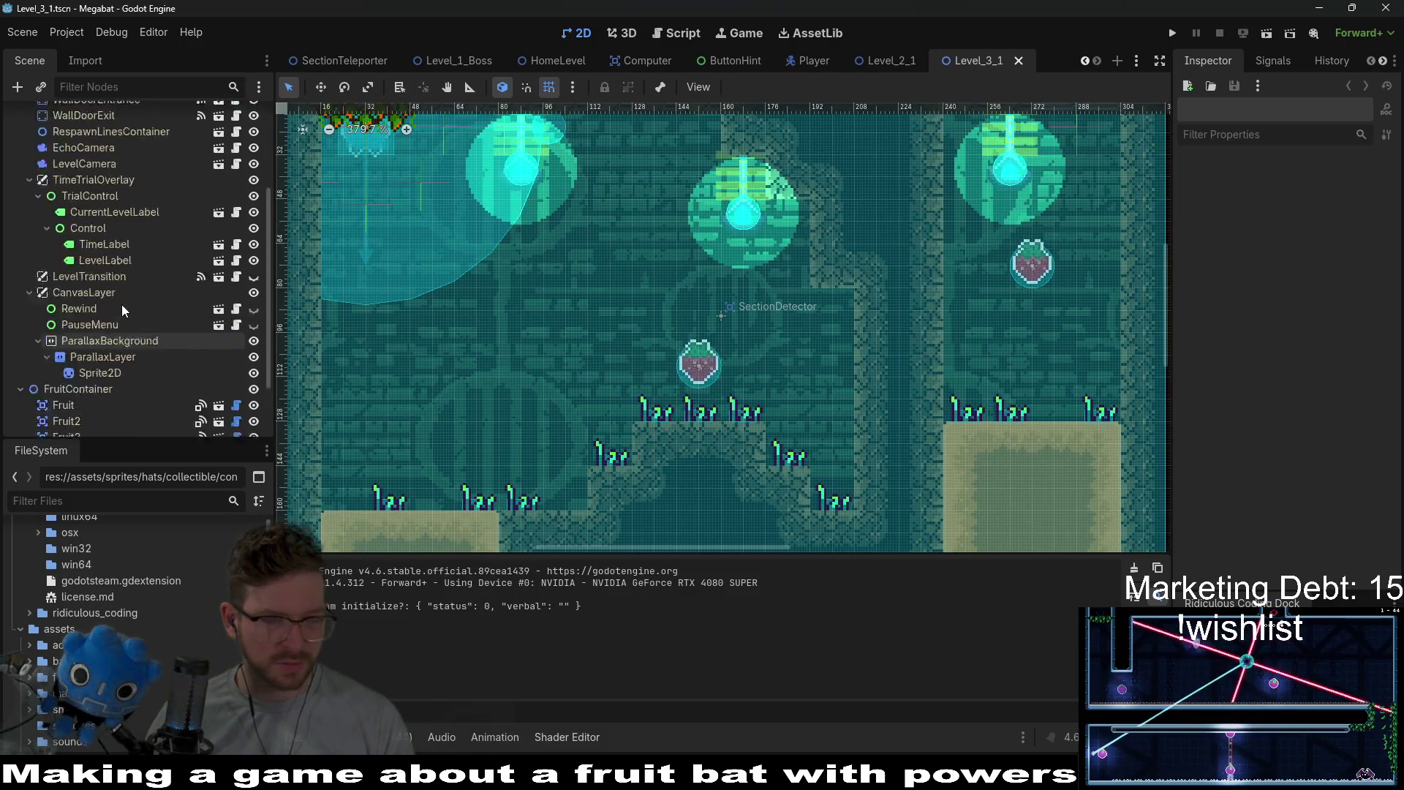
pyautogui.click(256, 390)
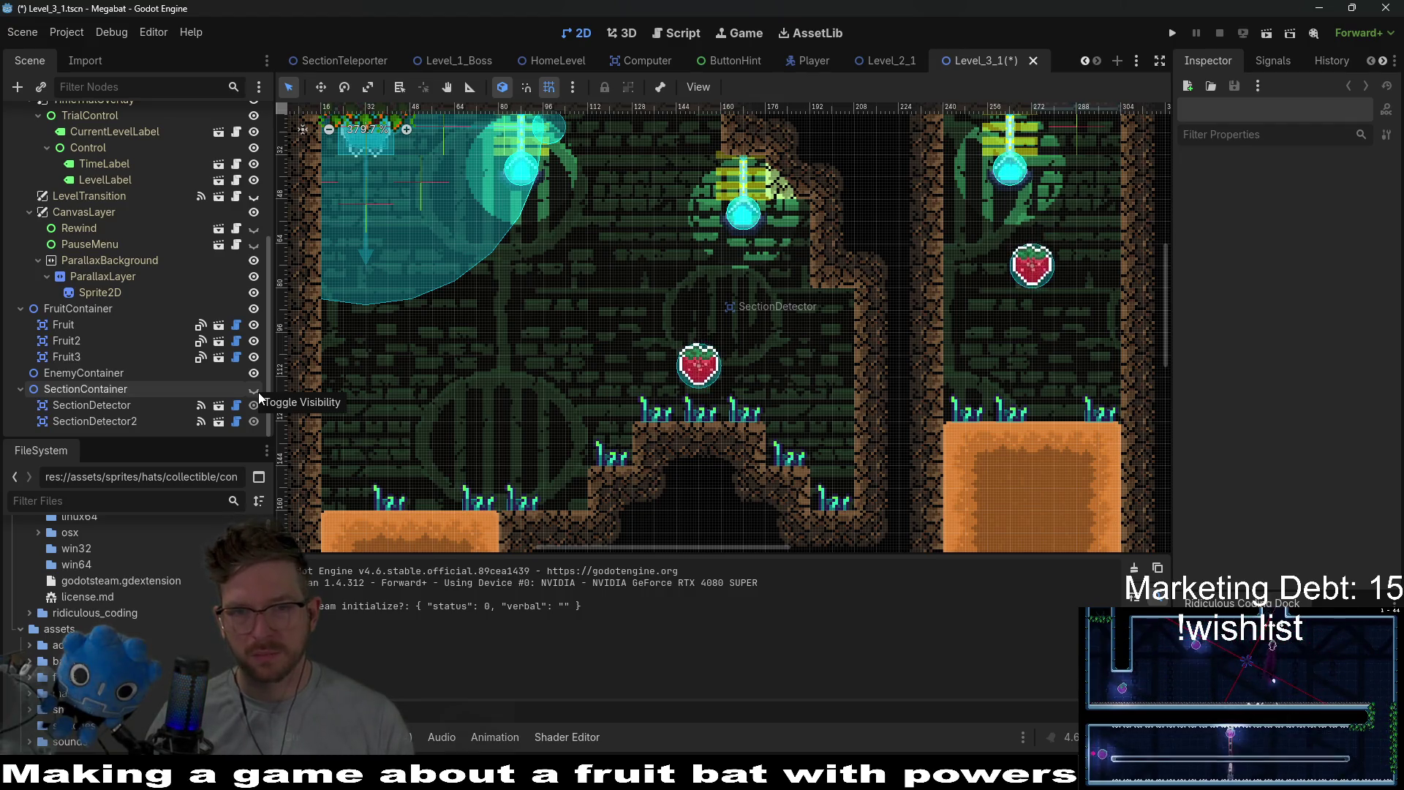
pyautogui.click(253, 388)
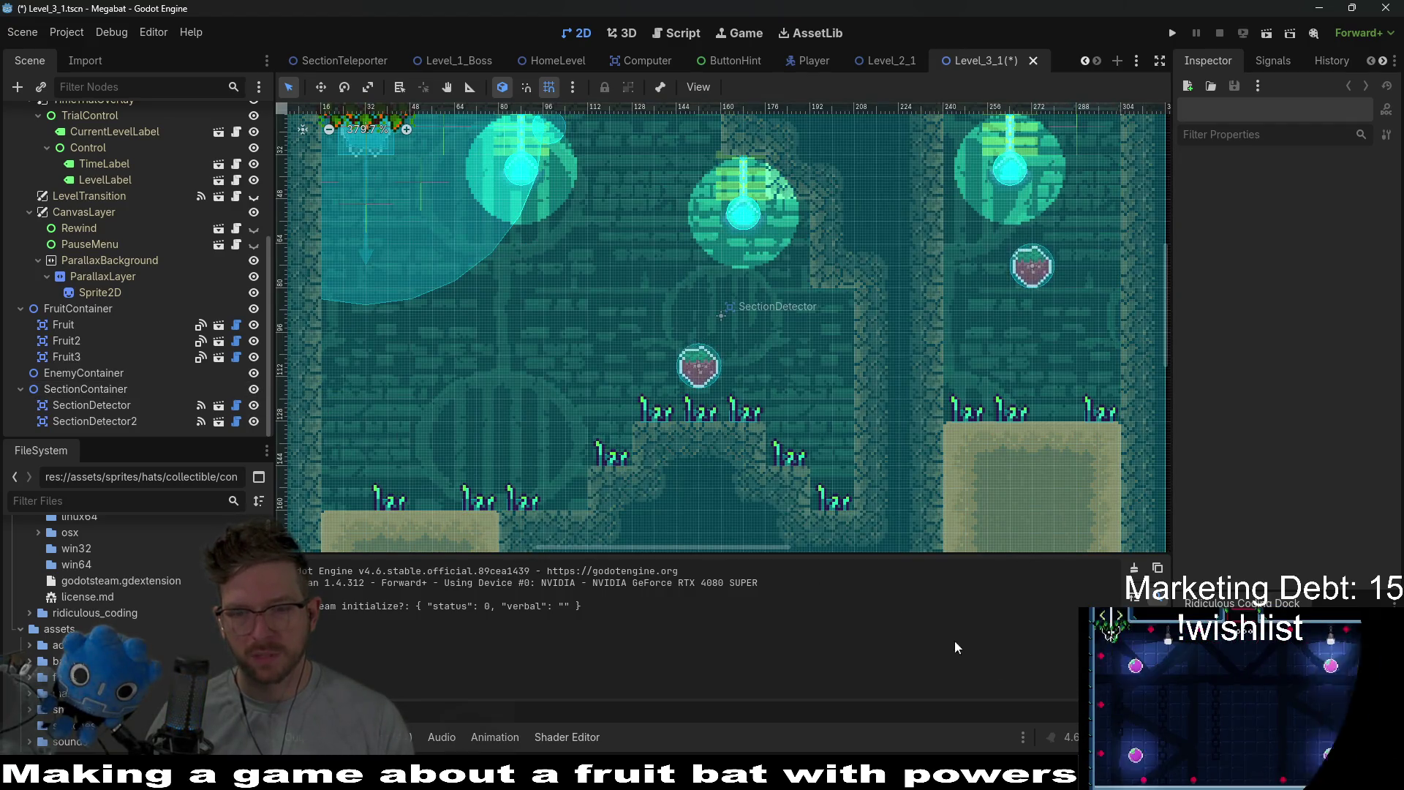
pyautogui.hotkey('alt', 'Tab')
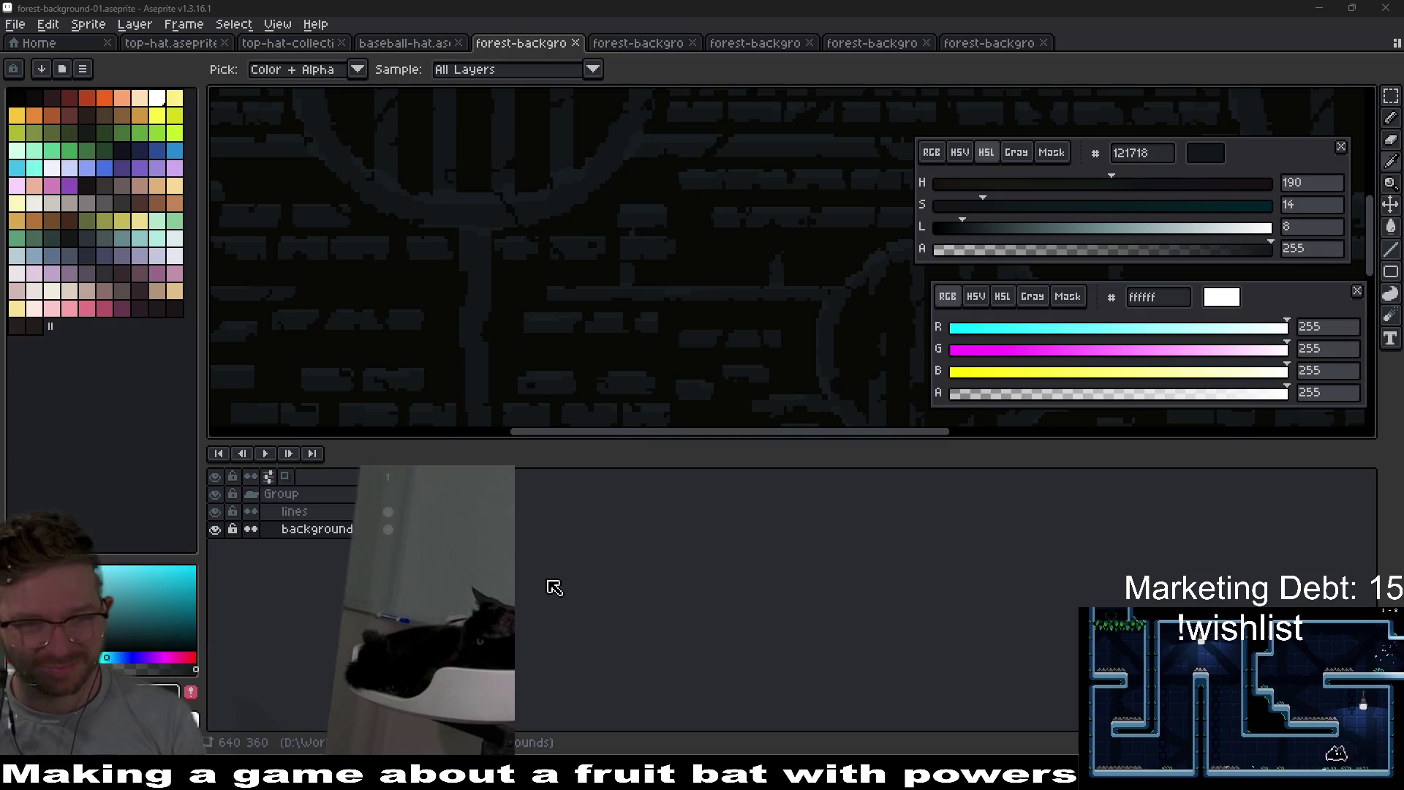
# - Try a hue shift on the background layer alone, then cancel it
pyautogui.scroll(-1, 510, 251)
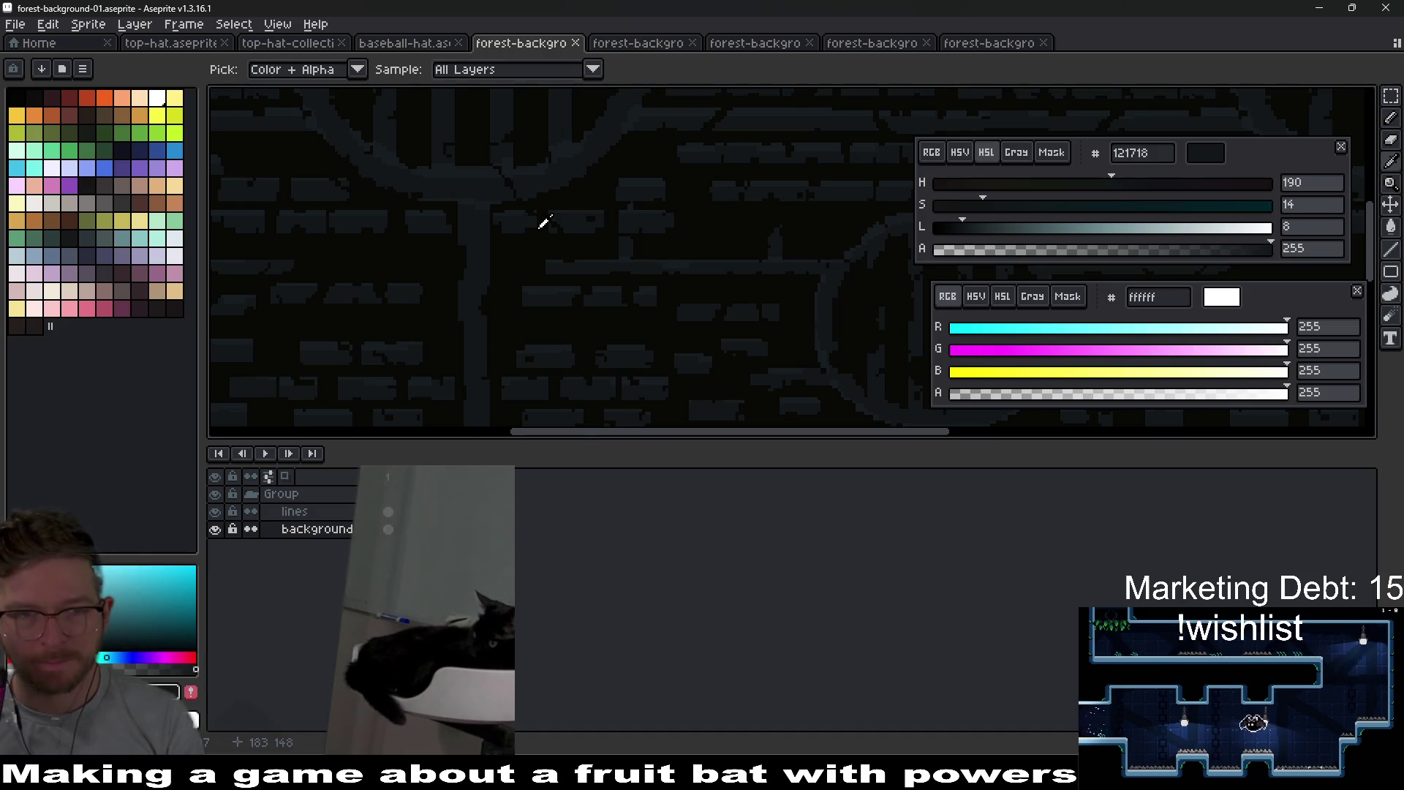
pyautogui.hotkey('ctrl', 'u')
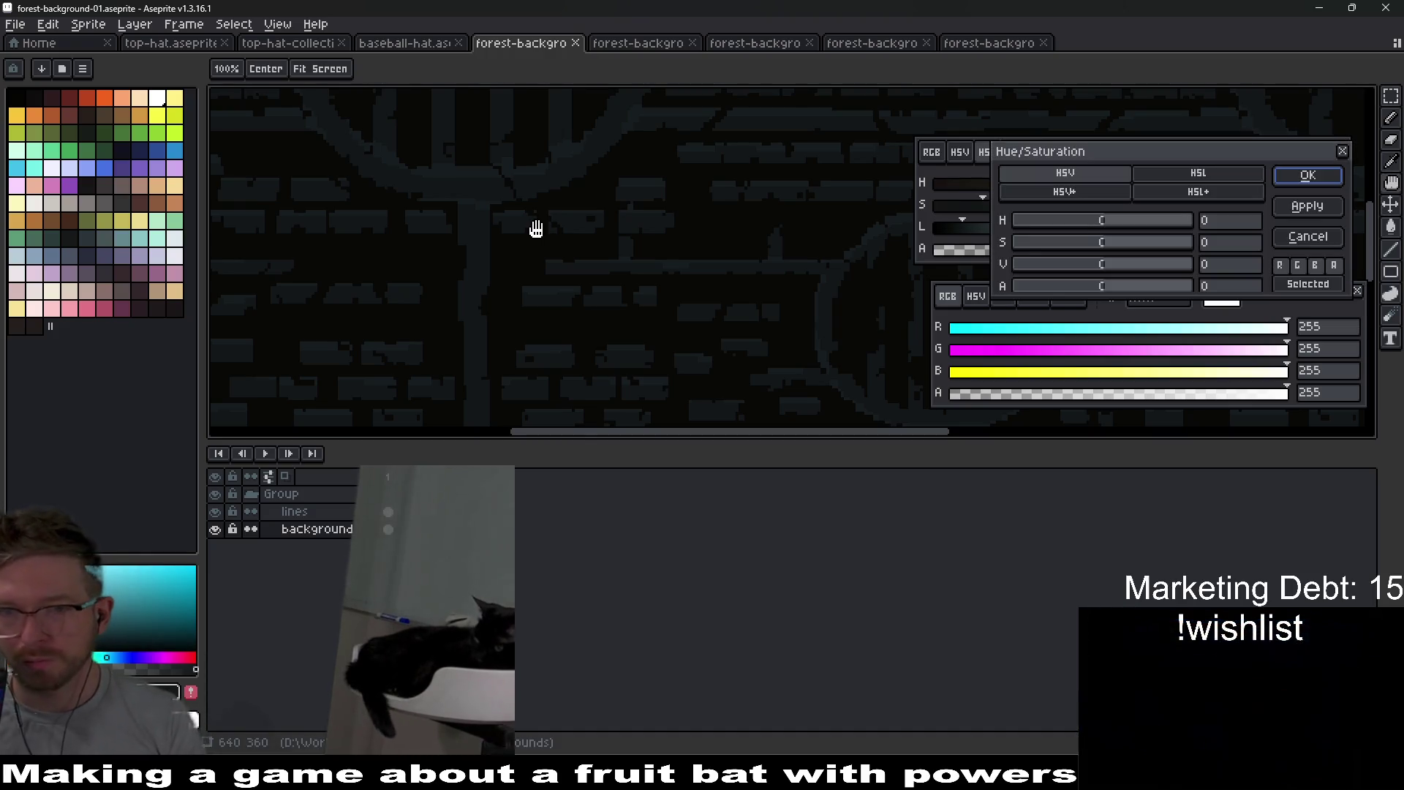
pyautogui.moveTo(1097, 232)
pyautogui.mouseDown()
pyautogui.moveTo(1031, 226)
pyautogui.moveTo(1094, 227)
pyautogui.mouseUp()
pyautogui.press('Return')
# - With the lines and background layers selected, preview a -122 hue shift in Hue/Saturation
pyautogui.click(484, 512)
pyautogui.click(395, 528)
pyautogui.hotkey('ctrl', 'u')
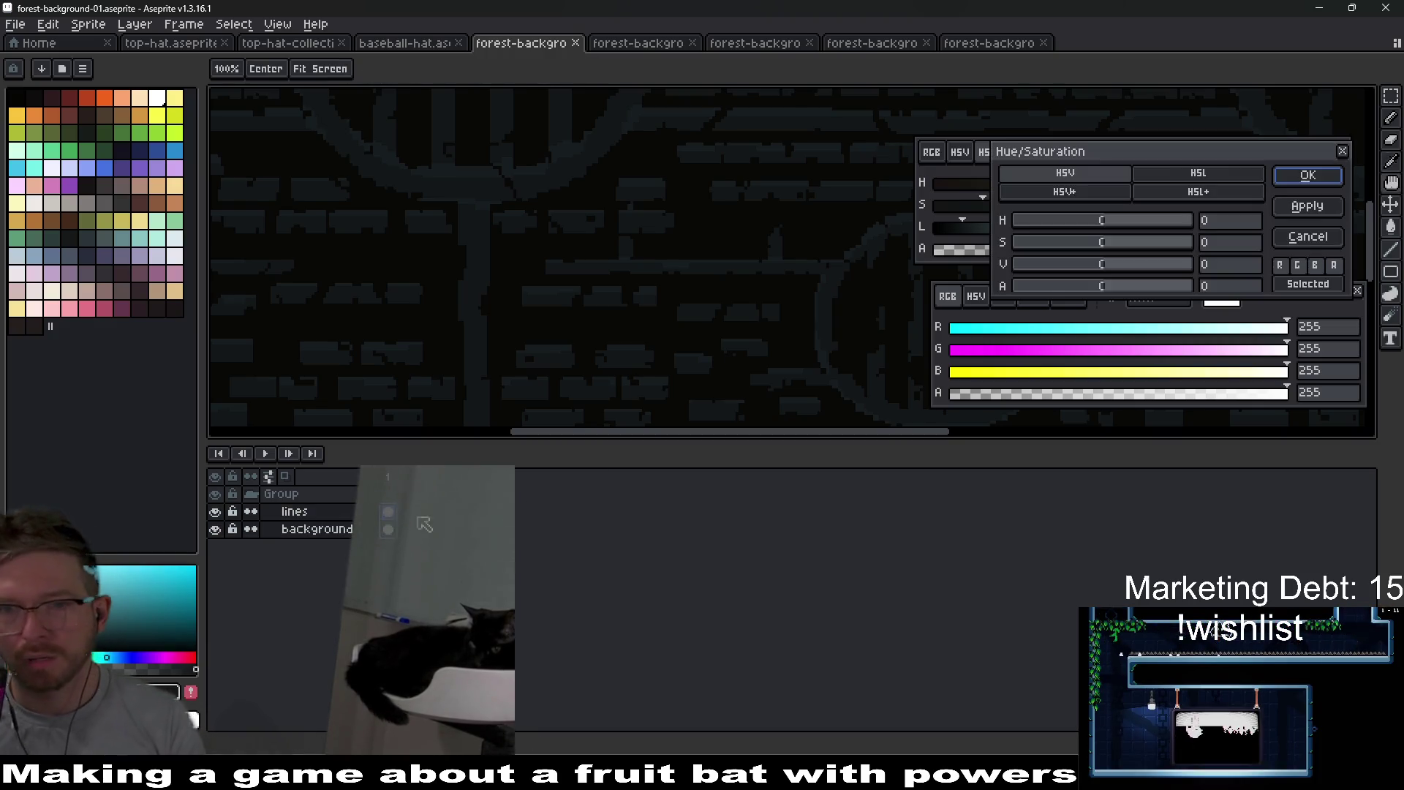
pyautogui.moveTo(1090, 231)
pyautogui.mouseDown()
pyautogui.moveTo(1002, 226)
pyautogui.moveTo(1221, 237)
pyautogui.mouseUp()
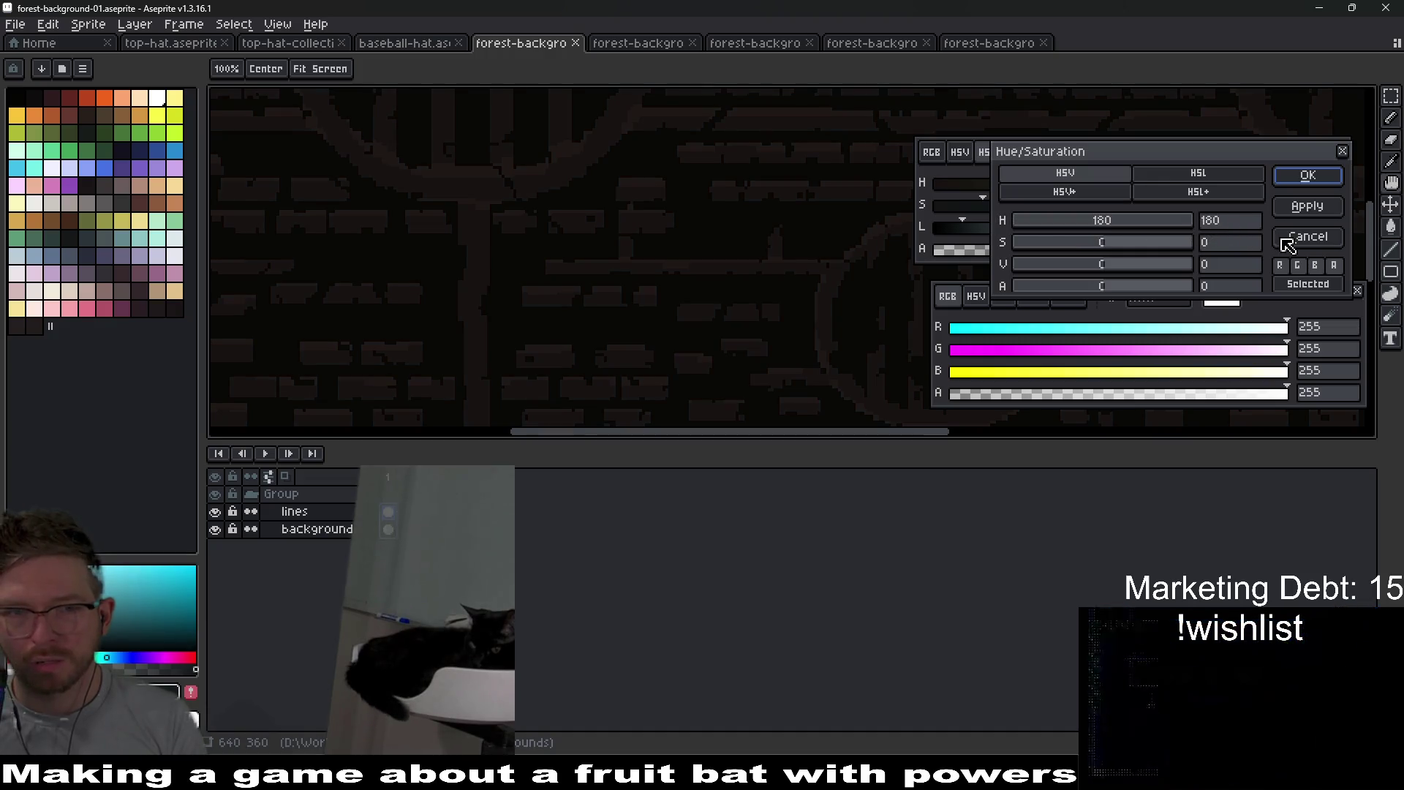
pyautogui.moveTo(1104, 222); pyautogui.dragTo(921, 229)
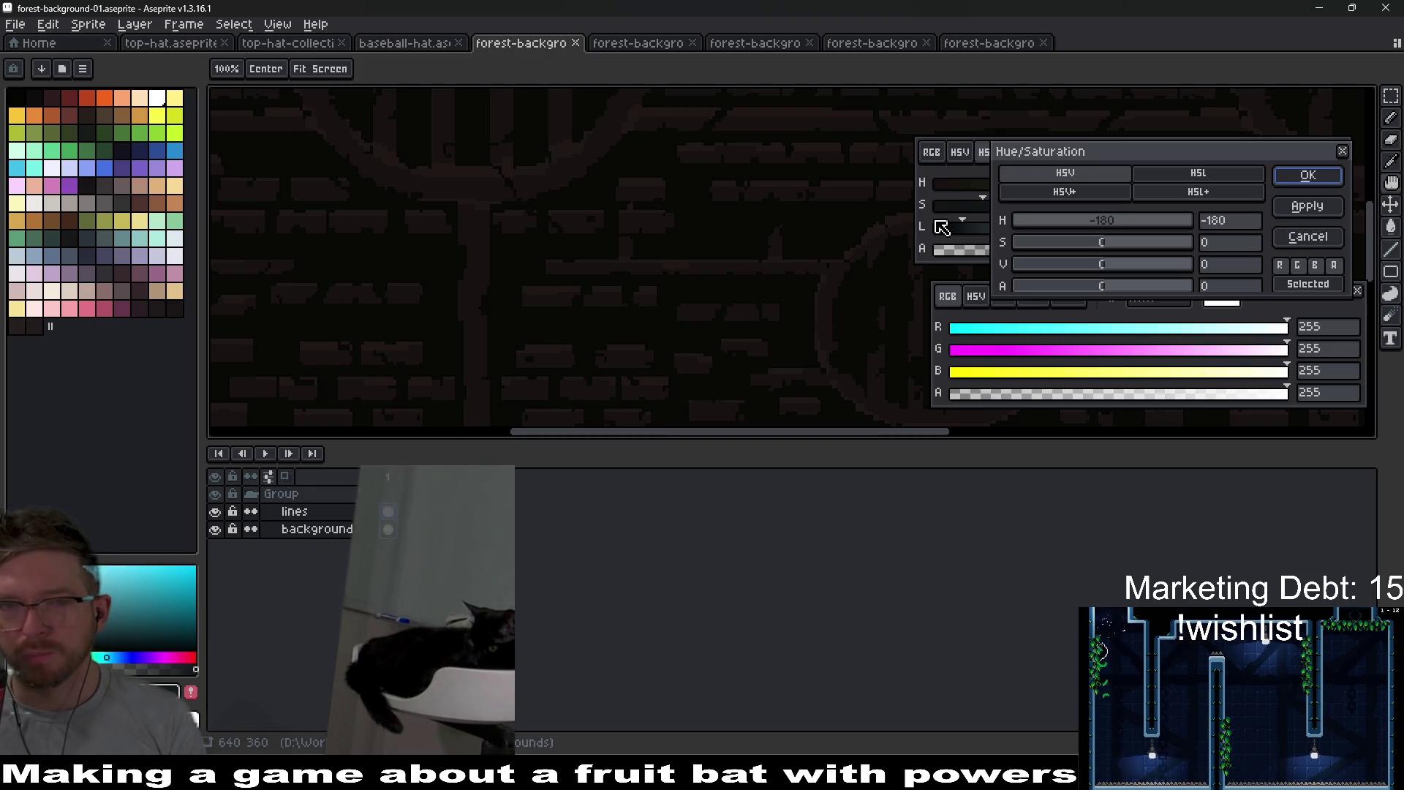
pyautogui.moveTo(961, 228); pyautogui.dragTo(1045, 227)
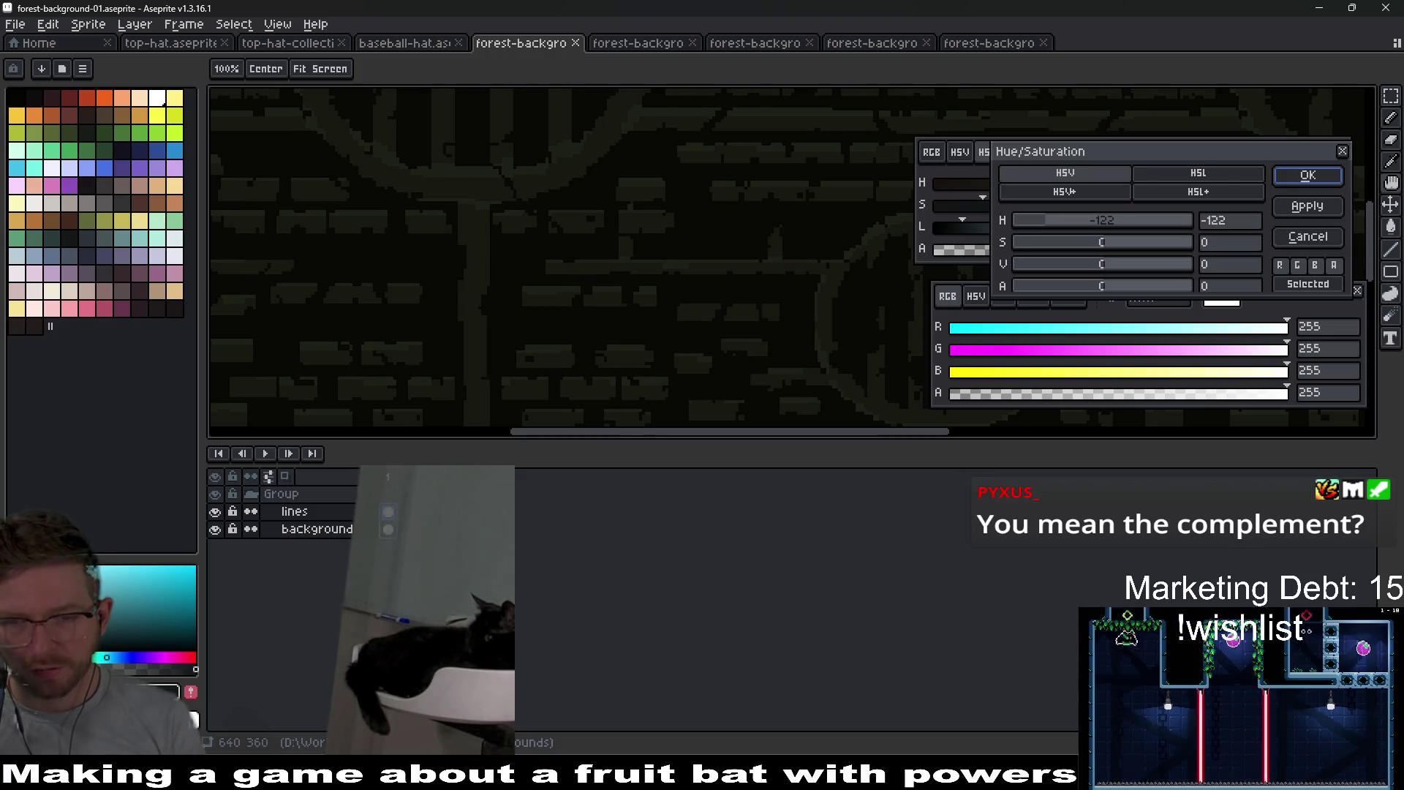
pyautogui.hotkey('alt', 'Tab')
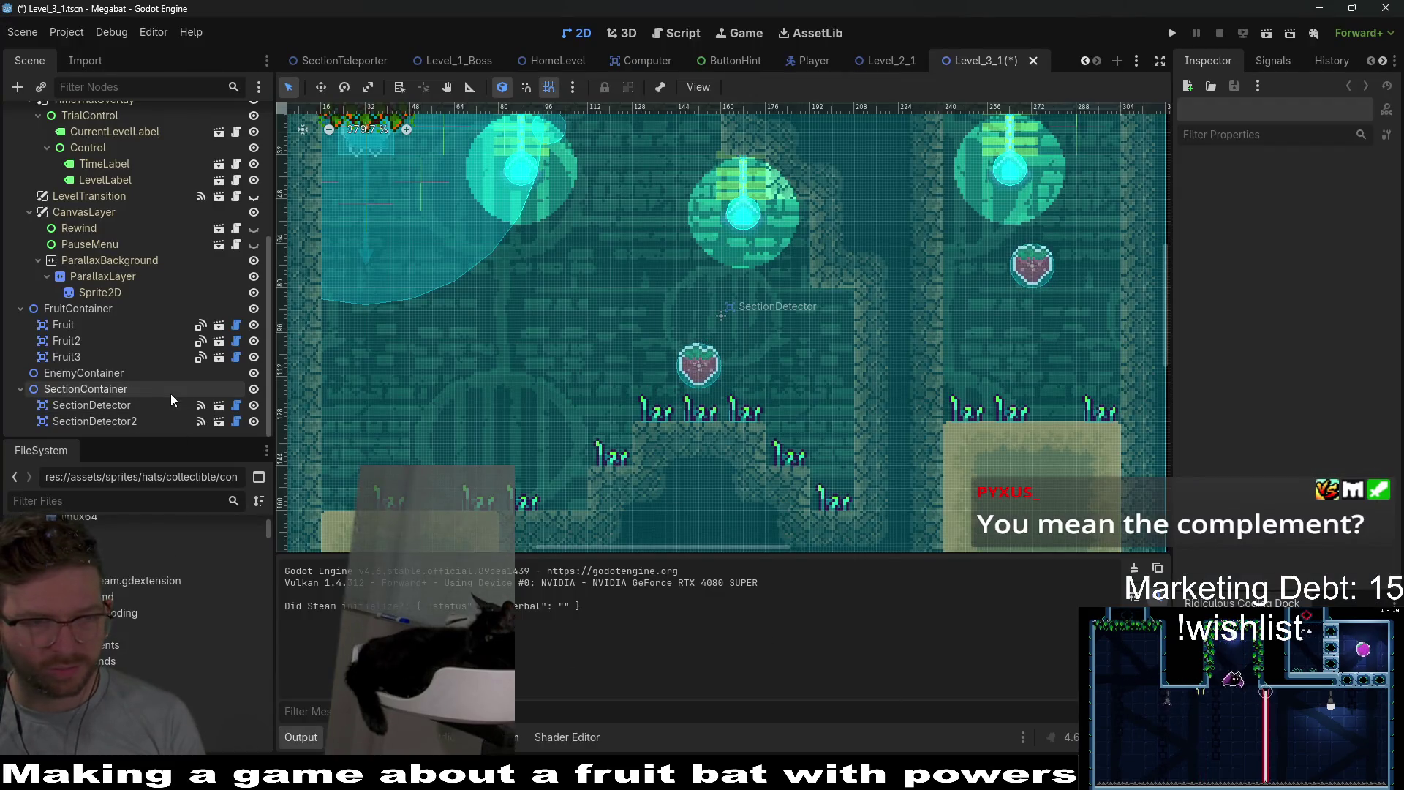
# - Hide SectionContainer in Level_3_1 to reveal the background, then go back to Aseprite
pyautogui.click(253, 389)
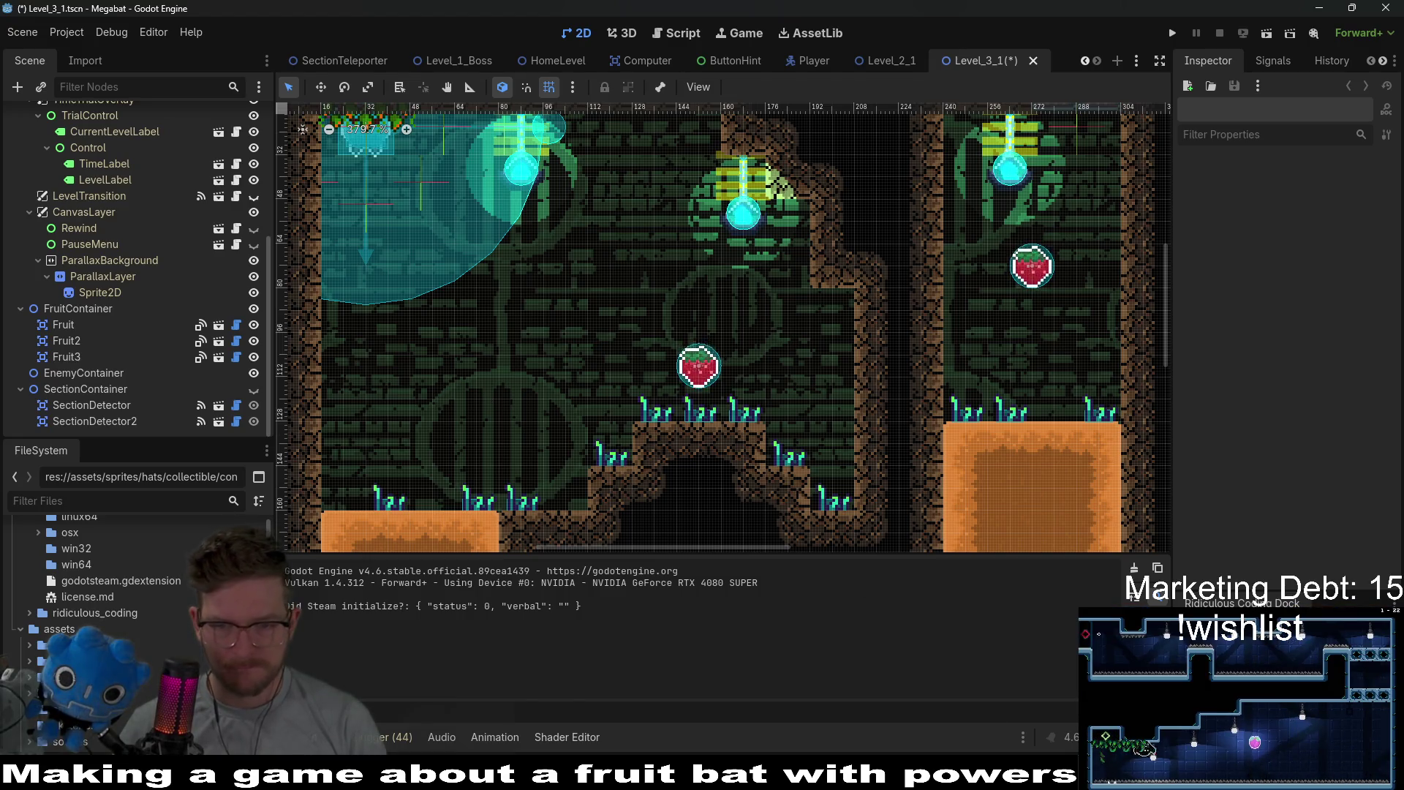
pyautogui.hotkey('alt', 'Tab')
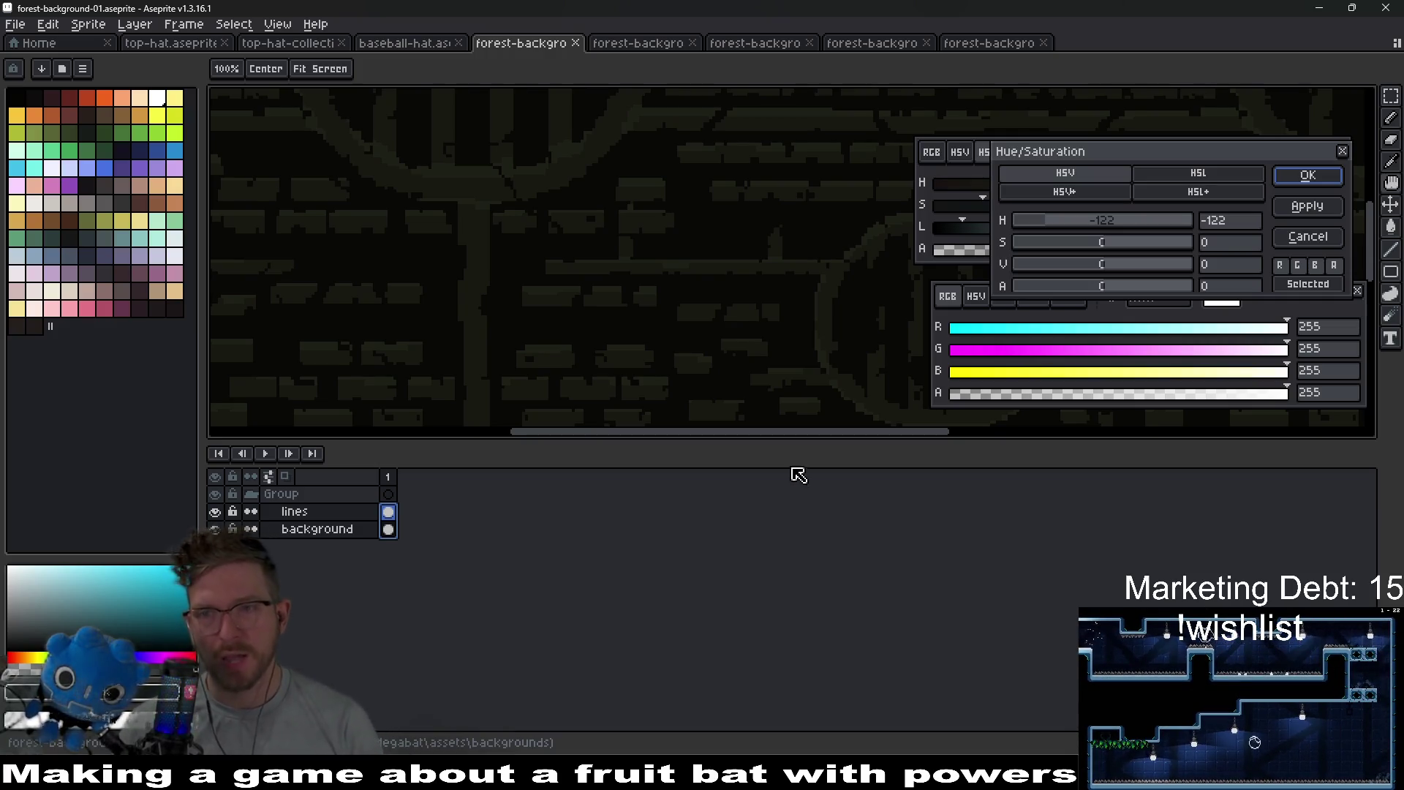
# - Discard the pending hue preview, export the PNG, and check it in Godot
pyautogui.click(1282, 233)
pyautogui.hotkey('ctrl', 'shift', 'e')
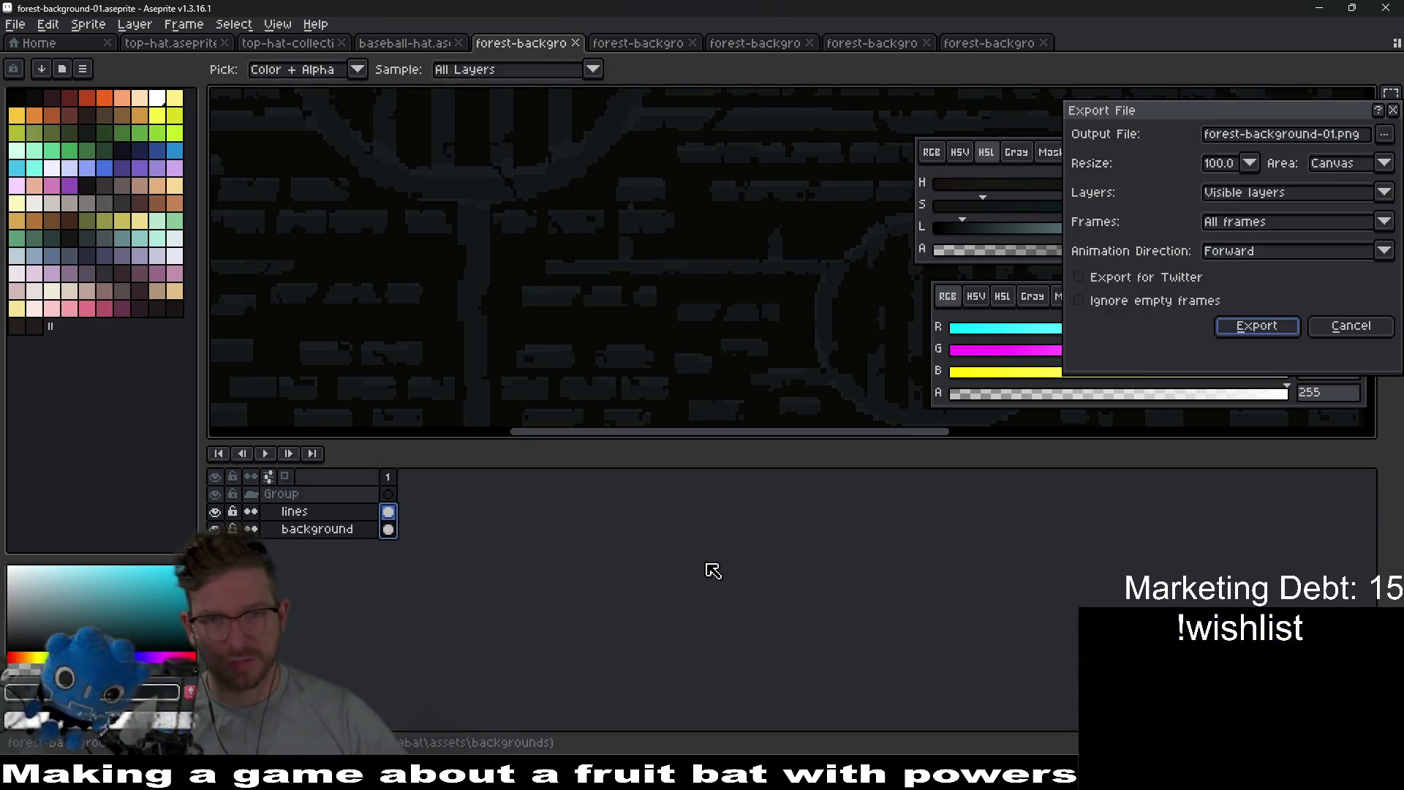
pyautogui.press('Return')
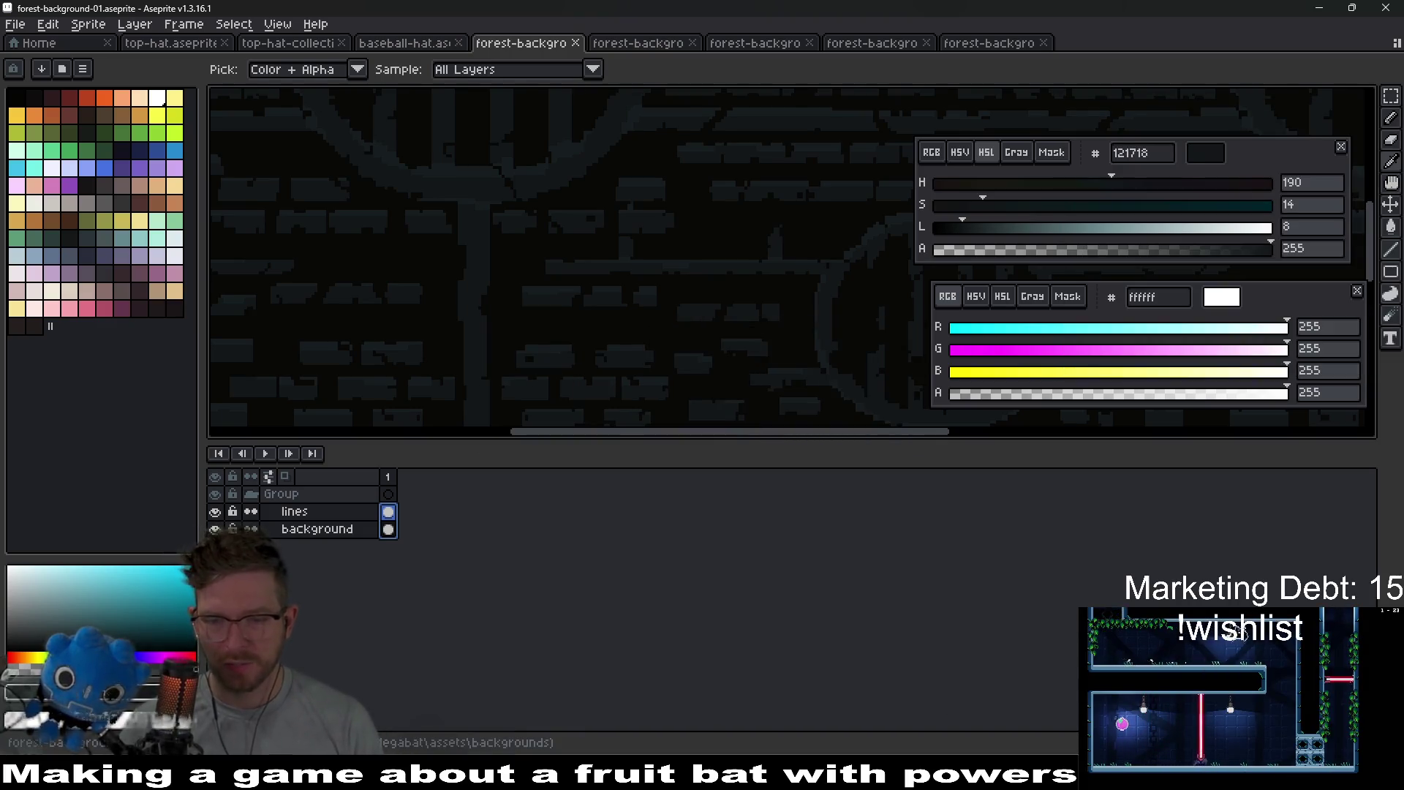
pyautogui.hotkey('alt', 'Tab')
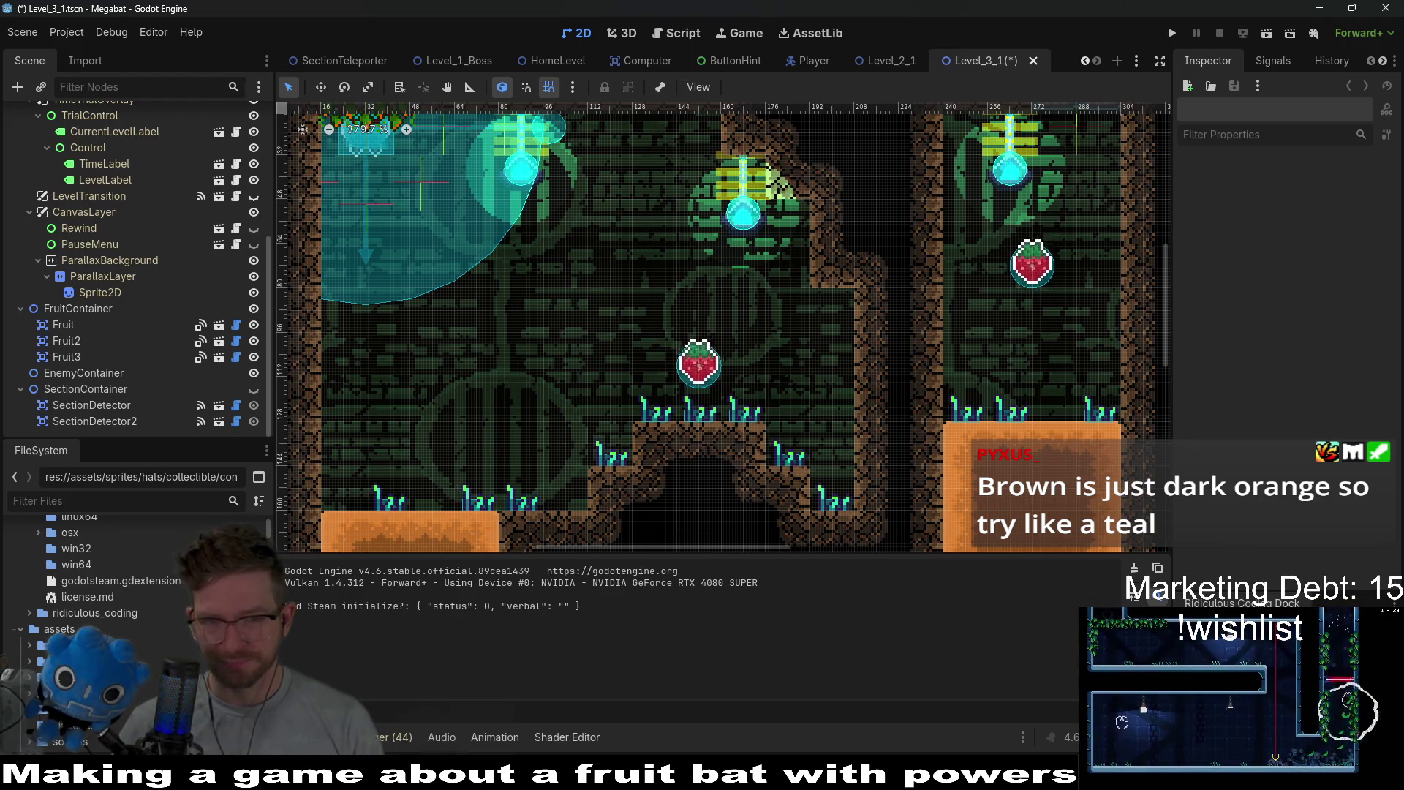
pyautogui.hotkey('alt', 'Tab')
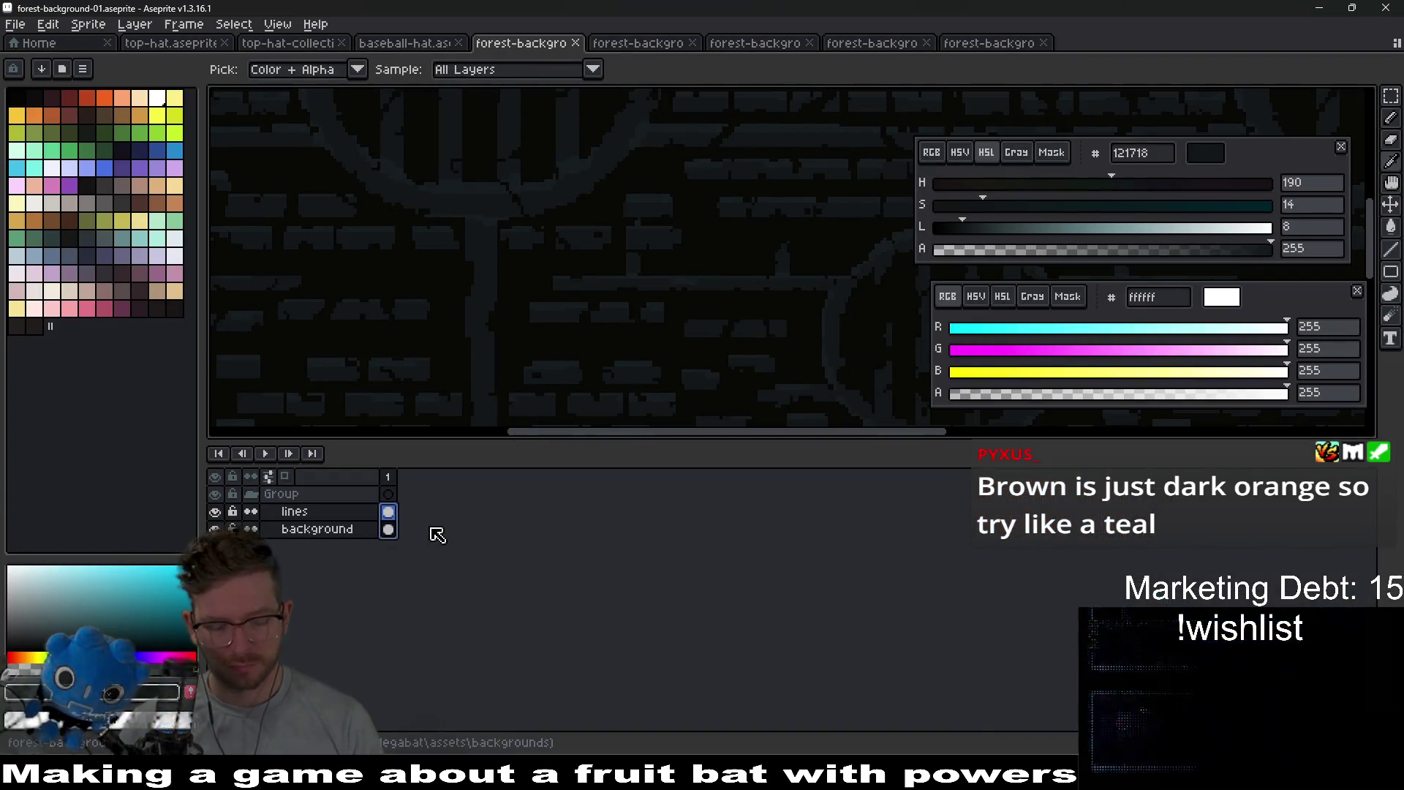
# - Apply a Hue/Saturation recolor of hue -17, saturation 21, value 51 to forest-background-01
pyautogui.hotkey('ctrl', 'u')
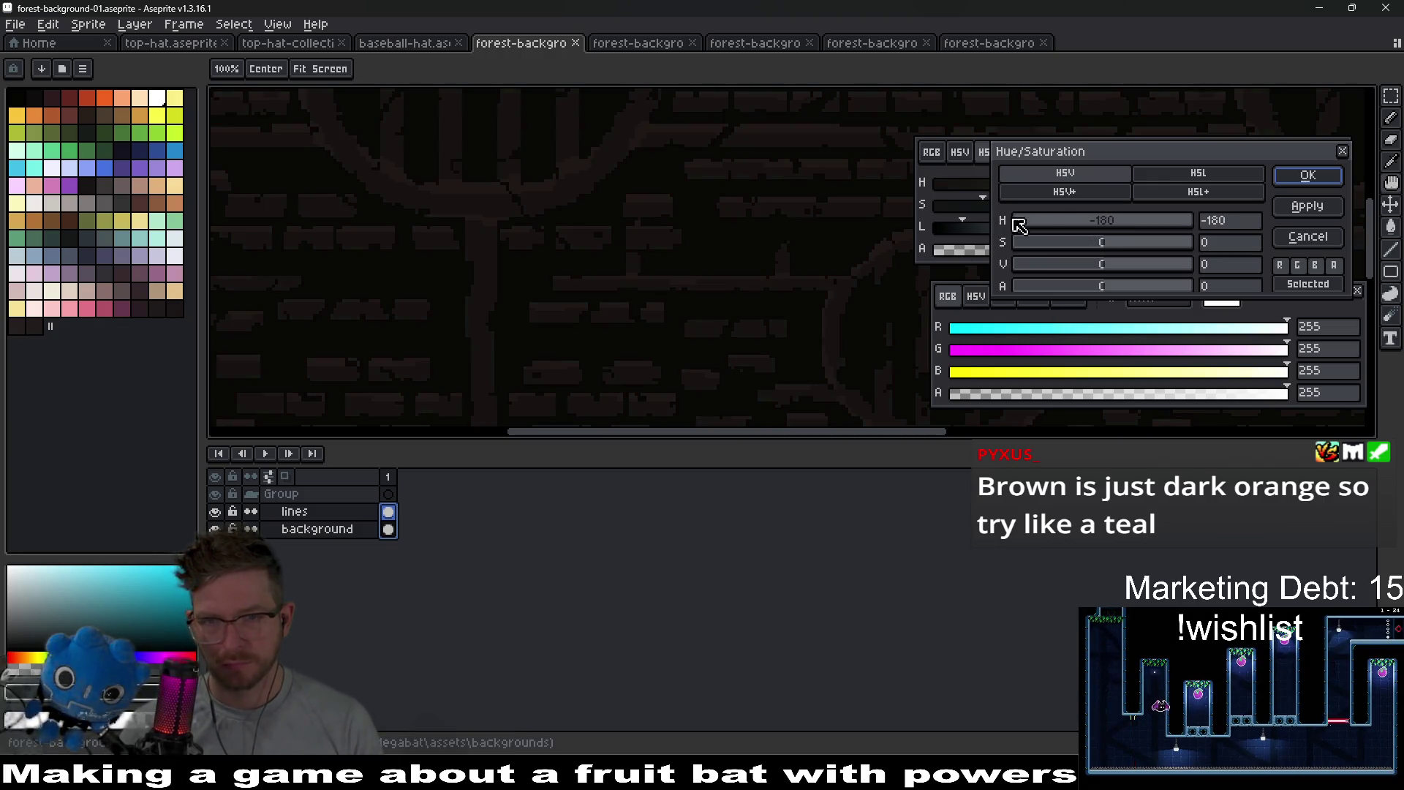
pyautogui.moveTo(1164, 230); pyautogui.dragTo(1214, 221)
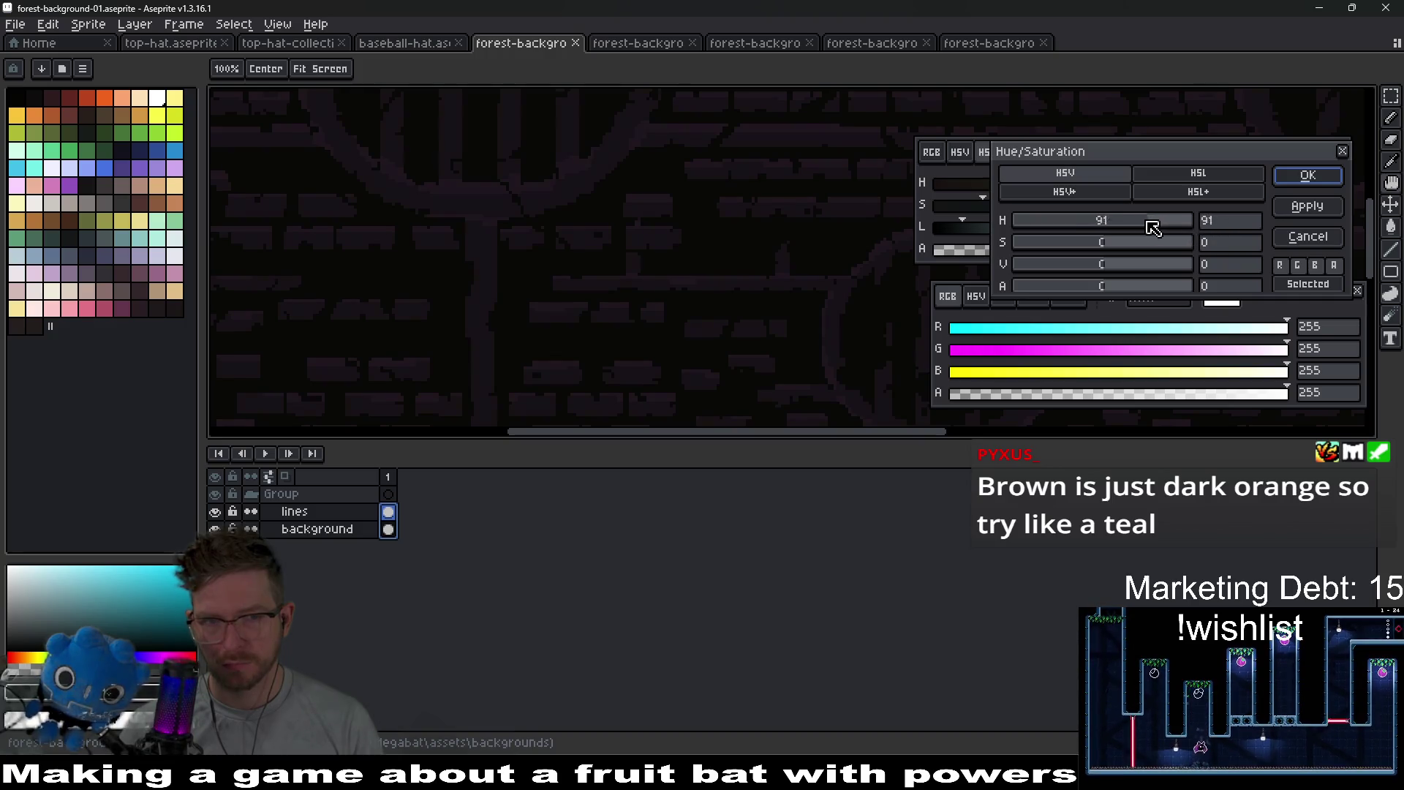
pyautogui.moveTo(1120, 227)
pyautogui.mouseDown()
pyautogui.moveTo(1141, 225)
pyautogui.moveTo(1106, 228)
pyautogui.mouseUp()
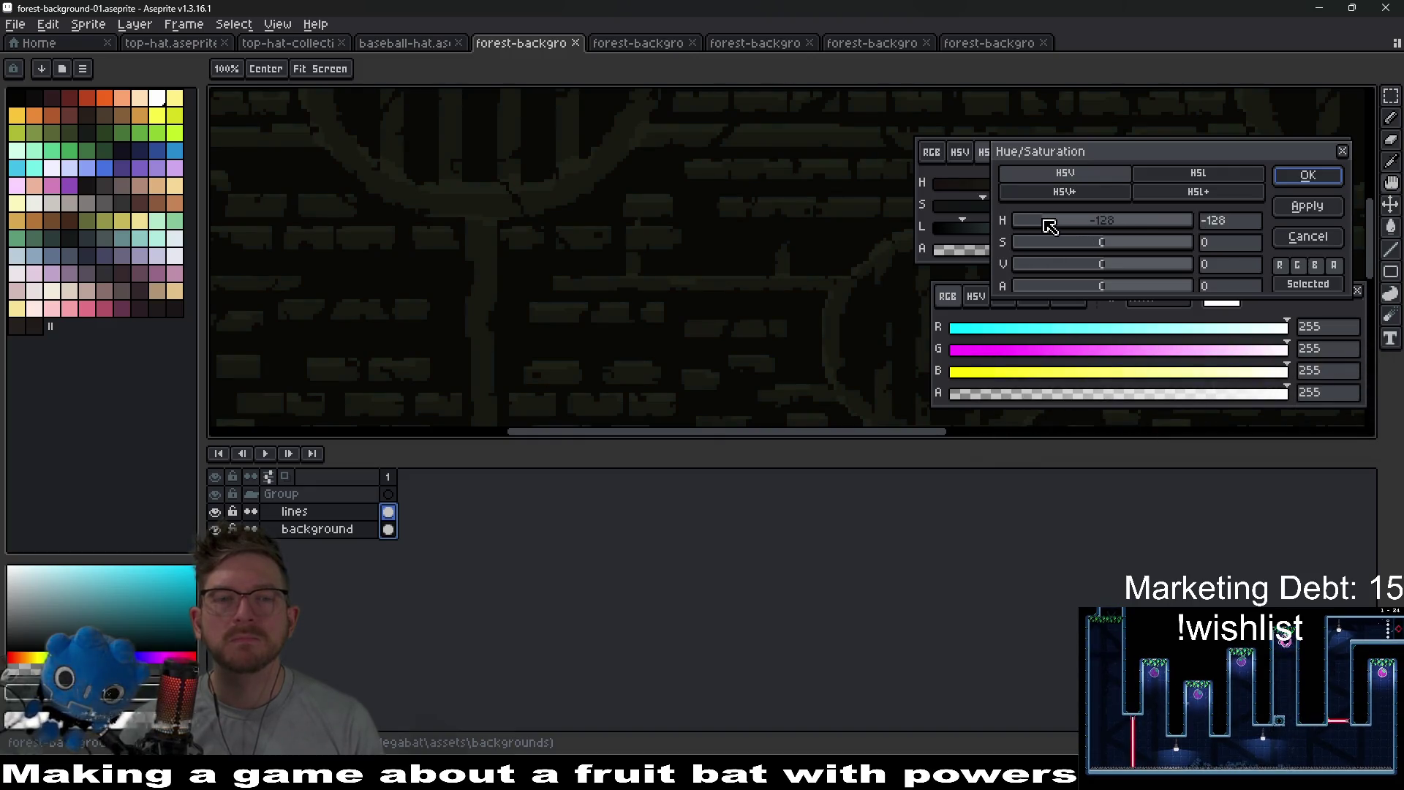
pyautogui.moveTo(1033, 225); pyautogui.dragTo(1046, 227)
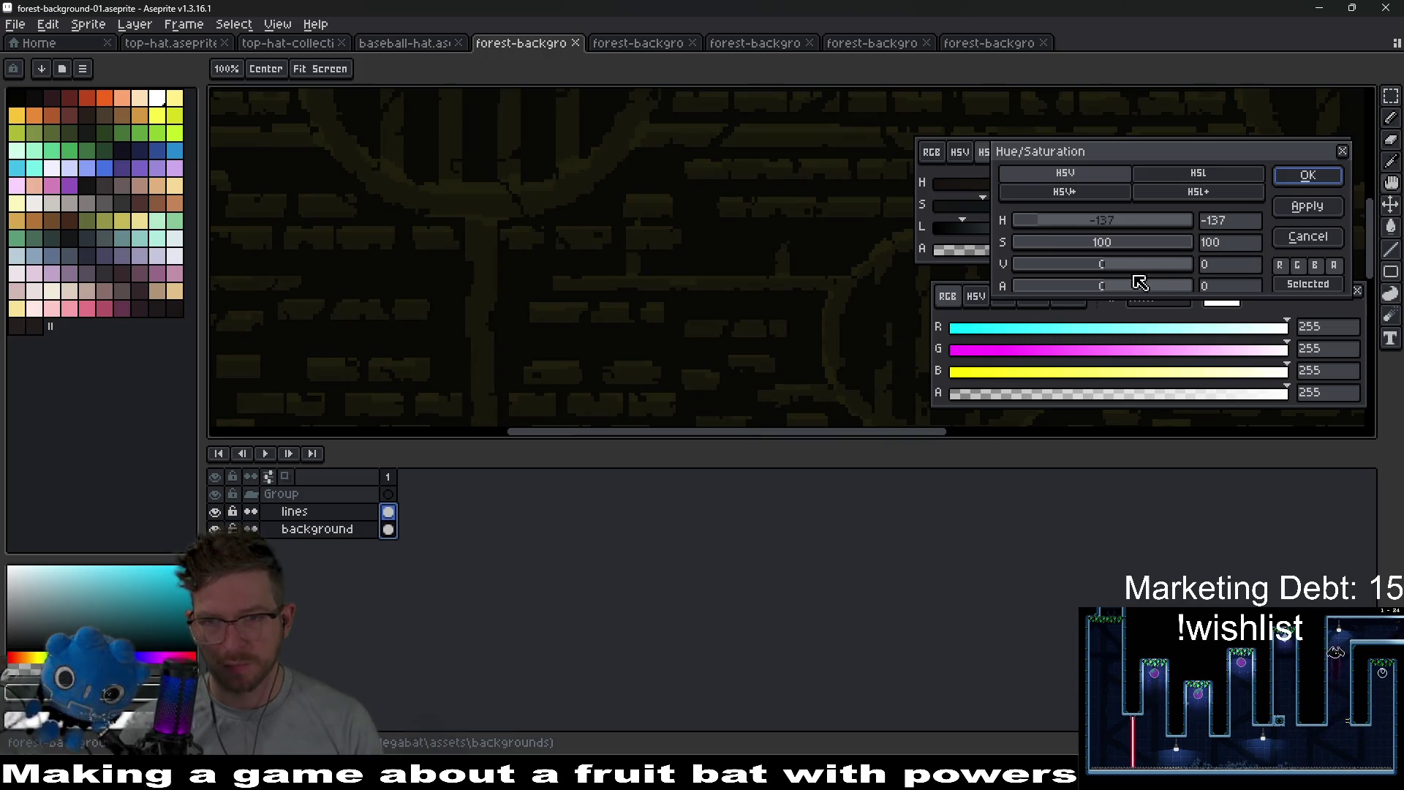
pyautogui.moveTo(1046, 222); pyautogui.dragTo(1086, 221)
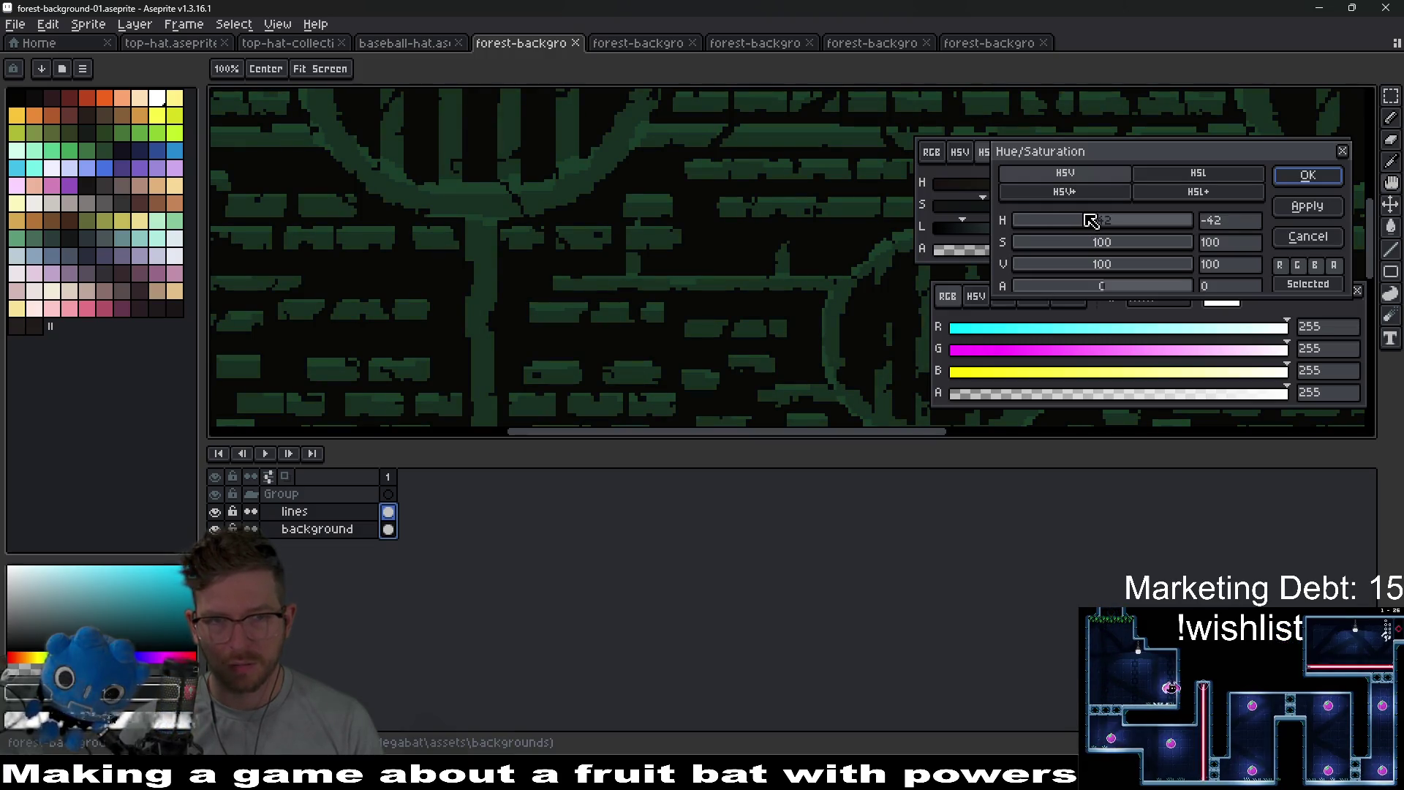
pyautogui.moveTo(1100, 220); pyautogui.dragTo(1103, 222)
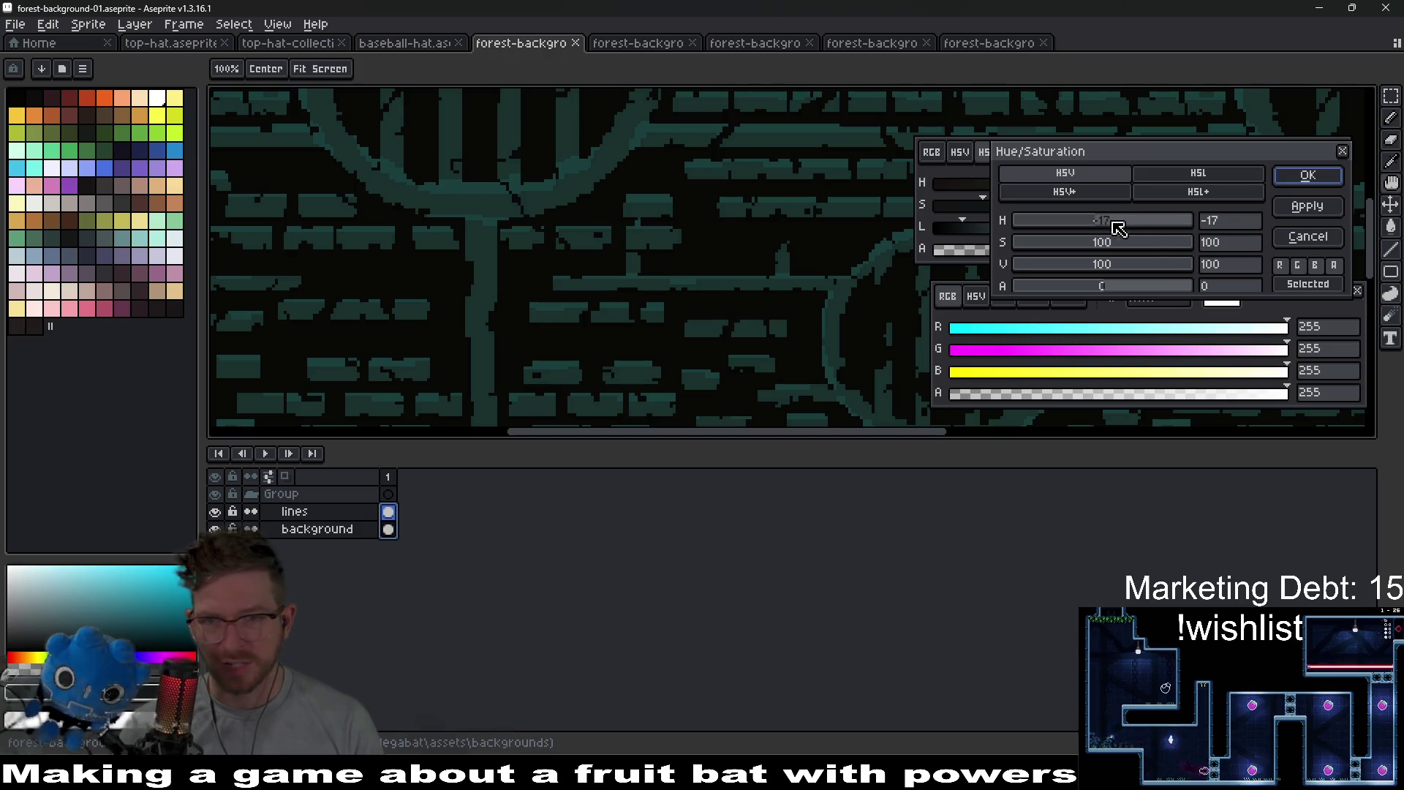
pyautogui.moveTo(1196, 249)
pyautogui.mouseDown()
pyautogui.moveTo(1034, 251)
pyautogui.moveTo(1169, 263)
pyautogui.moveTo(1147, 264)
pyautogui.mouseUp()
pyautogui.write('0')
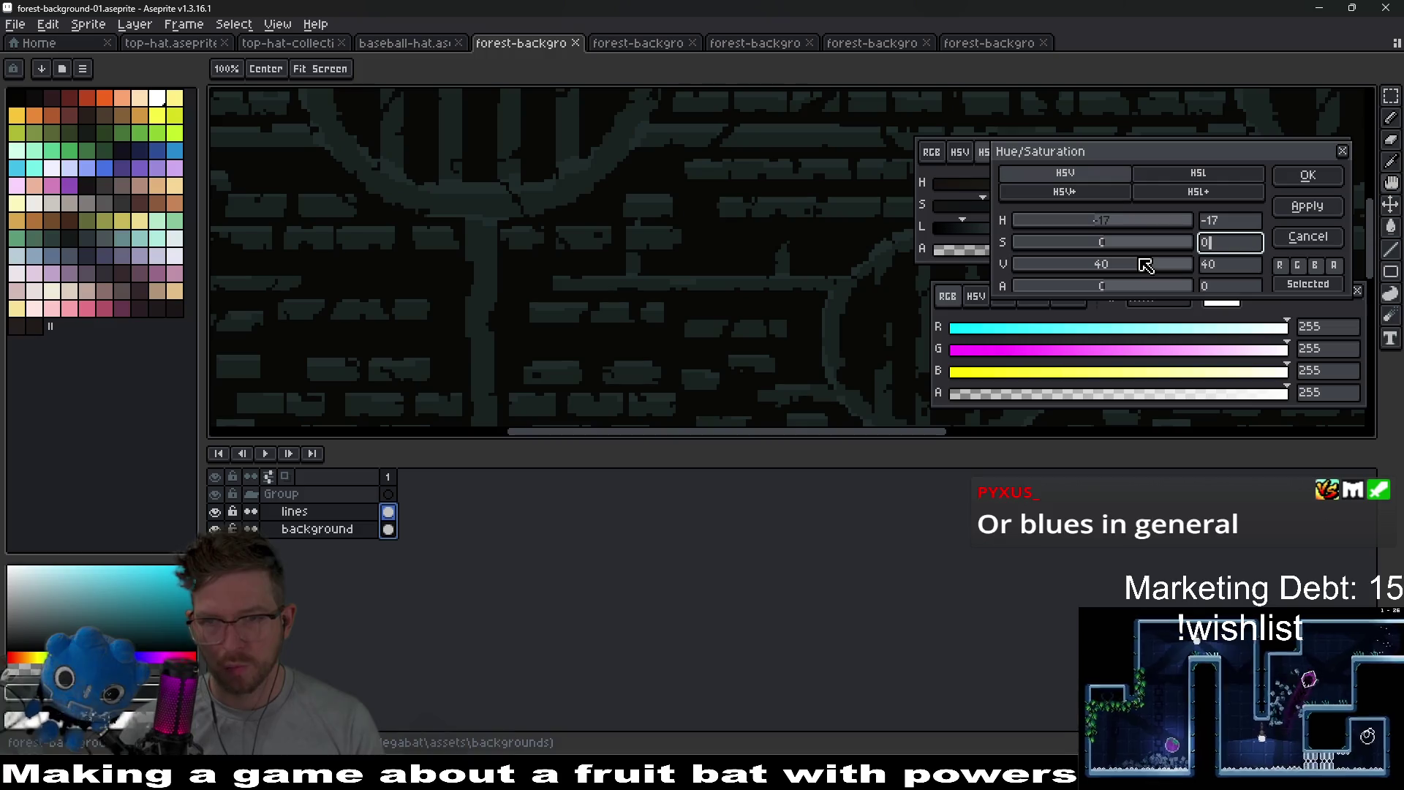
pyautogui.moveTo(1127, 264)
pyautogui.mouseDown()
pyautogui.moveTo(1112, 243)
pyautogui.moveTo(1130, 251)
pyautogui.mouseUp()
pyautogui.write('21')
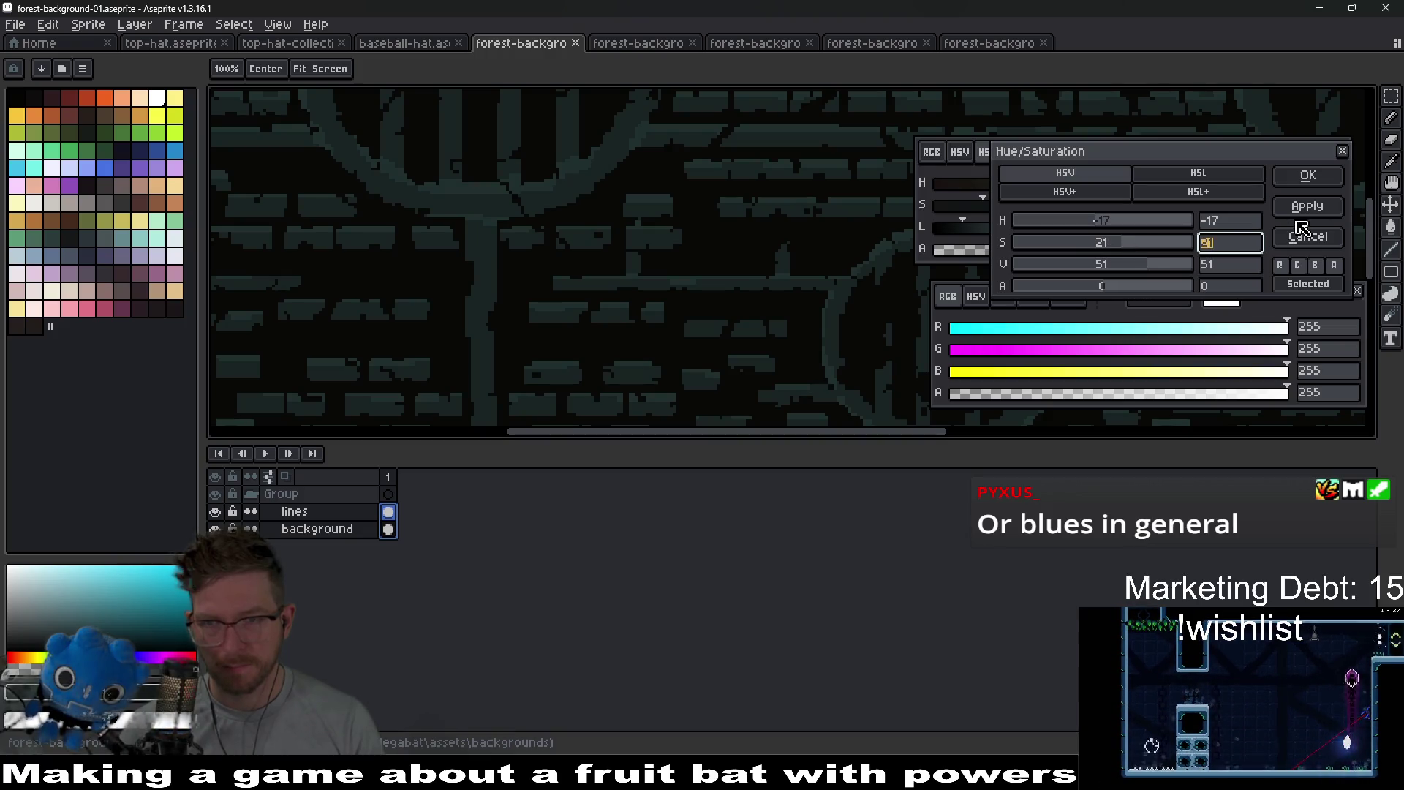
pyautogui.click(1308, 174)
# - Export the recolored image as forest-background-01.png and view it in Godot
pyautogui.scroll(-4, 783, 375)
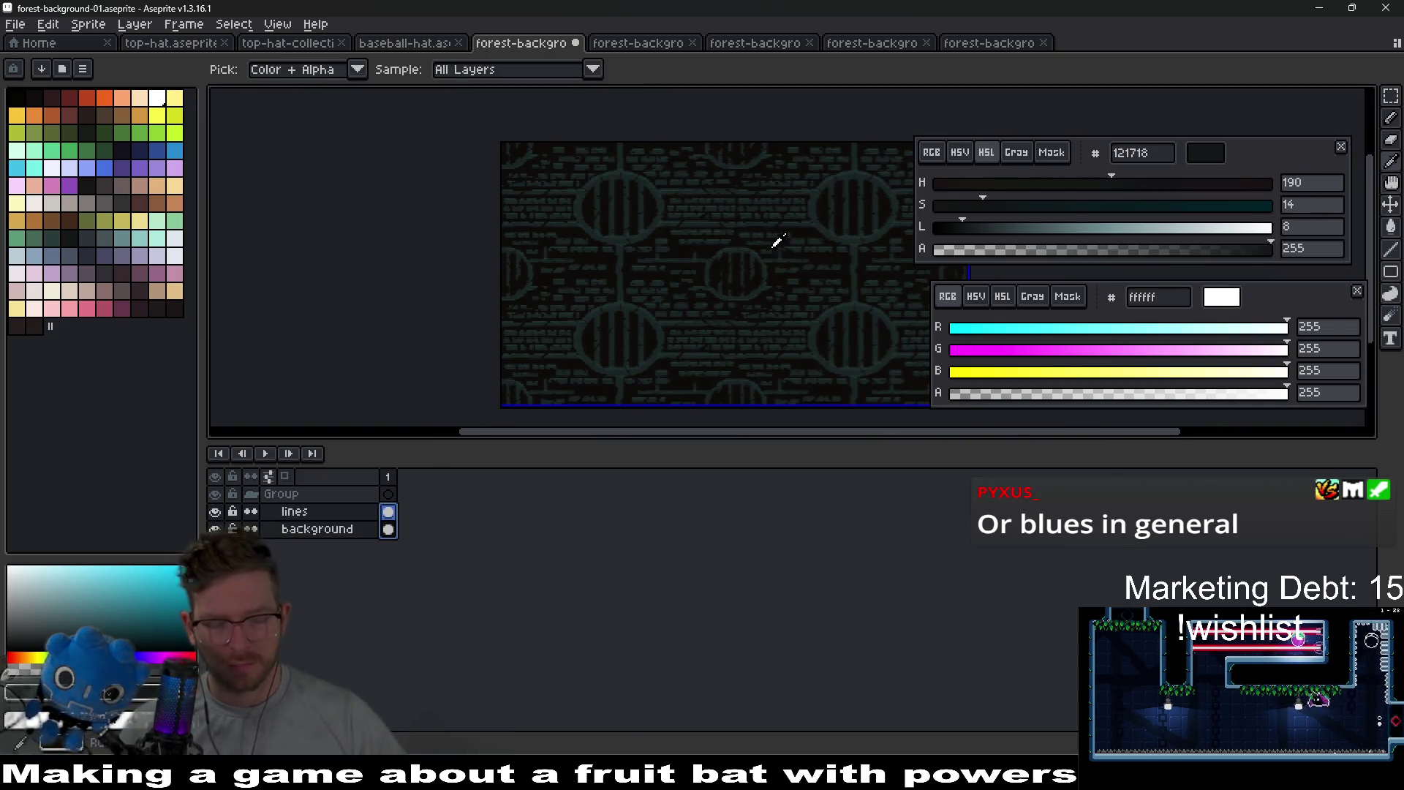
pyautogui.hotkey('ctrl', 'alt', 'shift', 's')
pyautogui.press('Return')
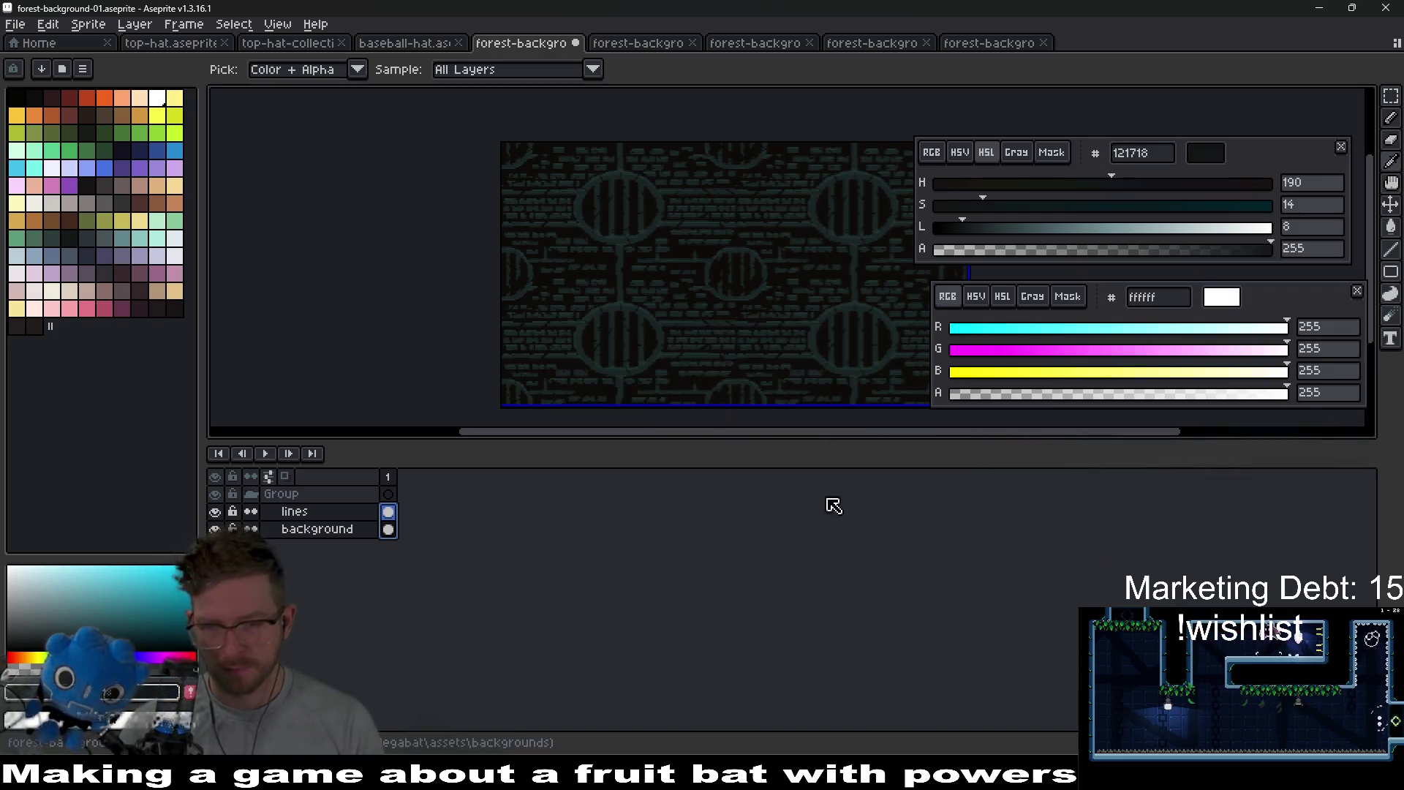
pyautogui.hotkey('alt', 'Tab')
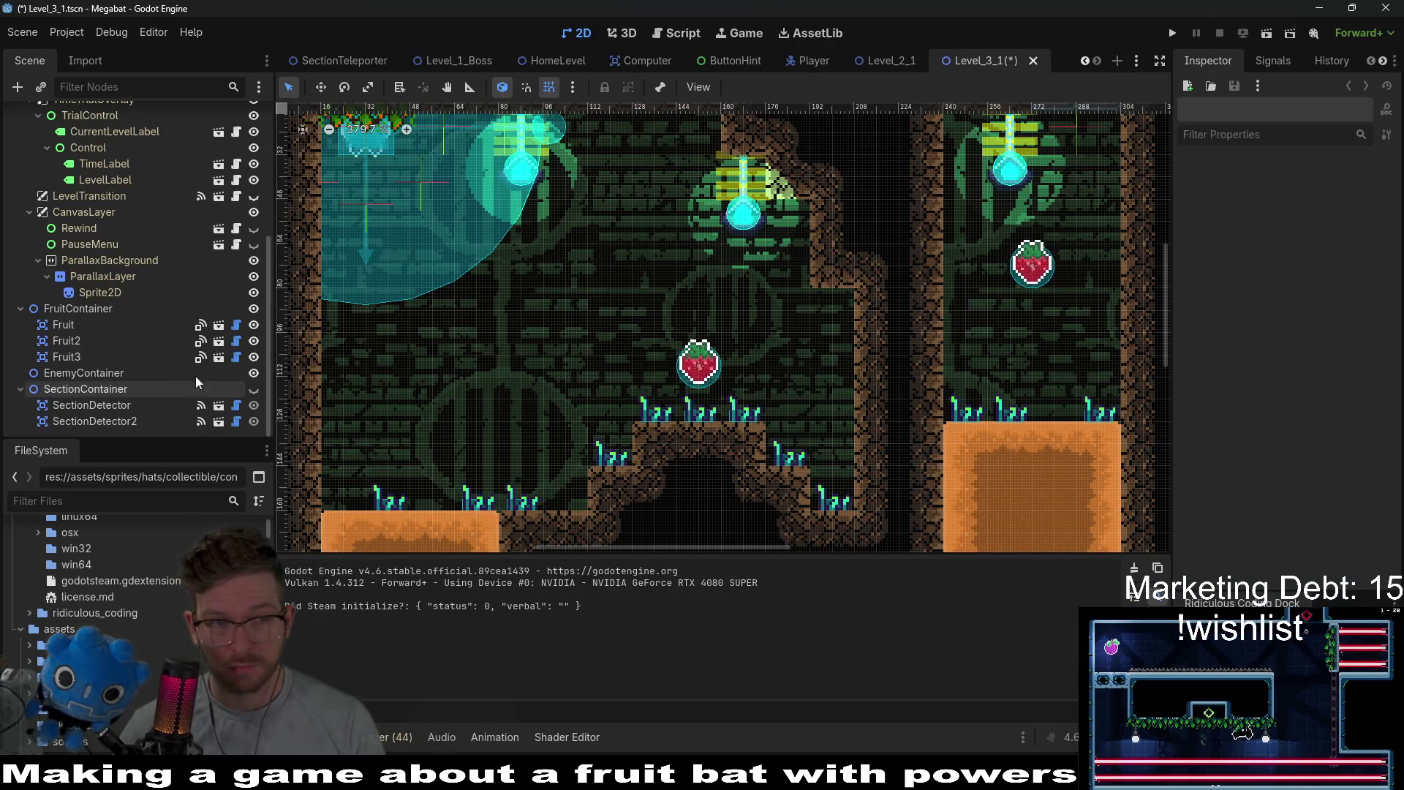
# - Select the ParallaxLayer's Sprite2D to find it uses desert-background-01.png, then return to Aseprite
pyautogui.scroll(3, 195, 380)
pyautogui.click(102, 413)
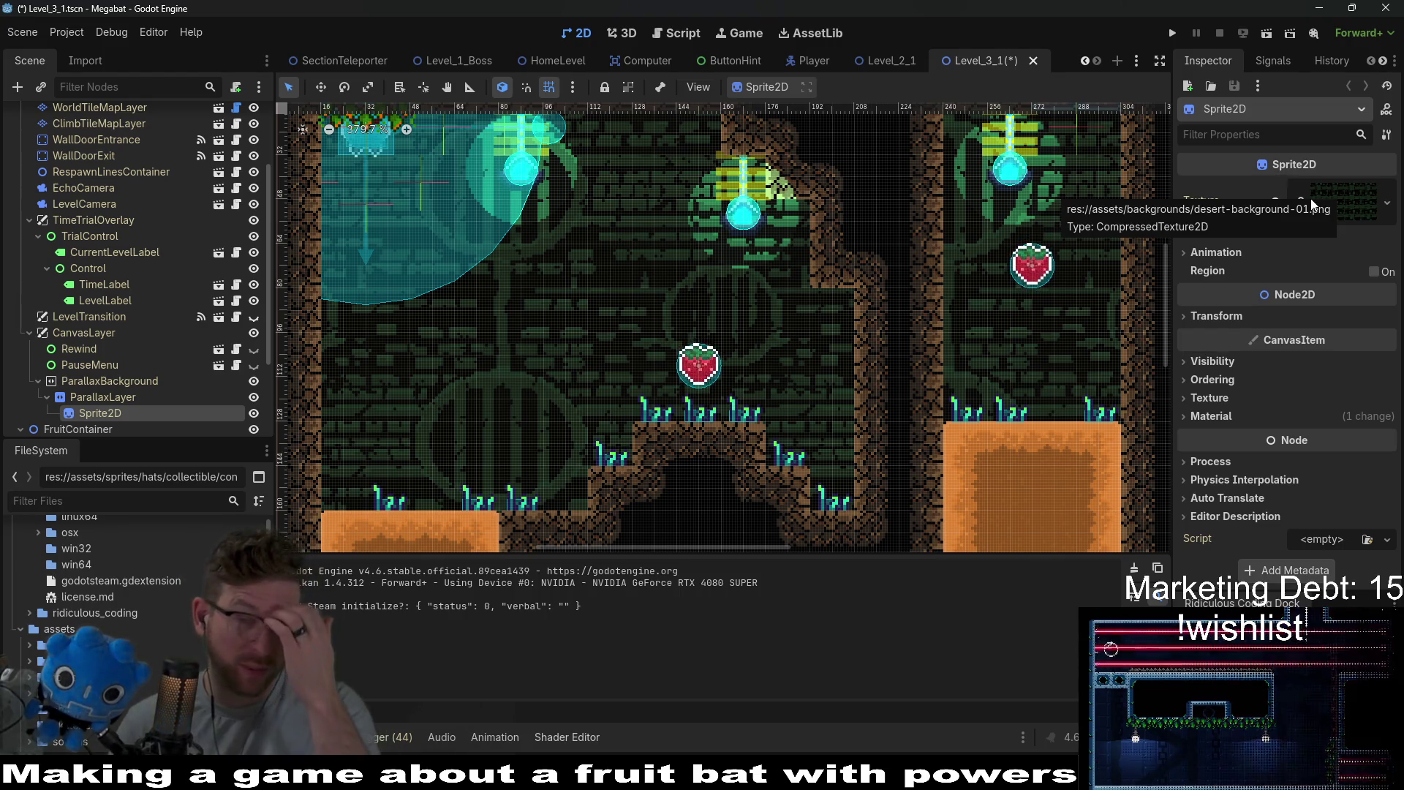
pyautogui.hotkey('alt', 'Tab')
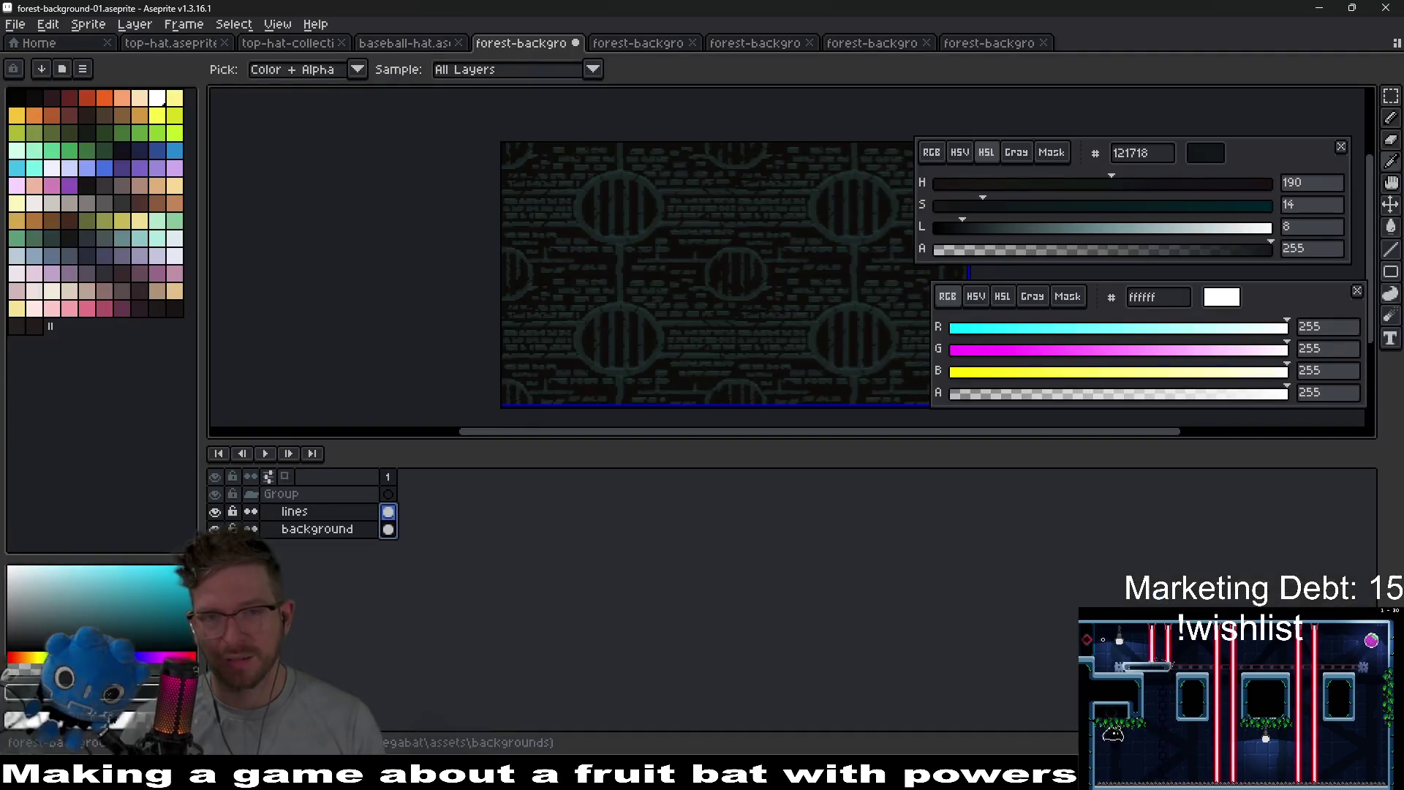
# - Save forest-background-01, then open desert-background-01.aseprite from the backgrounds folder
pyautogui.hotkey('ctrl', 's')
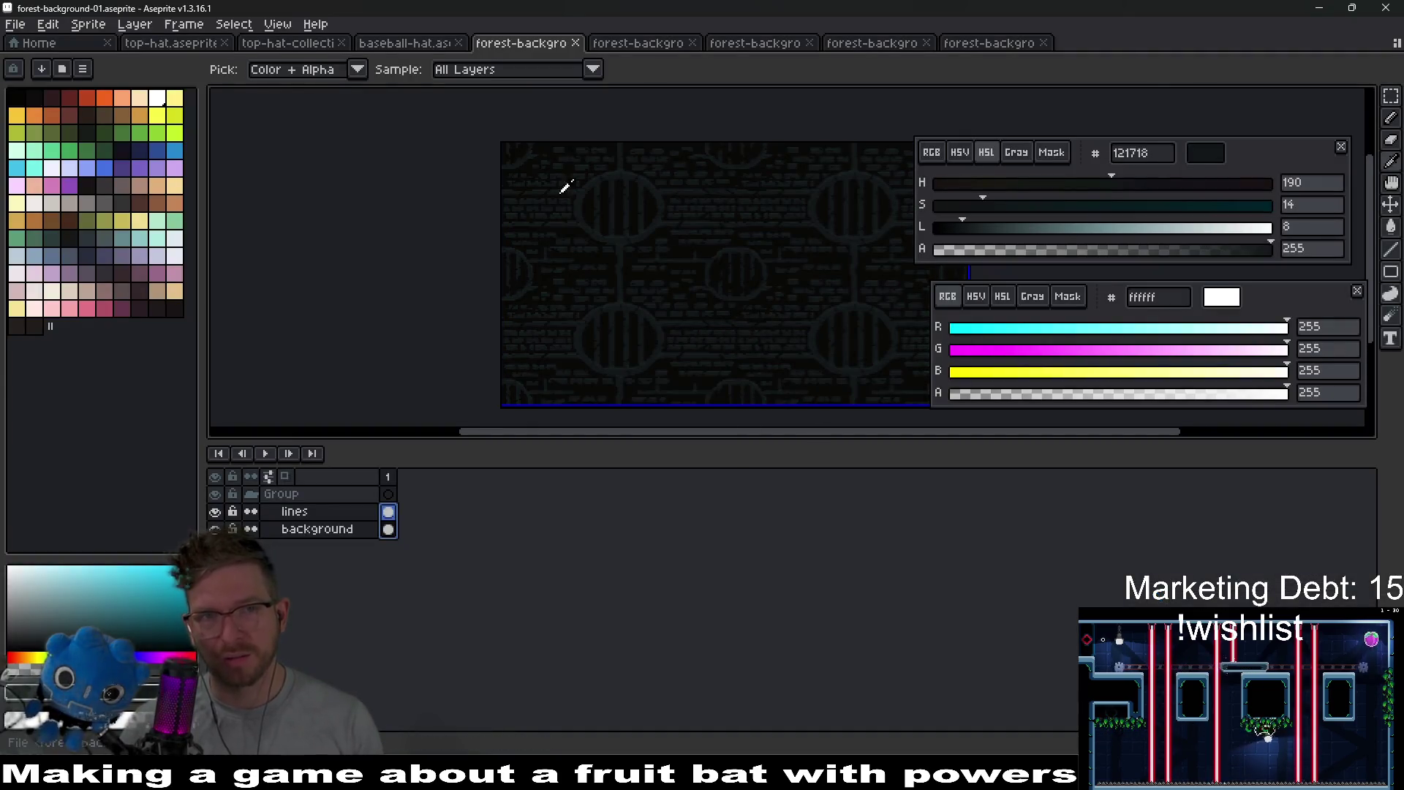
pyautogui.click(14, 24)
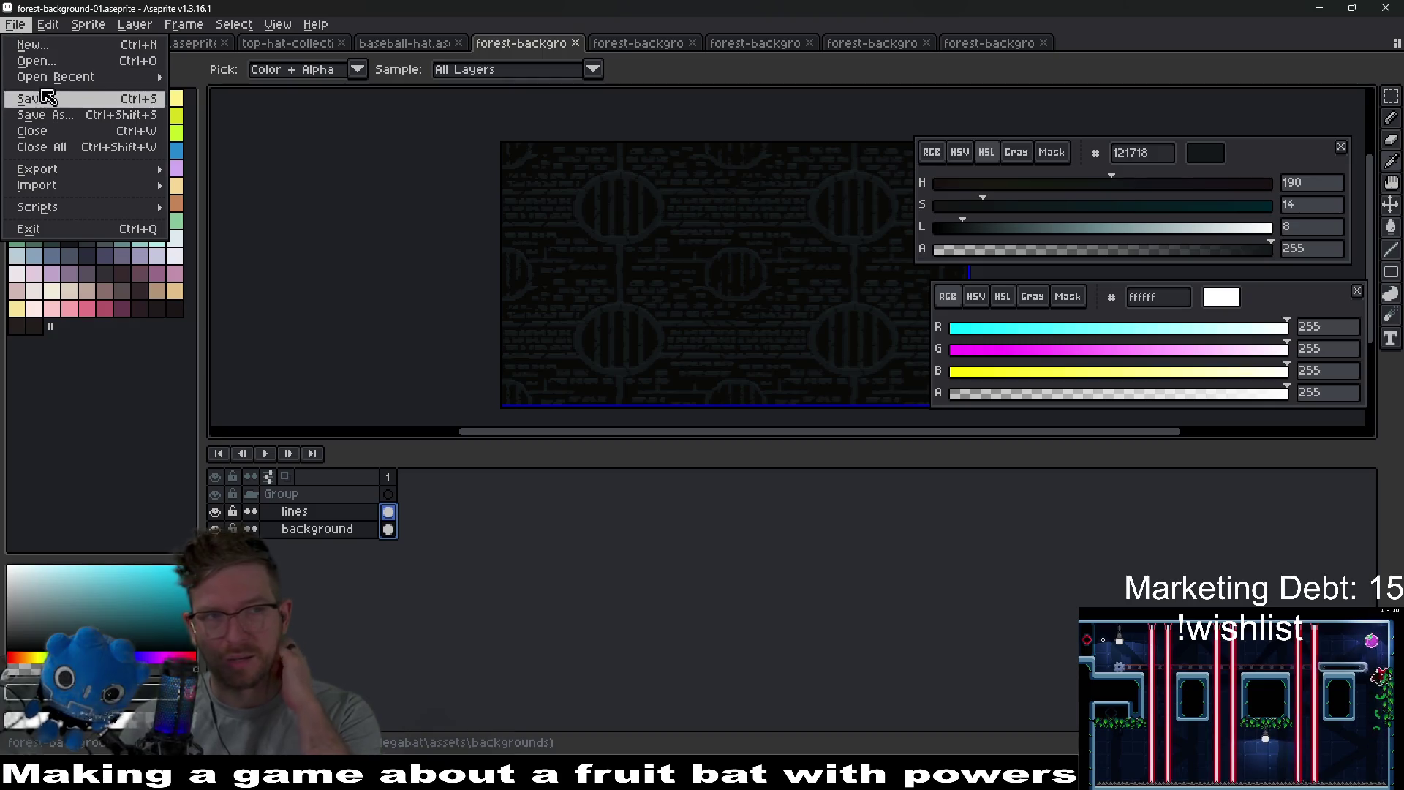
pyautogui.click(37, 61)
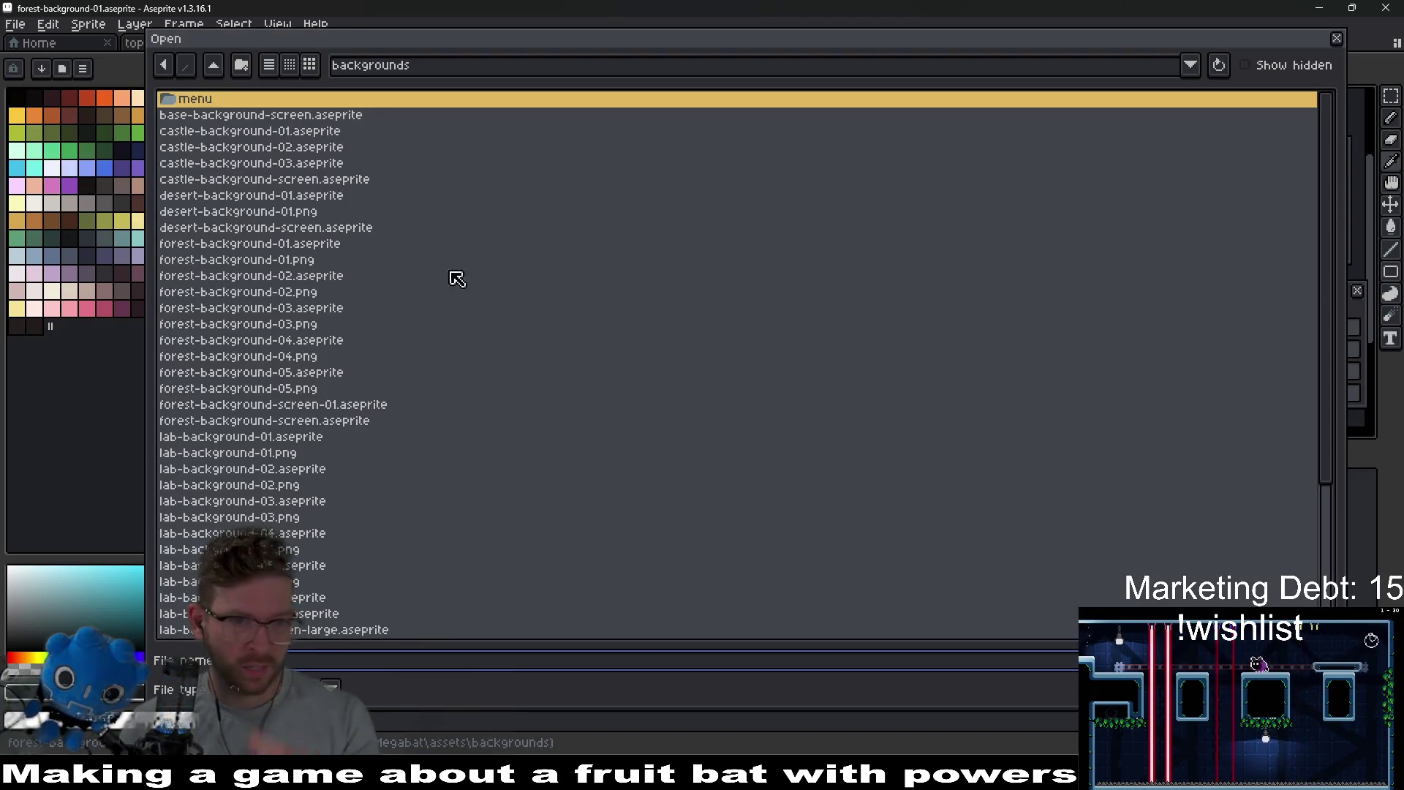
pyautogui.scroll(-5, 448, 291)
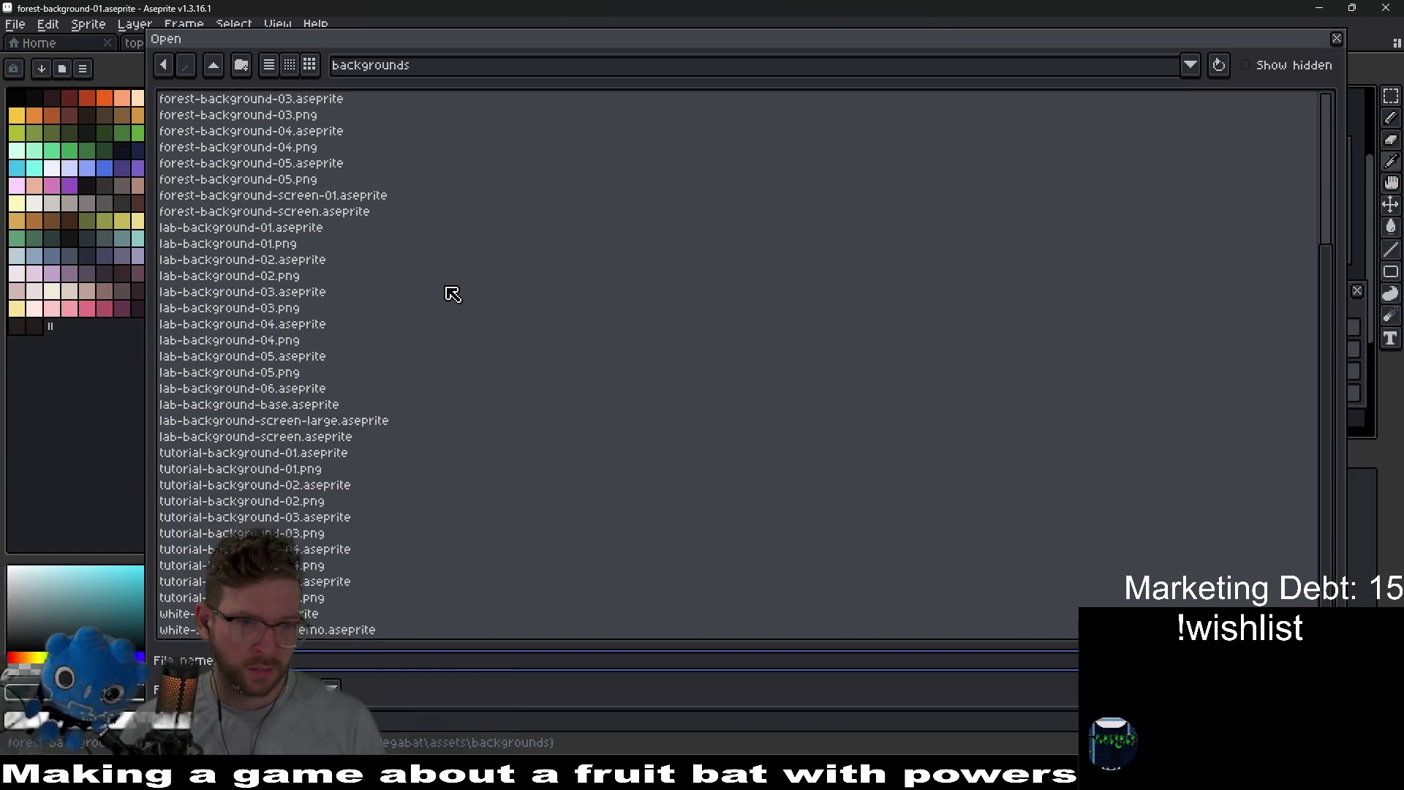
pyautogui.scroll(5, 453, 293)
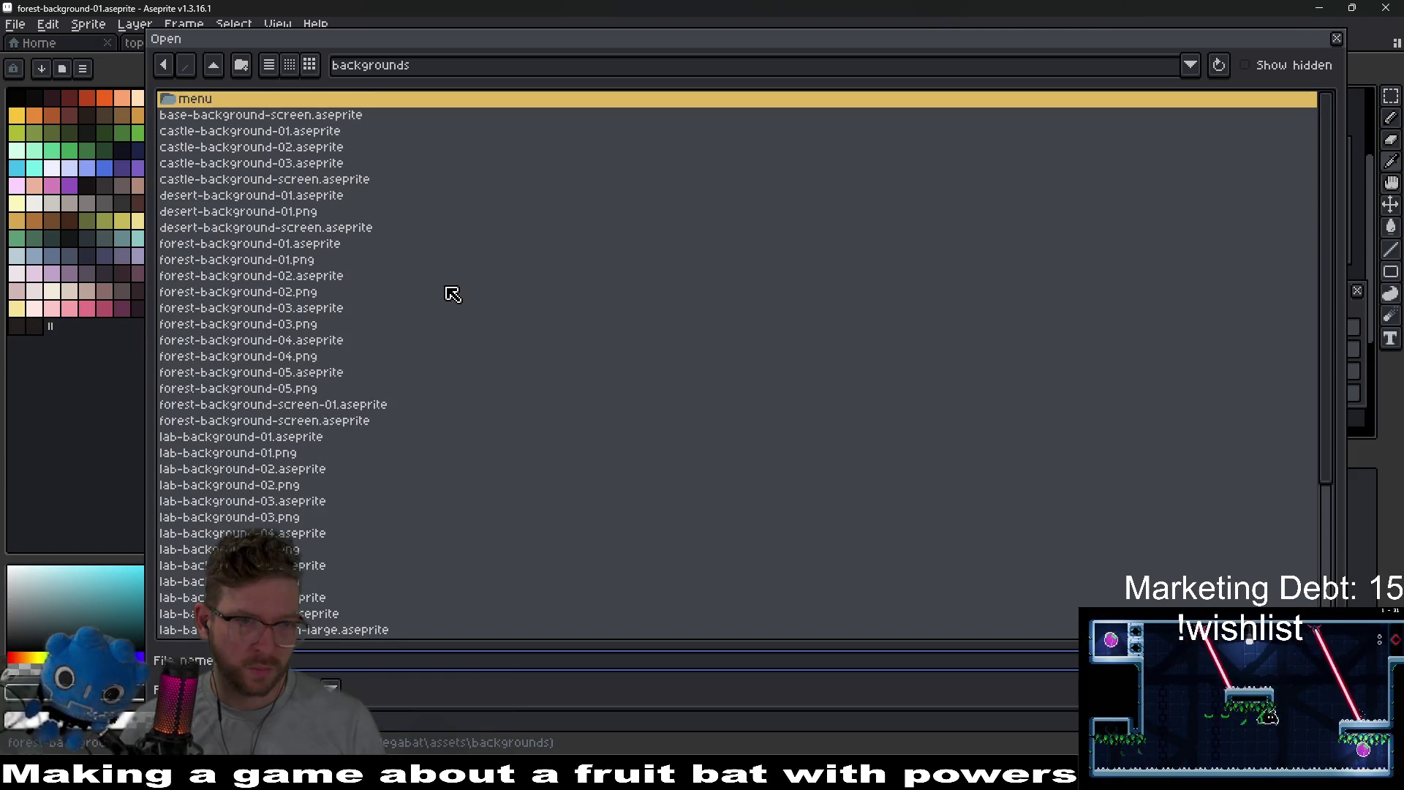
pyautogui.click(320, 196)
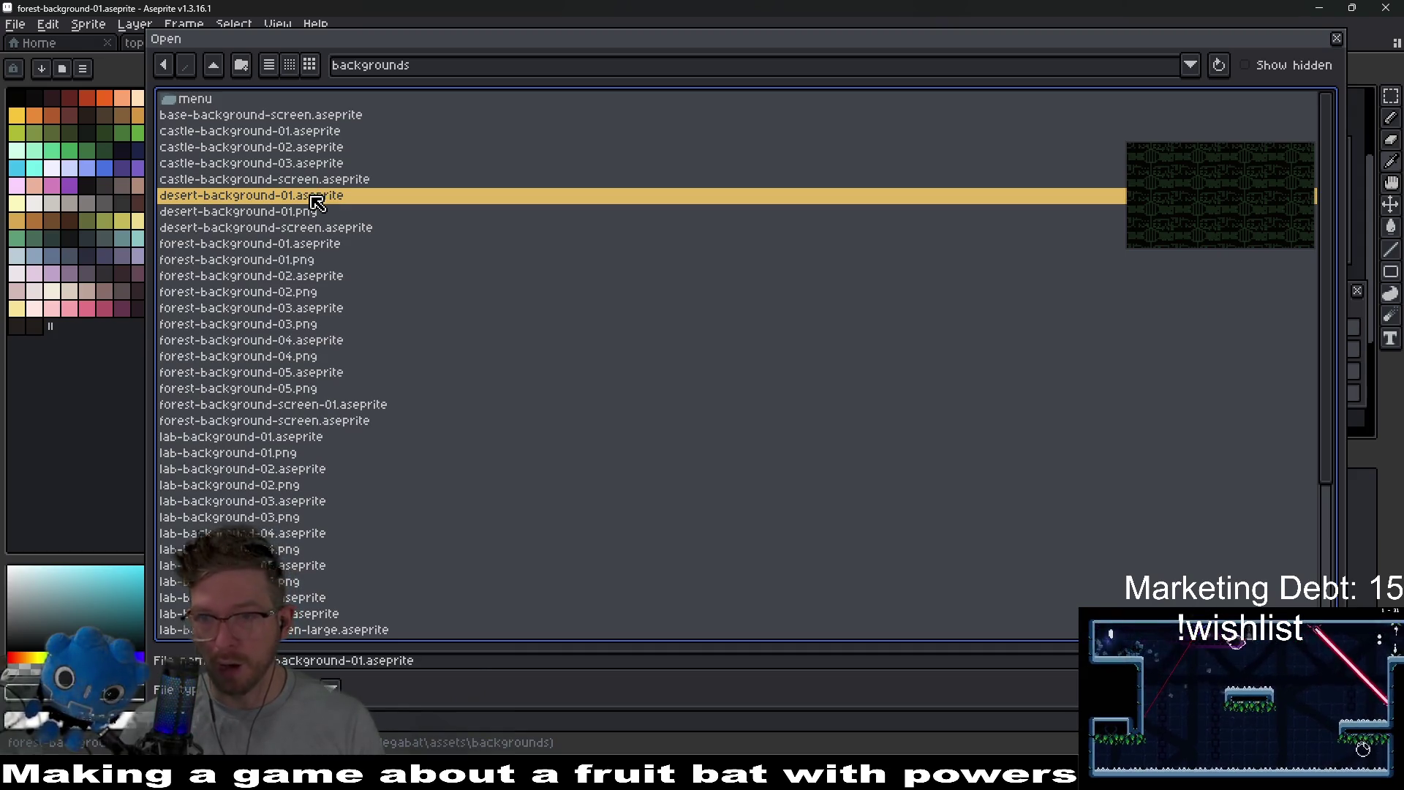
pyautogui.doubleClick(317, 202)
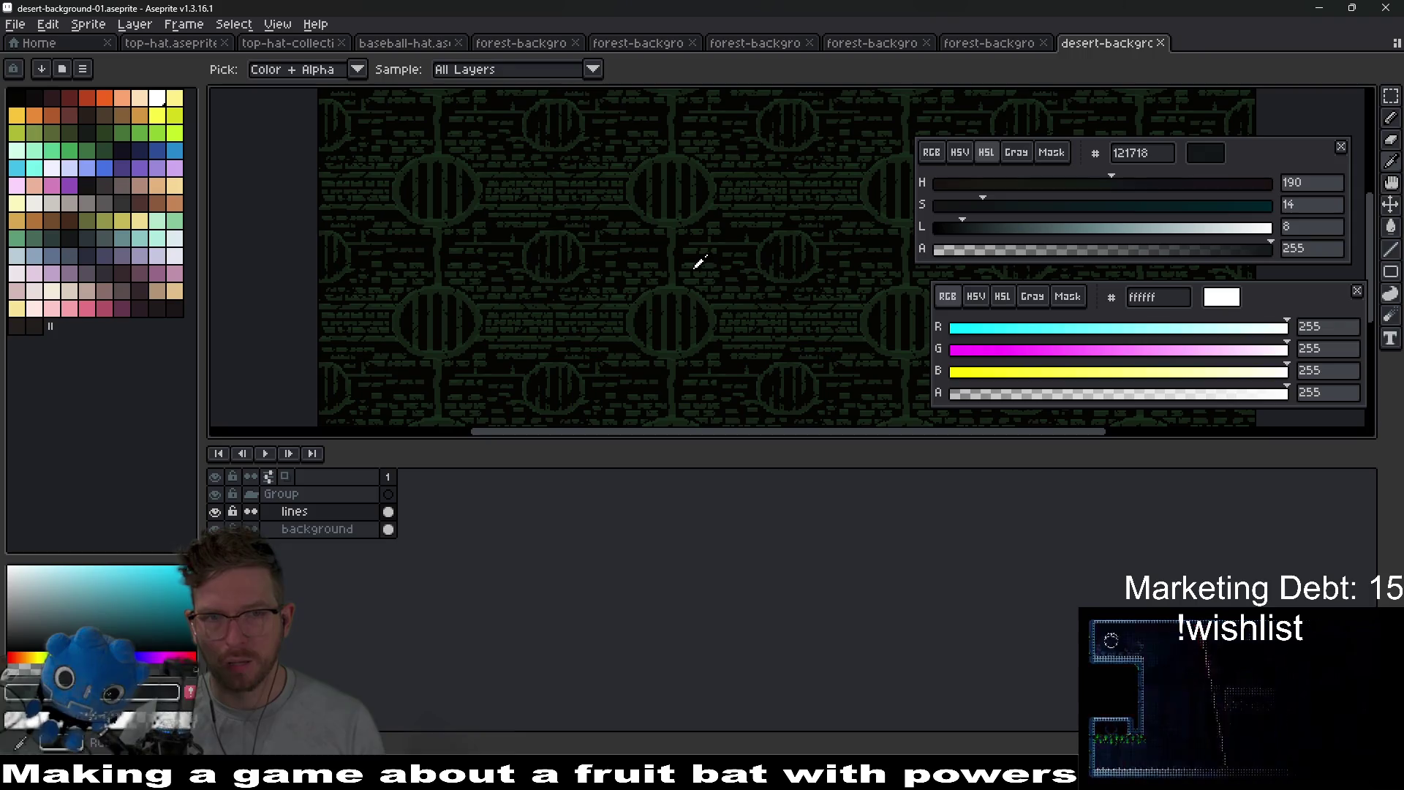
# - Apply a hue 66, saturation 27 adjustment to desert-background-01, turning it dark teal
pyautogui.scroll(-3, 672, 268)
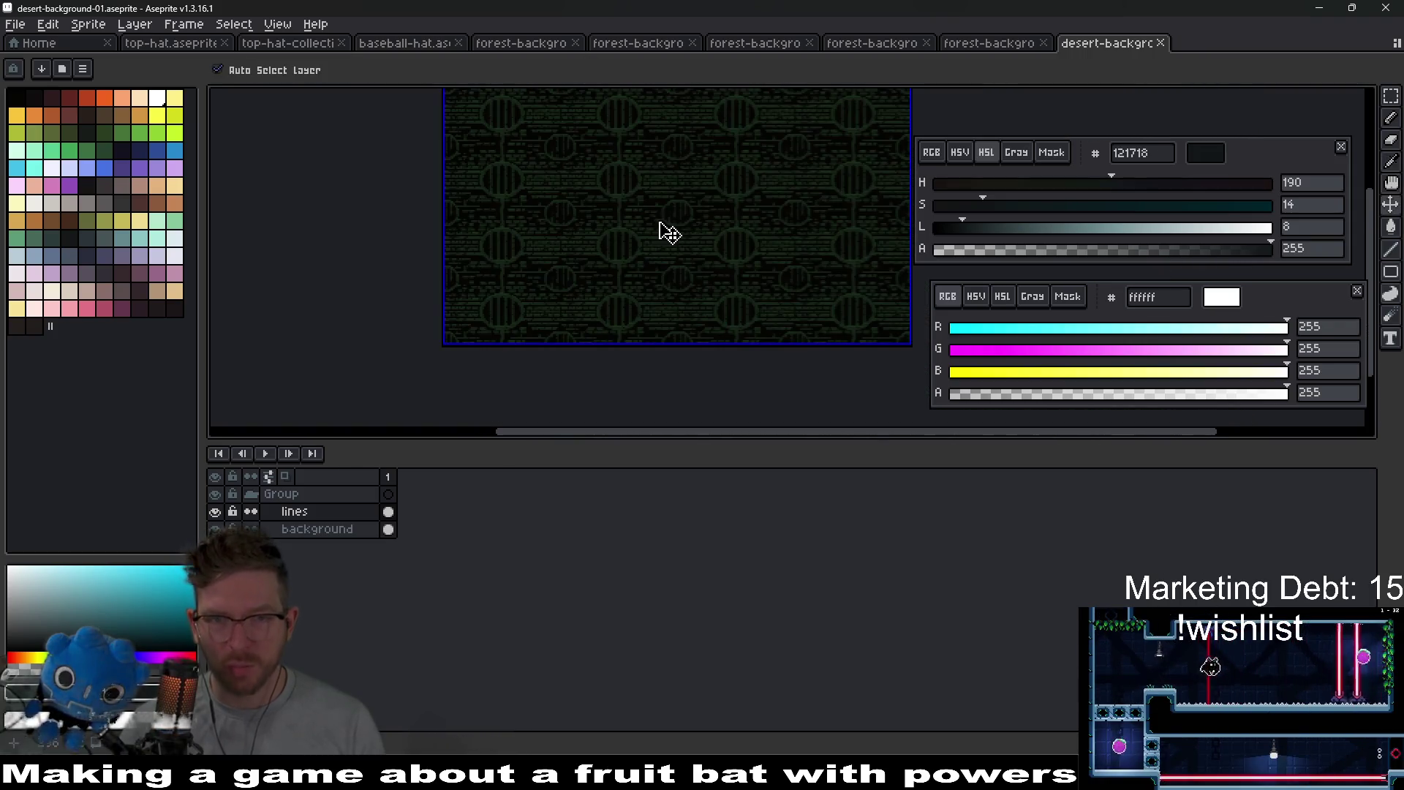
pyautogui.moveTo(691, 198); pyautogui.dragTo(671, 273)
pyautogui.hotkey('ctrl', 'u')
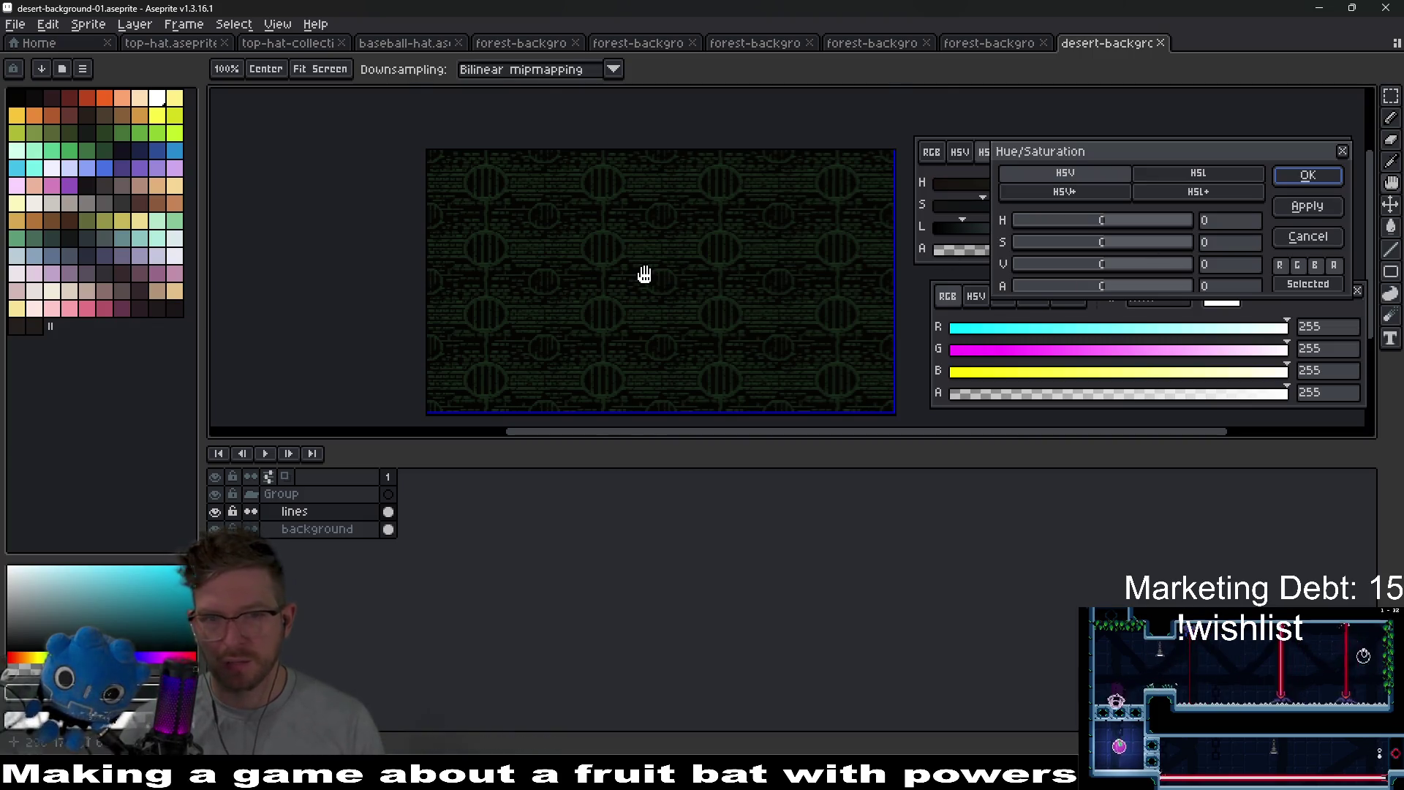
pyautogui.scroll(2, 643, 275)
pyautogui.moveTo(655, 273); pyautogui.dragTo(762, 244)
pyautogui.scroll(-4, 762, 243)
pyautogui.scroll(4, 762, 248)
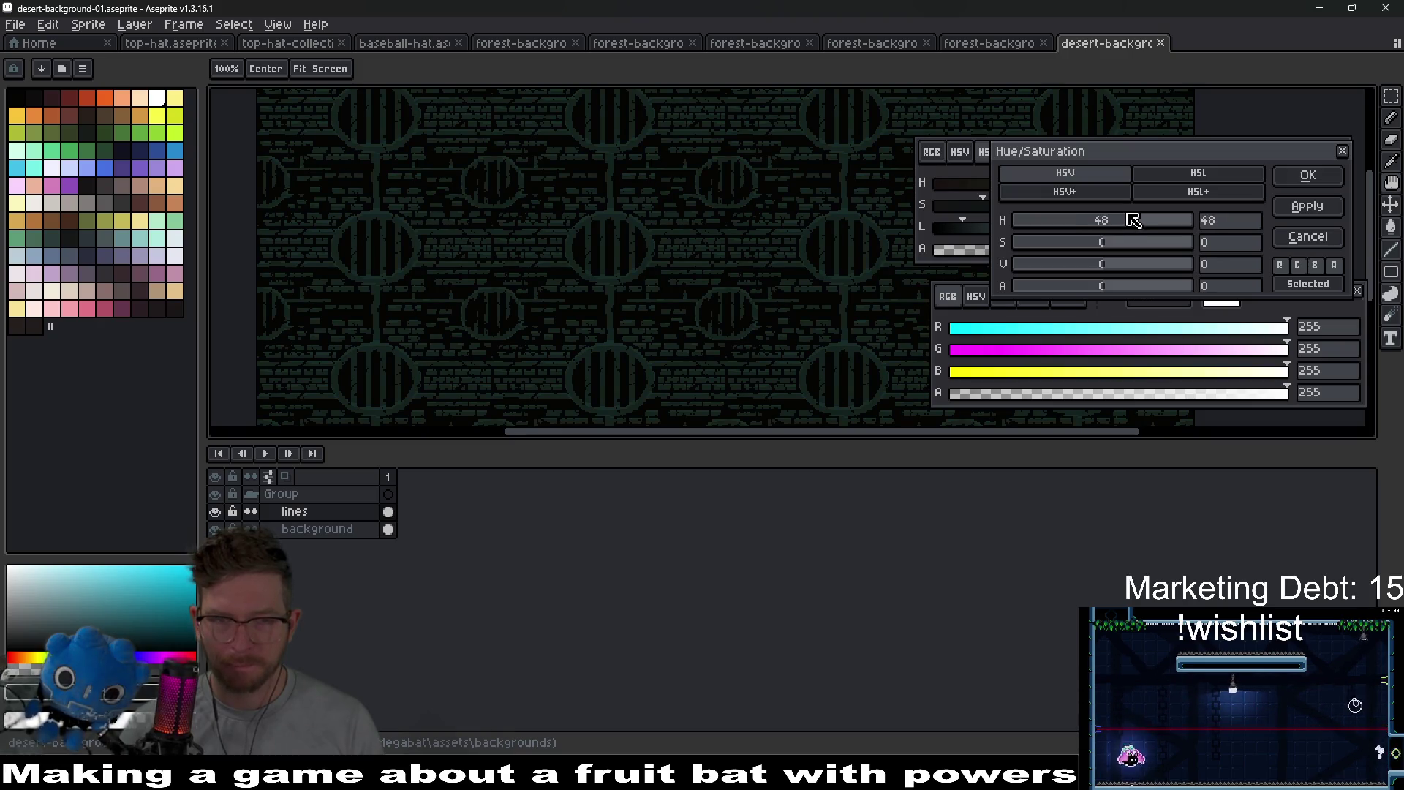
pyautogui.scroll(2, 574, 234)
pyautogui.scroll(1, 697, 268)
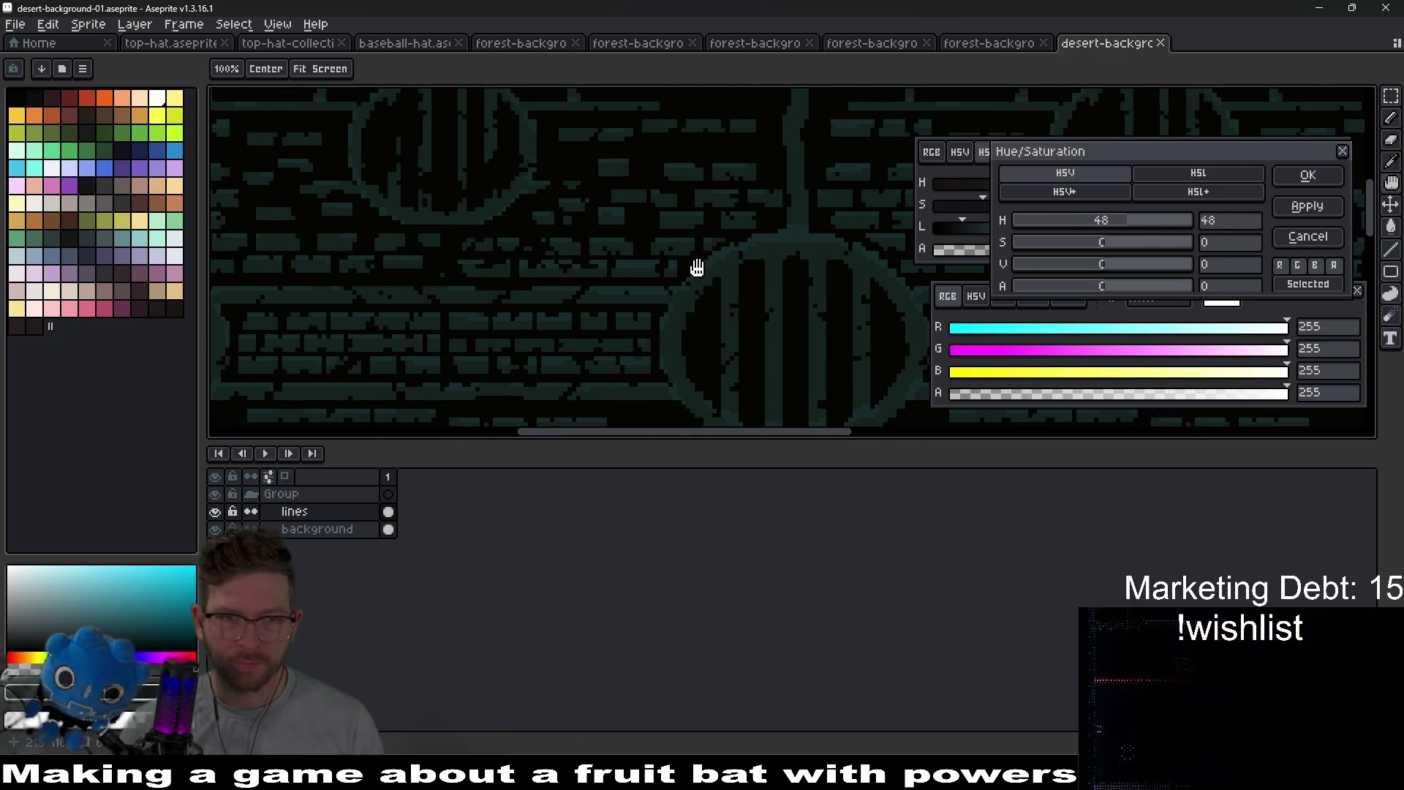
pyautogui.scroll(-2, 697, 267)
pyautogui.scroll(1, 696, 266)
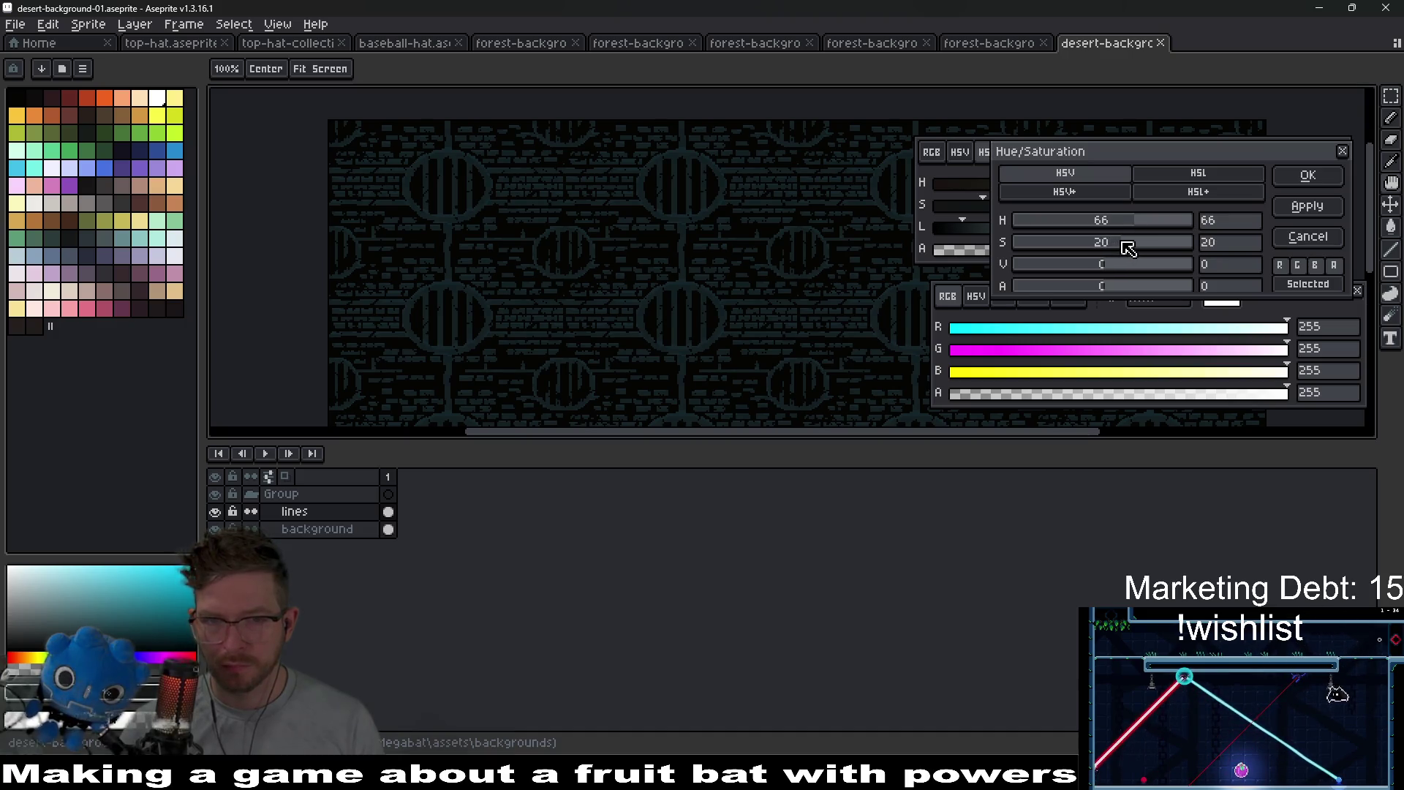
pyautogui.moveTo(1189, 245)
pyautogui.mouseDown()
pyautogui.moveTo(1123, 251)
pyautogui.moveTo(1236, 264)
pyautogui.moveTo(1114, 268)
pyautogui.mouseUp()
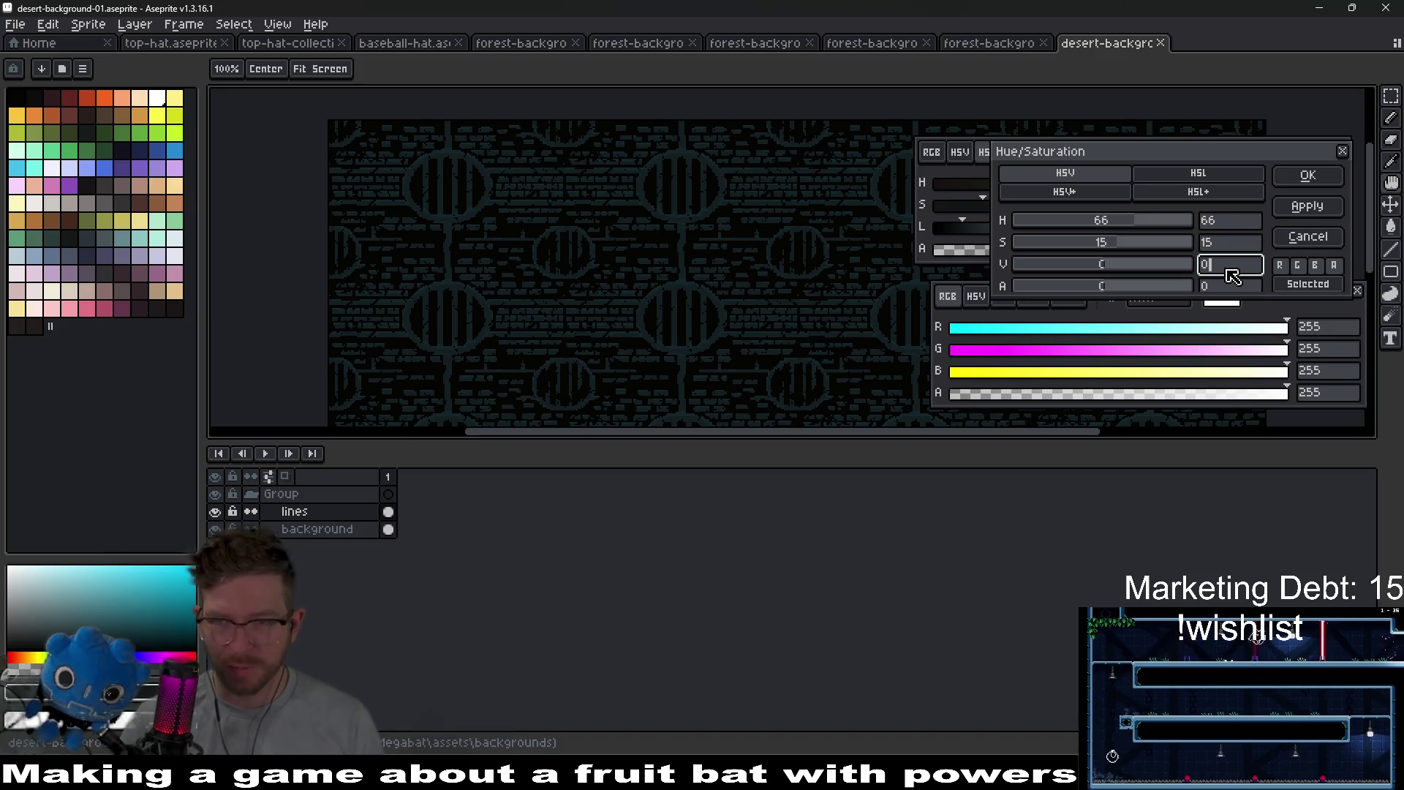
pyautogui.write('0')
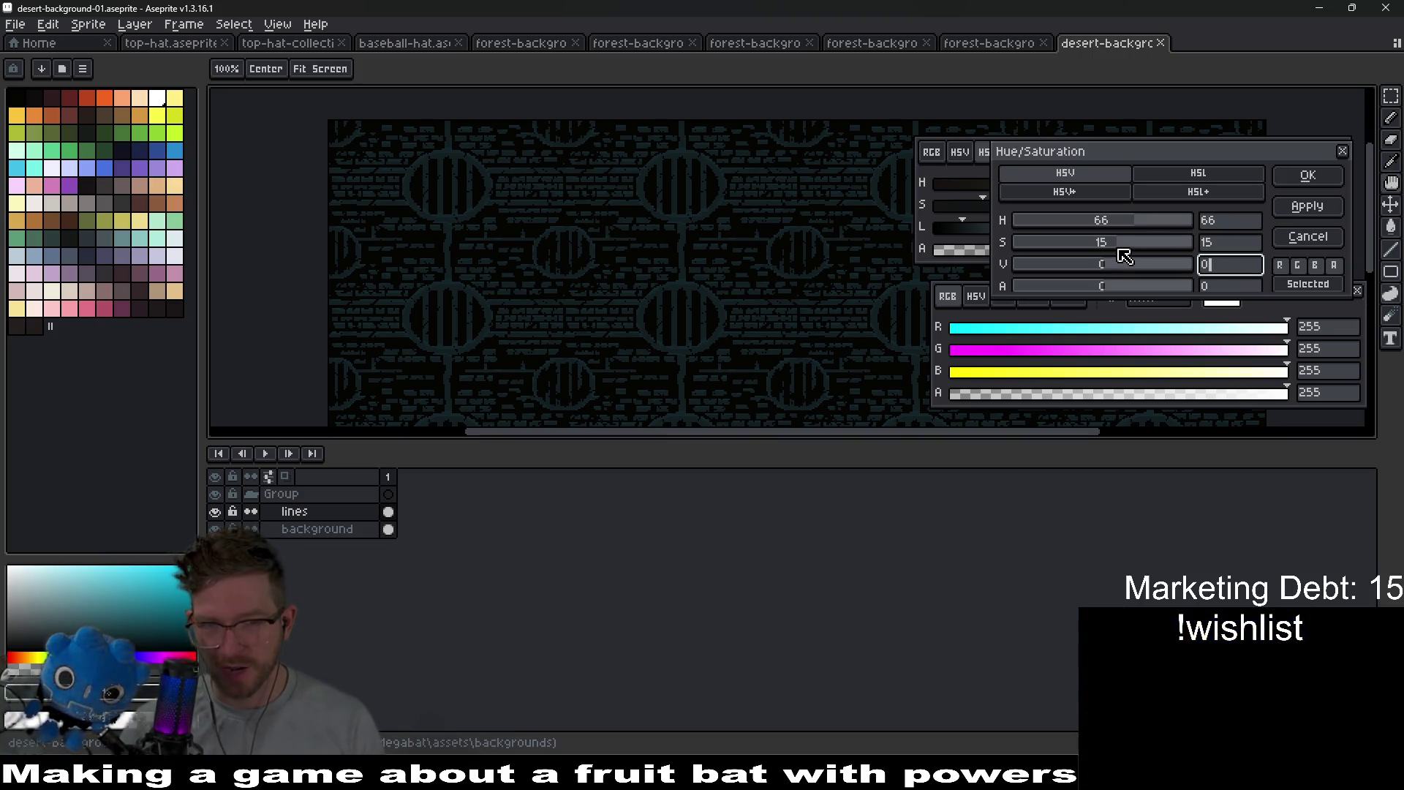
pyautogui.moveTo(1130, 249); pyautogui.dragTo(1134, 249)
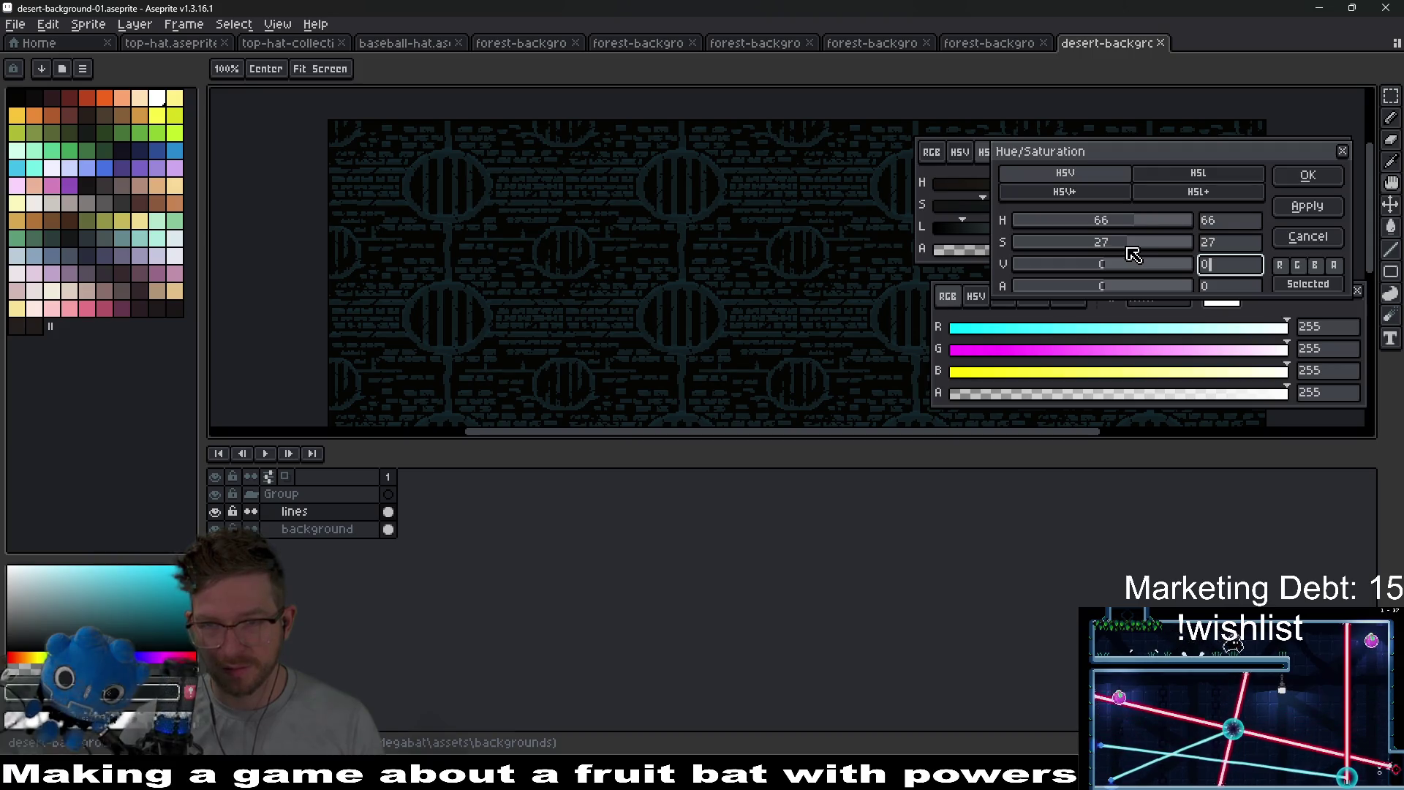
pyautogui.click(1309, 206)
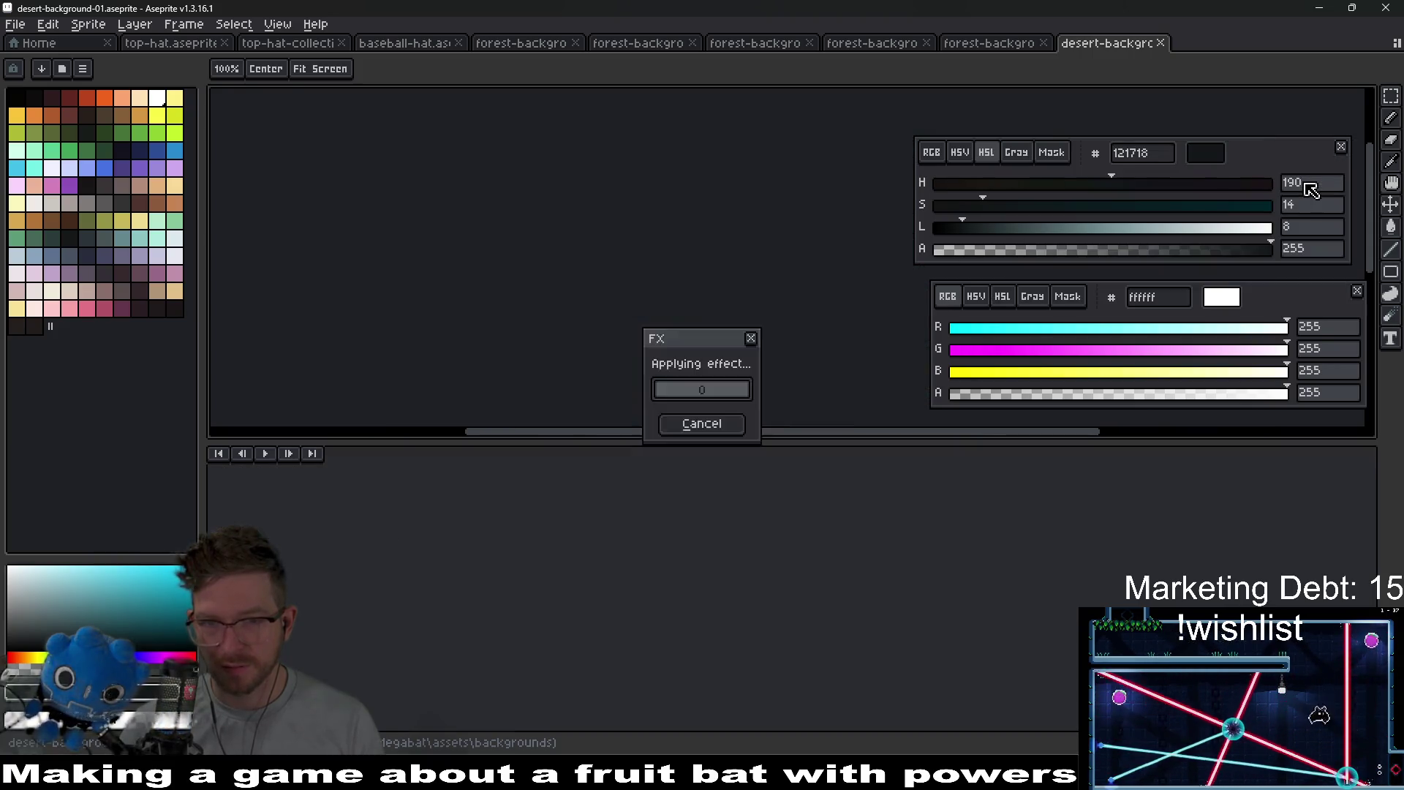
# - Export the result as desert-background-01.png and return to Godot
pyautogui.hotkey('ctrl', 'shift', 'e')
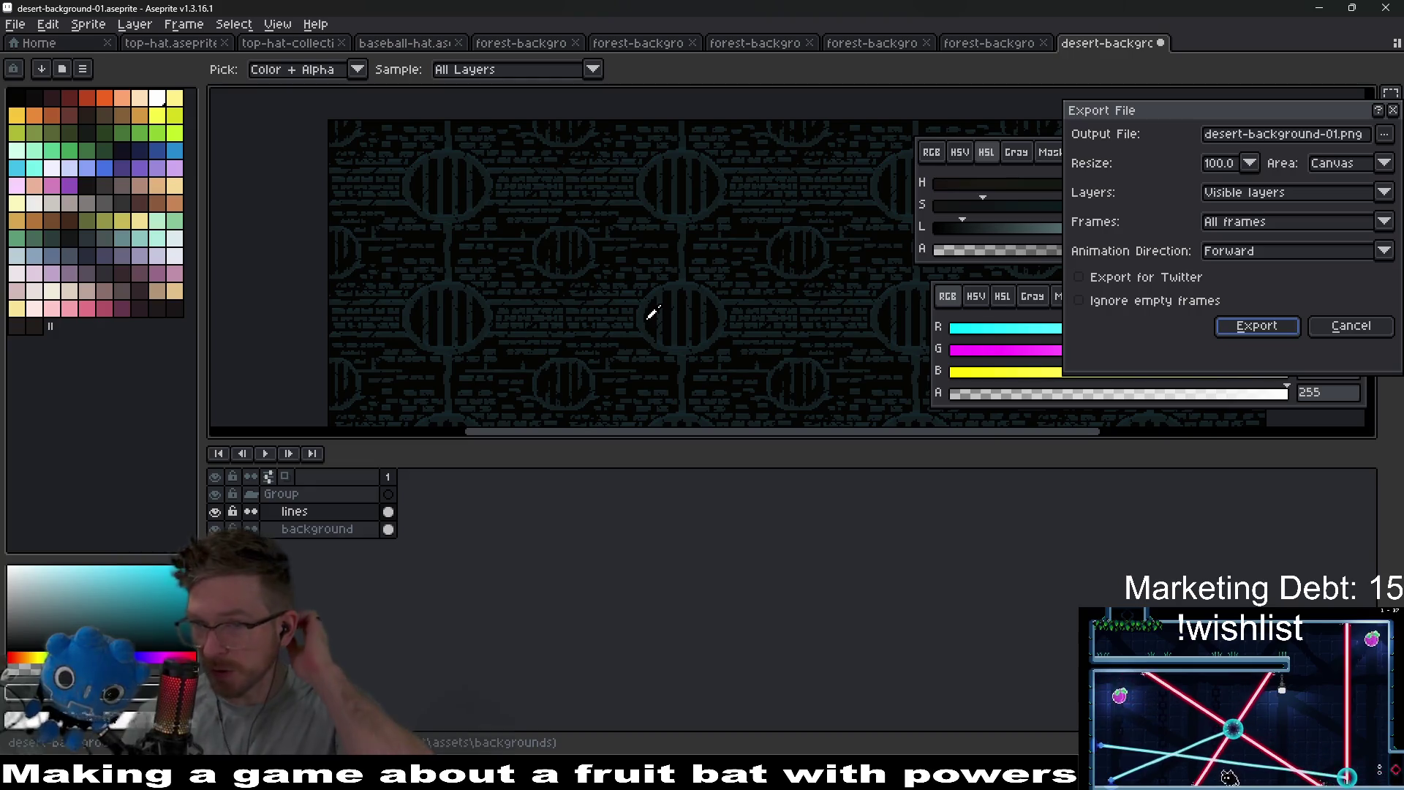
pyautogui.press('Return')
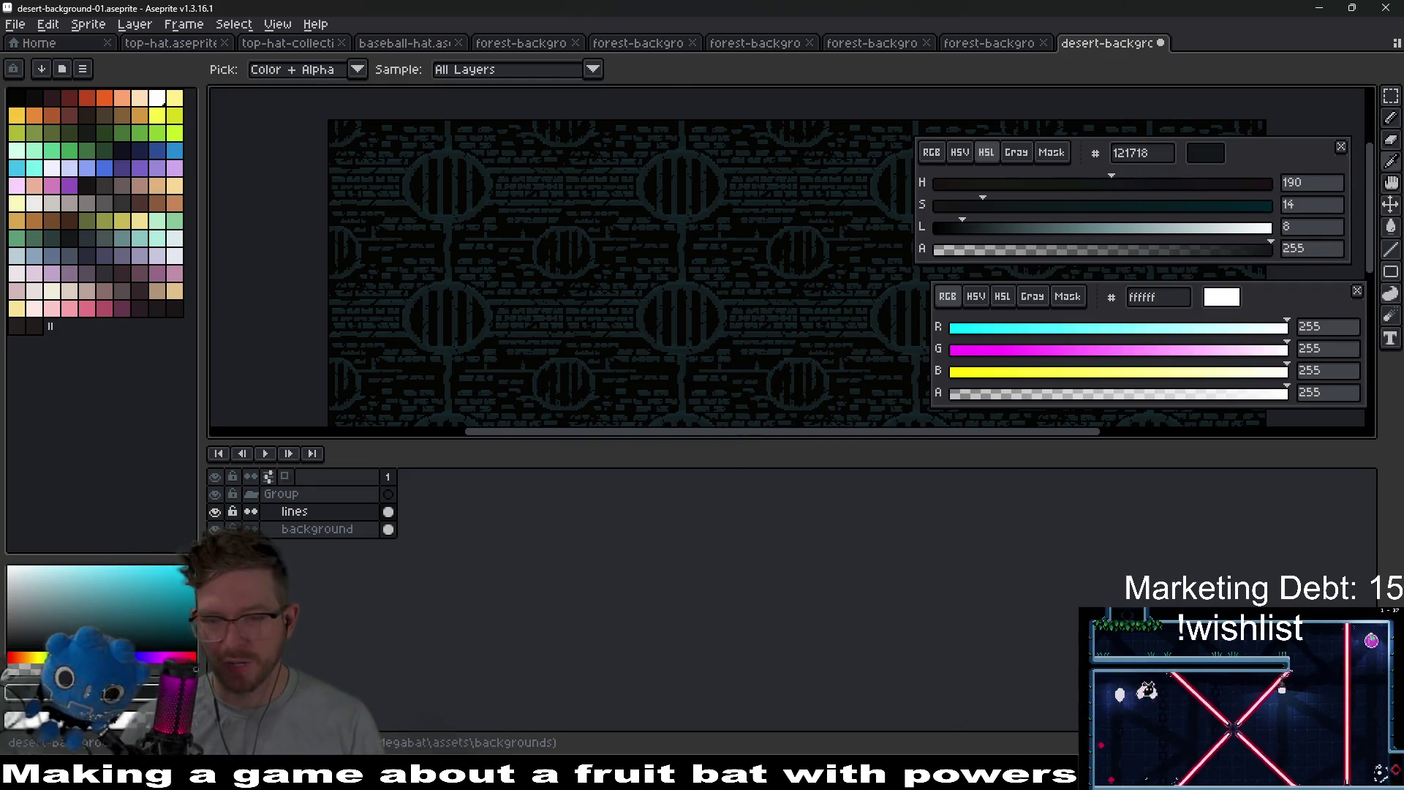
pyautogui.hotkey('alt', 'Tab')
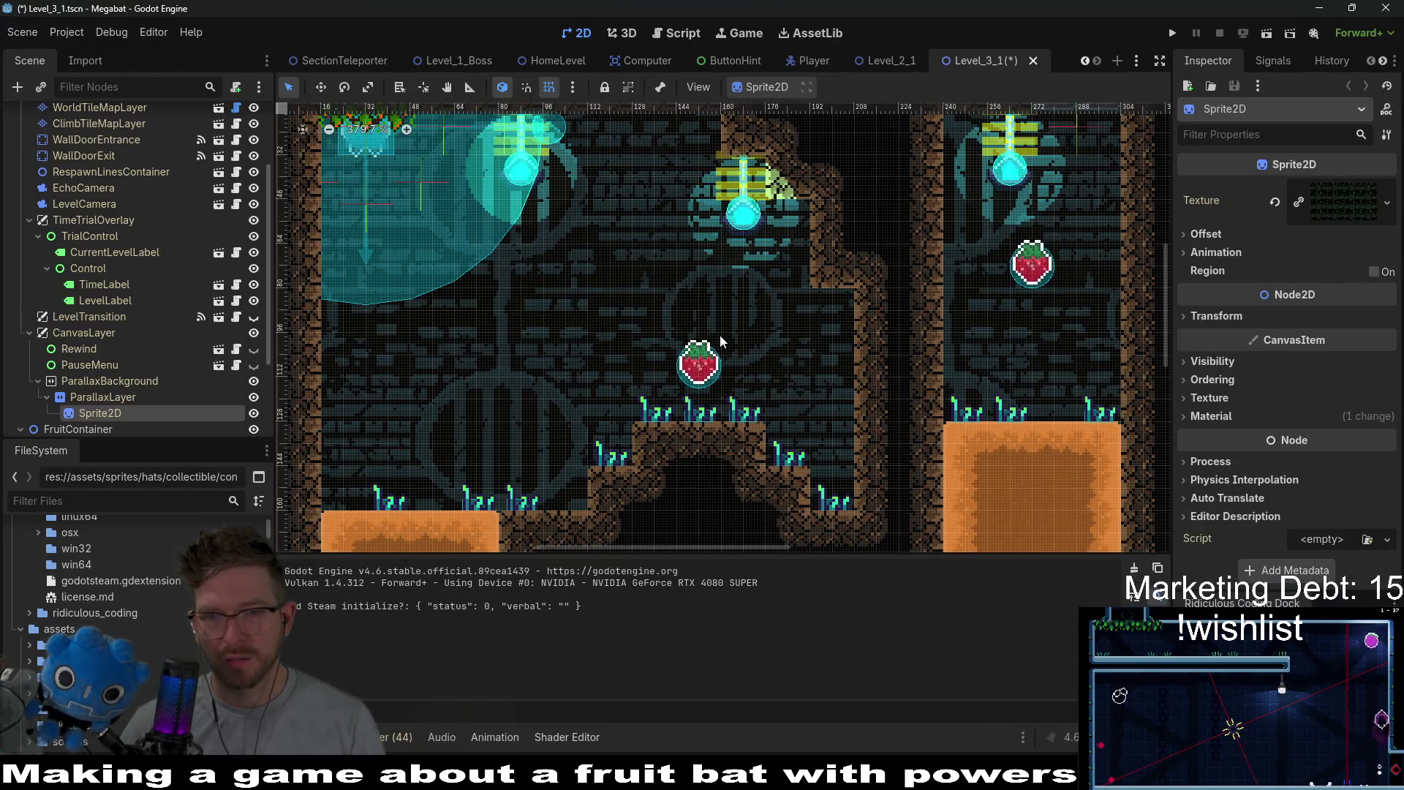
# - Zoom the 2D view to check the teal background, then save and run with F6
pyautogui.scroll(-3, 720, 335)
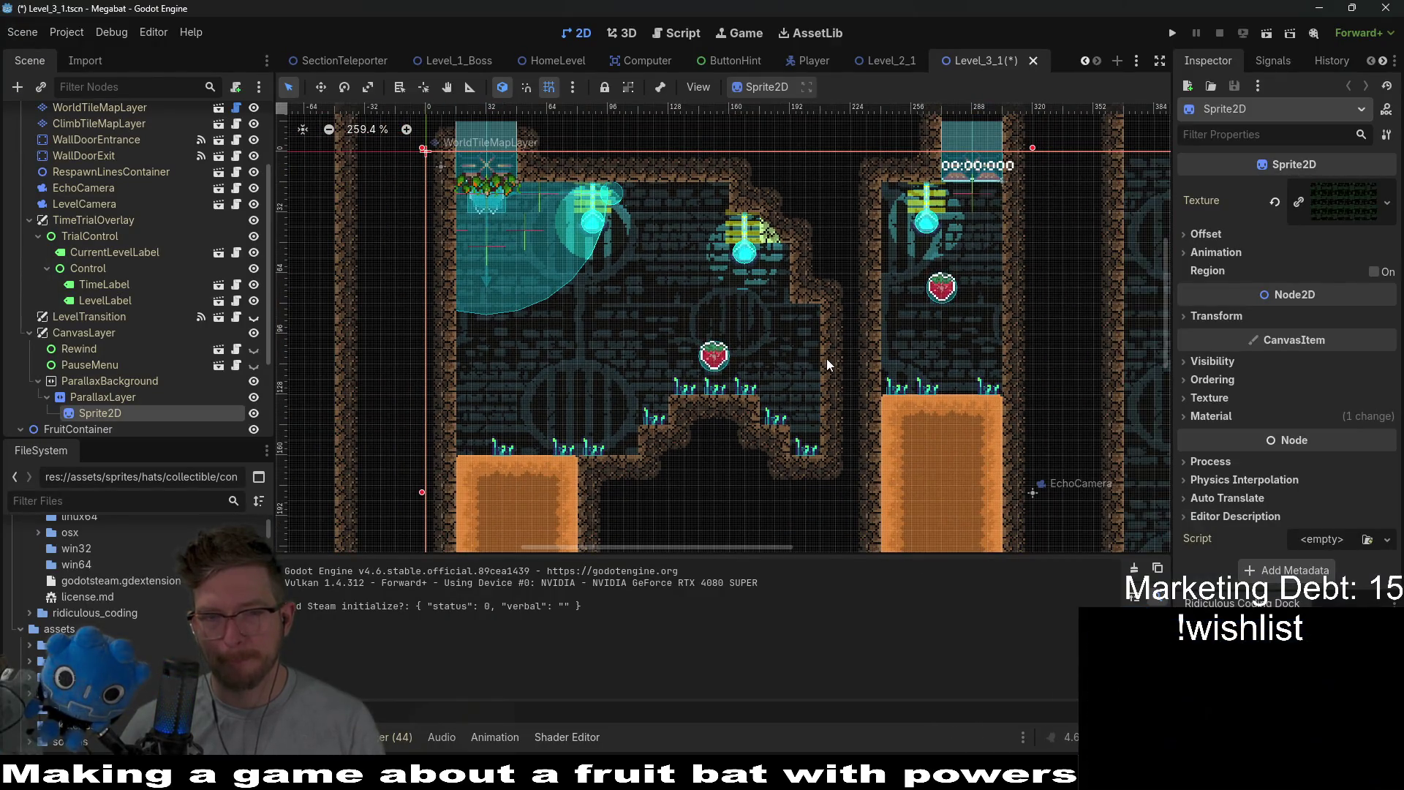
pyautogui.scroll(-2, 826, 359)
pyautogui.scroll(3, 631, 396)
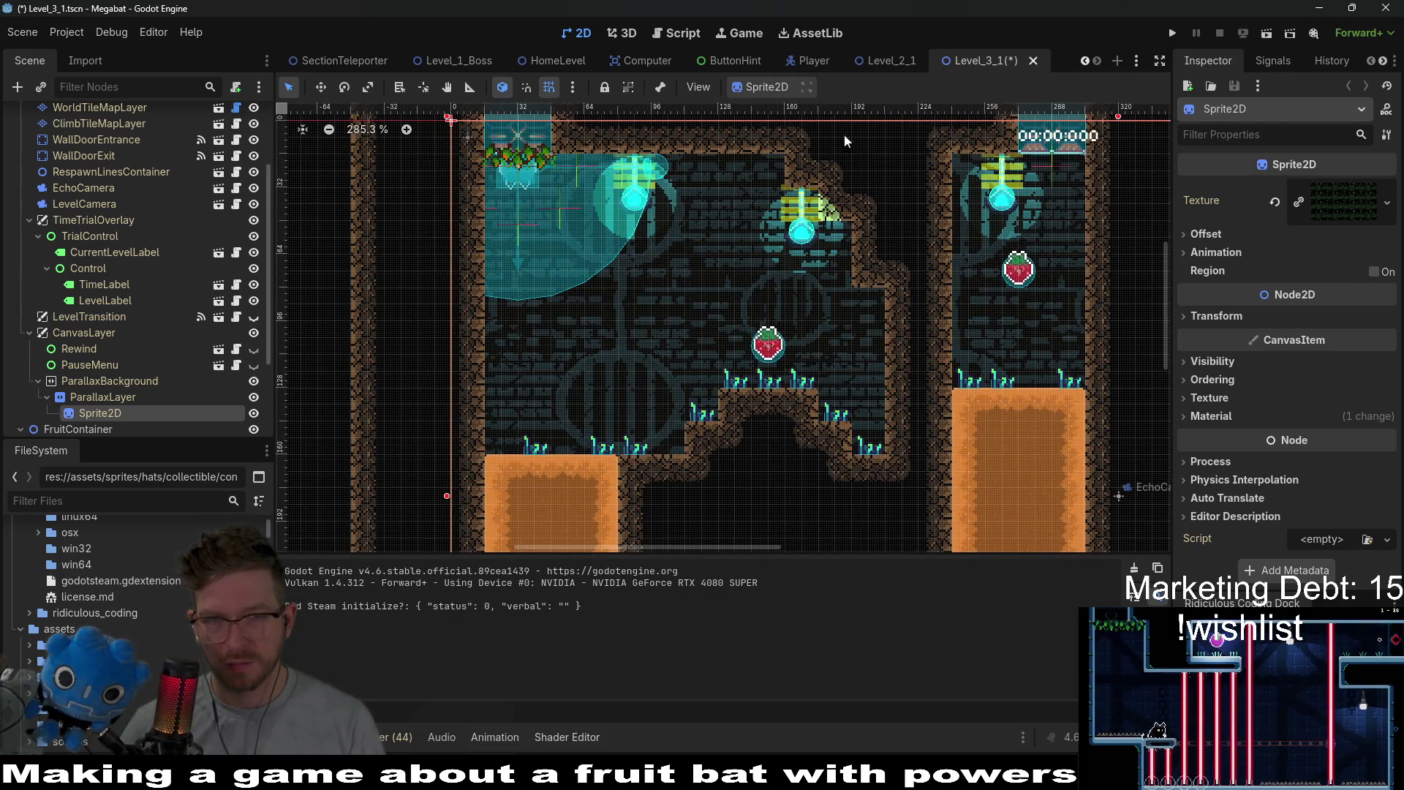
pyautogui.press('F6')
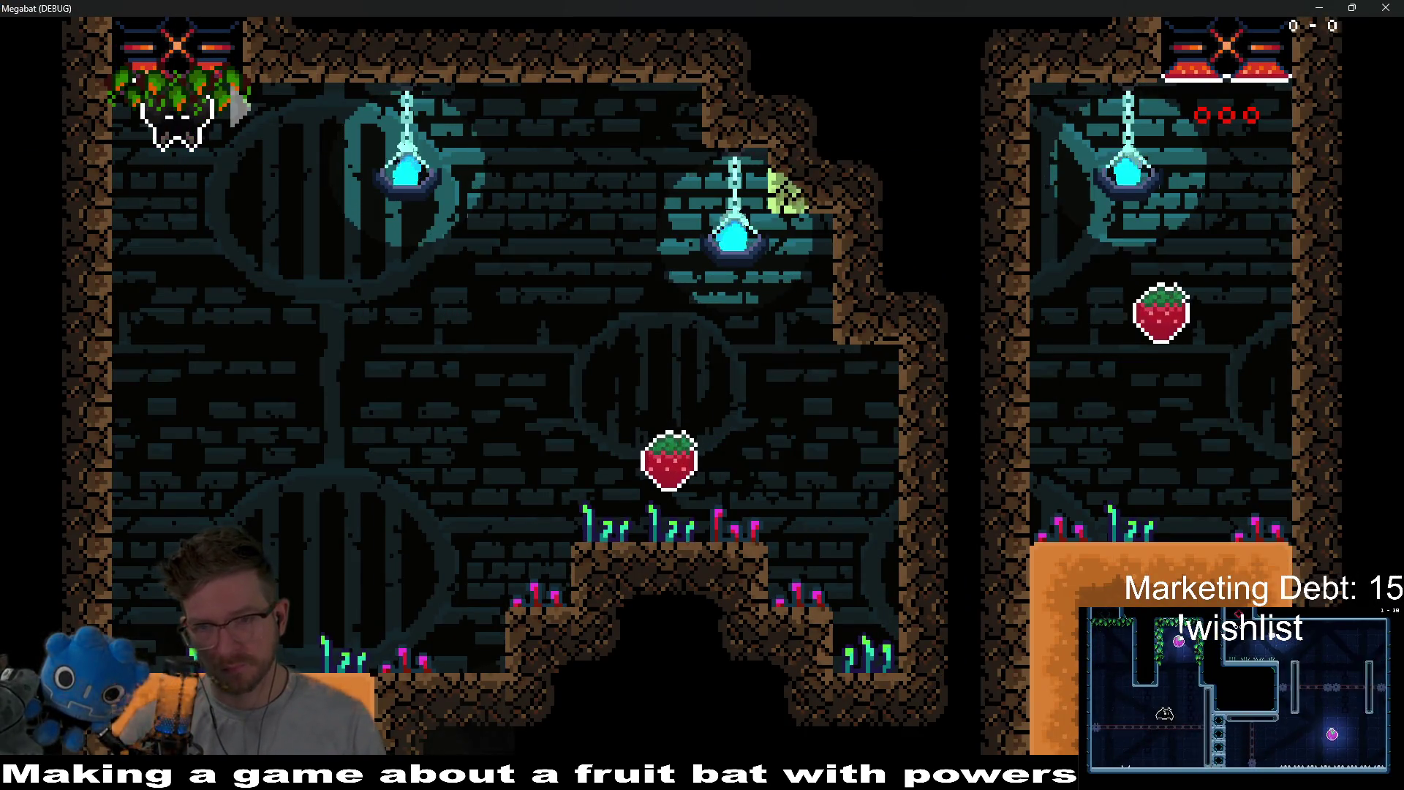
# - Play the level: drop to the ledge, fly into the next room and grab the strawberry
pyautogui.press('Right')
pyautogui.press('space')
pyautogui.press('space')
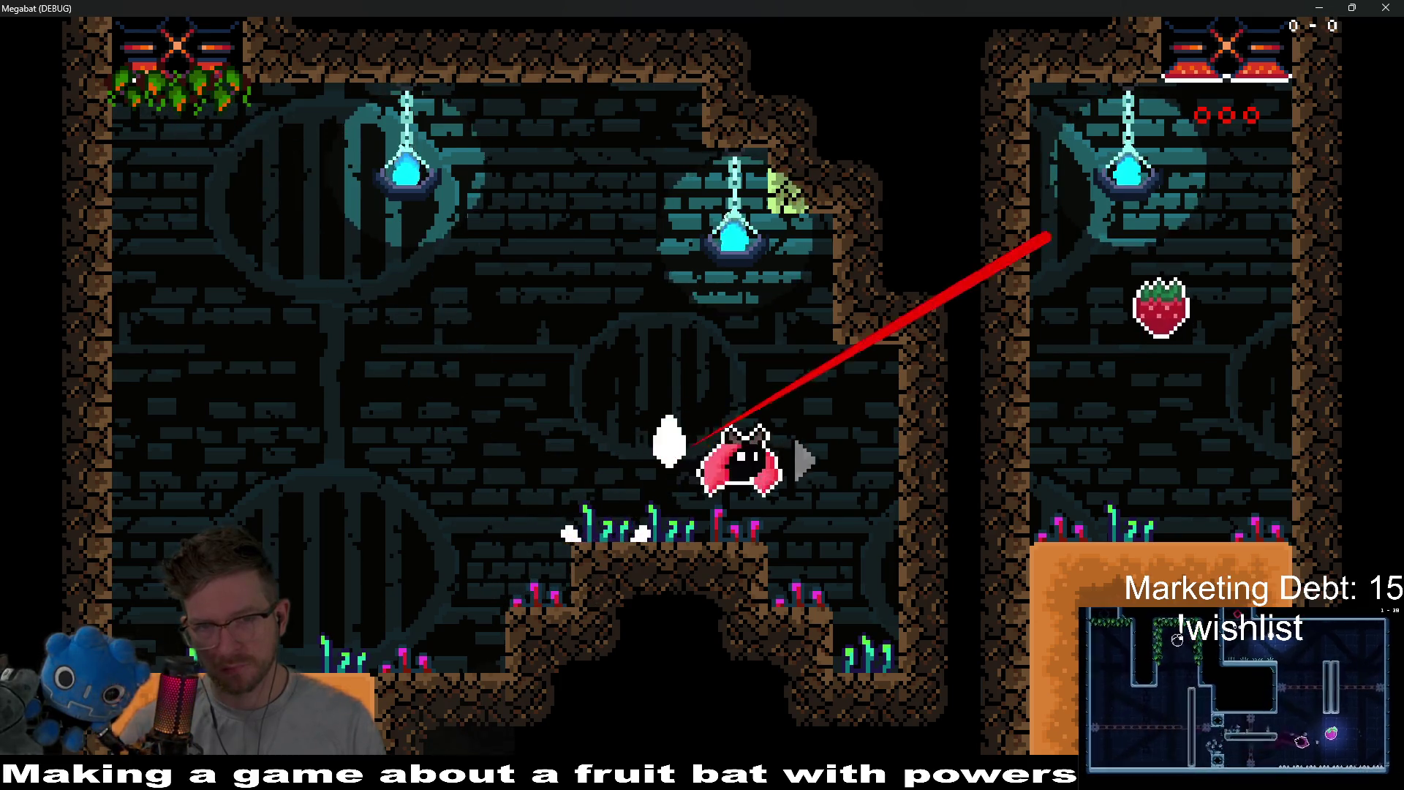
pyautogui.press('space')
pyautogui.press('Left')
pyautogui.press('Down')
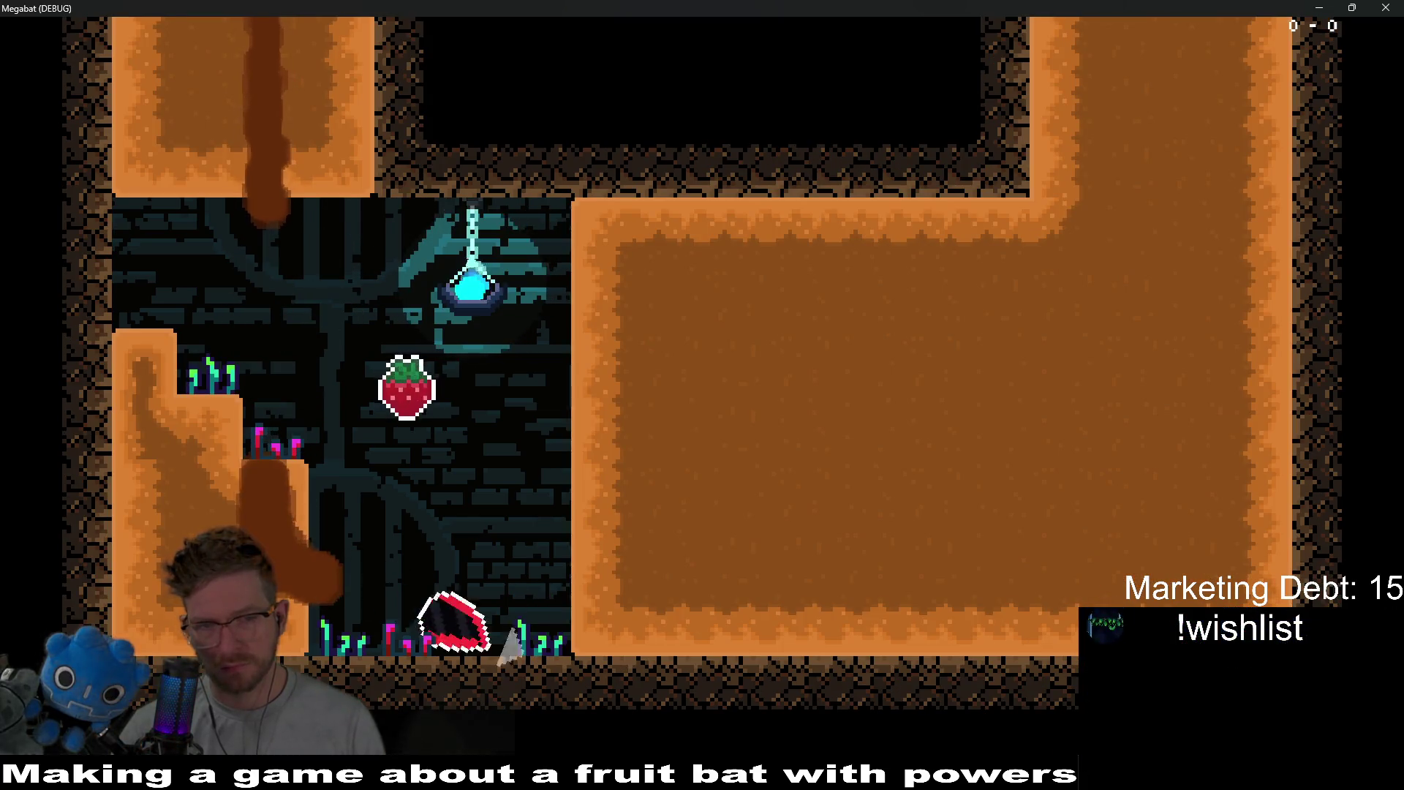
pyautogui.press('space')
pyautogui.press('Left')
pyautogui.press('space')
pyautogui.press('Left')
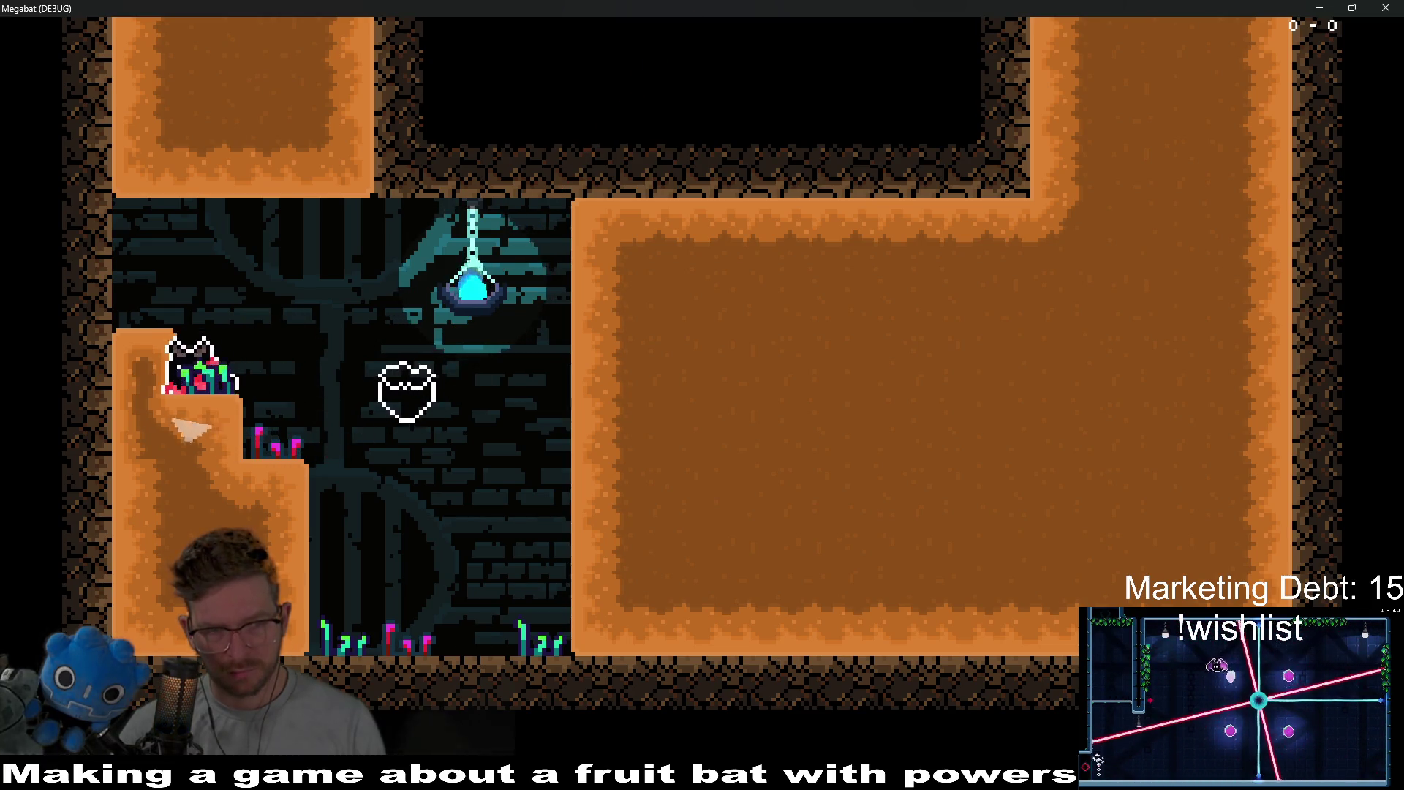
# - Burrow through the dirt into the next room, close the game, and reopen Hue/Saturation in Aseprite
pyautogui.press('Down')
pyautogui.press('Right')
pyautogui.press('Up')
pyautogui.press('Right')
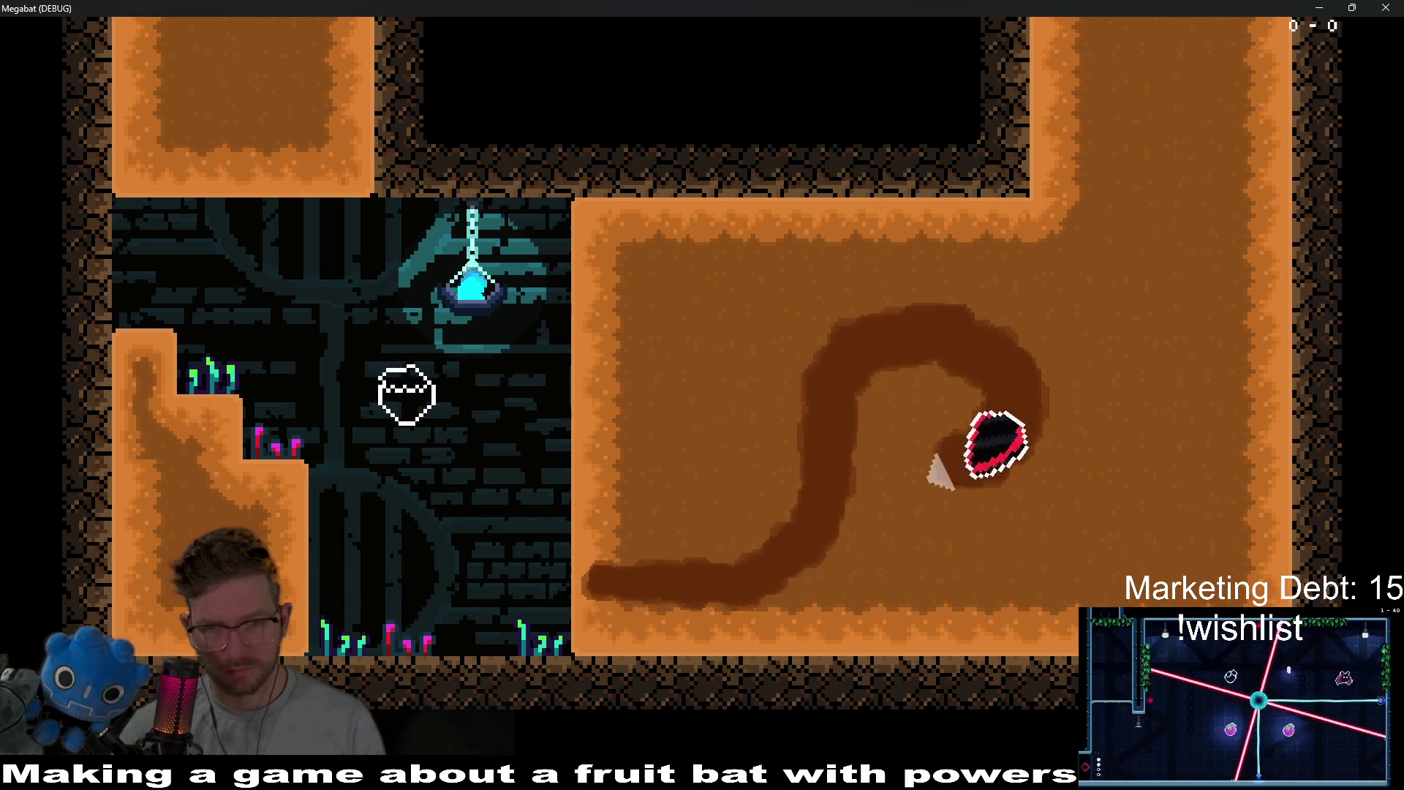
pyautogui.press('Left')
pyautogui.press('Up')
pyautogui.press('Down')
pyautogui.press('Right')
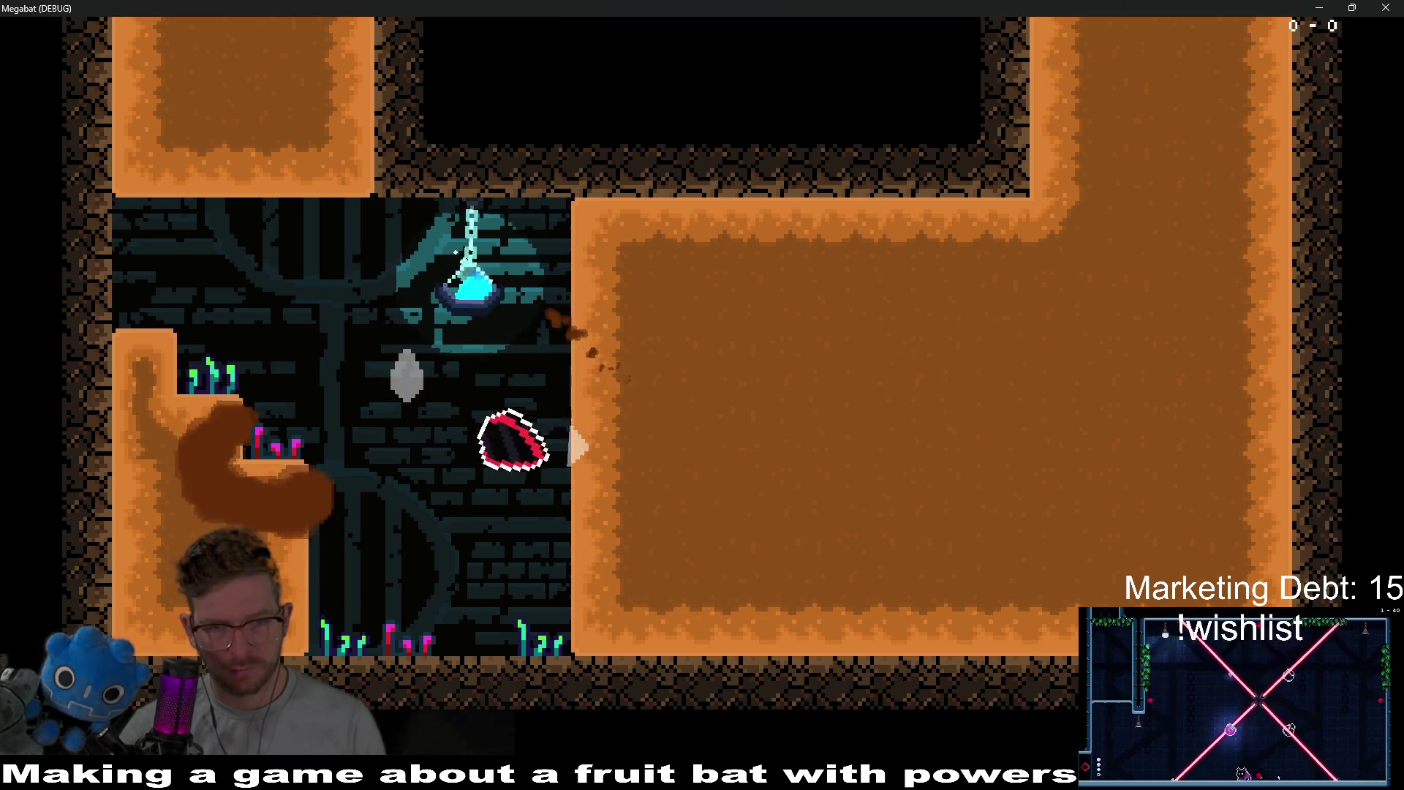
pyautogui.press('Up')
pyautogui.press('Right')
pyautogui.press('Up')
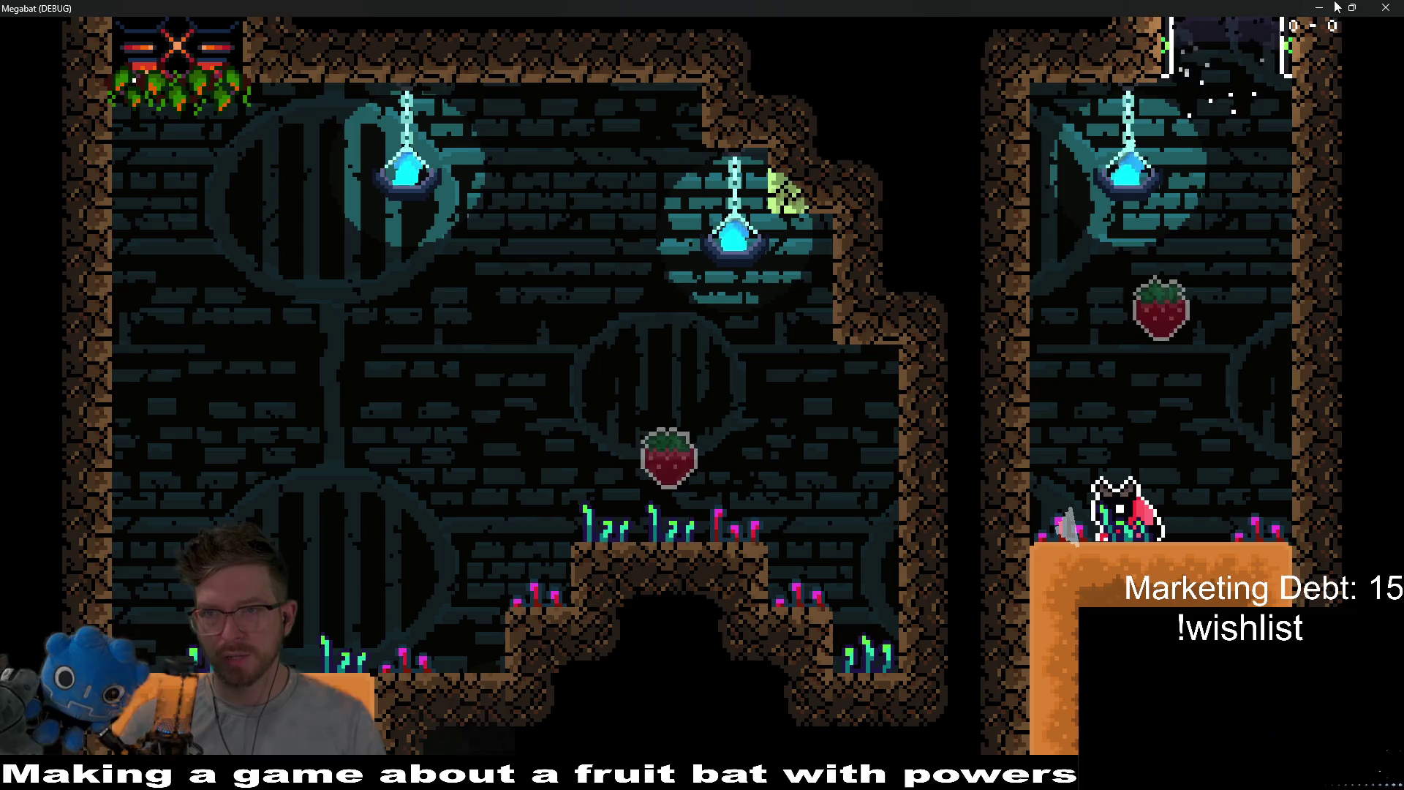
pyautogui.click(1386, 7)
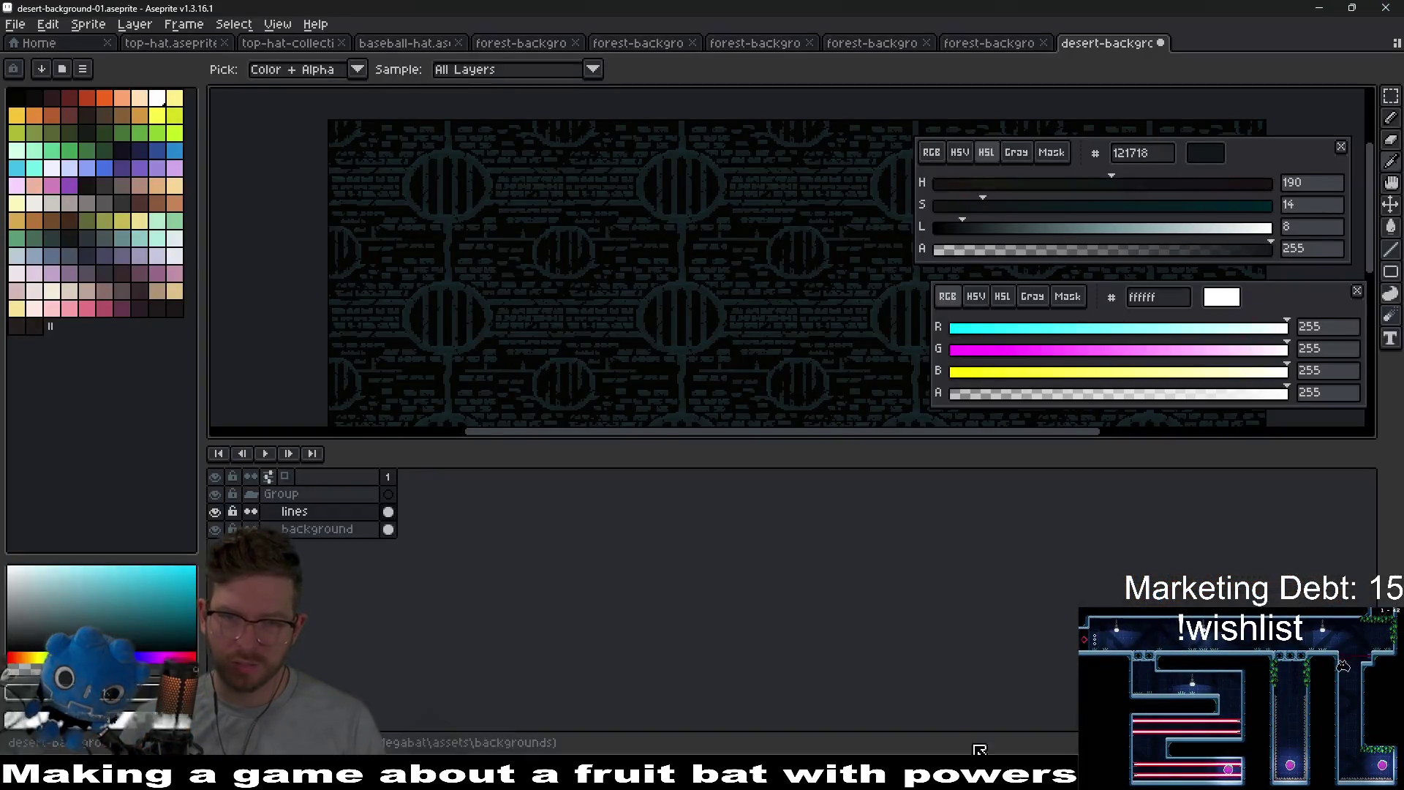
pyautogui.hotkey('ctrl', 'u')
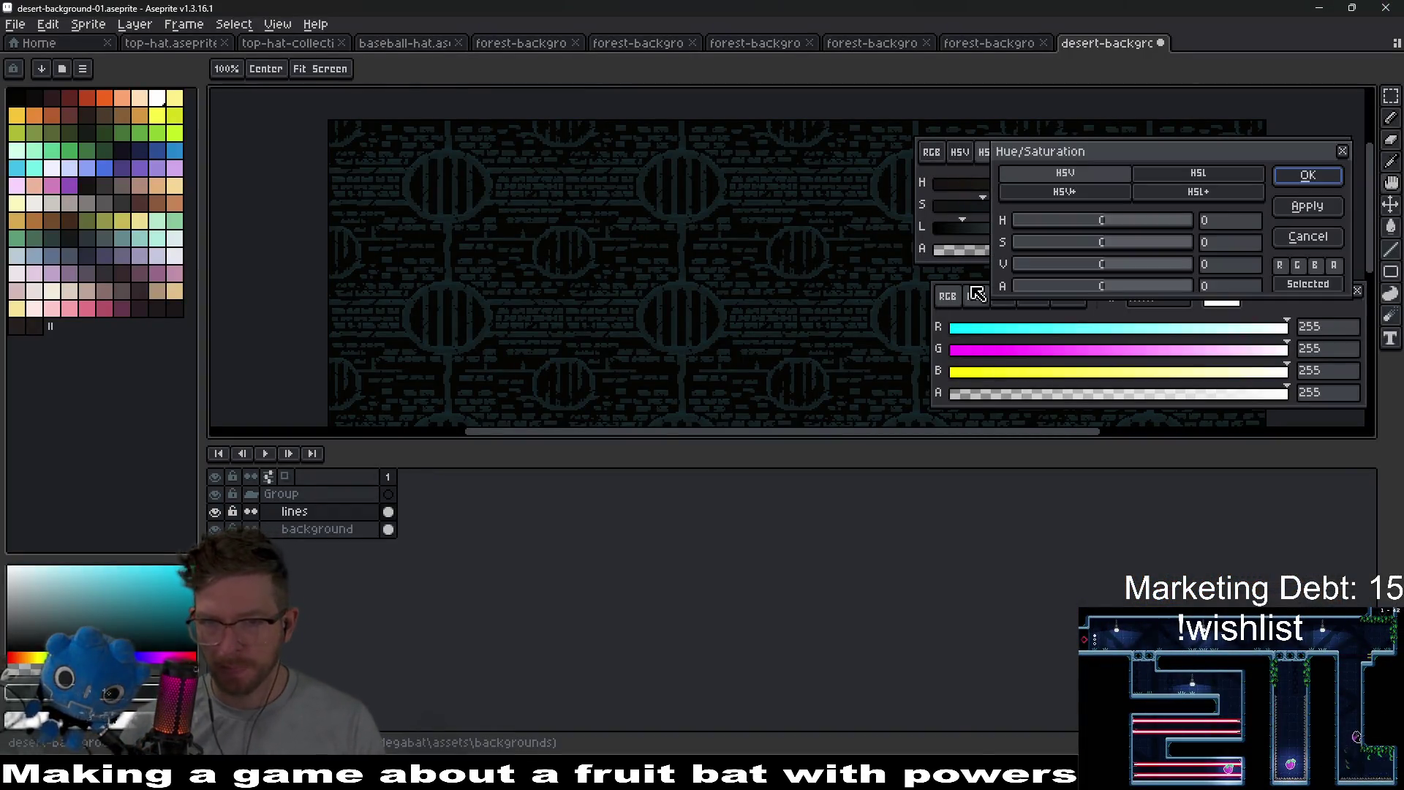
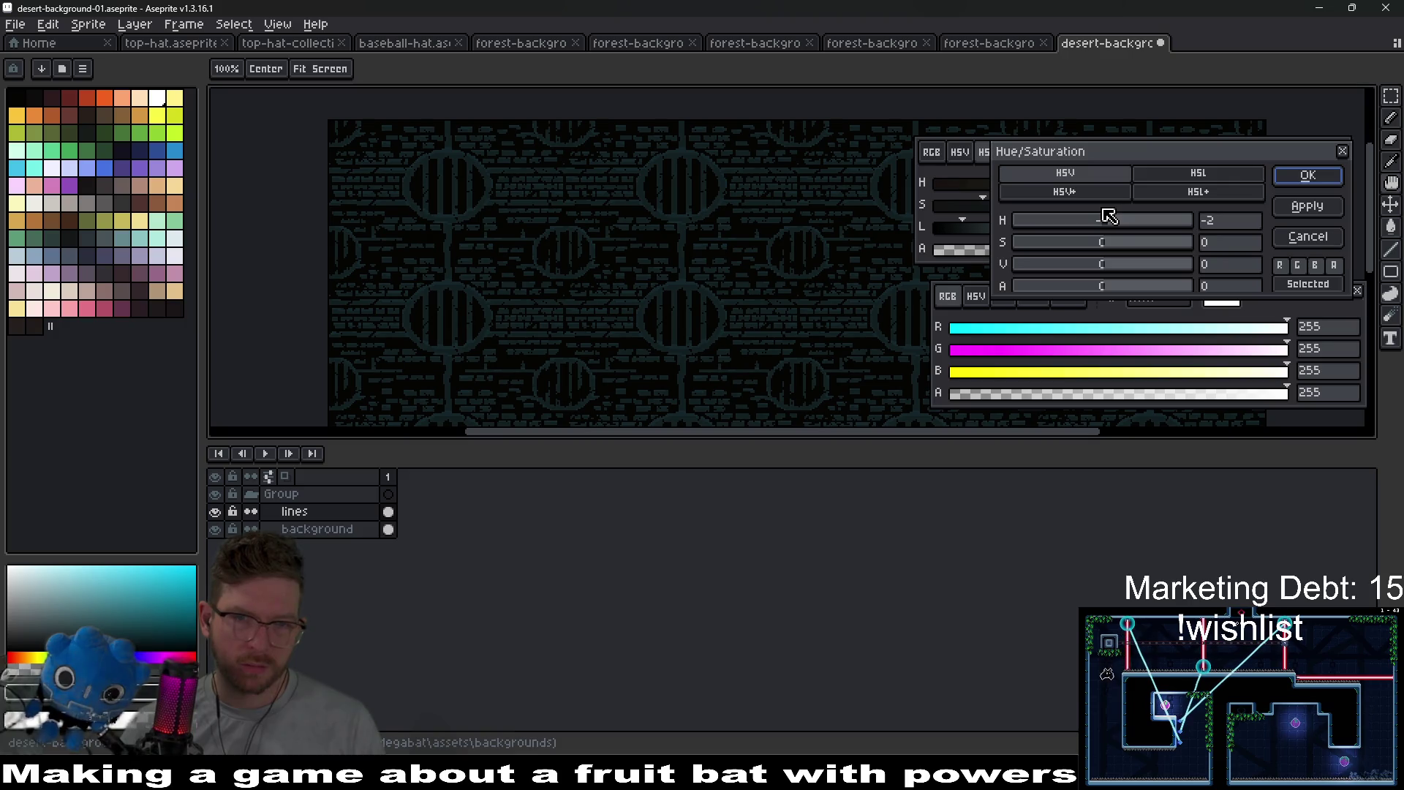
# - Apply Hue/Saturation to the lines layer with hue 0, saturation -73 and value -27
pyautogui.click(1232, 220)
pyautogui.write('0')
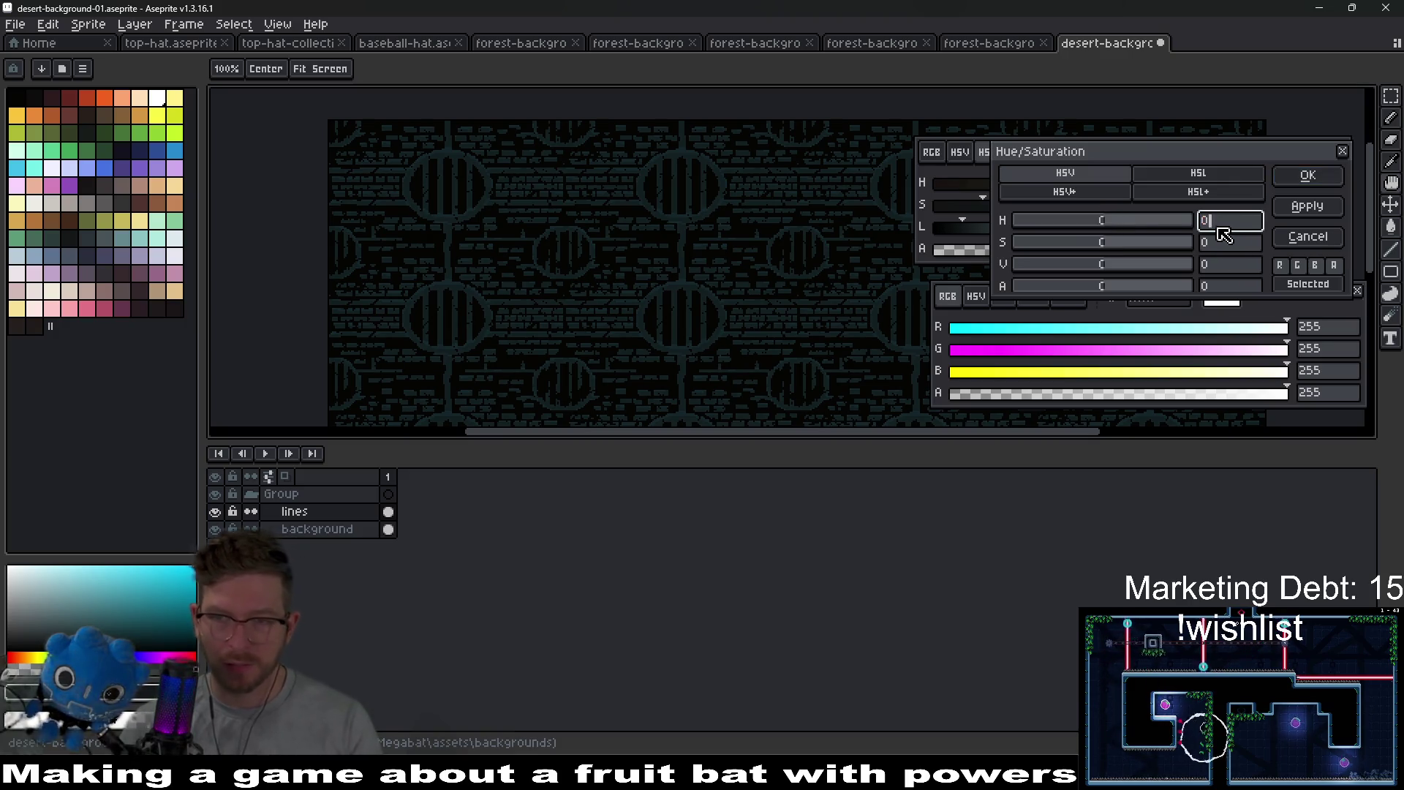
pyautogui.moveTo(1108, 267); pyautogui.dragTo(1051, 272)
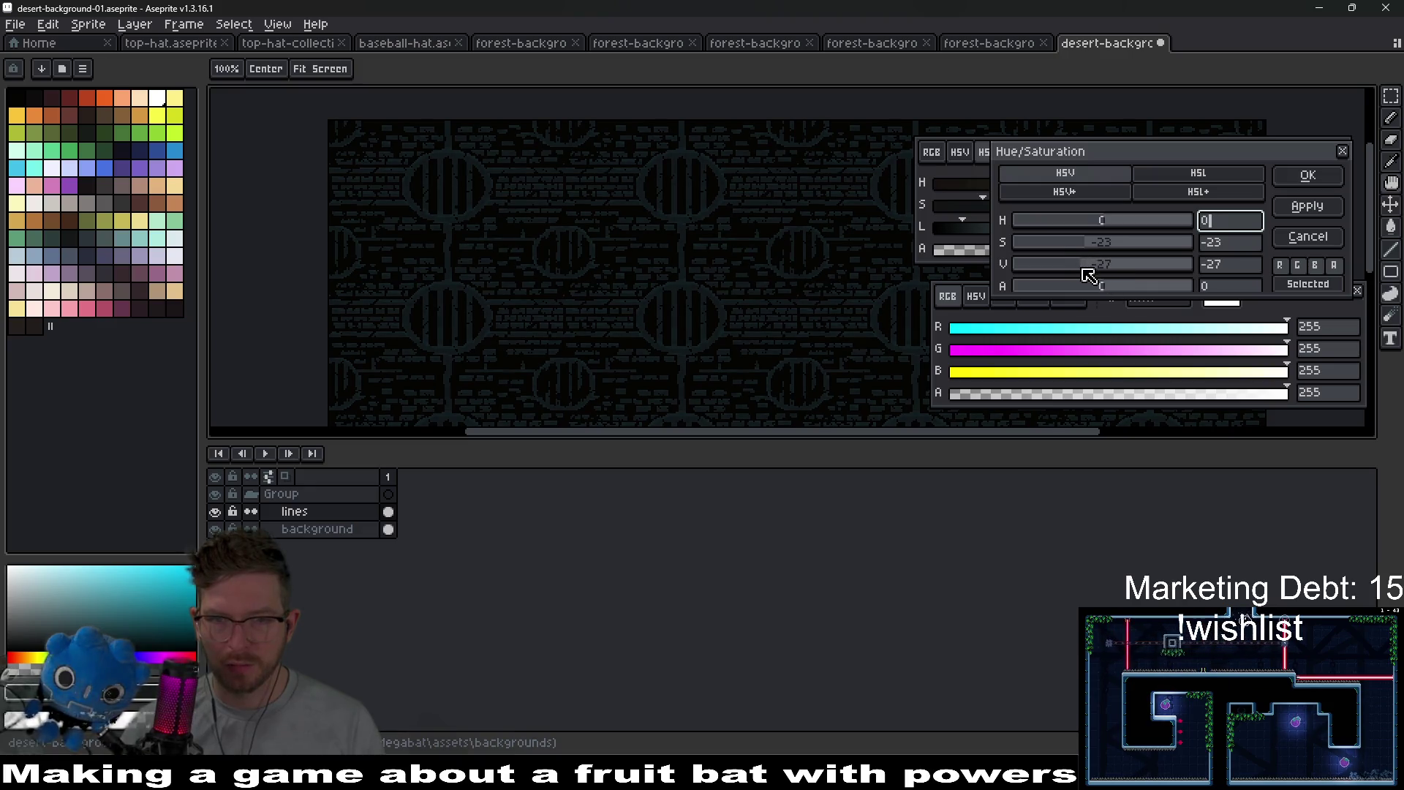
pyautogui.moveTo(1086, 252); pyautogui.dragTo(1057, 248)
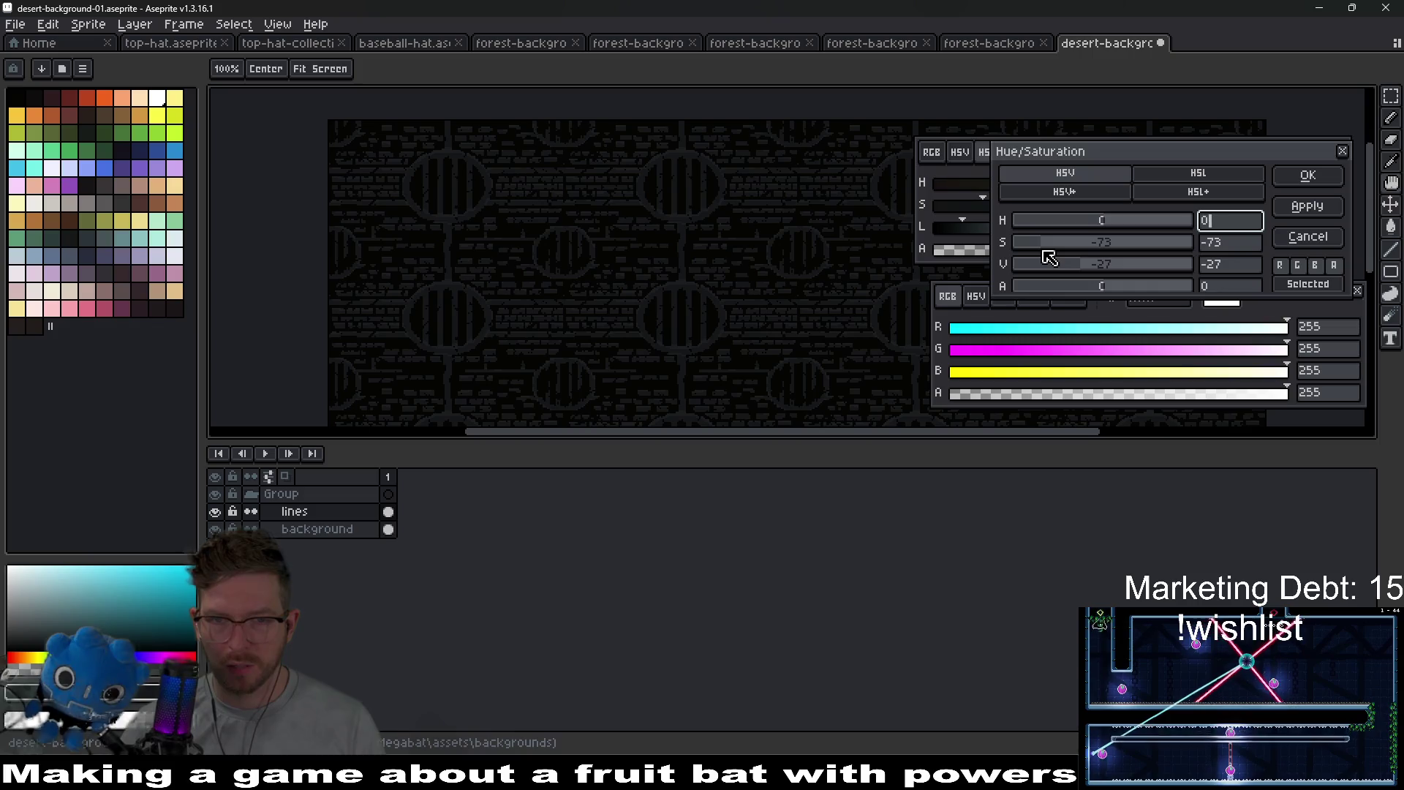
pyautogui.click(1307, 175)
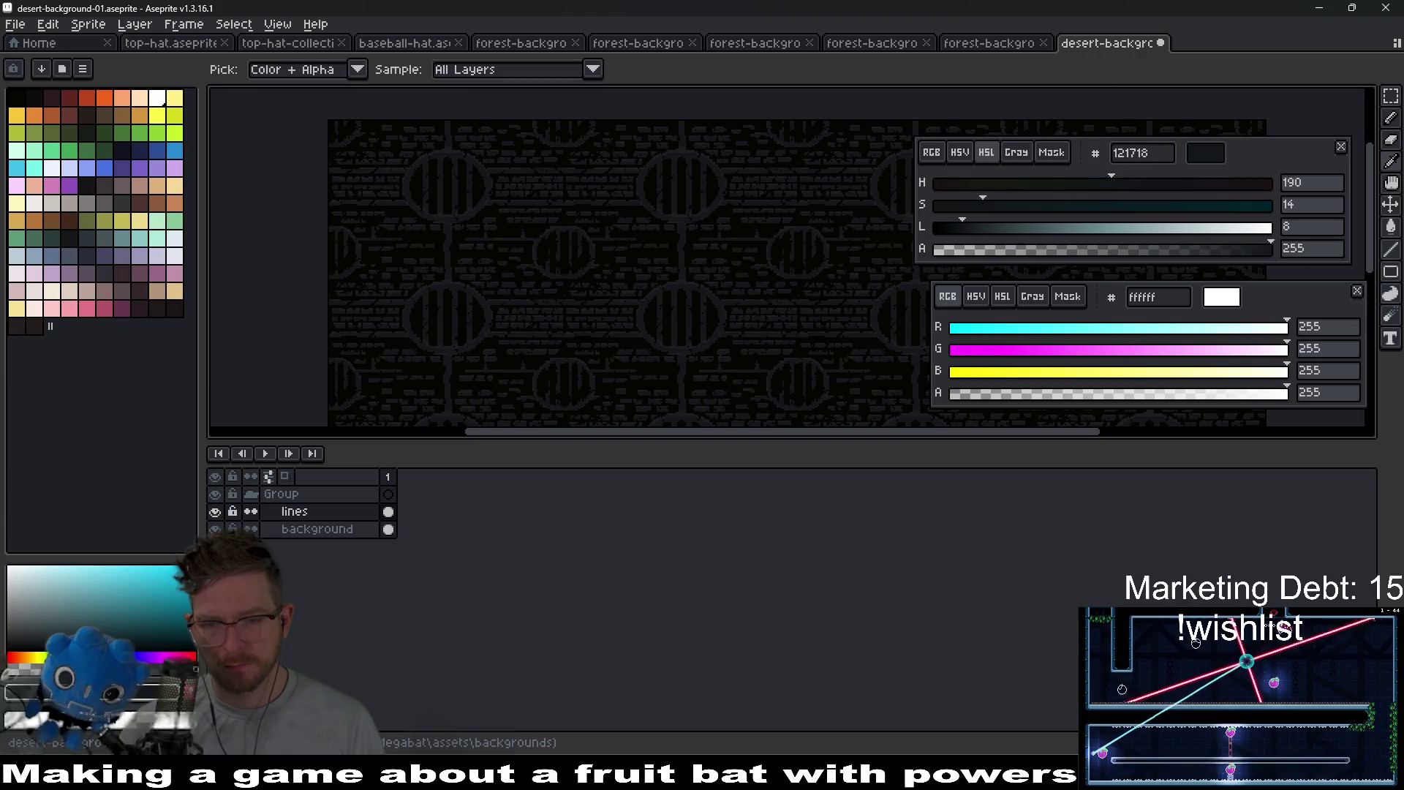
pyautogui.hotkey('alt', 'Tab')
# - Run the scene, grab the middle strawberry and dig the bat into the orange dirt
pyautogui.click(1281, 31)
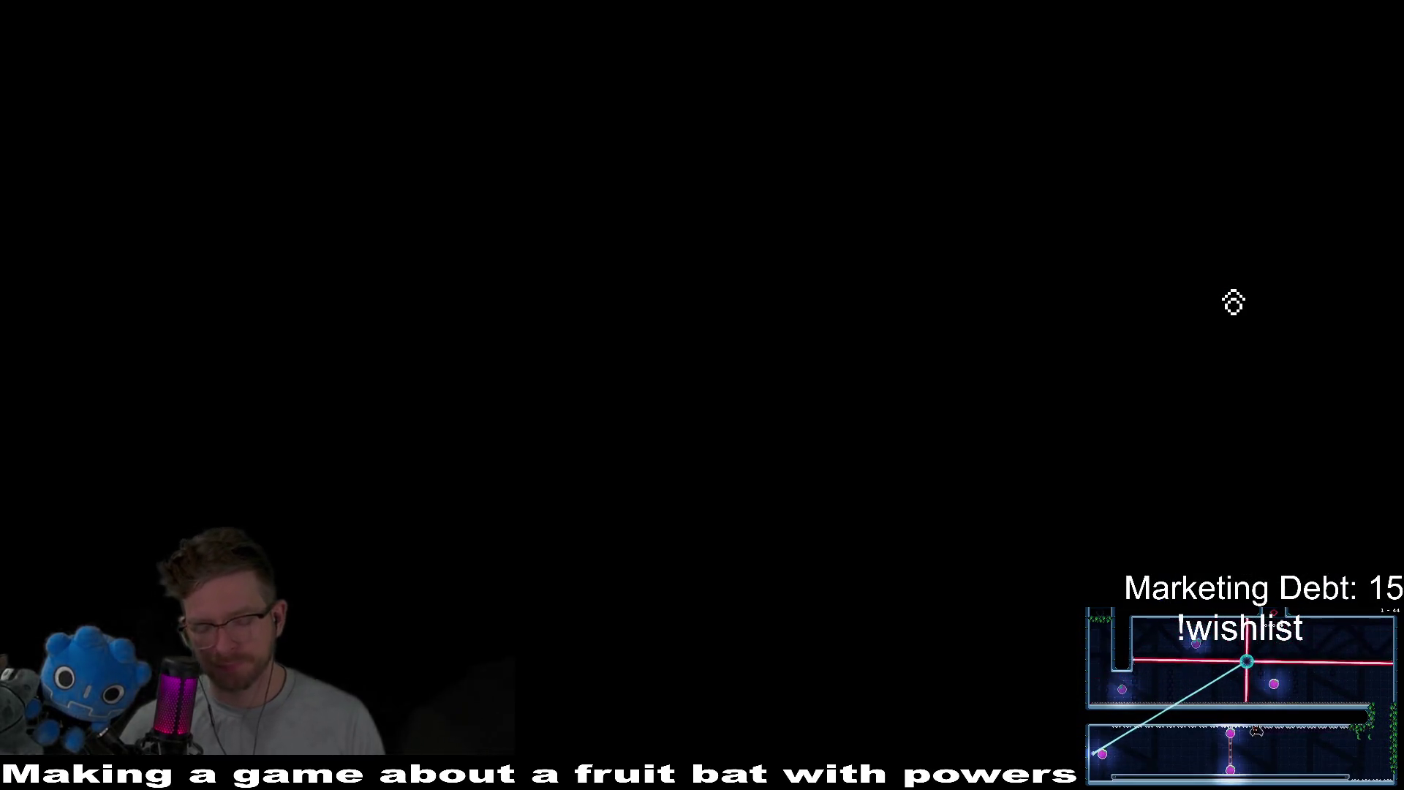
pyautogui.press('Right')
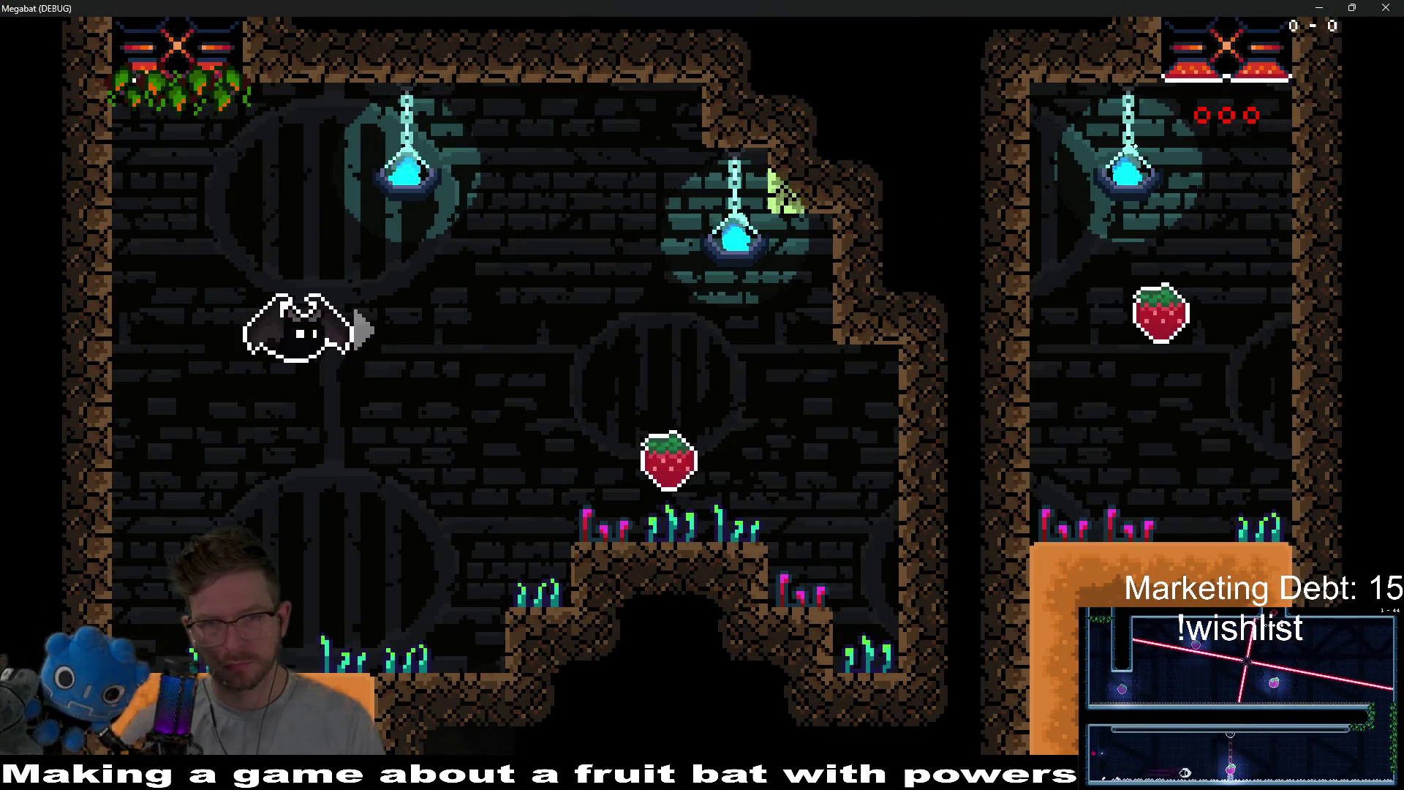
pyautogui.press('Left')
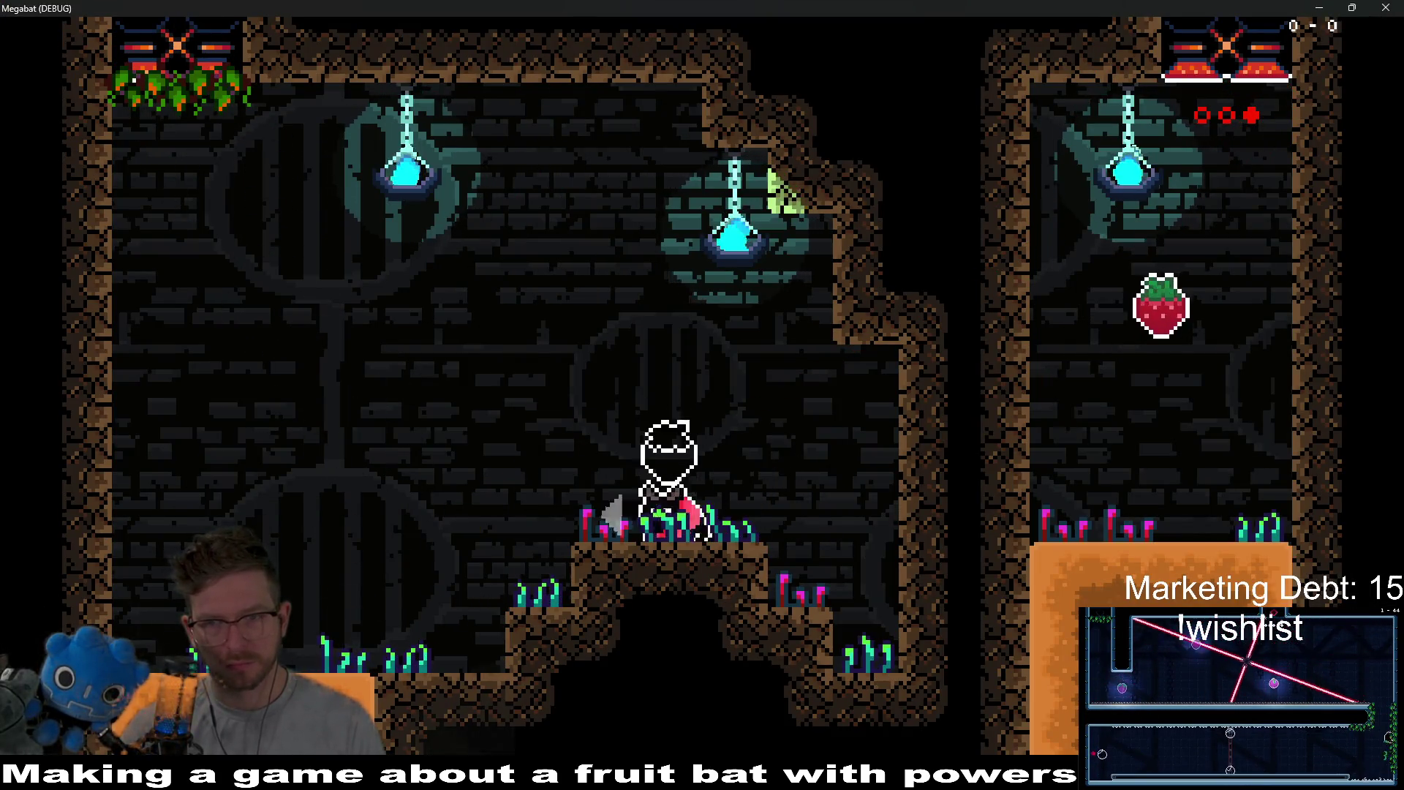
pyautogui.press('Down')
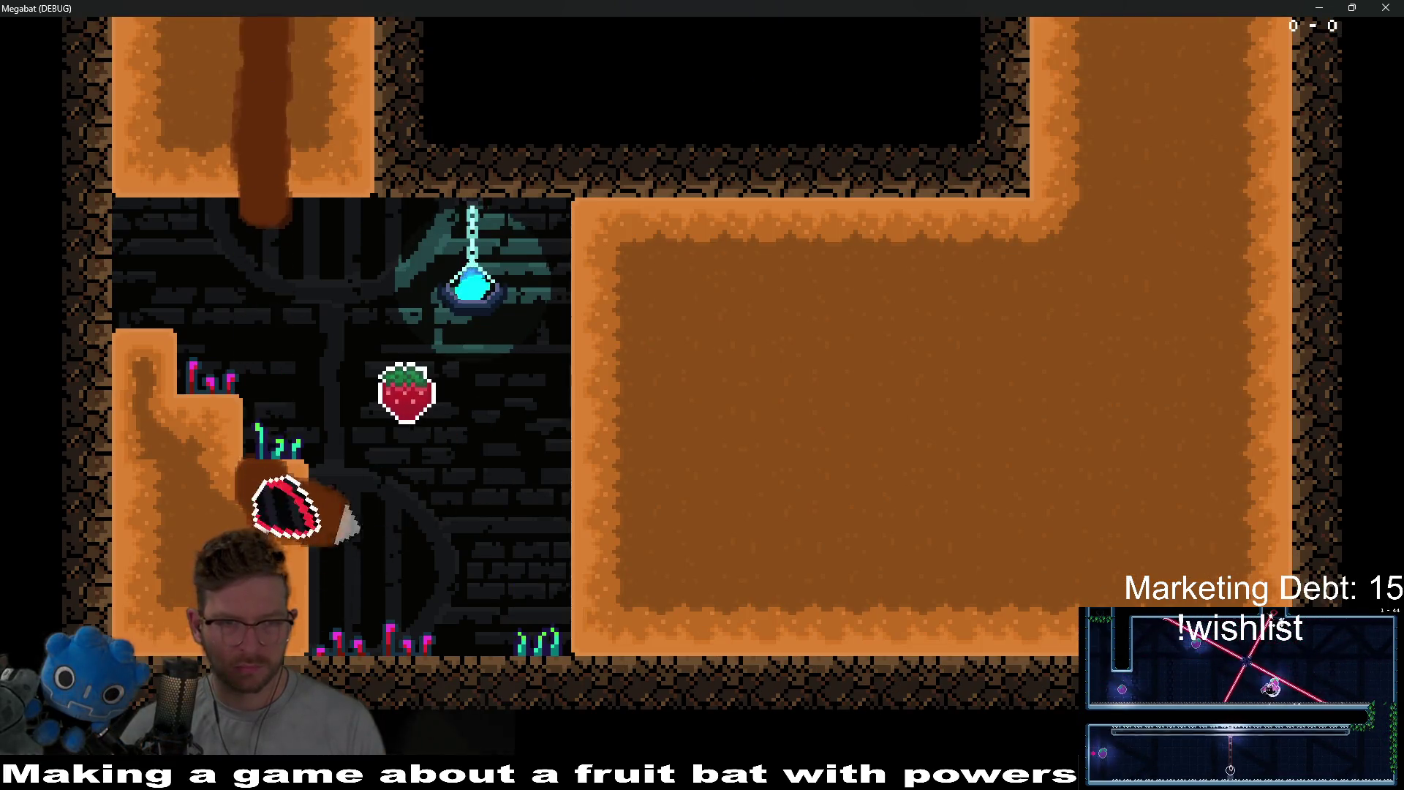
pyautogui.press('Right')
pyautogui.press('Up')
pyautogui.press('Left')
# - Tunnel through the dirt between rooms, grabbing a strawberry and reaching the central ledge
pyautogui.press('Right')
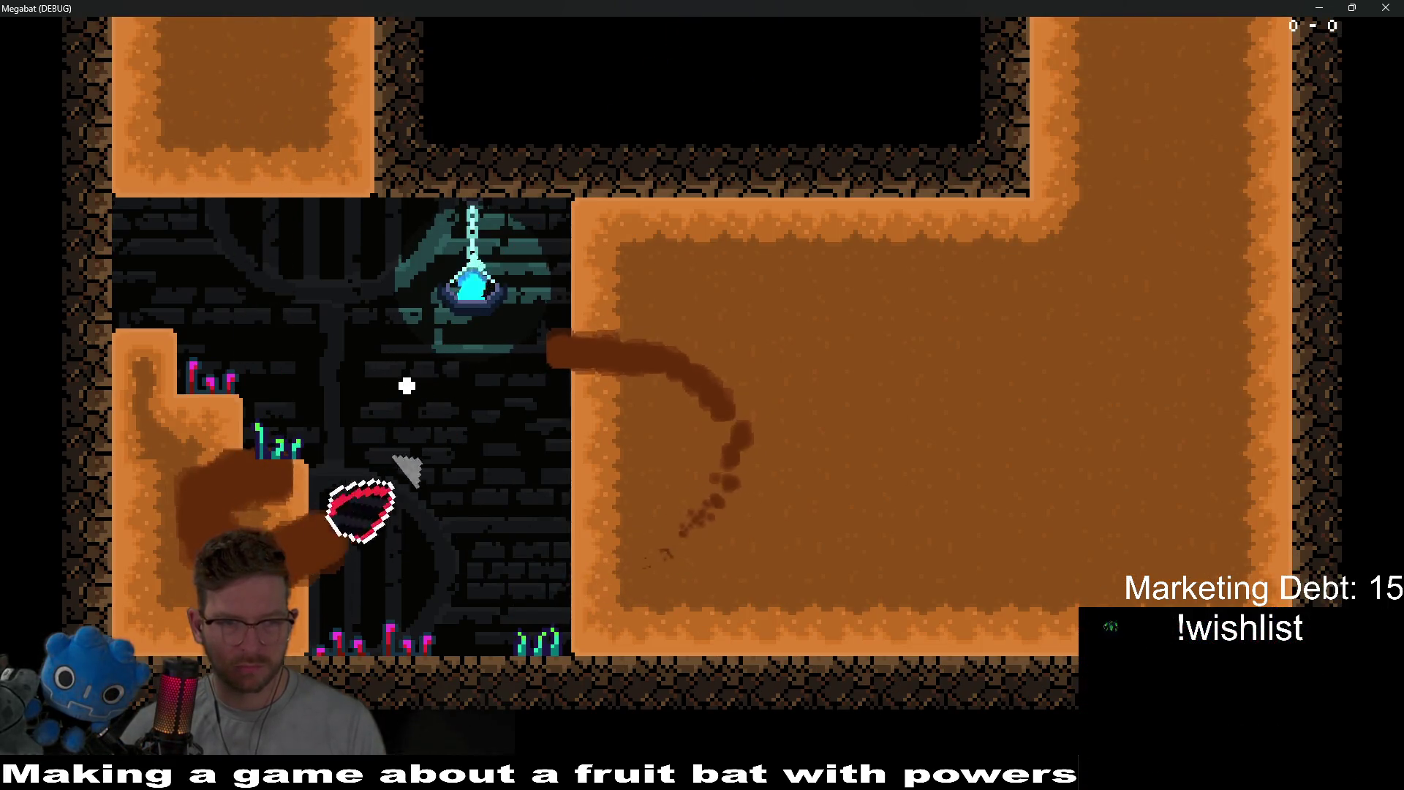
pyautogui.press('Up')
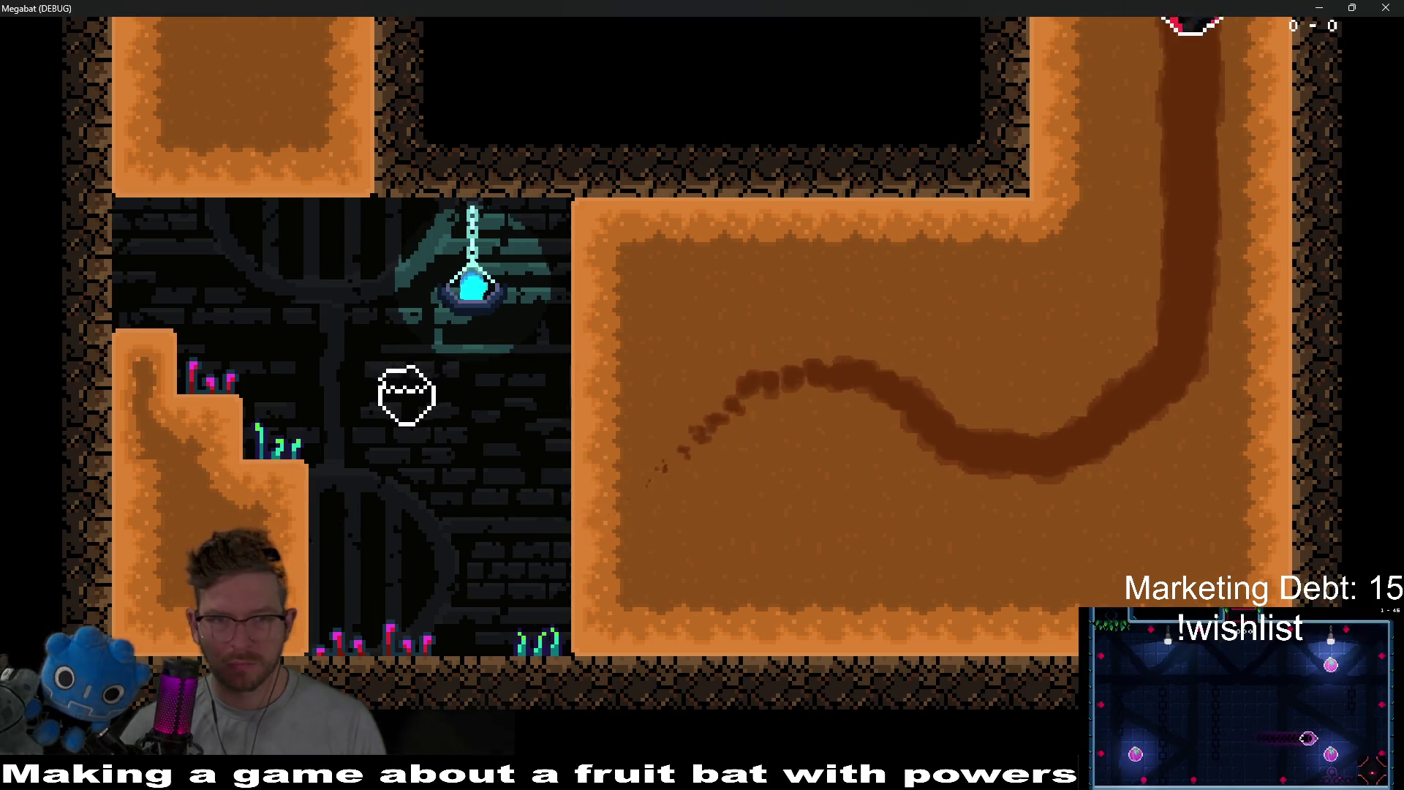
pyautogui.press('Left')
pyautogui.press('Right')
pyautogui.press('Down')
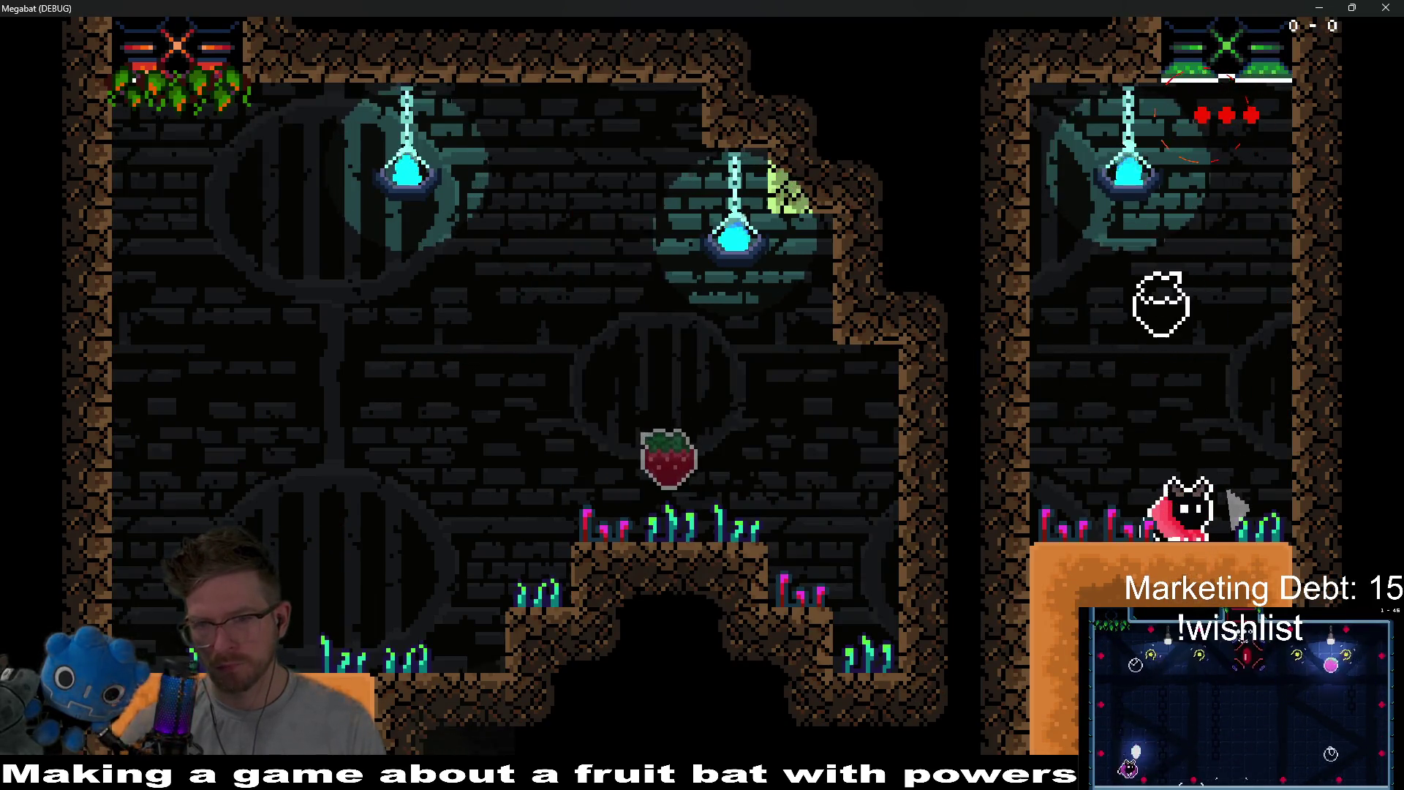
pyautogui.press('Down')
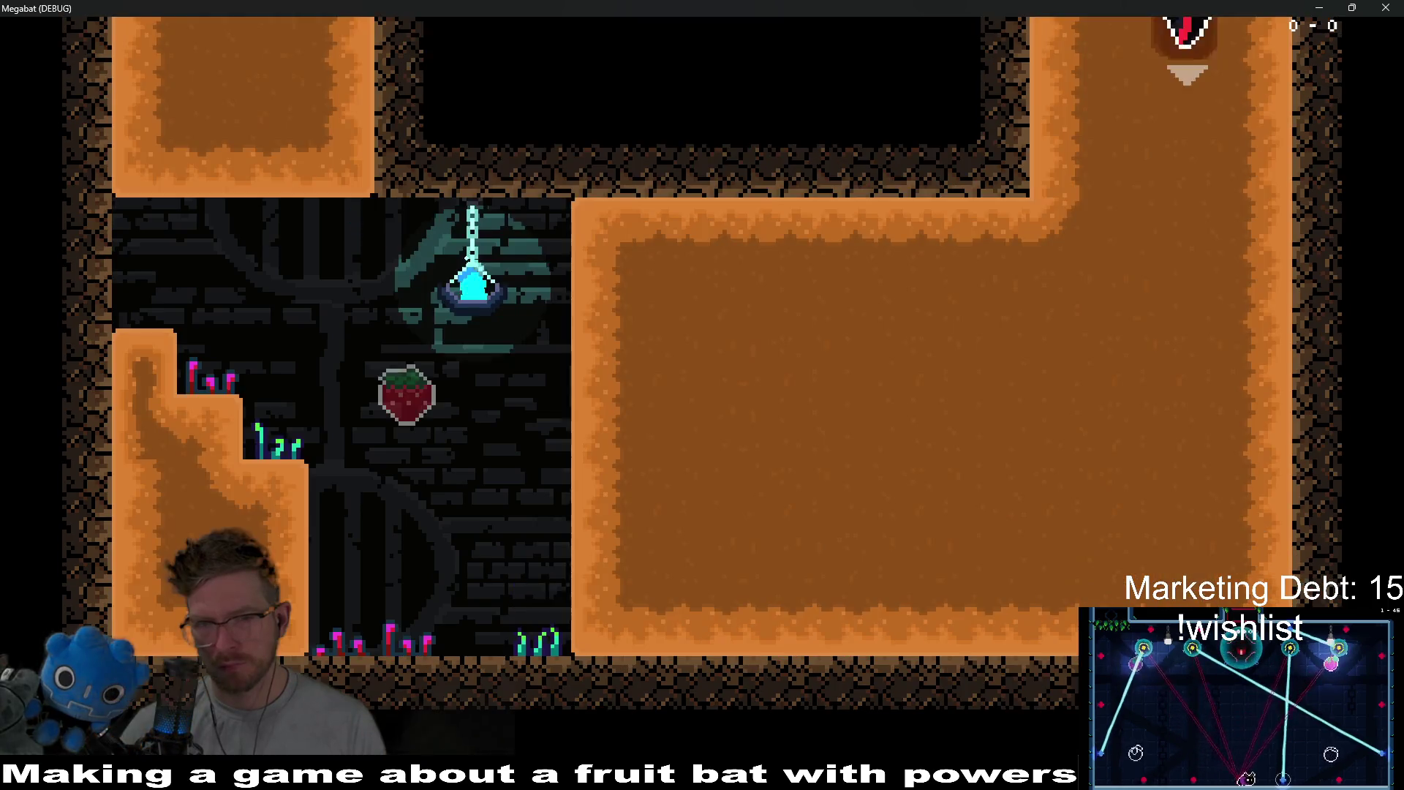
pyautogui.press('Left')
pyautogui.press('Up')
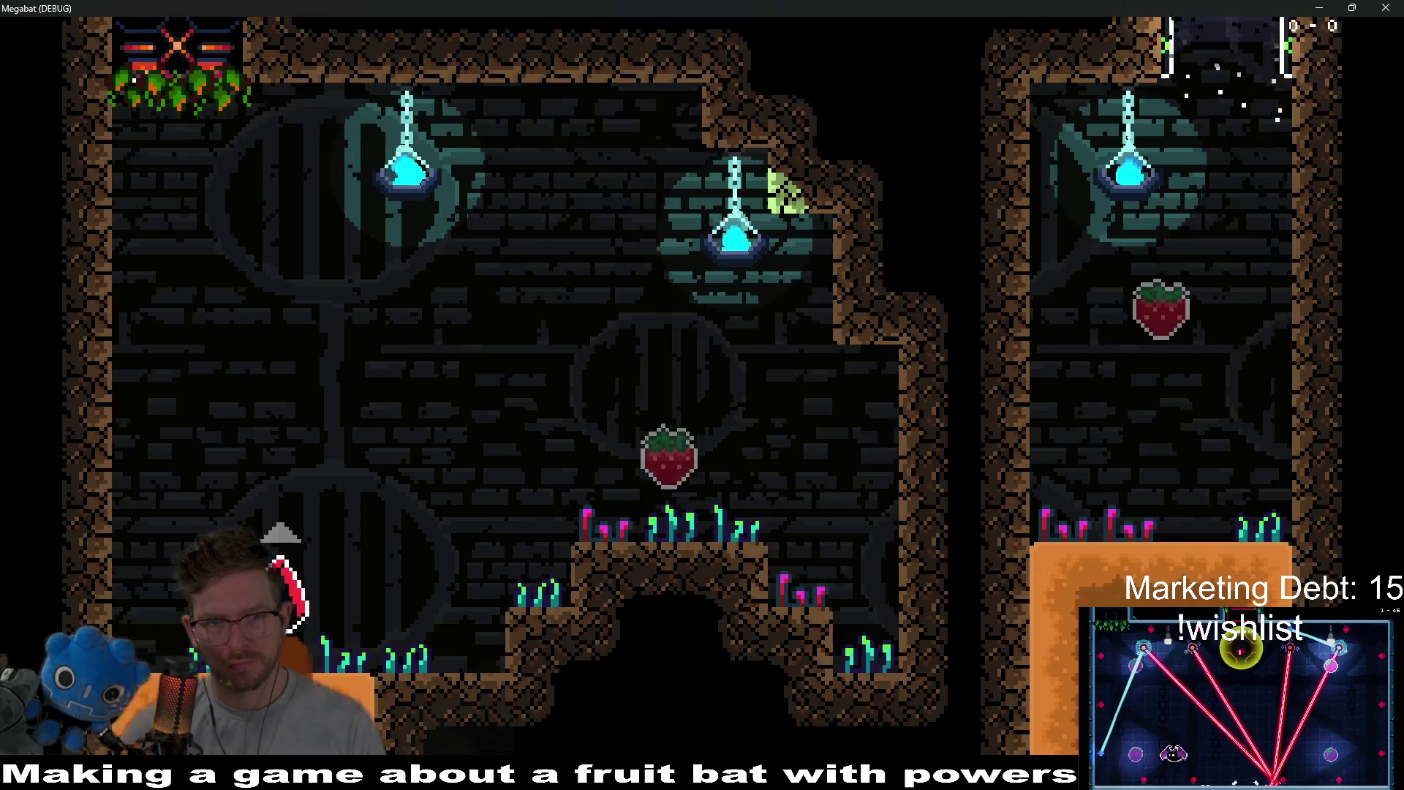
pyautogui.press('Right')
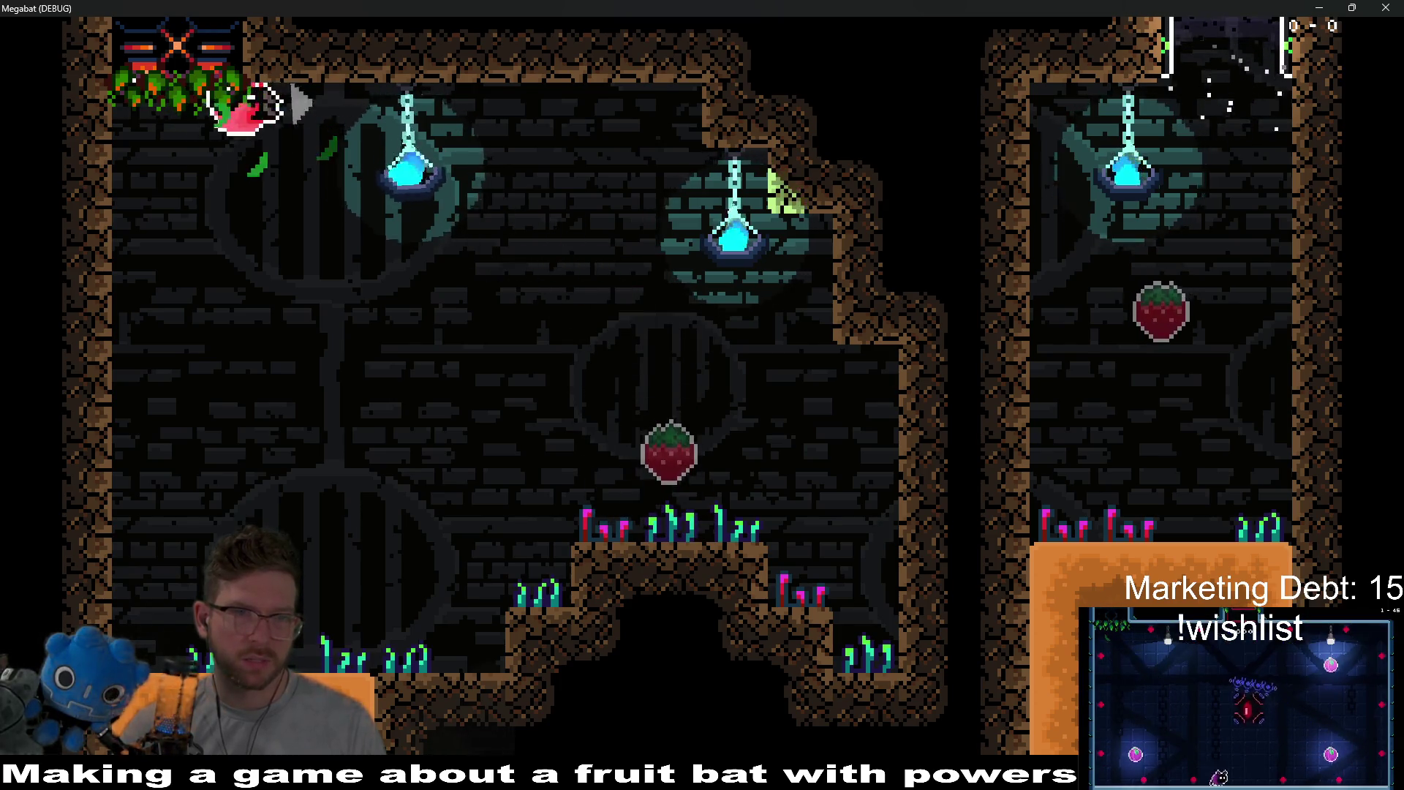
# - Collect the lower-floor strawberries, return to the central ledge, then close the game
pyautogui.press('Down')
pyautogui.press('Left')
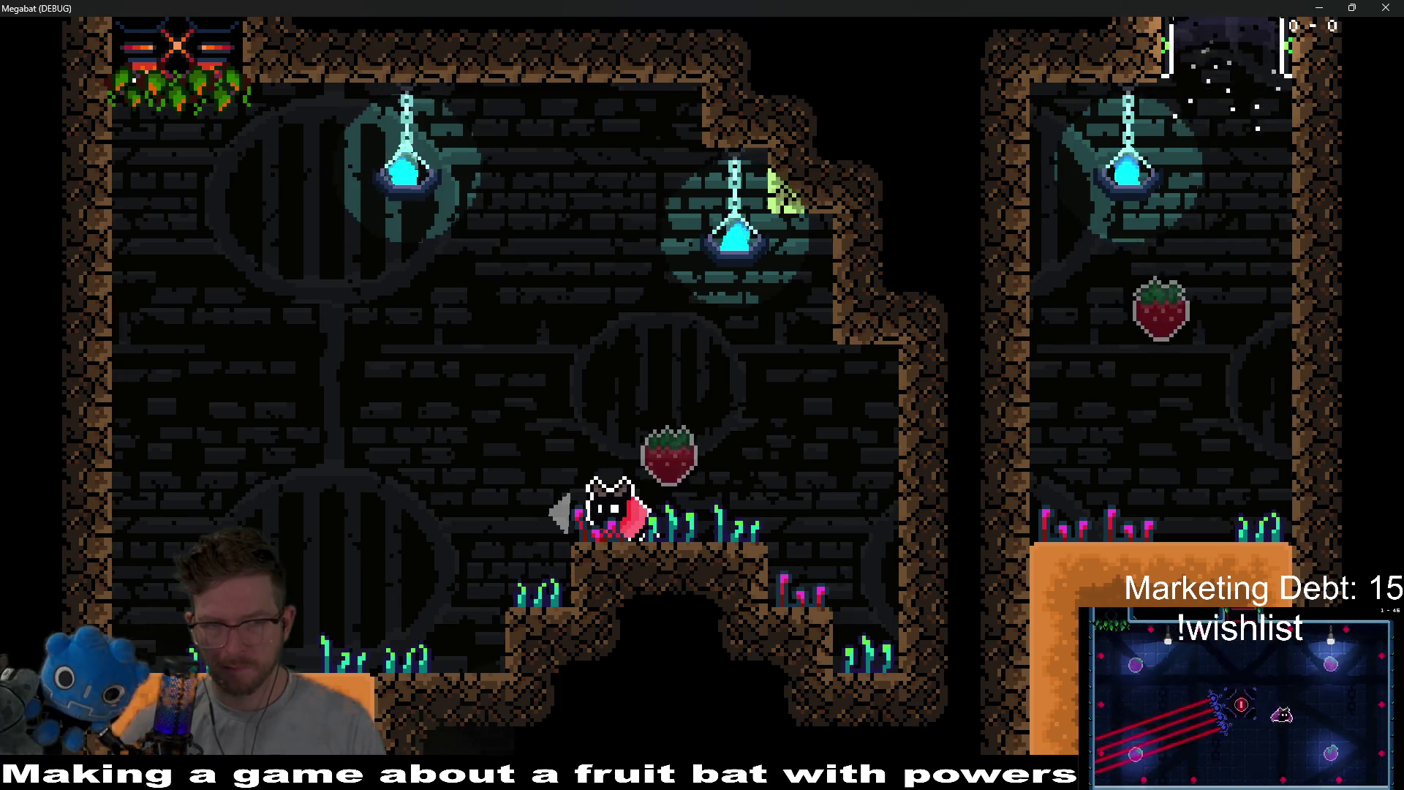
pyautogui.press('Left')
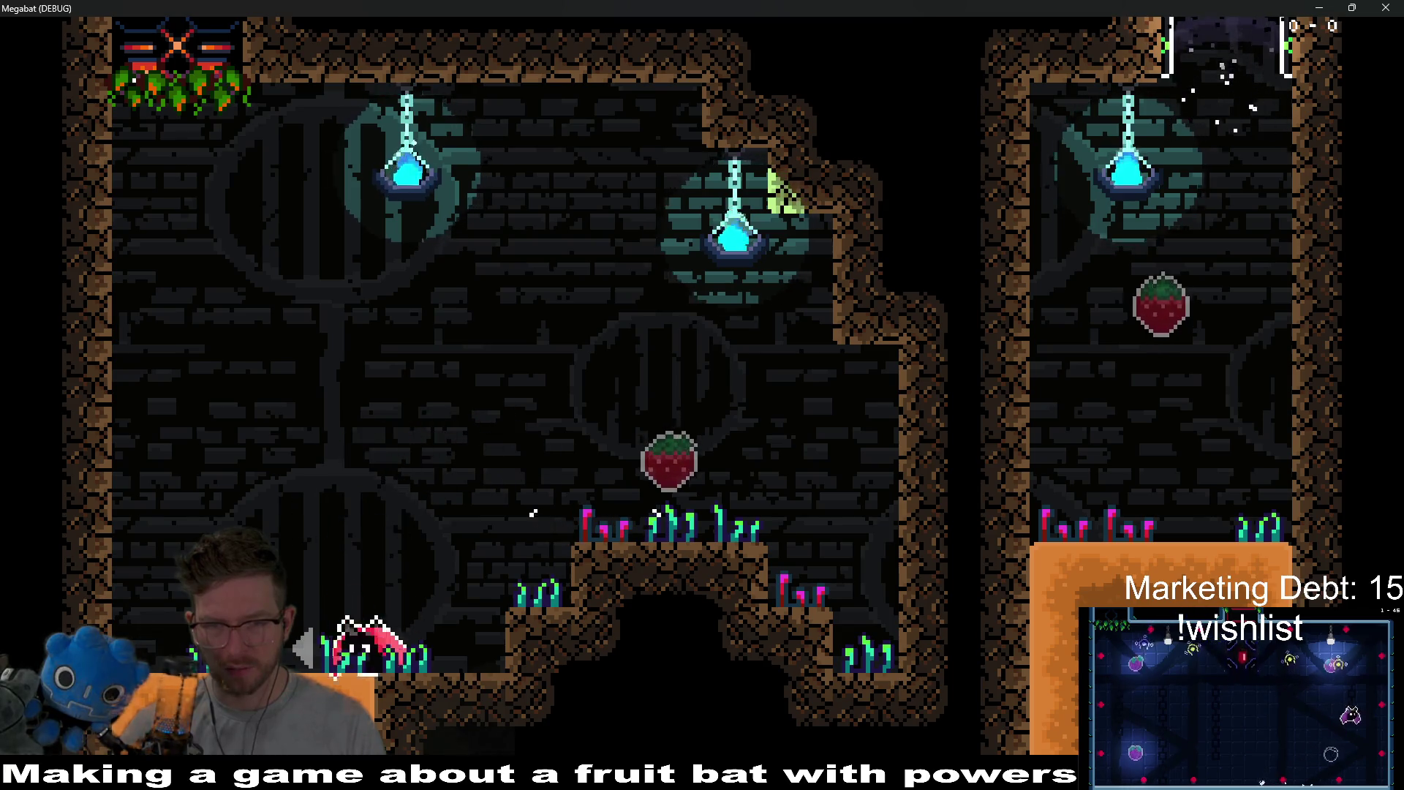
pyautogui.press('Right')
pyautogui.press('Right')
pyautogui.press('Left')
pyautogui.press('Right')
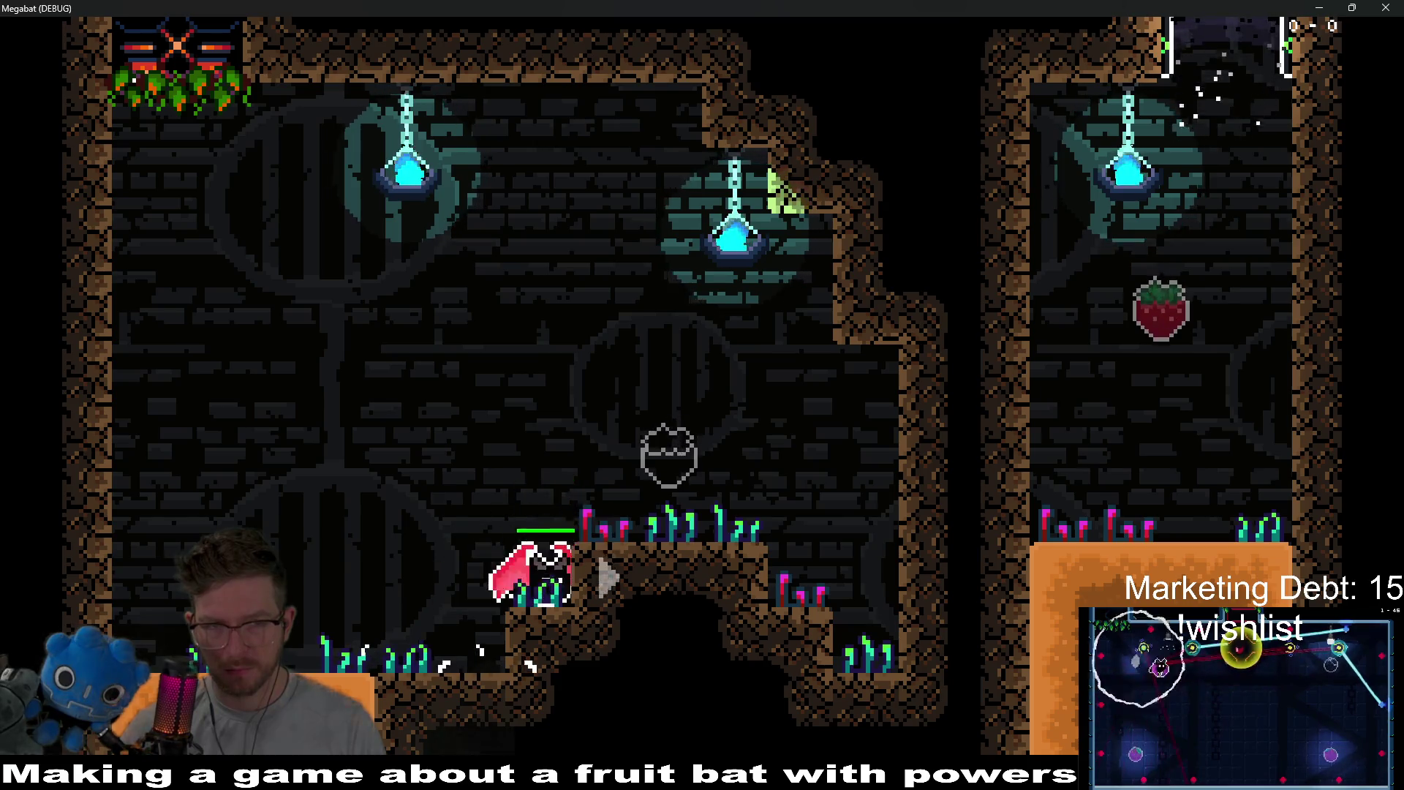
pyautogui.press('Right')
pyautogui.press('Left')
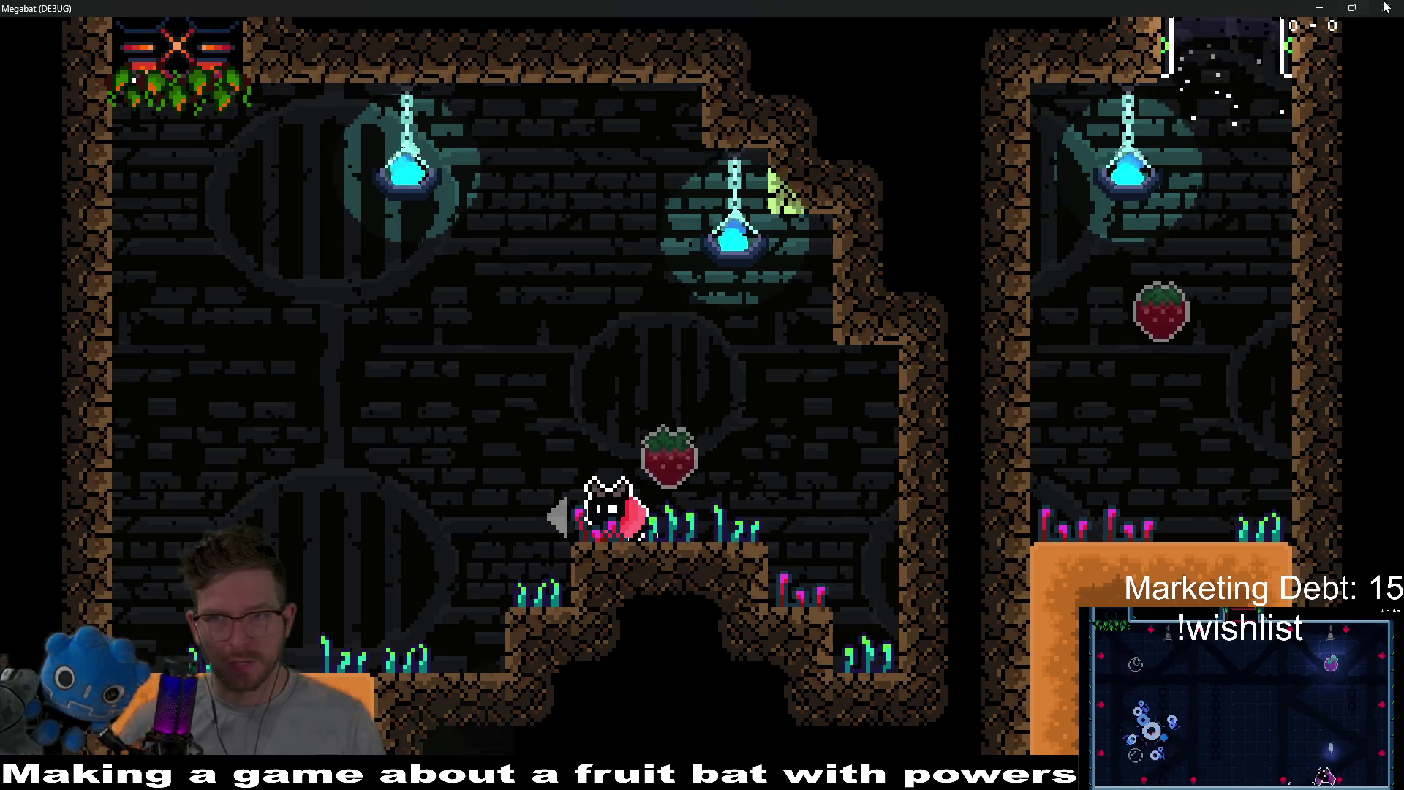
pyautogui.hotkey('alt', 'F4')
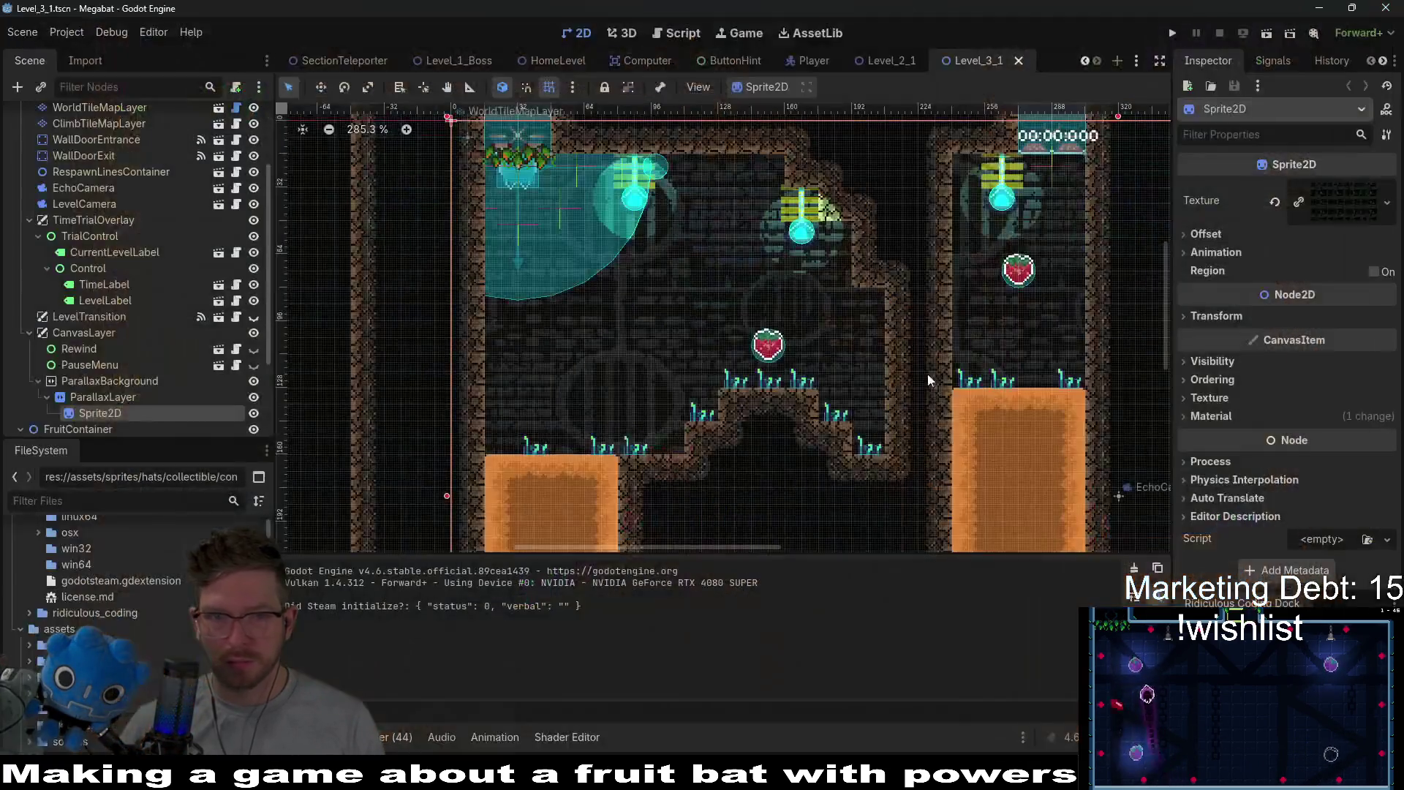
# - Playtest the Level_2_1 scene to check its dark brick wall, then quit the game
pyautogui.click(885, 58)
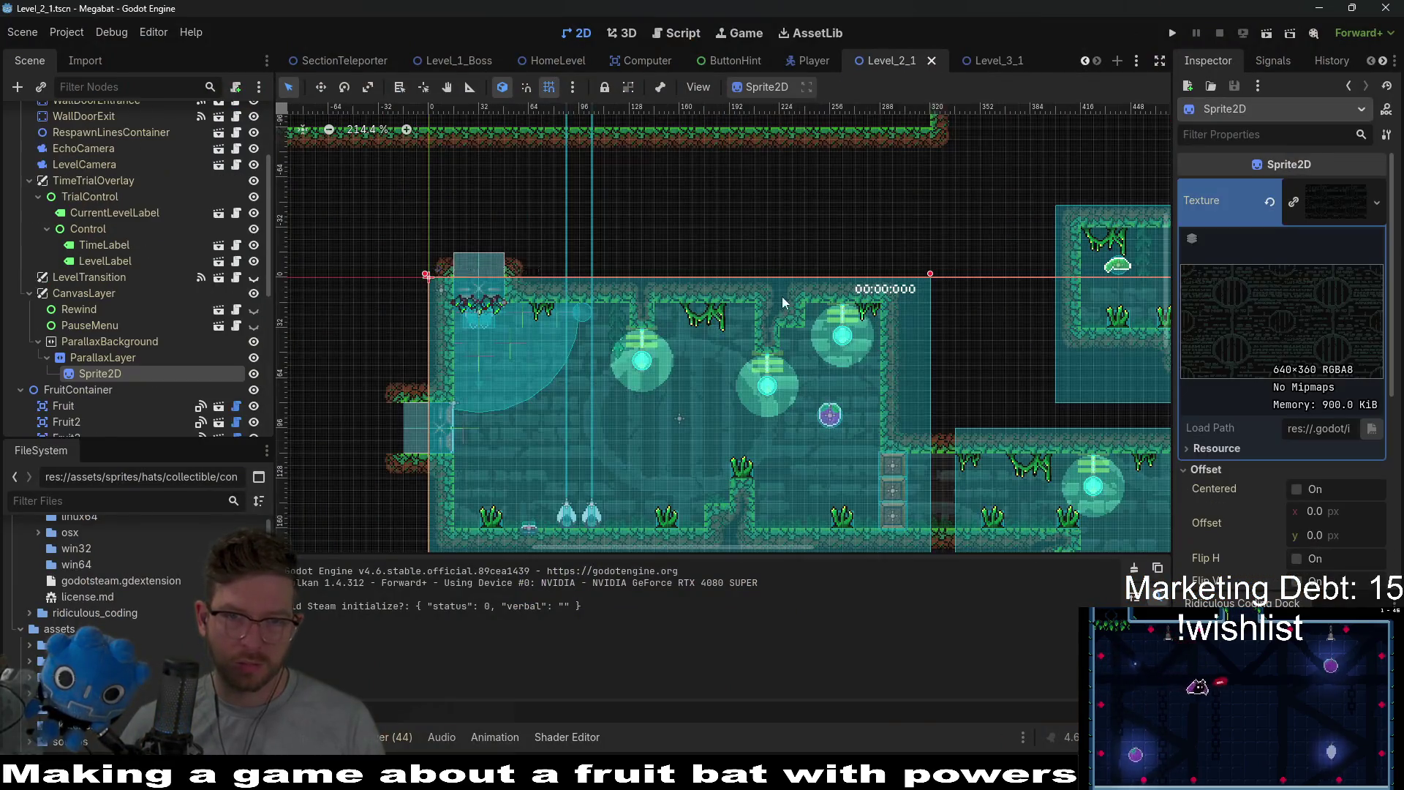
pyautogui.click(1267, 33)
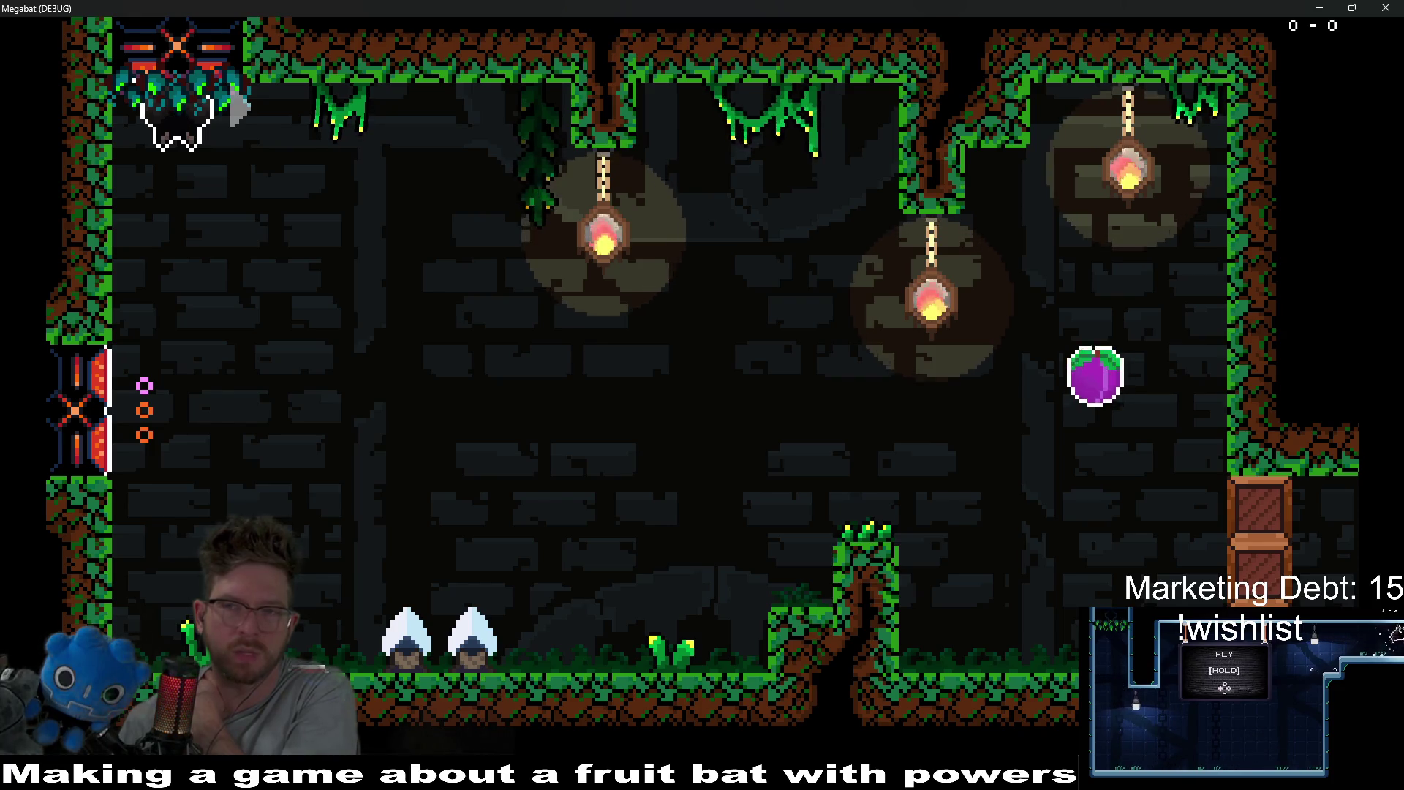
pyautogui.press('F8')
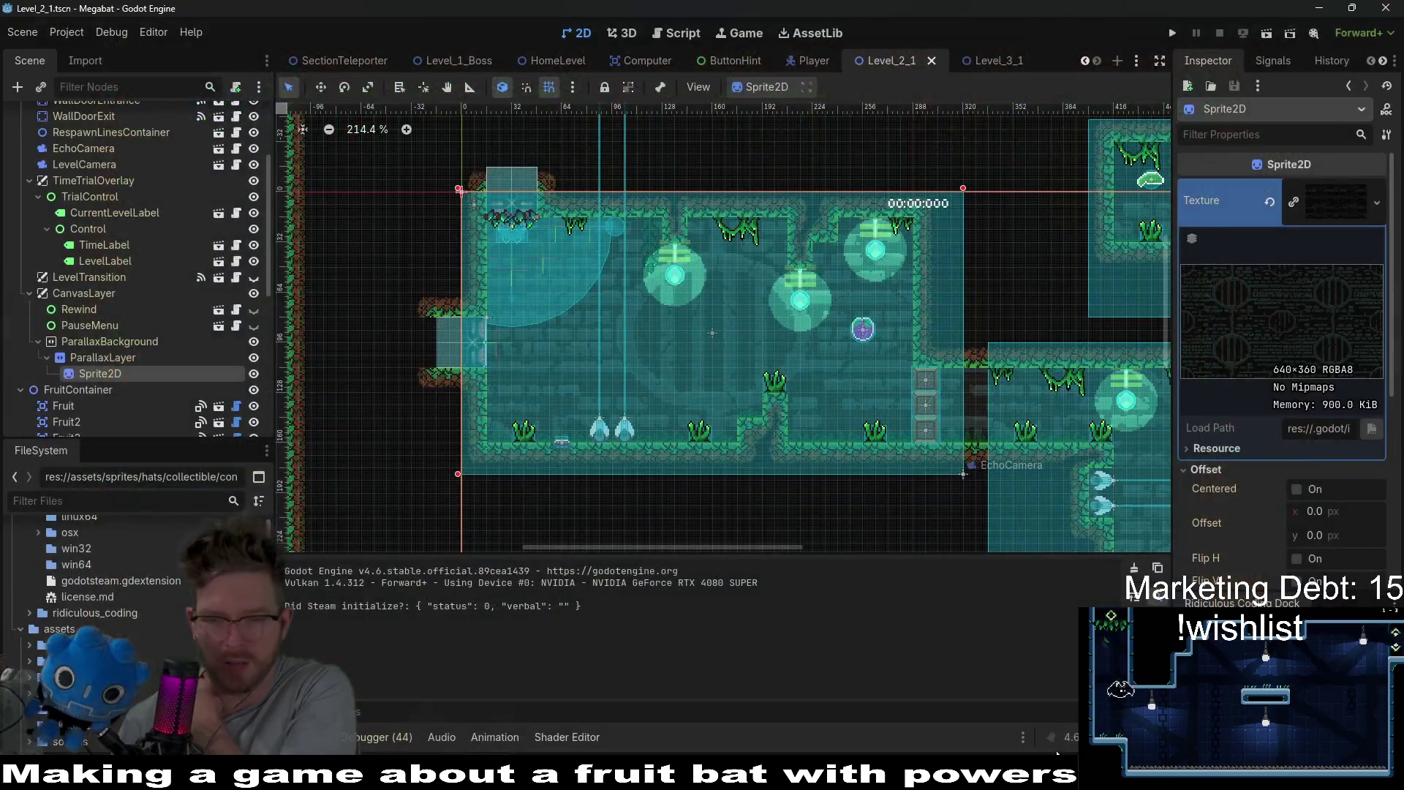
pyautogui.hotkey('alt', 'Tab')
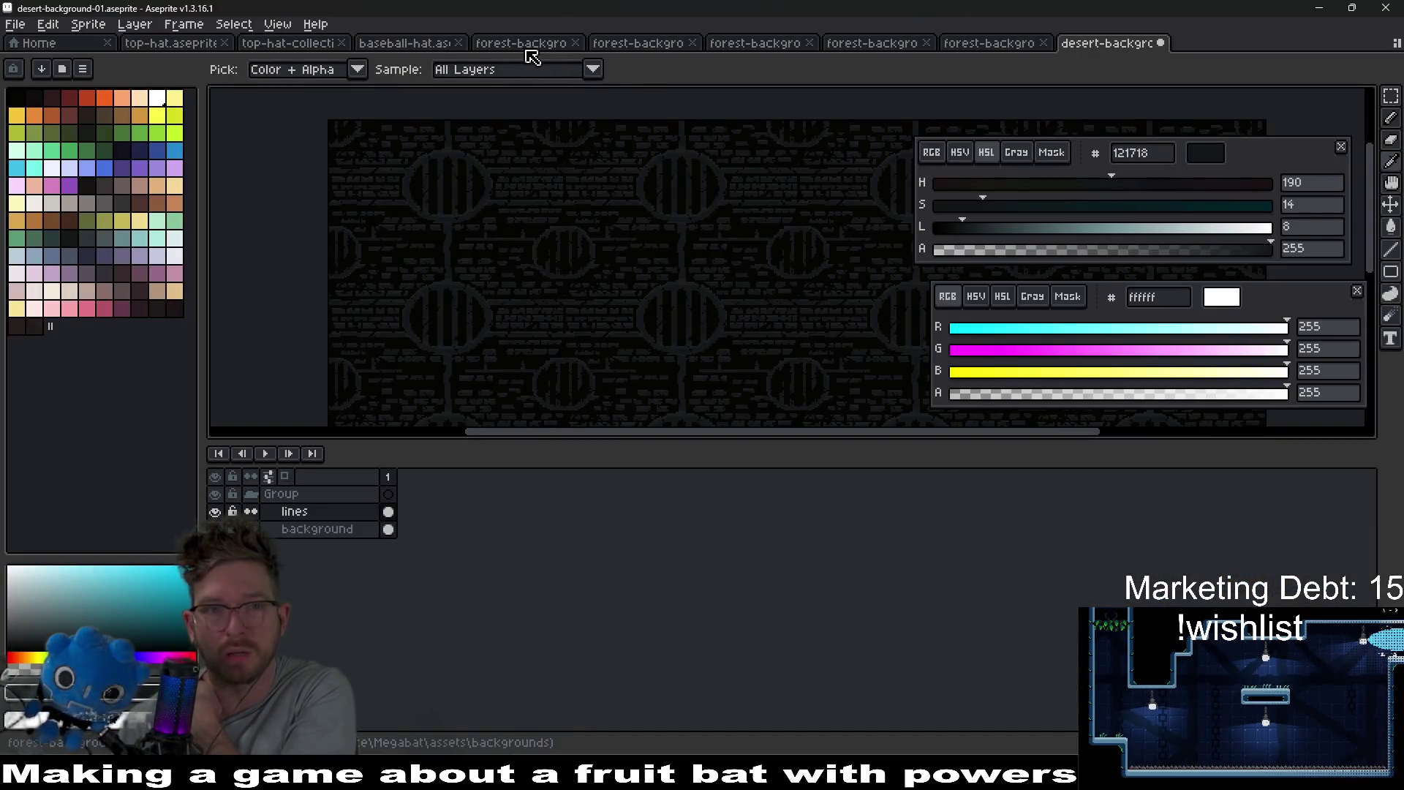
# - Compare forest-background-01 with forest-background-02, zooming in on each brick wall
pyautogui.click(528, 45)
pyautogui.click(639, 45)
pyautogui.scroll(4, 651, 266)
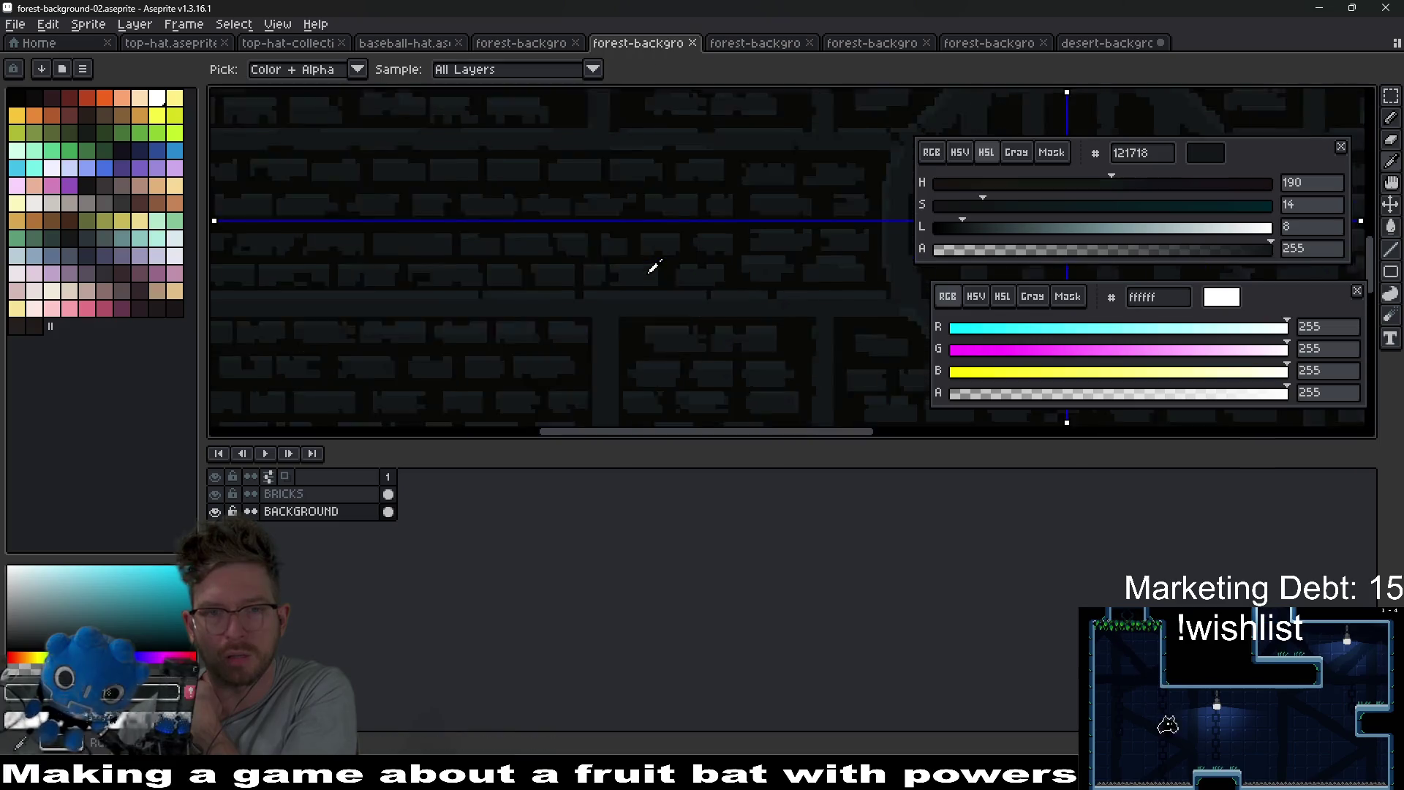
pyautogui.hotkey('ctrl', 'shift', 'Tab')
pyautogui.scroll(3, 634, 235)
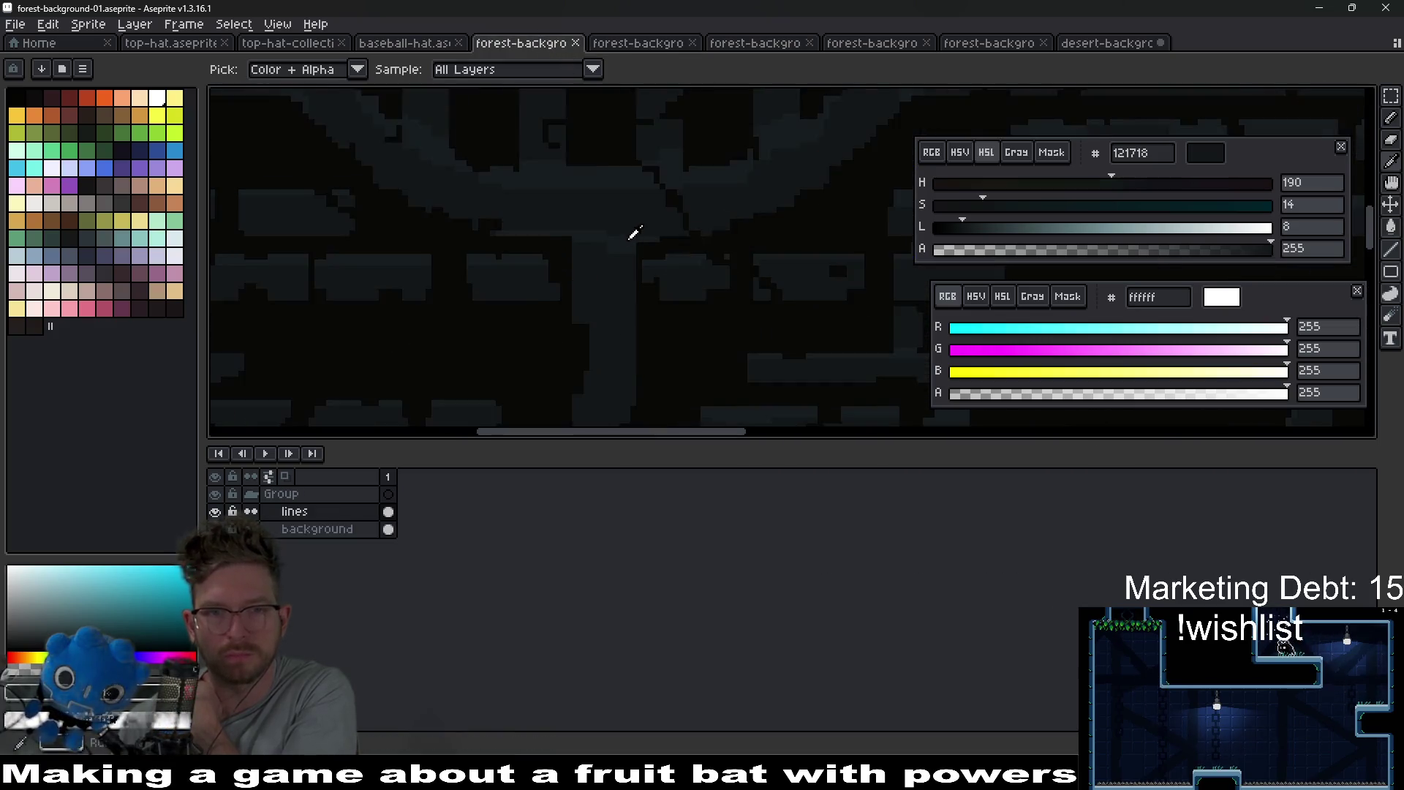
pyautogui.click(650, 45)
pyautogui.click(552, 45)
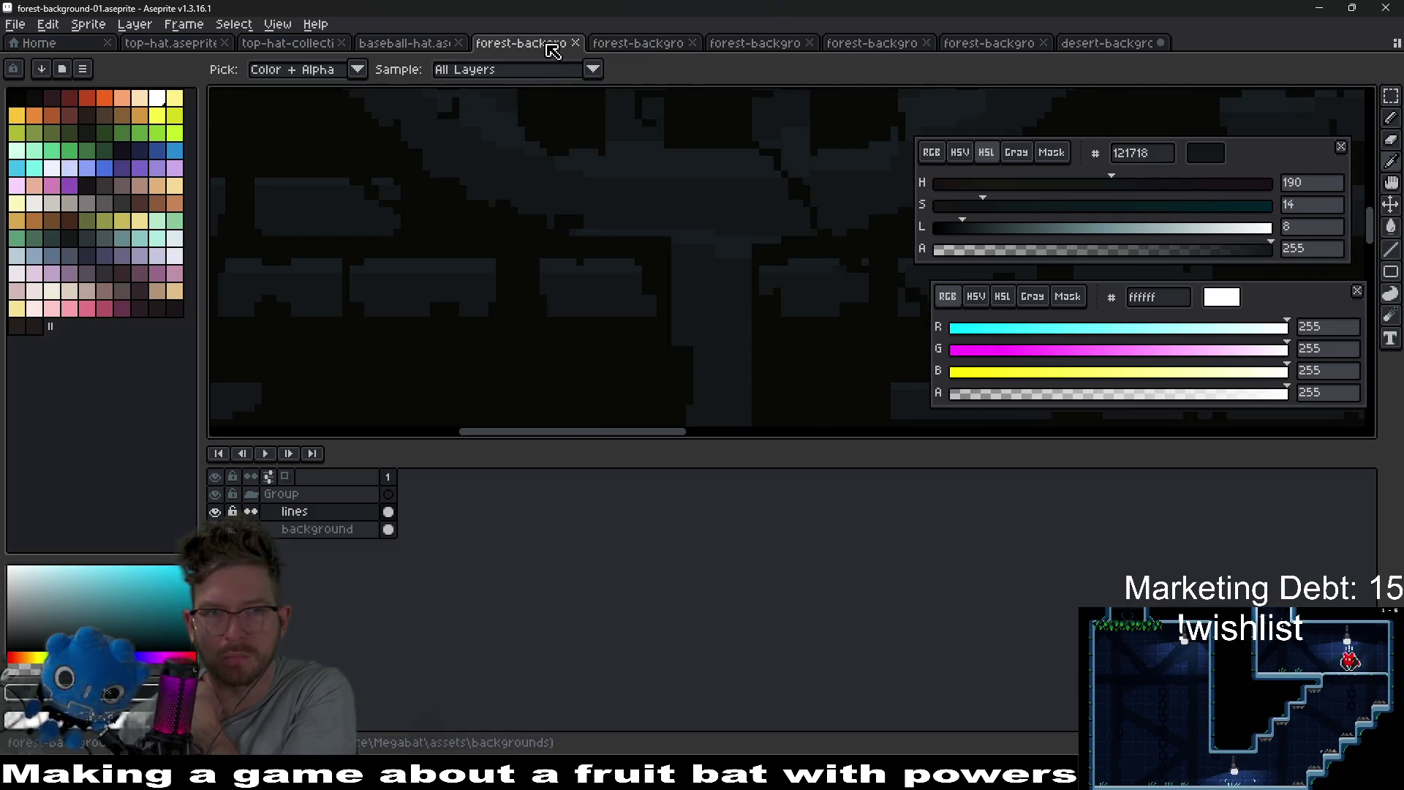
pyautogui.scroll(-4, 684, 297)
pyautogui.scroll(3, 642, 222)
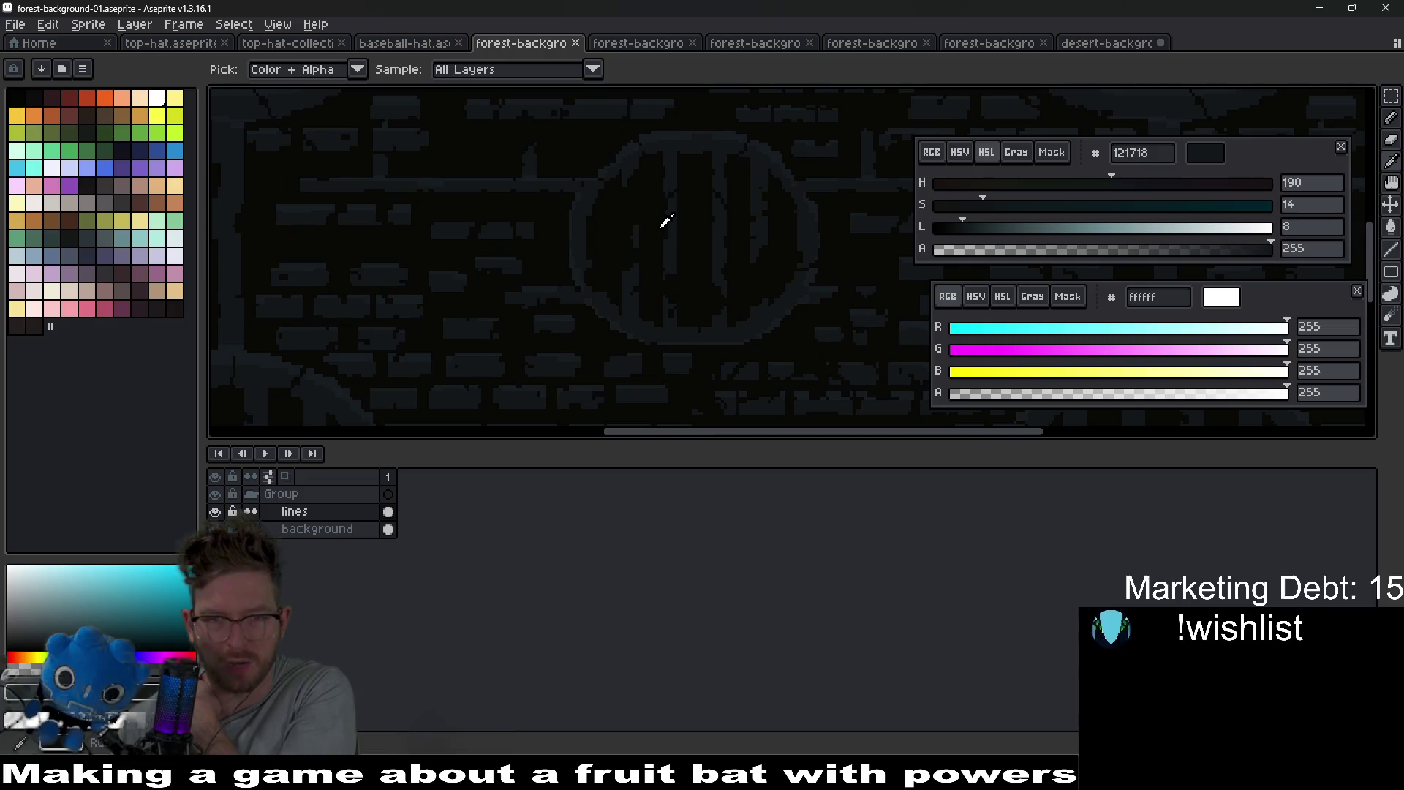
pyautogui.scroll(-3, 585, 304)
pyautogui.scroll(2, 589, 309)
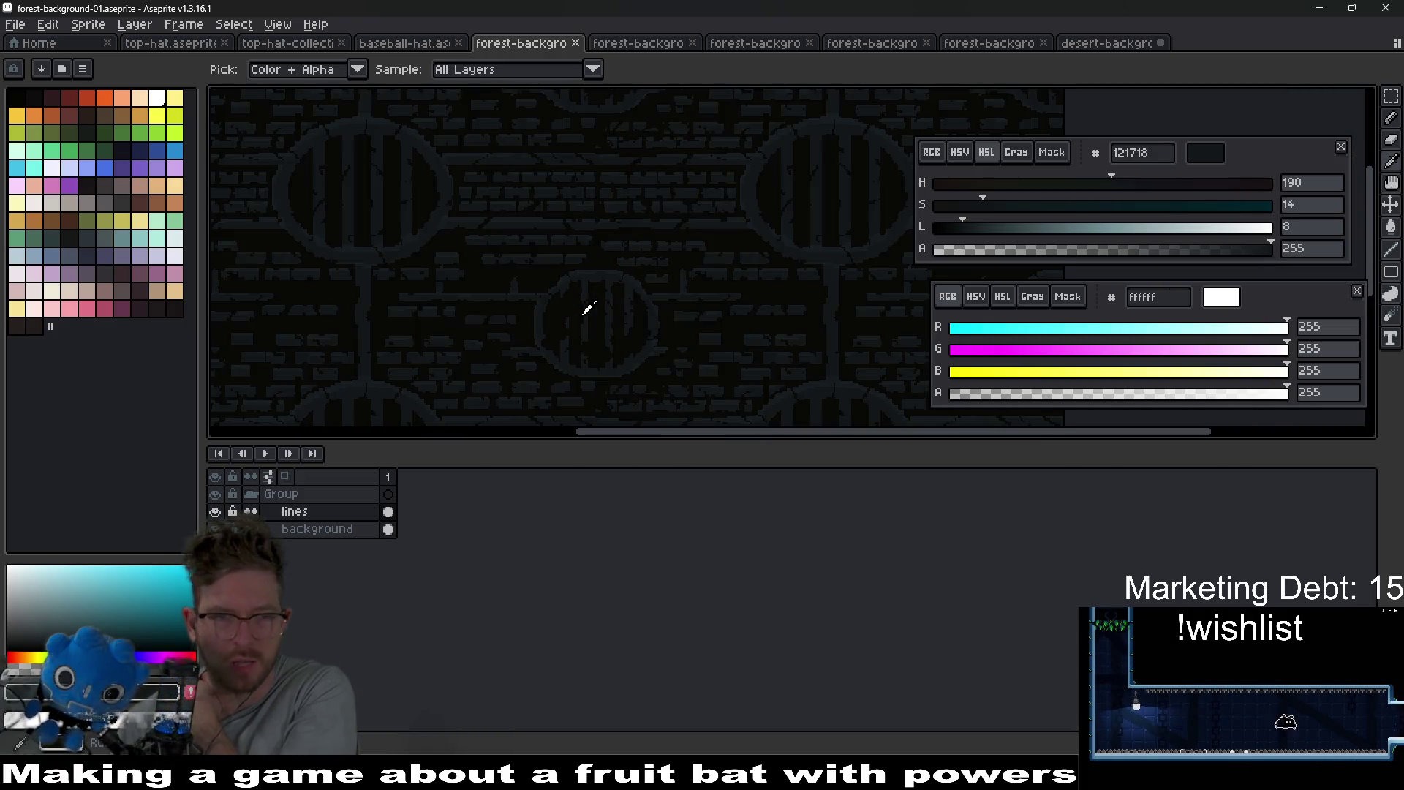
pyautogui.hotkey('alt', 'Tab')
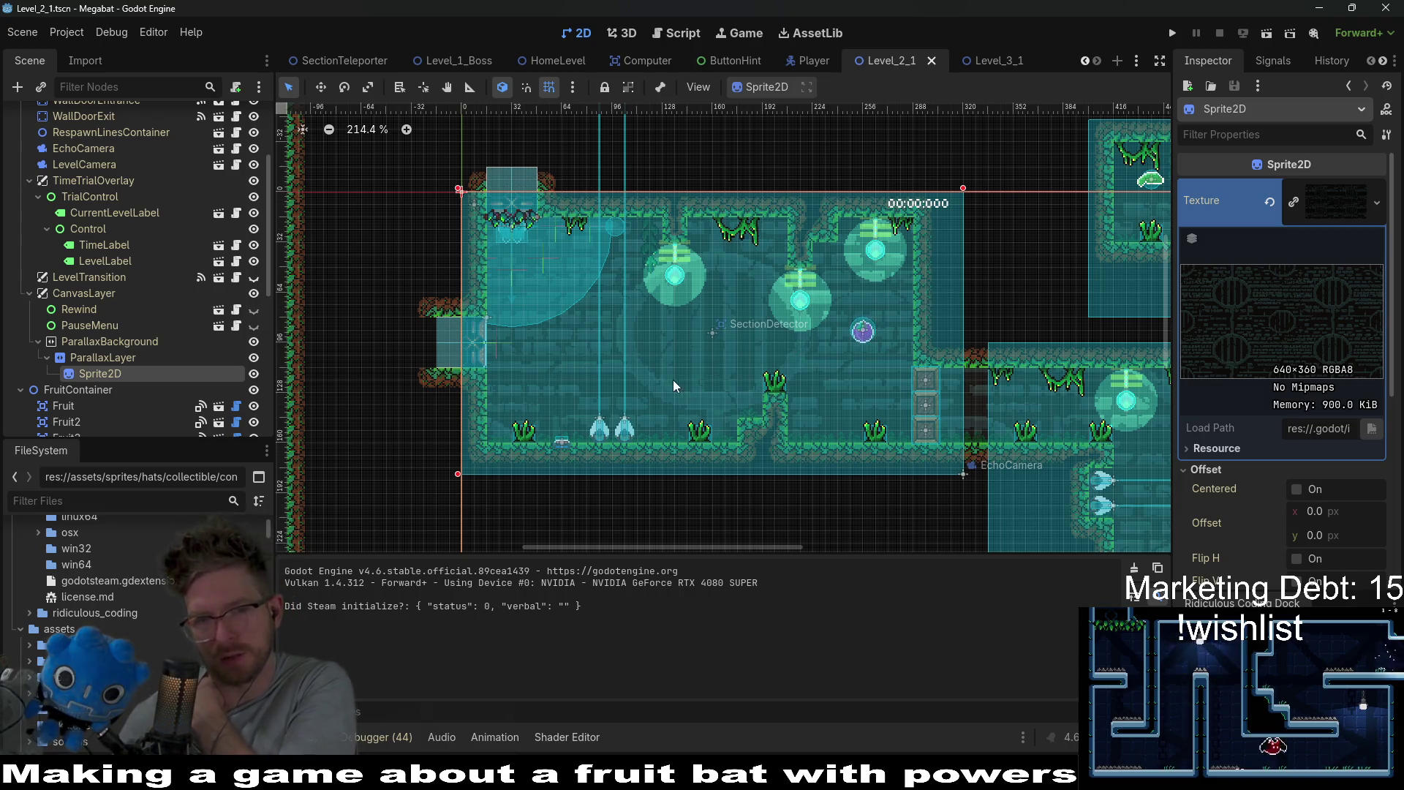
# - Zoom into Level_2_1's background in Godot, then pan across forest-background-01 in Aseprite
pyautogui.scroll(4, 673, 386)
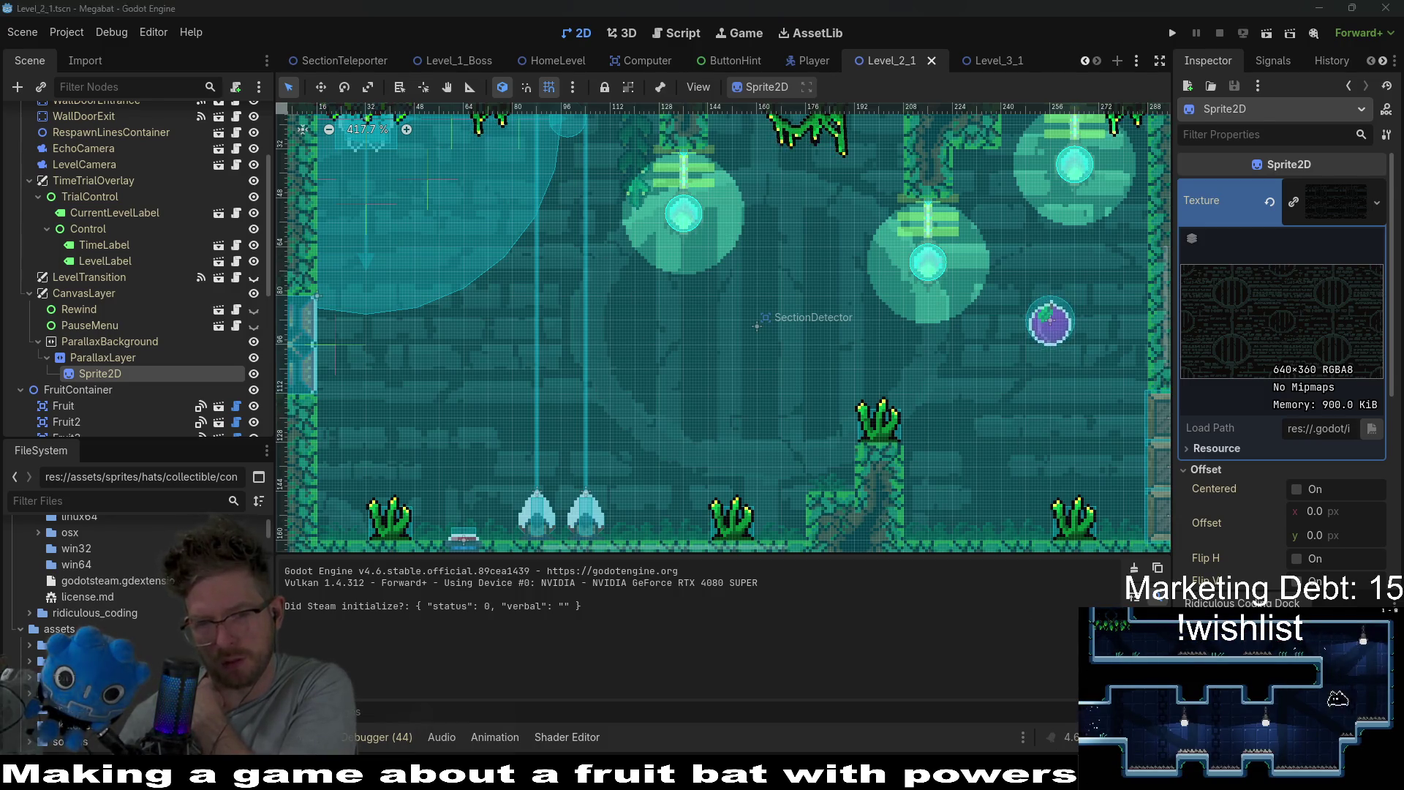
pyautogui.hotkey('alt', 'Tab')
pyautogui.moveTo(468, 247); pyautogui.dragTo(652, 241)
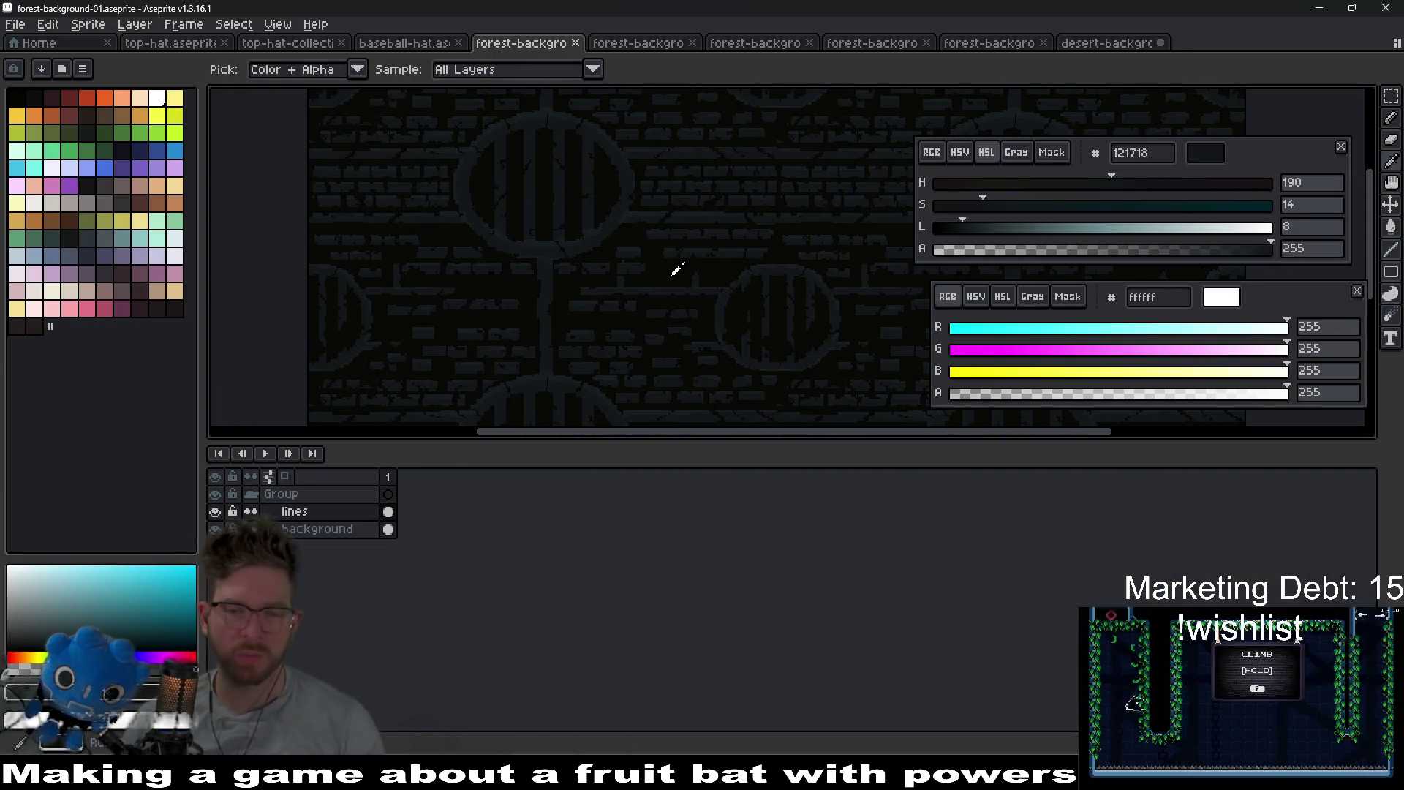
# - Add a new layer named Layer 1 above the lines layer
pyautogui.scroll(4, 529, 204)
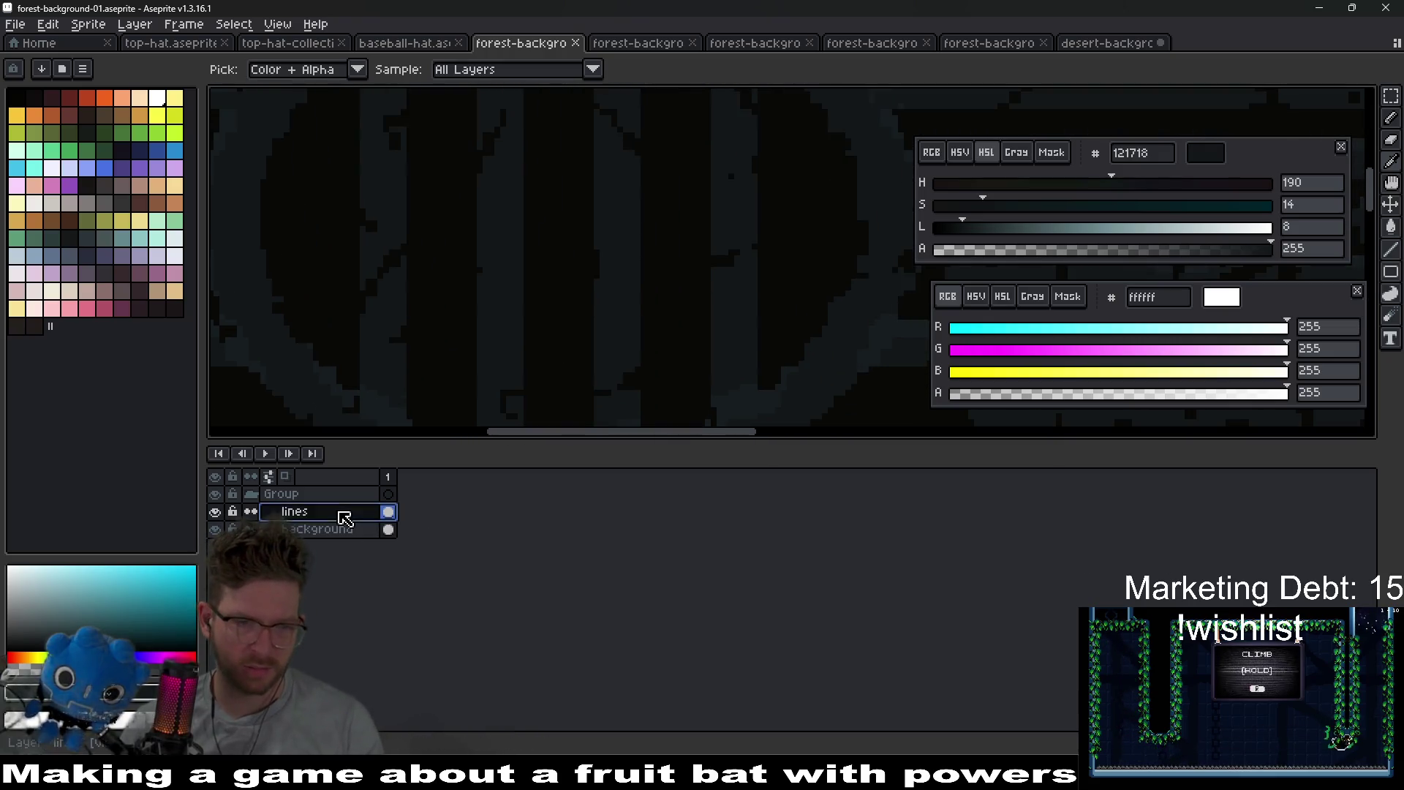
pyautogui.rightClick(353, 526)
pyautogui.moveTo(395, 548)
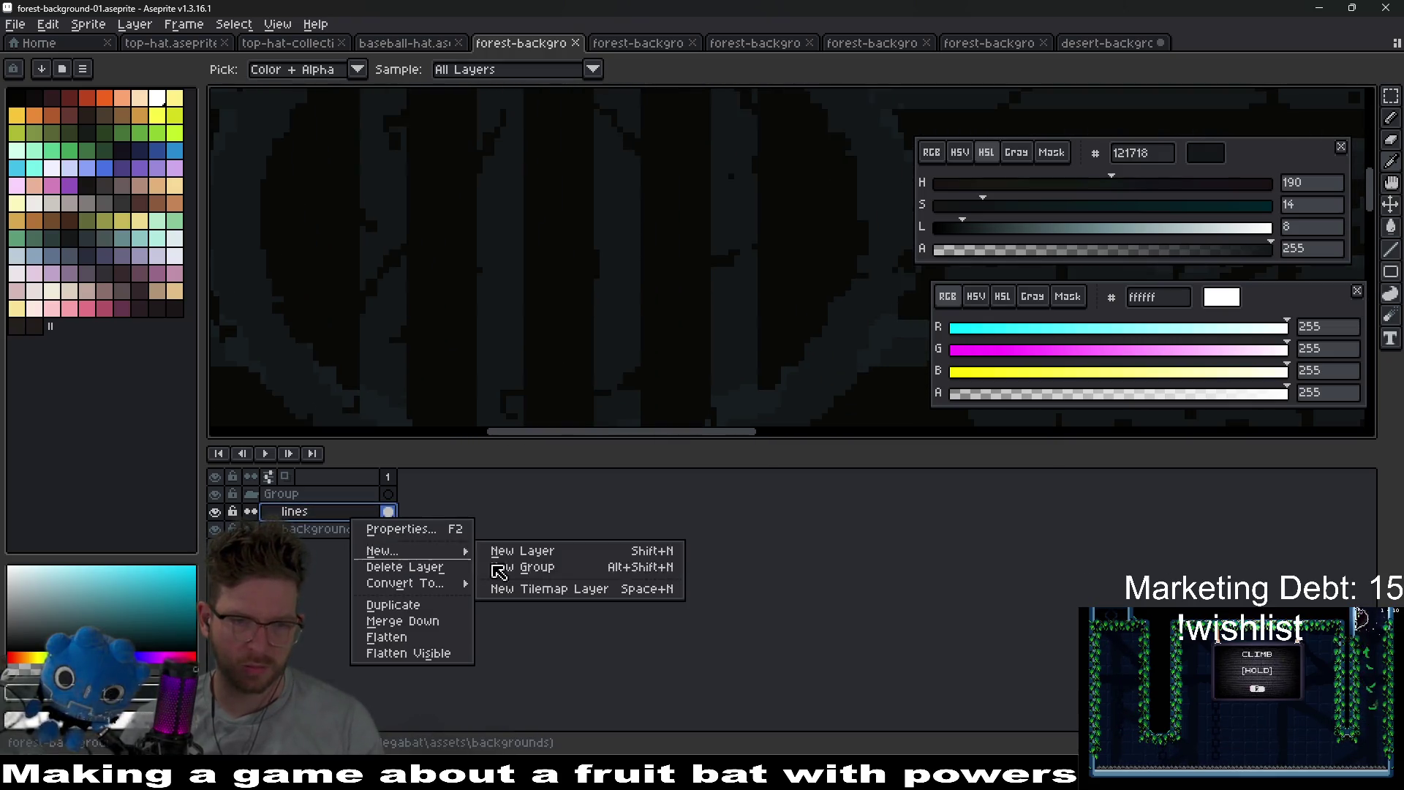
pyautogui.click(505, 547)
pyautogui.press('Return')
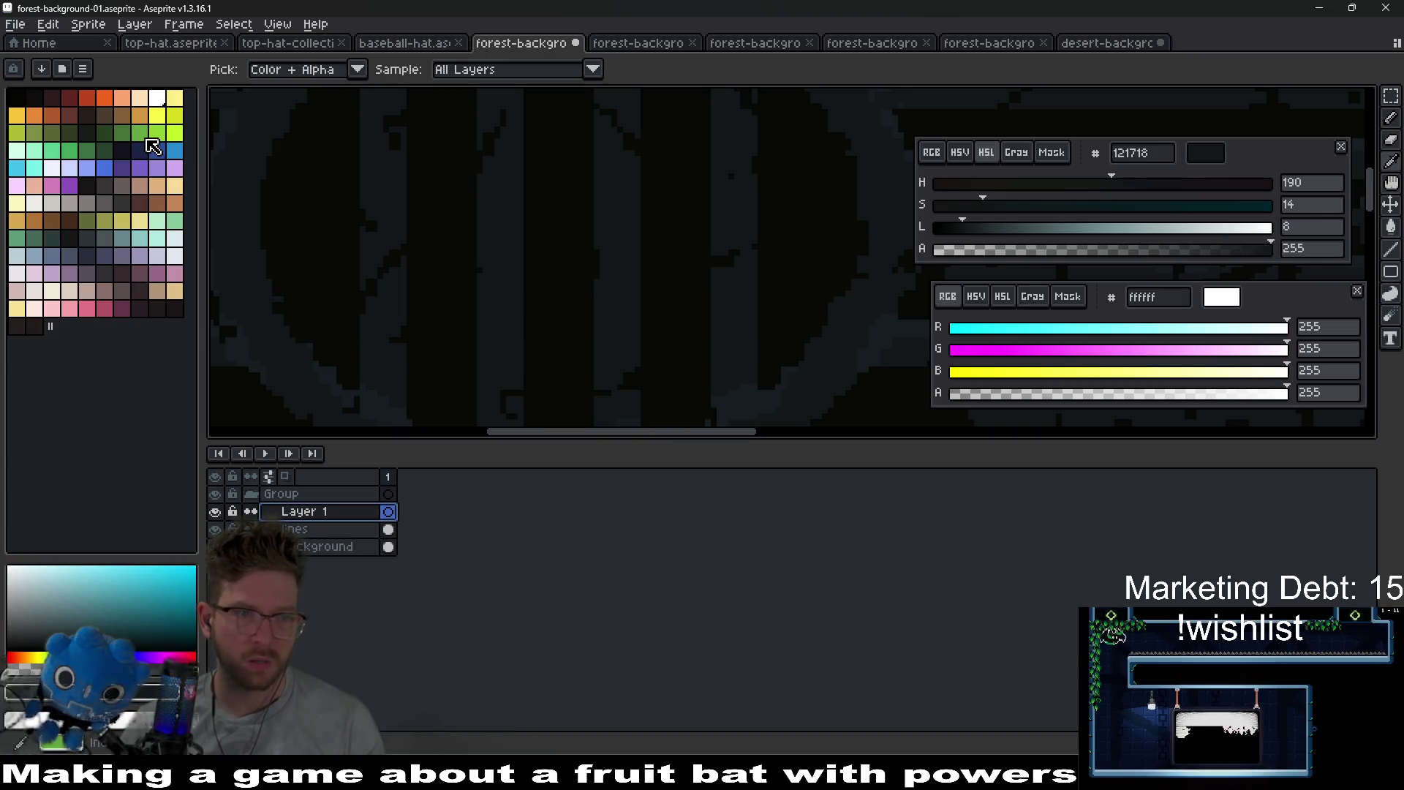
# - Pick a darkened green and draw zigzag vine strokes with a lower diagonal branch
pyautogui.click(139, 132)
pyautogui.moveTo(399, 278); pyautogui.dragTo(600, 340)
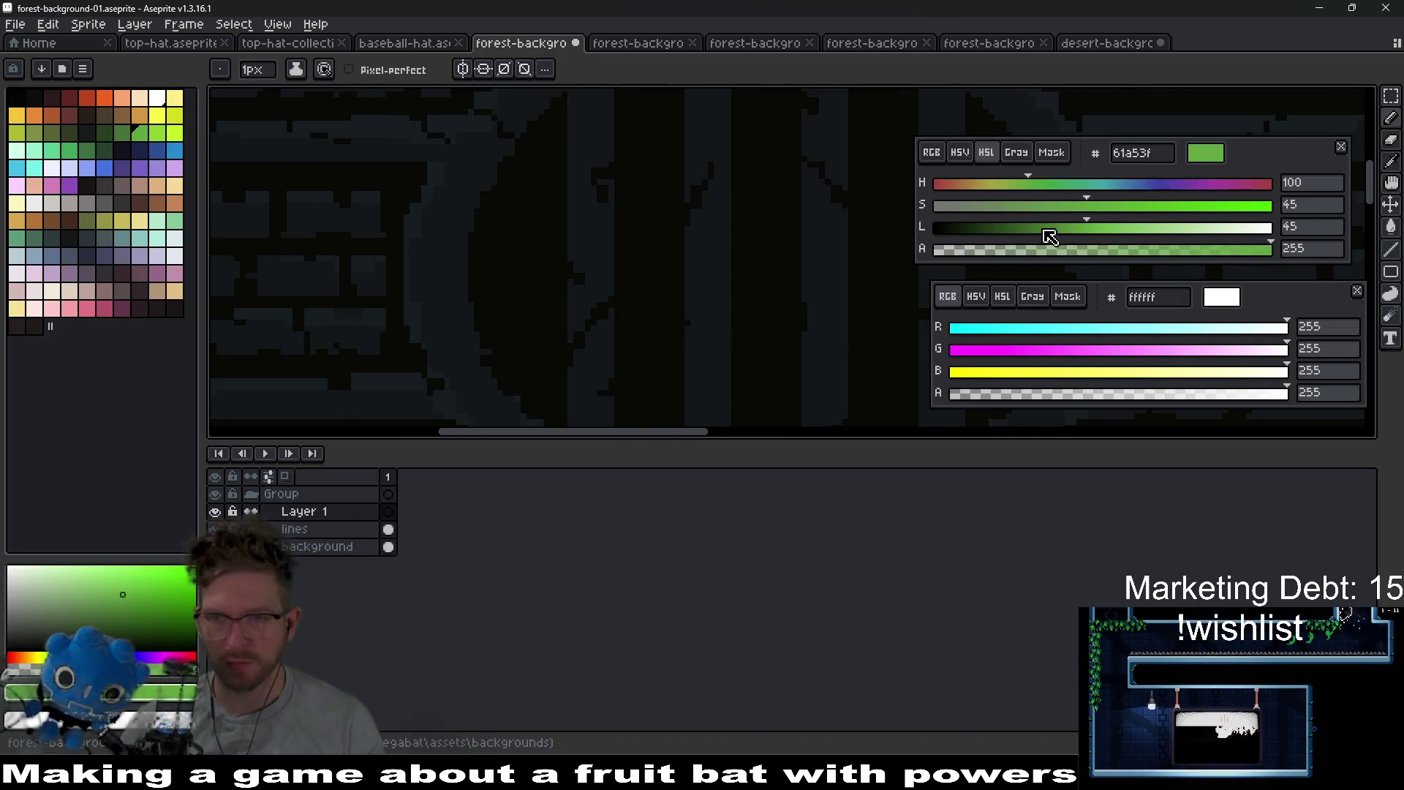
pyautogui.moveTo(1046, 231); pyautogui.dragTo(1024, 231)
pyautogui.scroll(1, 621, 299)
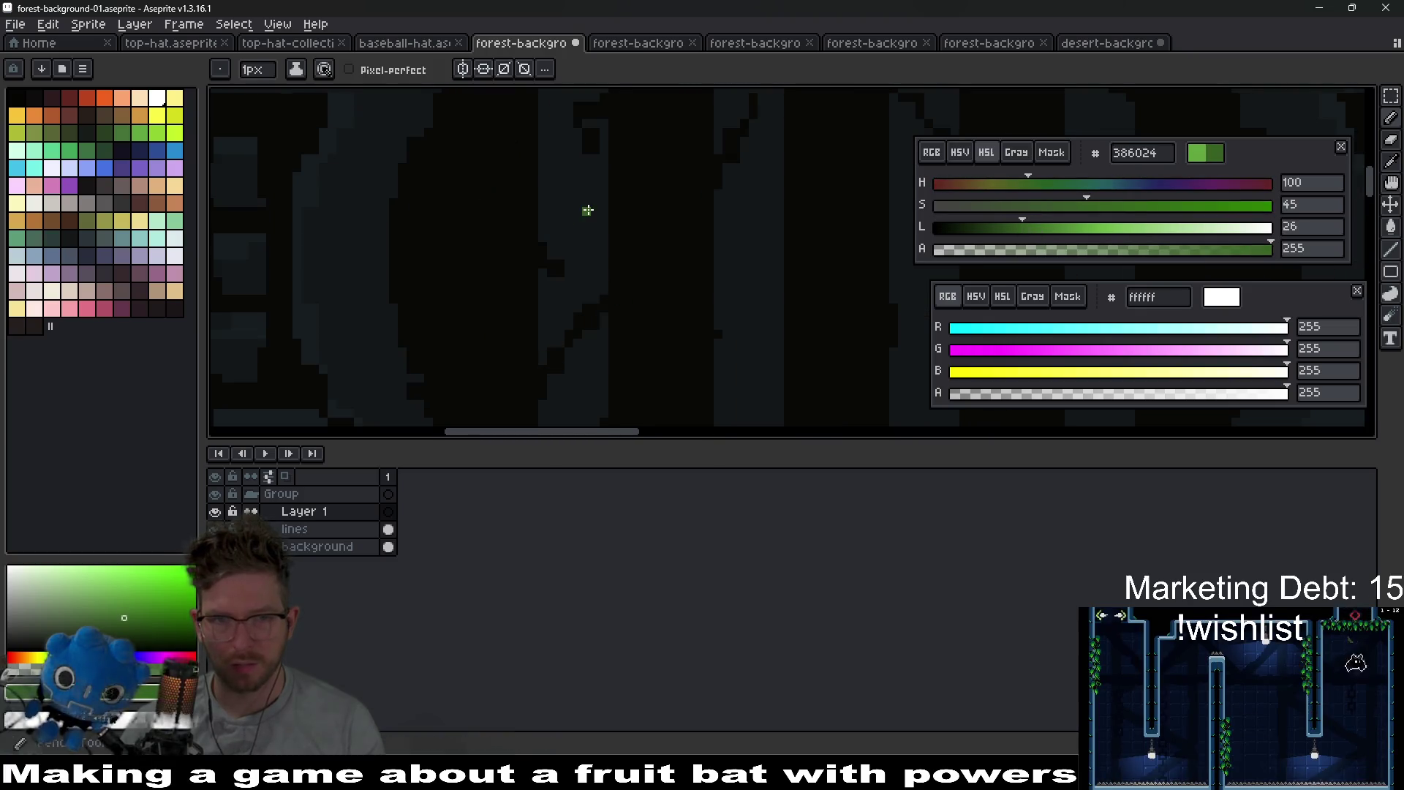
pyautogui.scroll(2, 589, 216)
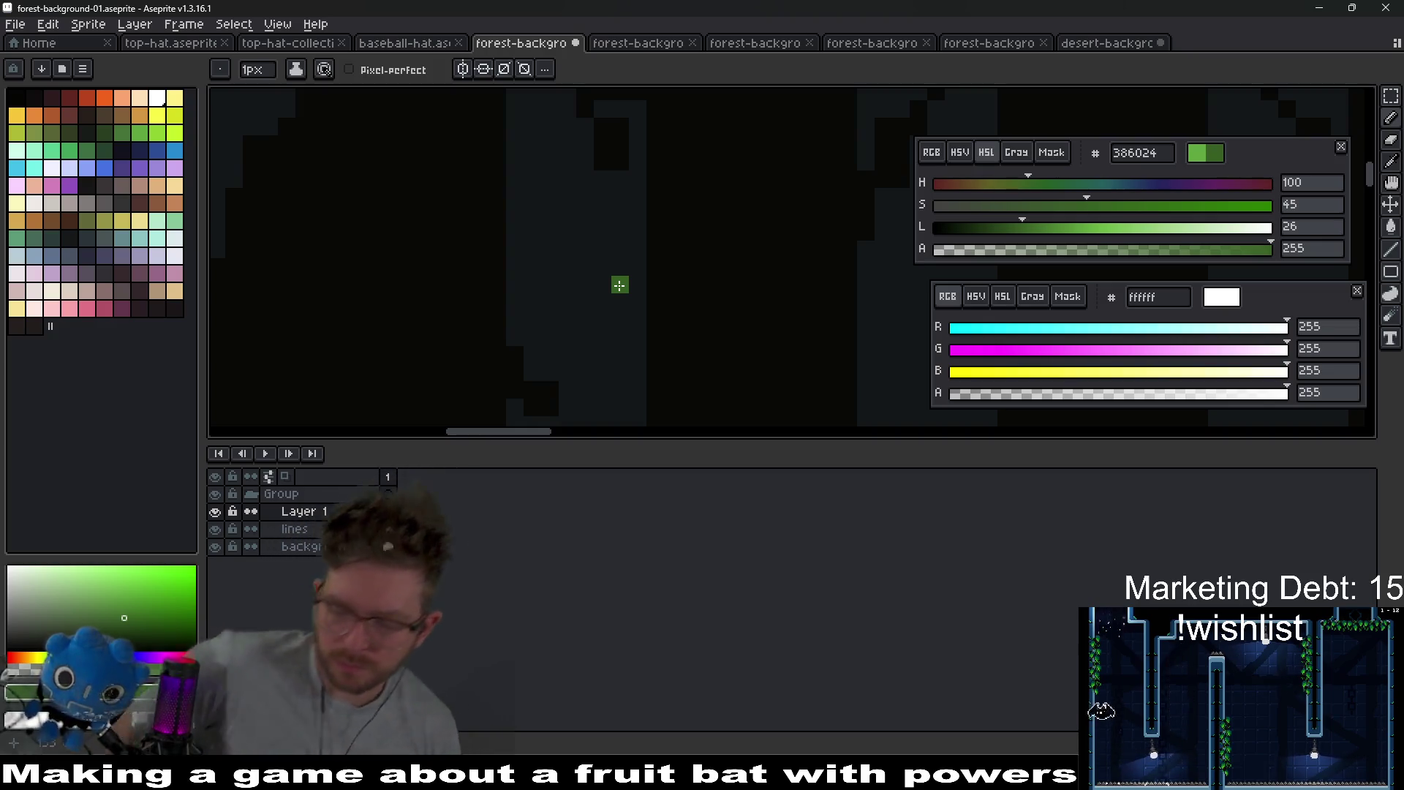
pyautogui.scroll(-2, 662, 293)
pyautogui.scroll(-5, 734, 260)
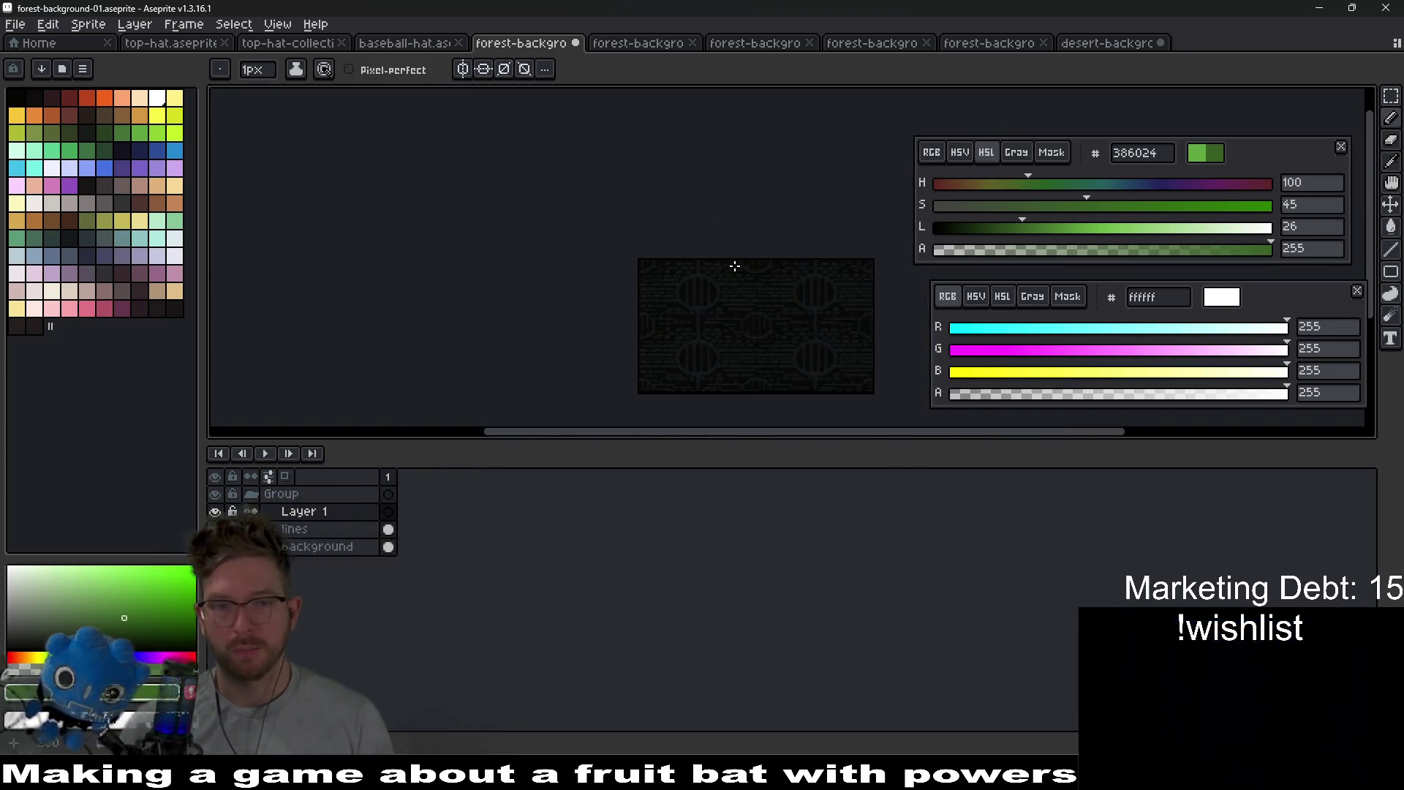
pyautogui.scroll(8, 705, 272)
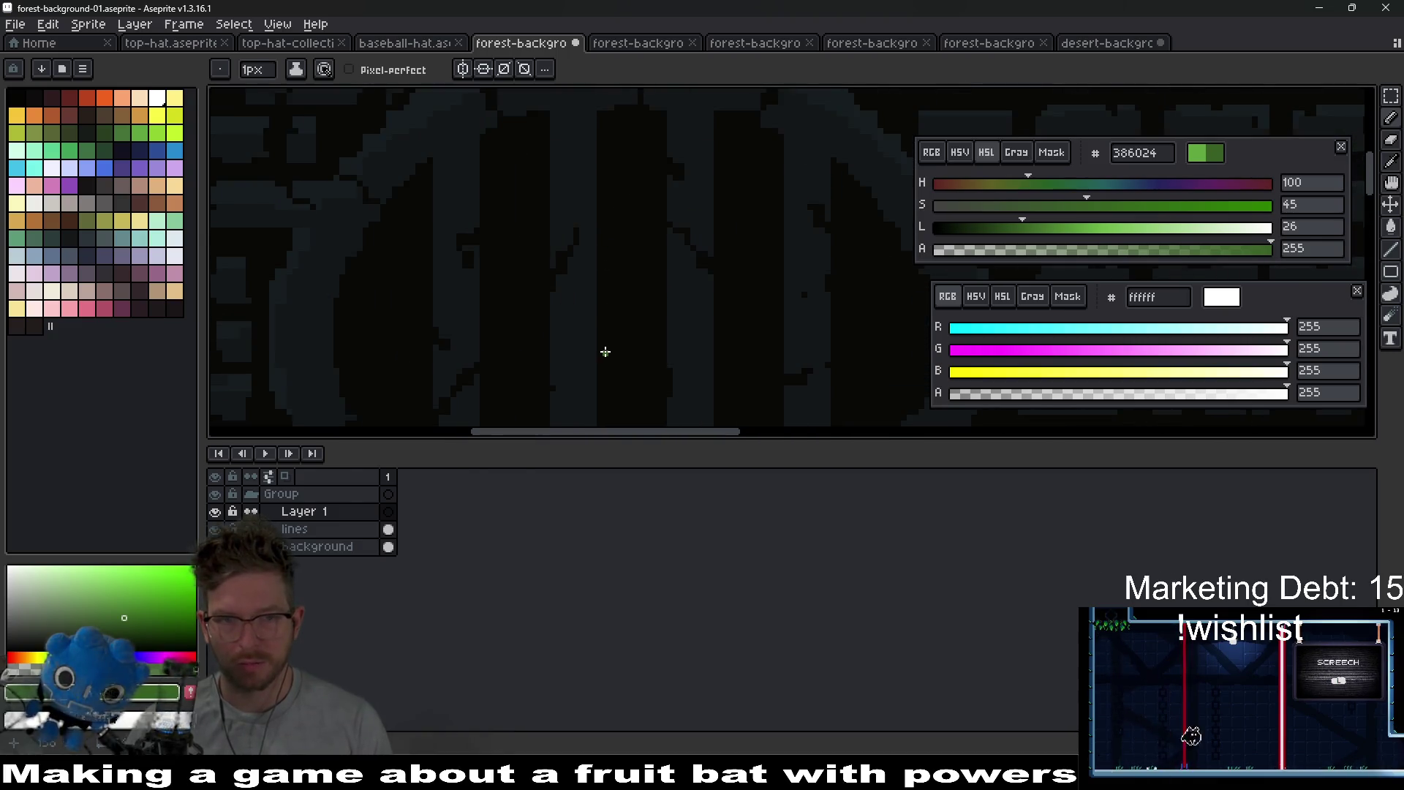
pyautogui.moveTo(626, 267); pyautogui.dragTo(642, 245)
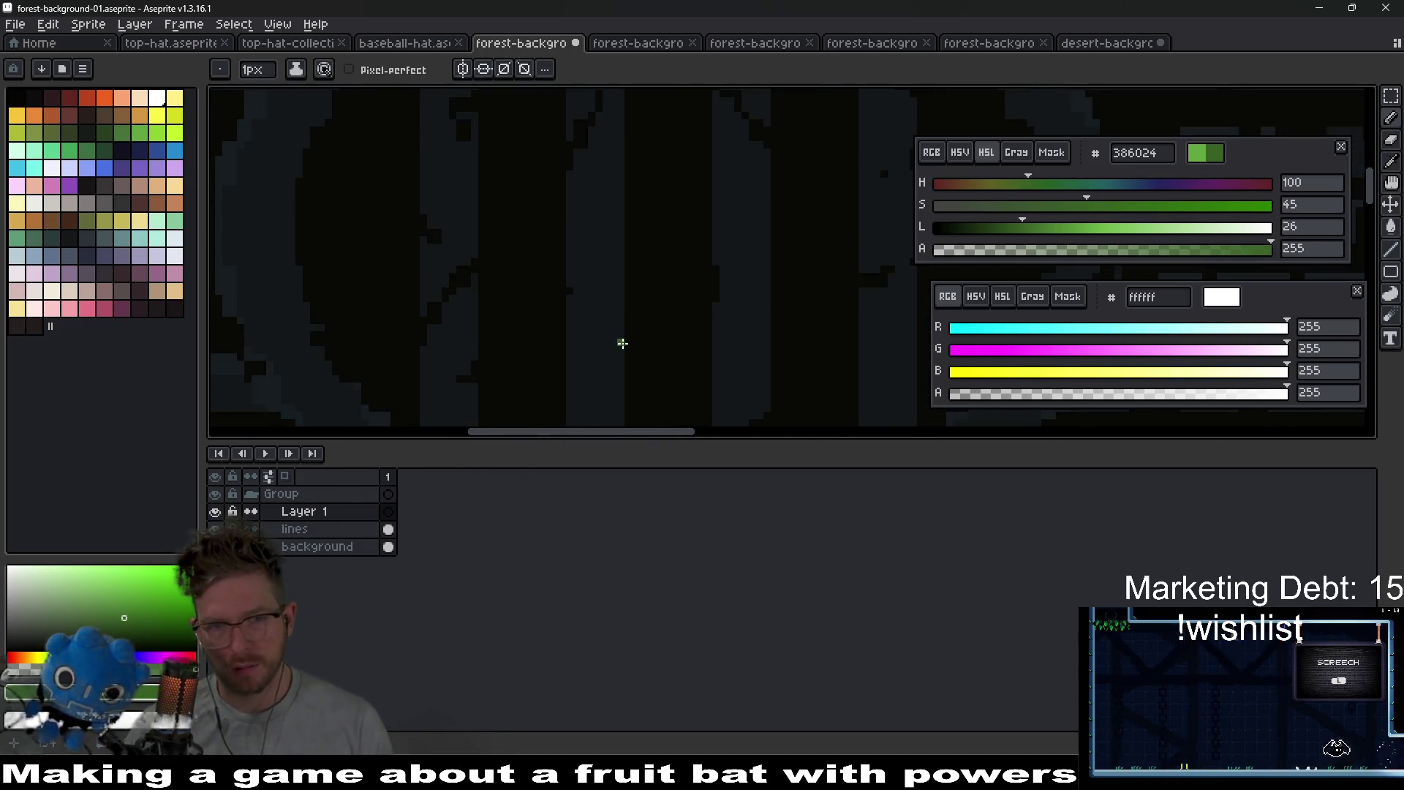
pyautogui.moveTo(614, 338)
pyautogui.mouseDown()
pyautogui.moveTo(568, 296)
pyautogui.moveTo(622, 223)
pyautogui.mouseUp()
pyautogui.scroll(-3, 625, 303)
pyautogui.scroll(3, 617, 305)
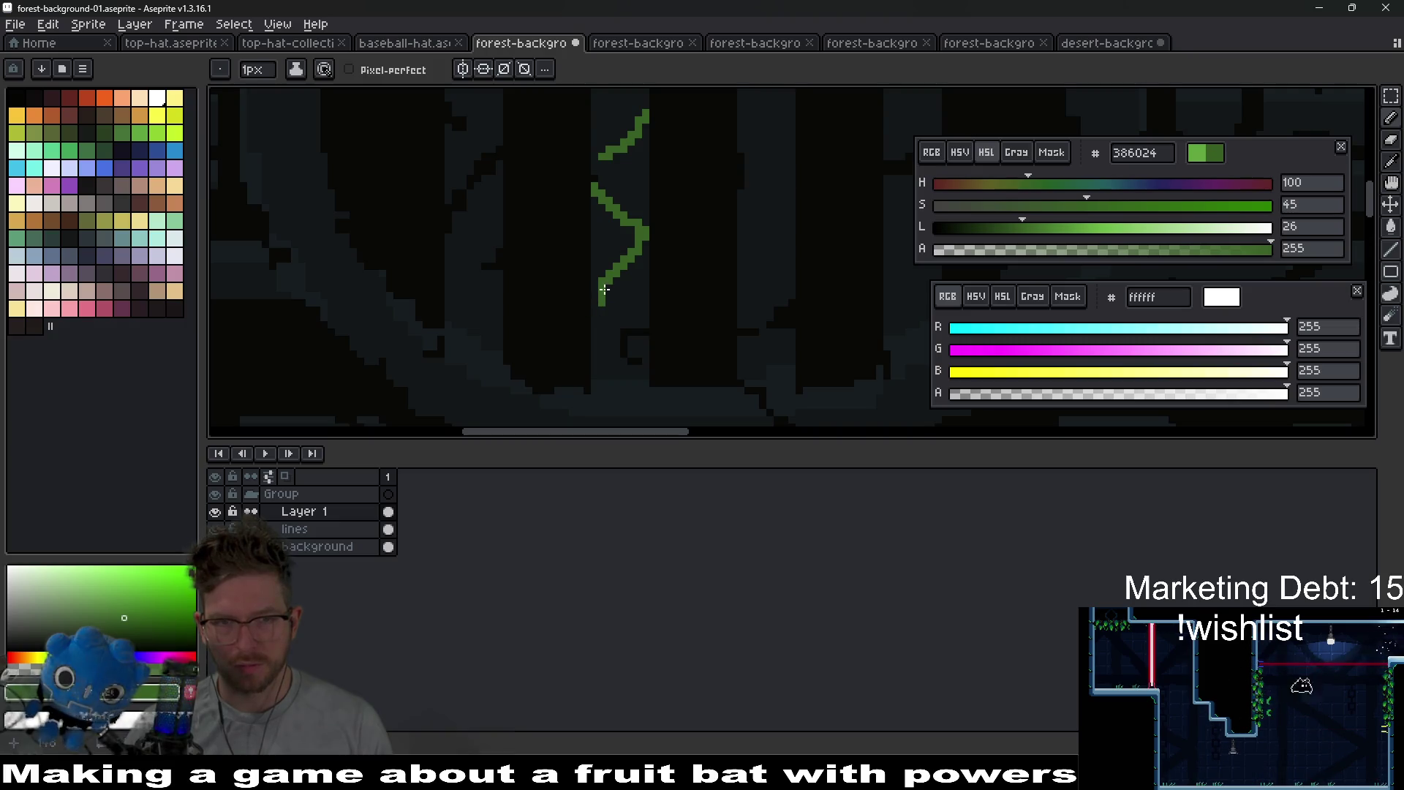
pyautogui.moveTo(591, 337); pyautogui.dragTo(649, 362)
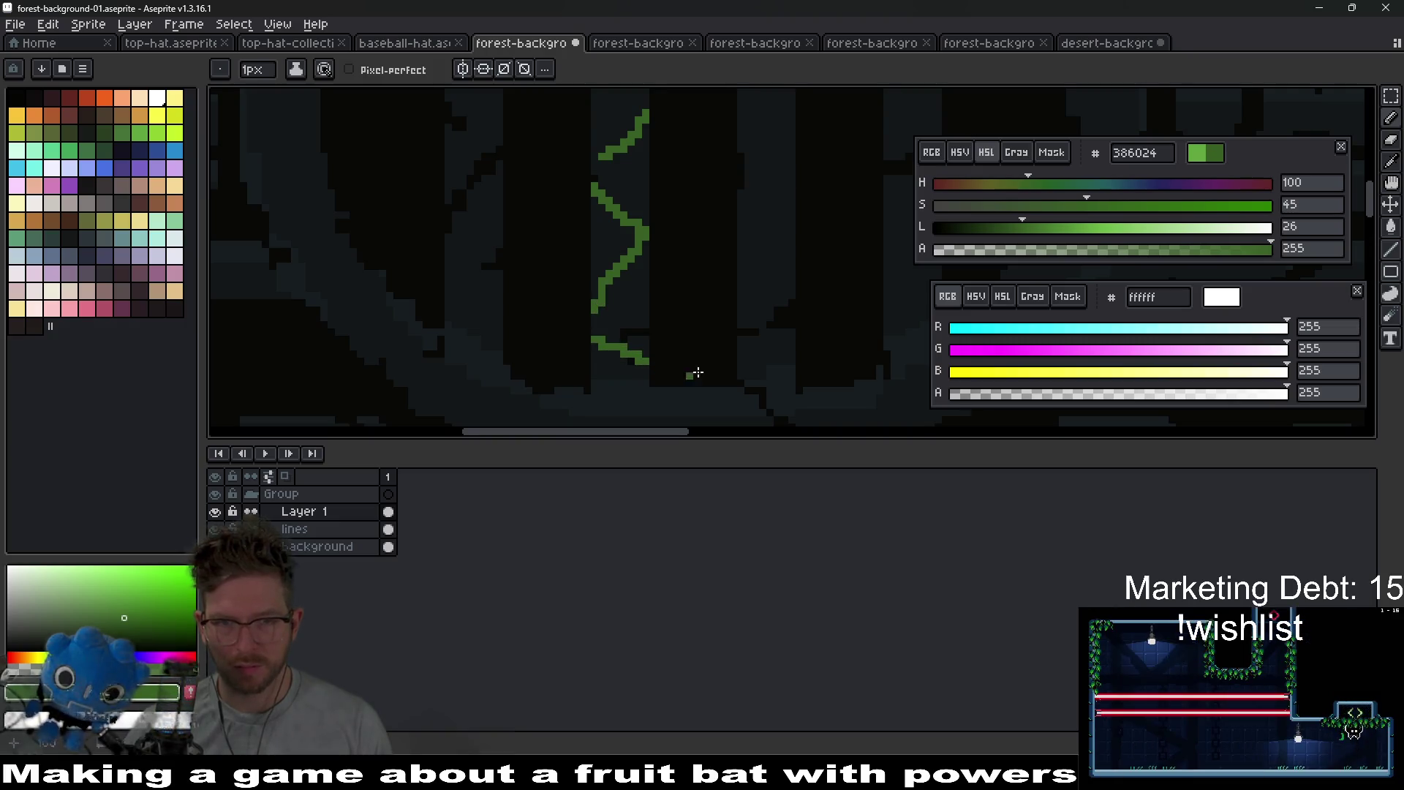
# - Darken the green to 213715 and bucket-fill the vine strokes with it
pyautogui.hscroll(2, 680, 359)
pyautogui.scroll(3, 651, 333)
pyautogui.hscroll(2, 651, 333)
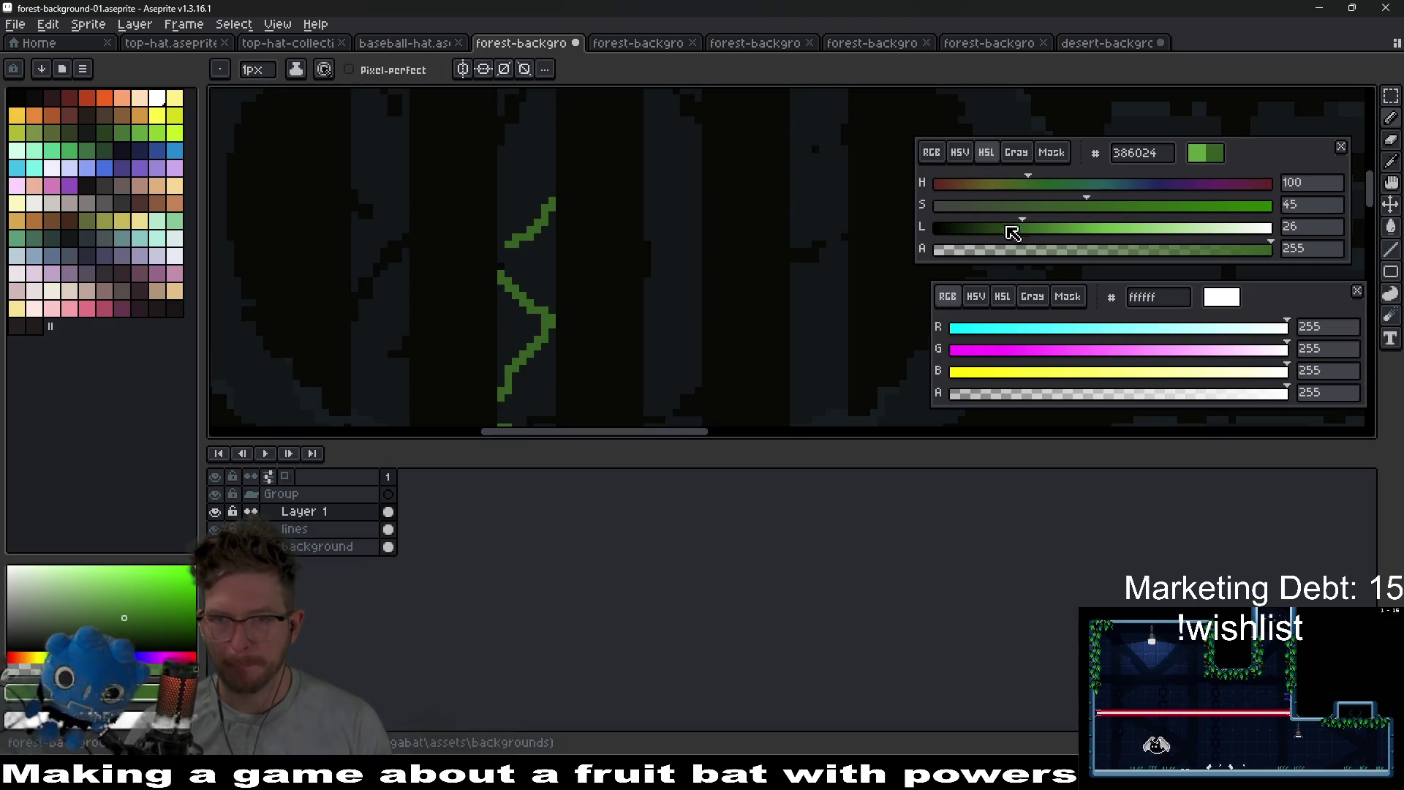
pyautogui.moveTo(1012, 229); pyautogui.dragTo(994, 235)
pyautogui.scroll(2, 515, 320)
pyautogui.press('g')
pyautogui.click(569, 309)
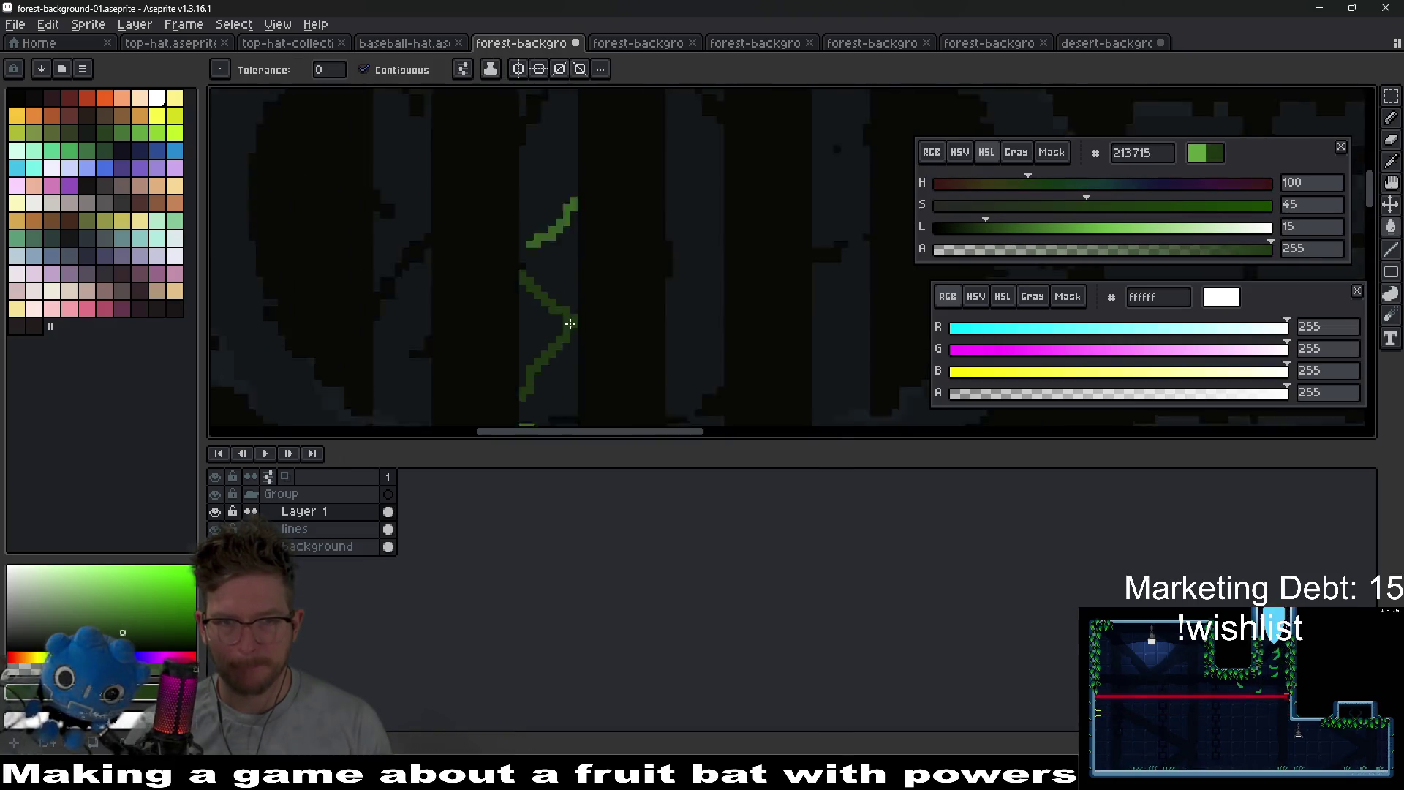
pyautogui.scroll(-2, 563, 292)
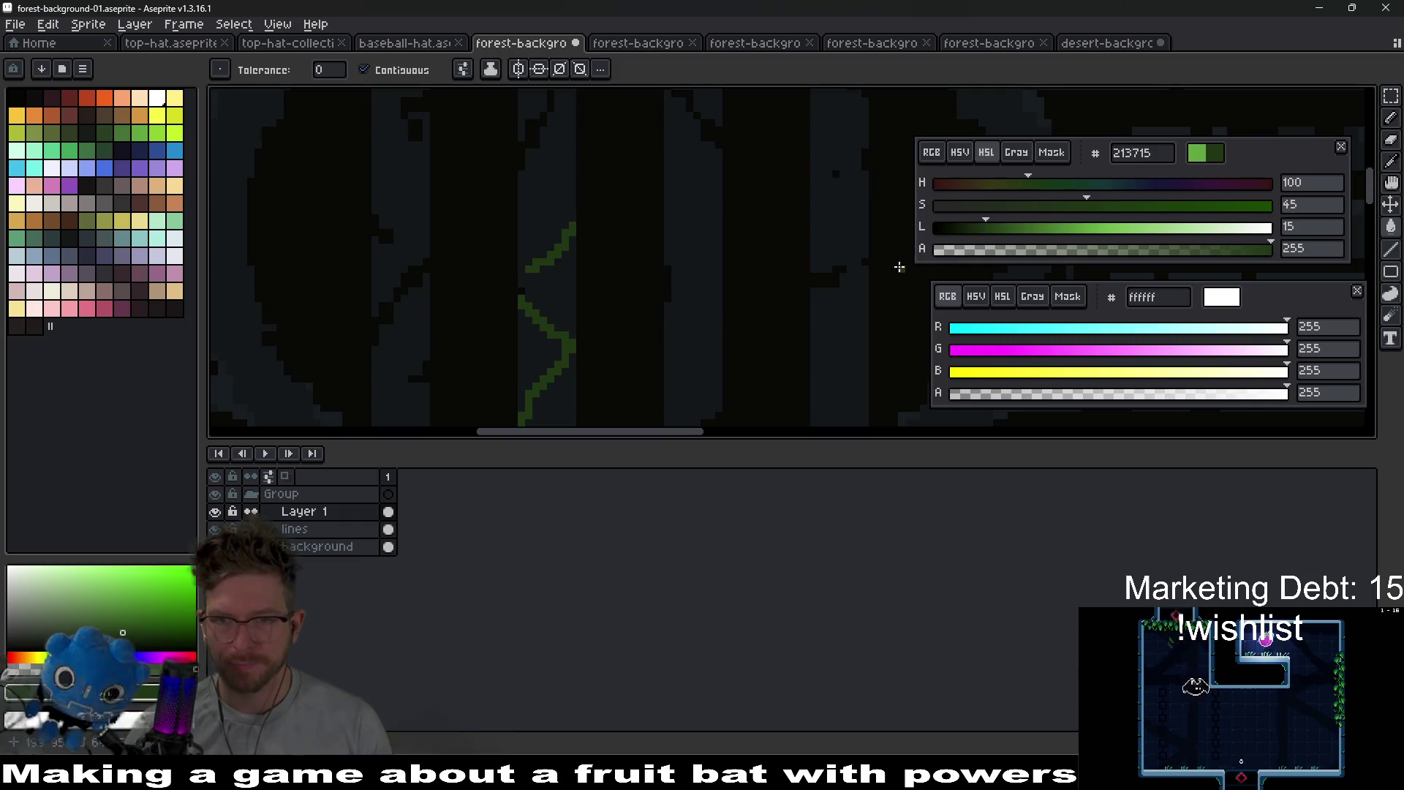
pyautogui.scroll(2, 586, 266)
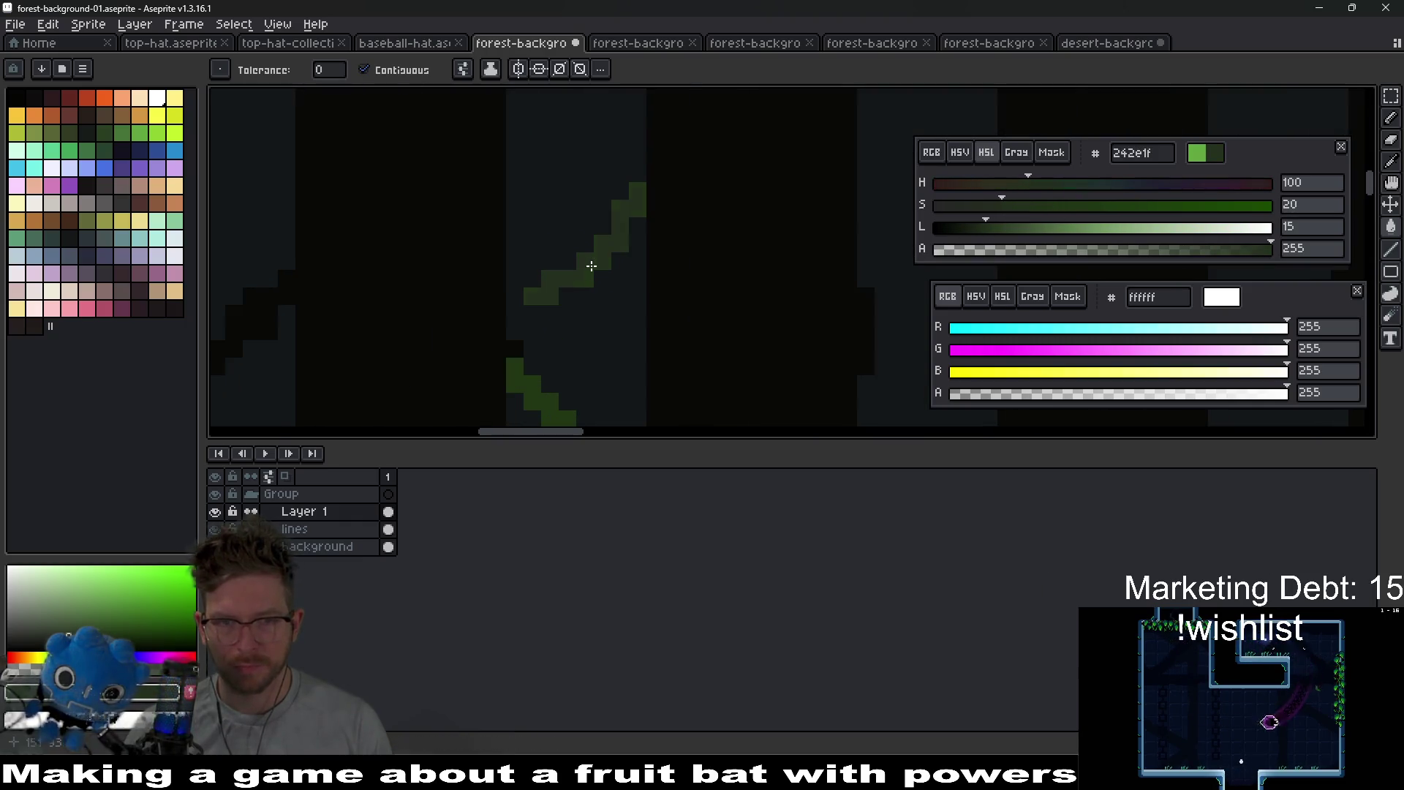
pyautogui.scroll(2, 651, 235)
pyautogui.scroll(-1, 607, 344)
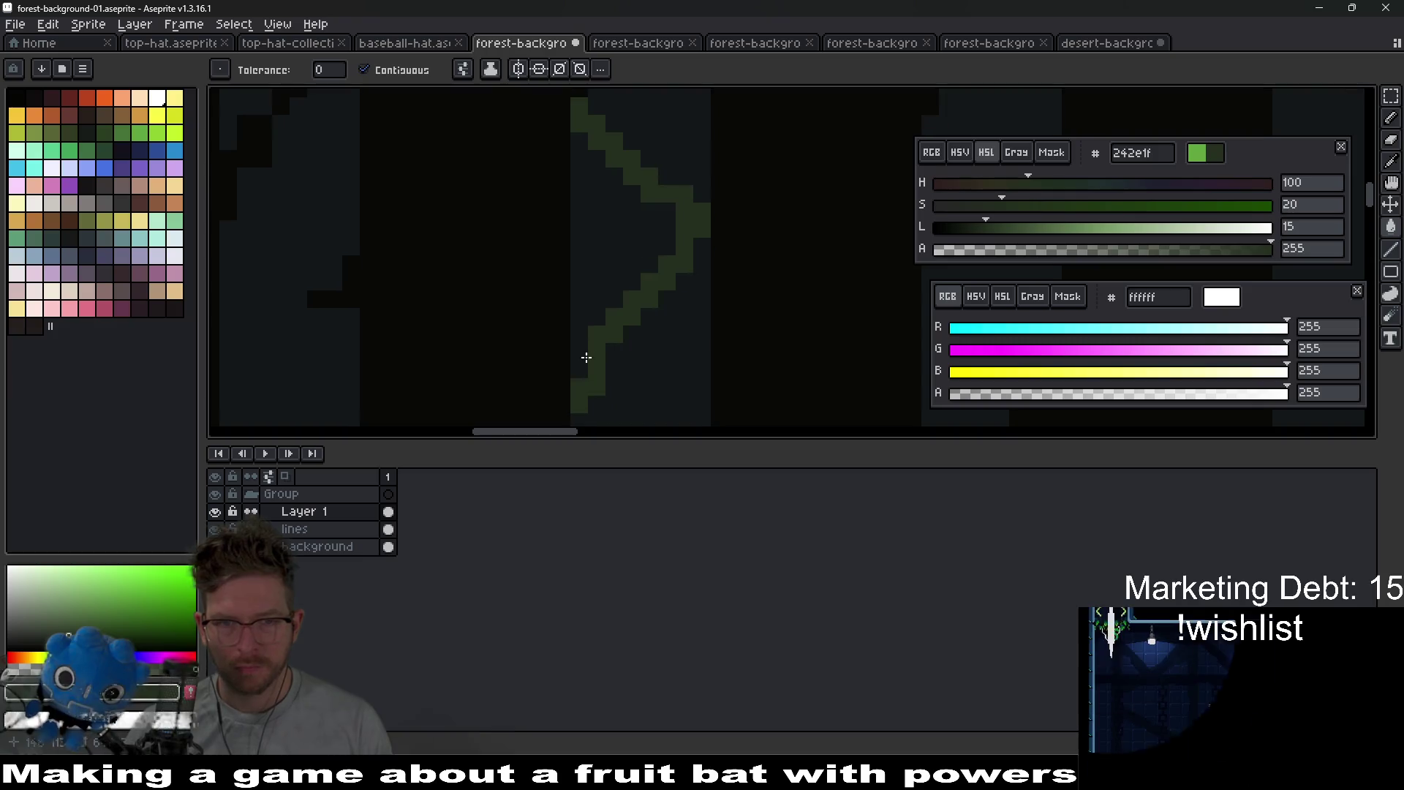
pyautogui.scroll(-2, 623, 371)
pyautogui.scroll(3, 622, 371)
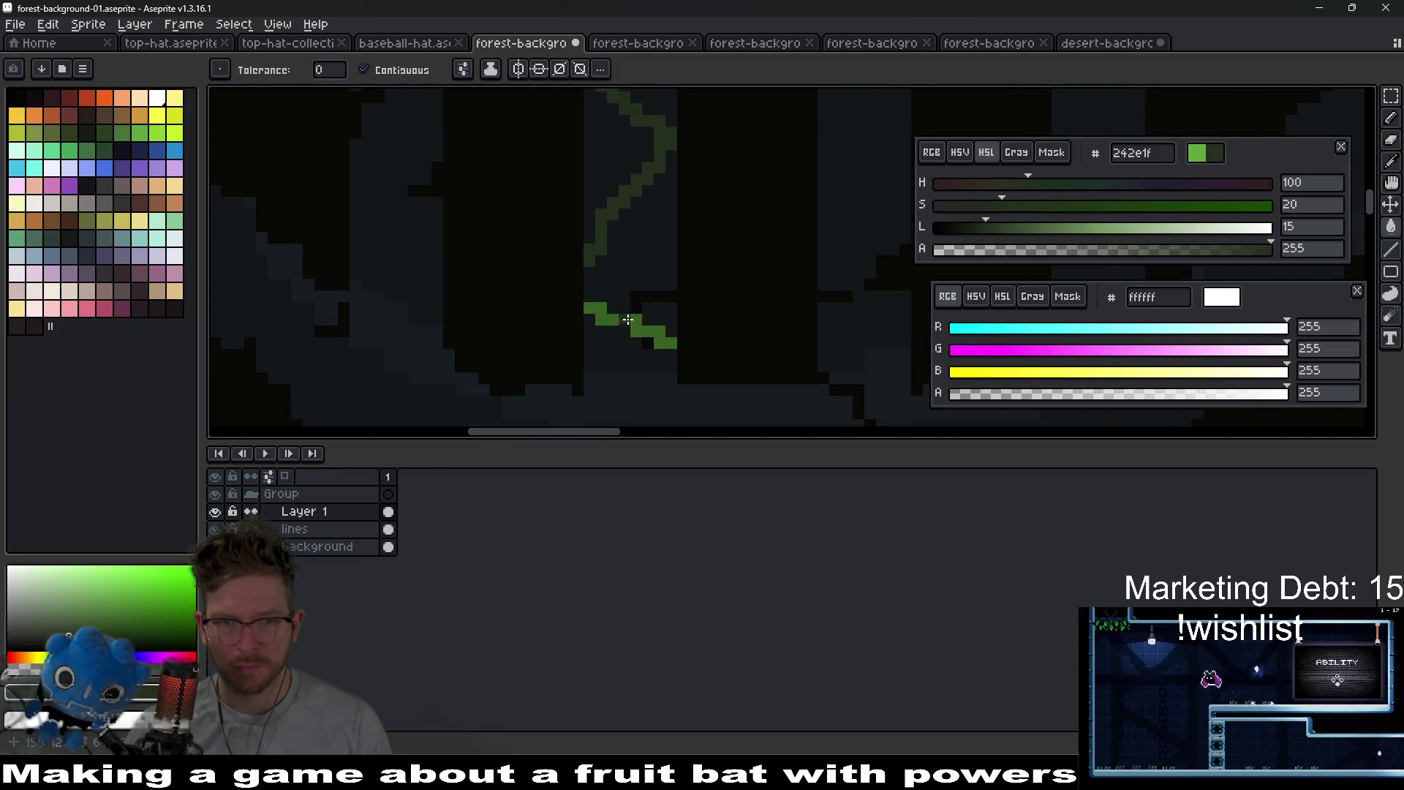
pyautogui.scroll(-3, 671, 314)
pyautogui.scroll(1, 700, 310)
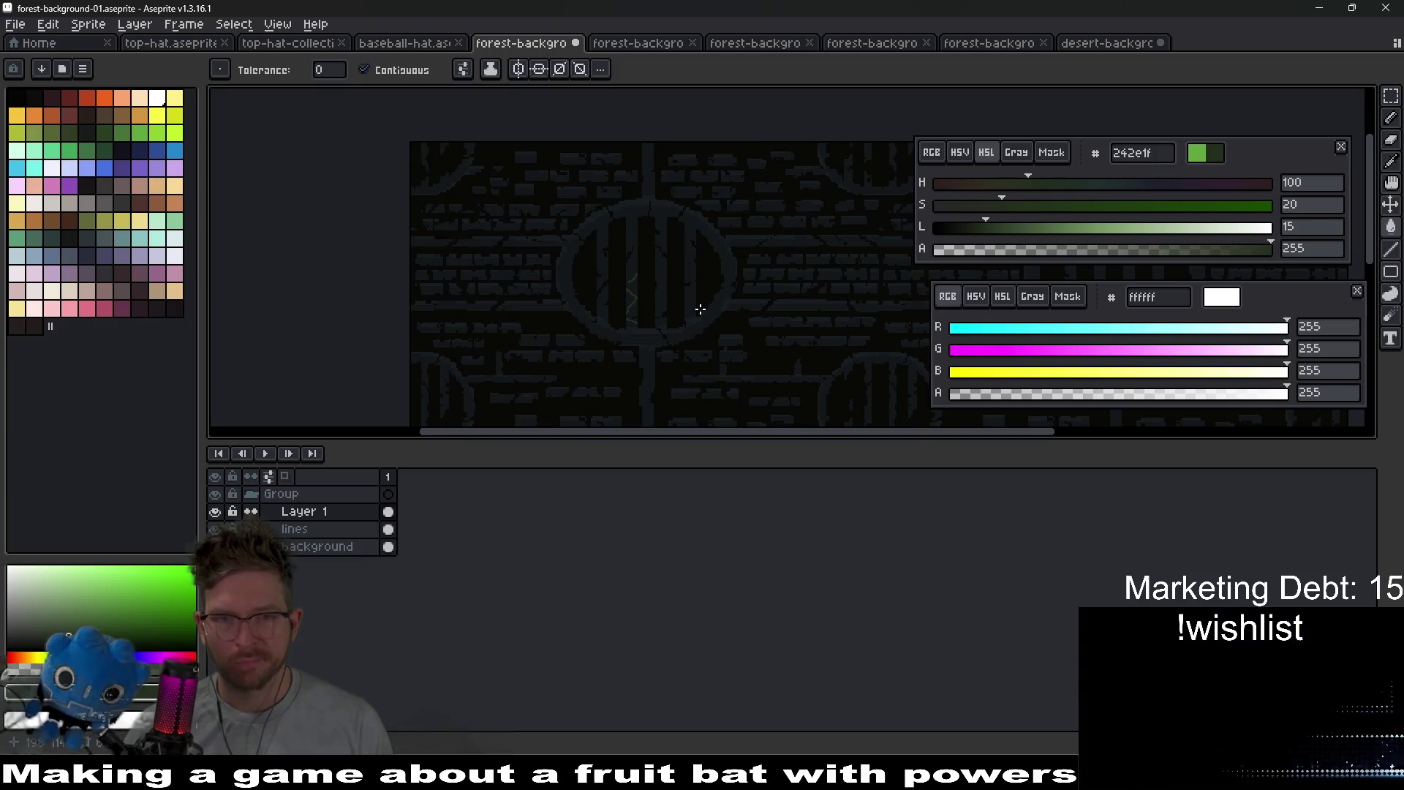
pyautogui.scroll(5, 701, 309)
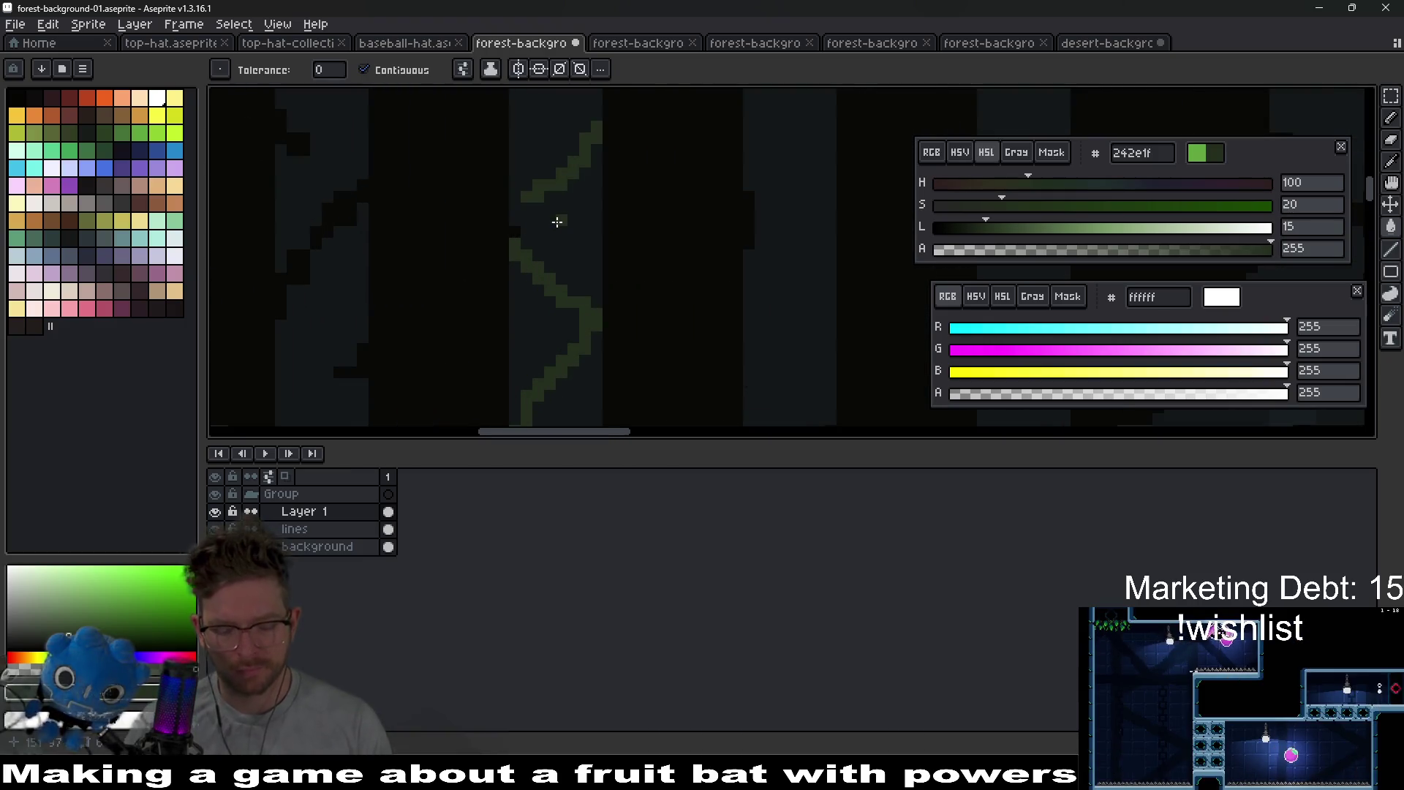
# - Draw another vine branch rising to the right with the Pencil
pyautogui.press('b')
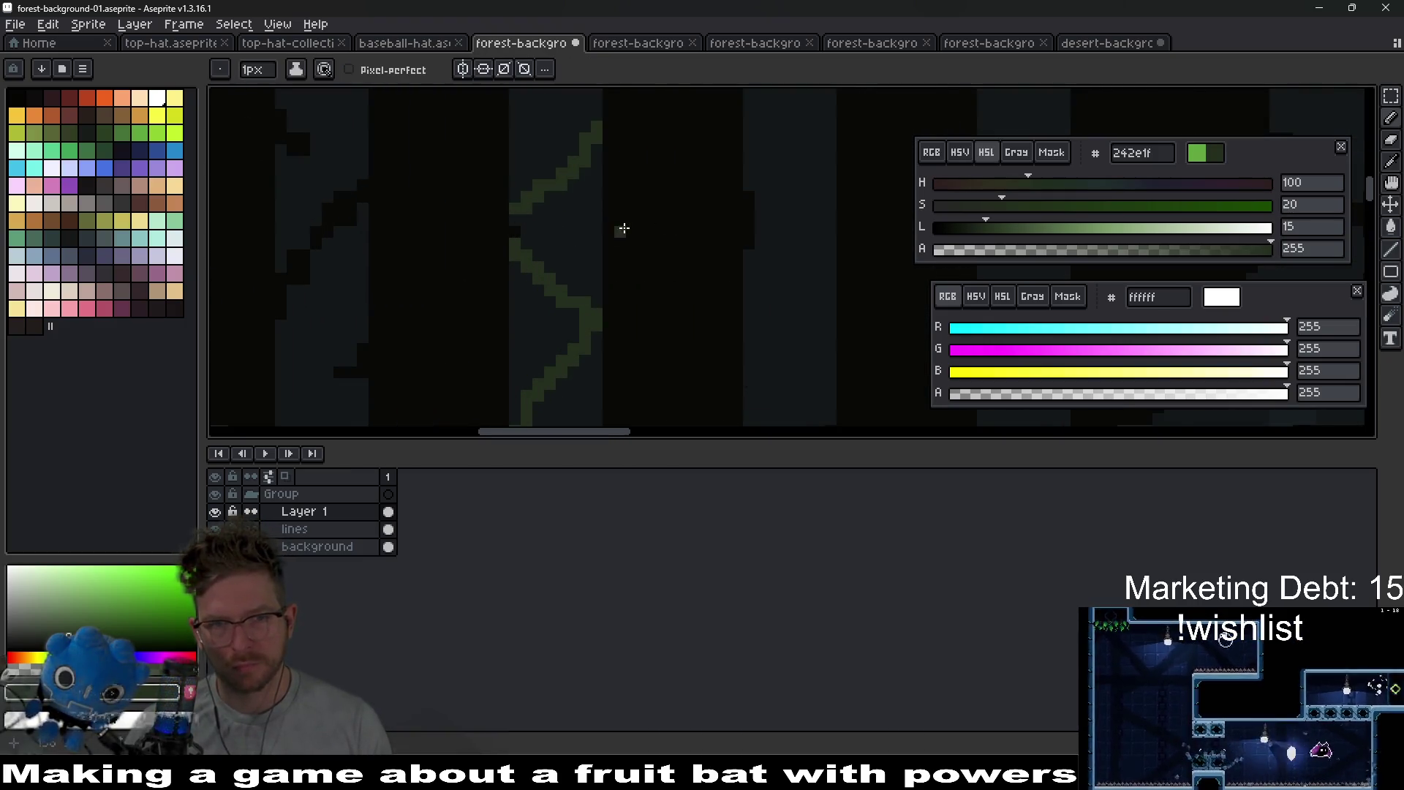
pyautogui.scroll(3, 620, 229)
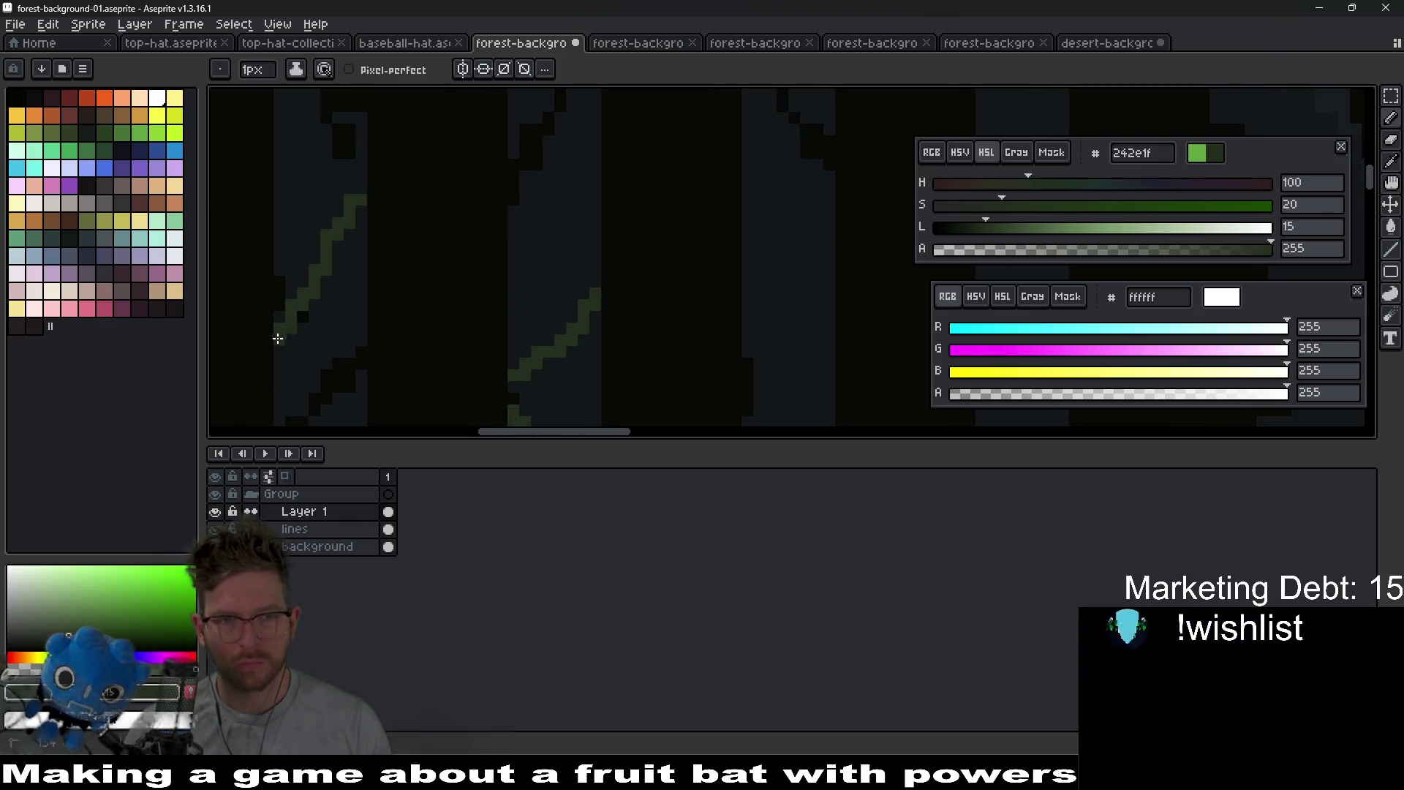
pyautogui.moveTo(304, 411); pyautogui.dragTo(445, 353)
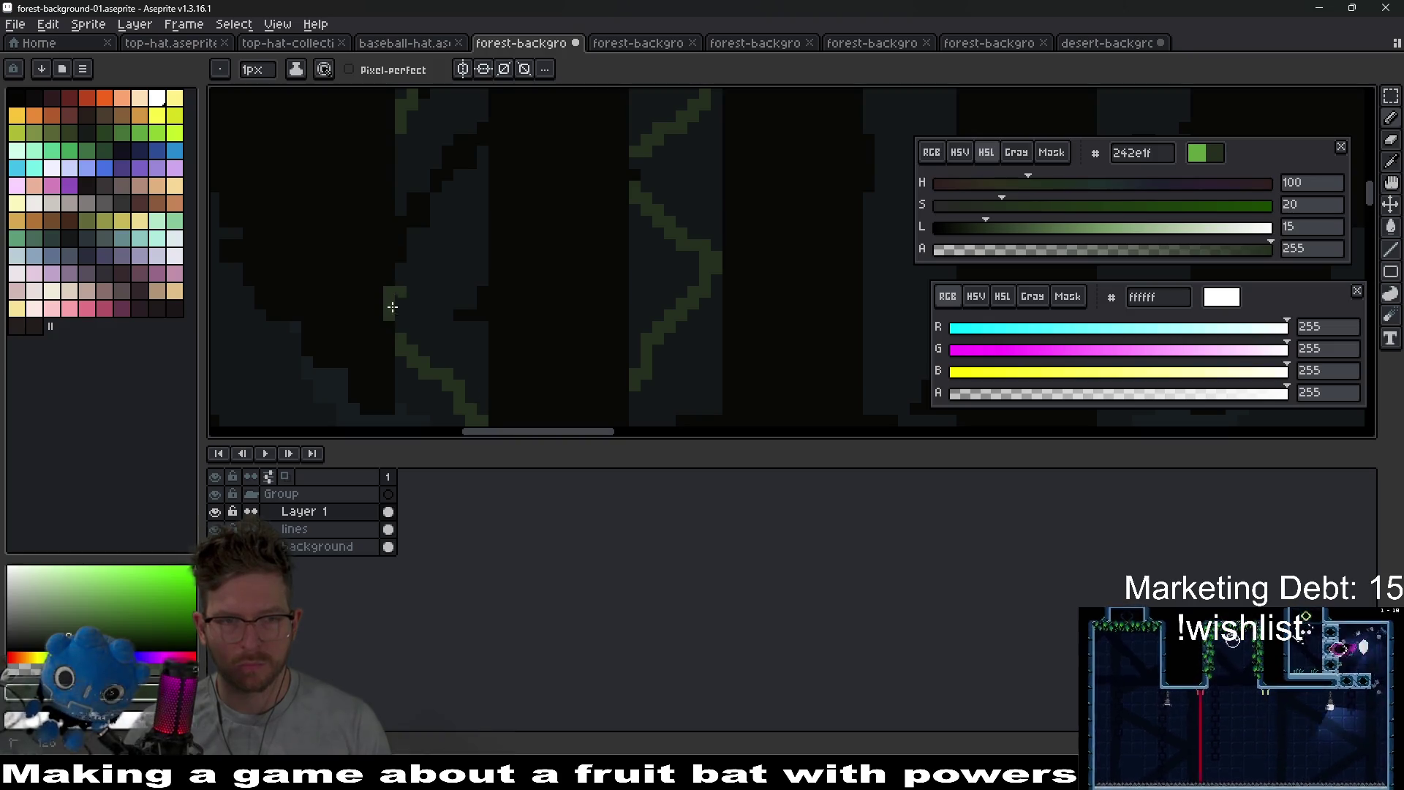
pyautogui.moveTo(395, 292); pyautogui.dragTo(496, 217)
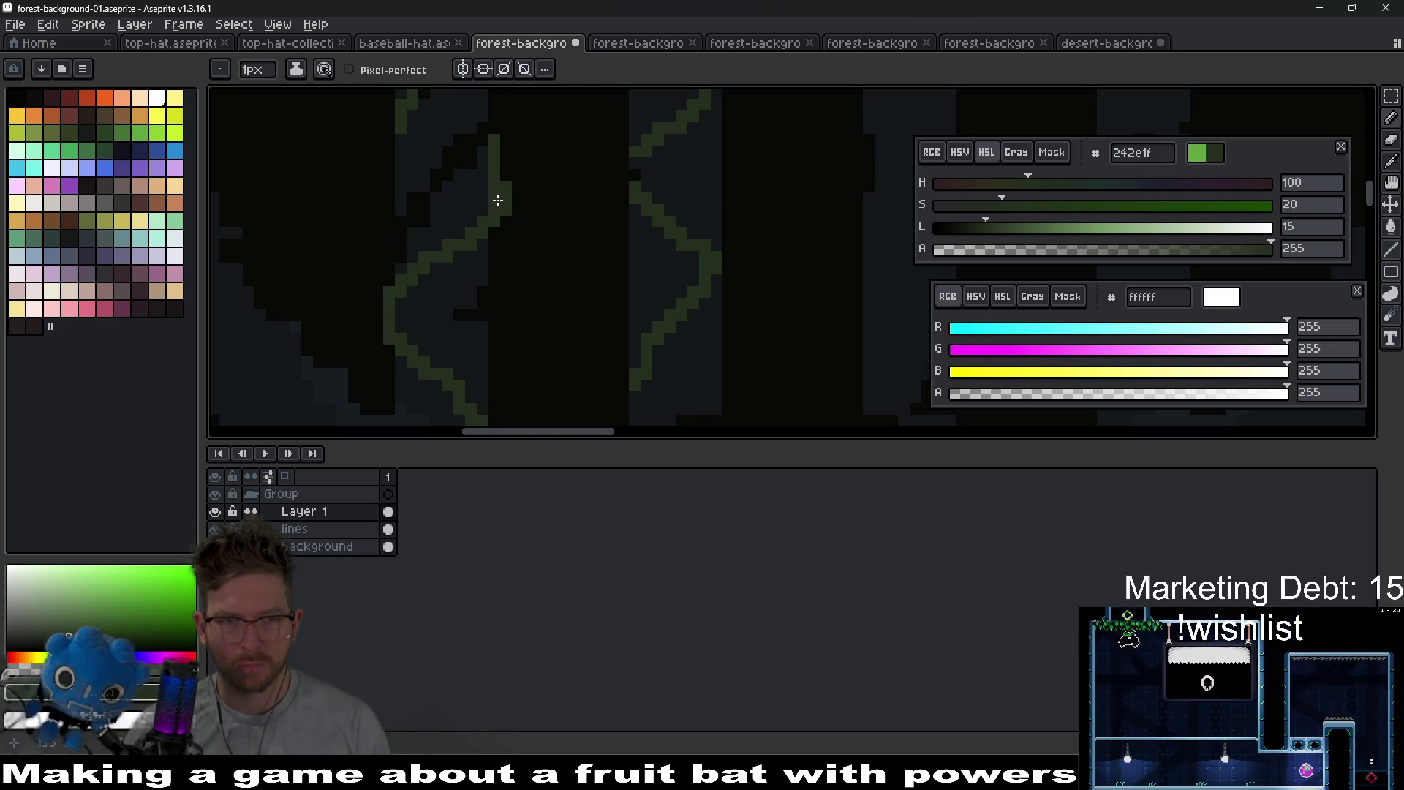
pyautogui.scroll(2, 497, 267)
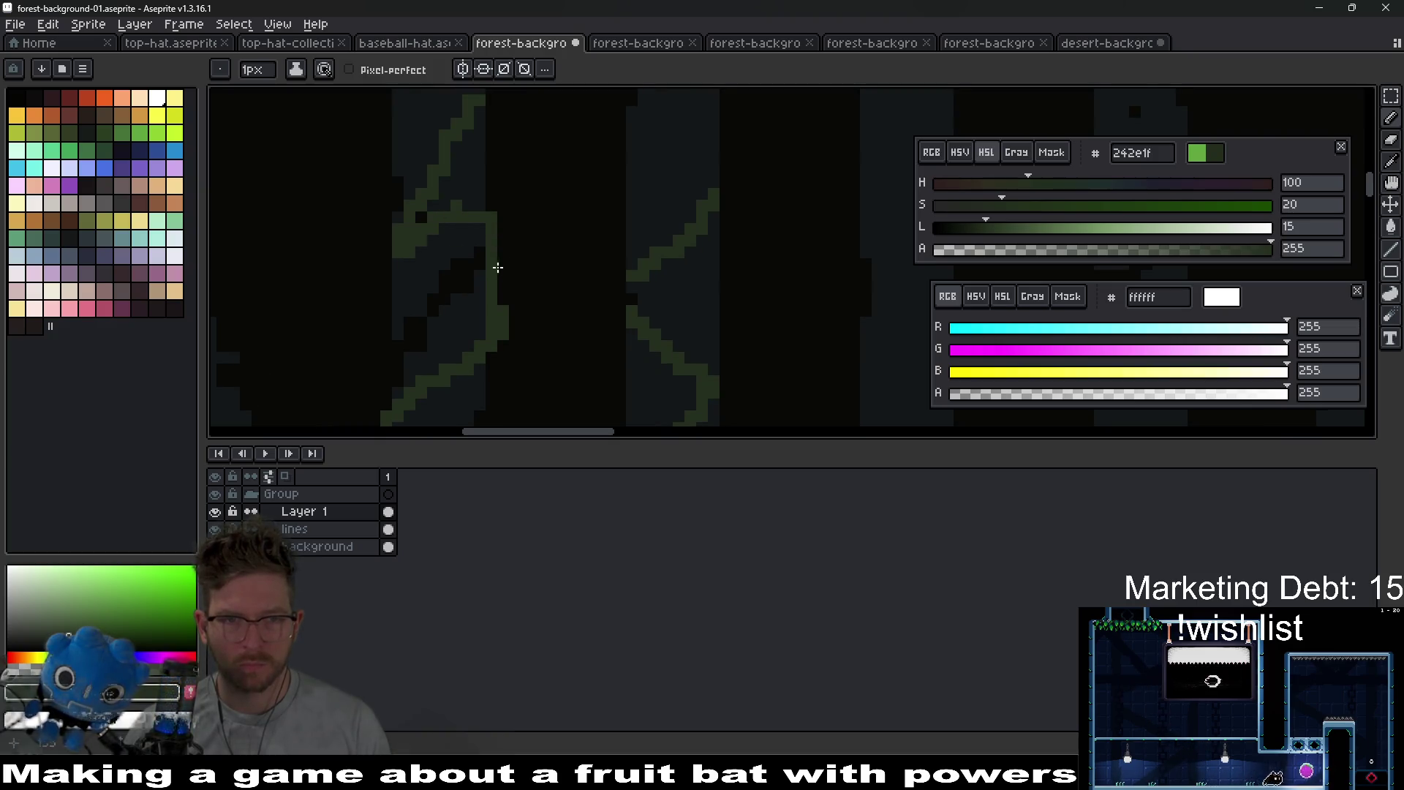
pyautogui.scroll(-4, 496, 267)
pyautogui.press('v')
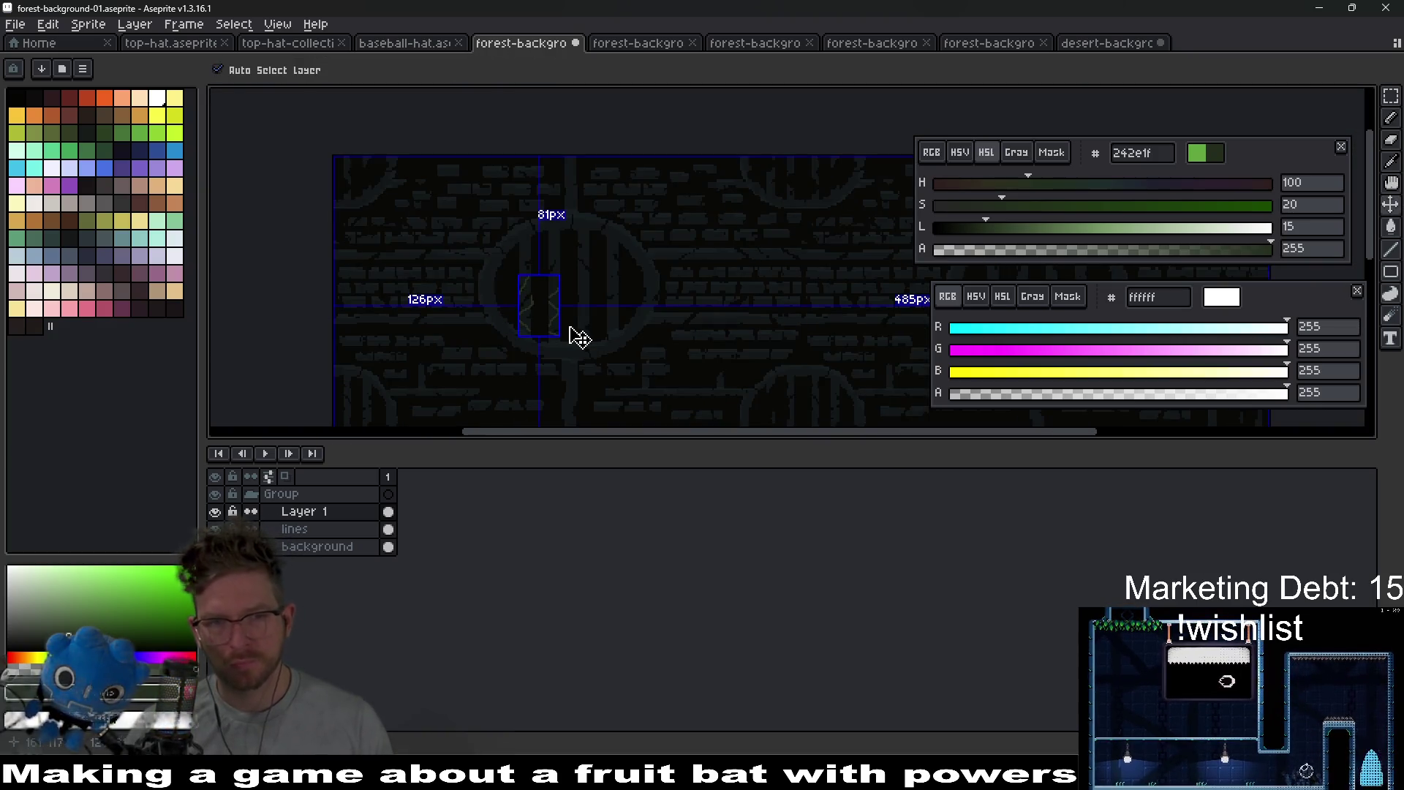
pyautogui.press('b')
pyautogui.scroll(2, 551, 343)
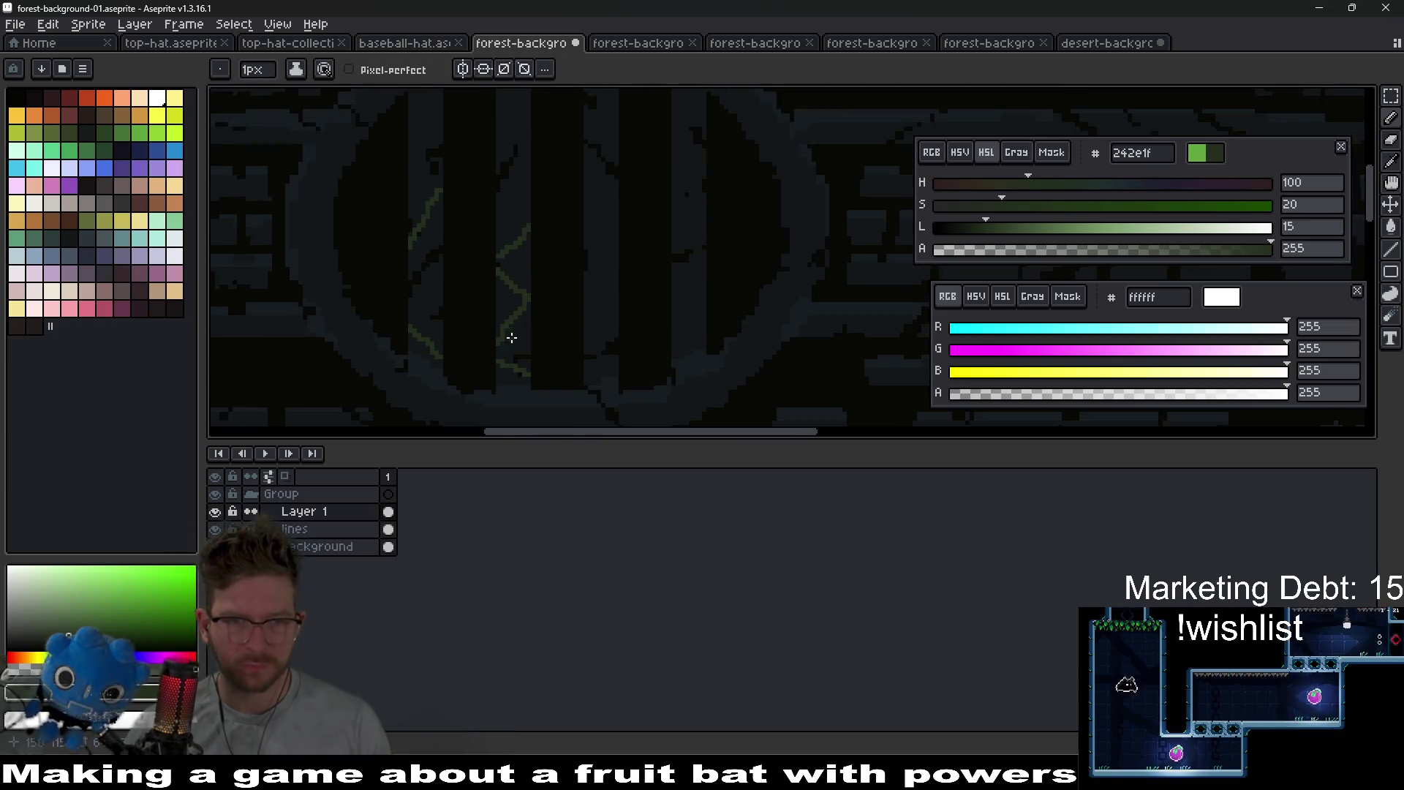
pyautogui.click(107, 98)
pyautogui.scroll(3, 524, 291)
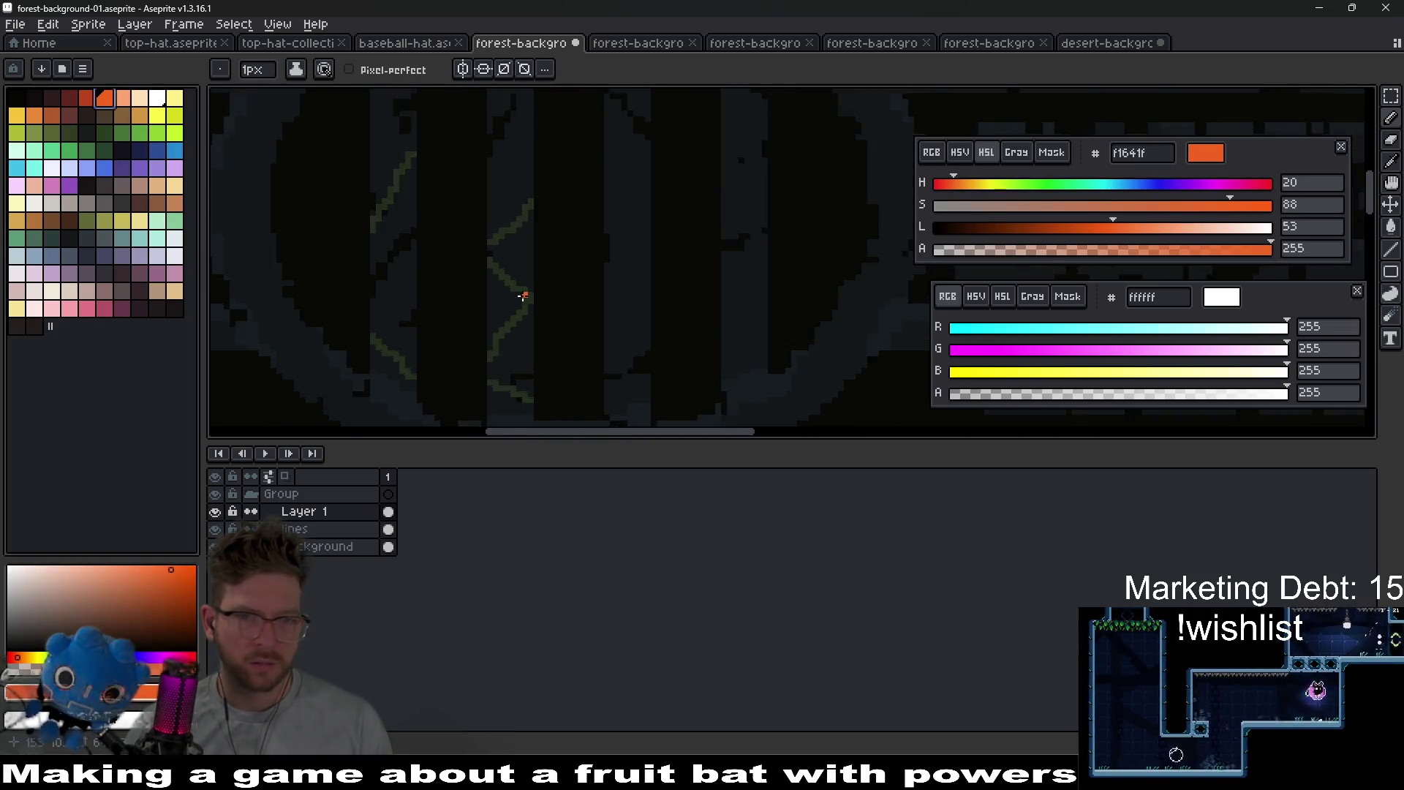
pyautogui.click(1077, 230)
pyautogui.moveTo(1082, 235); pyautogui.dragTo(996, 230)
pyautogui.scroll(2, 580, 282)
pyautogui.moveTo(577, 286)
pyautogui.mouseDown()
pyautogui.moveTo(578, 331)
pyautogui.moveTo(594, 230)
pyautogui.moveTo(627, 272)
pyautogui.mouseUp()
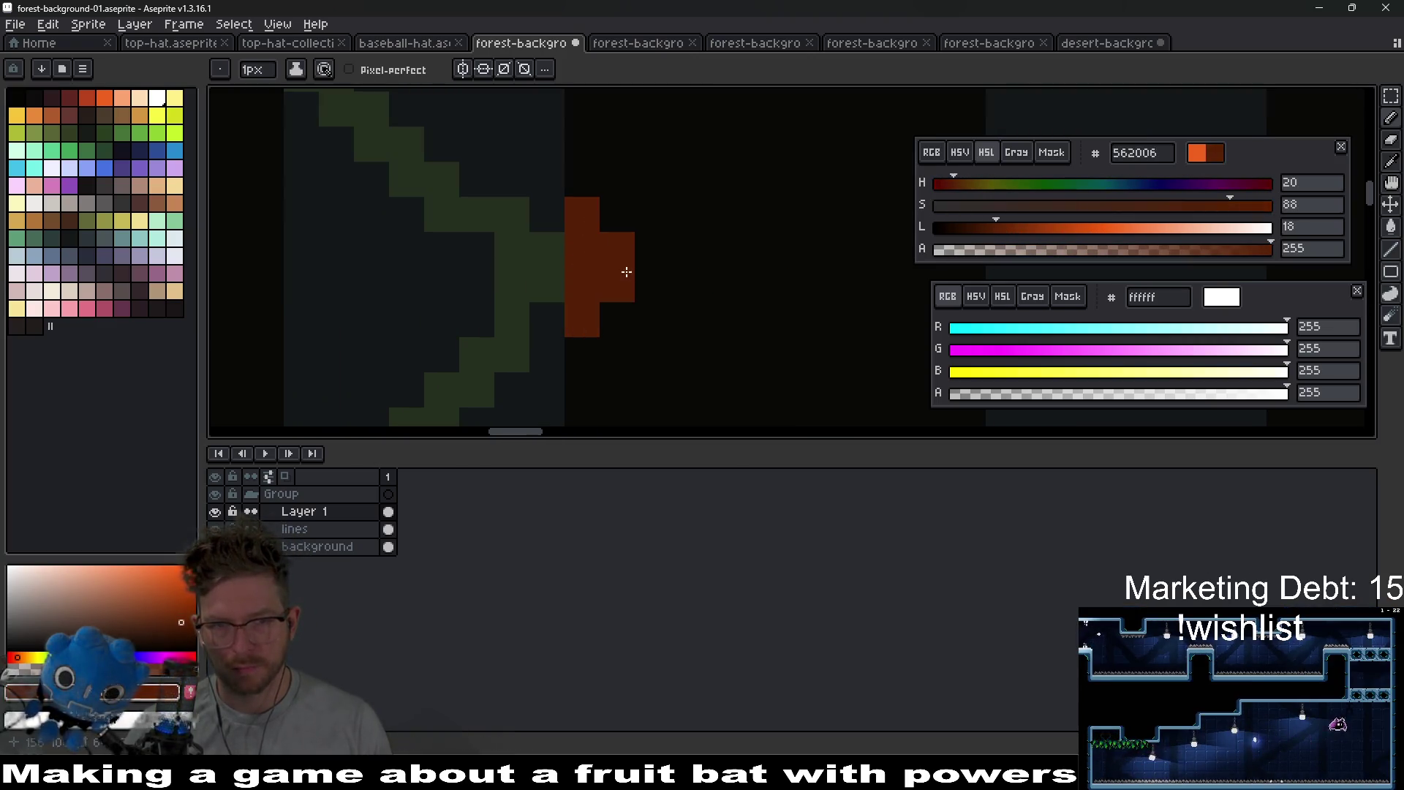
pyautogui.scroll(-3, 627, 300)
pyautogui.scroll(1, 482, 250)
pyautogui.scroll(1, 595, 237)
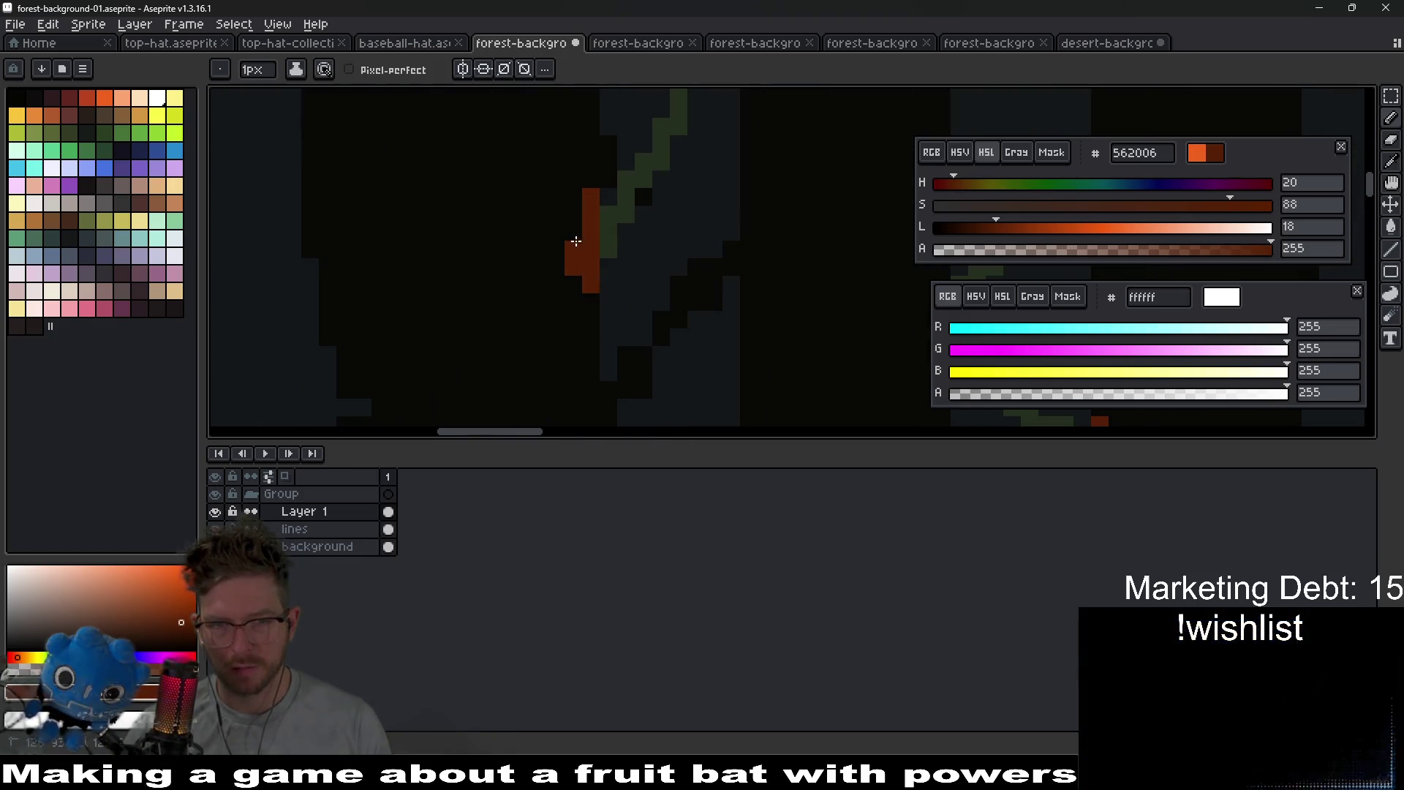
pyautogui.scroll(-2, 611, 263)
pyautogui.scroll(-1, 662, 275)
pyautogui.scroll(1, 632, 344)
pyautogui.scroll(1, 633, 344)
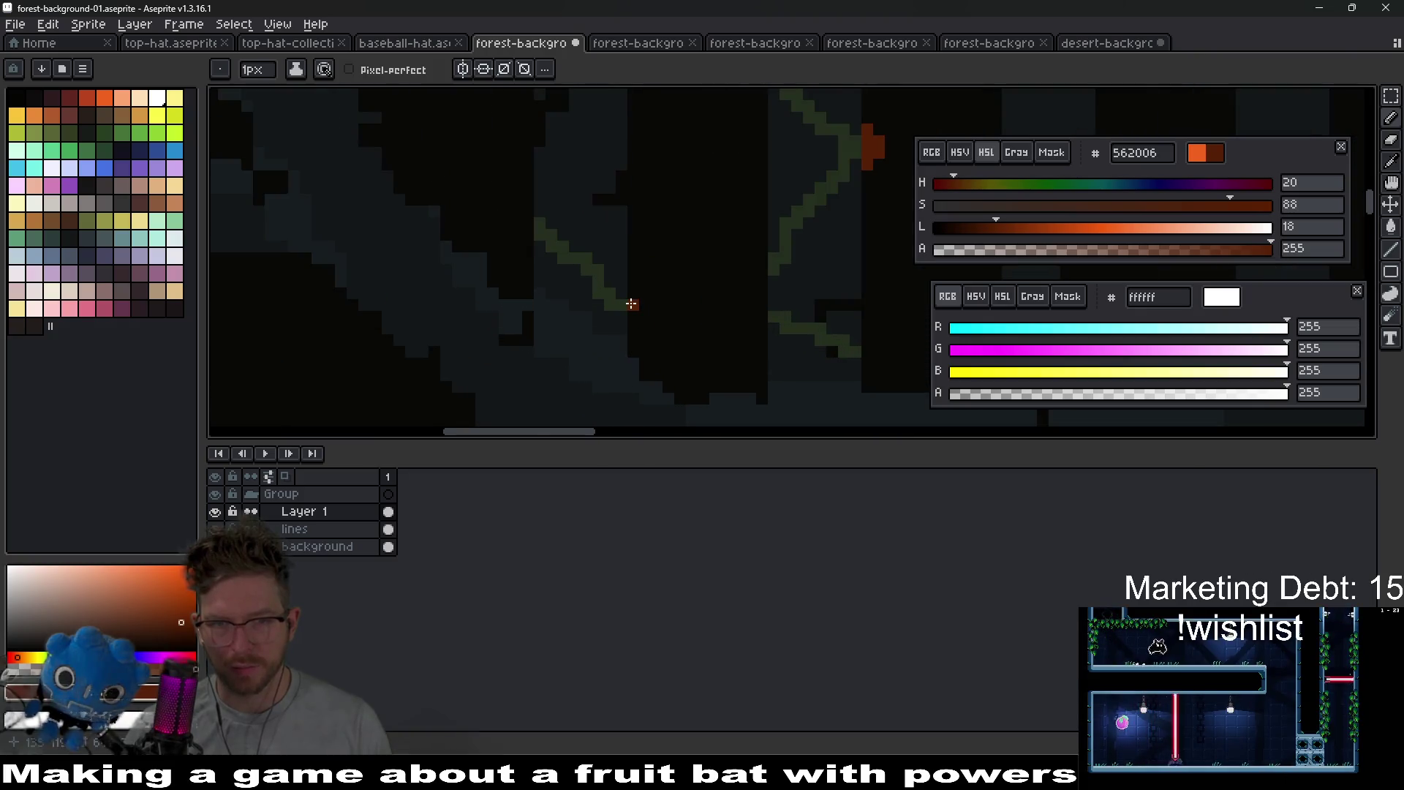
pyautogui.scroll(3, 731, 314)
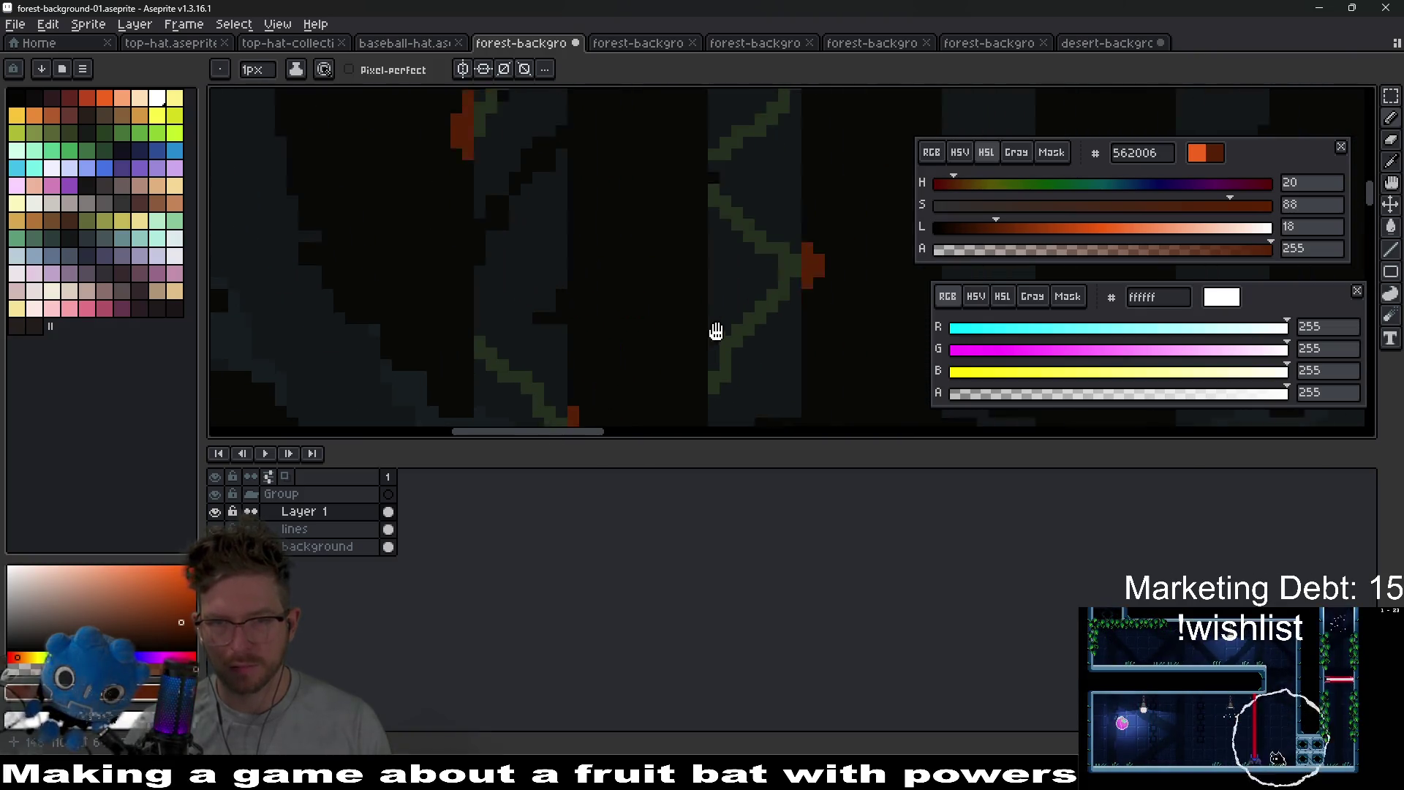
pyautogui.hscroll(3, 706, 226)
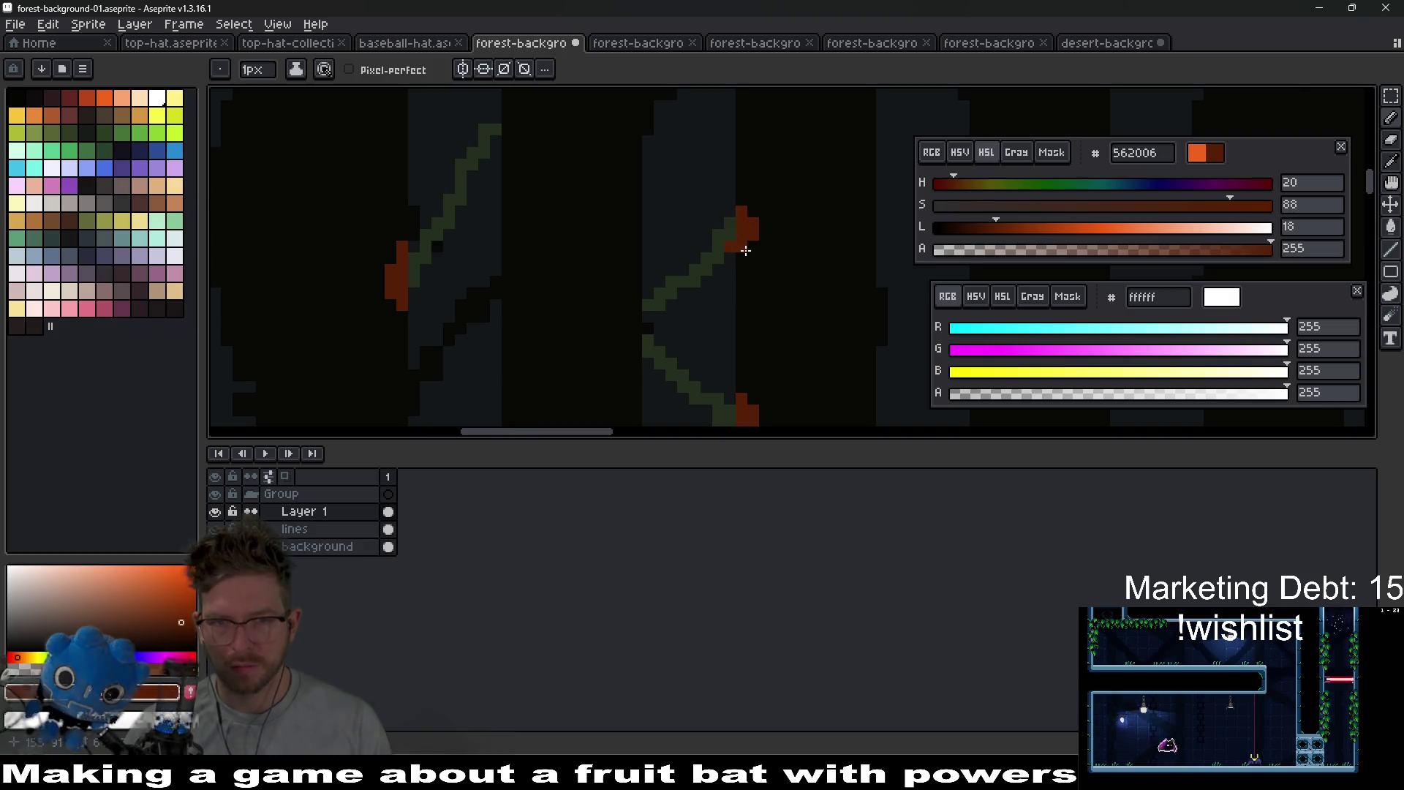
pyautogui.scroll(-5, 745, 251)
pyautogui.scroll(2, 780, 307)
# - Save forest-background-01 and export it as PNG
pyautogui.hotkey('ctrl', 's')
pyautogui.hotkey('ctrl', 'alt', 'shift', 's')
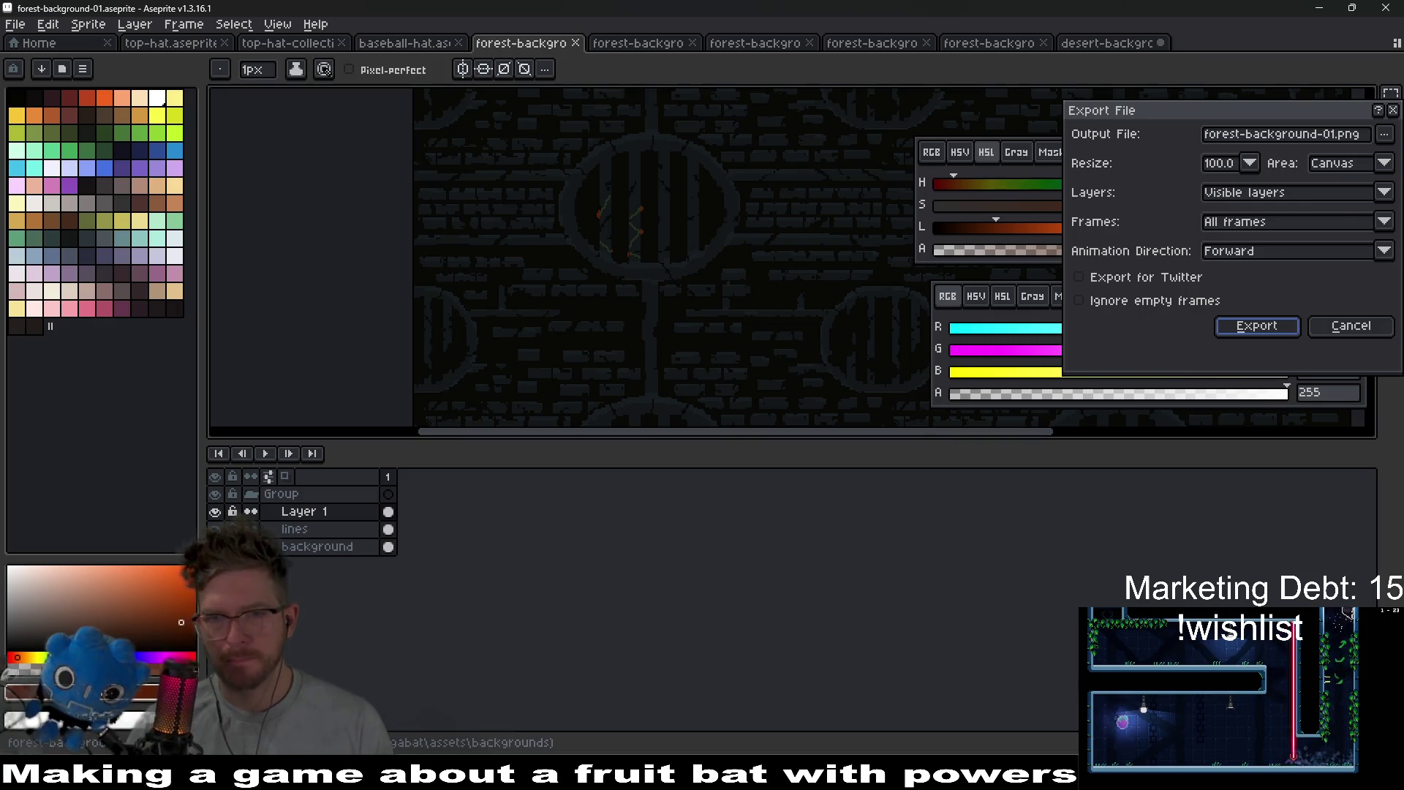
pyautogui.press('Return')
# - Test-run Level_2_1 with the reimported background, then open BaseLevel.gd
pyautogui.hotkey('alt', 'Tab')
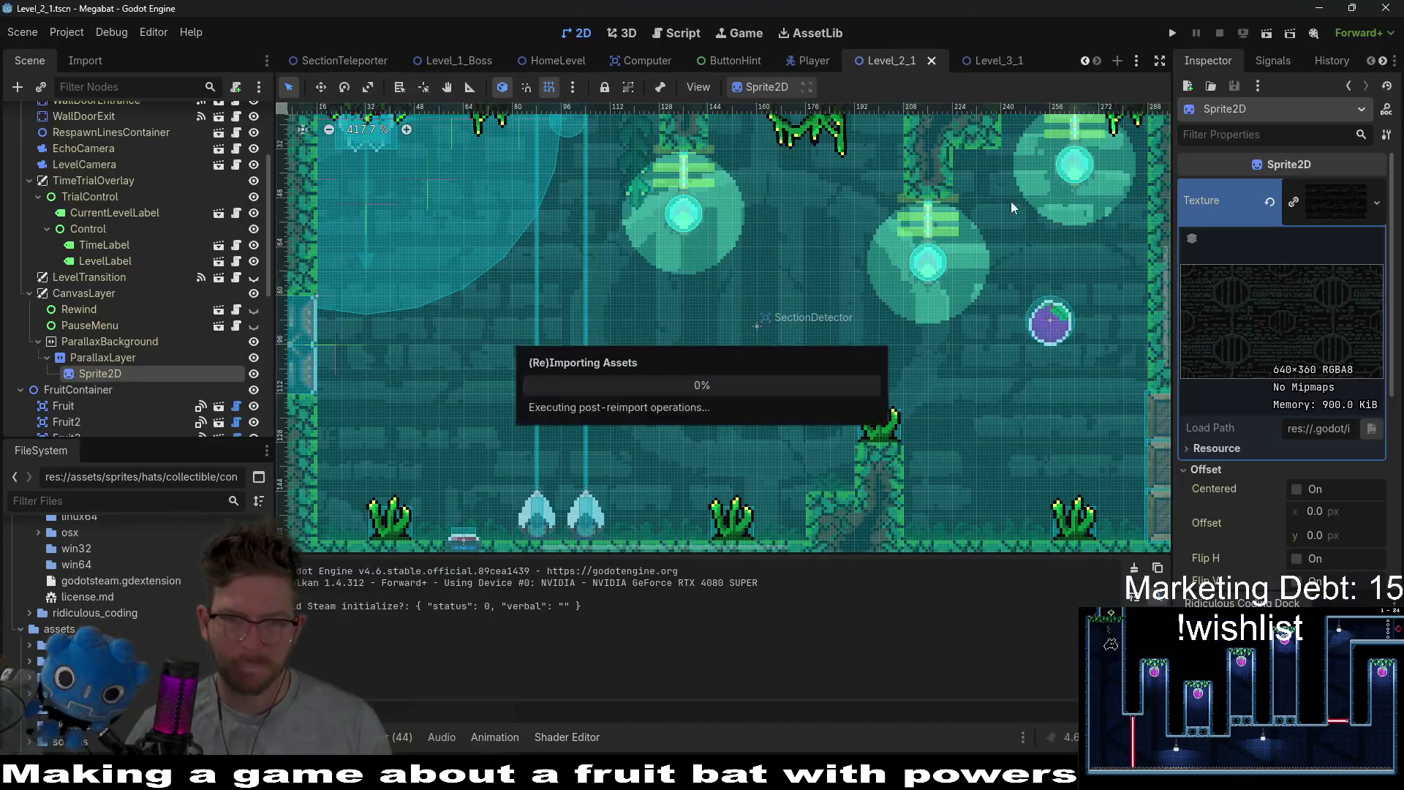
pyautogui.click(1270, 36)
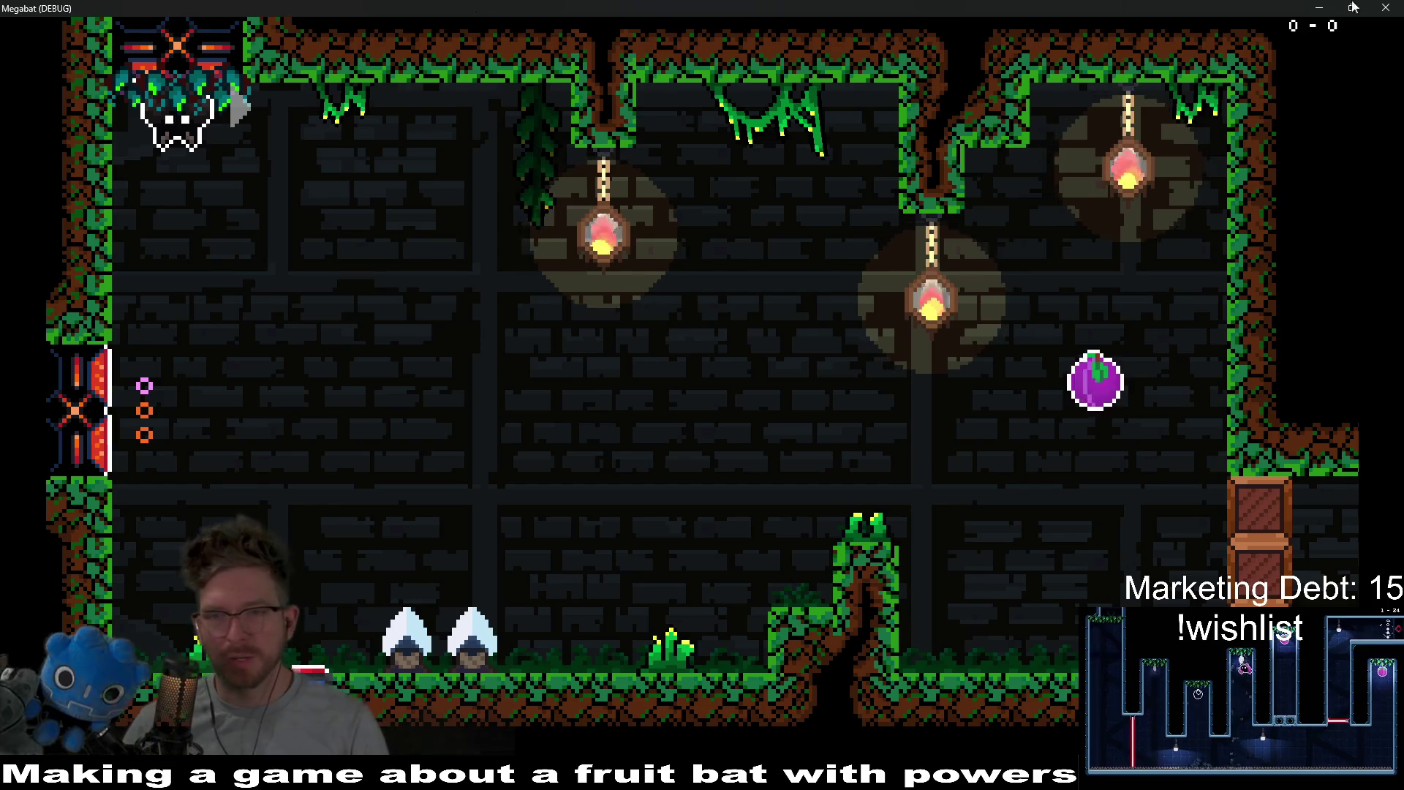
pyautogui.press('Escape')
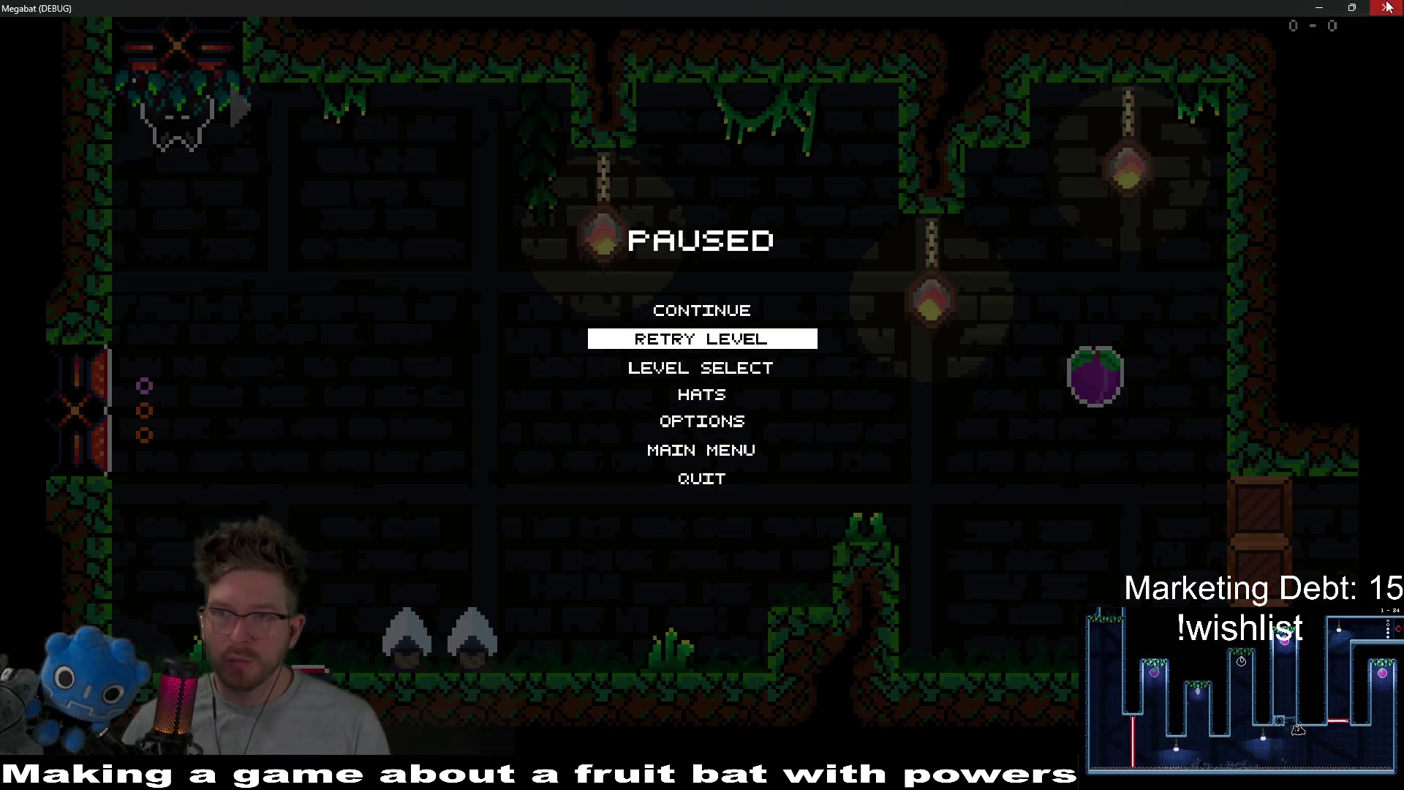
pyautogui.click(1387, 8)
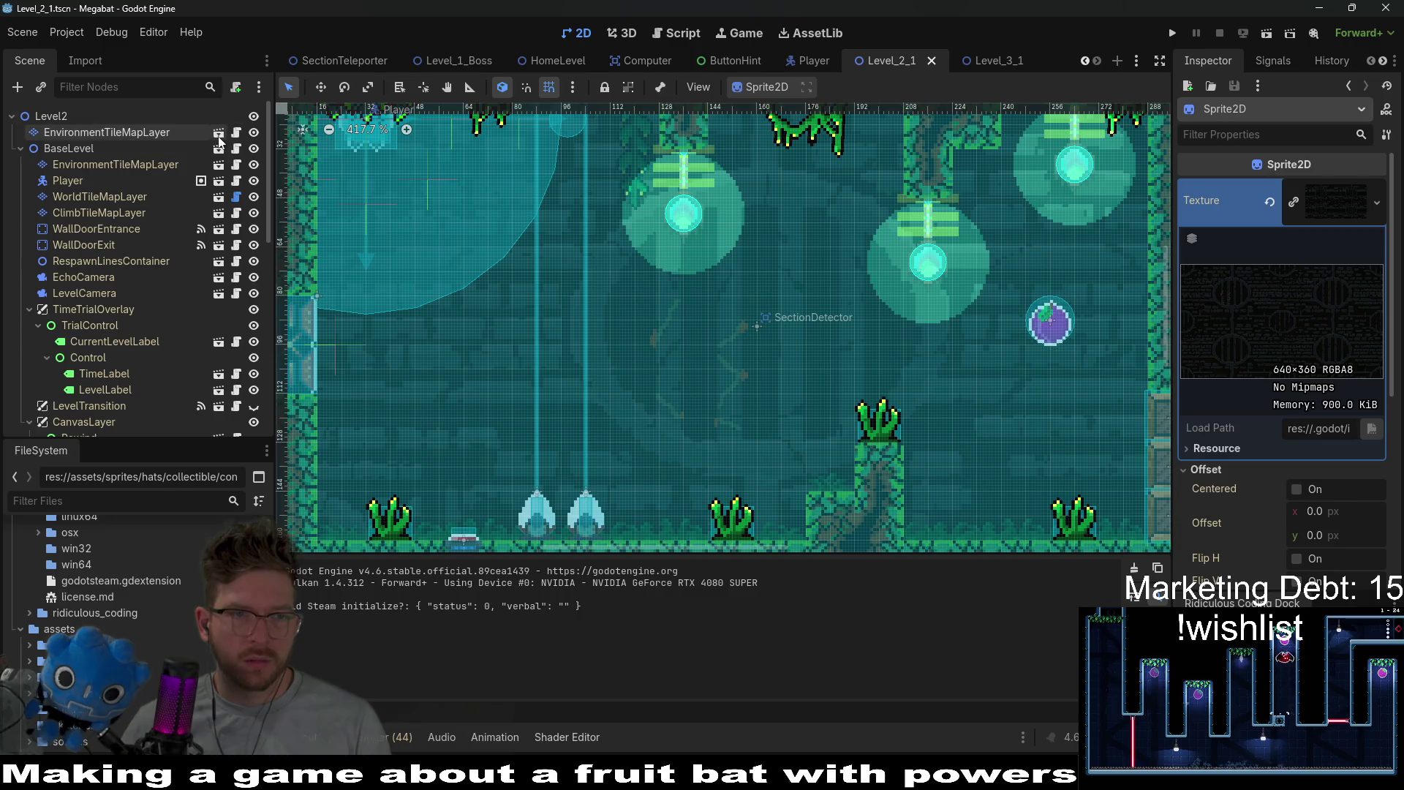
pyautogui.click(236, 148)
# - Comment out lines 62–65 (forest backgrounds 02–05) in BaseLevel.gd and save the script
pyautogui.scroll(5, 866, 339)
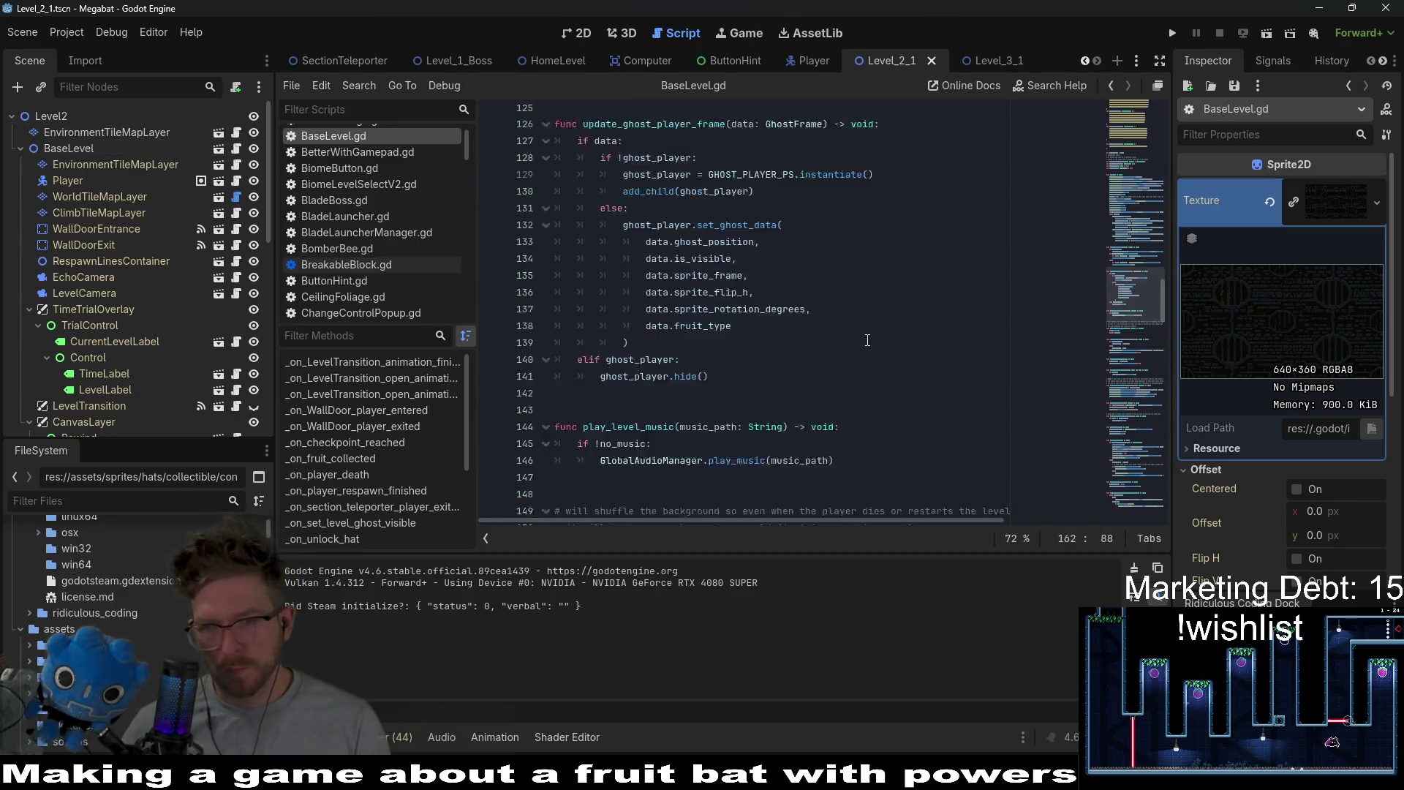
pyautogui.scroll(10, 866, 339)
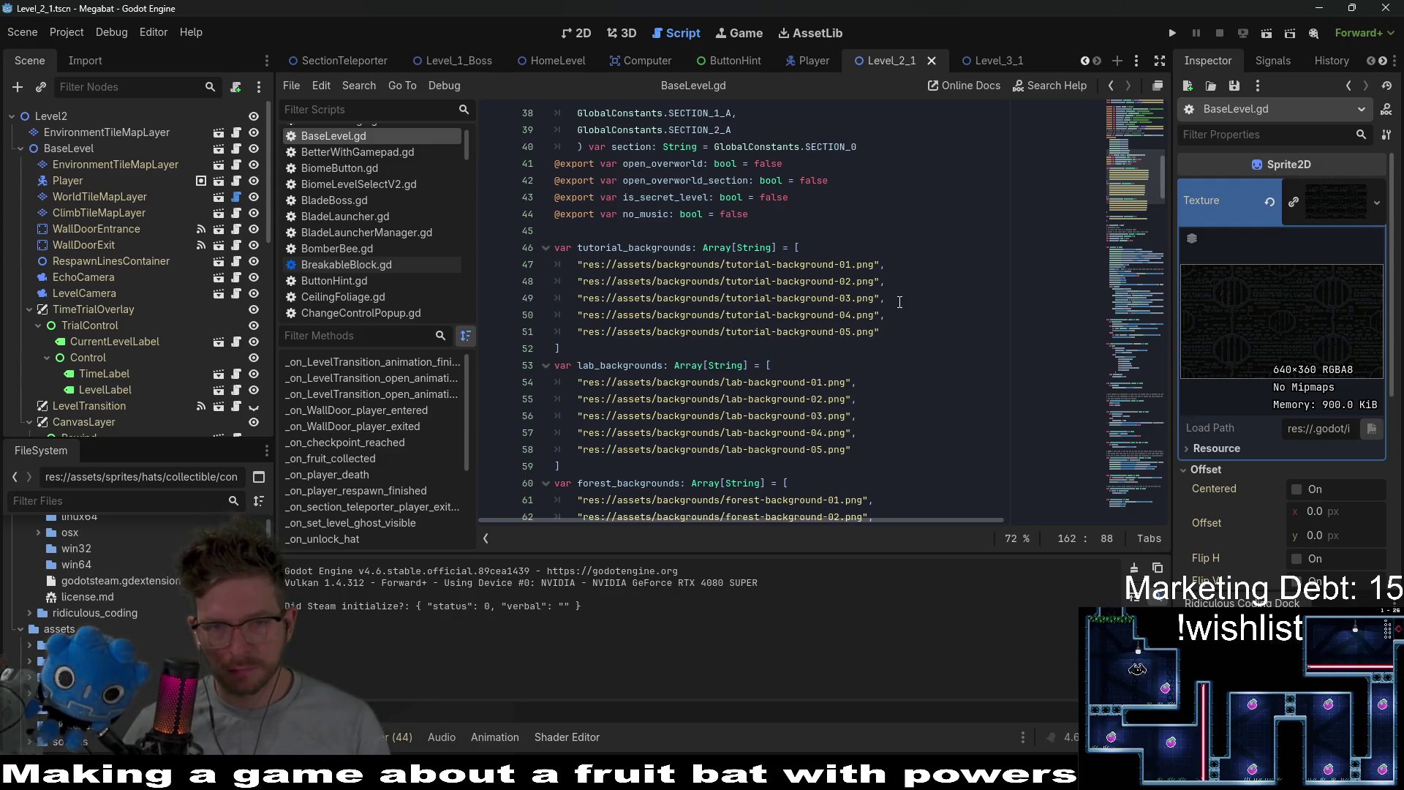
pyautogui.scroll(-5, 879, 375)
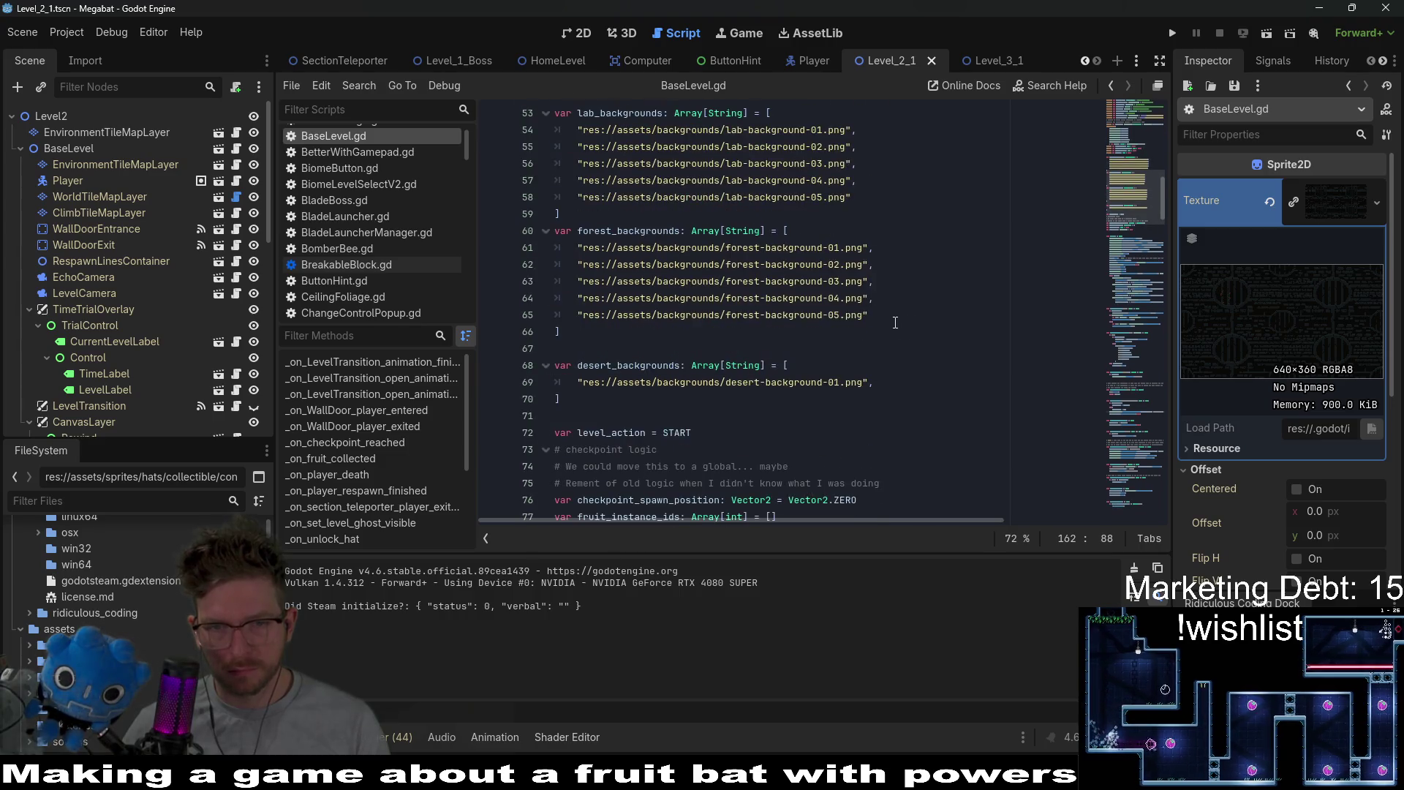
pyautogui.moveTo(885, 323); pyautogui.dragTo(880, 264)
pyautogui.hotkey('ctrl', 'k')
pyautogui.hotkey('ctrl', 's')
pyautogui.hotkey('alt', 'Tab')
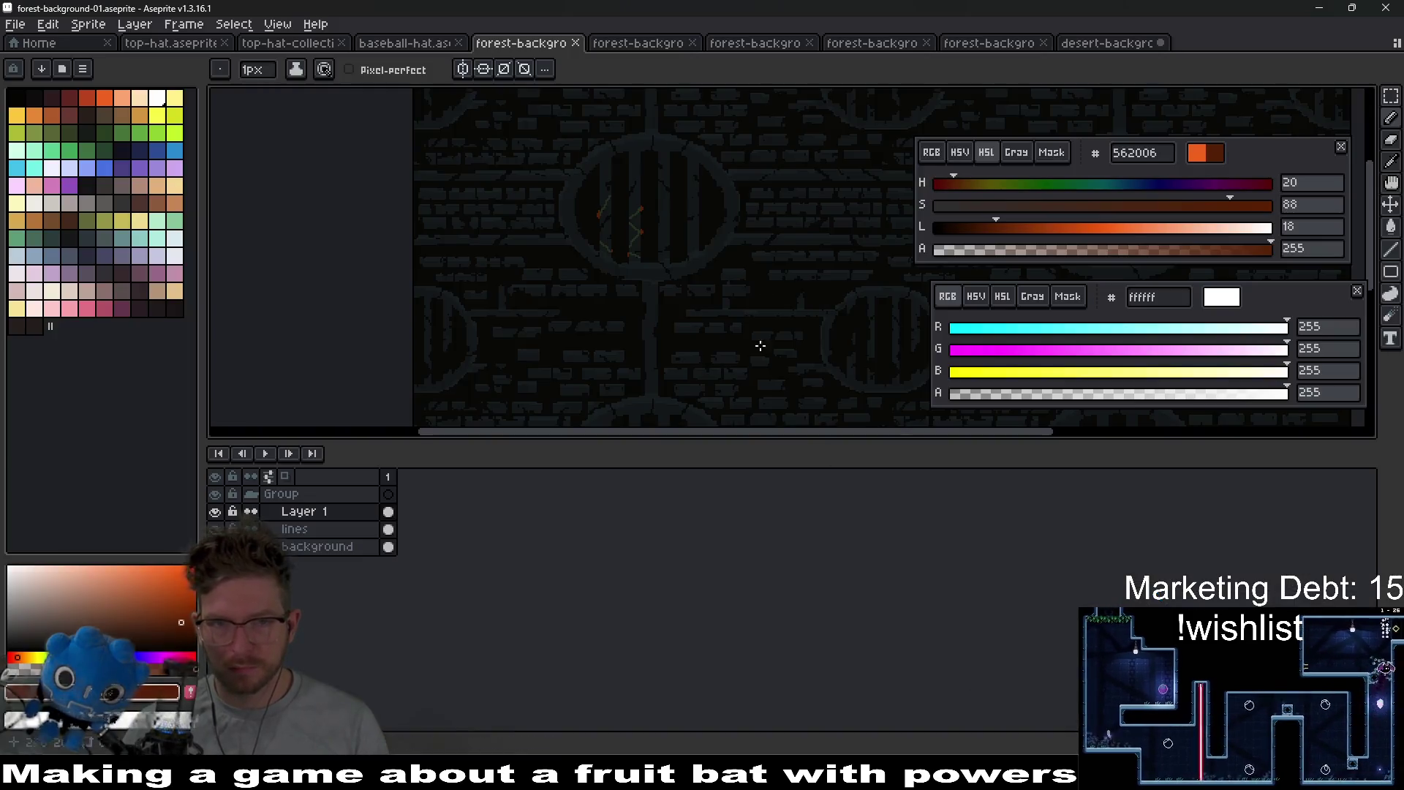
pyautogui.hotkey('alt', 'Tab')
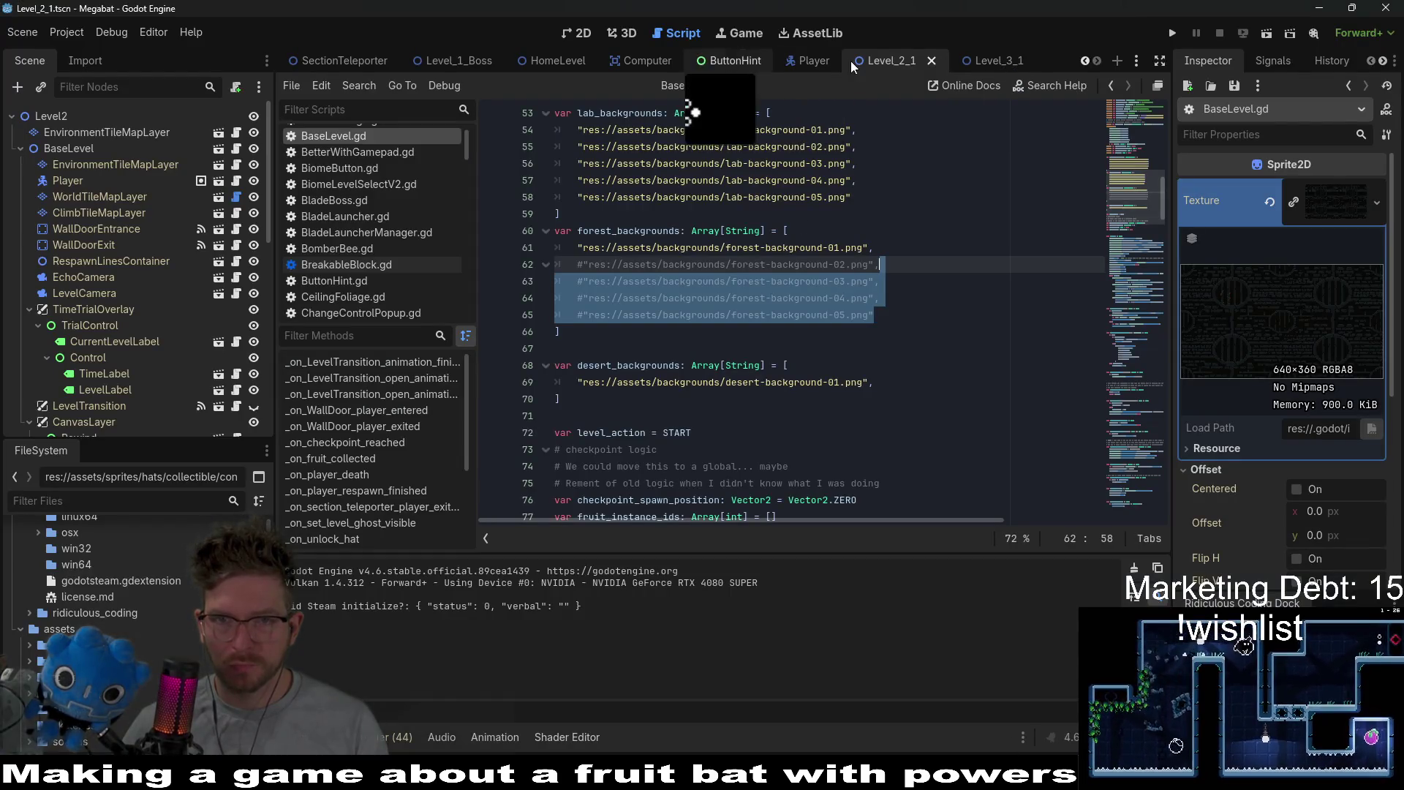
pyautogui.click(577, 33)
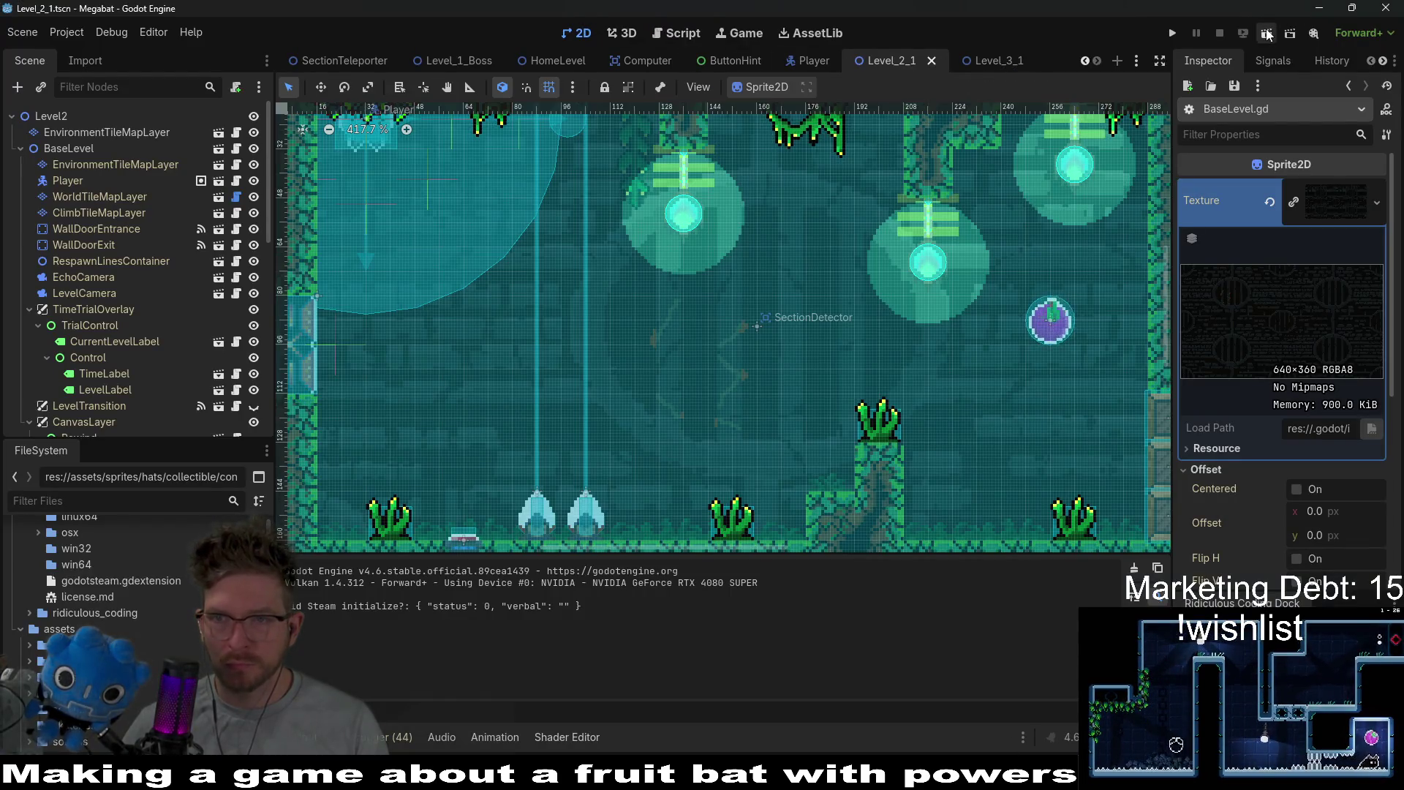
pyautogui.press('F5')
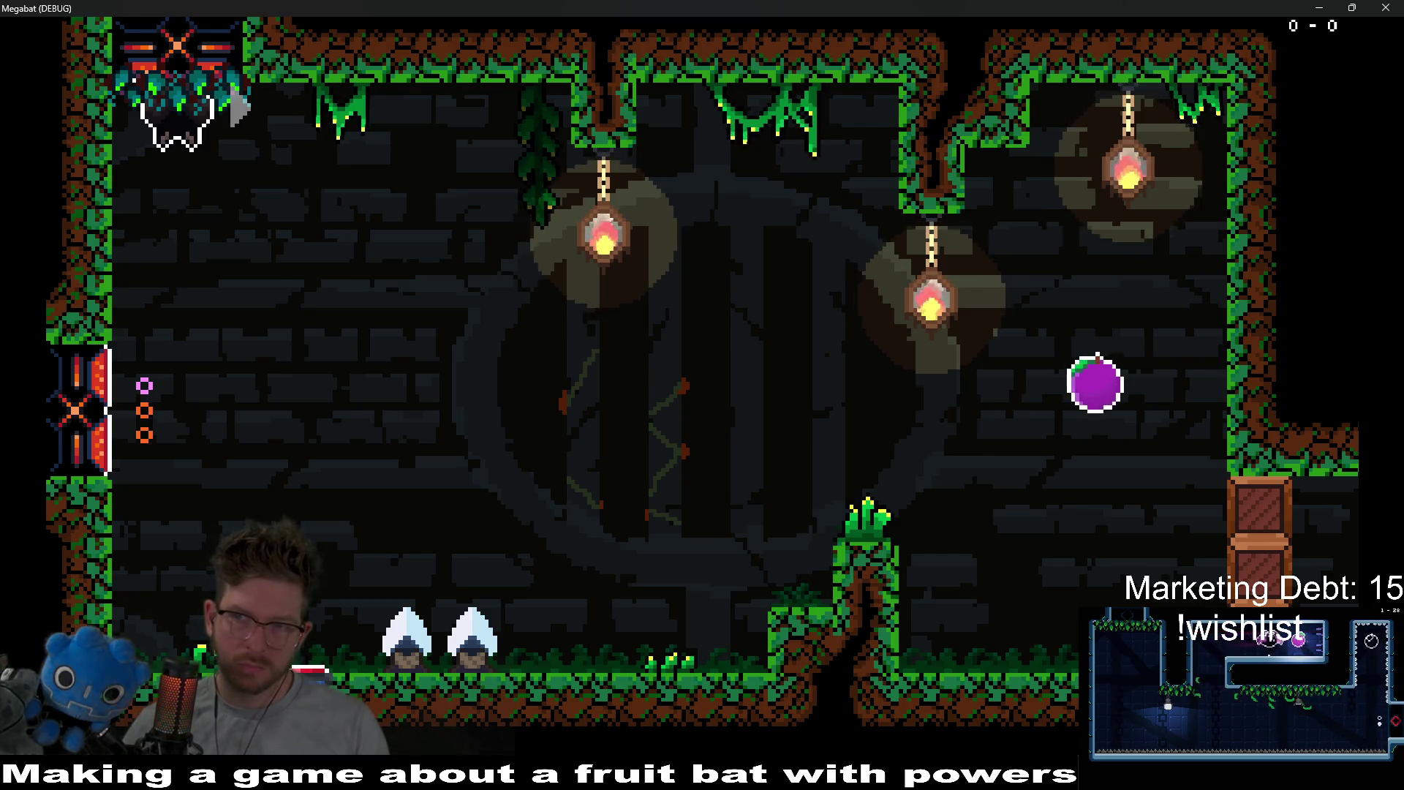
pyautogui.press('F8')
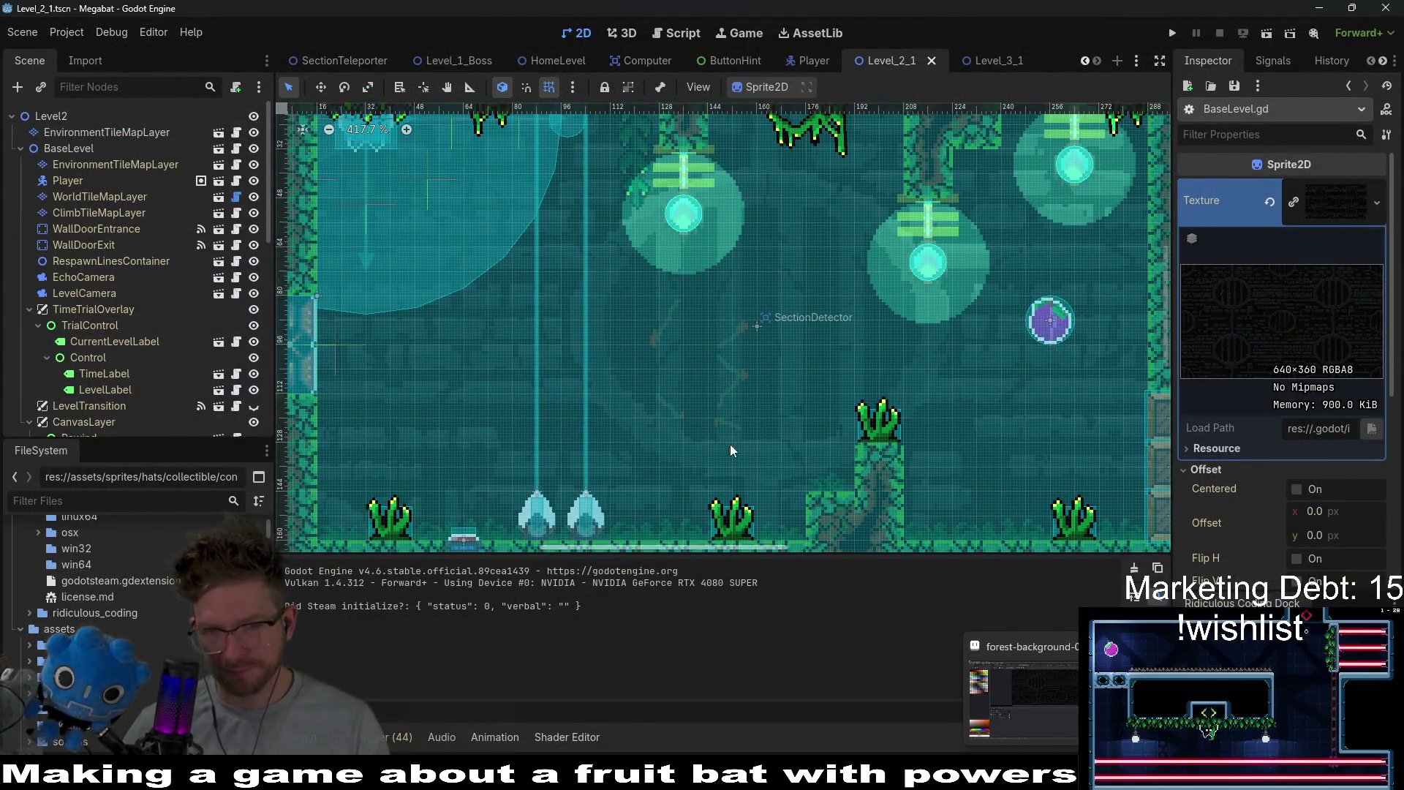
# - Undo the last orange-red stroke and re-export forest-background-01 as PNG
pyautogui.hotkey('alt', 'Tab')
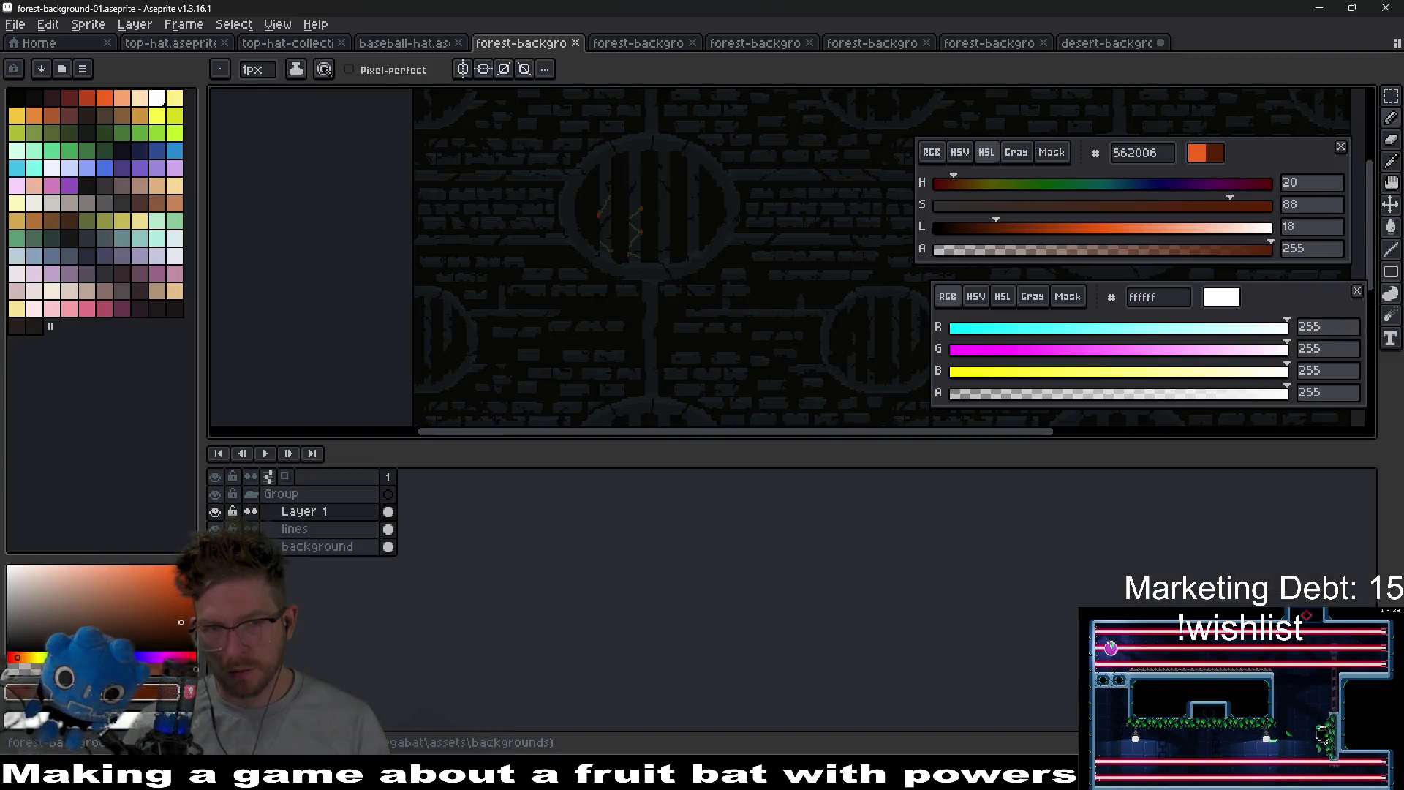
pyautogui.hotkey('ctrl', 'z')
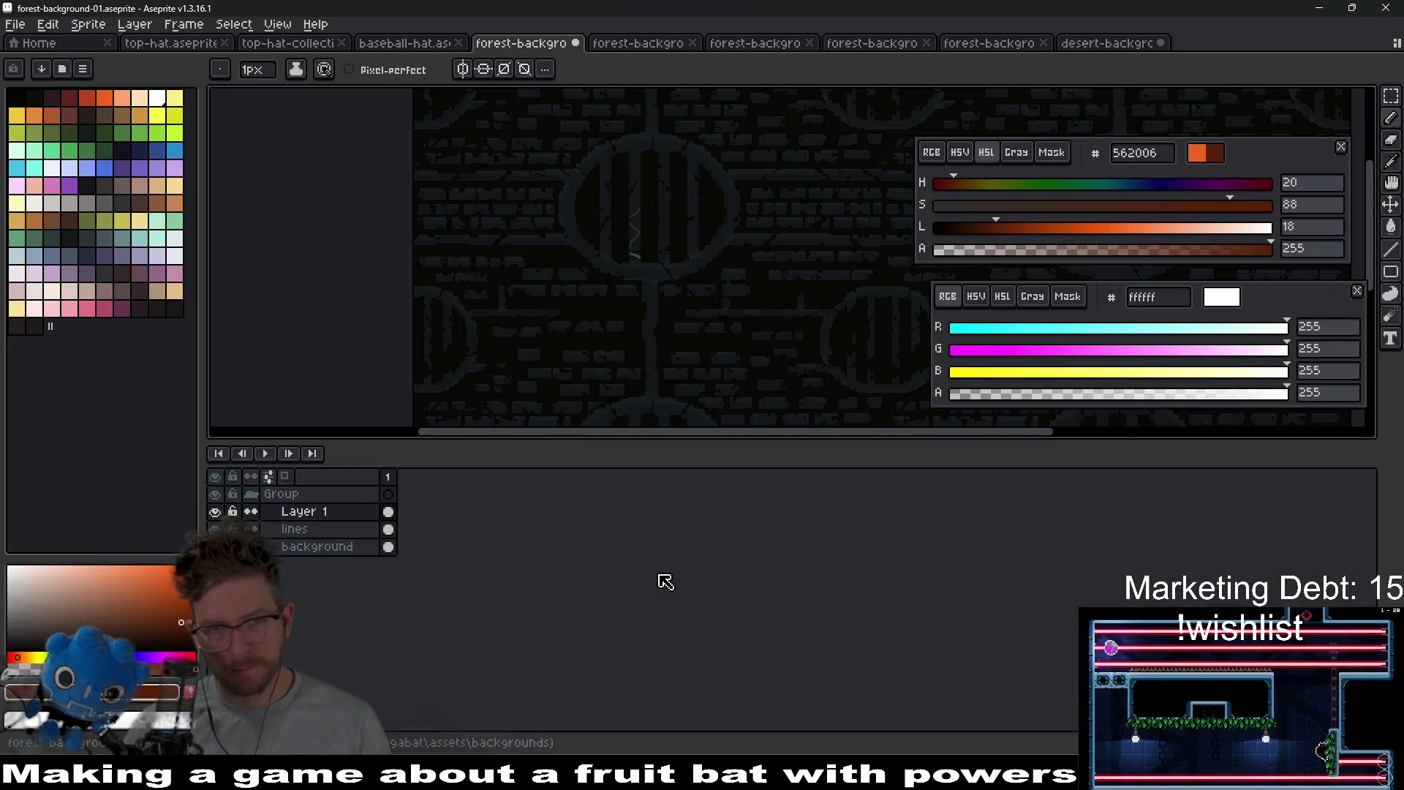
pyautogui.hotkey('ctrl', 'z')
pyautogui.hotkey('ctrl', 'shift', 'e')
pyautogui.press('Return')
pyautogui.click(1108, 42)
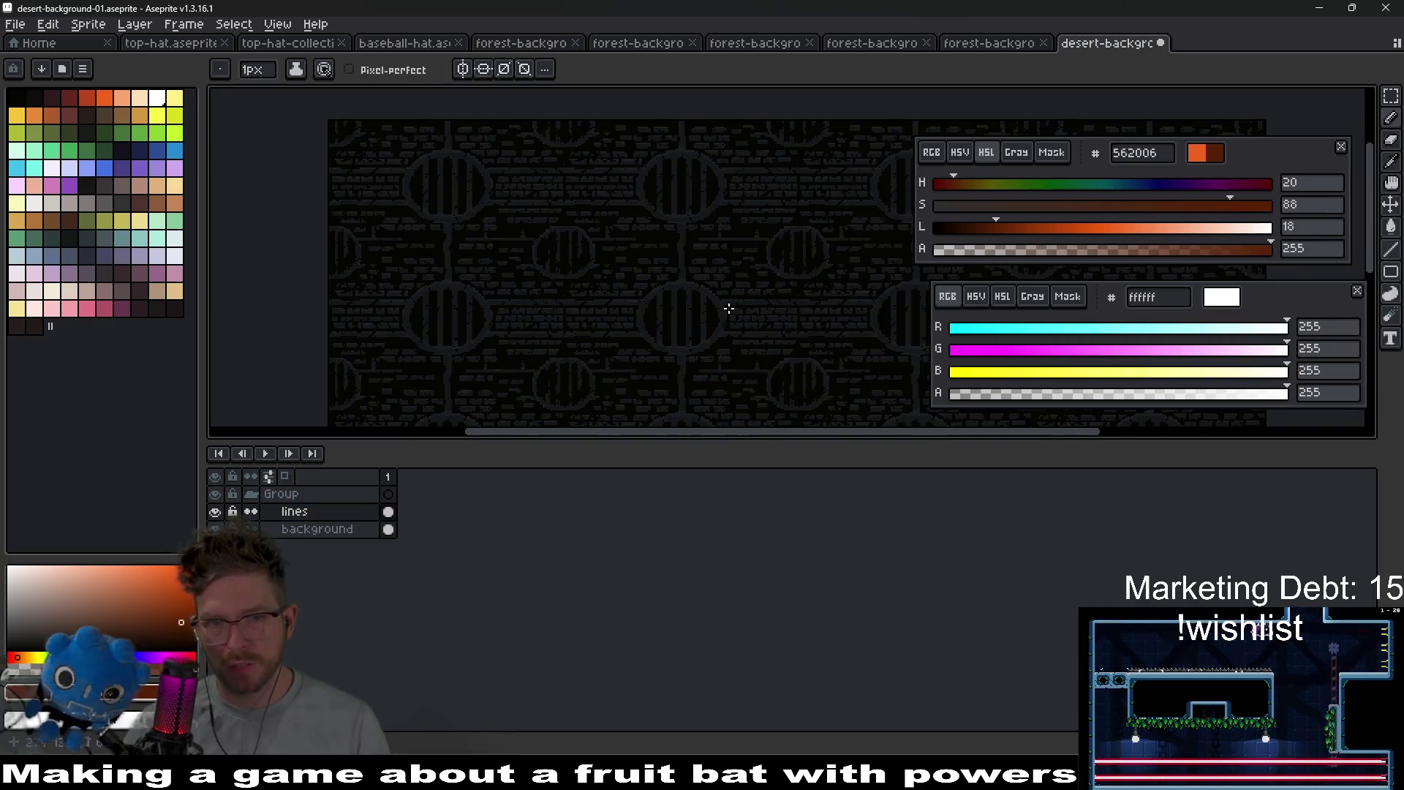
# - Save the Level_2_1 scene and run it to check the updated wall
pyautogui.hotkey('alt', 'Tab')
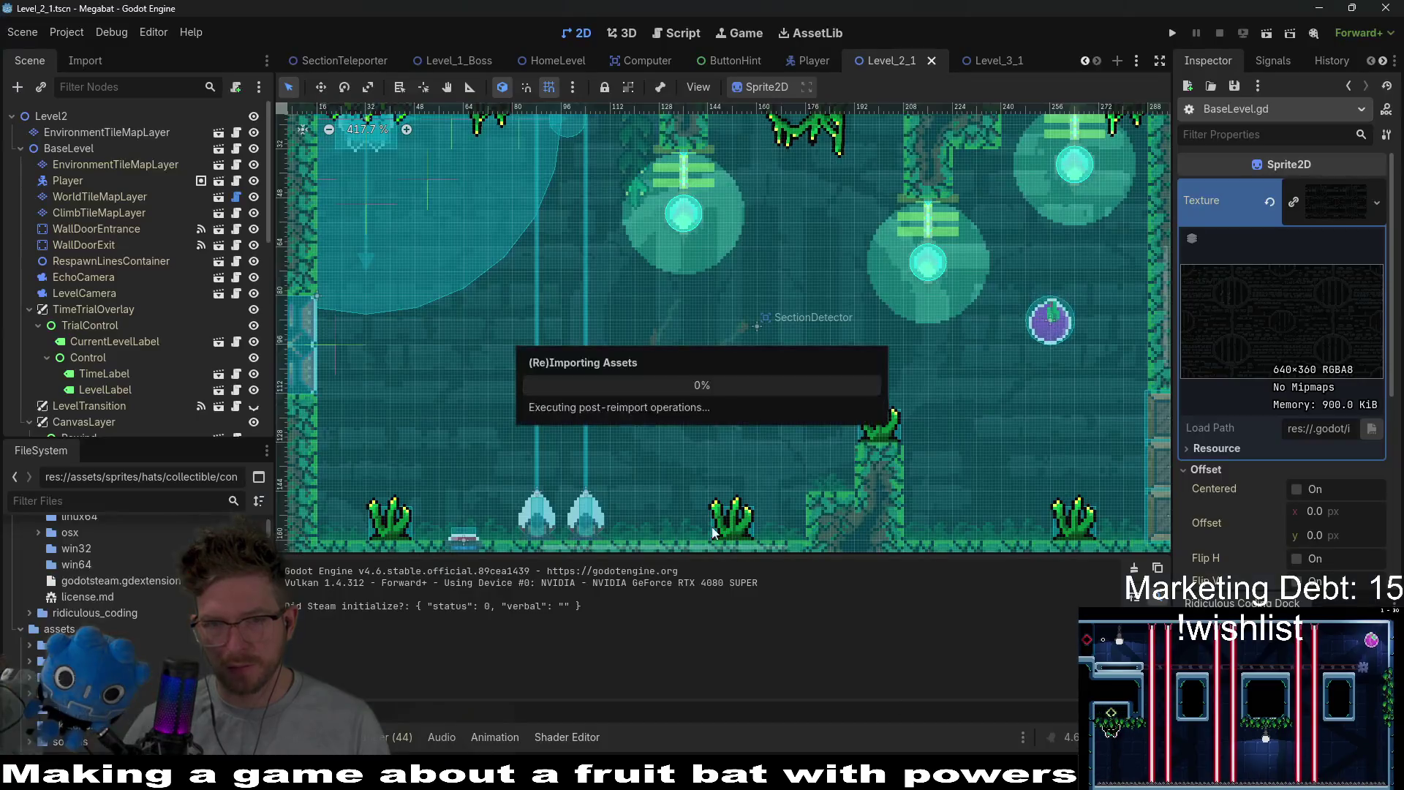
pyautogui.hscroll(3, 802, 319)
pyautogui.hotkey('ctrl', 's')
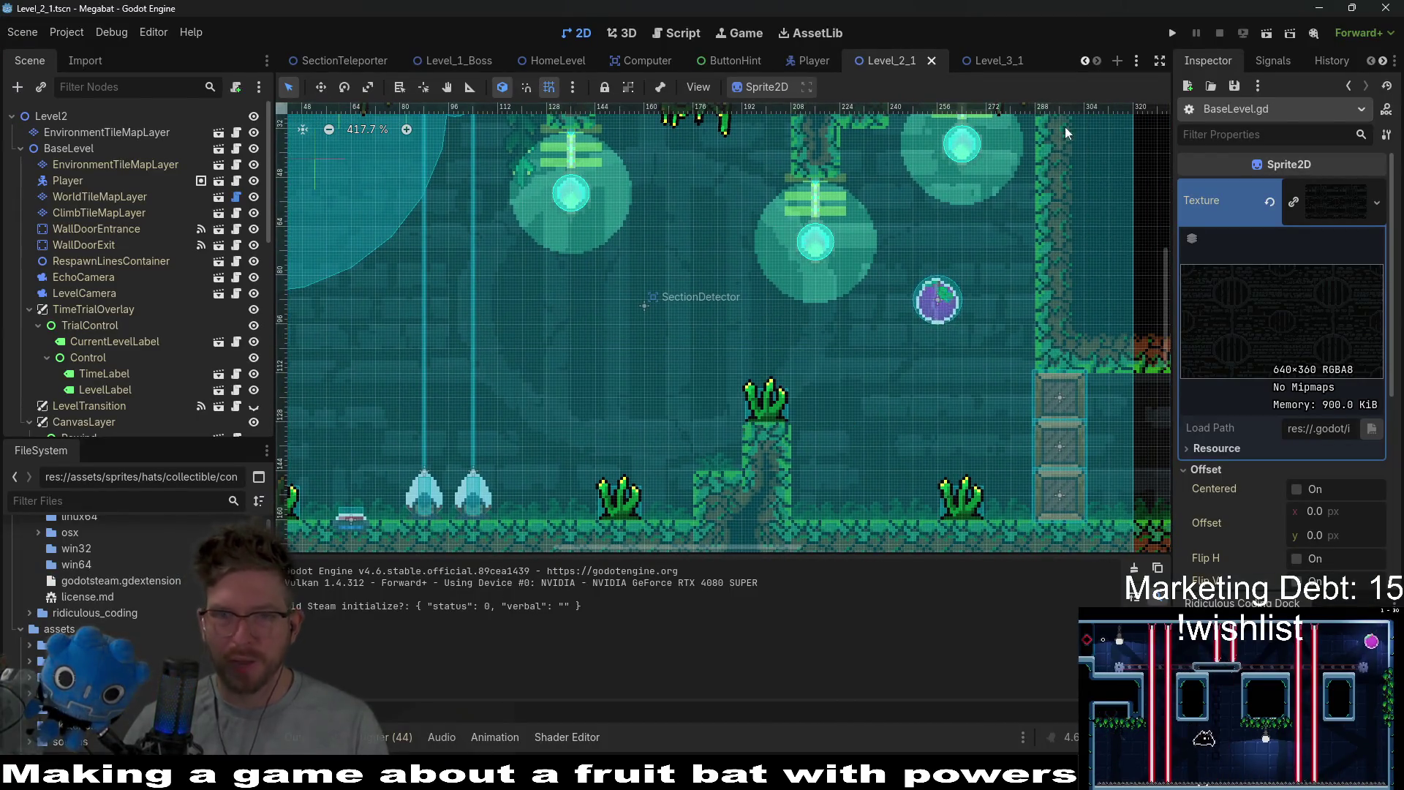
pyautogui.click(1267, 33)
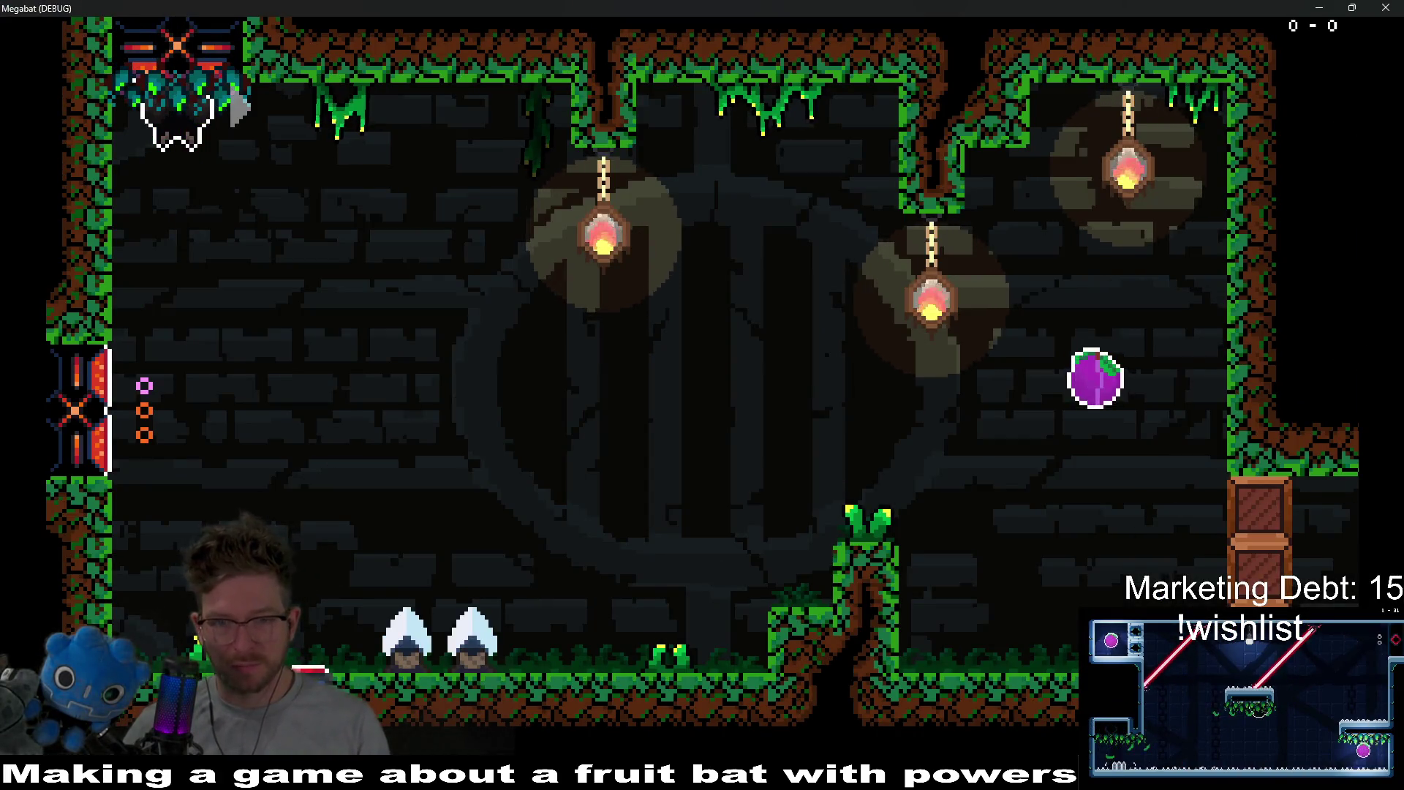
# - Uncomment forest backgrounds 02–05 in BaseLevel.gd, save, and test-run the level again
pyautogui.click(1386, 8)
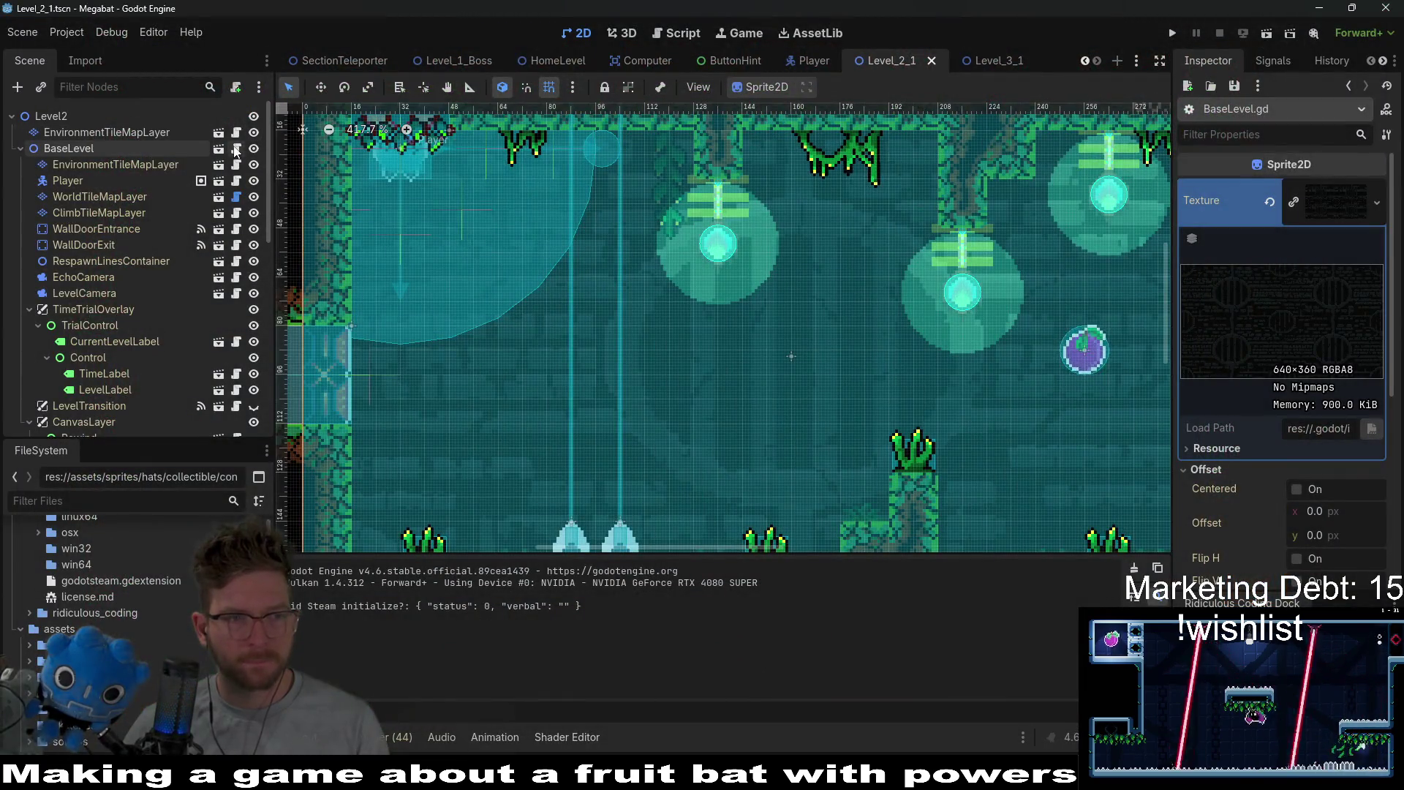
pyautogui.click(236, 148)
pyautogui.hotkey('ctrl', 'z')
pyautogui.hotkey('ctrl', 's')
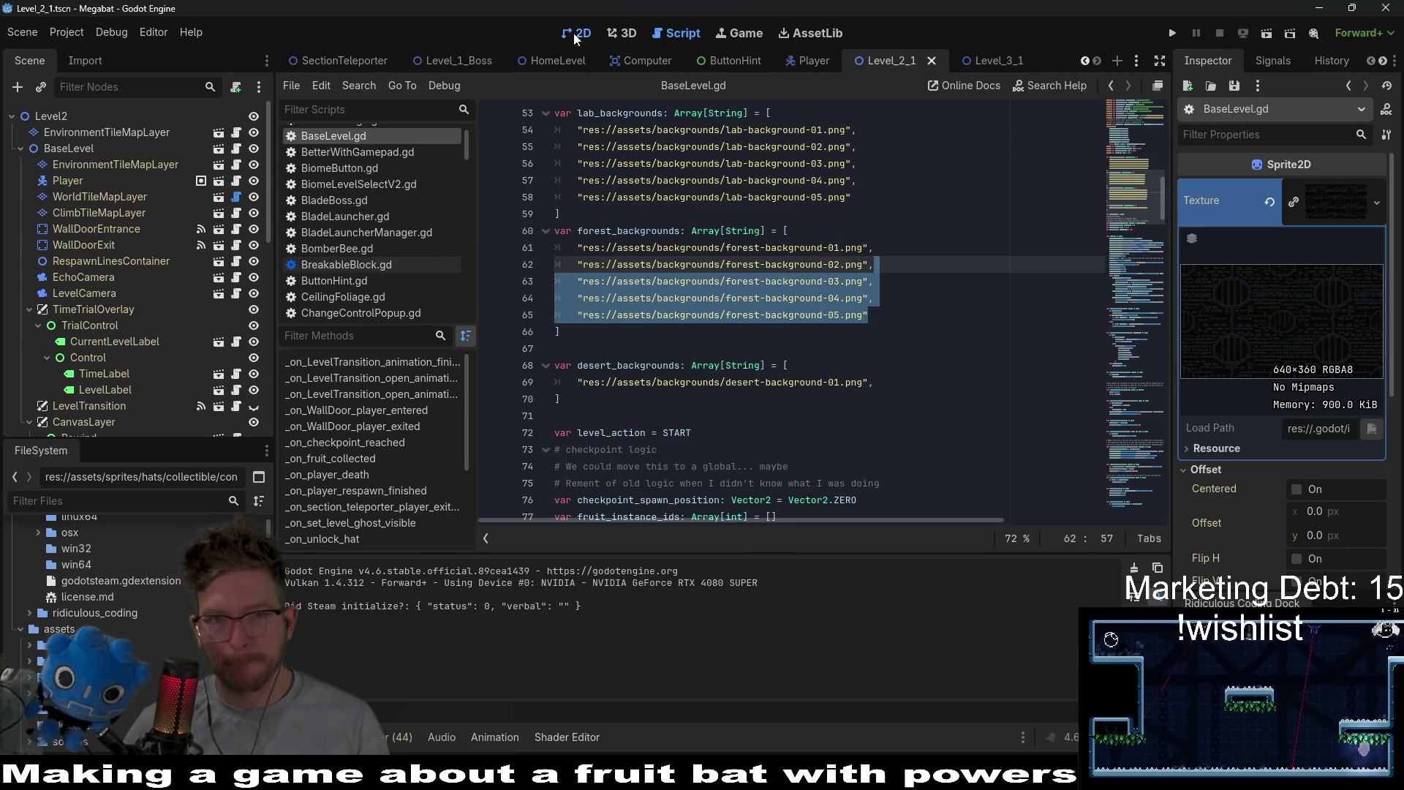
pyautogui.click(576, 38)
pyautogui.press('F6')
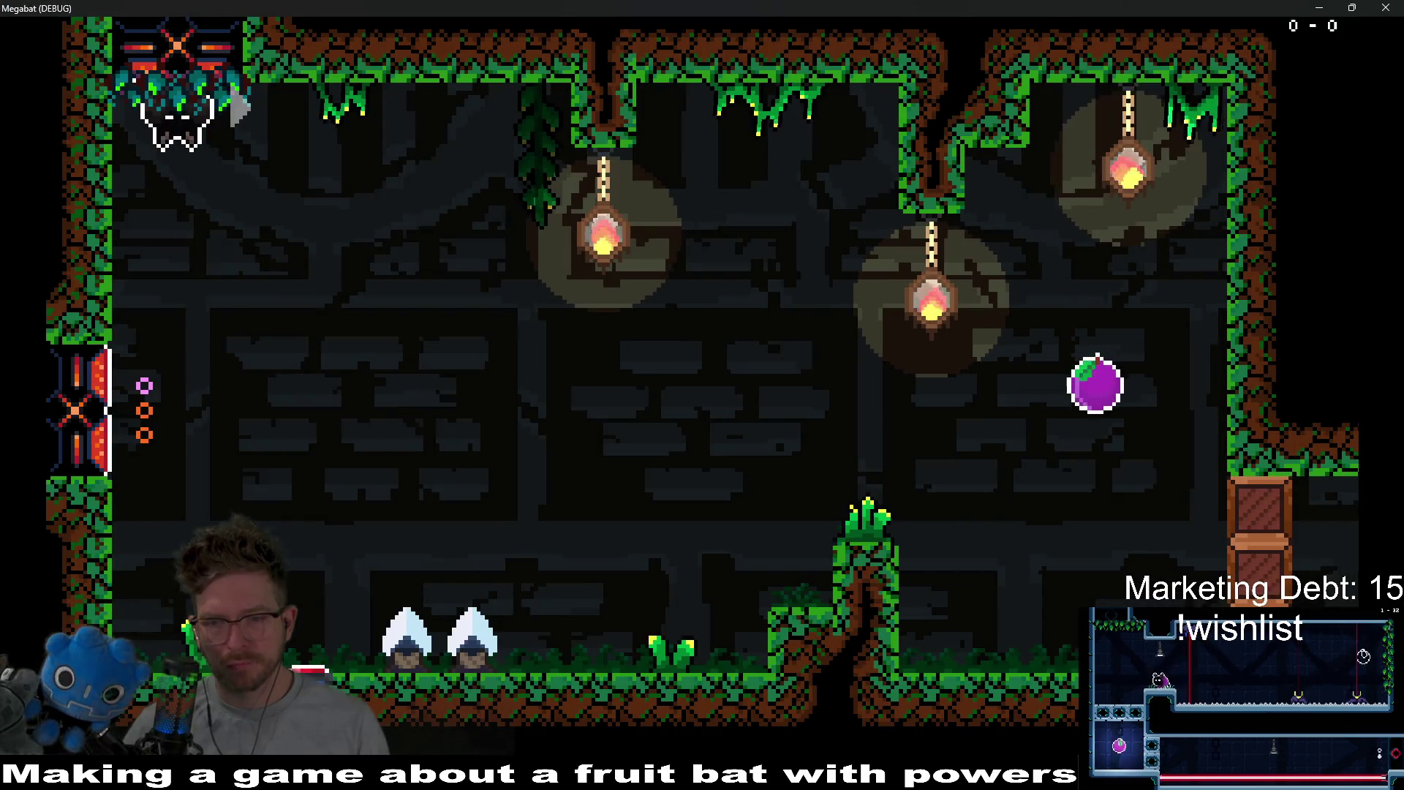
pyautogui.press('Escape')
pyautogui.click(1386, 8)
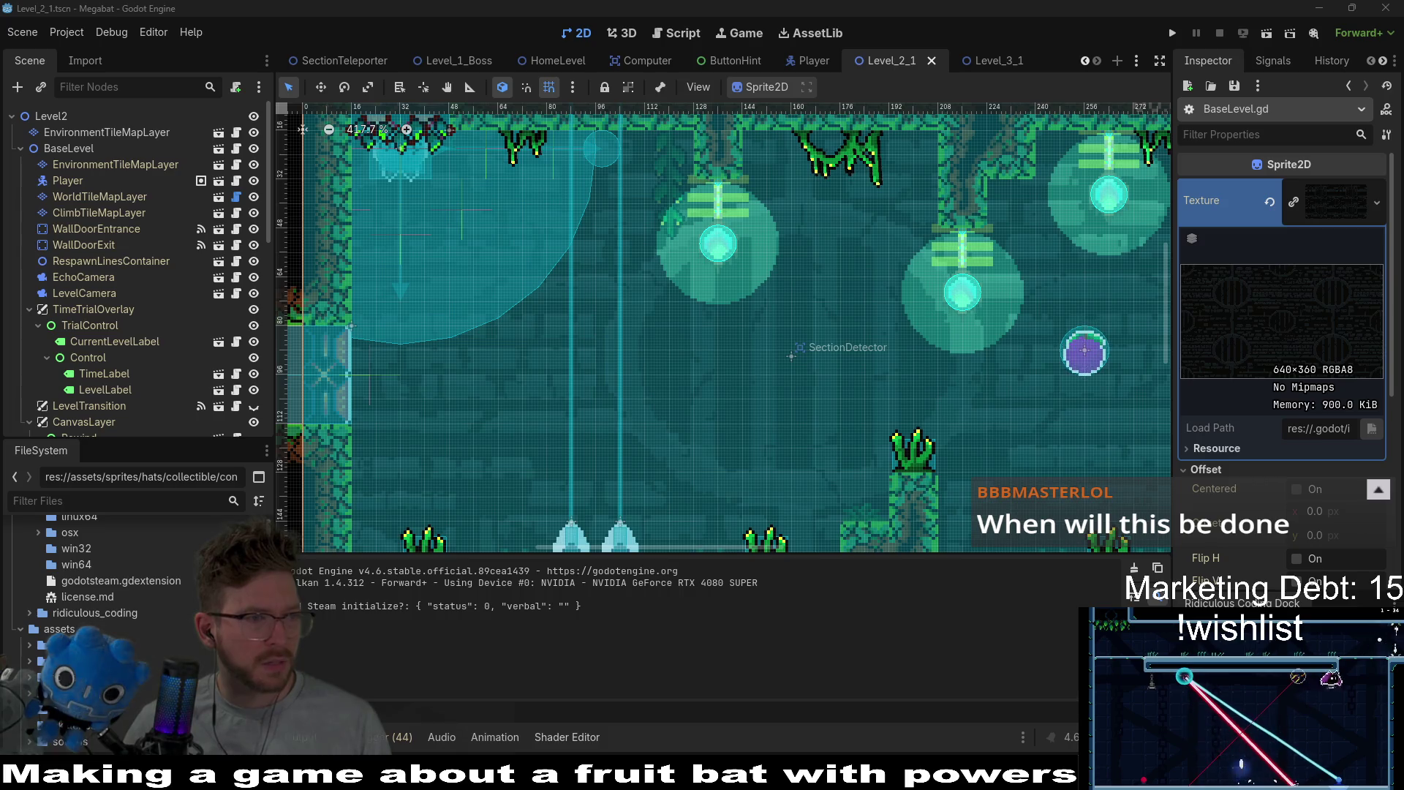
# - Maximize the browser and enlarge the ScourgeBringer Switch footage image
pyautogui.hotkey('alt', 'Tab')
pyautogui.moveTo(971, 125); pyautogui.dragTo(972, 4)
pyautogui.click(455, 326)
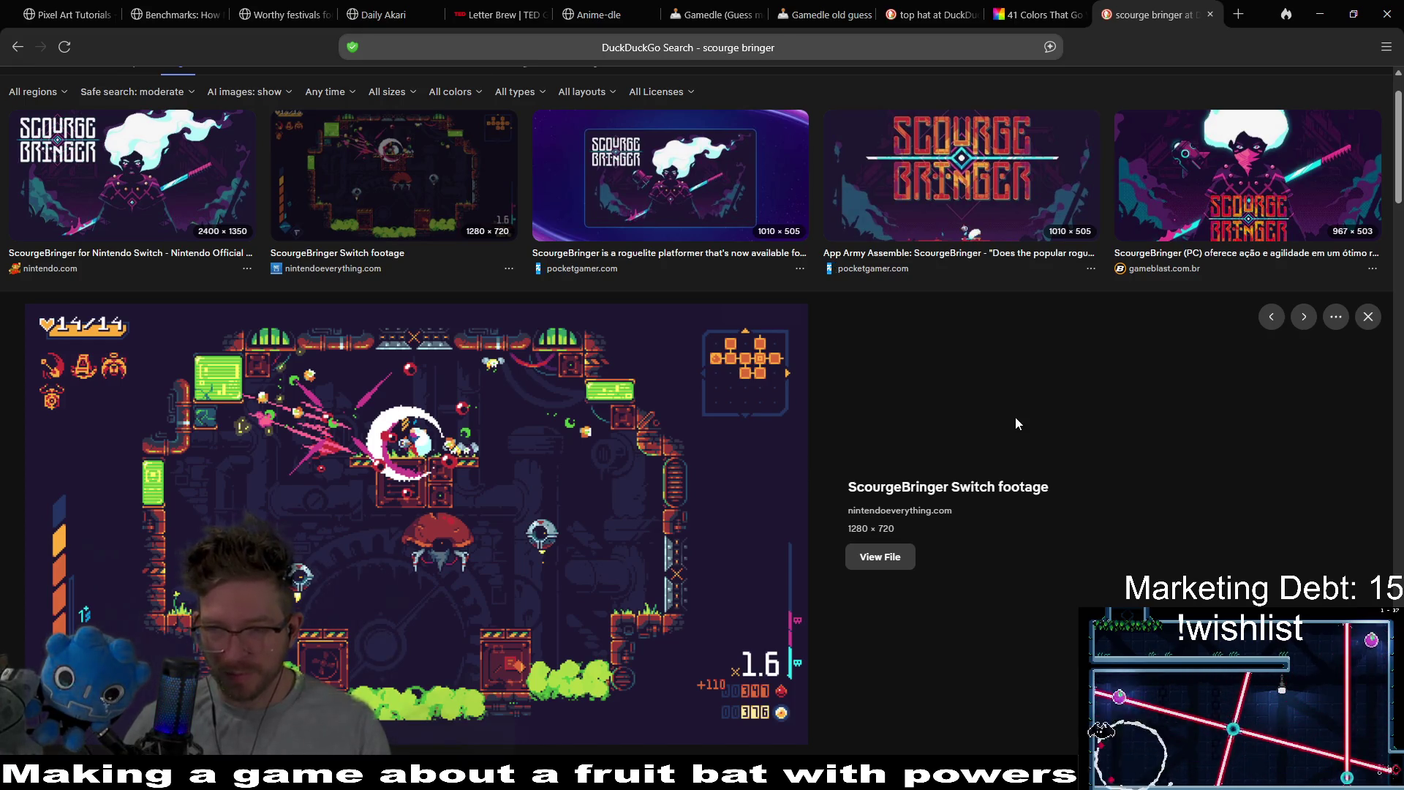
# - Browse the ScourgeBringer image results, enlarging several screenshots including the Nintendo Switch review
pyautogui.scroll(-8, 1015, 423)
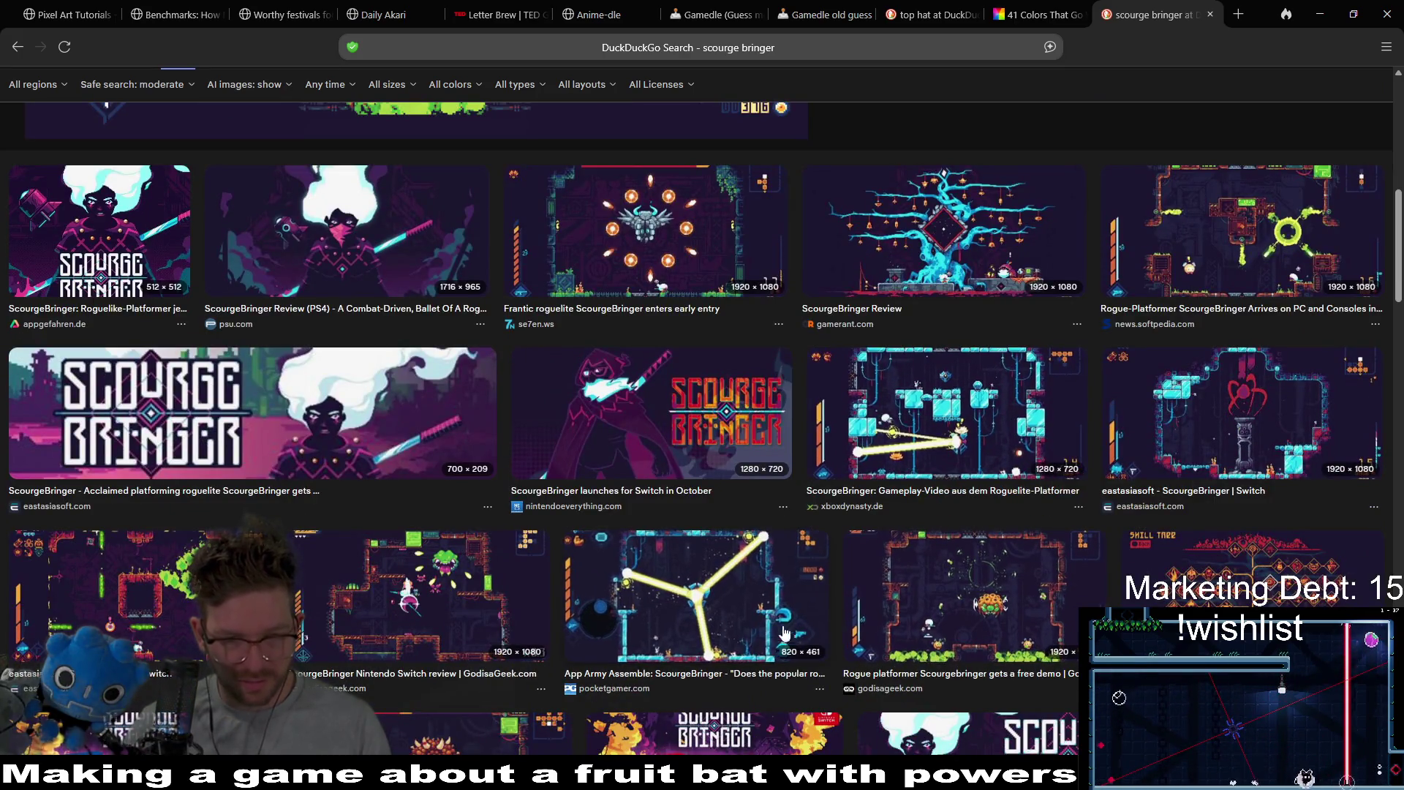
pyautogui.click(736, 613)
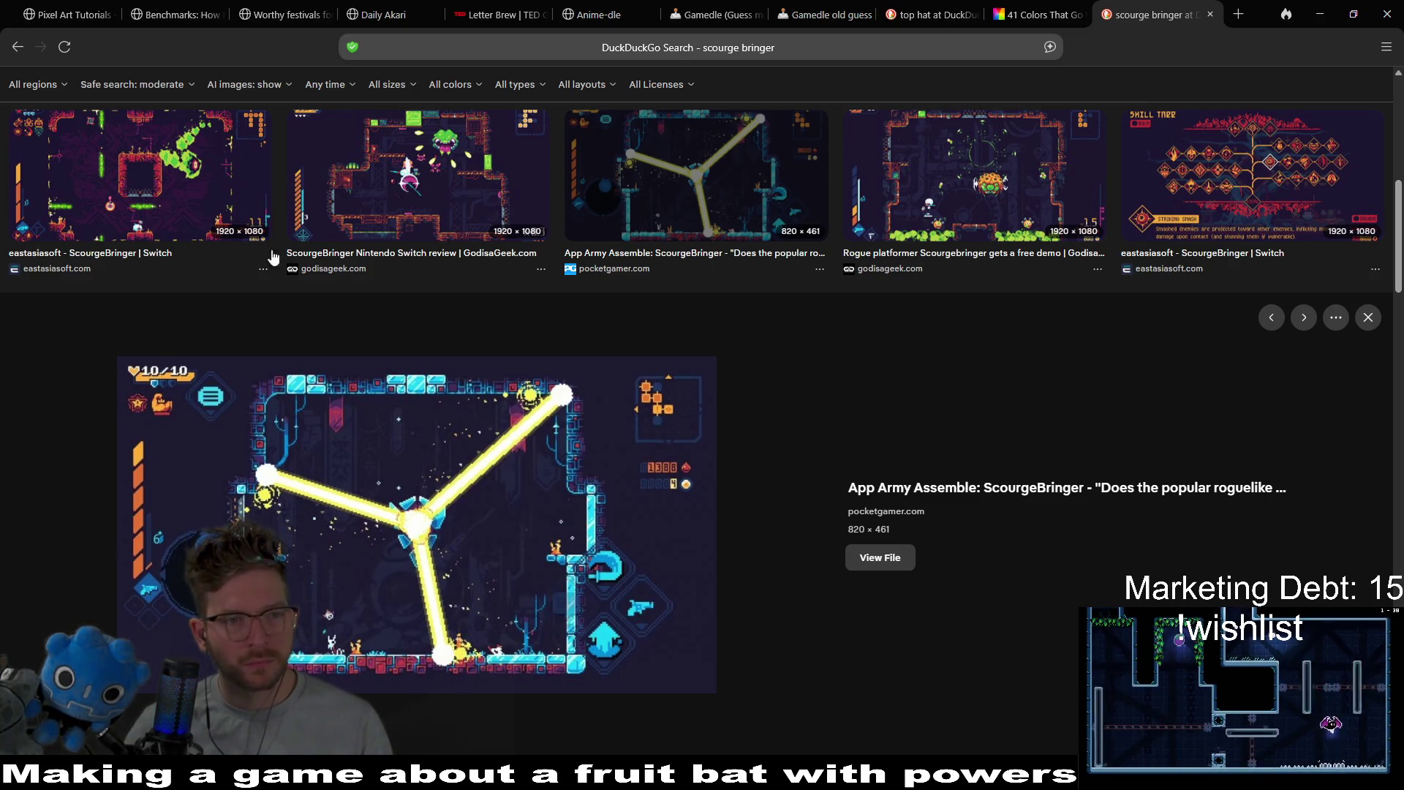
pyautogui.click(139, 175)
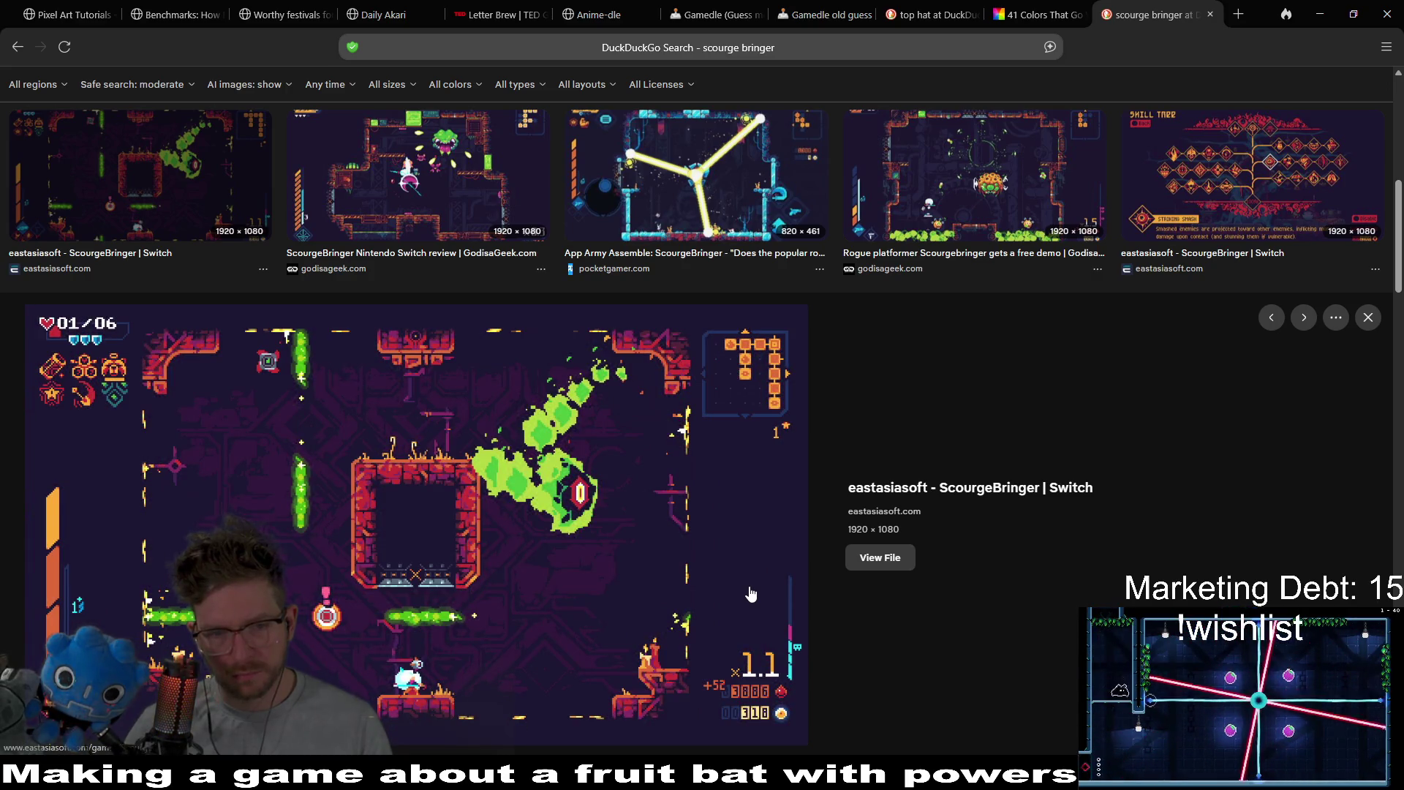
pyautogui.click(965, 183)
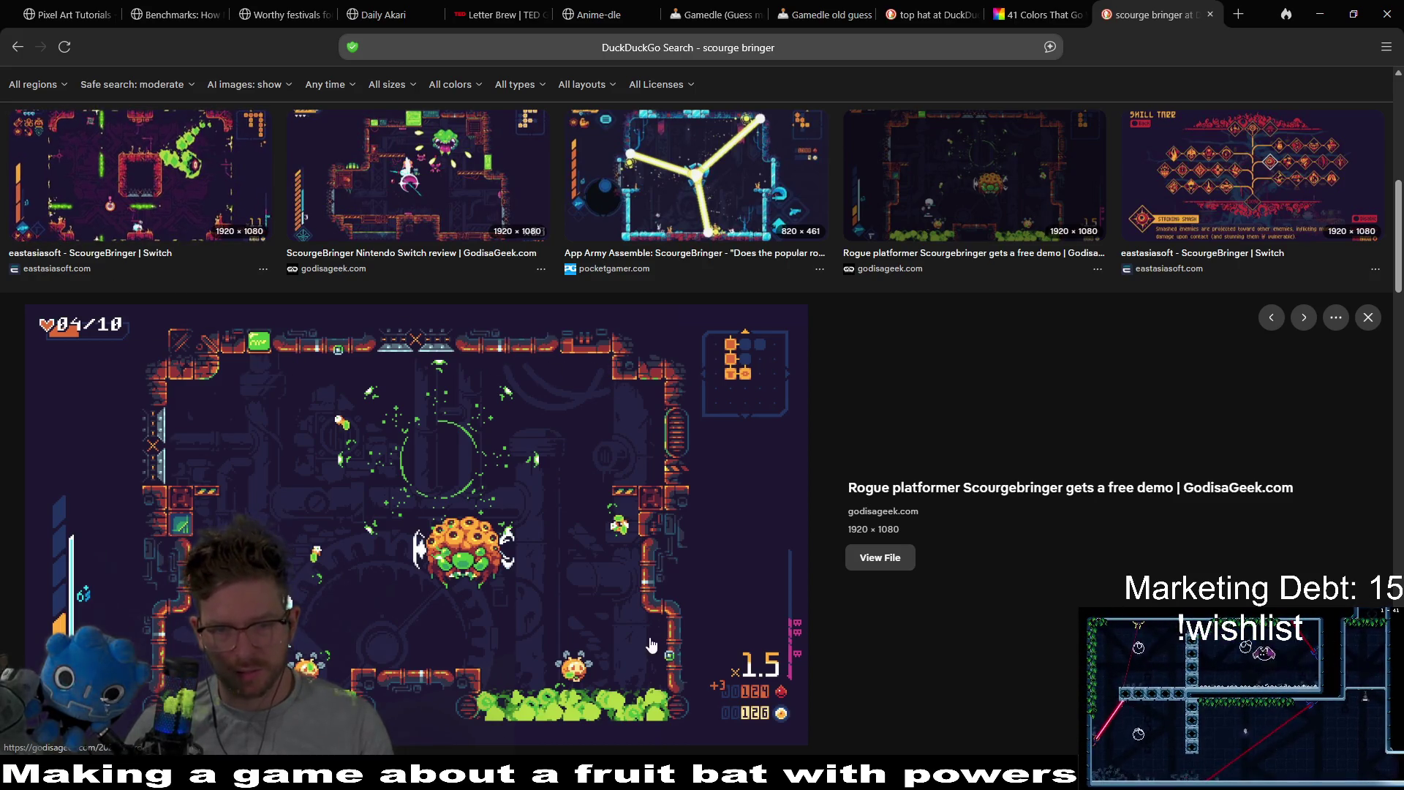
pyautogui.click(1219, 210)
pyautogui.click(434, 203)
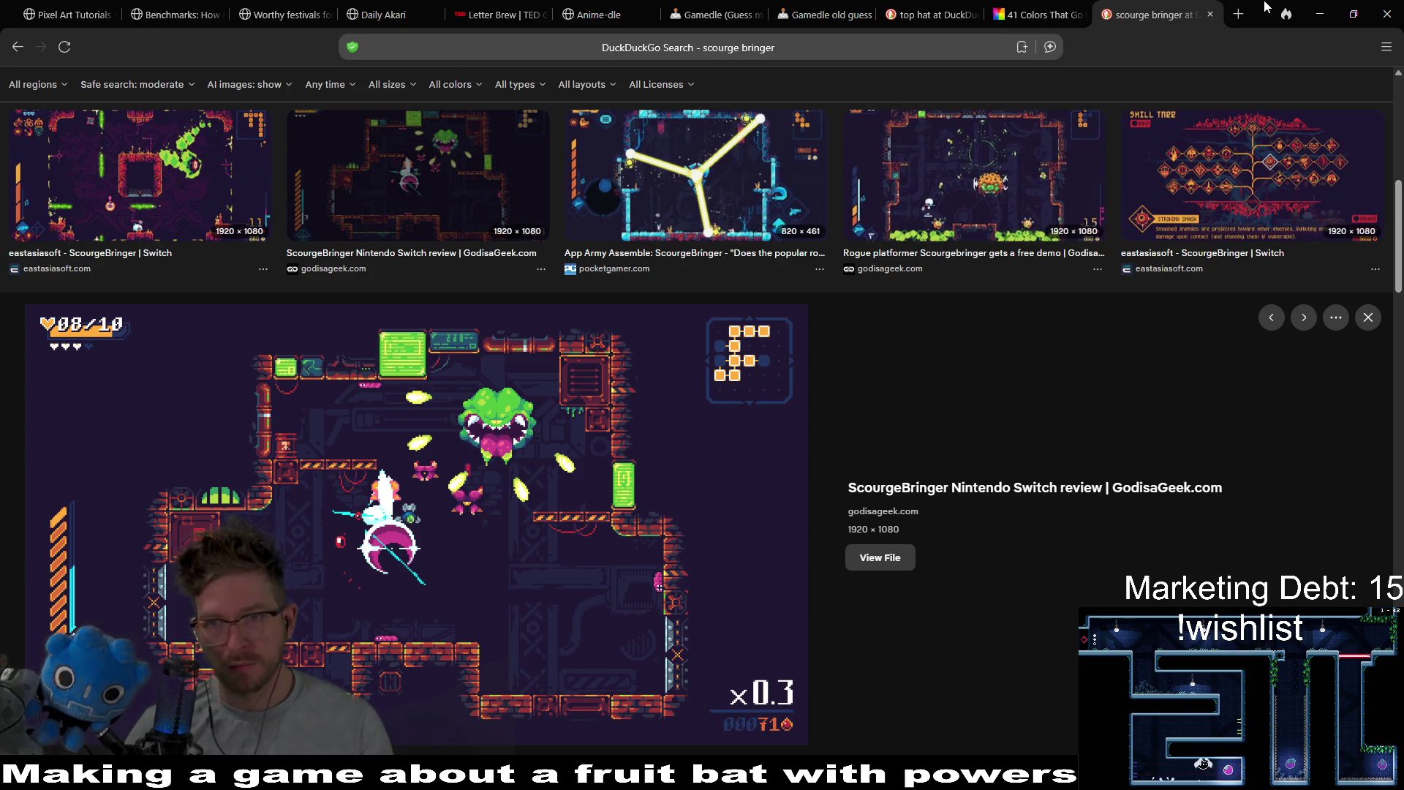
# - Minimize the browser to reveal the Godot editor behind it
pyautogui.click(1320, 14)
pyautogui.hotkey('alt', 'Tab')
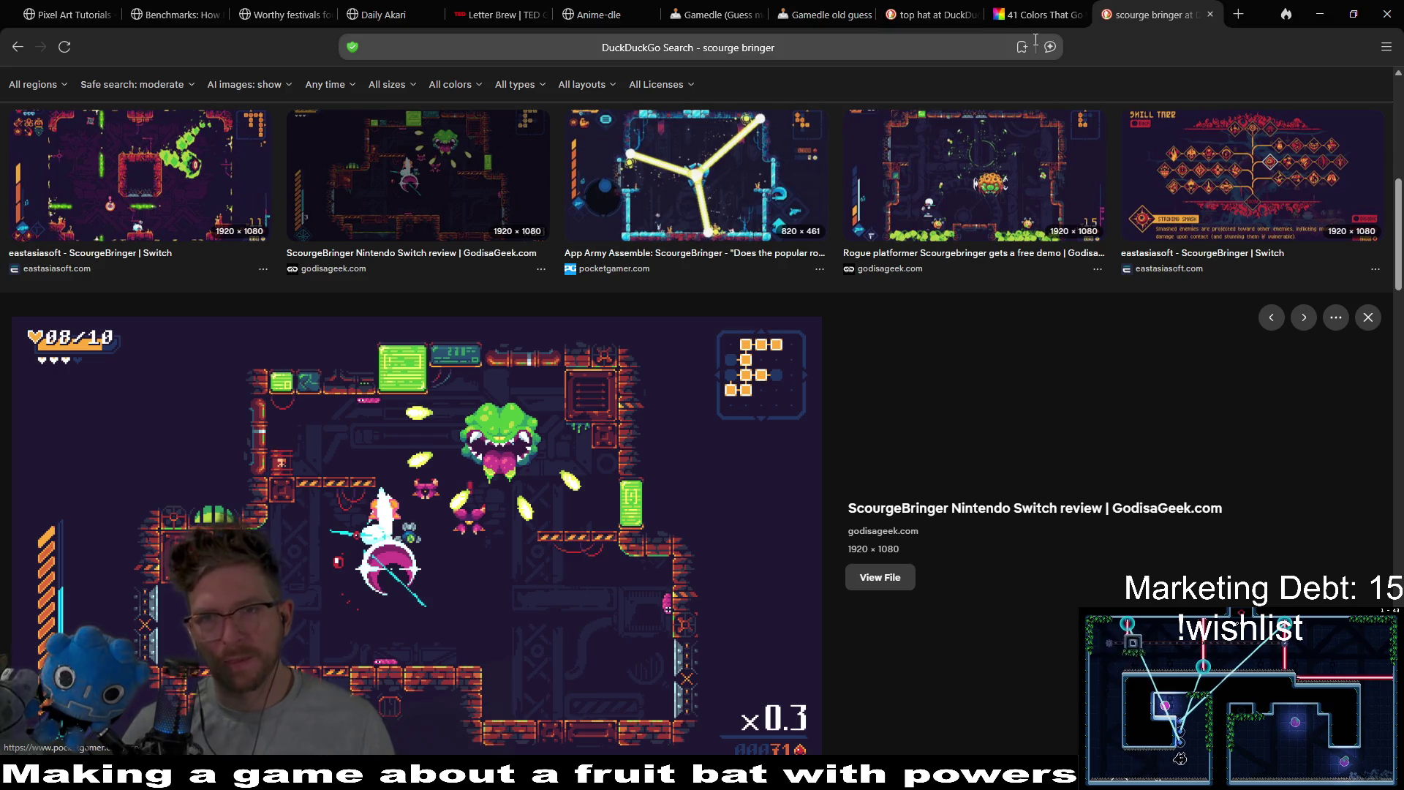
pyautogui.click(1320, 13)
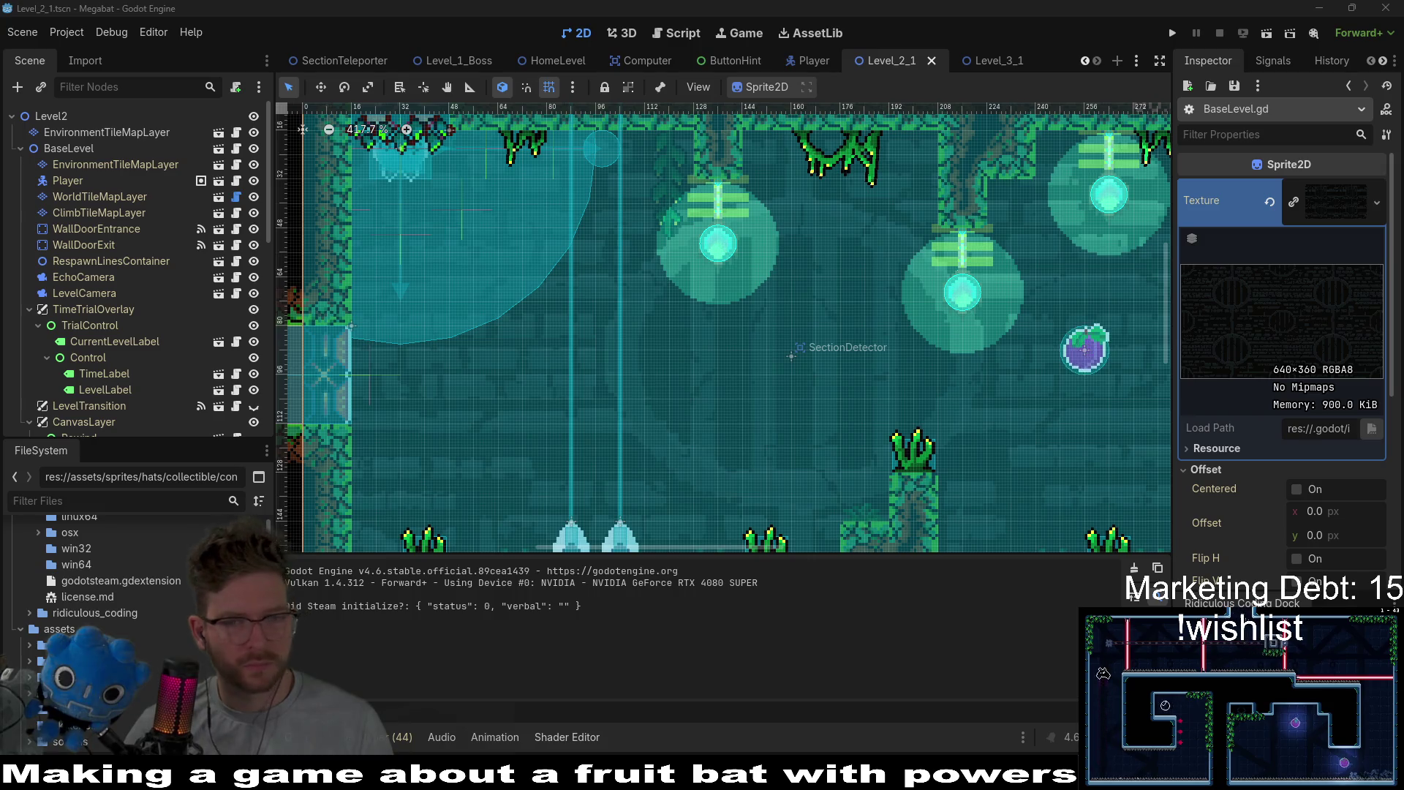
# - In desert-background-01, undo the last change and export the image
pyautogui.hotkey('alt', 'Tab')
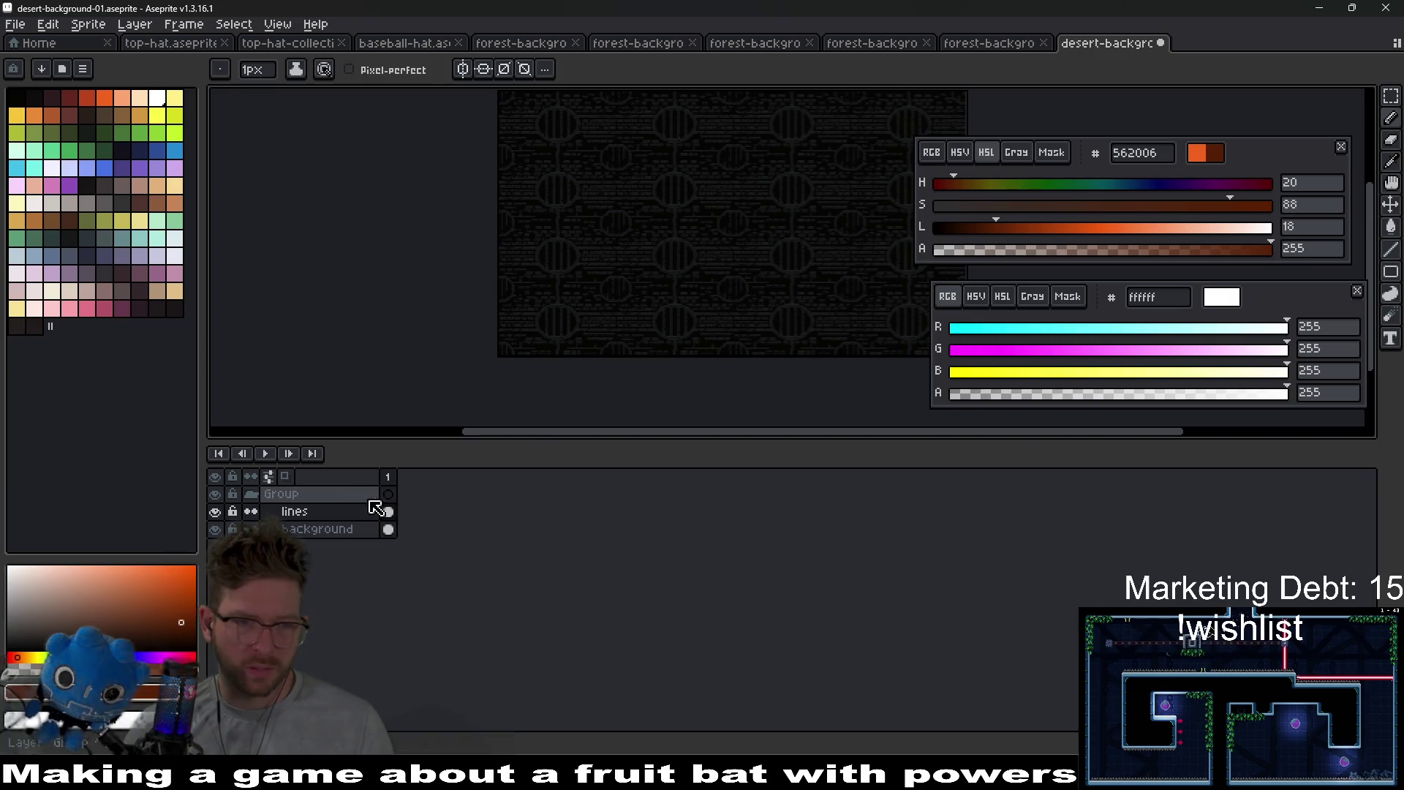
pyautogui.rightClick(319, 494)
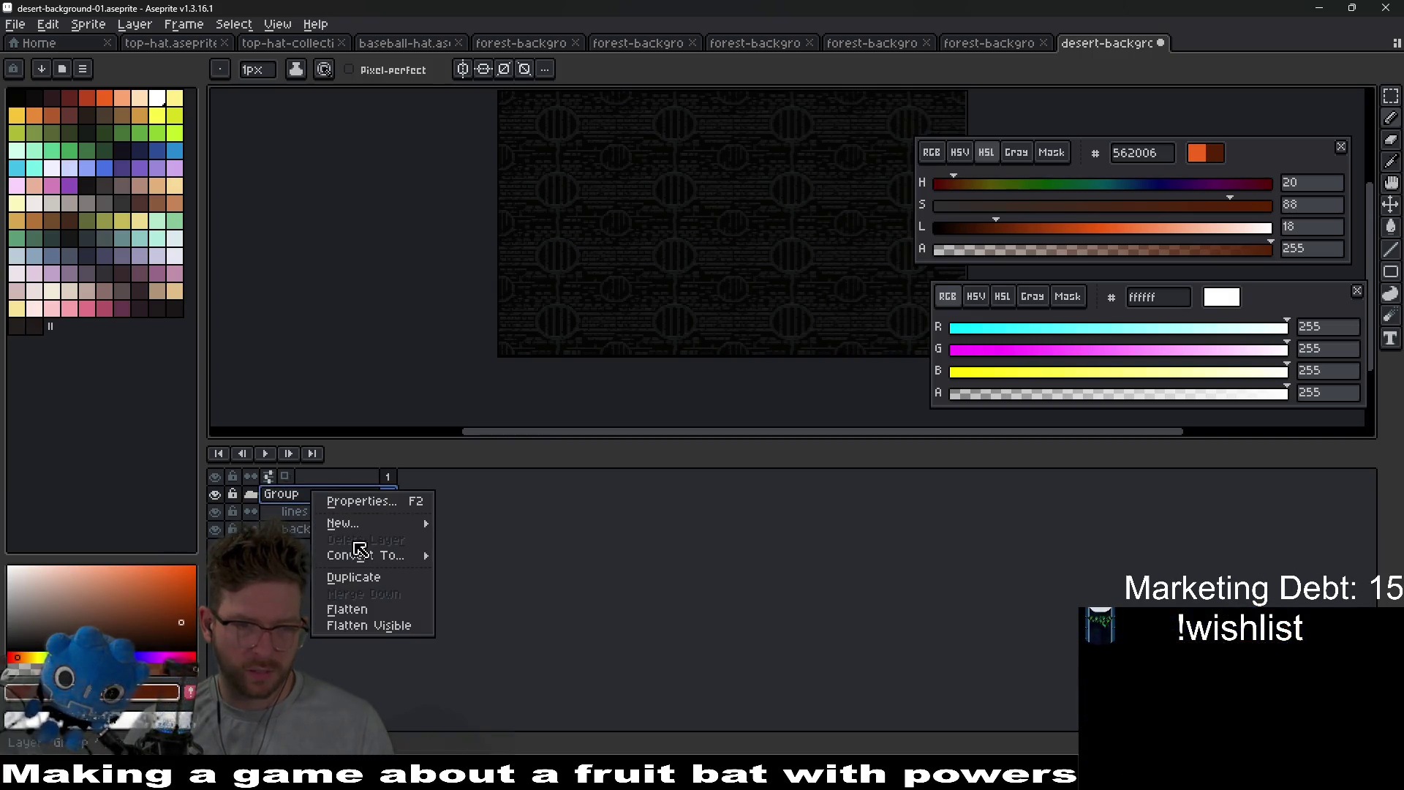
pyautogui.click(292, 503)
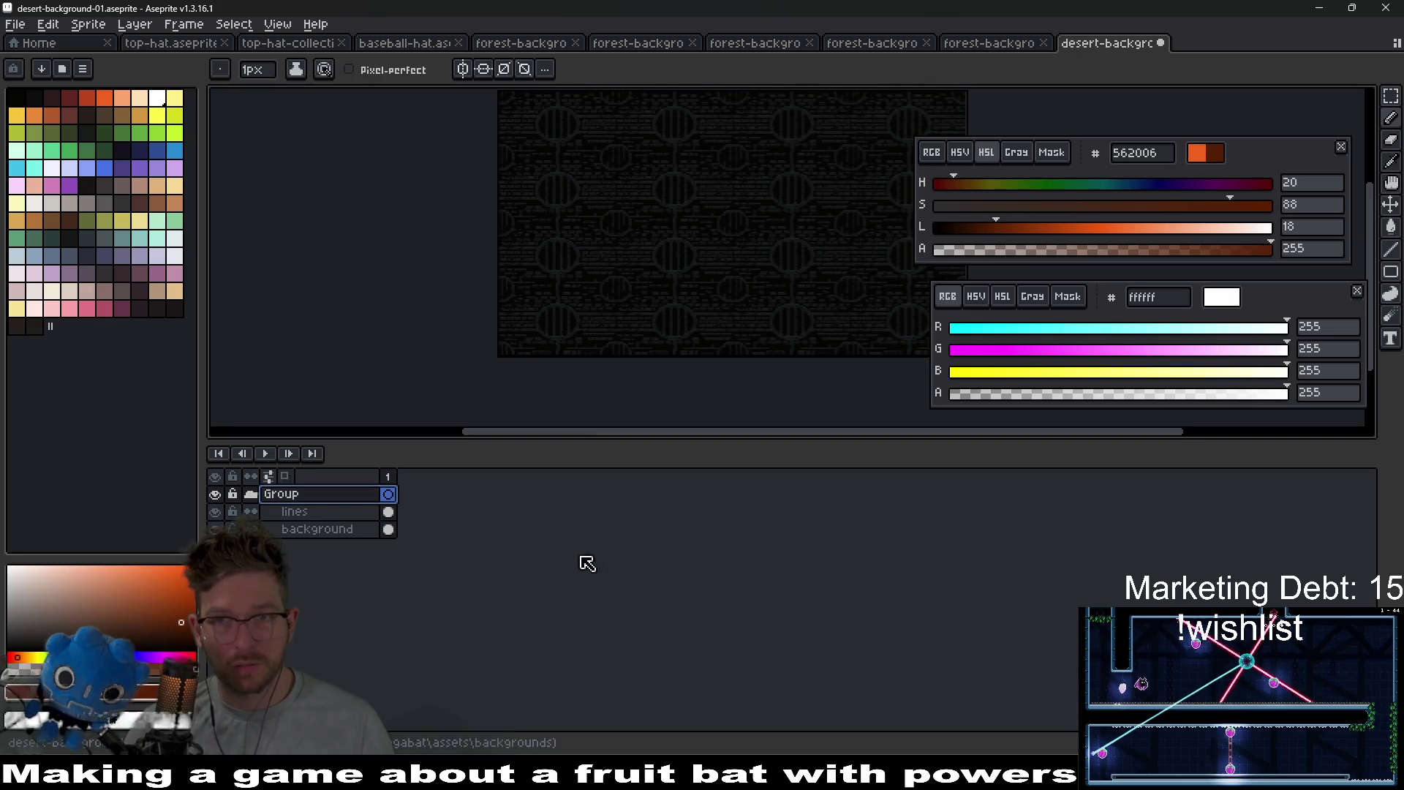
pyautogui.hotkey('ctrl', 'z')
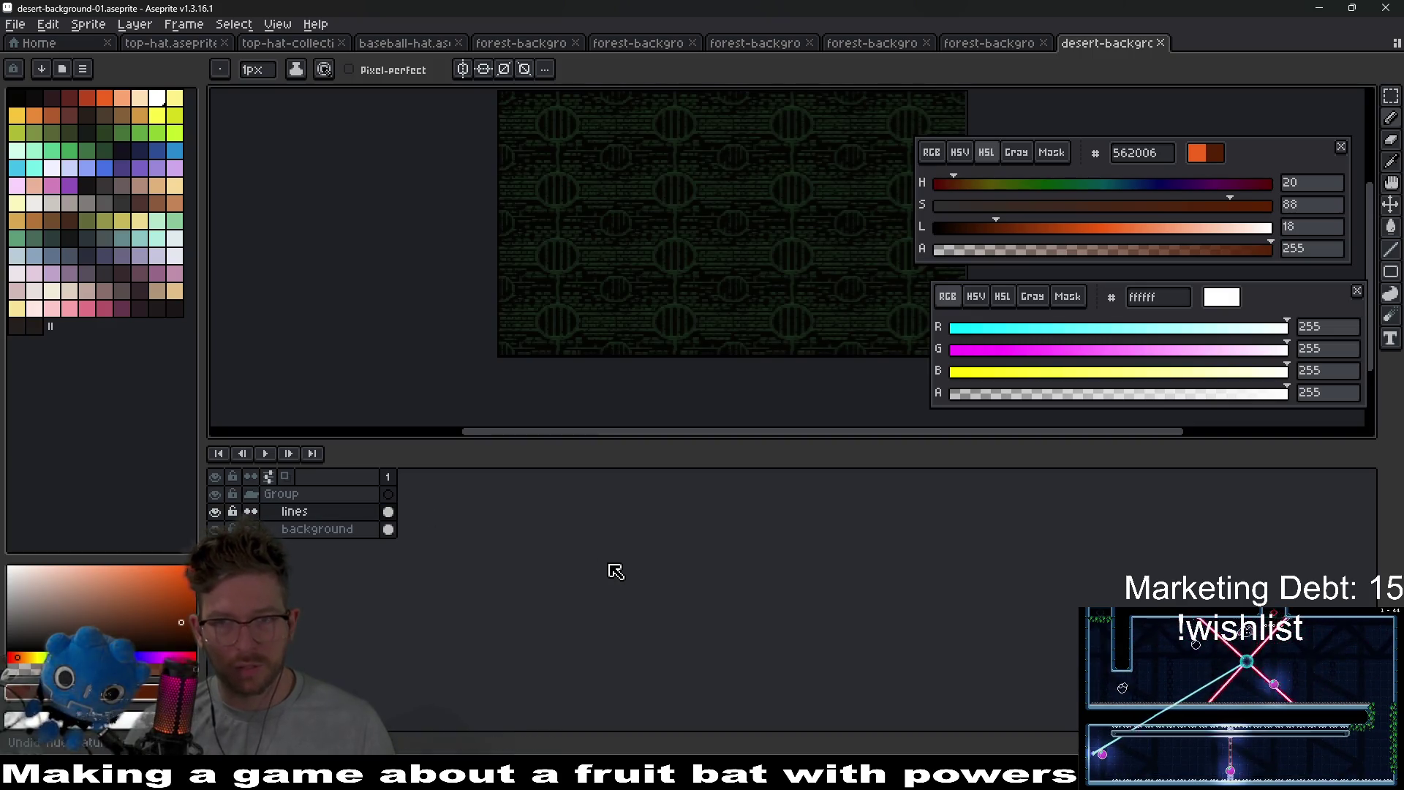
pyautogui.hotkey('ctrl', 'alt', 'shift', 's')
pyautogui.press('Return')
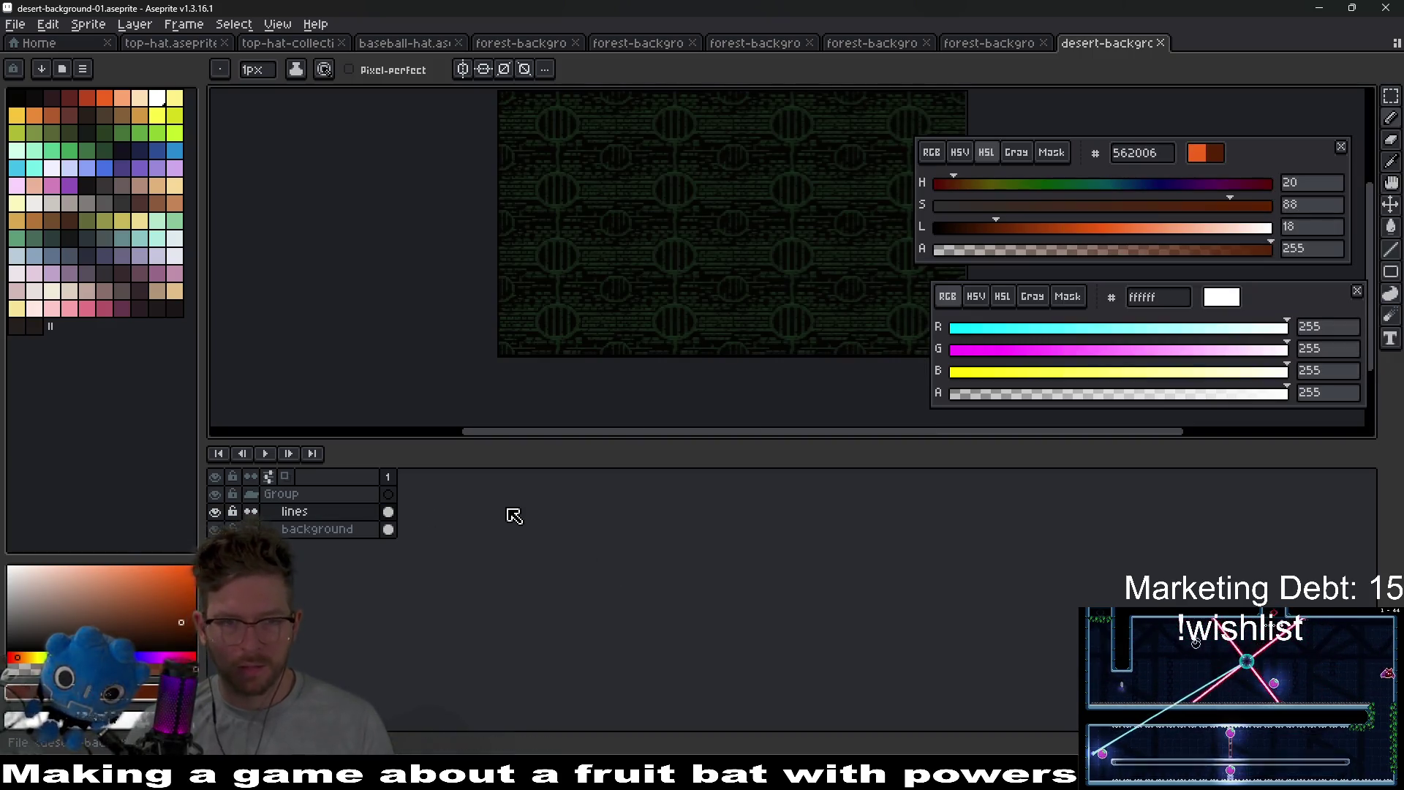
# - Duplicate the Group layer and rename the original group to Group OLD
pyautogui.click(311, 494)
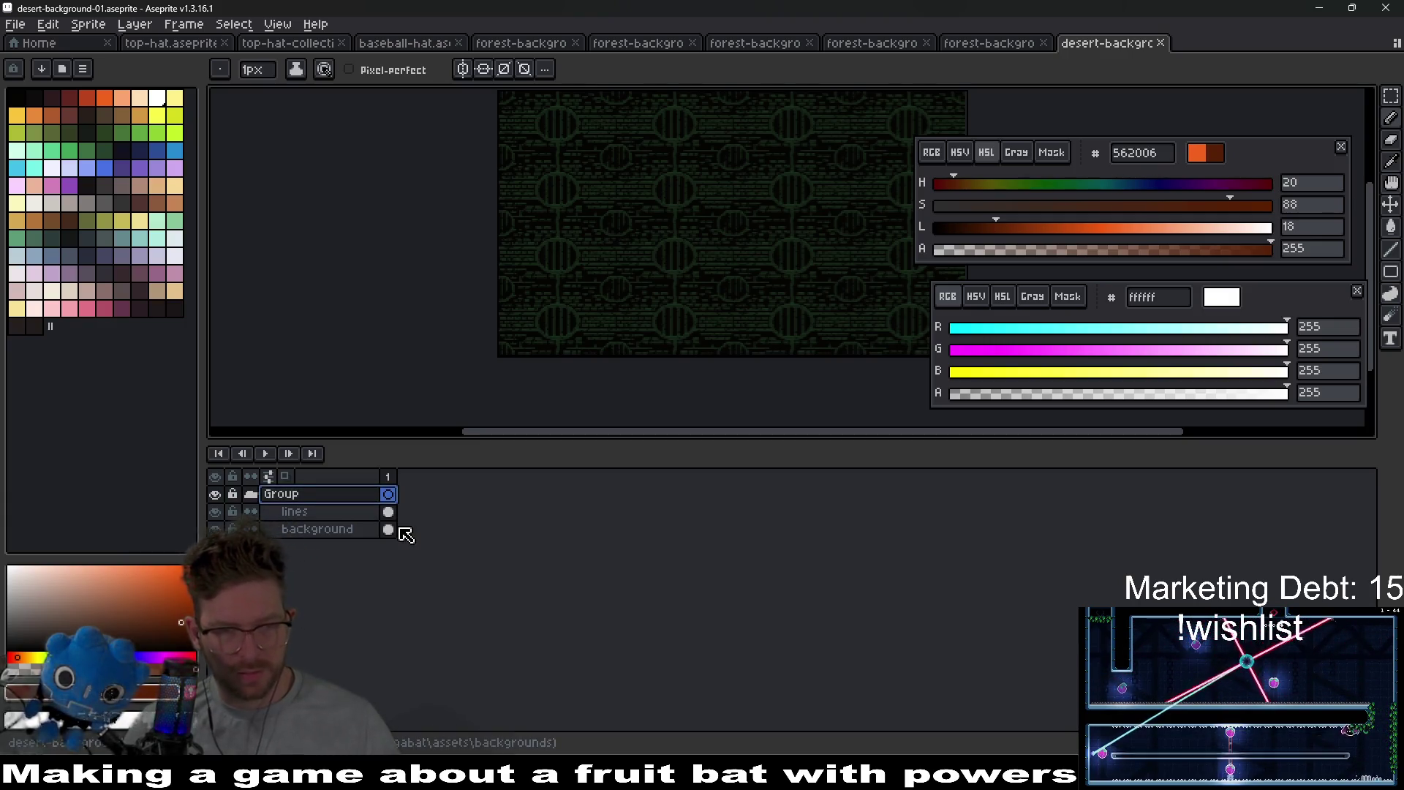
pyautogui.rightClick(304, 501)
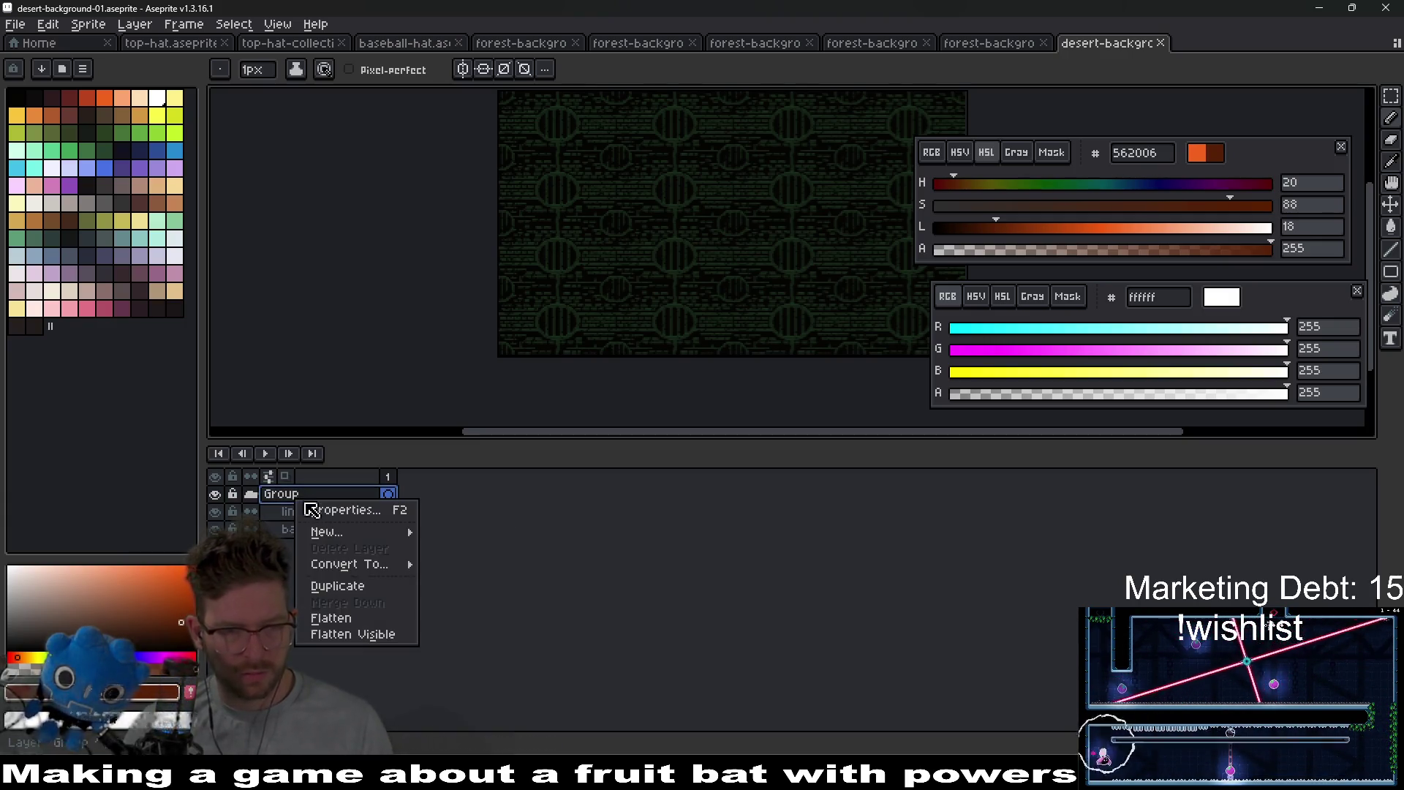
pyautogui.click(343, 586)
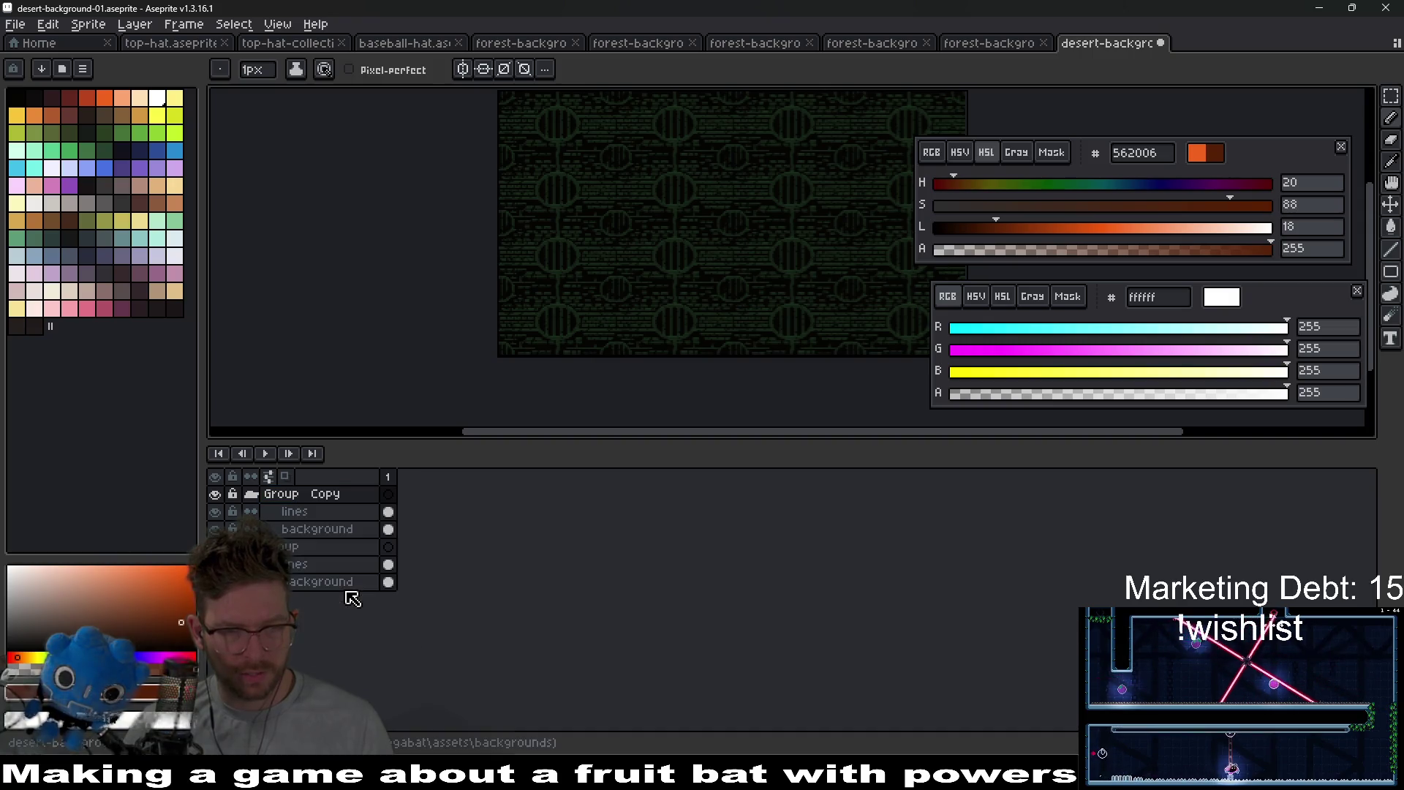
pyautogui.click(321, 554)
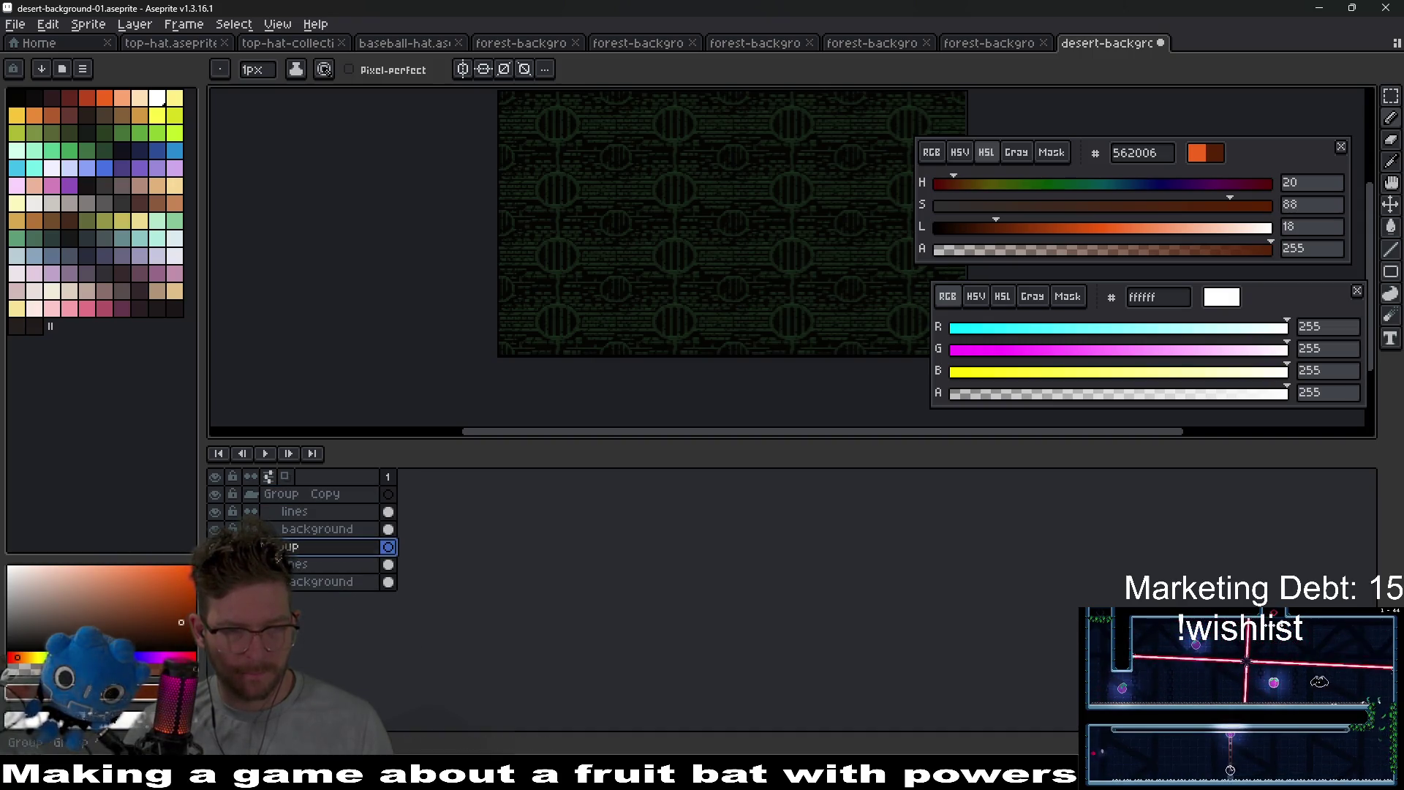
pyautogui.doubleClick(307, 554)
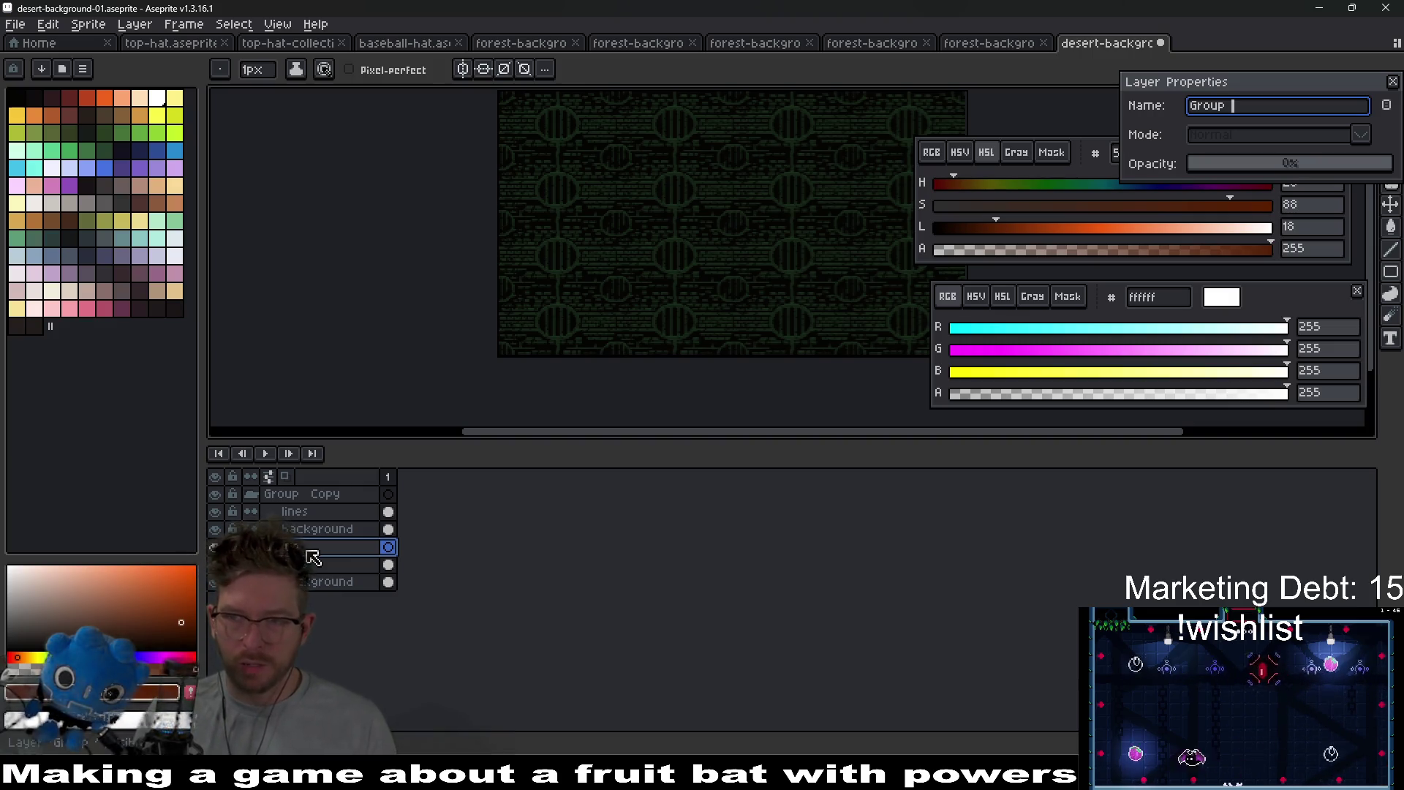
pyautogui.write('Group OLD')
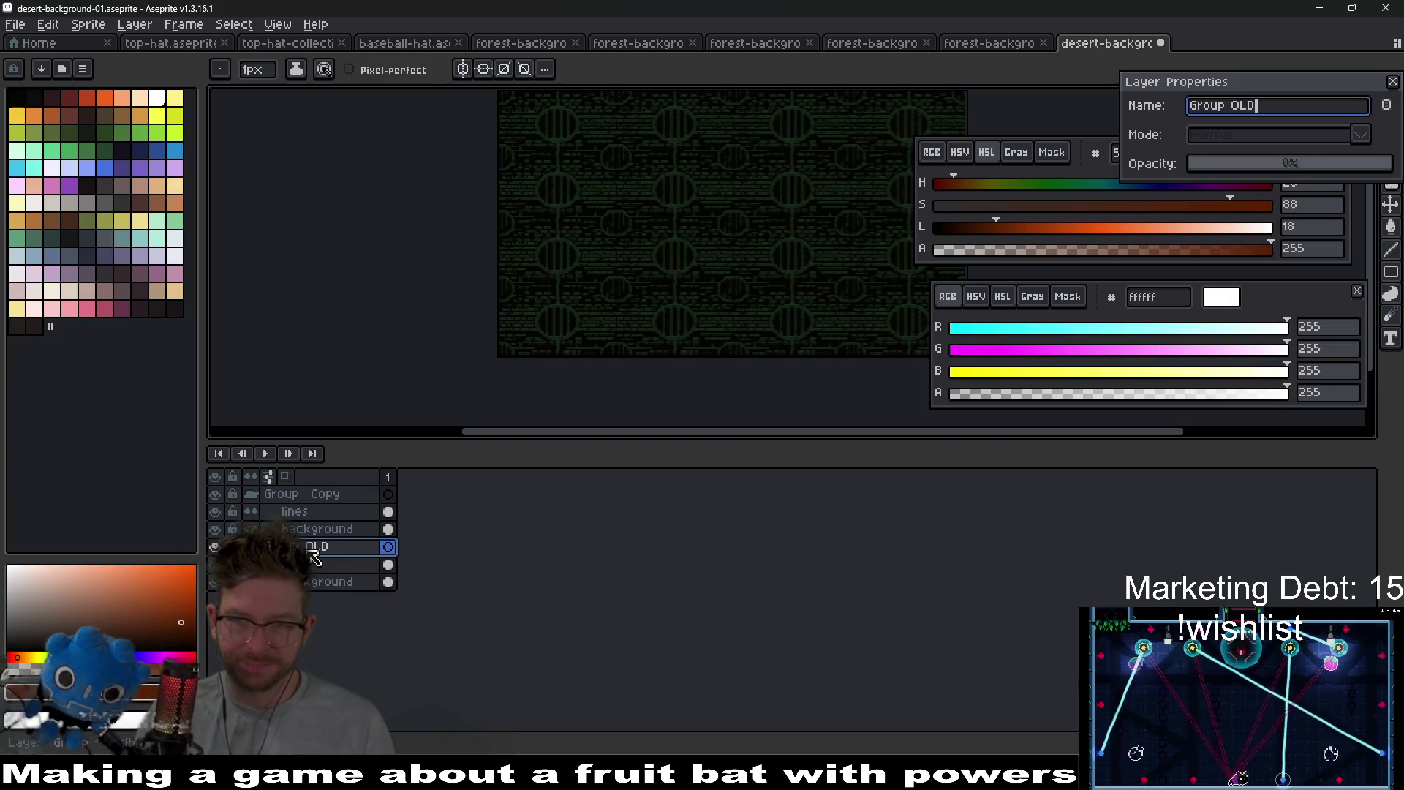
pyautogui.press('Return')
# - Collapse Group OLD and rename the copied group to Group NEW
pyautogui.click(327, 497)
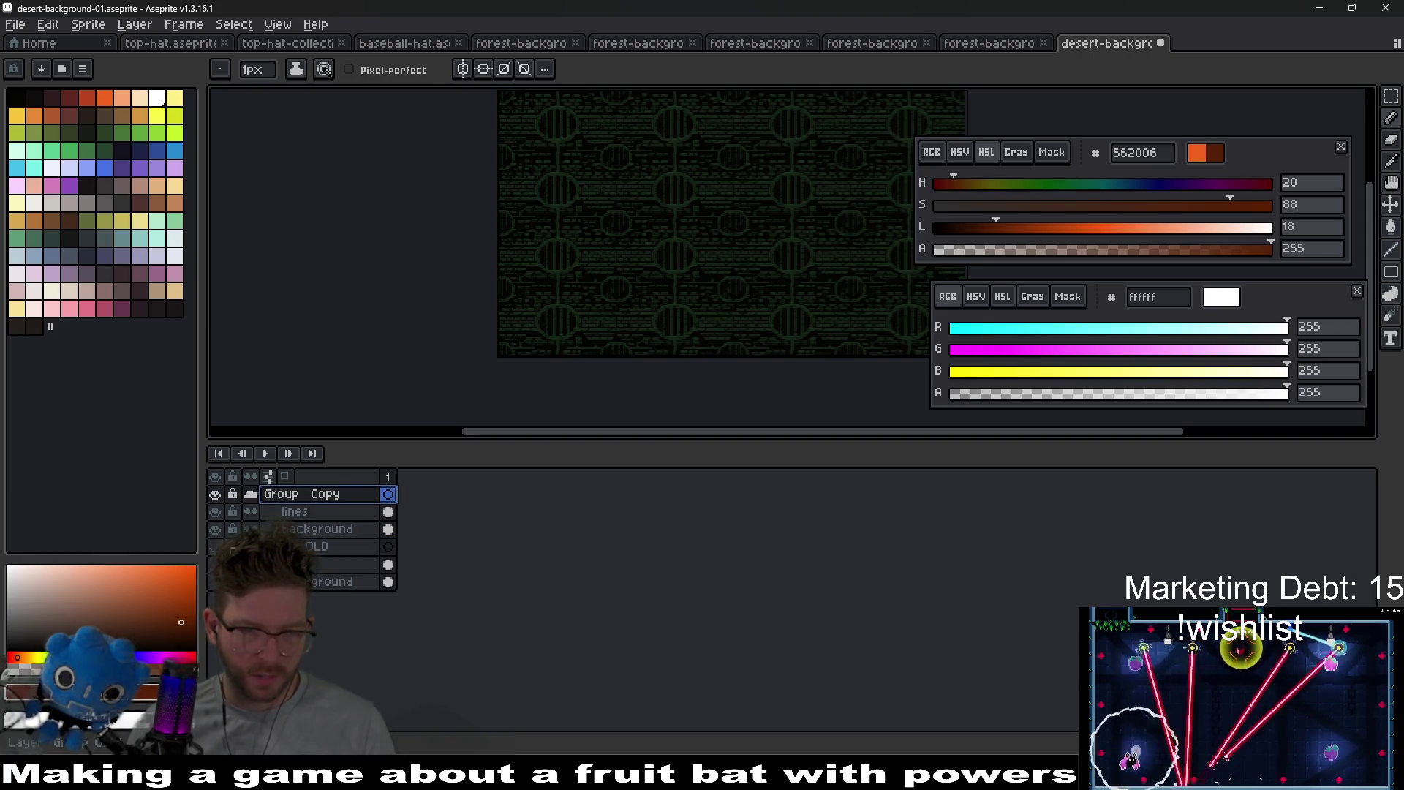
pyautogui.click(251, 547)
pyautogui.click(315, 528)
pyautogui.doubleClick(324, 496)
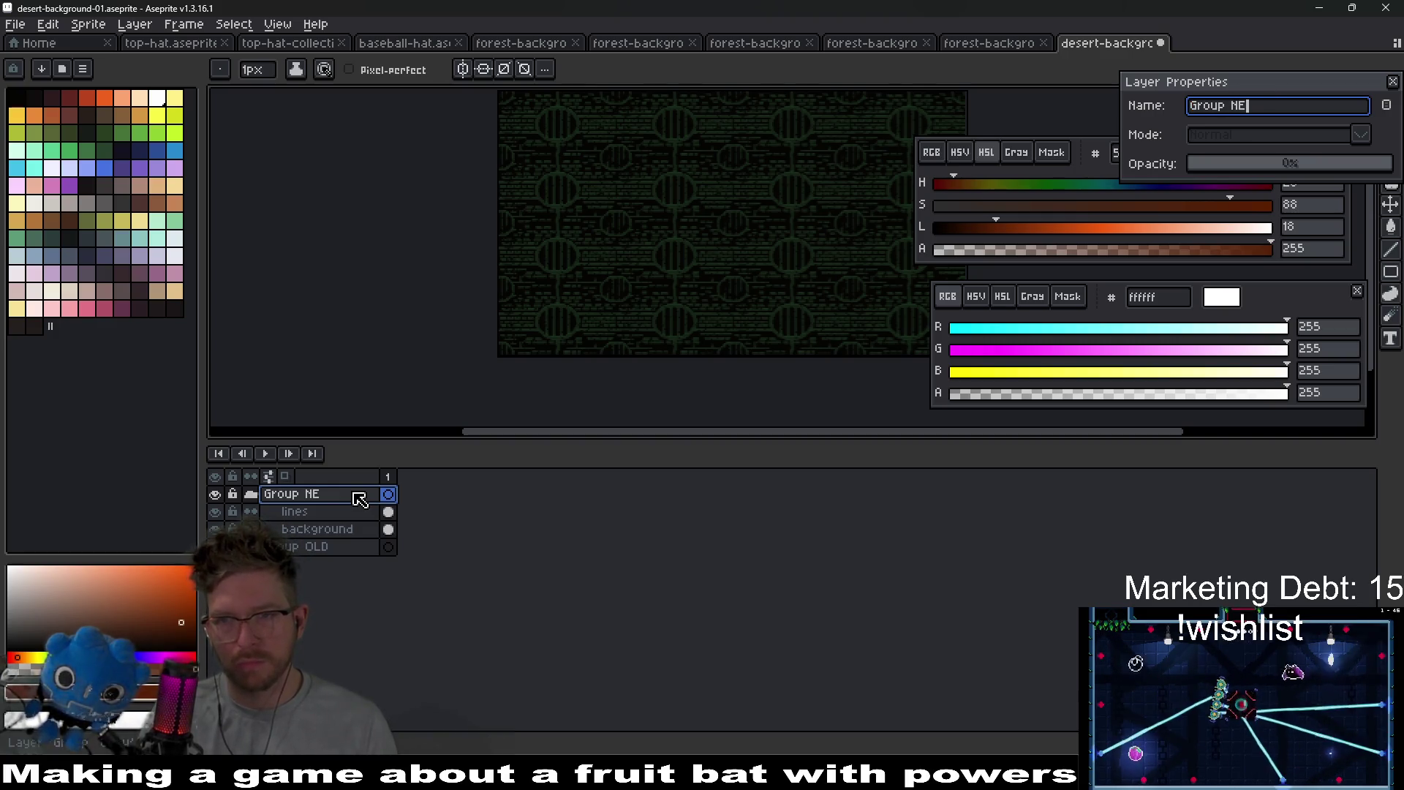
pyautogui.write('W')
pyautogui.press('Return')
pyautogui.click(327, 534)
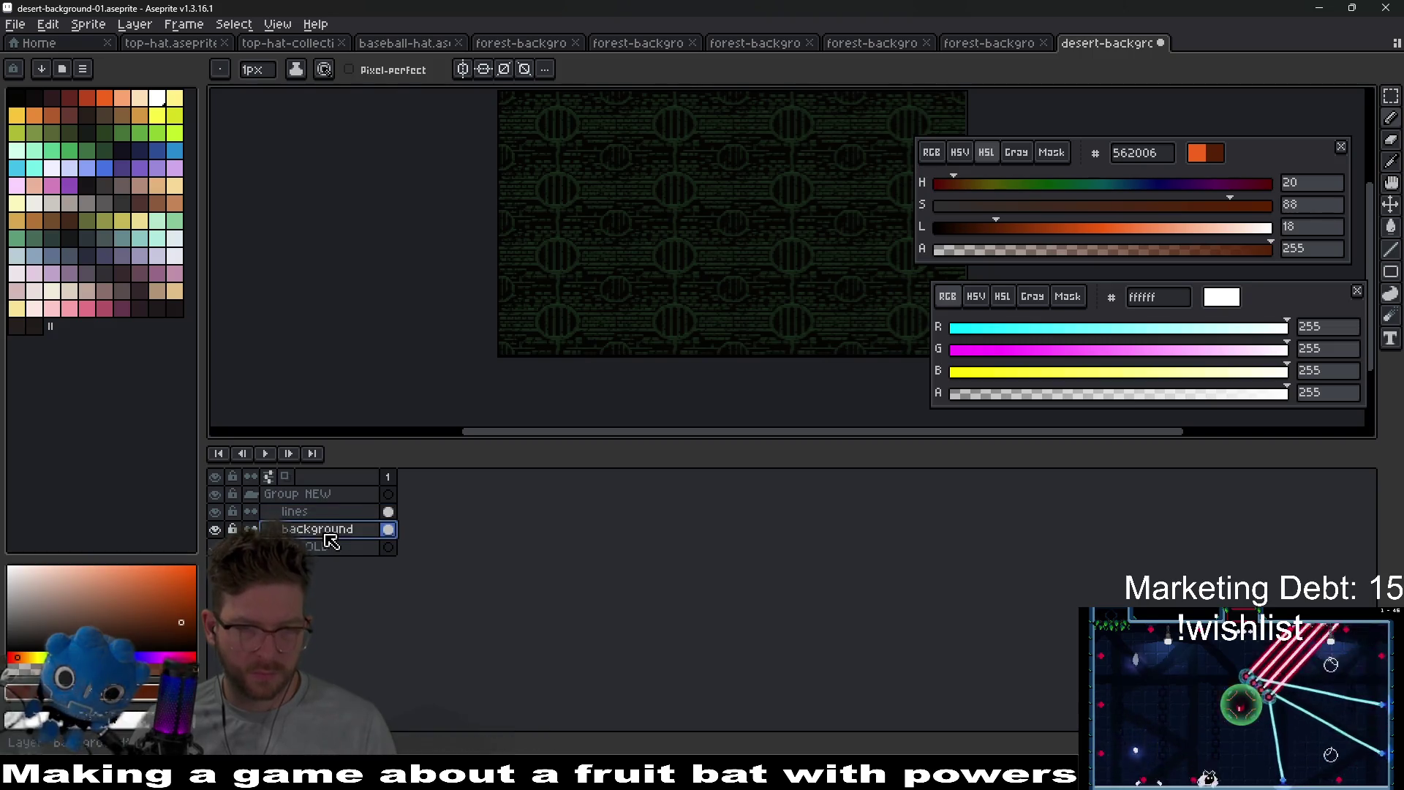
# - Delete the green line pattern from the lines layer, recentre the sprite and save
pyautogui.click(387, 513)
pyautogui.press('Delete')
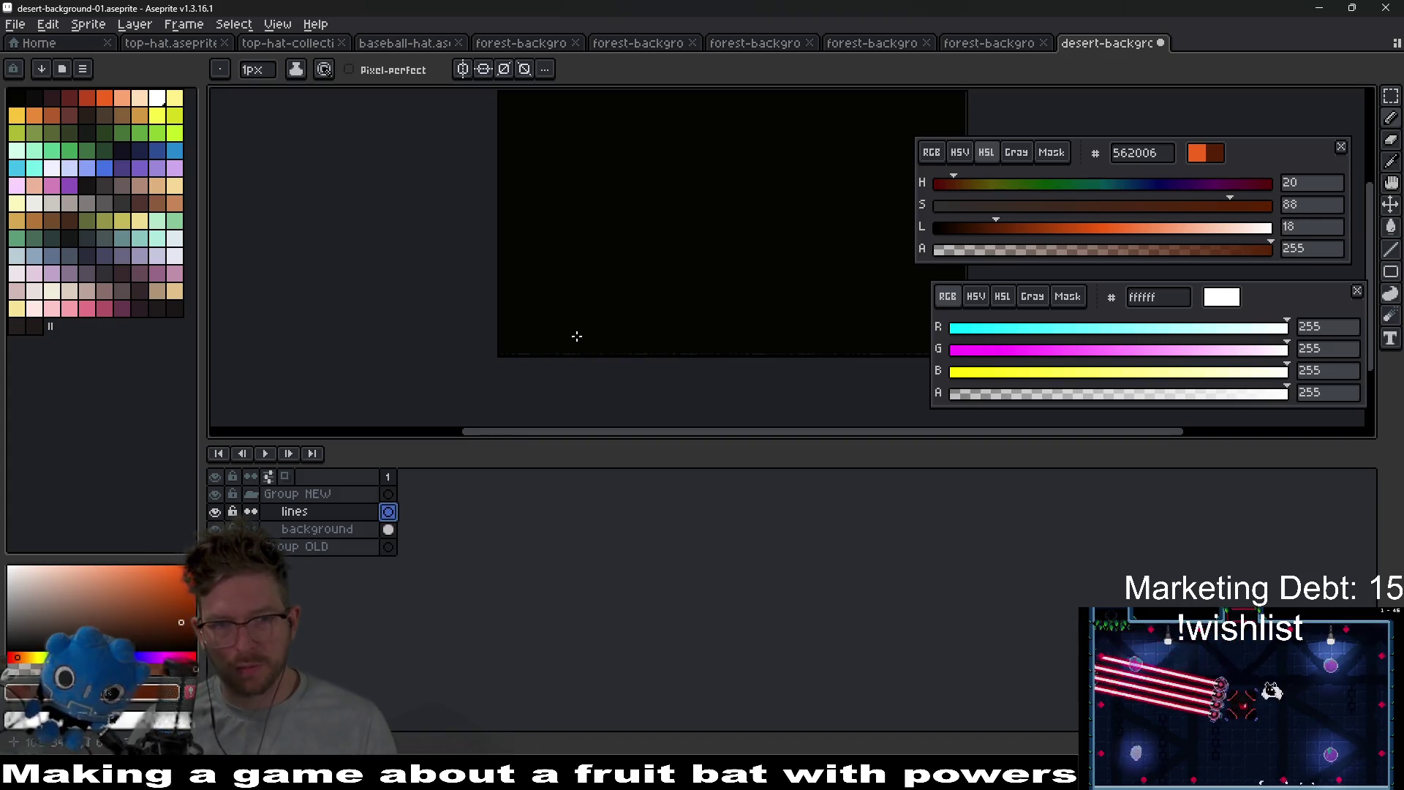
pyautogui.scroll(2, 541, 373)
pyautogui.scroll(-2, 563, 351)
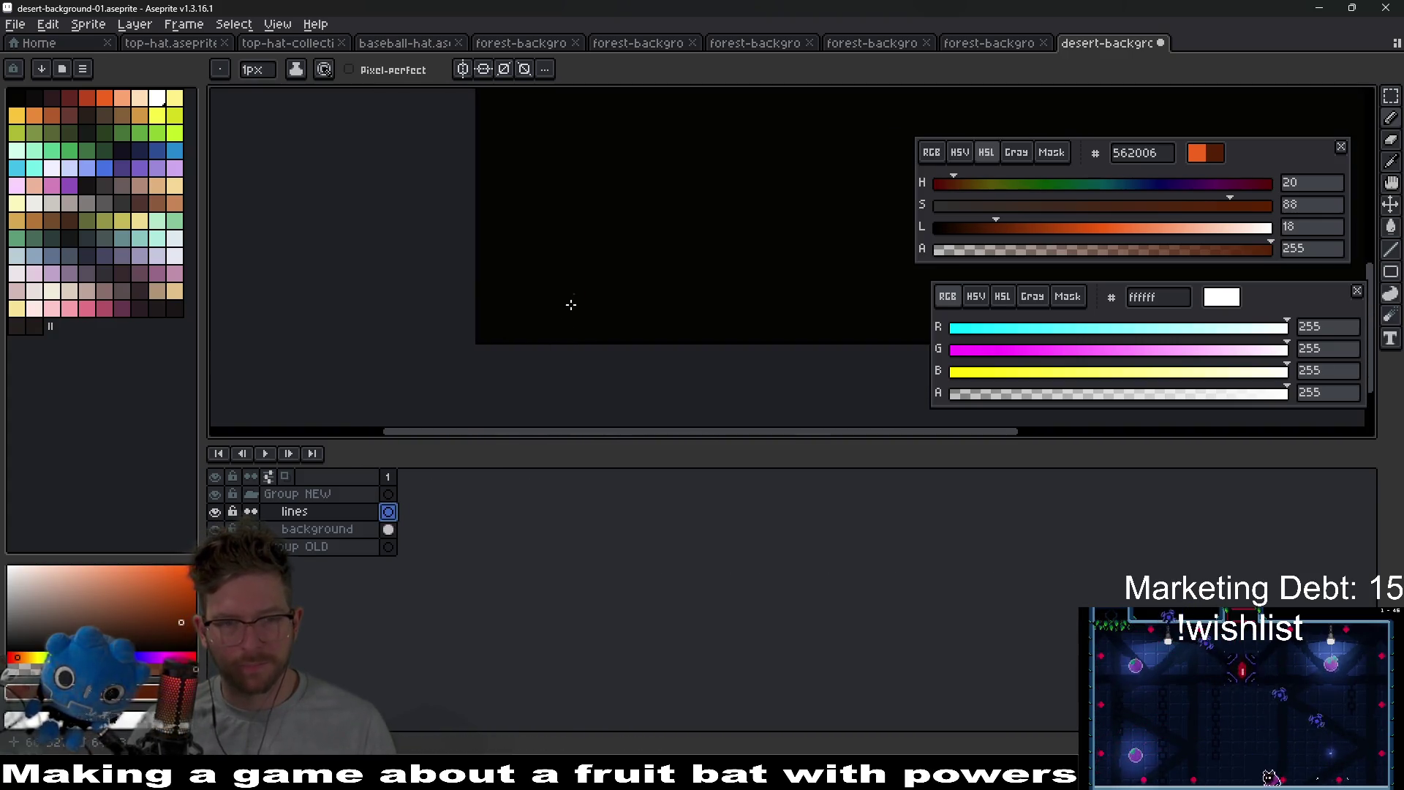
pyautogui.click(388, 529)
pyautogui.scroll(-2, 614, 287)
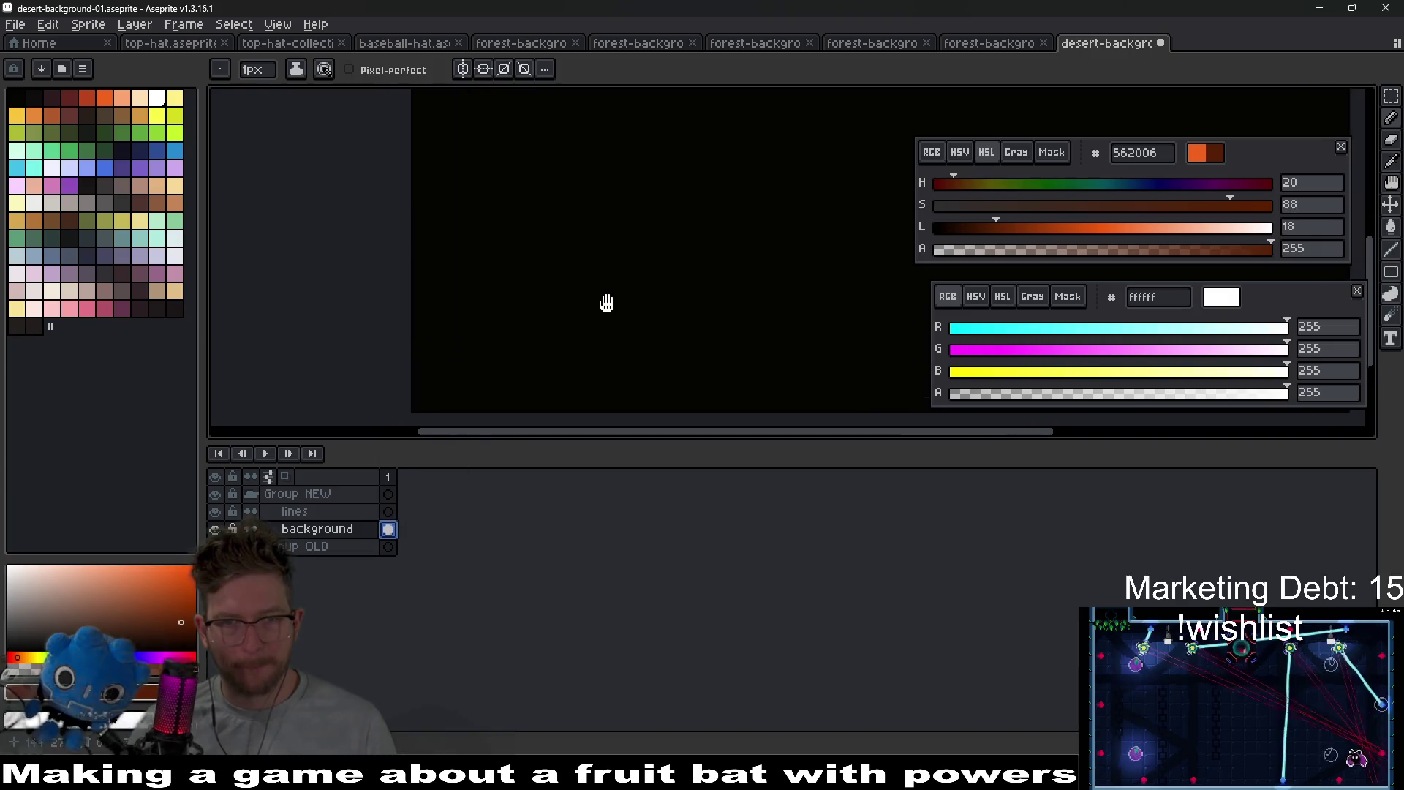
pyautogui.scroll(-1, 604, 286)
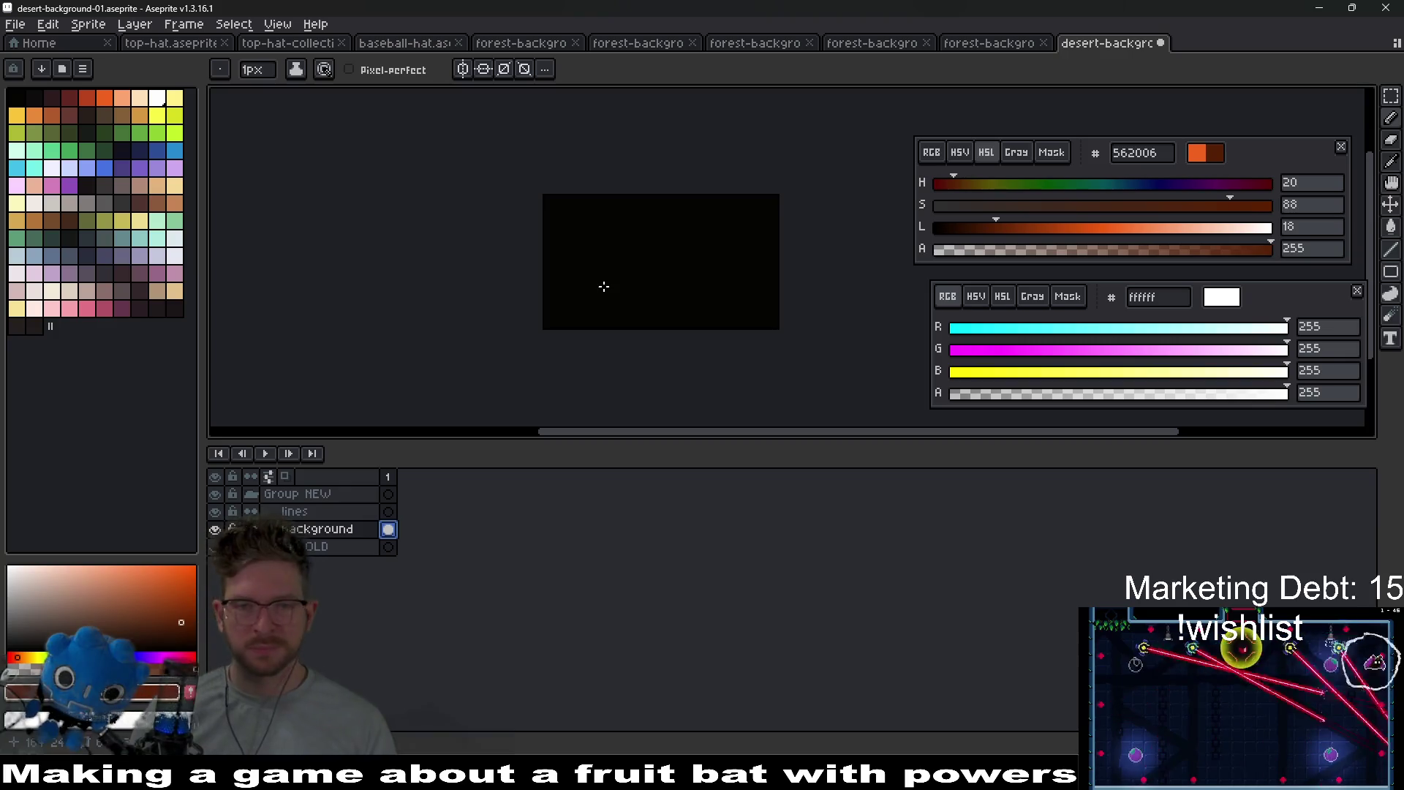
pyautogui.scroll(4, 651, 287)
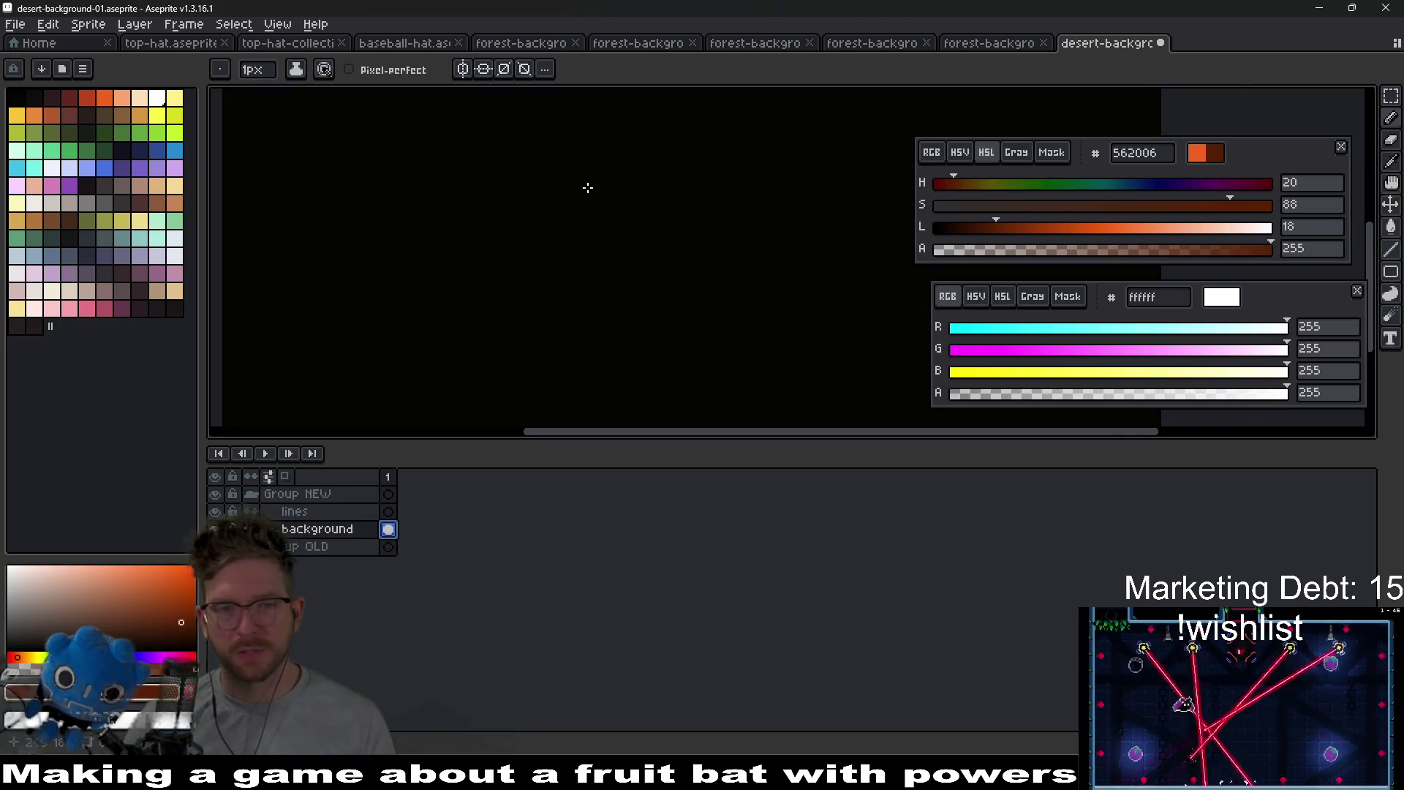
pyautogui.scroll(-3, 470, 282)
pyautogui.scroll(1, 483, 279)
pyautogui.moveTo(483, 279); pyautogui.dragTo(522, 222)
pyautogui.hotkey('ctrl', 's')
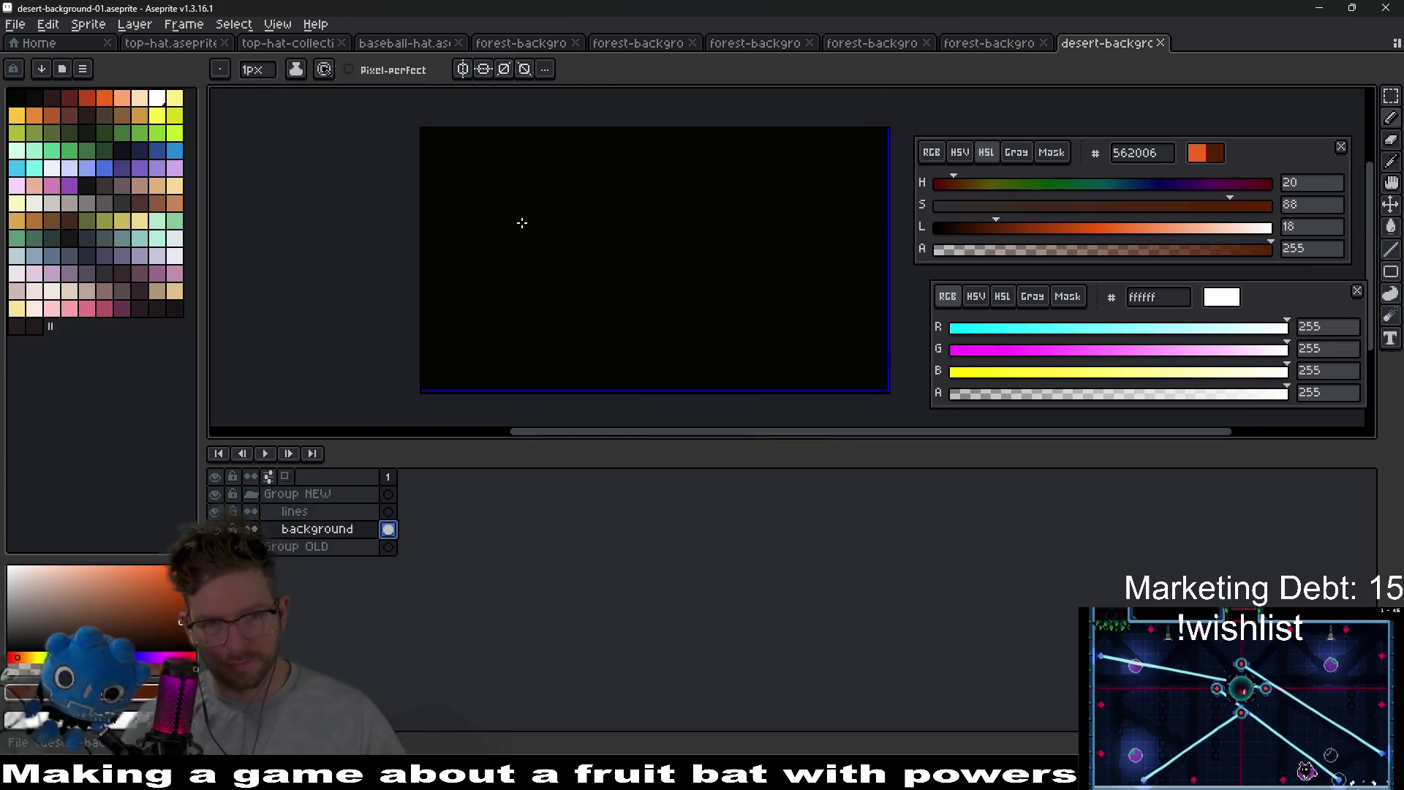
# - Sample the near-black canvas colour and bucket-fill the background layer with it
pyautogui.press('i')
pyautogui.click(668, 195)
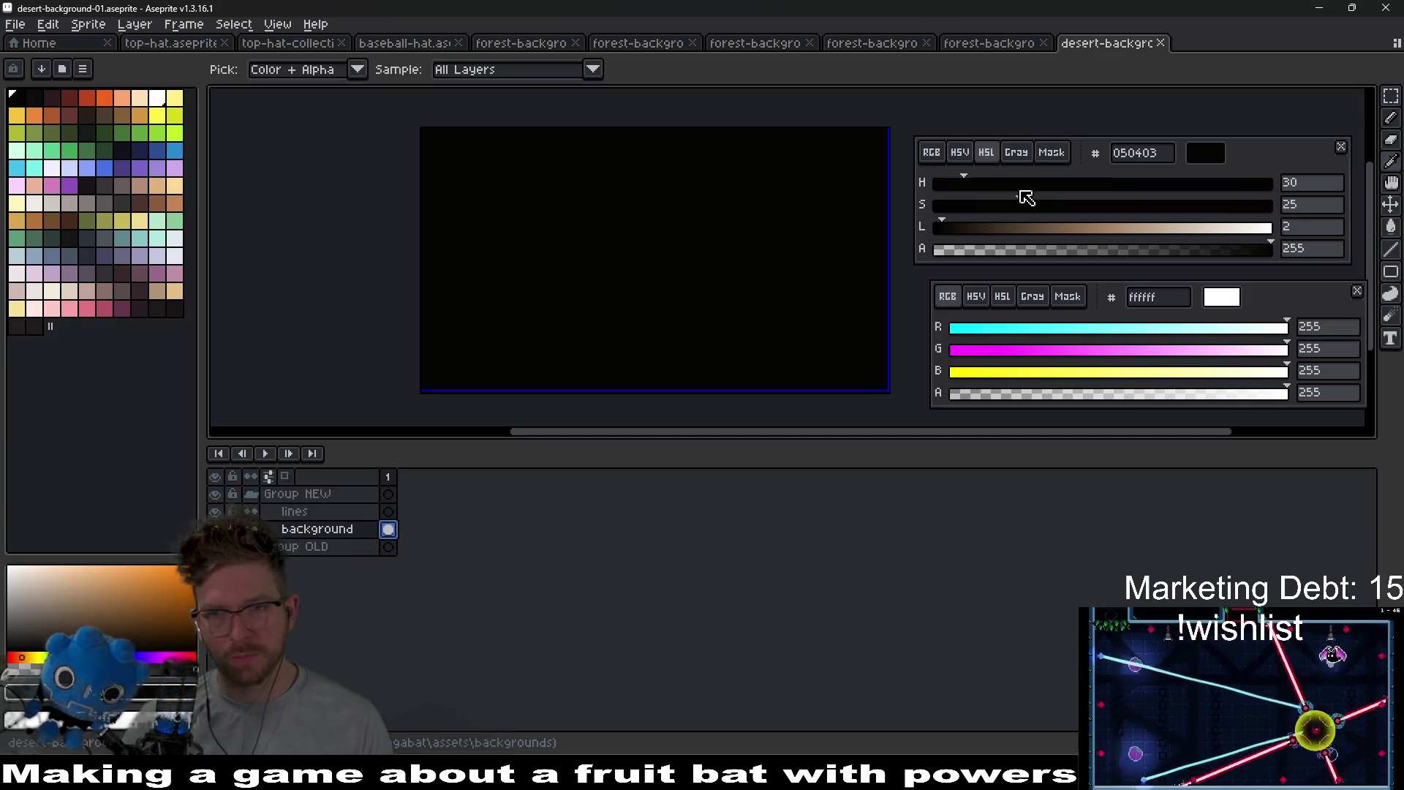
pyautogui.click(995, 44)
pyautogui.scroll(4, 668, 288)
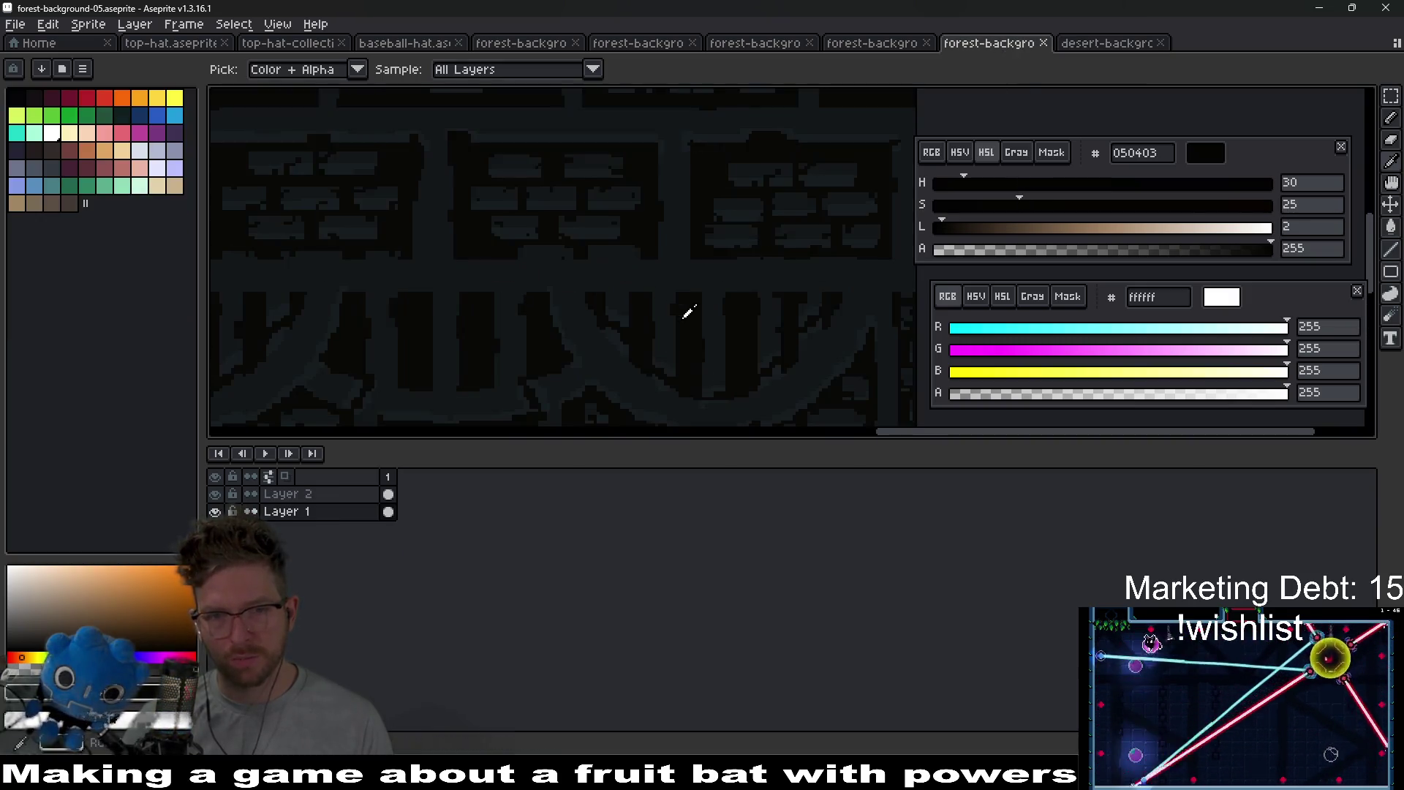
pyautogui.click(1108, 43)
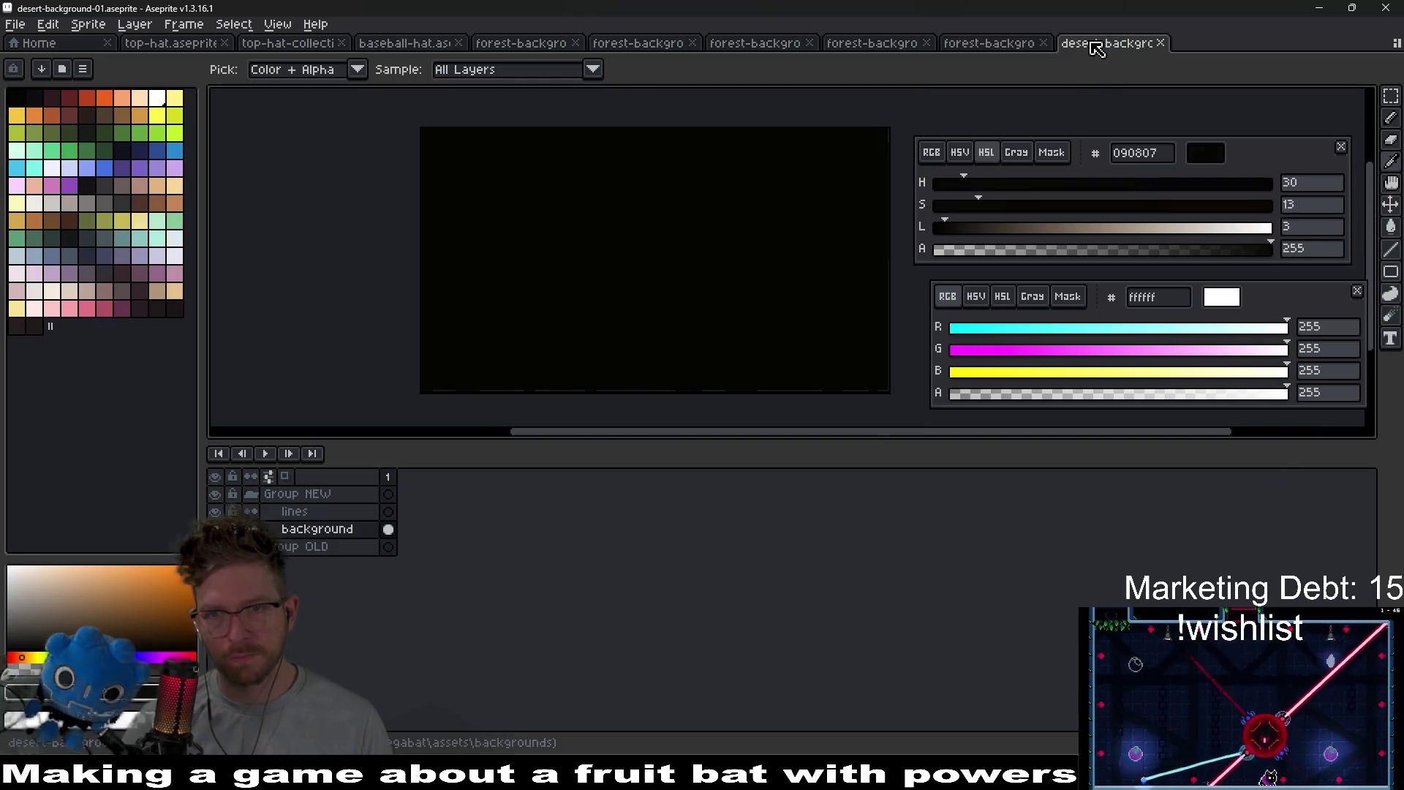
pyautogui.click(628, 317)
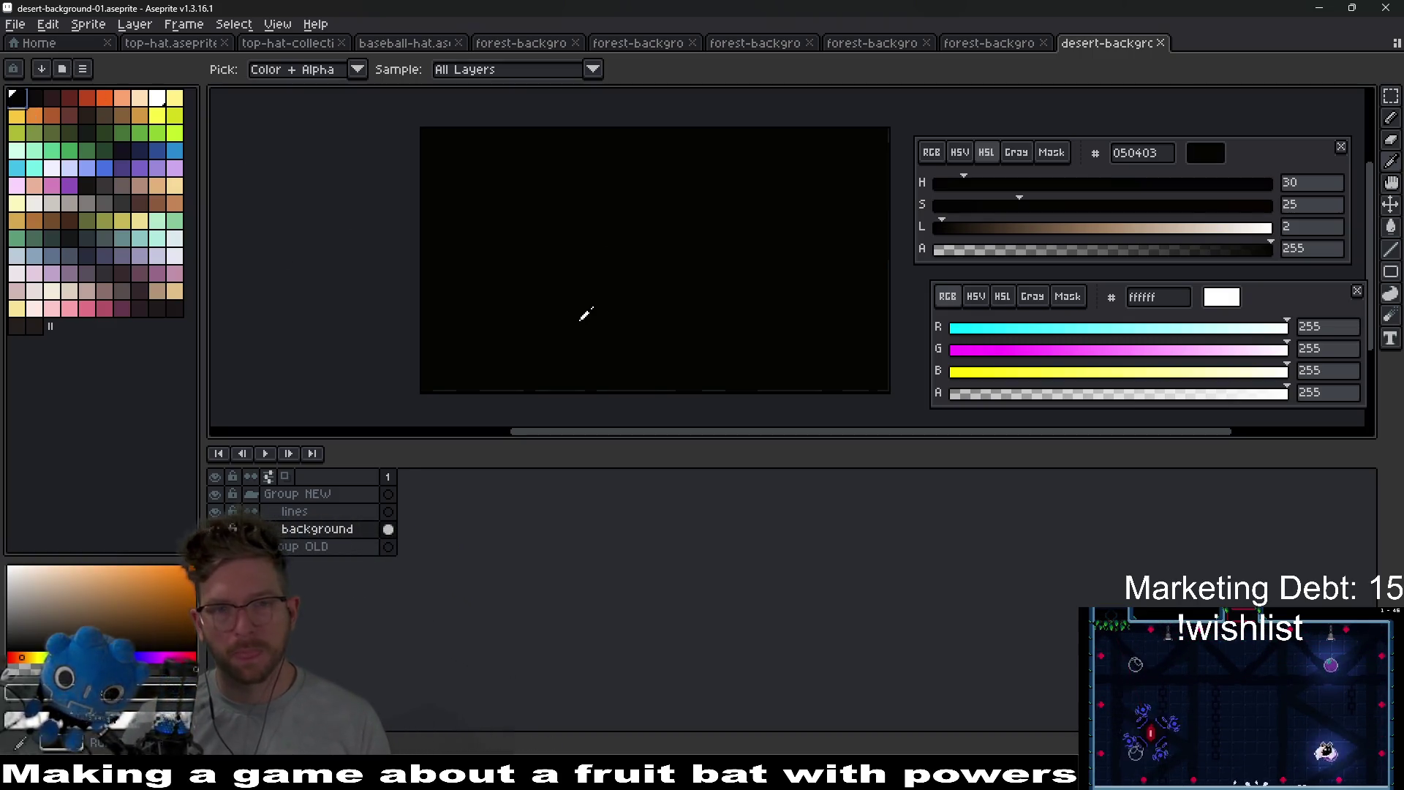
pyautogui.press('g')
pyautogui.click(629, 281)
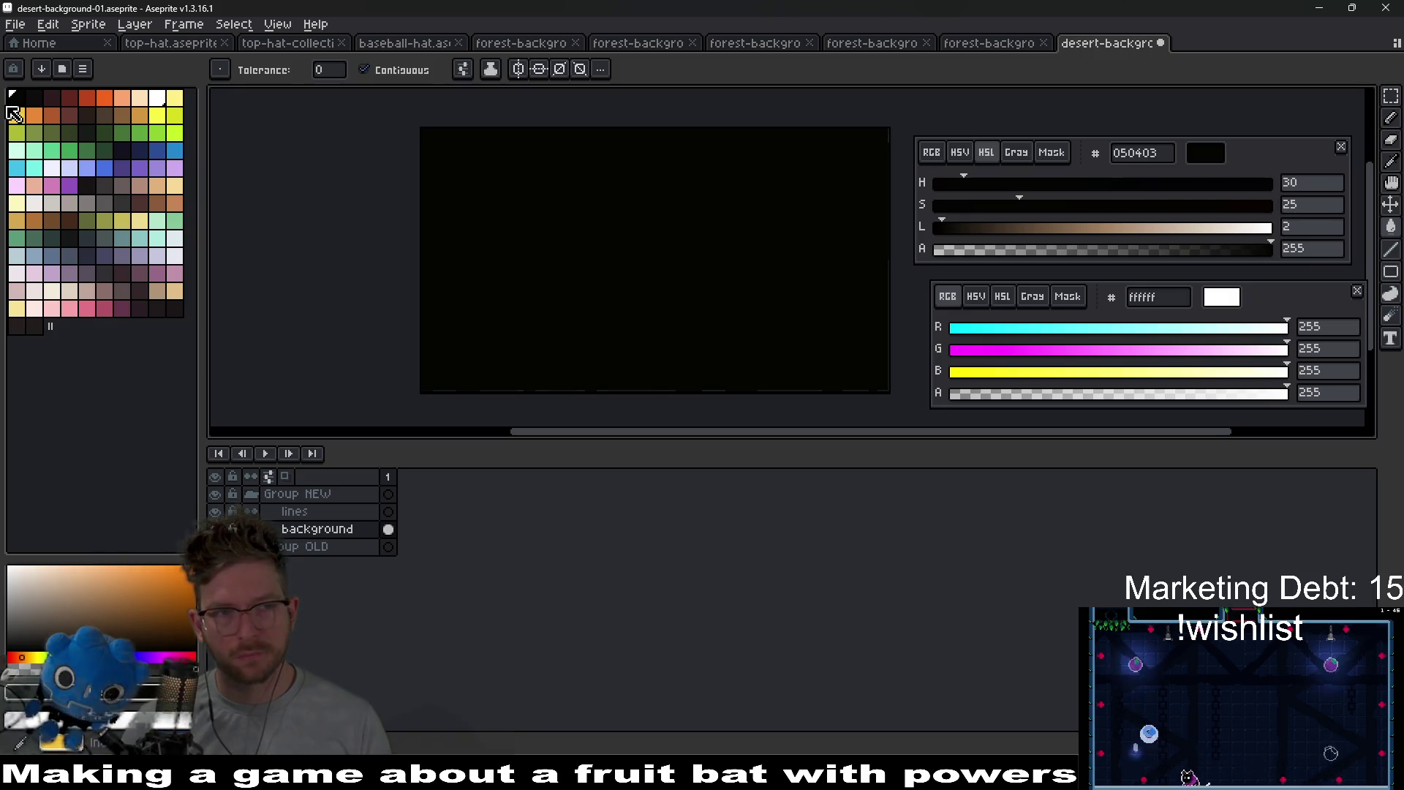
# - Set the drawing colour to pure black 000000 and refill the background with it
pyautogui.click(40, 96)
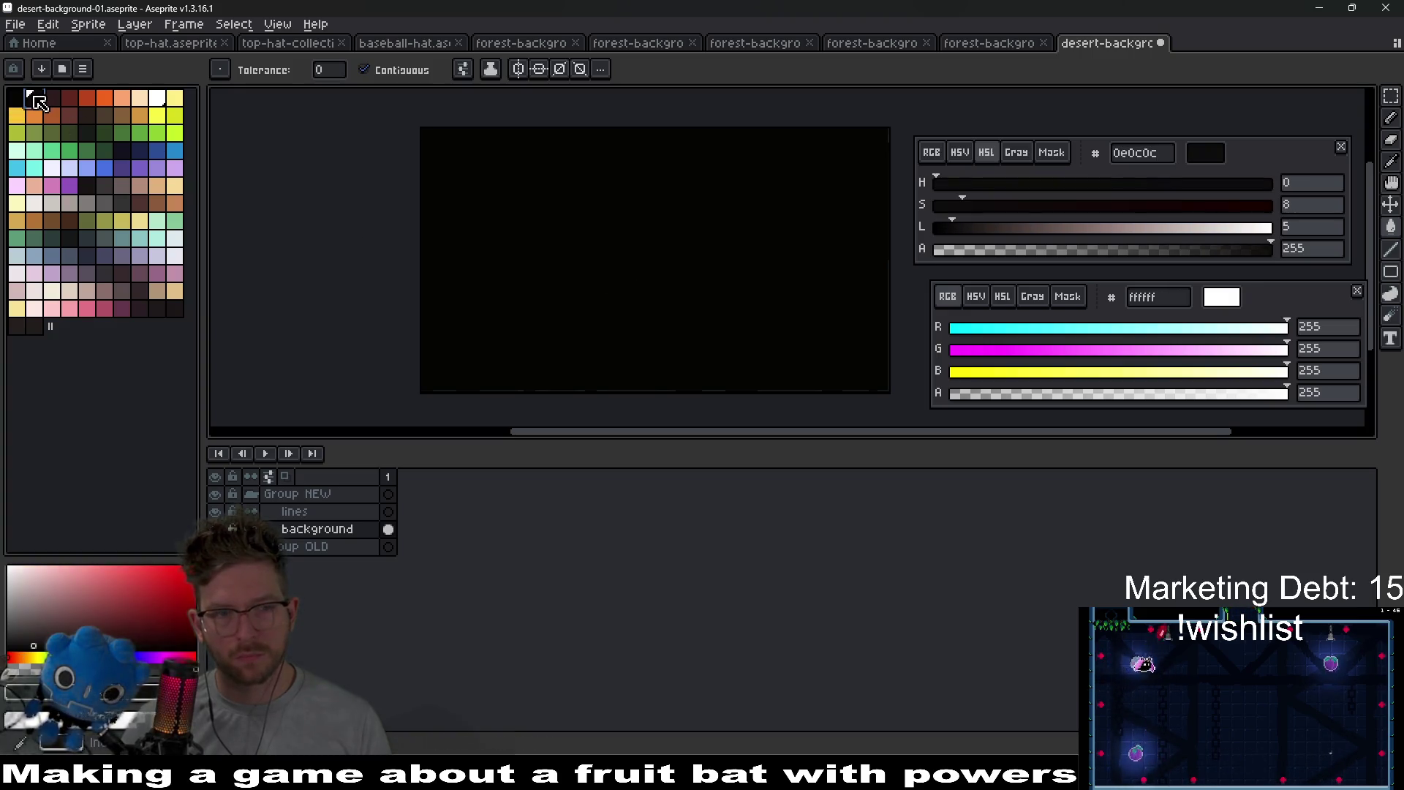
pyautogui.moveTo(1012, 227); pyautogui.dragTo(923, 227)
pyautogui.click(937, 205)
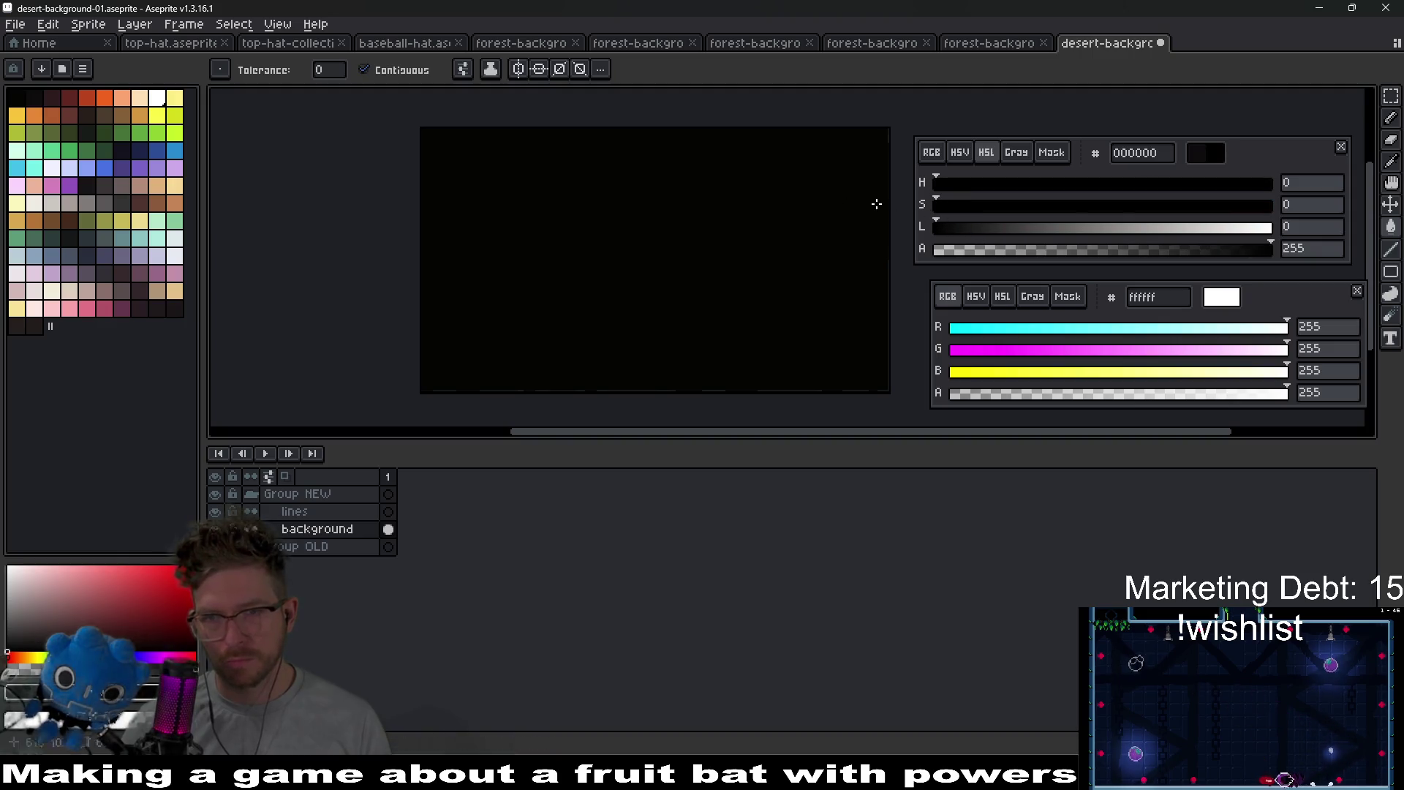
pyautogui.click(678, 282)
# - Save and export the black desert background, then switch back to Godot
pyautogui.hotkey('ctrl', 's')
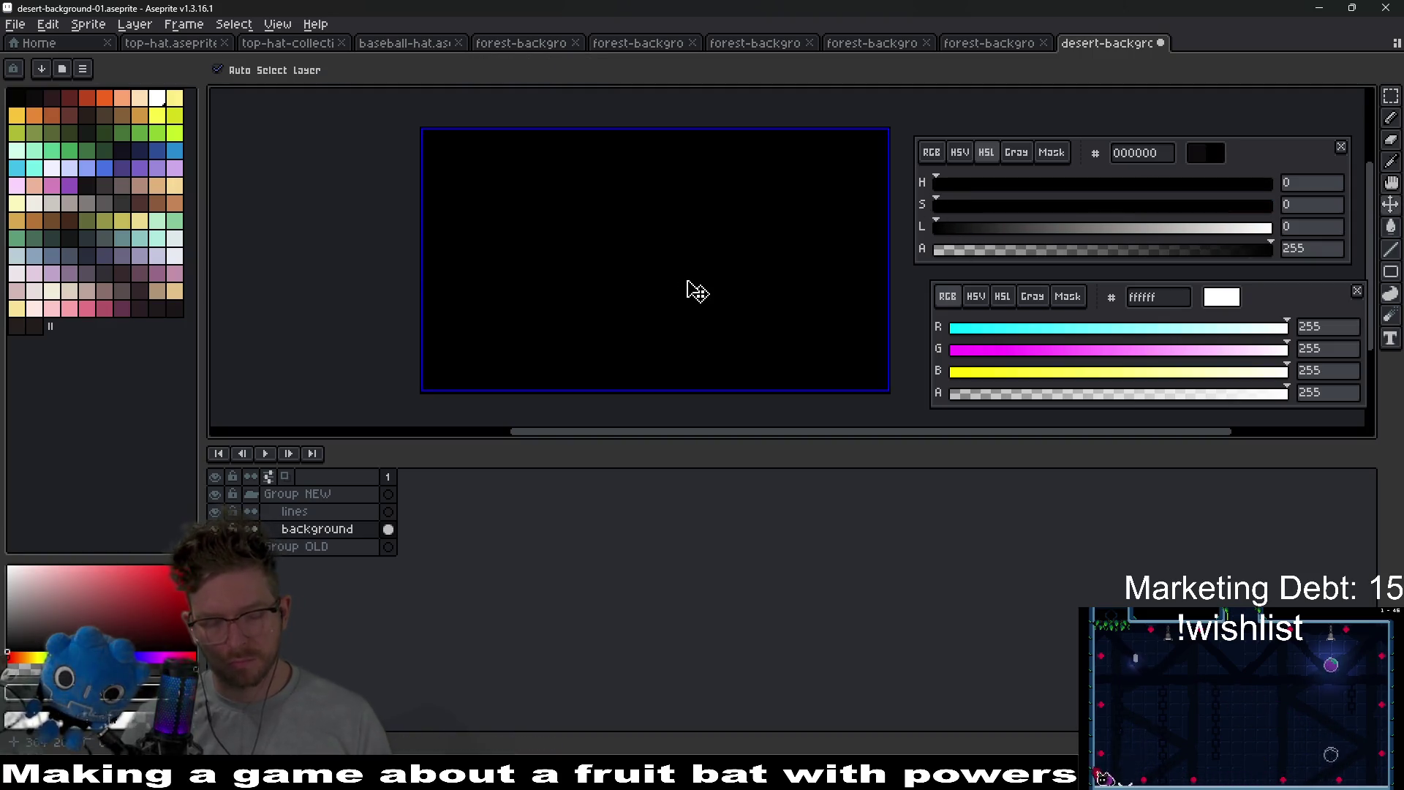
pyautogui.hotkey('ctrl', 'alt', 'shift', 's')
pyautogui.press('Return')
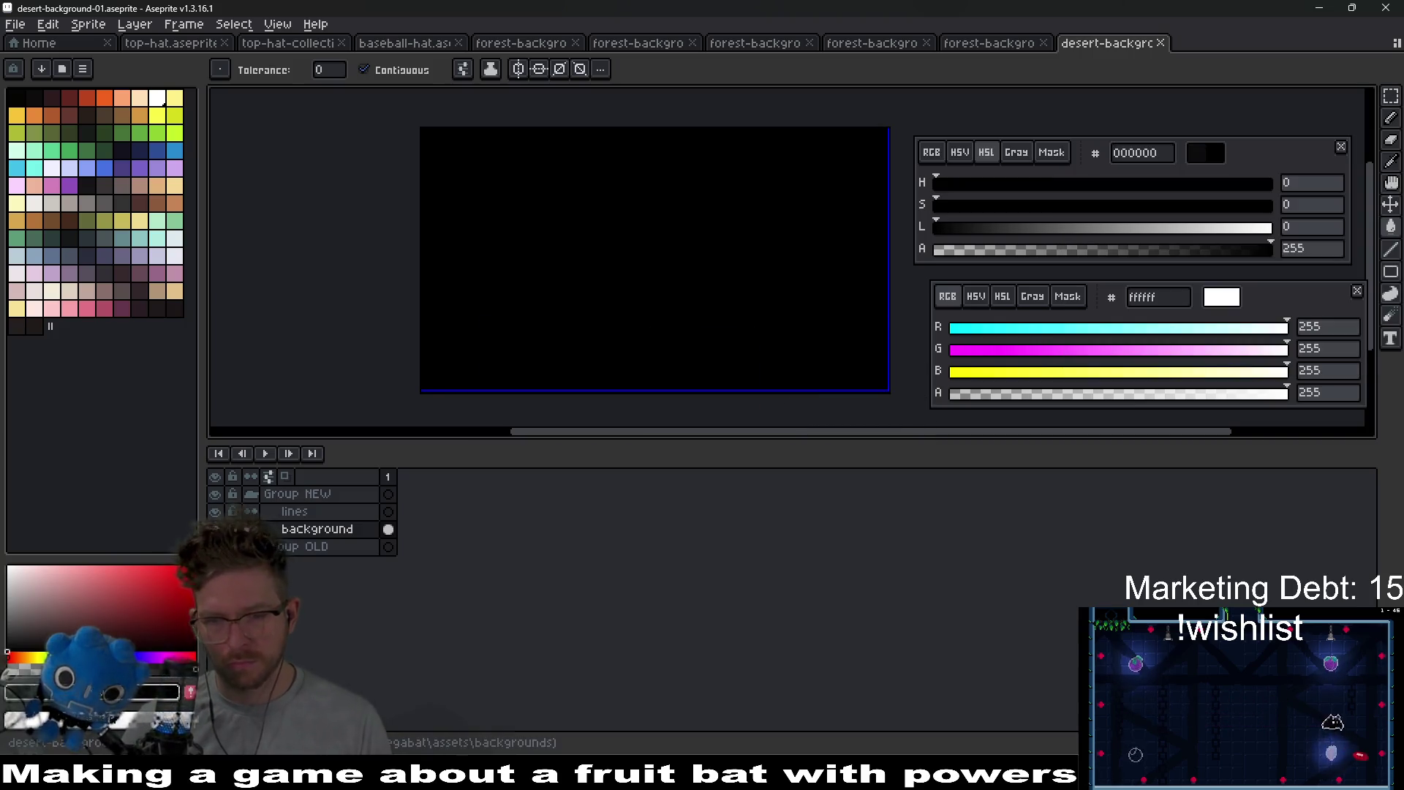
pyautogui.hotkey('alt', 'Tab')
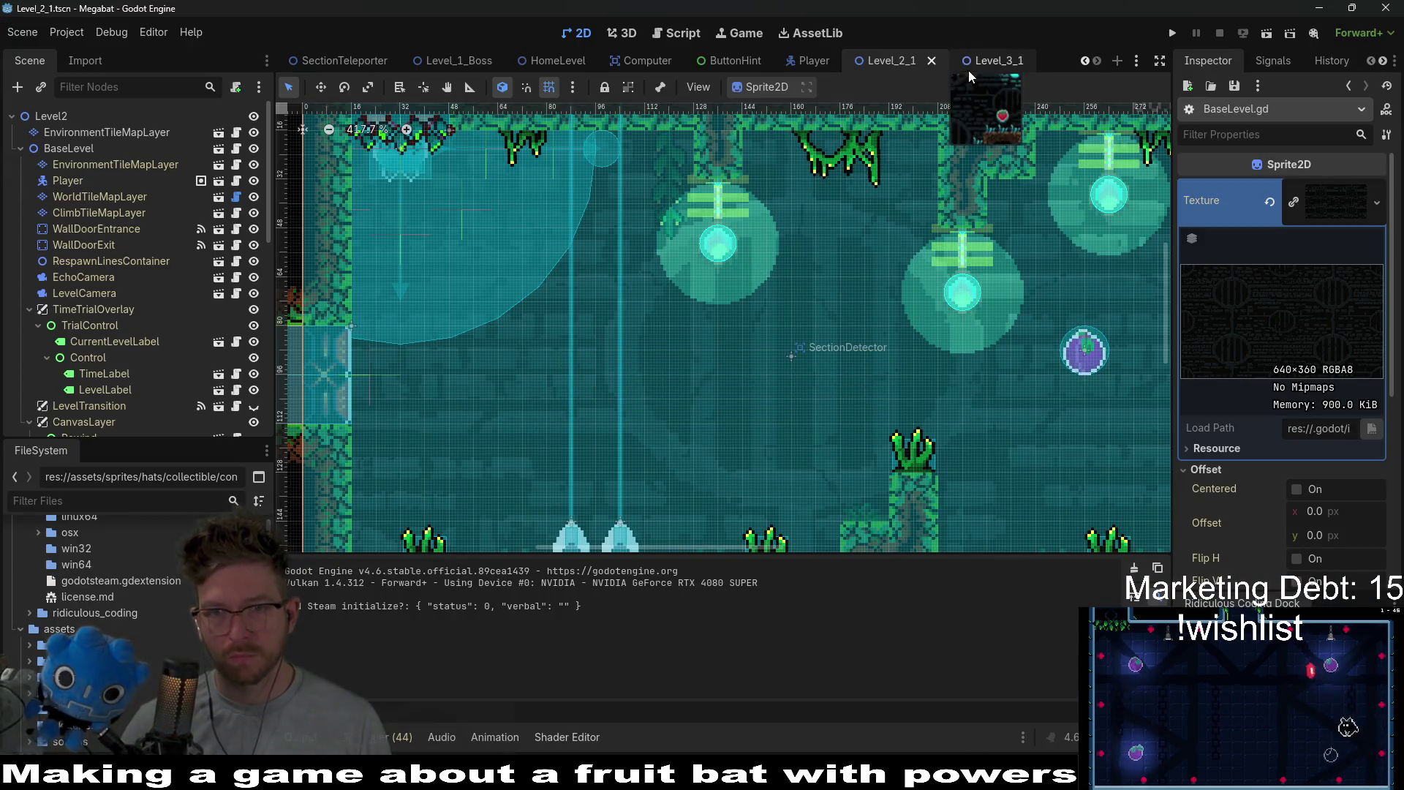
# - Test-run Level_3_1 to see the black backdrop, then return to desert-background-01 and fill its canvas
pyautogui.click(980, 60)
pyautogui.click(1267, 34)
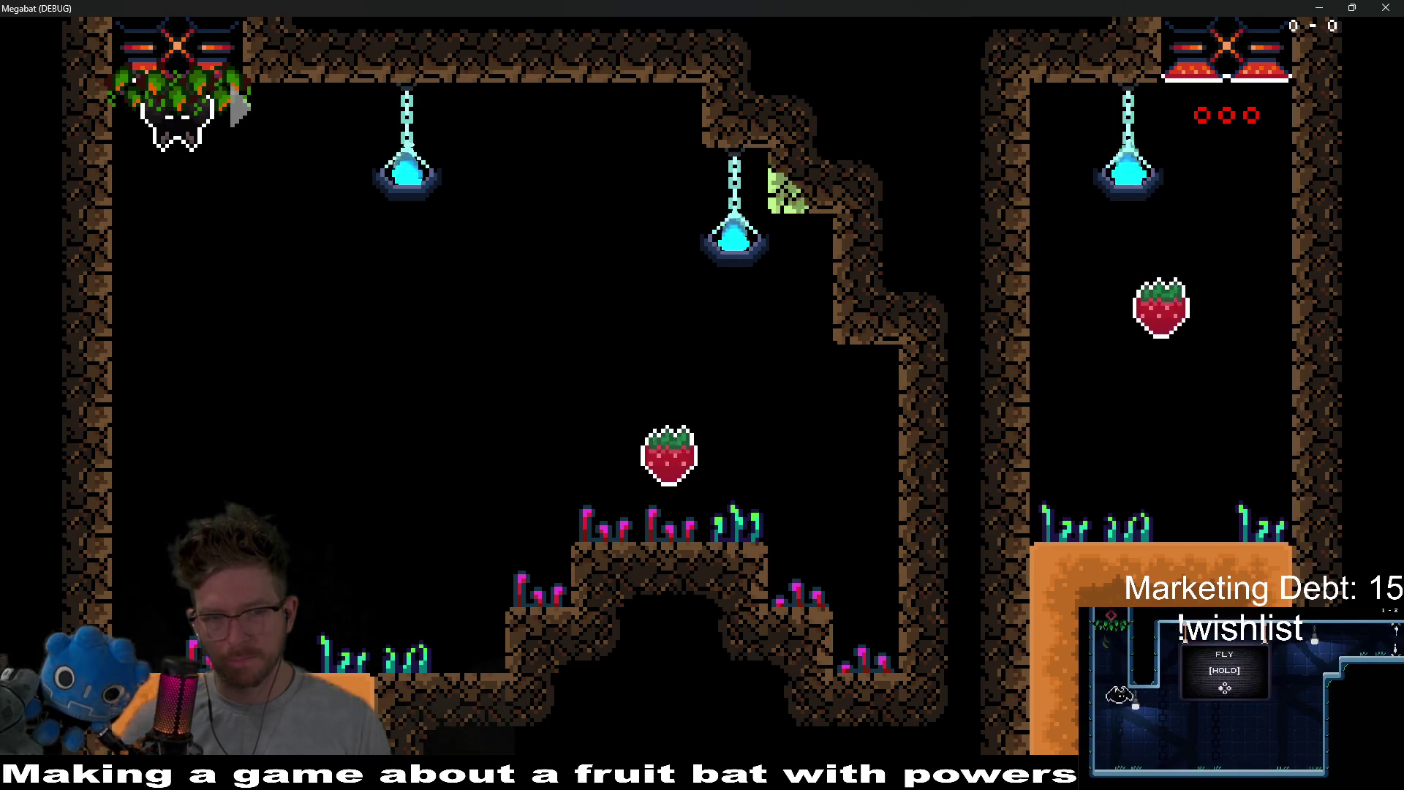
pyautogui.click(1374, 7)
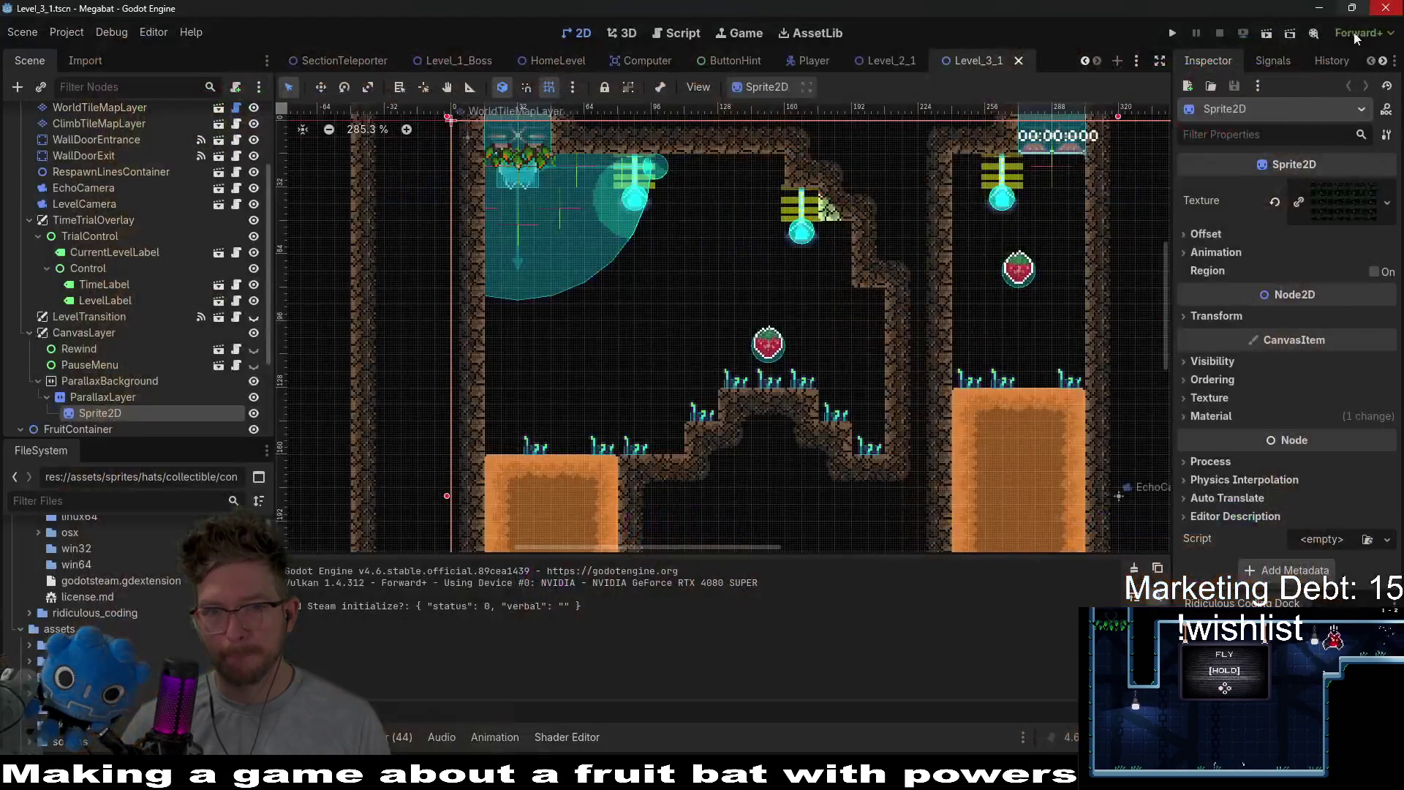
pyautogui.hotkey('alt', 'Tab')
pyautogui.click(866, 358)
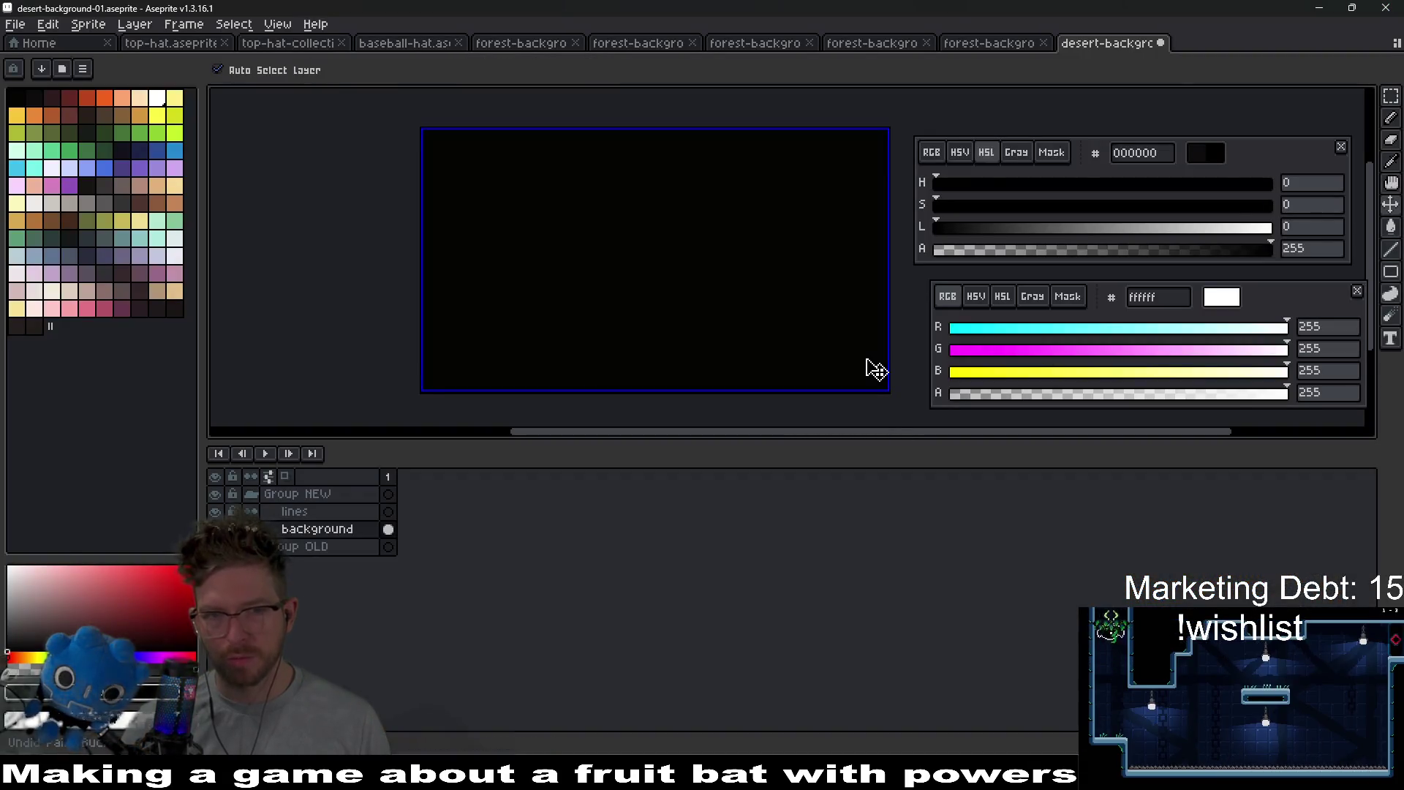
# - Sample the near-black 050403 from the canvas, then choose the dark grey 323232 swatch
pyautogui.scroll(2, 659, 288)
pyautogui.press('i')
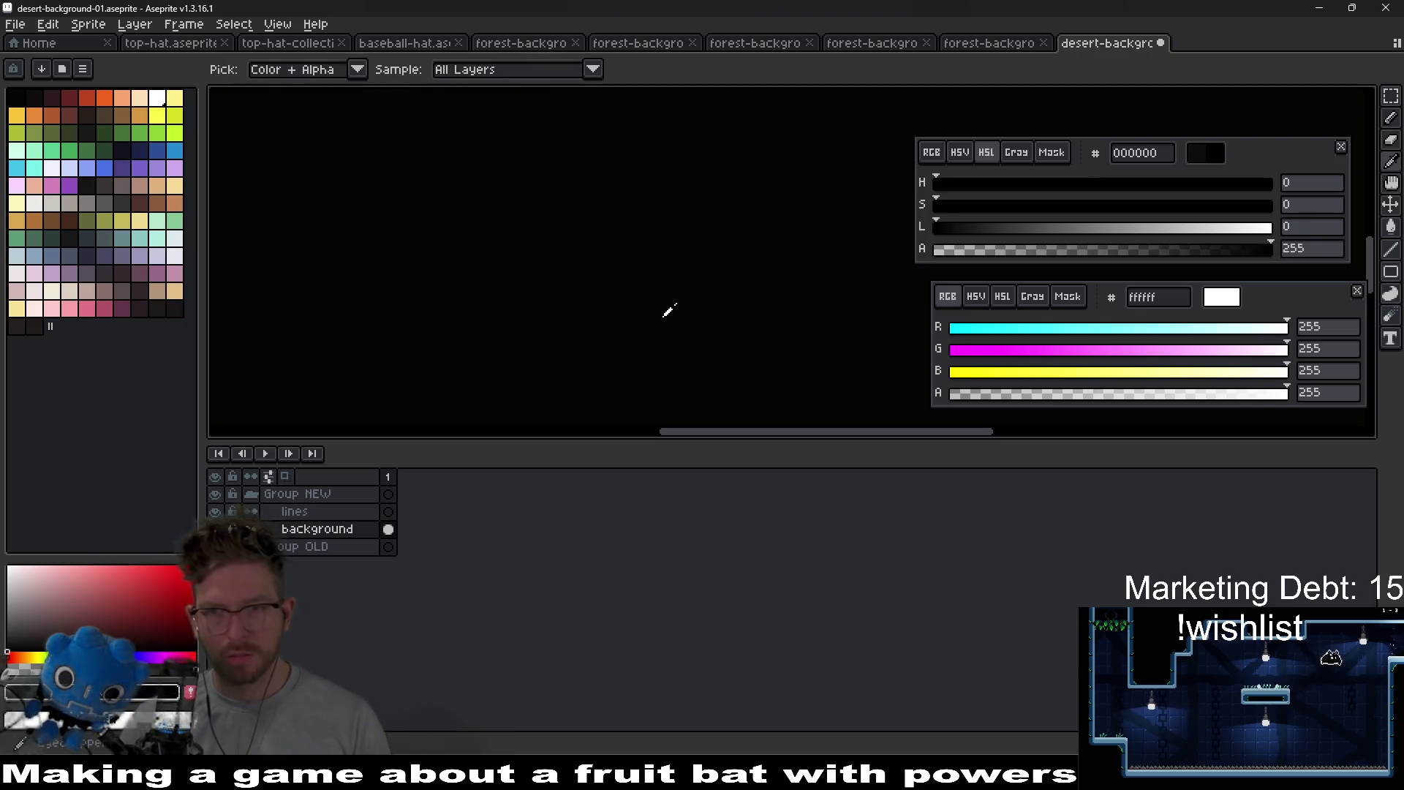
pyautogui.click(668, 311)
pyautogui.scroll(-2, 668, 310)
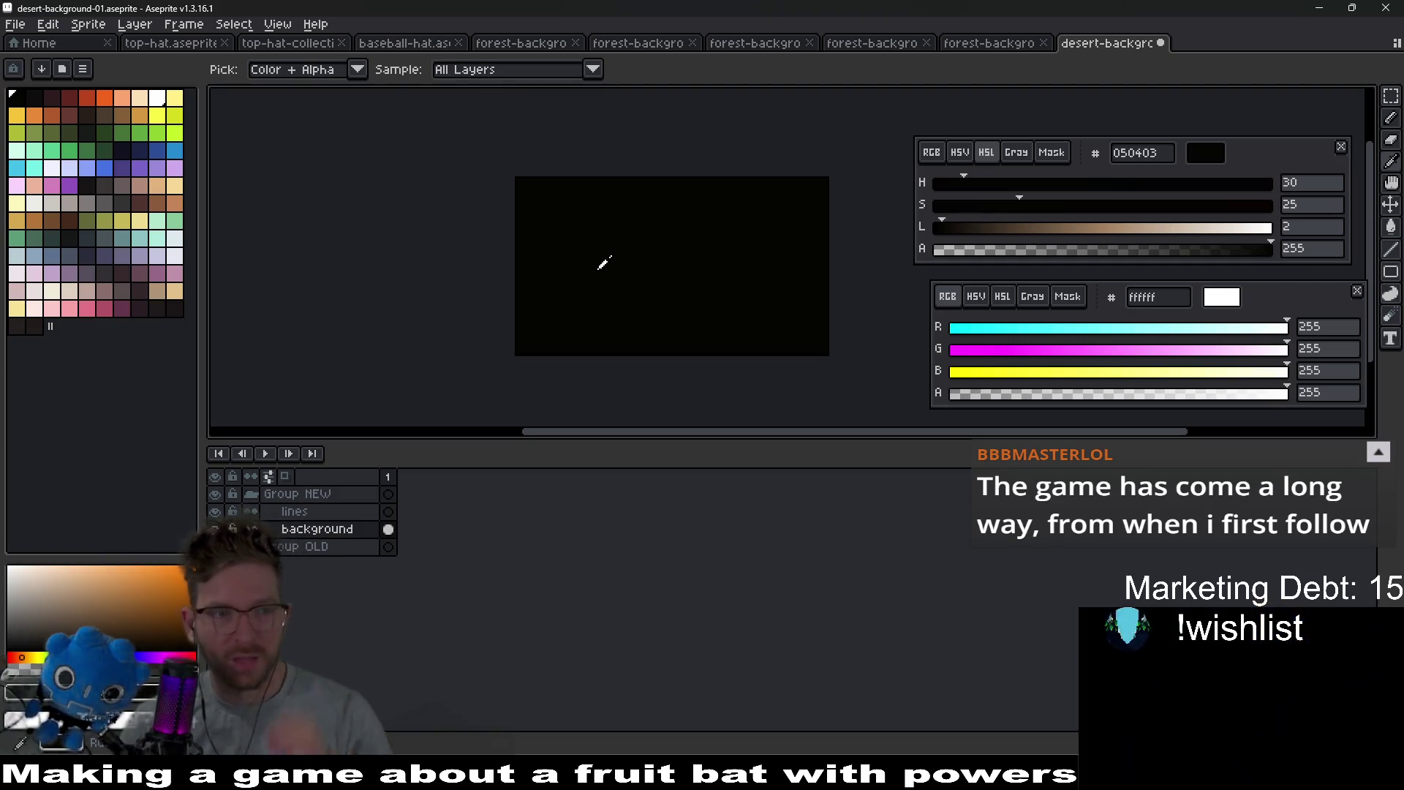
pyautogui.click(122, 203)
# - Switch to the pencil with a round brush sized around 26px
pyautogui.scroll(3, 730, 286)
pyautogui.press('b')
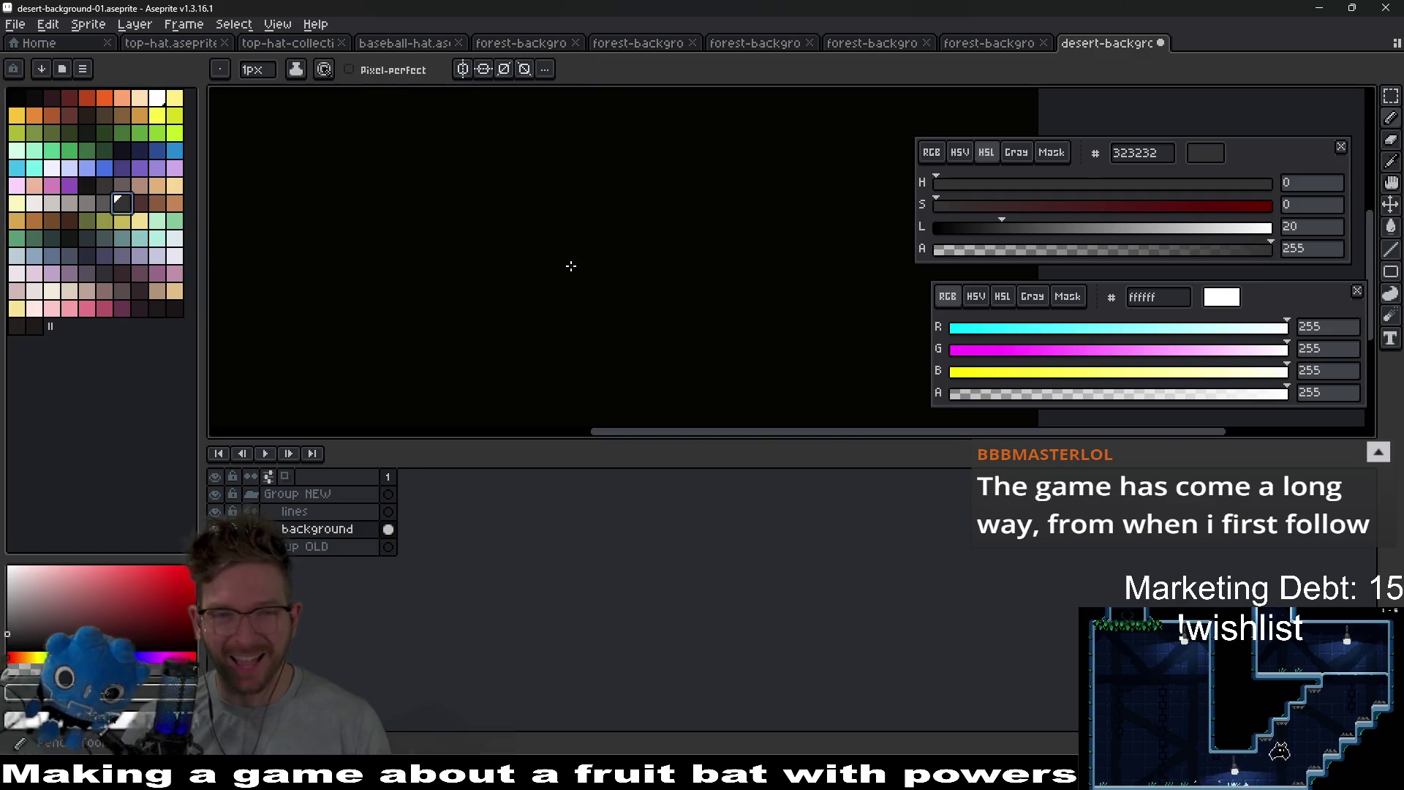
pyautogui.scroll(-3, 669, 283)
pyautogui.scroll(-1, 629, 267)
pyautogui.scroll(1, 560, 259)
pyautogui.press('e')
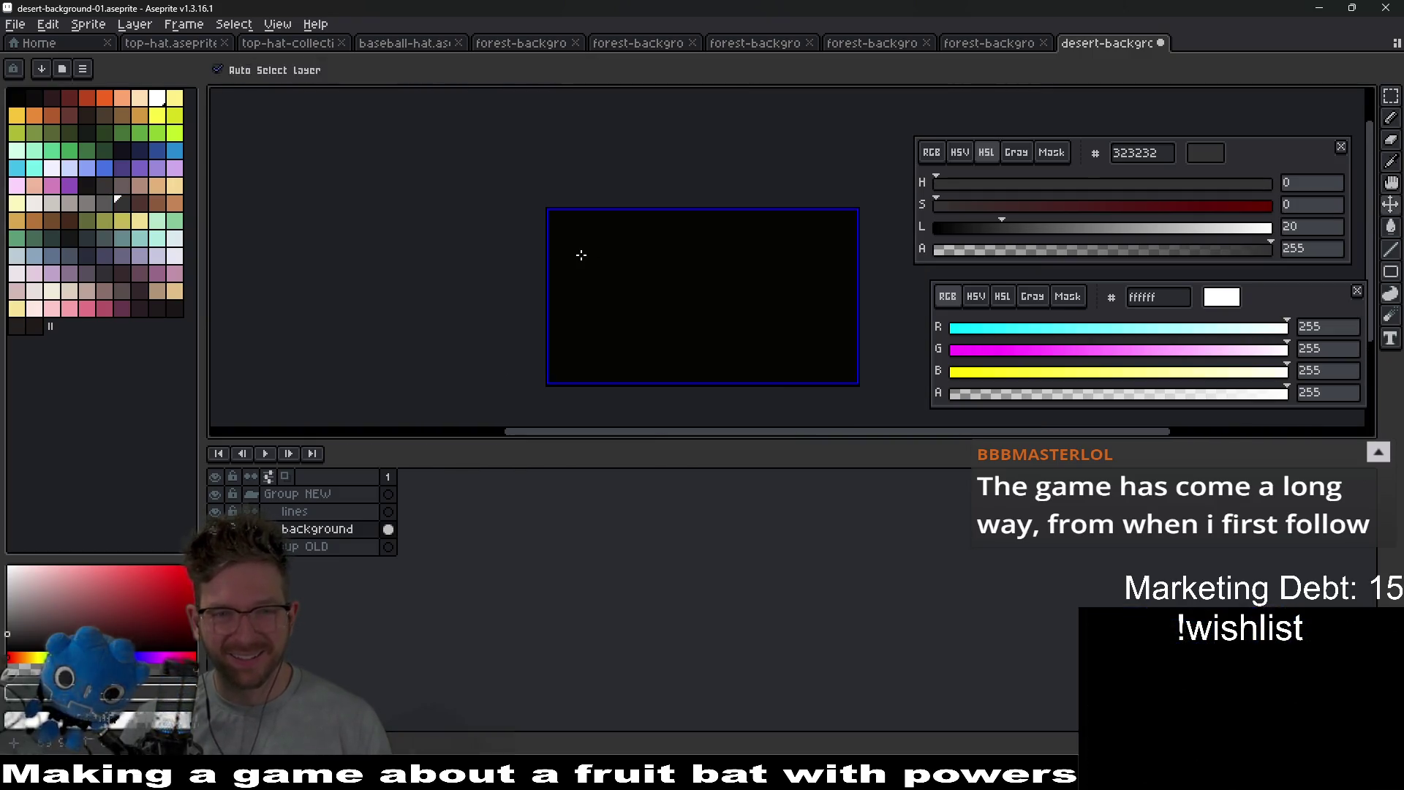
pyautogui.press('+')
pyautogui.press('+')
pyautogui.press('+')
pyautogui.press('+')
pyautogui.press('+')
pyautogui.press('+')
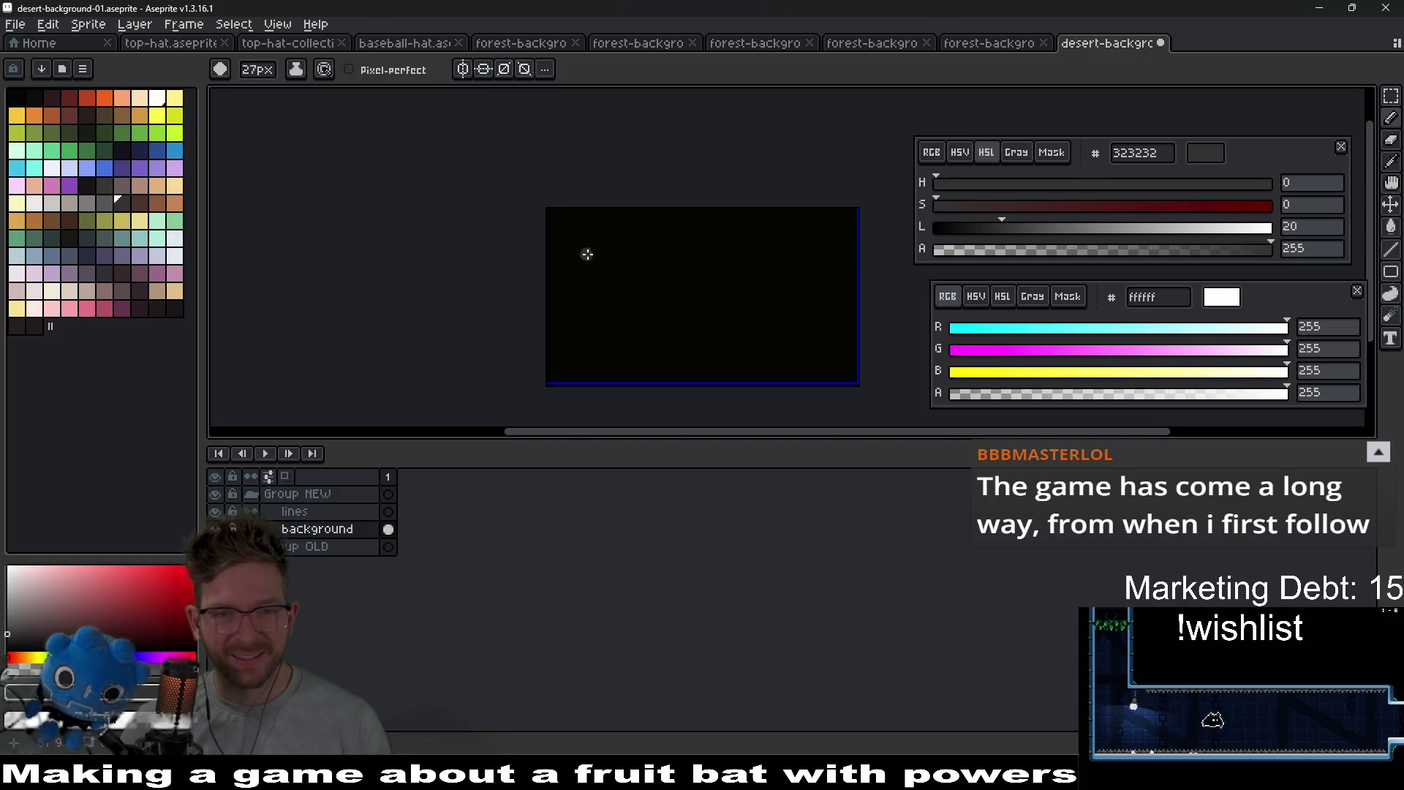
pyautogui.scroll(5, 589, 253)
pyautogui.scroll(-4, 611, 232)
pyautogui.scroll(2, 611, 231)
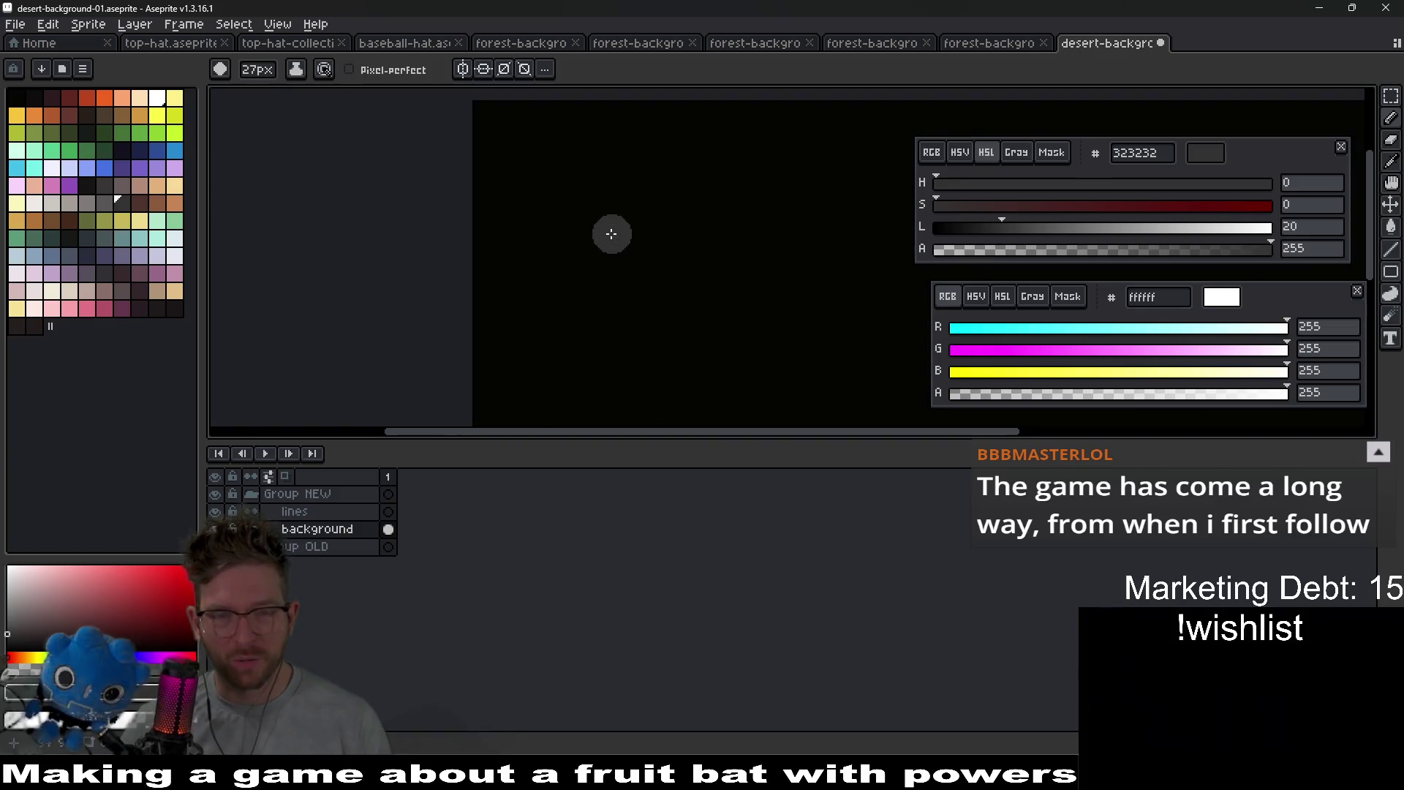
pyautogui.press('-')
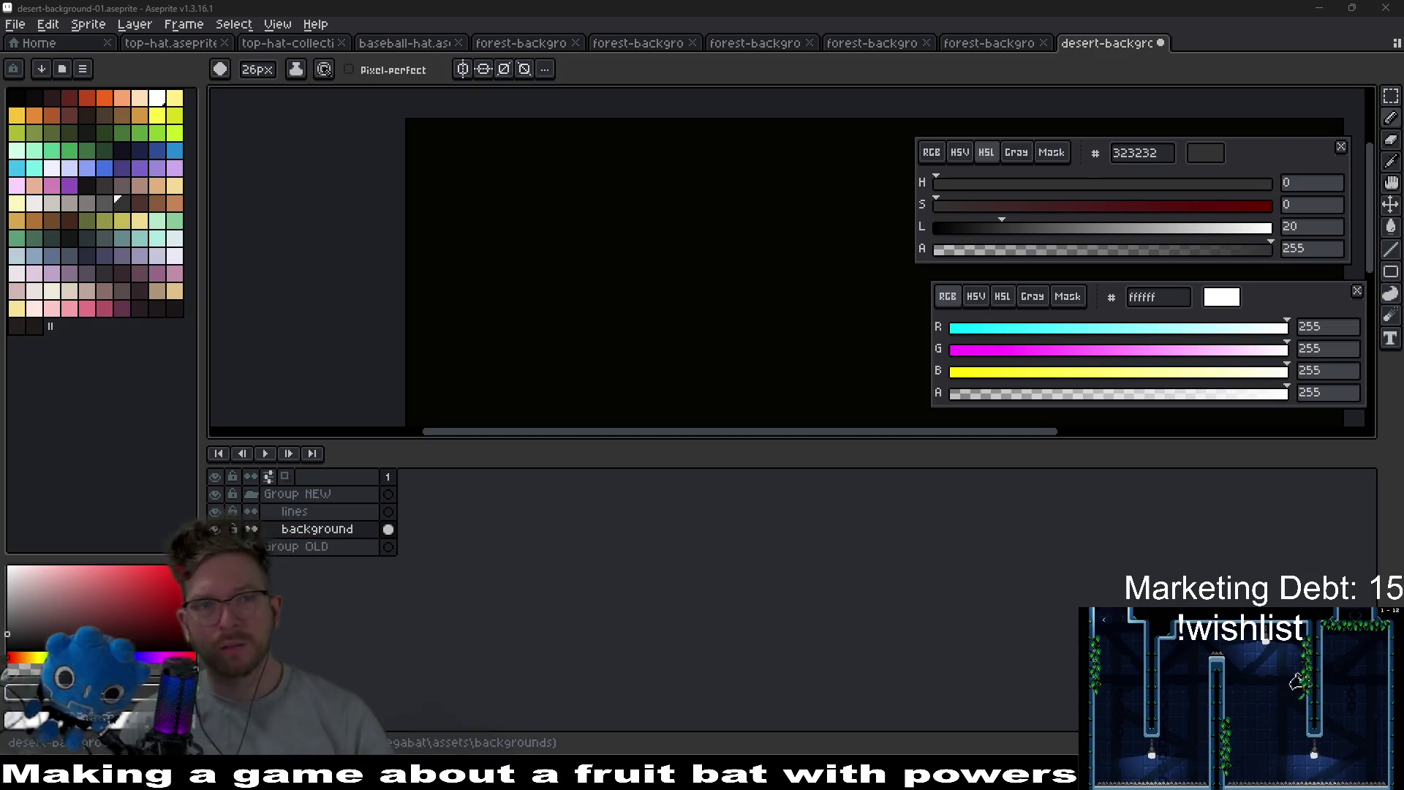
# - Enable vertical and horizontal mirror symmetry on the canvas
pyautogui.click(463, 69)
pyautogui.click(484, 68)
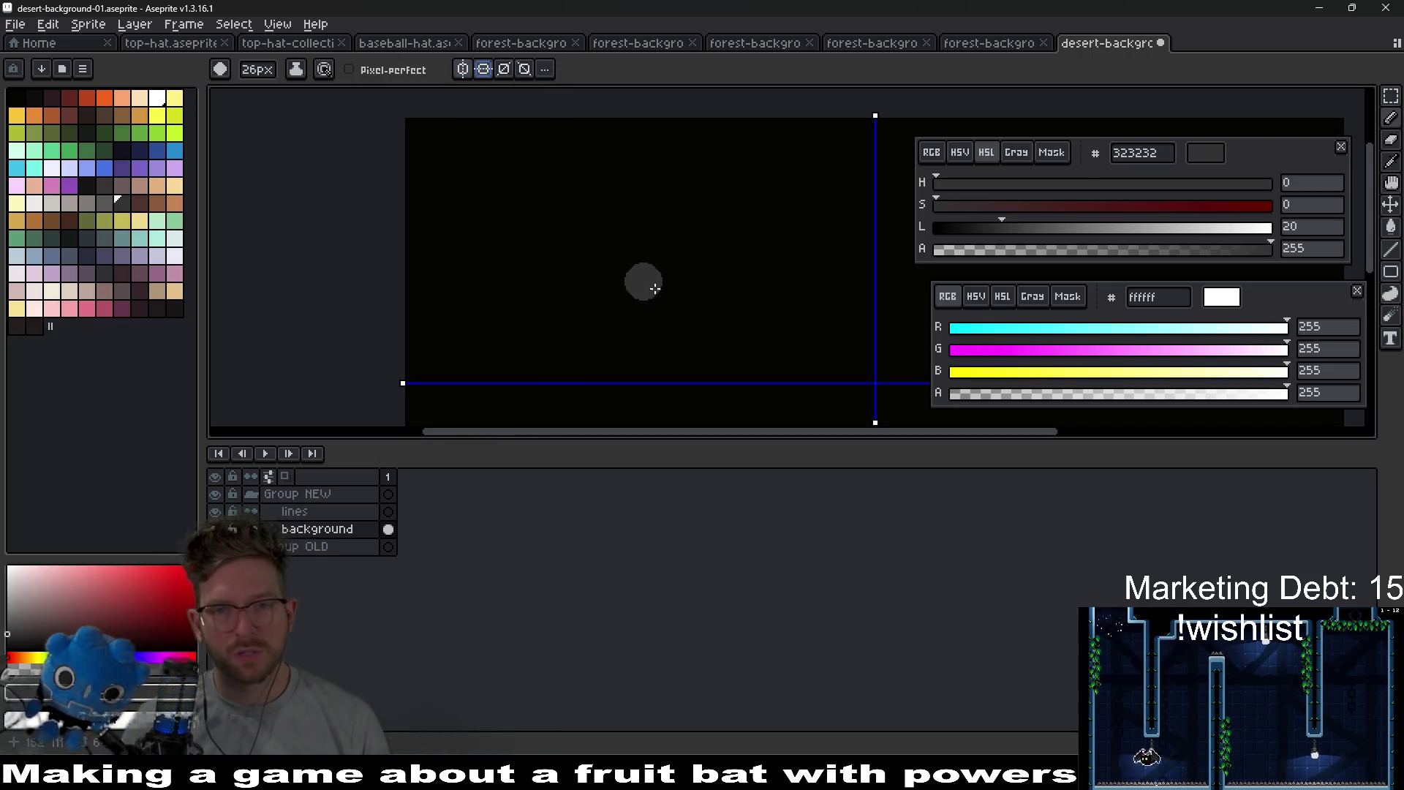
pyautogui.moveTo(630, 269); pyautogui.dragTo(526, 201)
pyautogui.scroll(-1, 556, 219)
pyautogui.scroll(1, 605, 244)
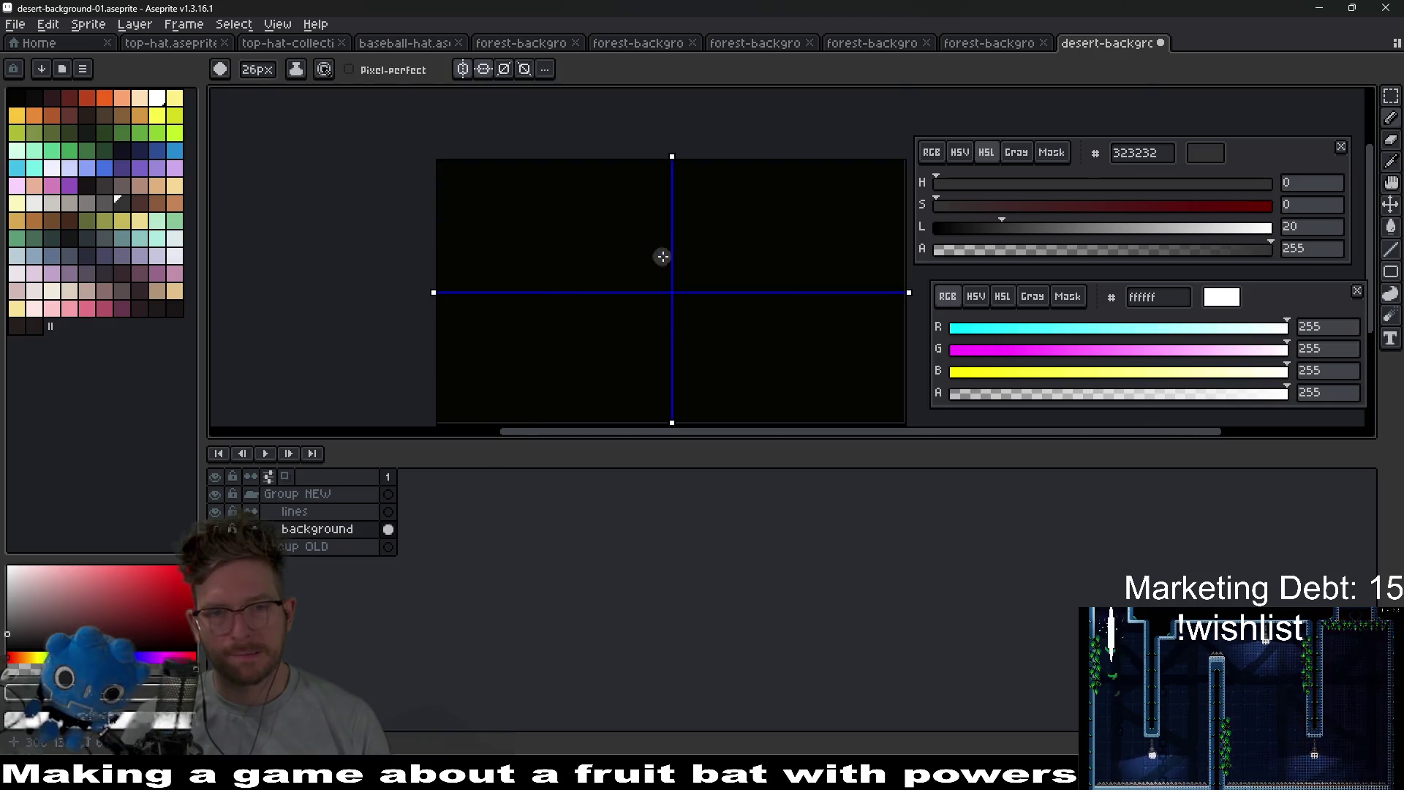
pyautogui.scroll(1, 667, 257)
pyautogui.scroll(-1, 677, 299)
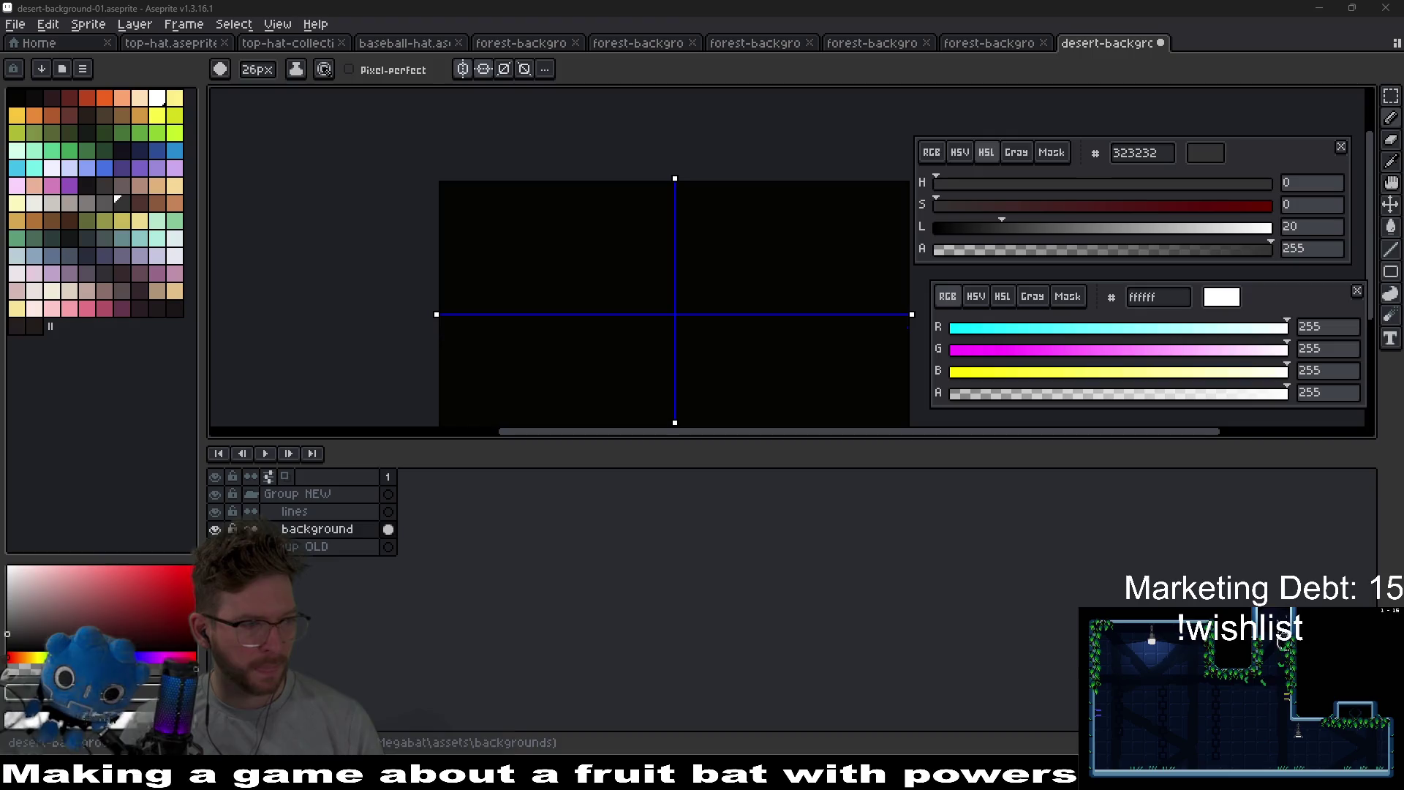
pyautogui.scroll(2, 539, 245)
# - Try a square brush shrunk to 11px, then reset to a 1px round brush
pyautogui.press('-')
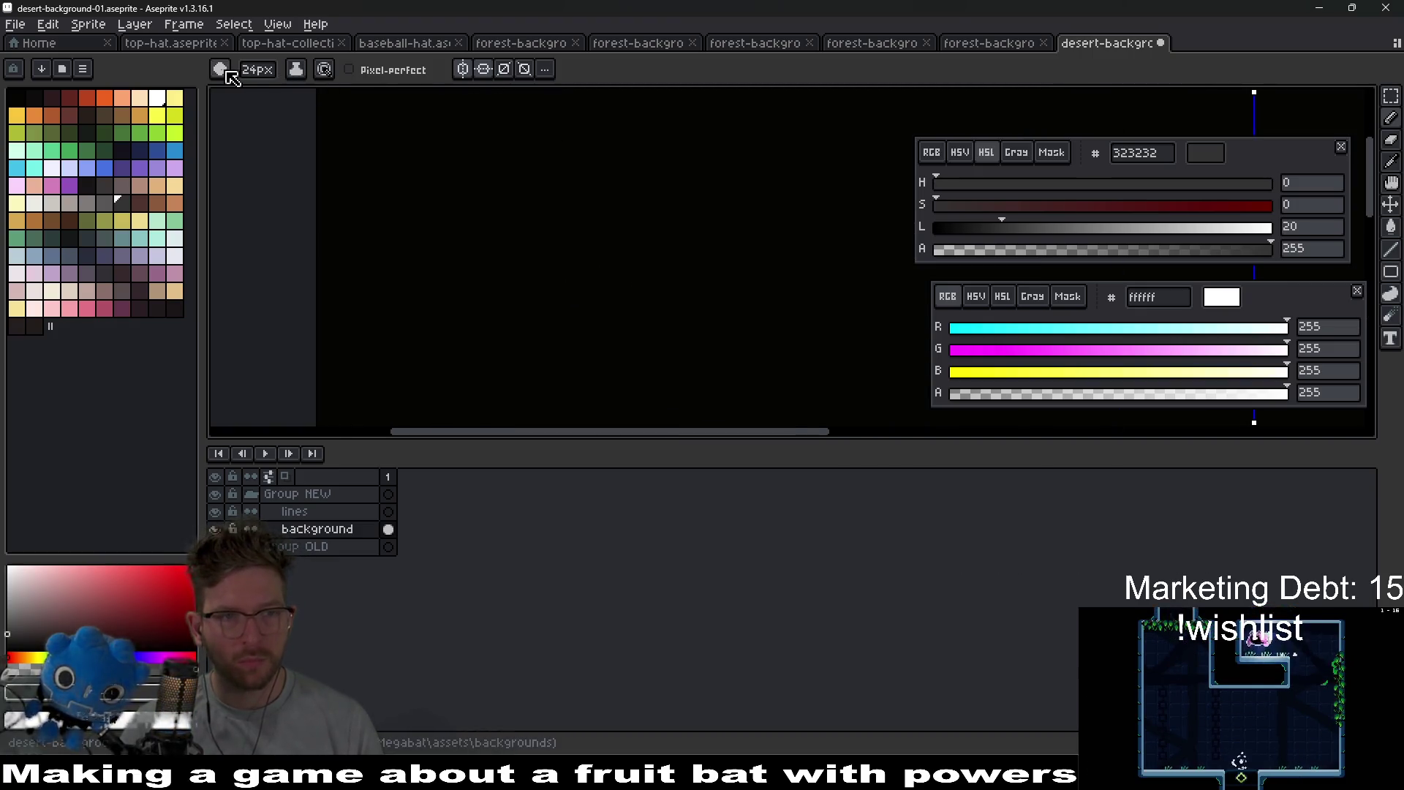
pyautogui.click(220, 69)
pyautogui.click(248, 94)
pyautogui.press('-')
pyautogui.press('-')
pyautogui.press('-')
pyautogui.moveTo(477, 221); pyautogui.dragTo(593, 262)
pyautogui.press('l')
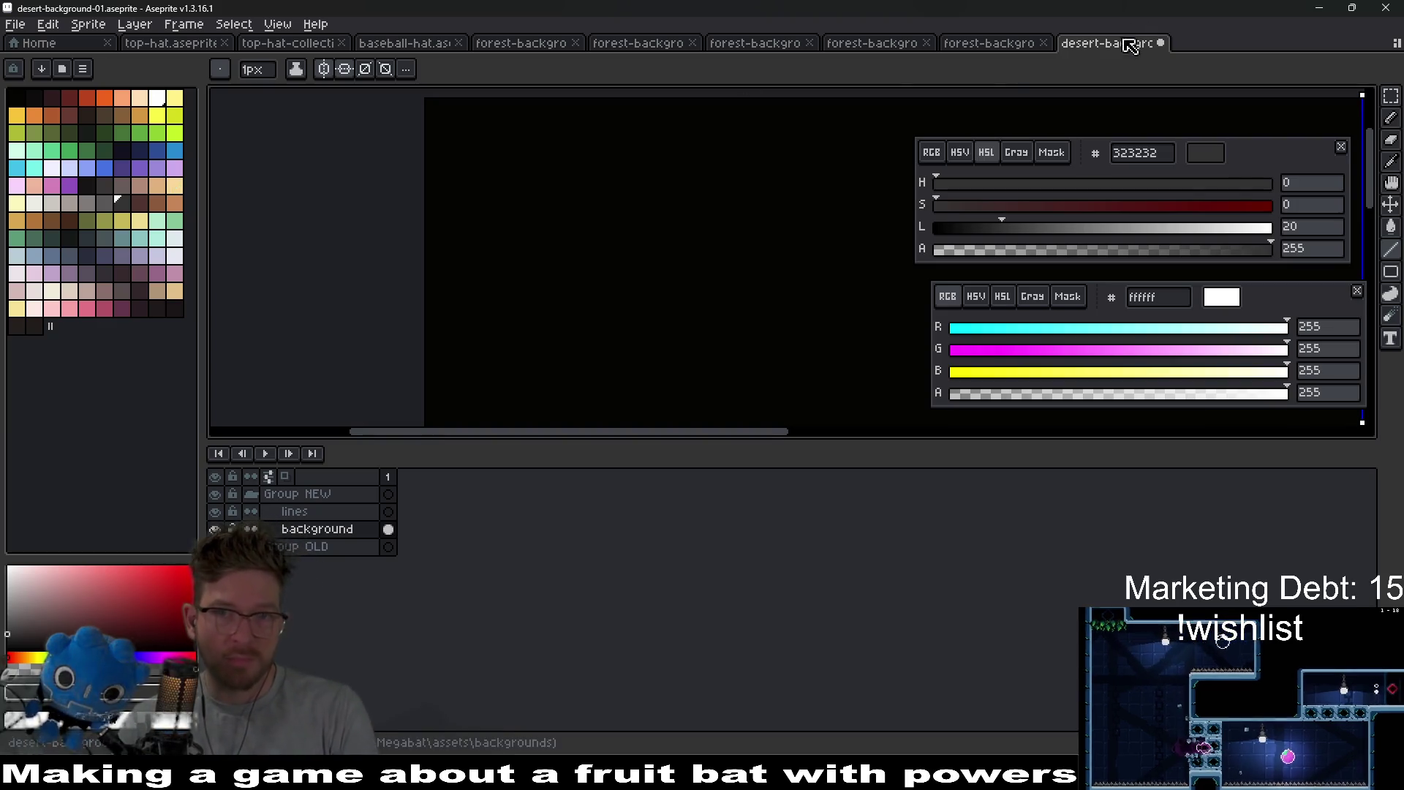
pyautogui.click(974, 48)
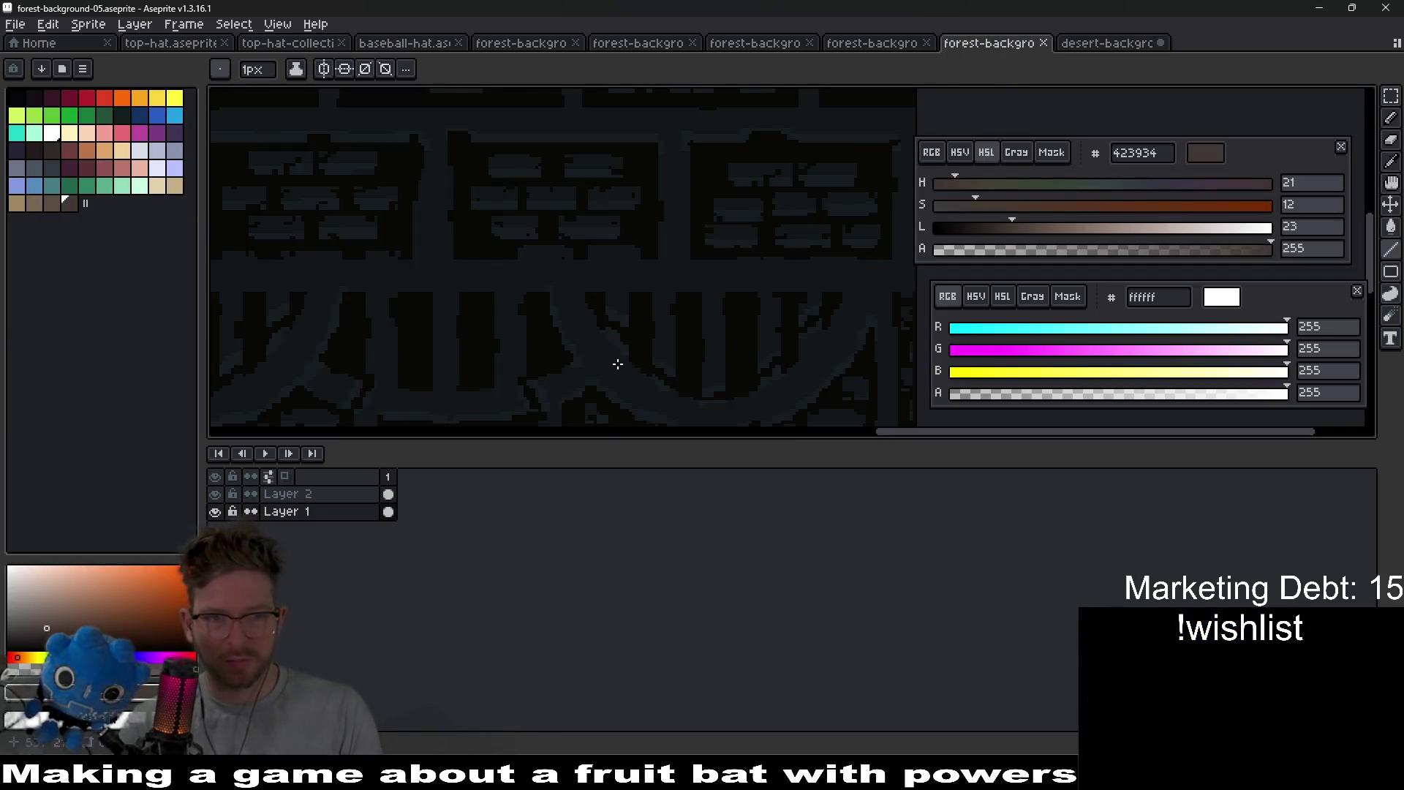
# - Back in desert-background-01, load the AAP-64 preset palette
pyautogui.click(1111, 45)
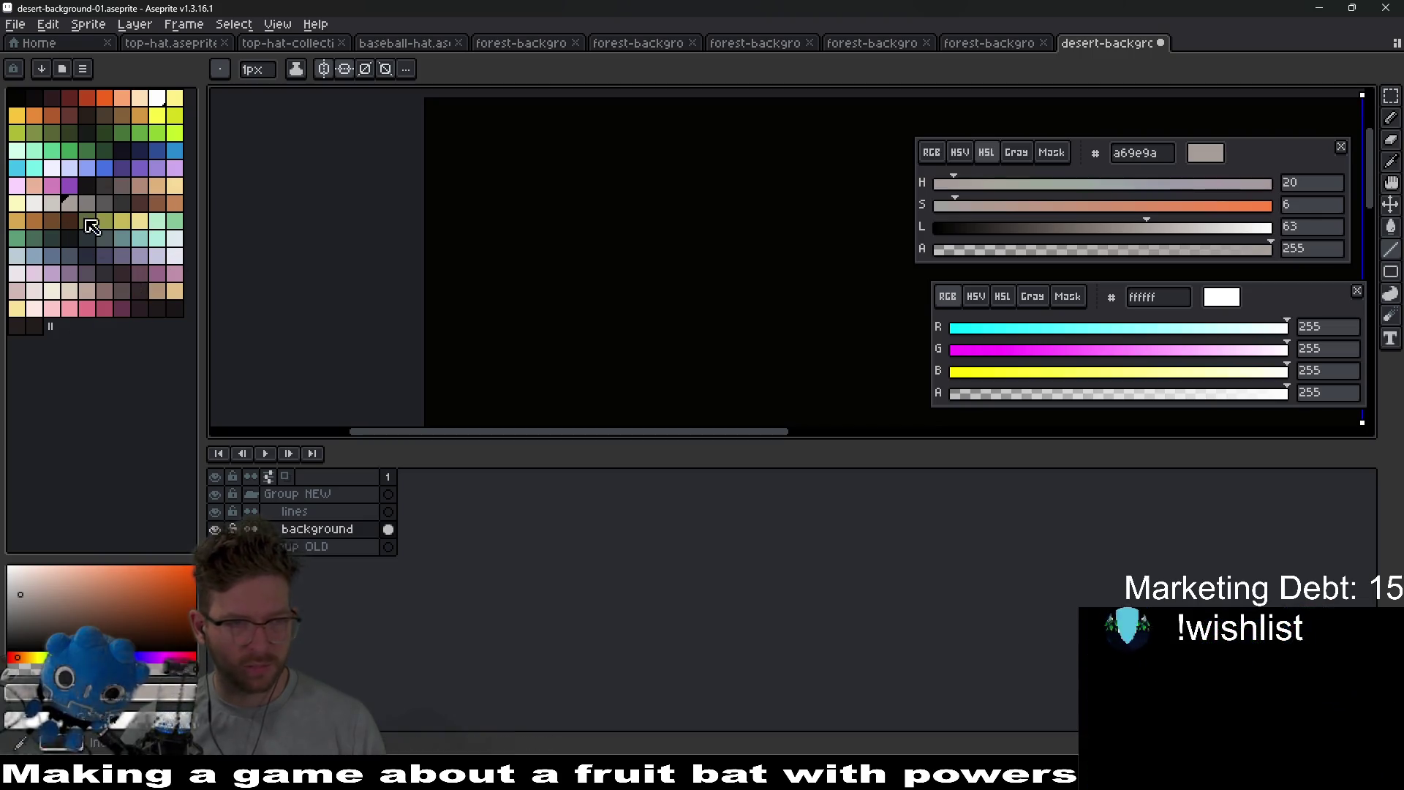
pyautogui.click(65, 70)
pyautogui.click(136, 180)
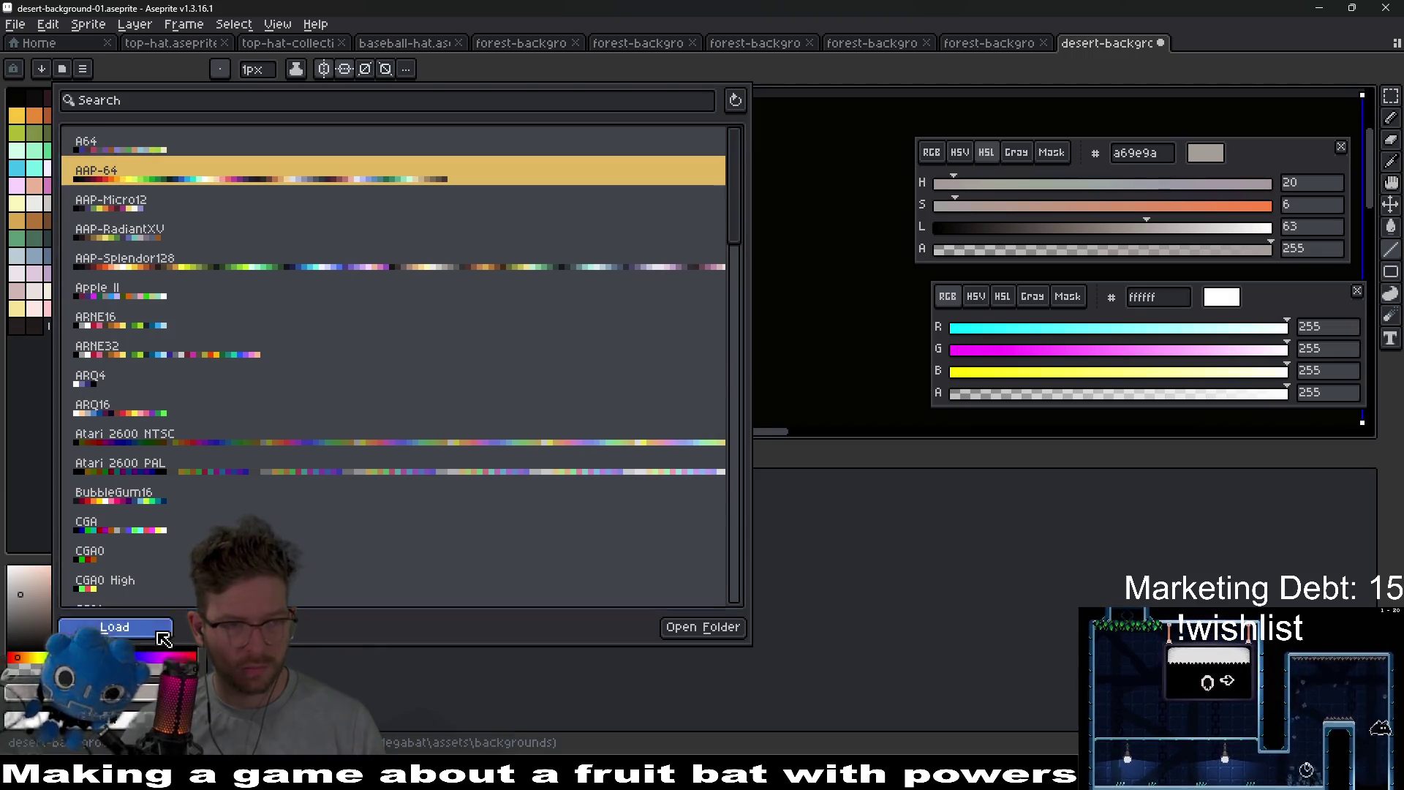
pyautogui.click(117, 627)
# - Pick blue-grey swatches, settling on a dark slate, with a 6px square brush
pyautogui.click(155, 151)
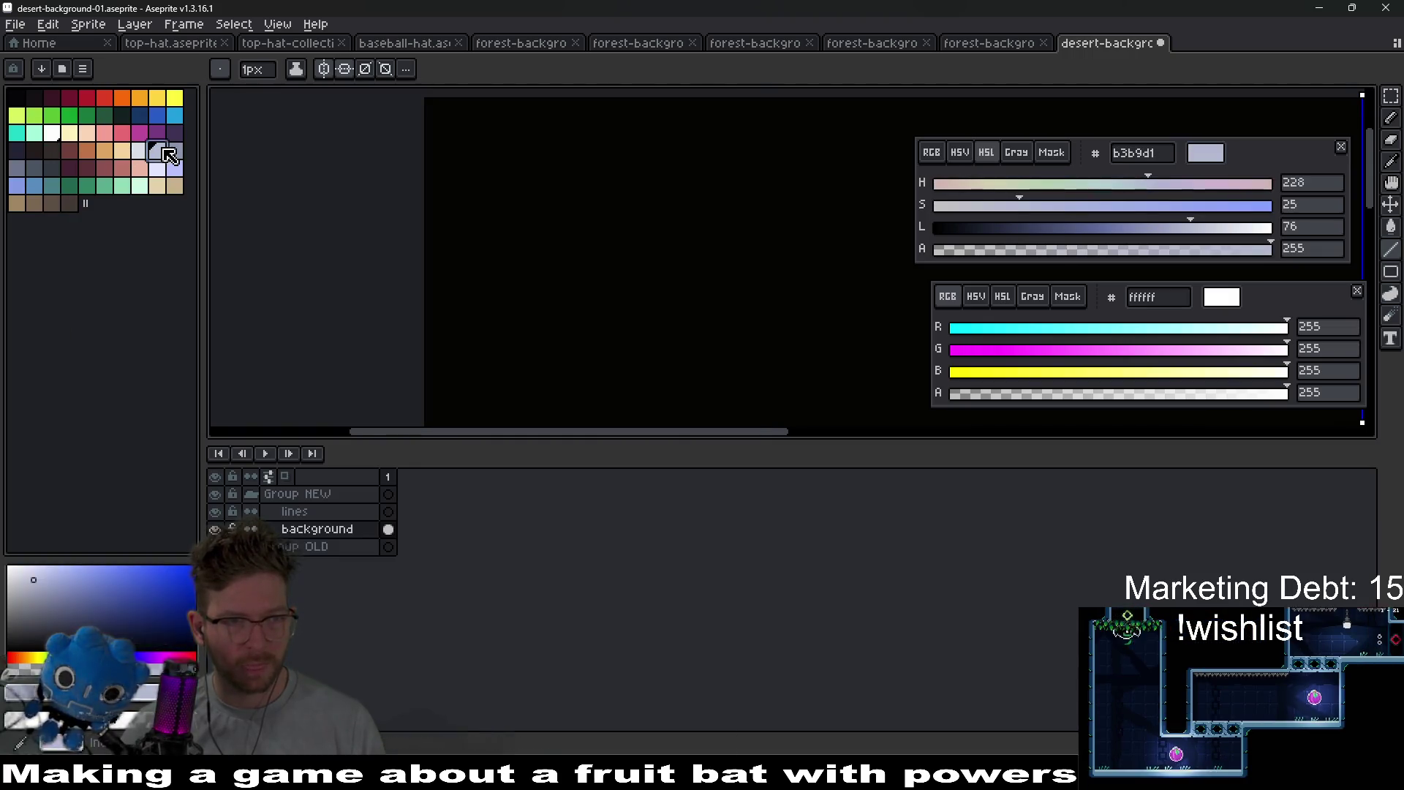
pyautogui.press('b')
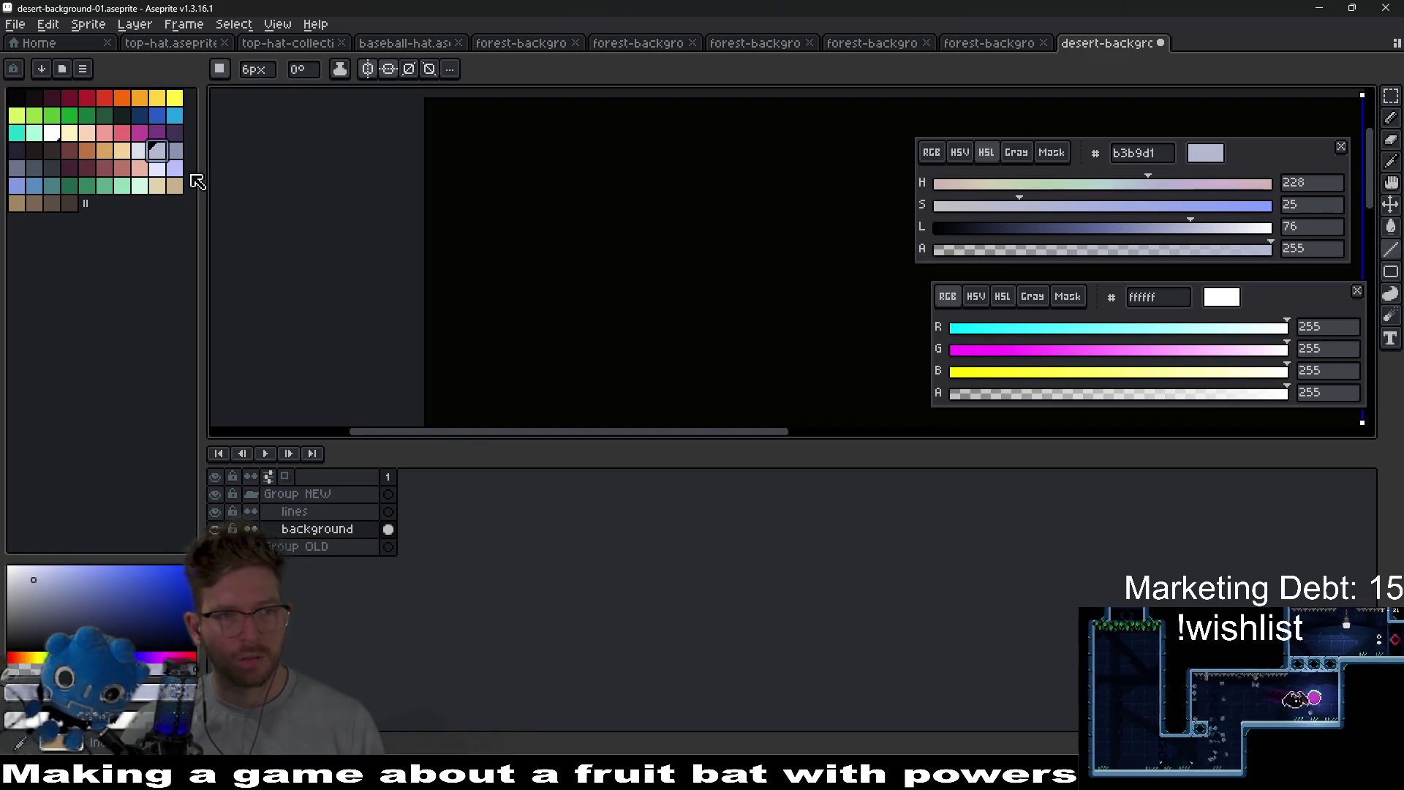
pyautogui.click(51, 167)
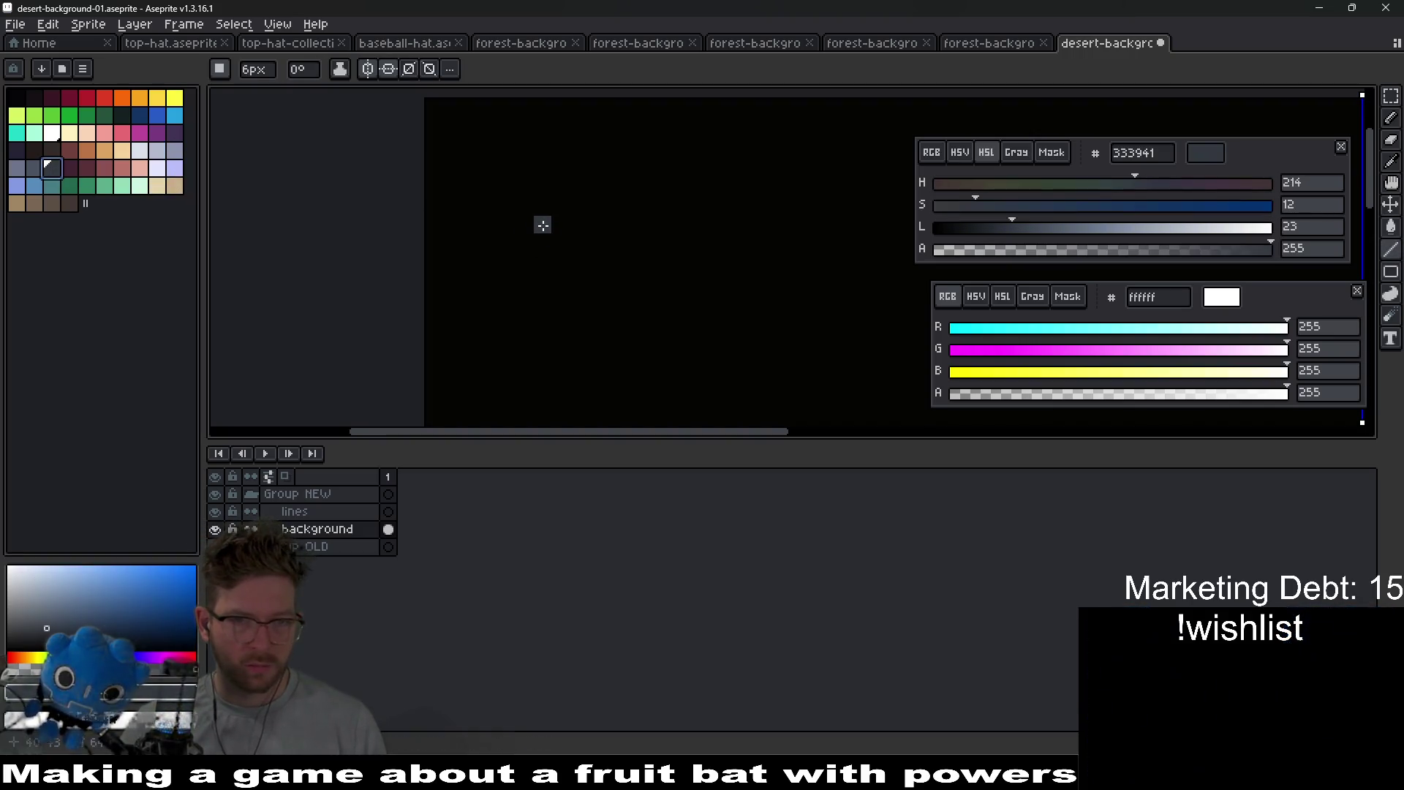
pyautogui.click(162, 115)
# - Adjust a light blue swatch into the dark teal 205d65
pyautogui.click(174, 116)
pyautogui.moveTo(1066, 226)
pyautogui.mouseDown()
pyautogui.moveTo(1031, 231)
pyautogui.moveTo(1081, 229)
pyautogui.mouseUp()
pyautogui.click(1080, 205)
pyautogui.click(1110, 186)
pyautogui.moveTo(1084, 231); pyautogui.dragTo(1023, 227)
# - Paint five vertical teal bars and a horizontal teal line across them
pyautogui.moveTo(542, 158); pyautogui.dragTo(539, 360)
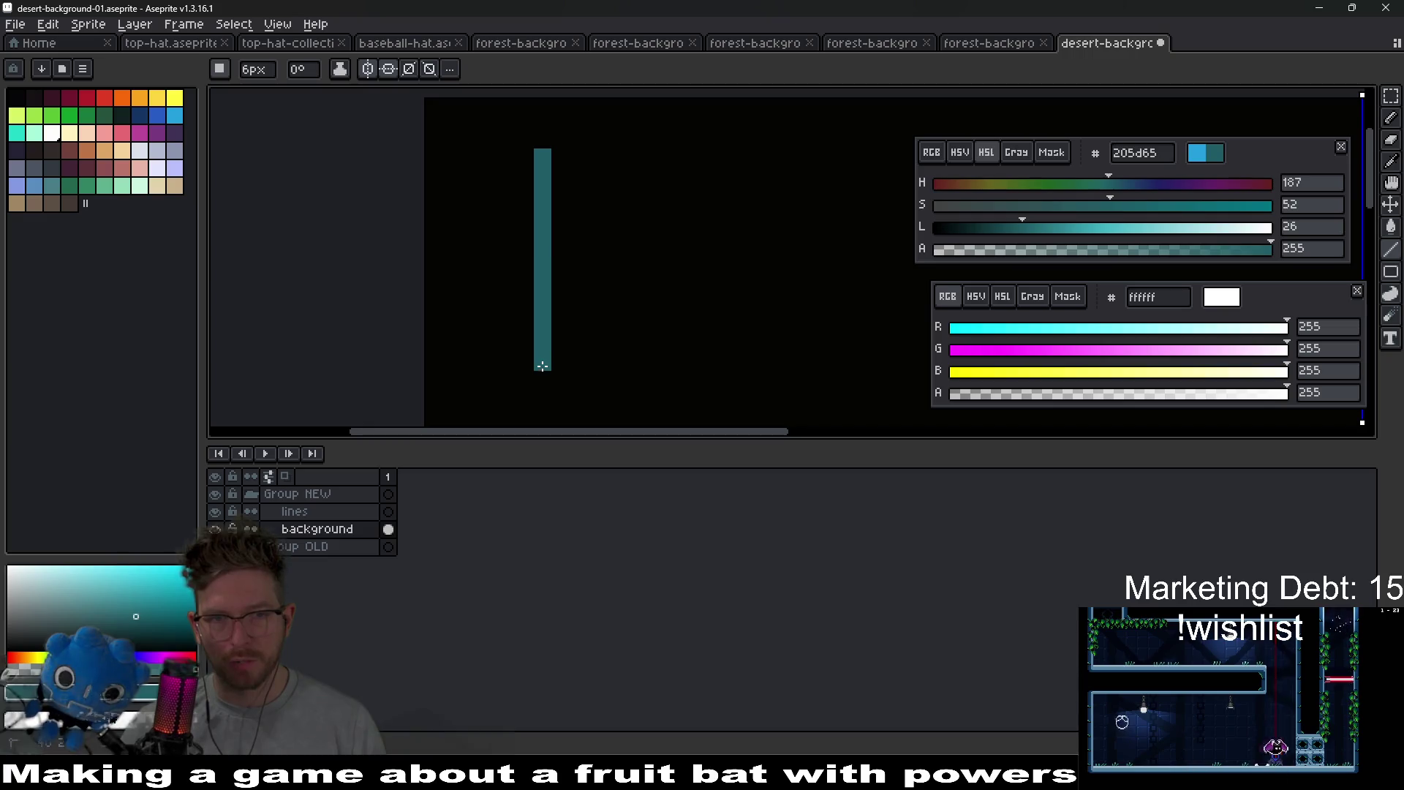
pyautogui.moveTo(718, 299); pyautogui.dragTo(614, 257)
pyautogui.moveTo(514, 126); pyautogui.dragTo(517, 400)
pyautogui.moveTo(616, 156); pyautogui.dragTo(621, 394)
pyautogui.moveTo(766, 183); pyautogui.dragTo(765, 402)
pyautogui.moveTo(759, 315); pyautogui.dragTo(583, 263)
pyautogui.moveTo(761, 139); pyautogui.dragTo(764, 307)
pyautogui.moveTo(368, 222); pyautogui.dragTo(847, 235)
# - Save and export the background, check it in Godot, and return to Aseprite
pyautogui.scroll(-3, 796, 277)
pyautogui.hotkey('ctrl', 's')
pyautogui.hotkey('ctrl', 'alt', 'shift', 's')
pyautogui.press('Return')
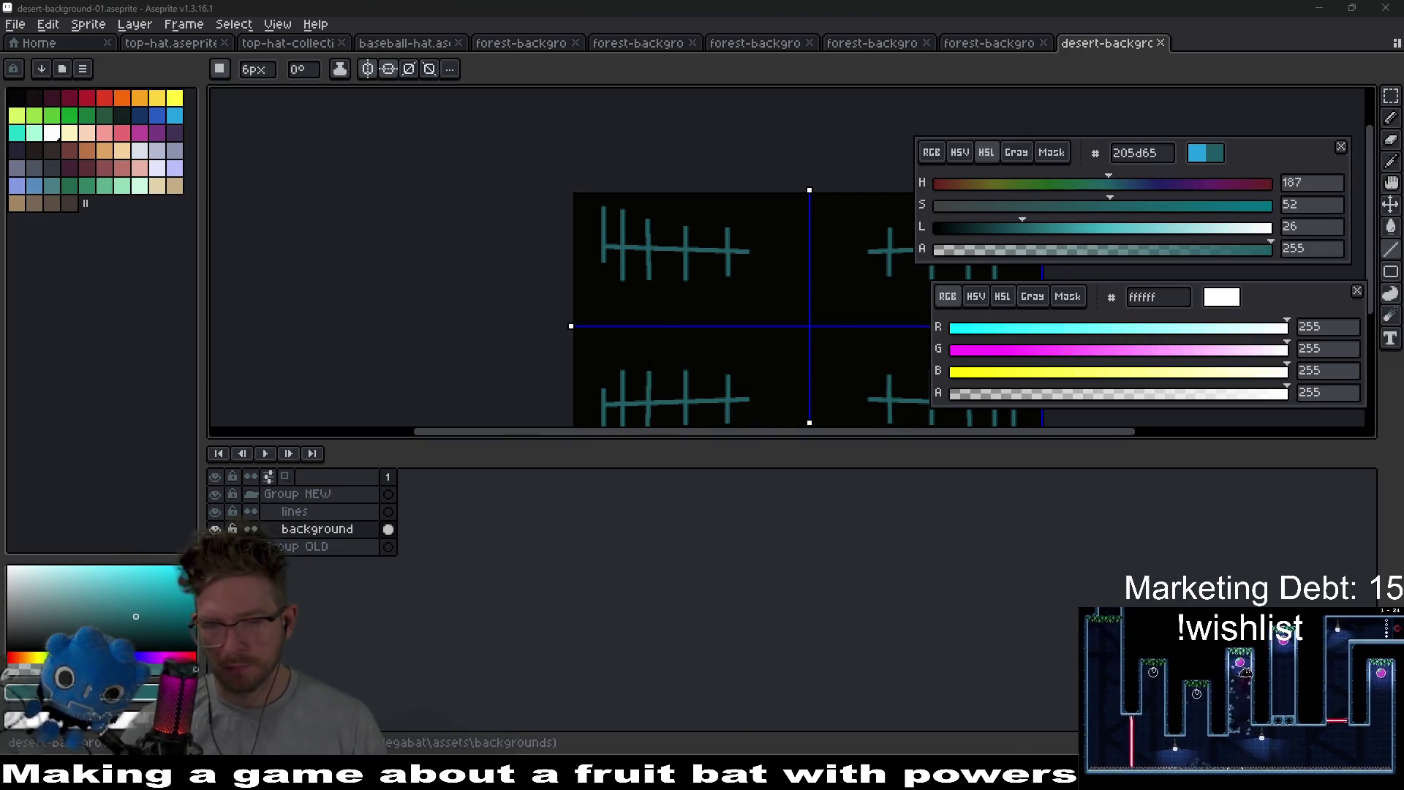
pyautogui.hotkey('alt', 'Tab')
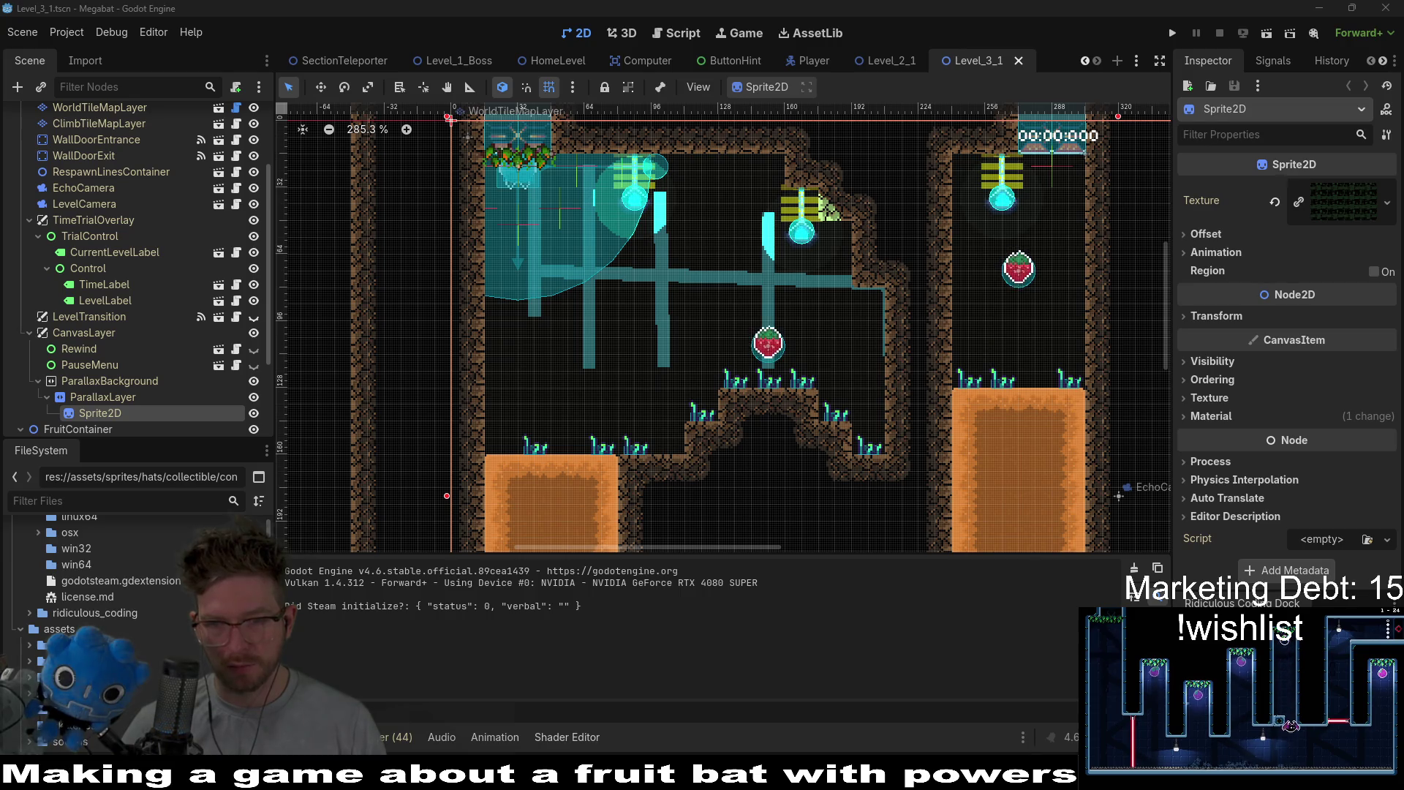
pyautogui.hotkey('alt', 'Tab')
pyautogui.scroll(3, 590, 298)
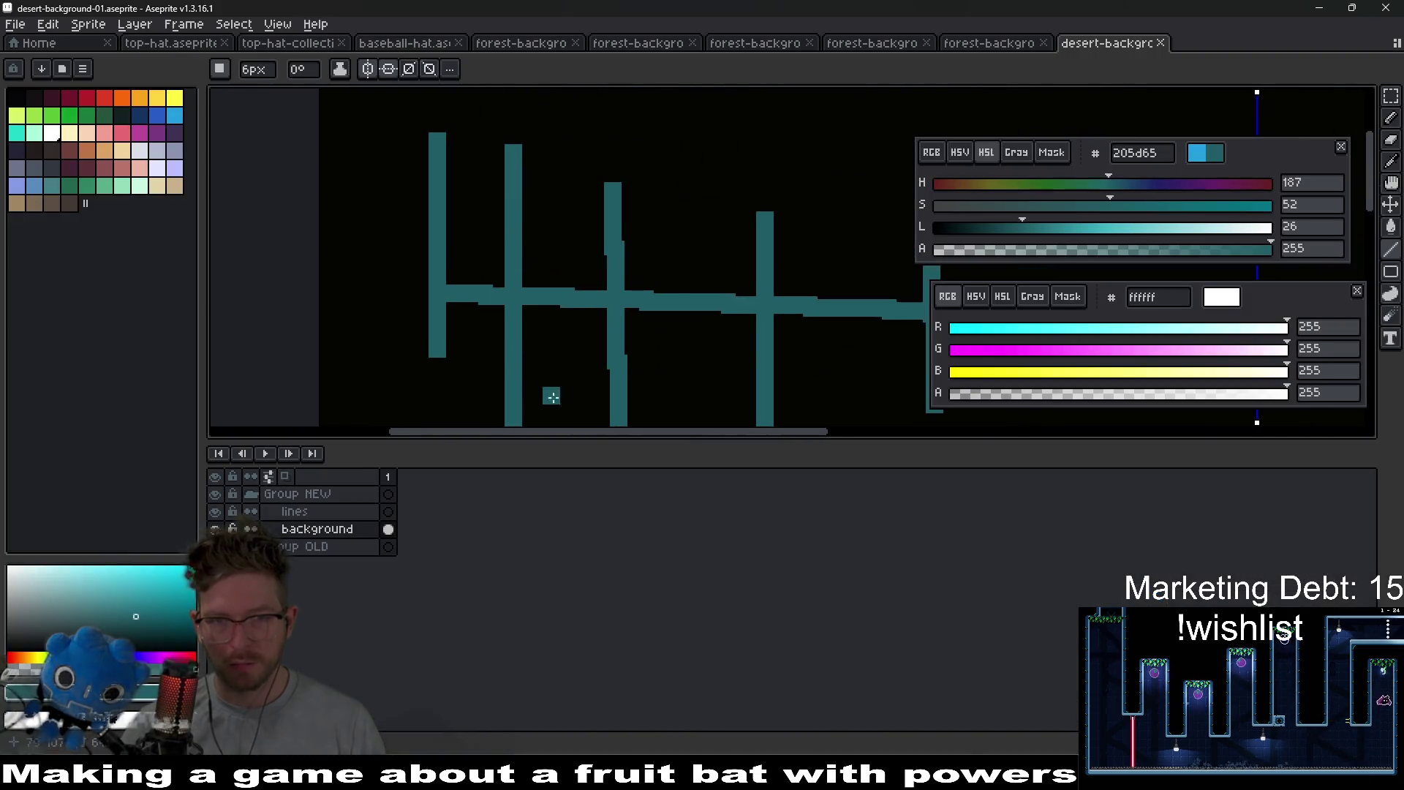
# - Darken the teal and bucket-fill the bars with the darker shade
pyautogui.scroll(1, 595, 304)
pyautogui.press('alt')
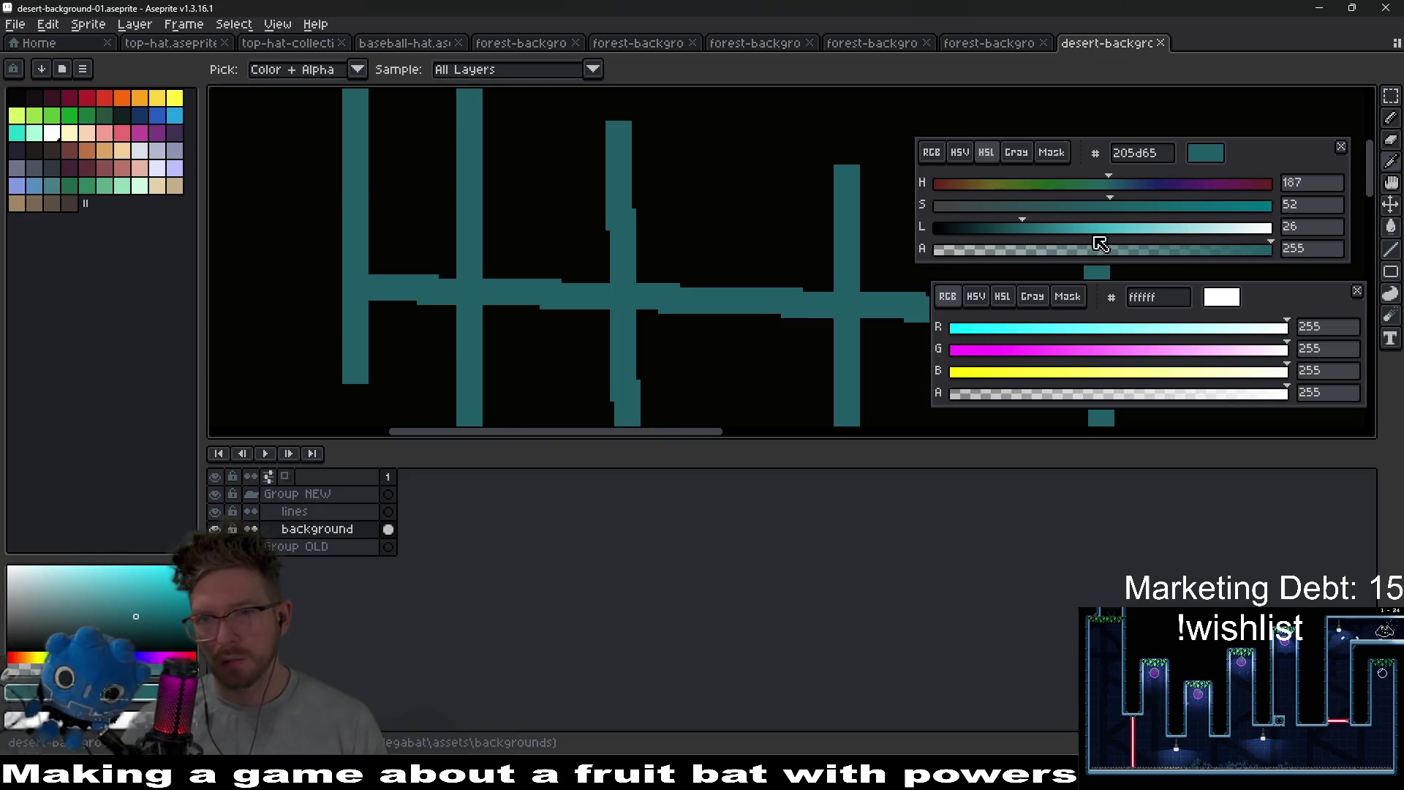
pyautogui.click(983, 227)
pyautogui.press('g')
pyautogui.click(643, 301)
# - Lower lightness and saturation further to 112022 and refill the bars
pyautogui.scroll(-1, 647, 302)
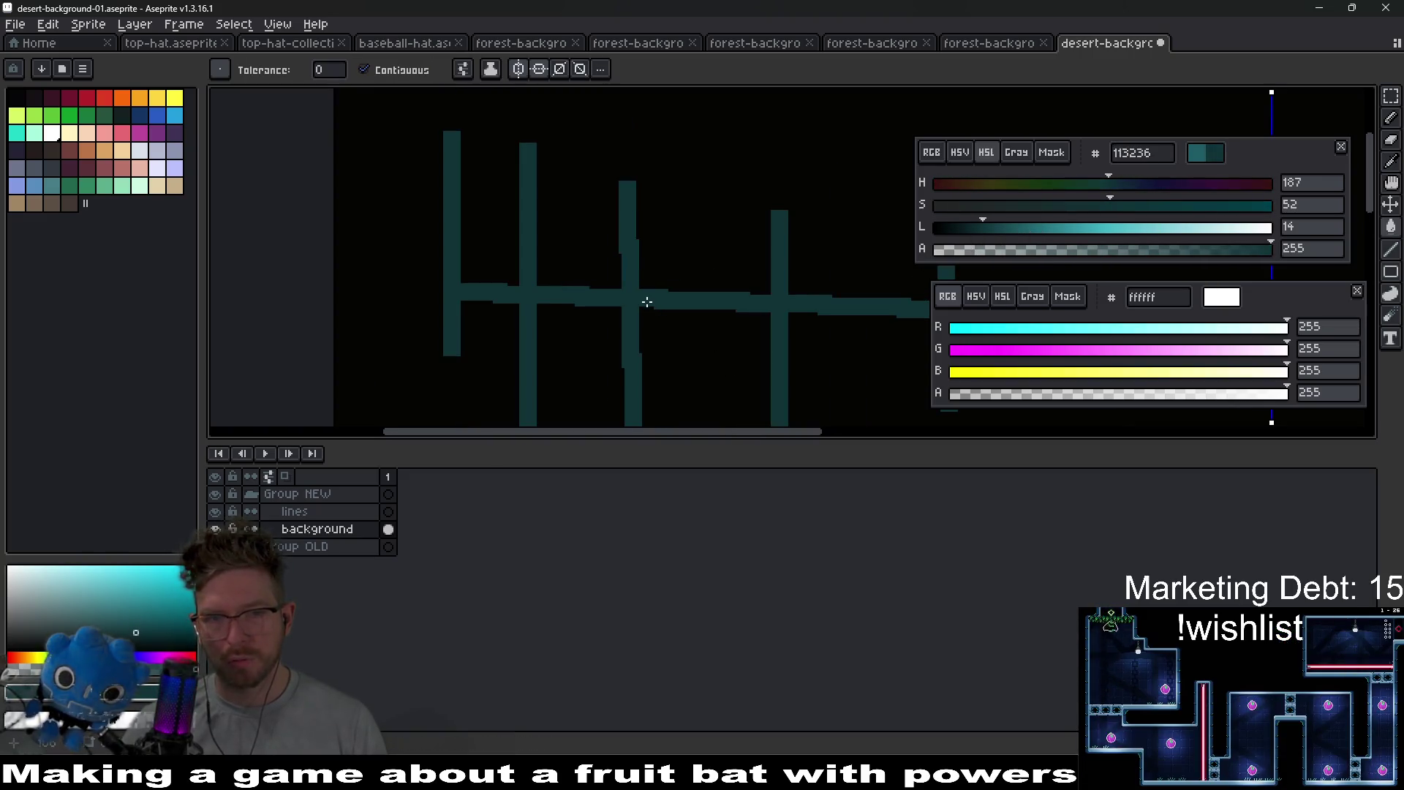
pyautogui.click(967, 228)
pyautogui.moveTo(1110, 209); pyautogui.dragTo(1053, 217)
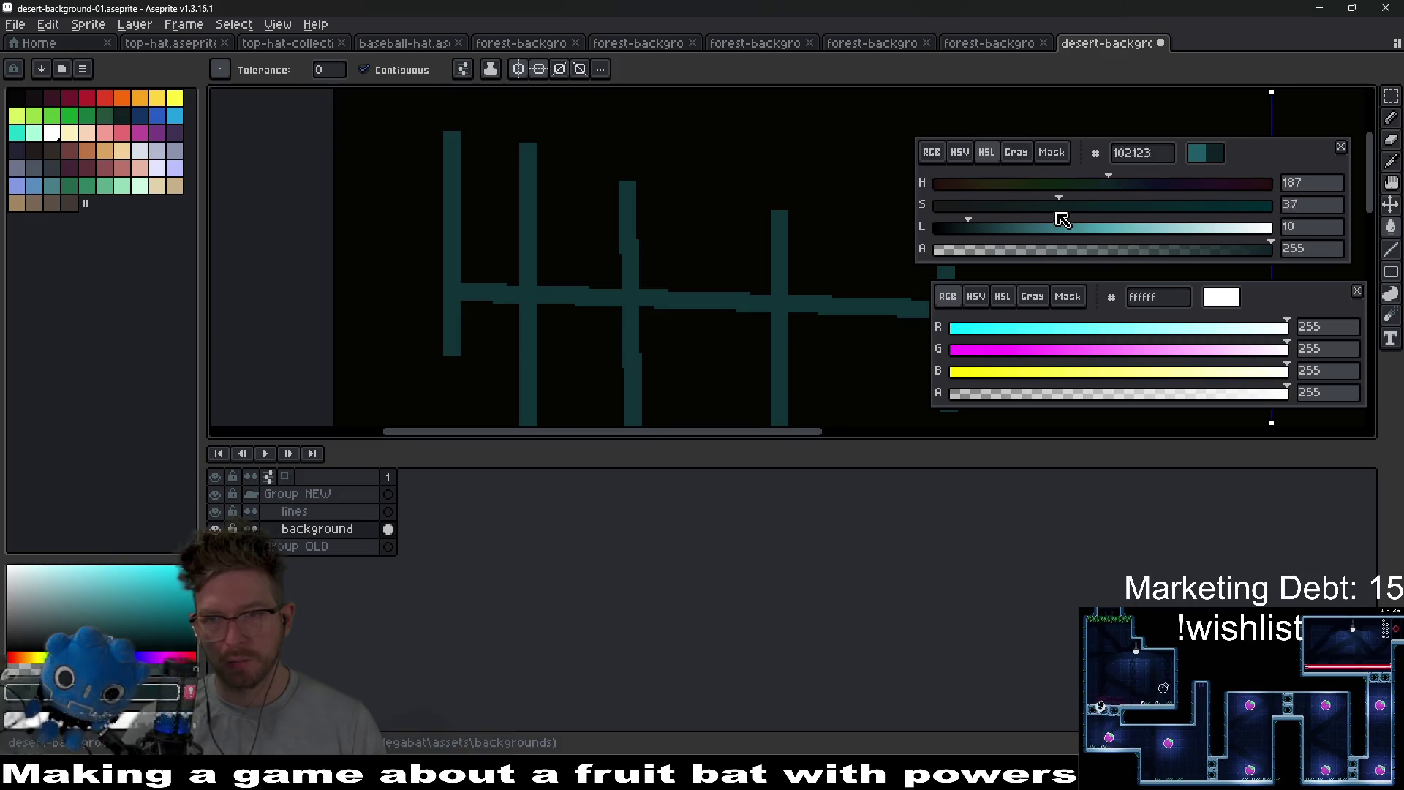
pyautogui.click(639, 293)
pyautogui.scroll(-3, 637, 298)
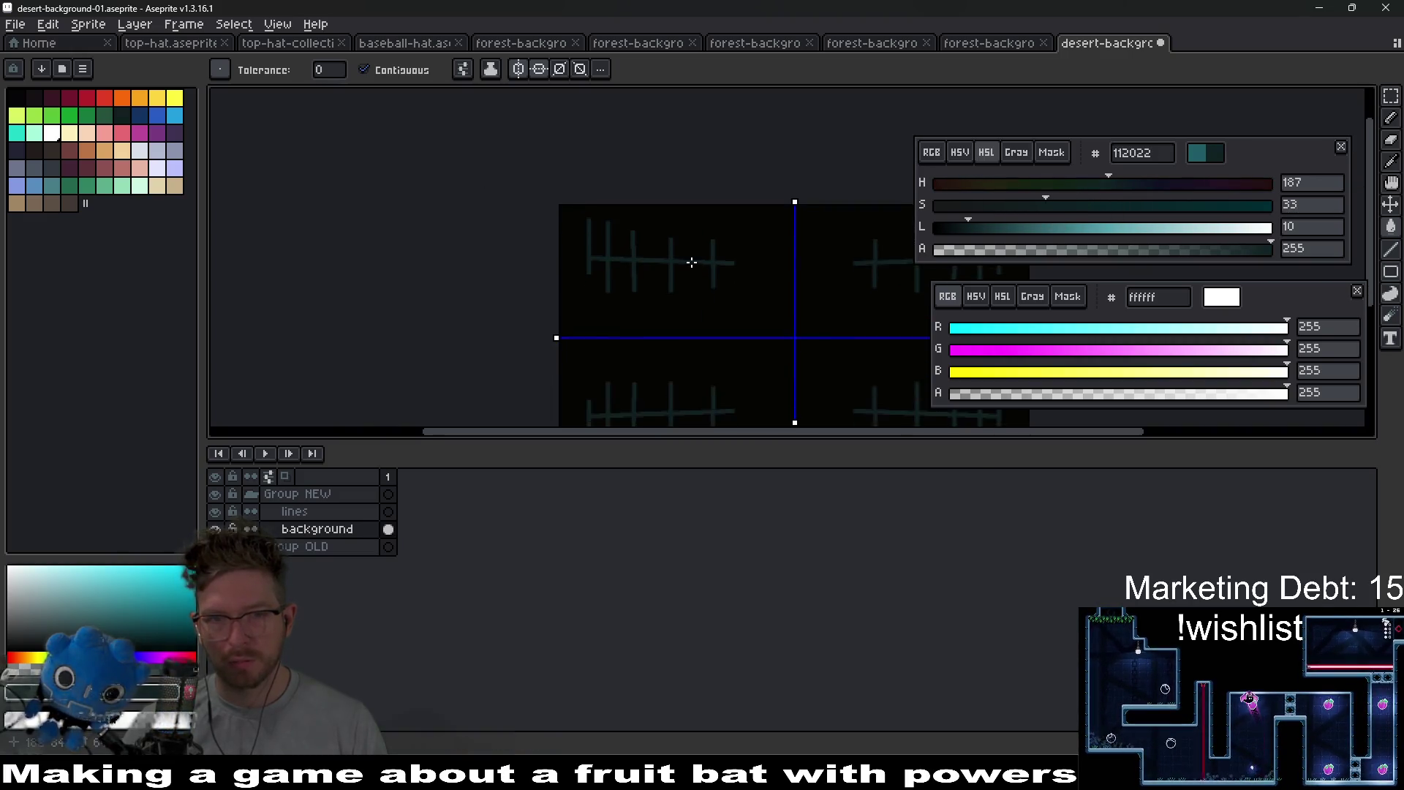
pyautogui.scroll(1, 690, 336)
# - Export the updated background and switch to Godot
pyautogui.hotkey('ctrl', 'alt', 'shift', 's')
pyautogui.press('Return')
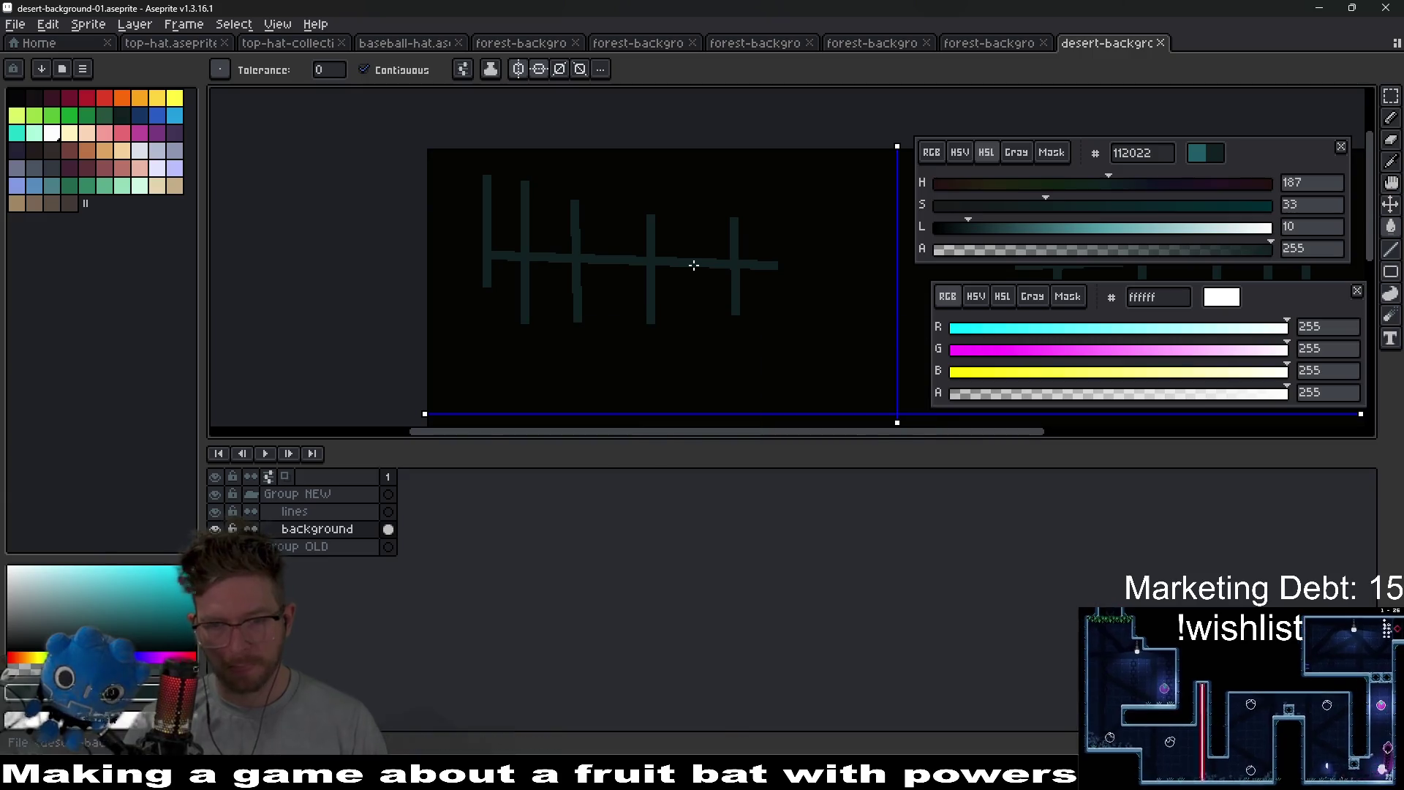
pyautogui.hotkey('alt', 'Tab')
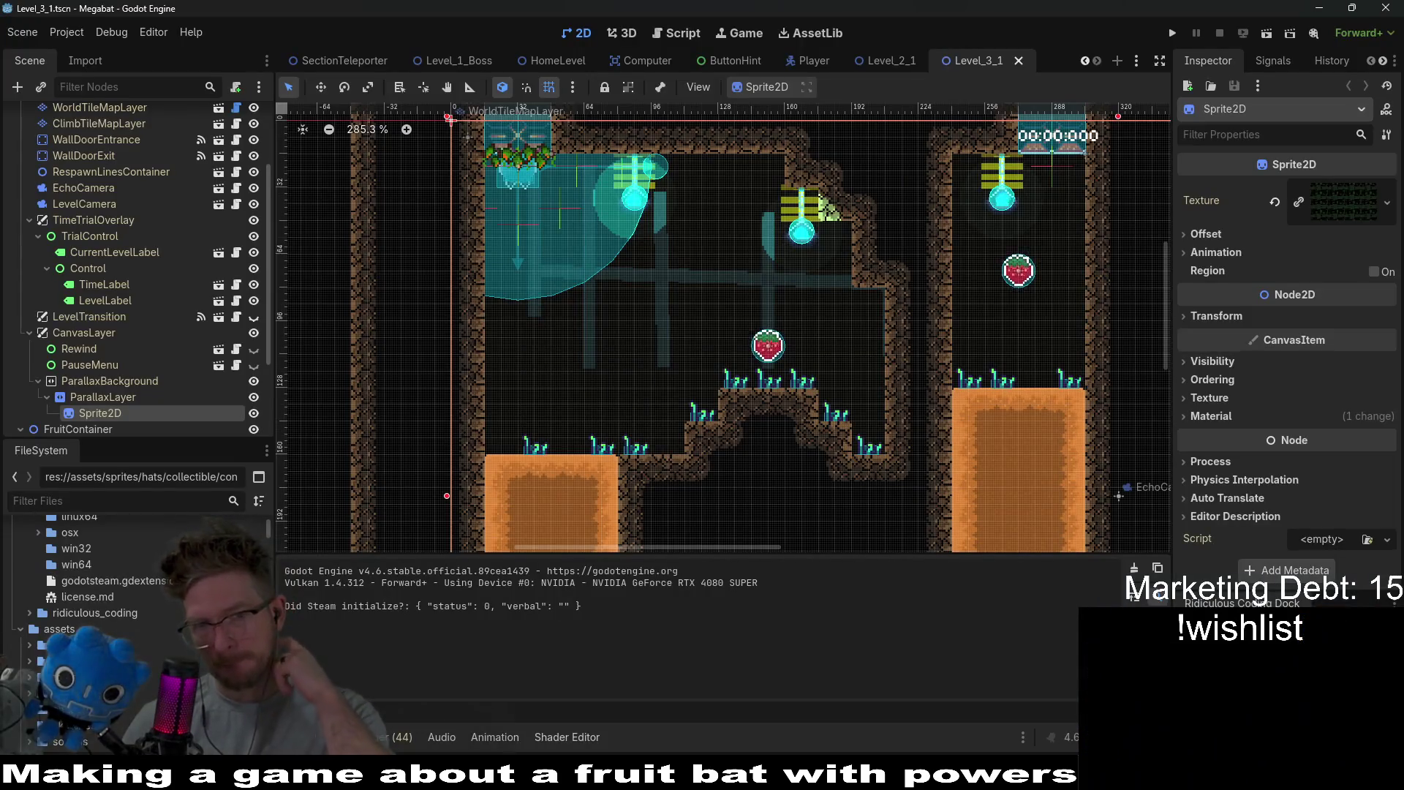
# - Play Level_3_1 to view the faint dark-teal grille, then close it and return to Aseprite
pyautogui.scroll(1, 682, 330)
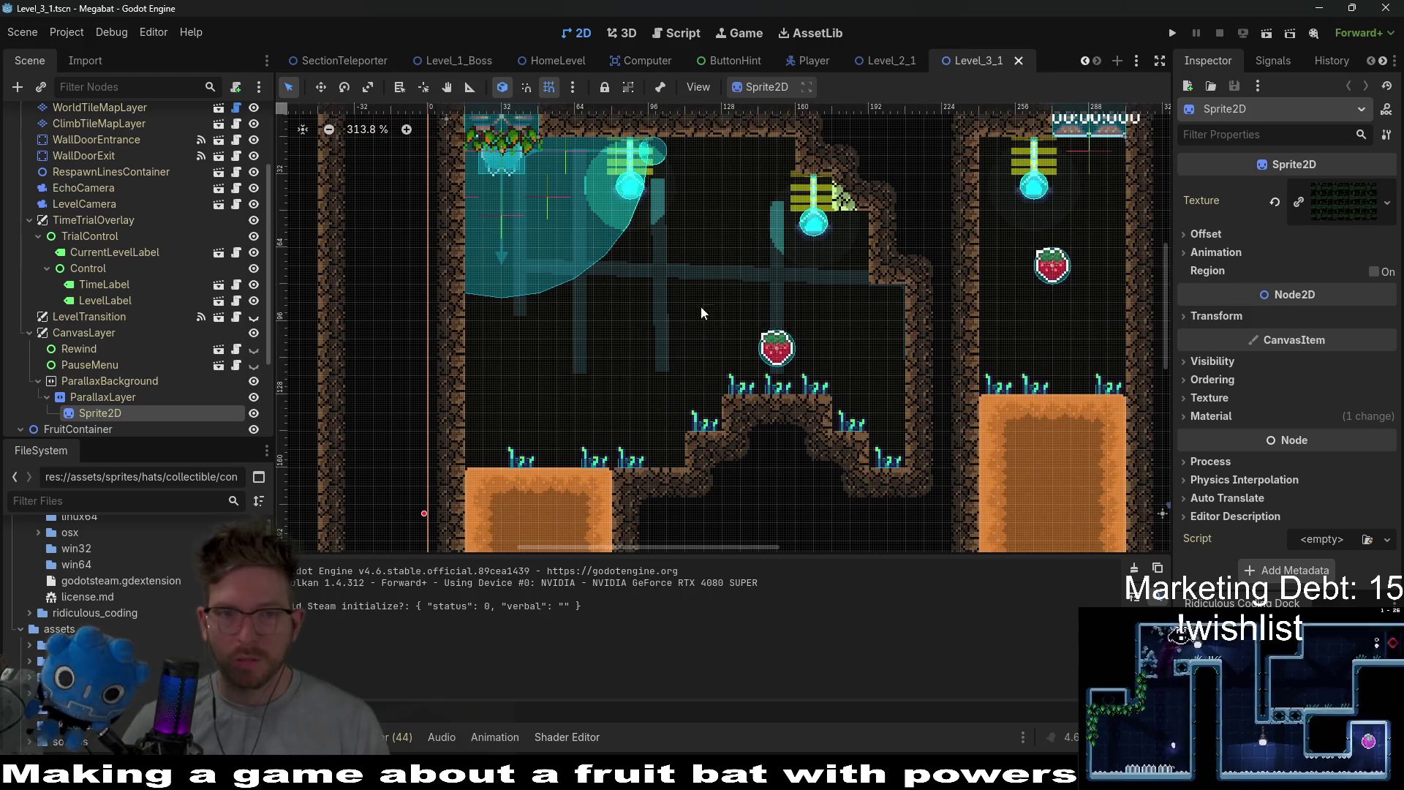
pyautogui.click(1266, 37)
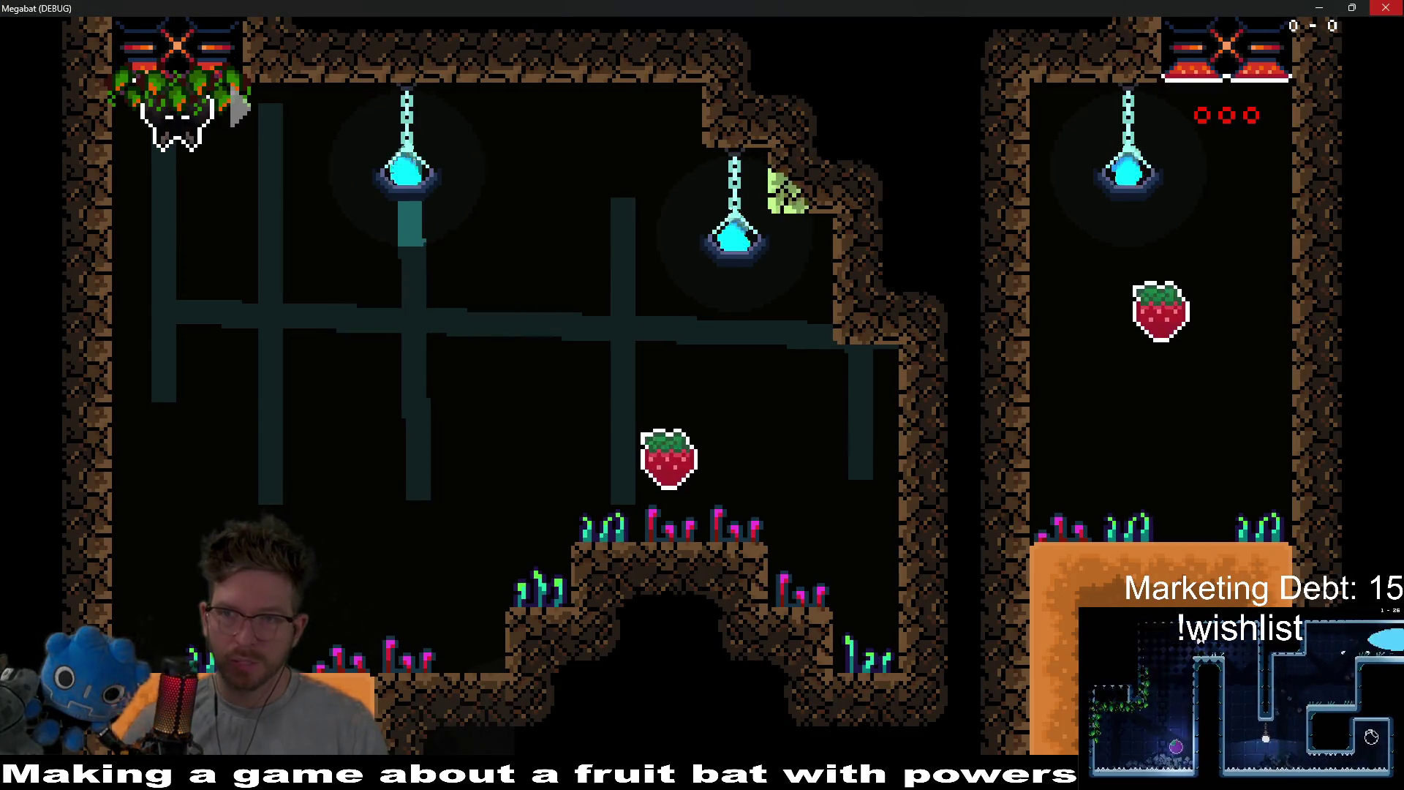
pyautogui.click(1389, 7)
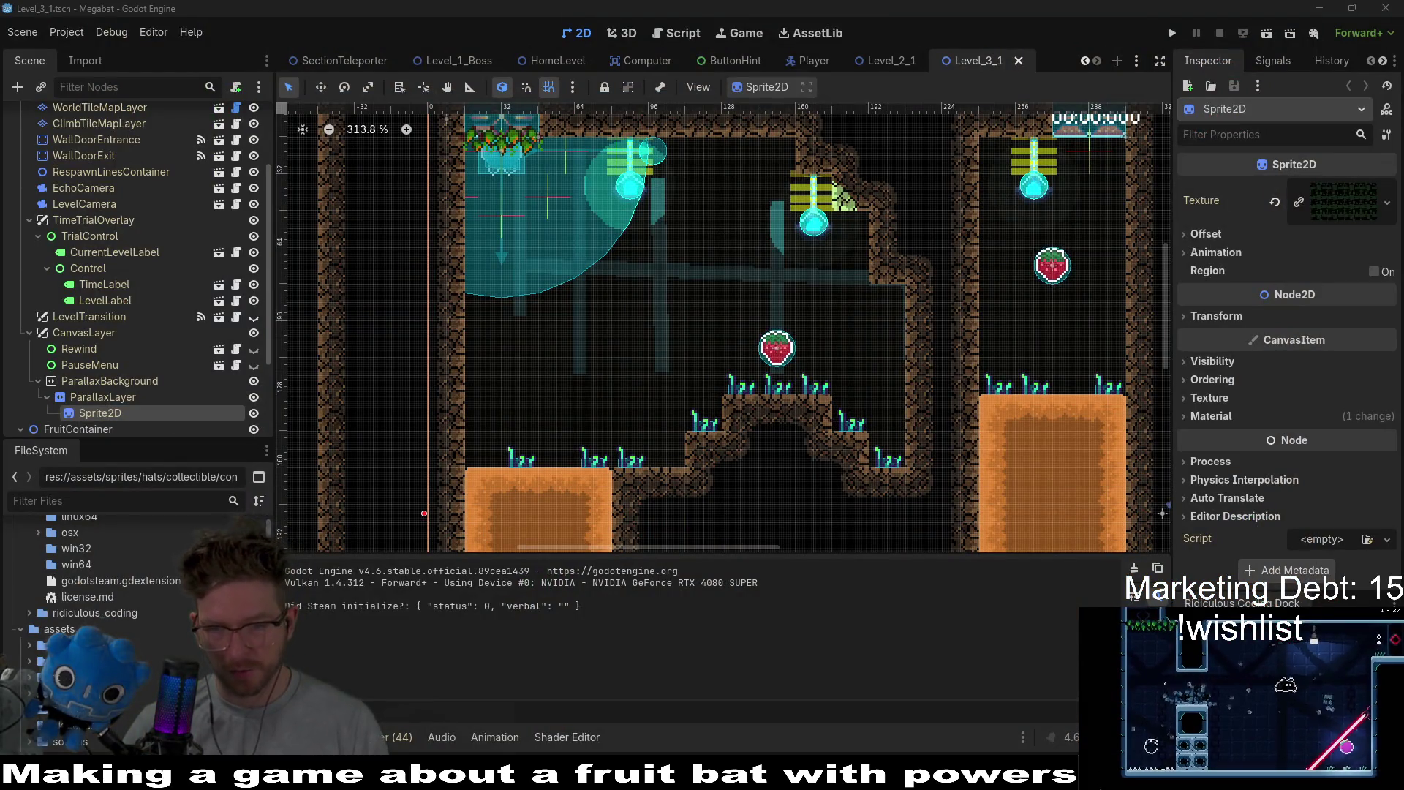
pyautogui.hotkey('alt', 'Tab')
pyautogui.scroll(3, 511, 223)
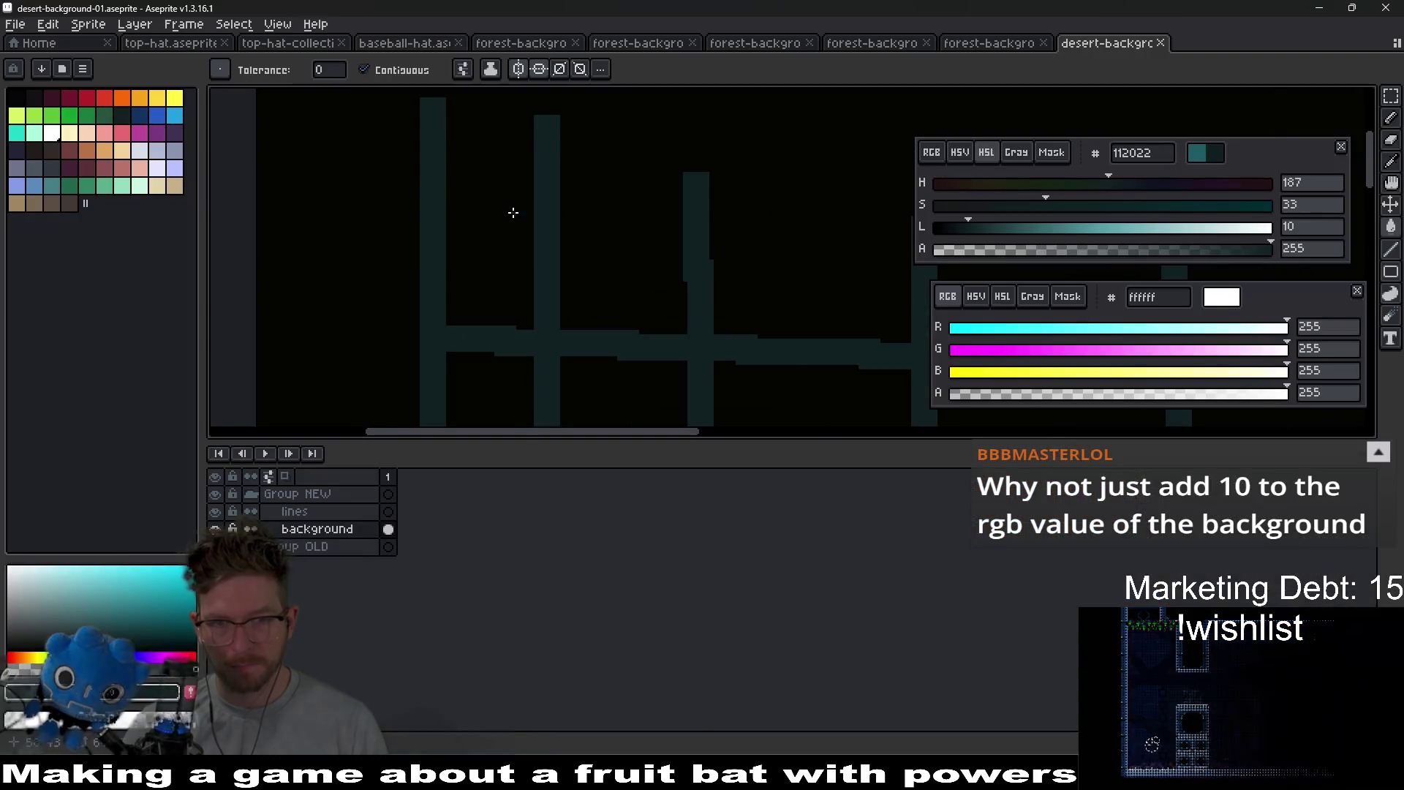
# - Try a curved teal trial stroke on the canvas, then undo it
pyautogui.moveTo(564, 209); pyautogui.dragTo(565, 206)
pyautogui.scroll(-3, 567, 279)
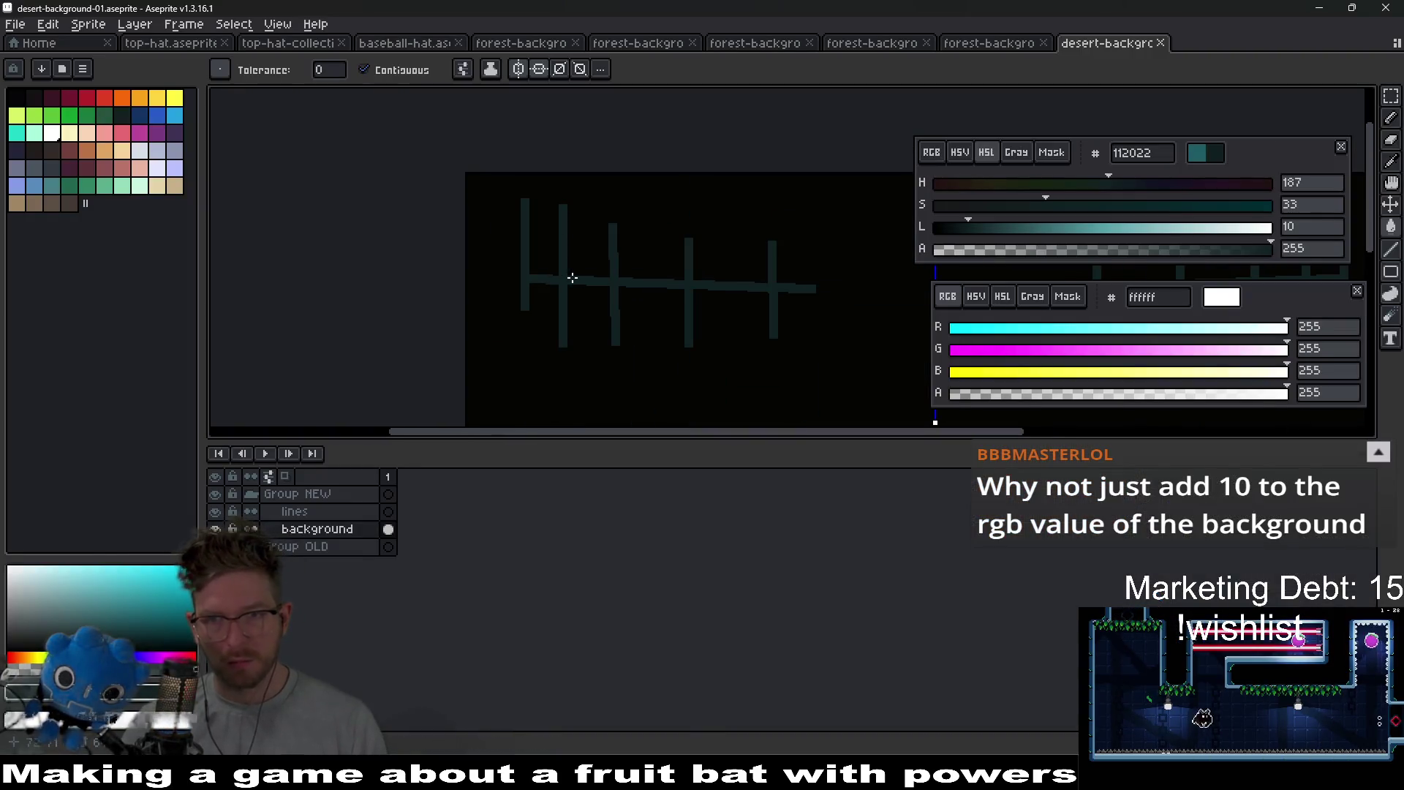
pyautogui.press('v')
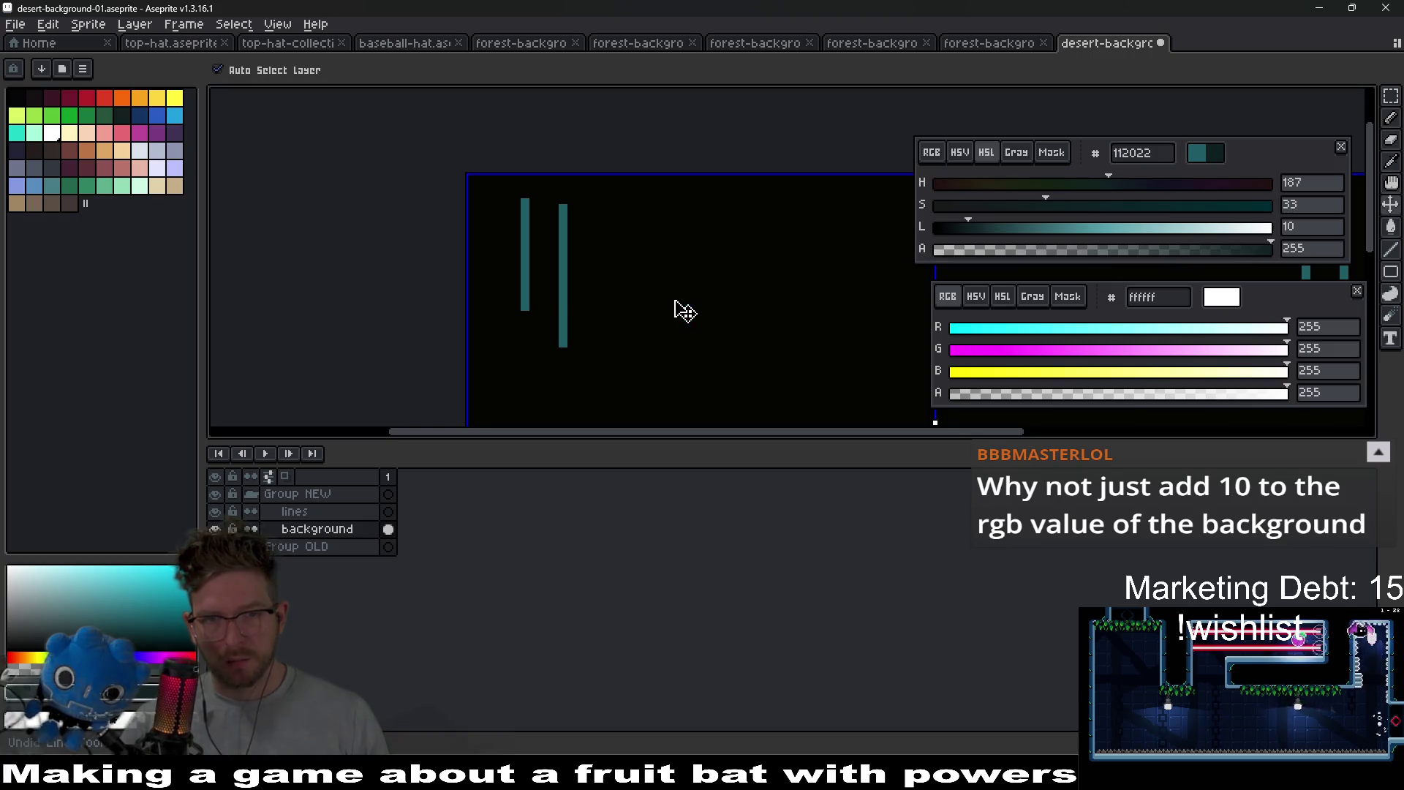
pyautogui.press('b')
pyautogui.moveTo(547, 218); pyautogui.dragTo(602, 338)
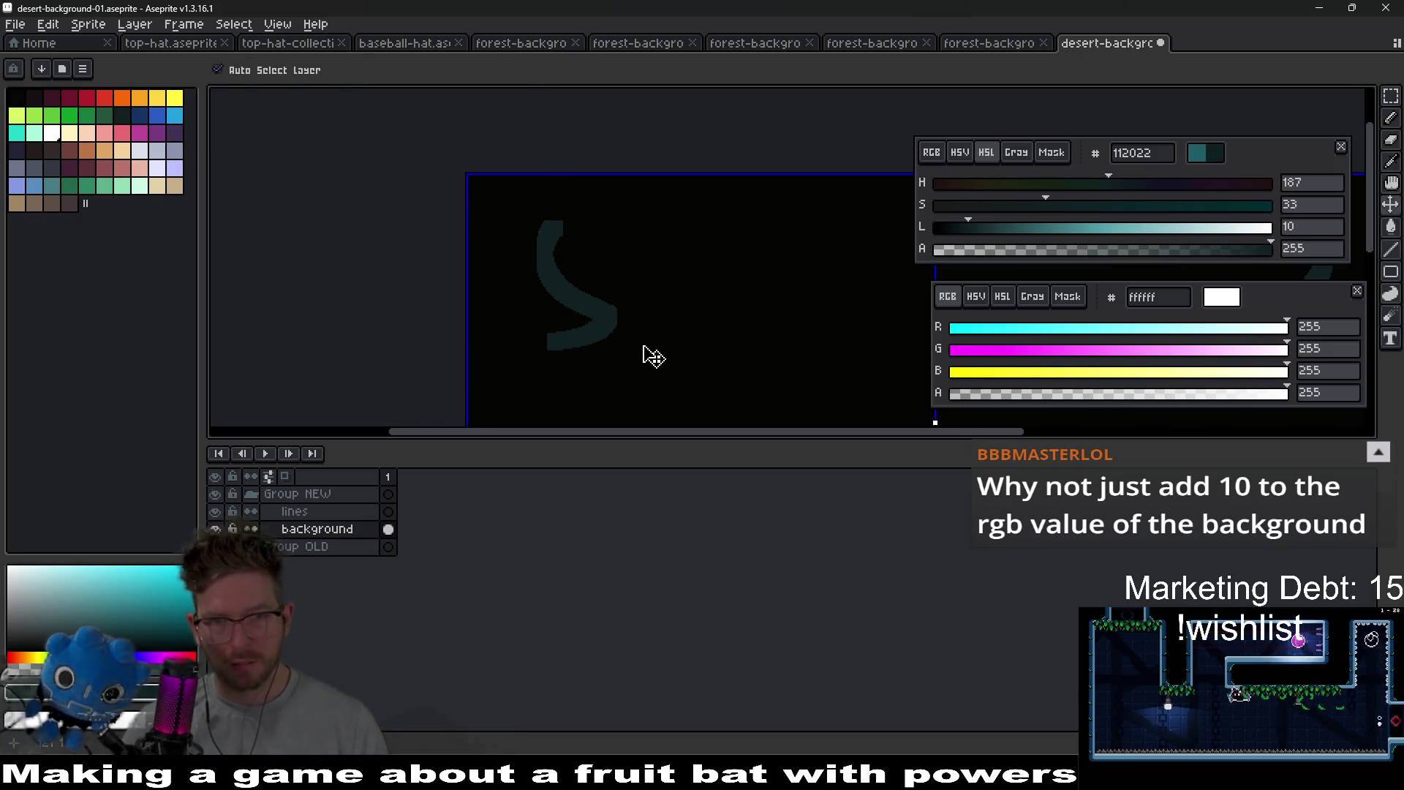
pyautogui.hotkey('ctrl', 'z')
# - Paint a long teal vertical stroke down the canvas, then undo it
pyautogui.scroll(2, 555, 270)
pyautogui.scroll(-3, 556, 270)
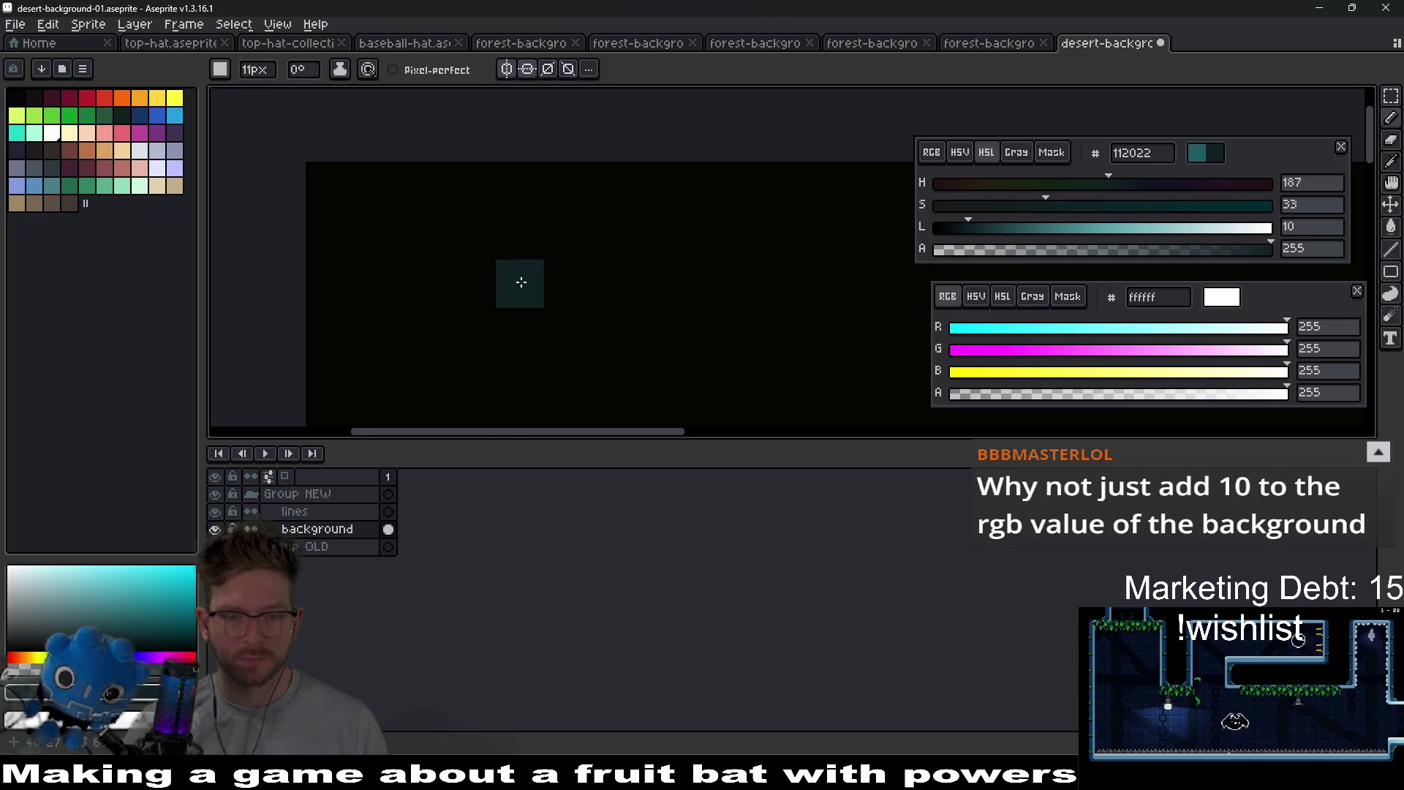
pyautogui.press('v')
pyautogui.press('b')
pyautogui.scroll(1, 443, 245)
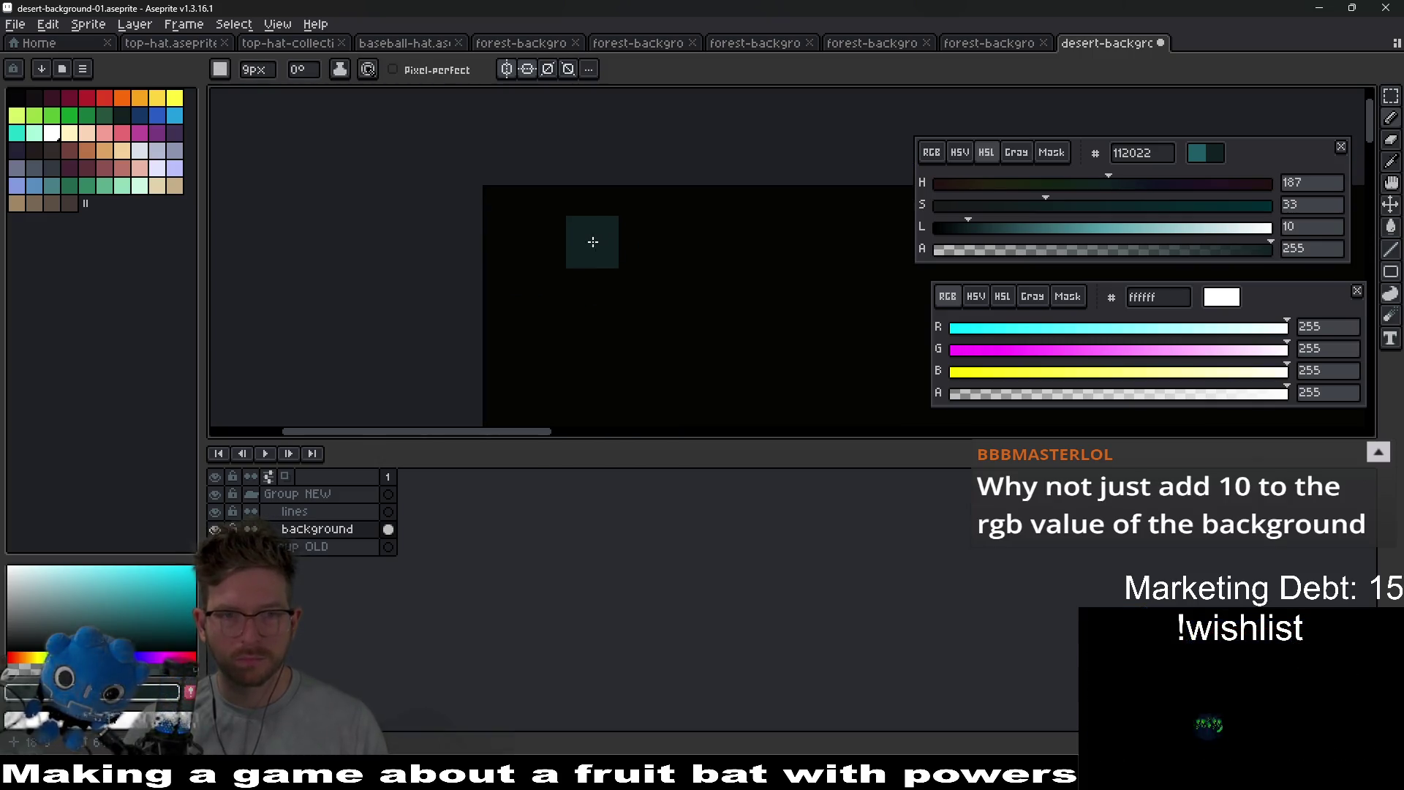
pyautogui.moveTo(571, 239)
pyautogui.mouseDown()
pyautogui.moveTo(577, 420)
pyautogui.moveTo(596, 288)
pyautogui.mouseUp()
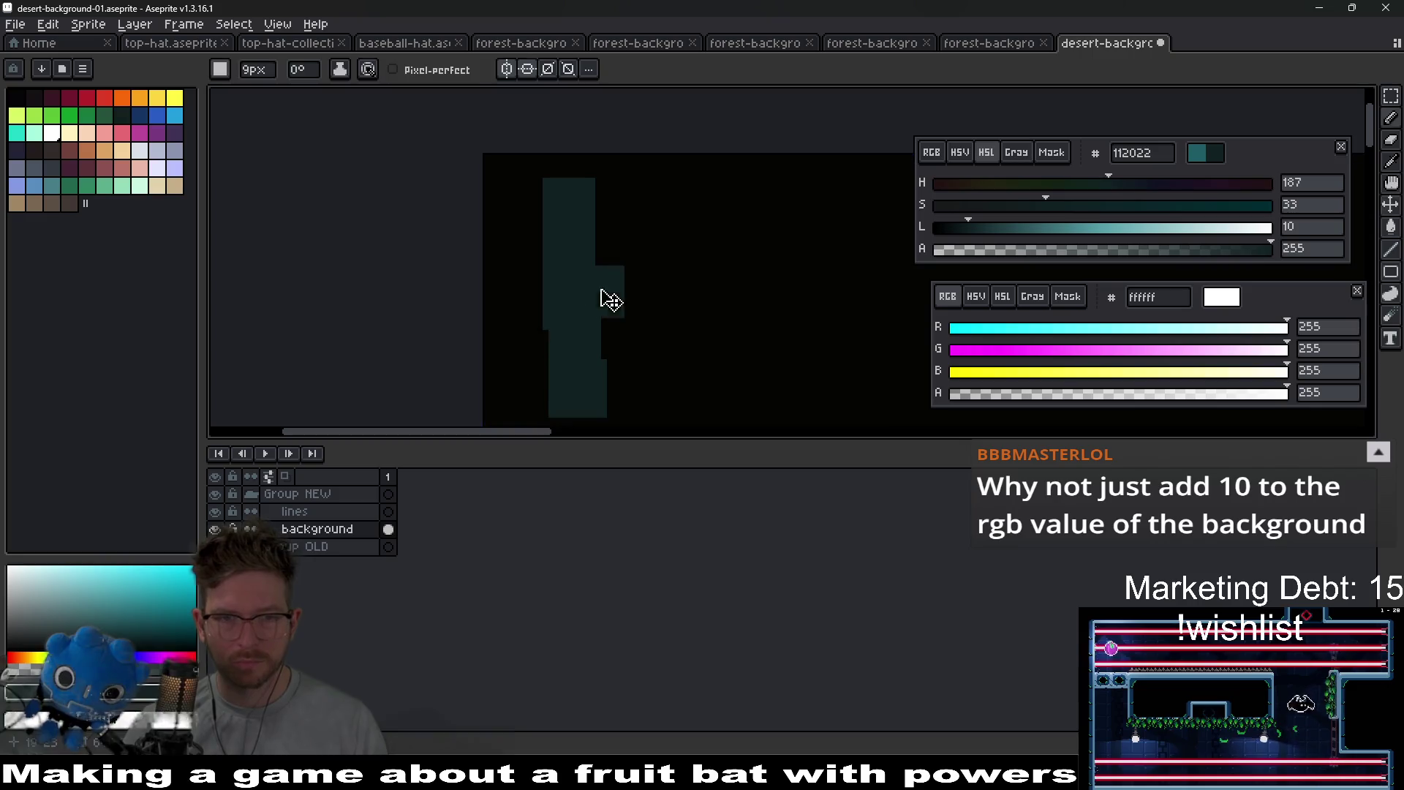
pyautogui.hotkey('ctrl', 'z')
# - Paint a 6px teal column and a rightward bar as an arch, then undo the strokes
pyautogui.press('l')
pyautogui.moveTo(565, 206); pyautogui.dragTo(568, 415)
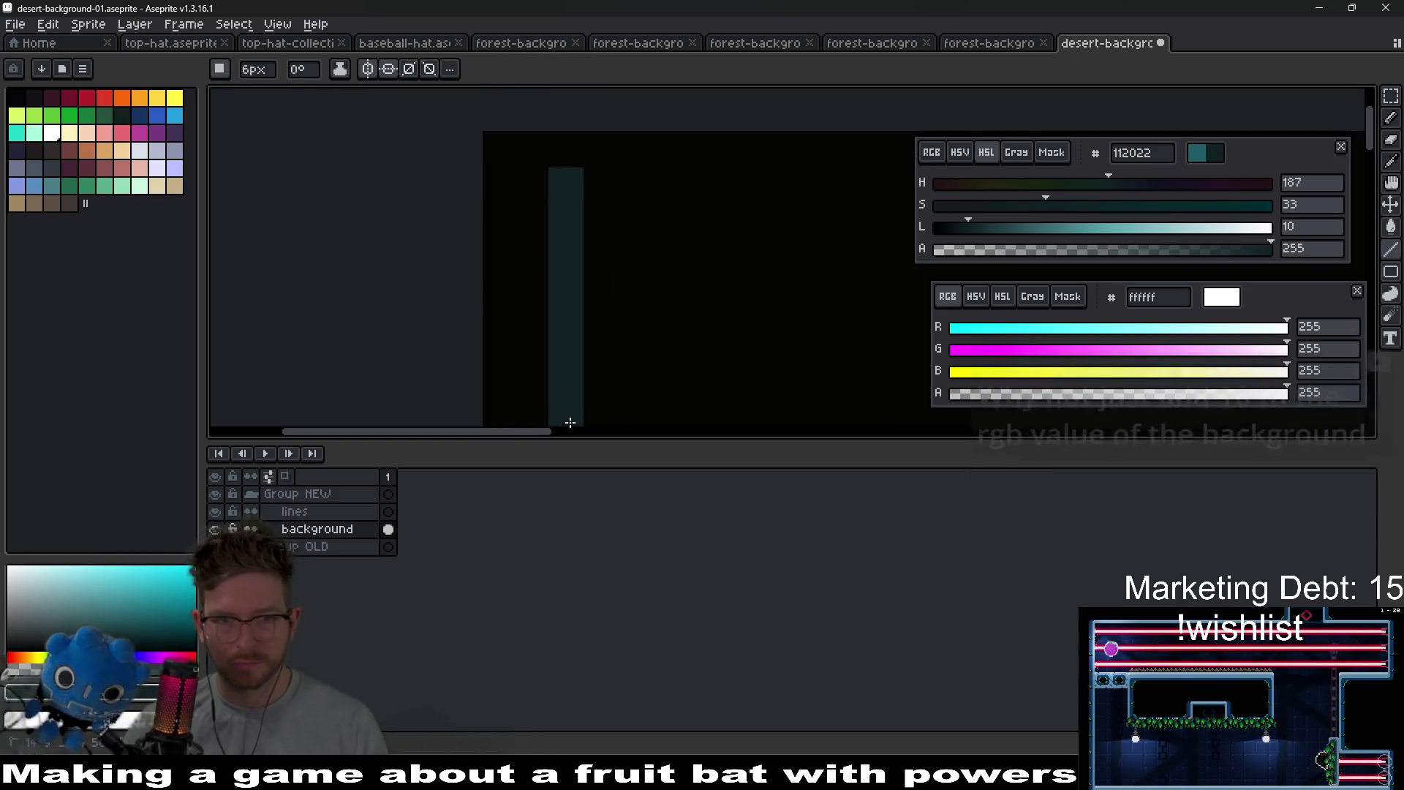
pyautogui.moveTo(583, 187)
pyautogui.mouseDown()
pyautogui.moveTo(791, 189)
pyautogui.moveTo(762, 156)
pyautogui.moveTo(799, 335)
pyautogui.moveTo(761, 364)
pyautogui.moveTo(777, 357)
pyautogui.mouseUp()
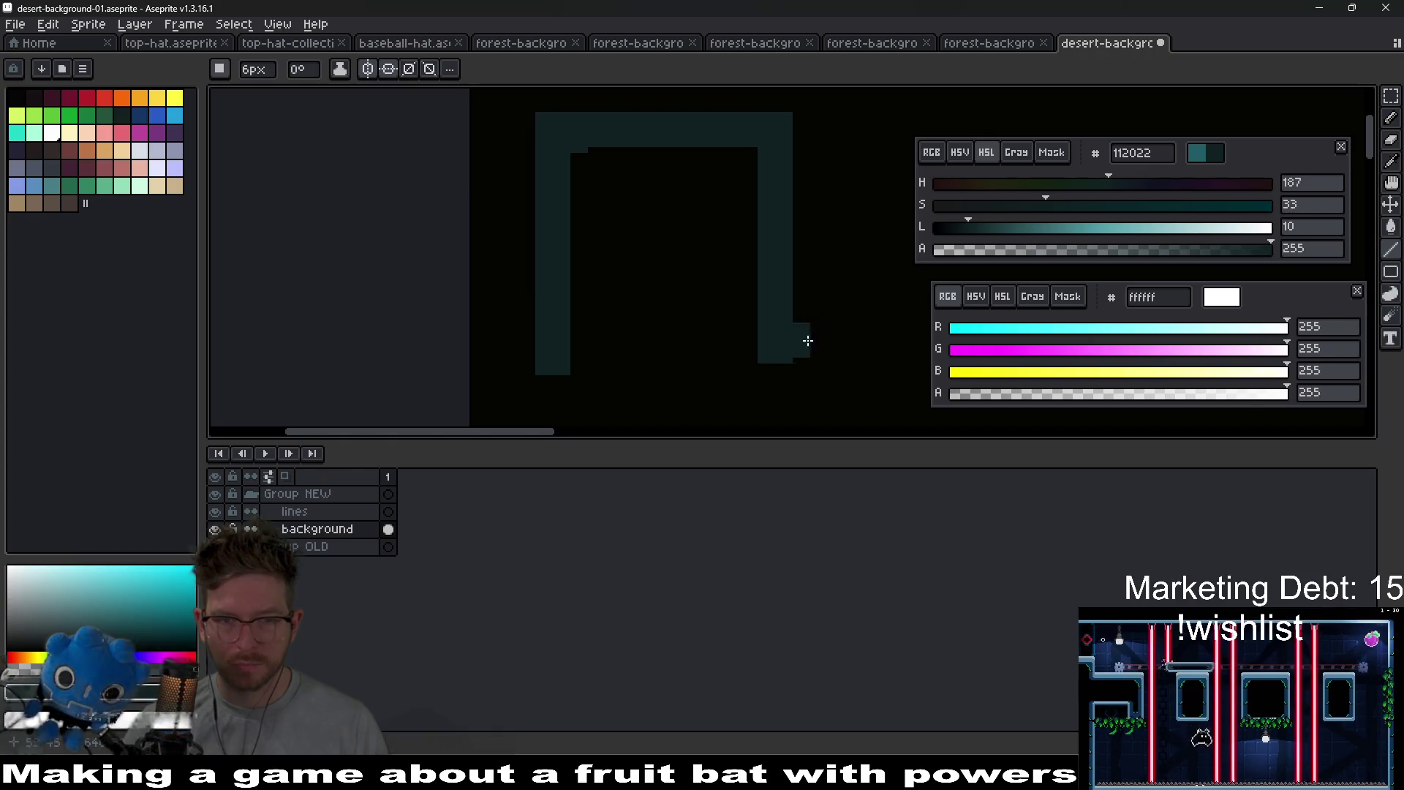
pyautogui.hotkey('ctrl', 'z')
pyautogui.hotkey('ctrl', 'z')
pyautogui.hotkey('ctrl', 'z')
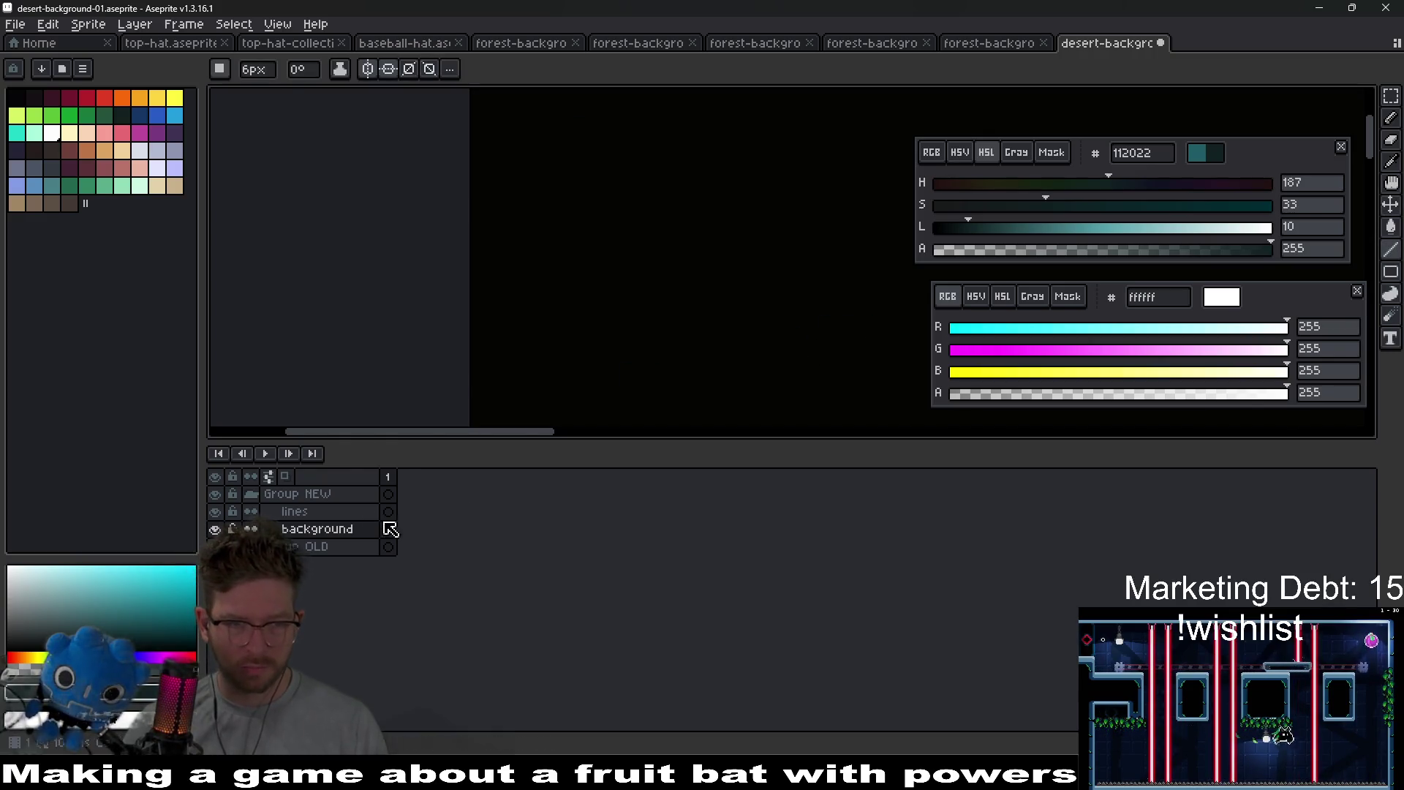
# - On the lines layer, paint a teal square outline's left, top, right and bottom edges
pyautogui.click(369, 511)
pyautogui.moveTo(553, 150); pyautogui.dragTo(554, 398)
pyautogui.click(578, 160)
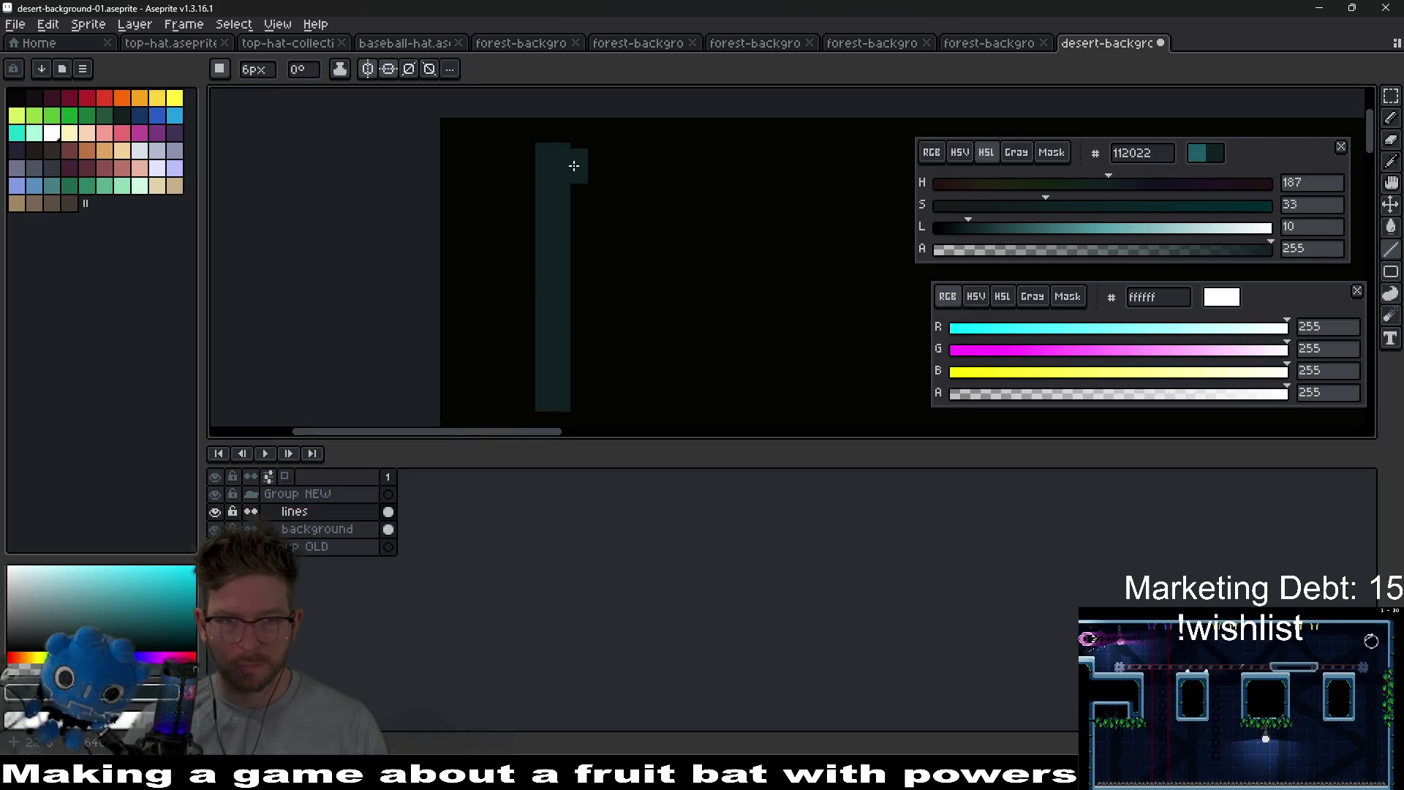
pyautogui.moveTo(574, 160)
pyautogui.mouseDown()
pyautogui.moveTo(833, 163)
pyautogui.moveTo(818, 165)
pyautogui.mouseUp()
pyautogui.moveTo(783, 245); pyautogui.dragTo(738, 204)
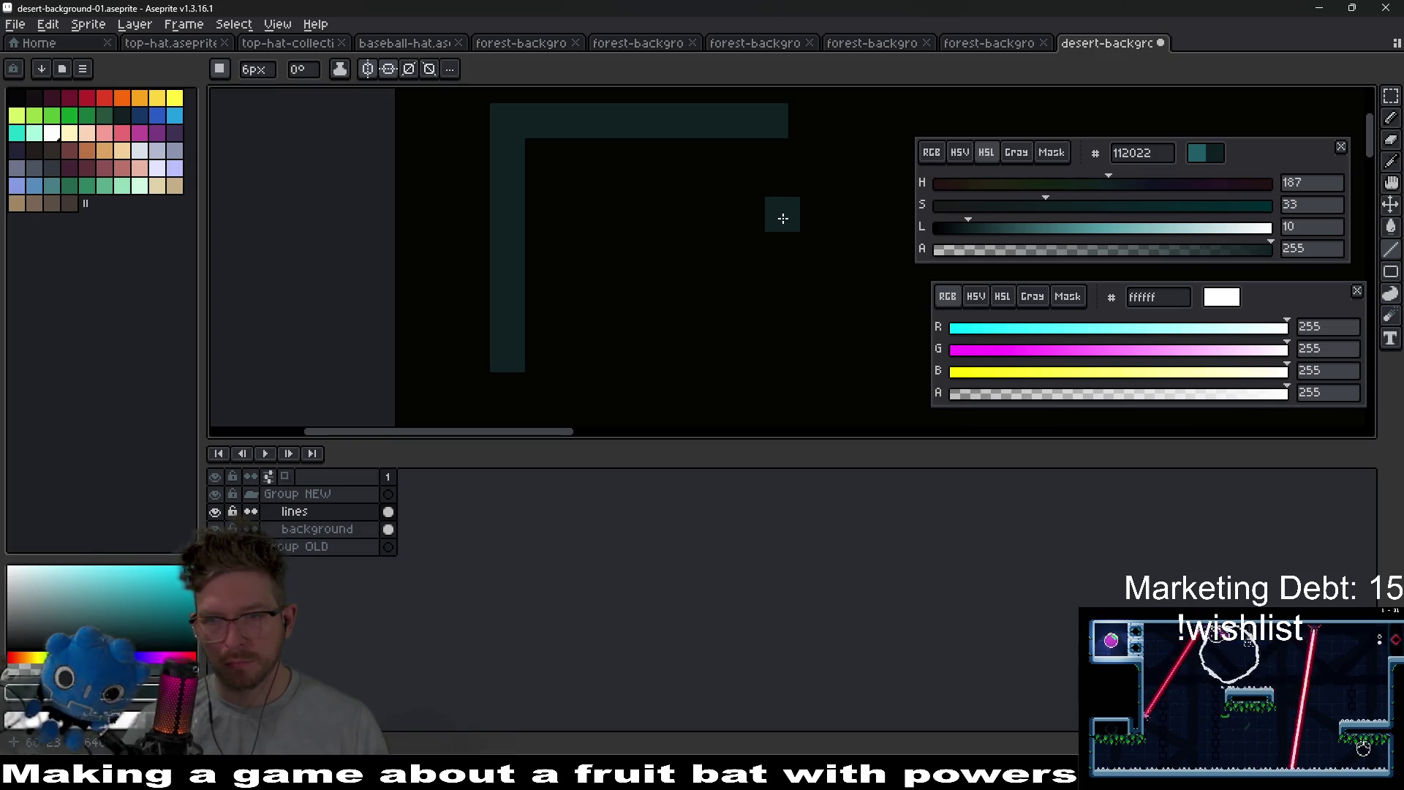
pyautogui.click(772, 158)
pyautogui.moveTo(768, 150); pyautogui.dragTo(767, 353)
pyautogui.hotkey('ctrl', 'z')
pyautogui.click(776, 361)
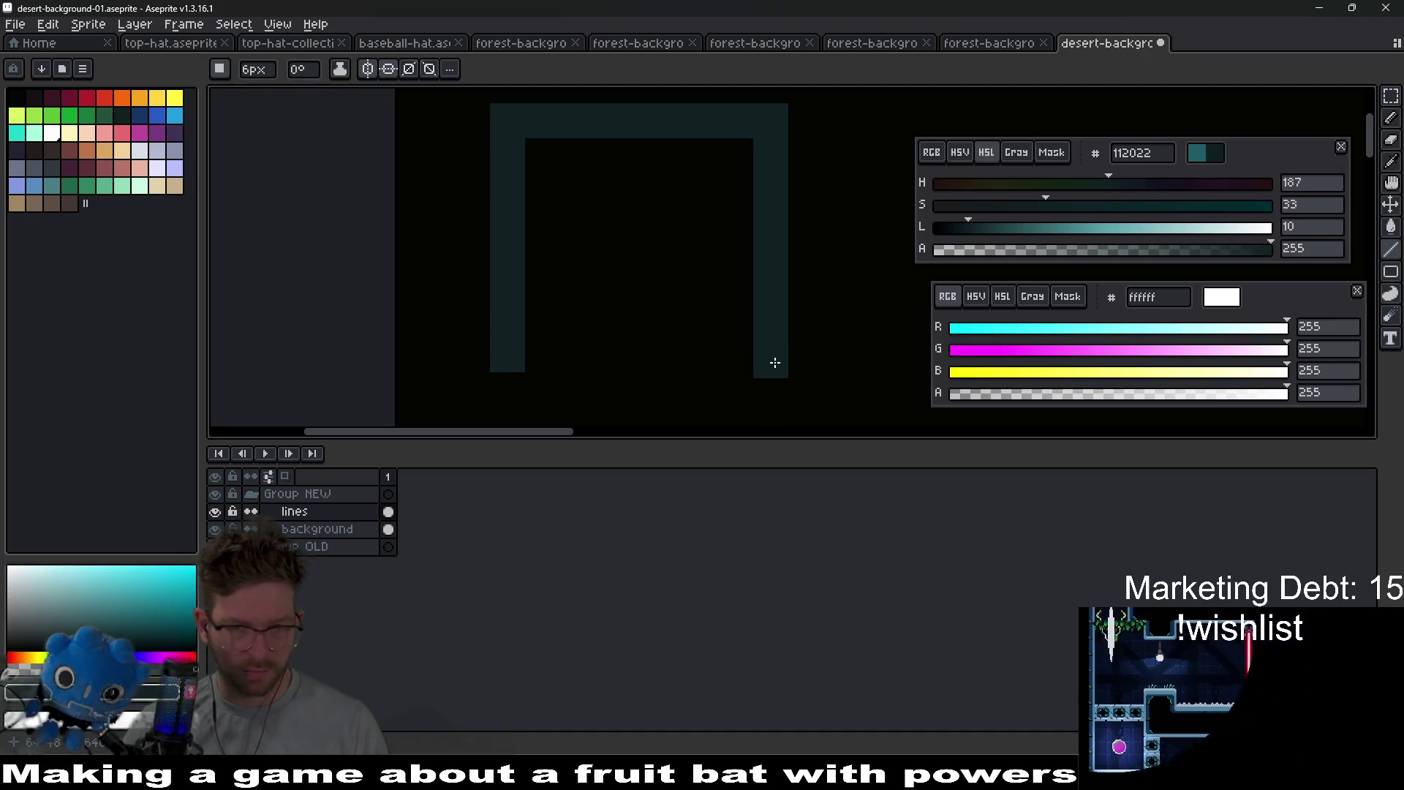
pyautogui.moveTo(511, 356)
pyautogui.mouseDown()
pyautogui.moveTo(759, 344)
pyautogui.moveTo(779, 360)
pyautogui.mouseUp()
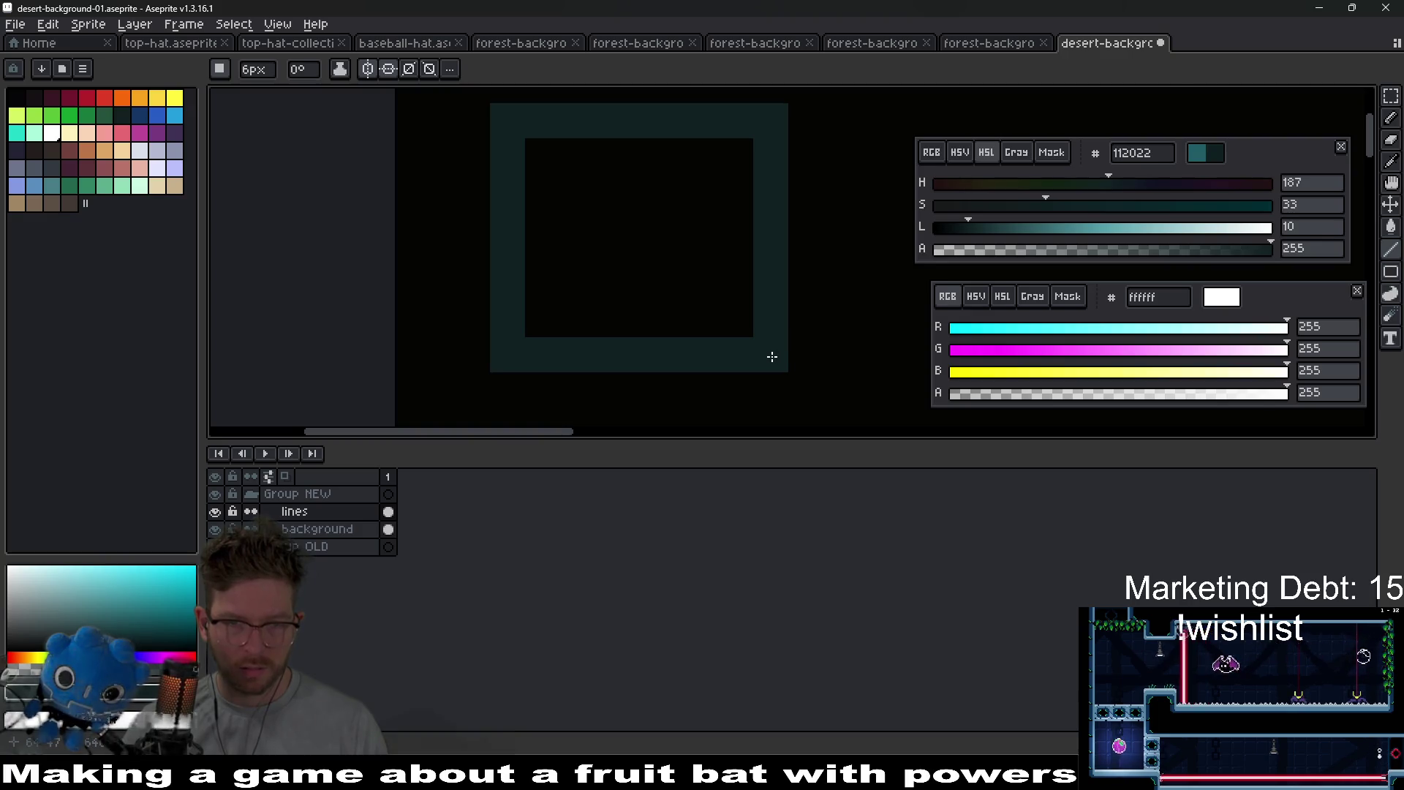
# - Shift the square outline's hue to dark teal 112022 with Hue/Saturation
pyautogui.scroll(-3, 772, 356)
pyautogui.press('v')
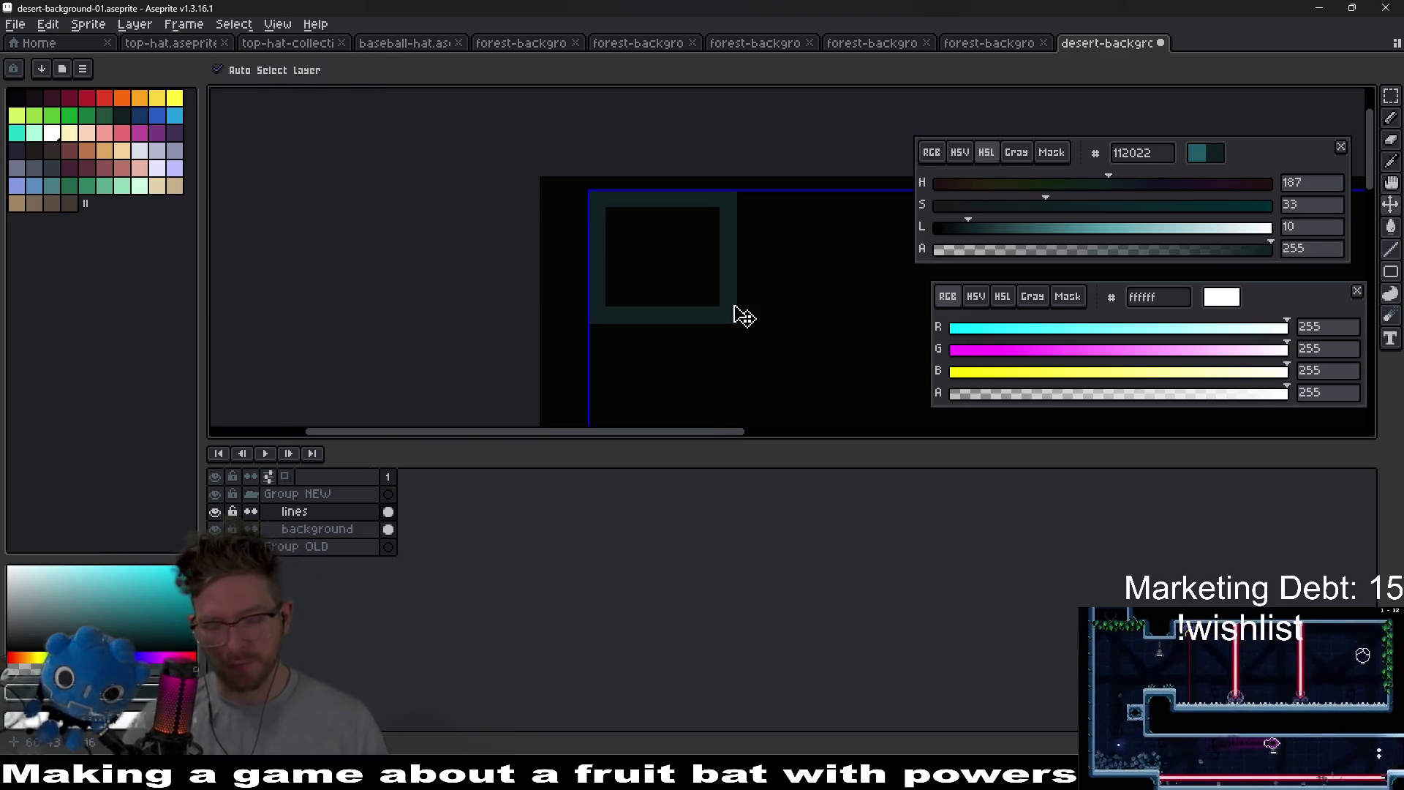
pyautogui.hotkey('ctrl', 'u')
pyautogui.moveTo(1019, 229)
pyautogui.mouseDown()
pyautogui.moveTo(1009, 220)
pyautogui.moveTo(1122, 226)
pyautogui.moveTo(1051, 233)
pyautogui.mouseUp()
pyautogui.moveTo(1136, 244); pyautogui.dragTo(1094, 242)
pyautogui.press('Return')
# - Flood-fill the square's interior with dark teal 112022 using the Paint Bucket
pyautogui.scroll(1, 724, 303)
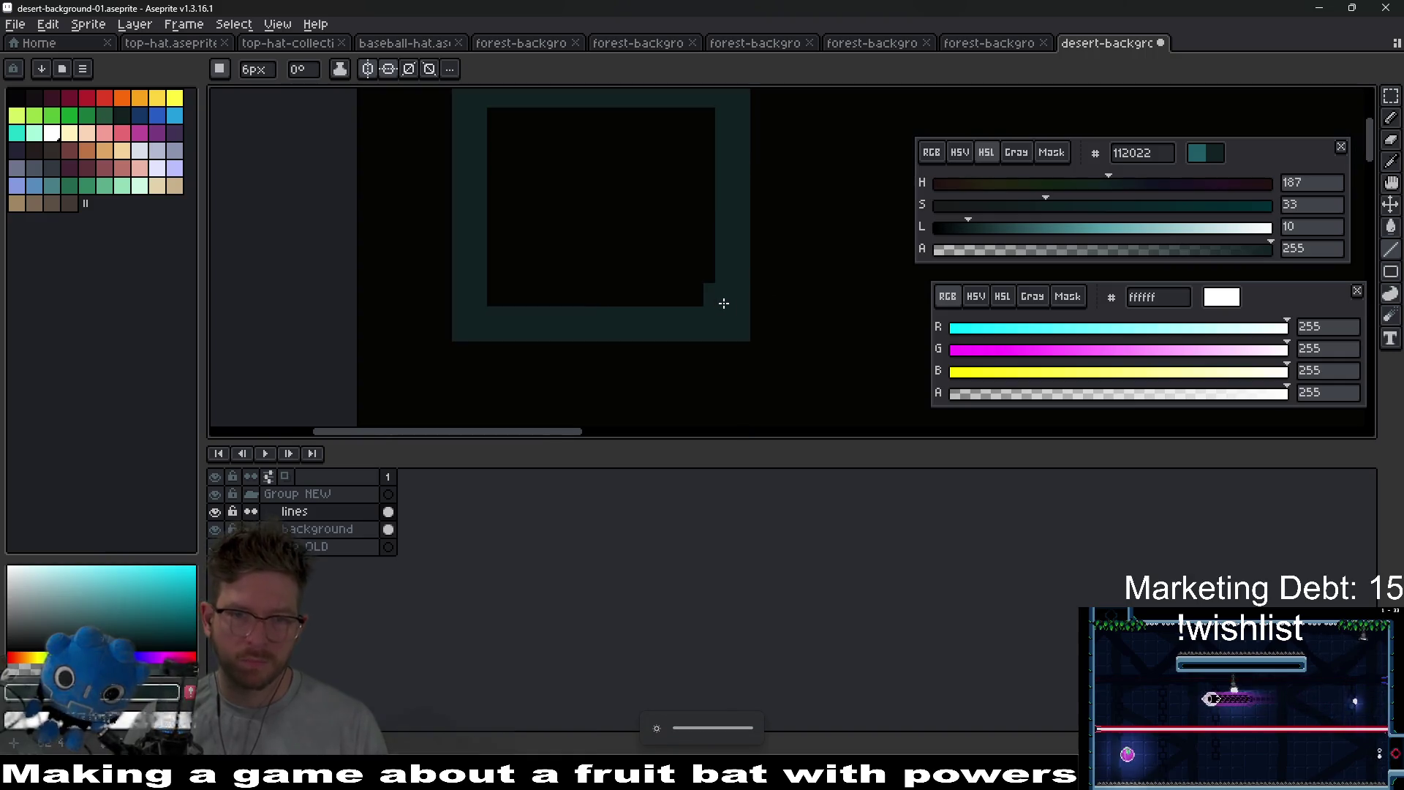
pyautogui.scroll(1, 724, 292)
pyautogui.press('b')
pyautogui.scroll(-2, 708, 302)
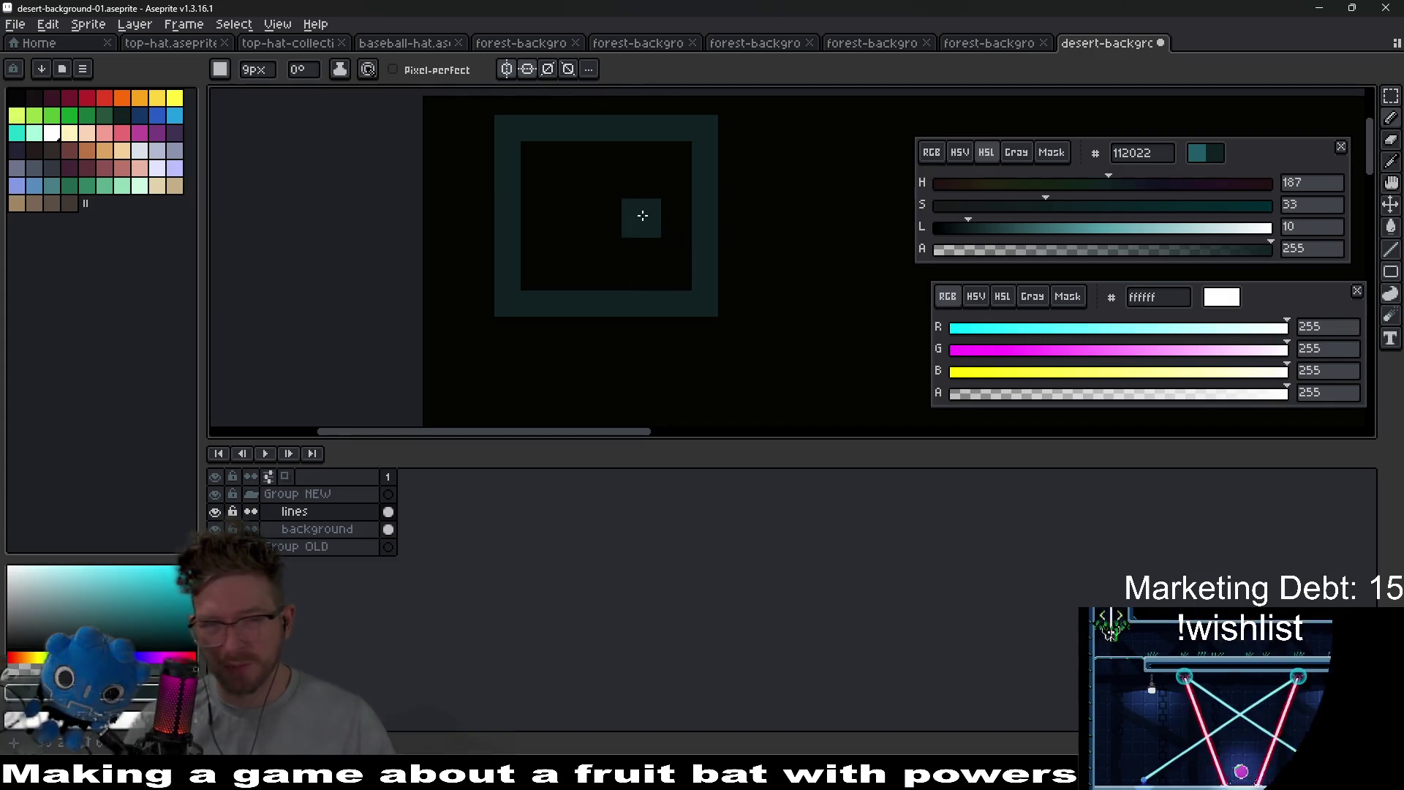
pyautogui.press('-')
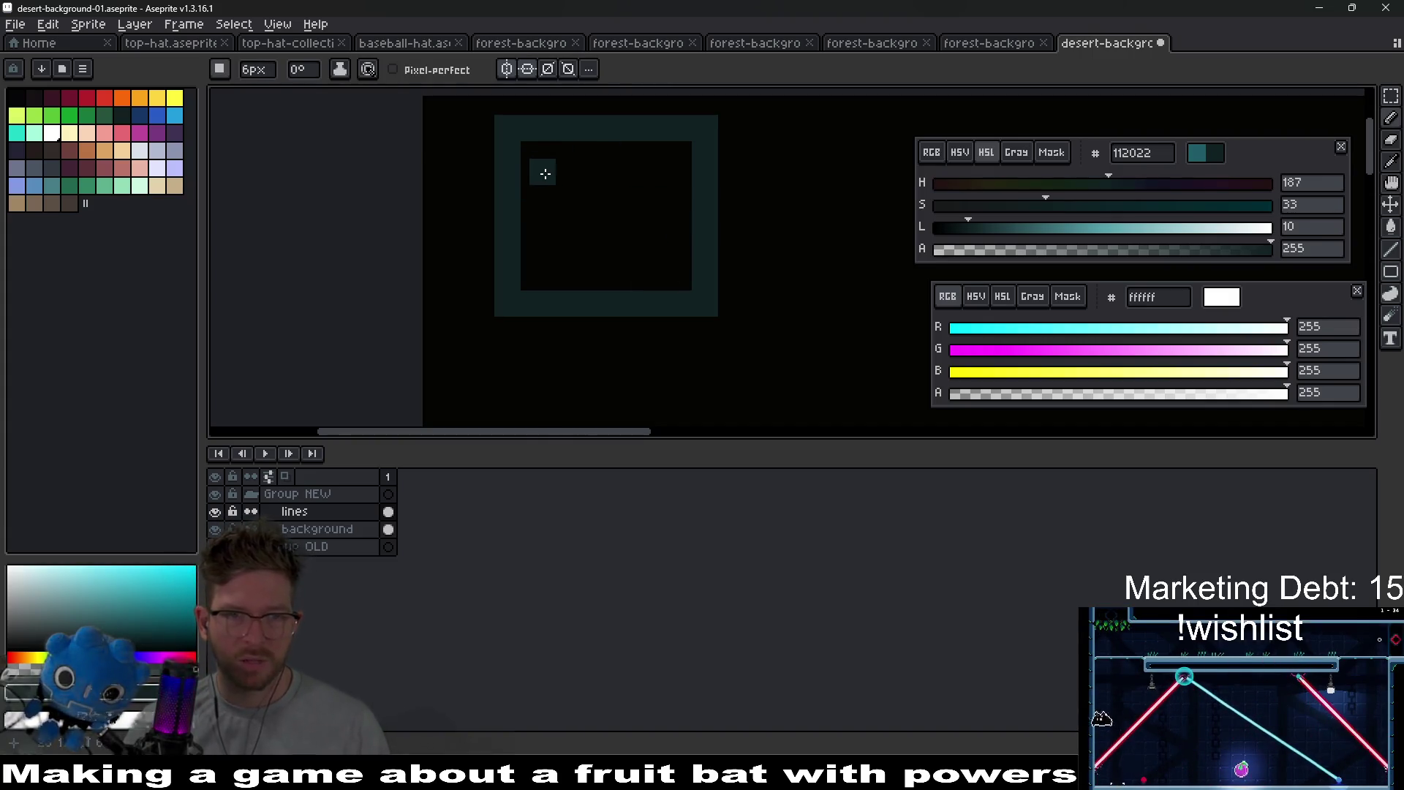
pyautogui.scroll(1, 546, 174)
pyautogui.press('g')
pyautogui.click(573, 242)
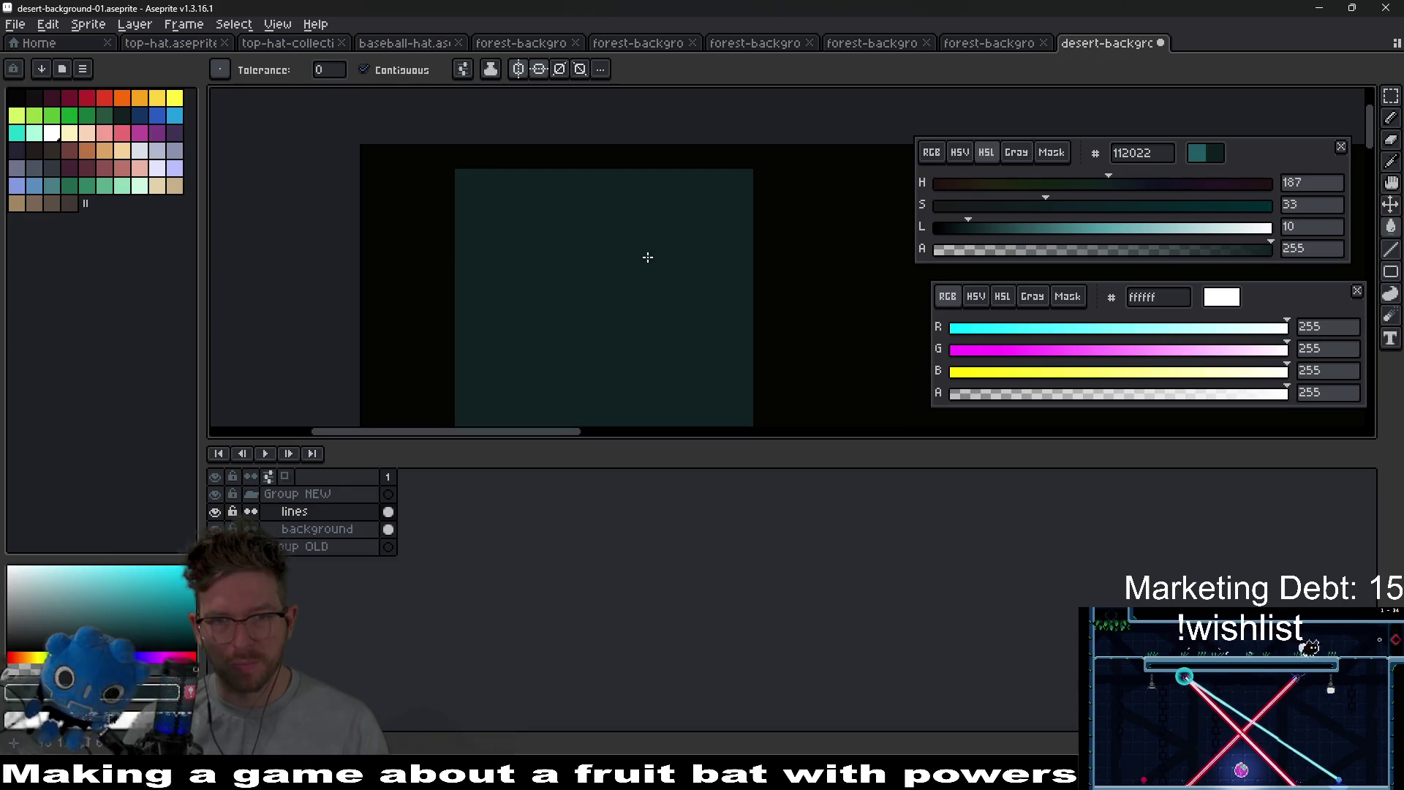
# - Erase a small black squared pixel outline into the teal block's top-left, undoing a stray line
pyautogui.press('e')
pyautogui.scroll(1, 741, 198)
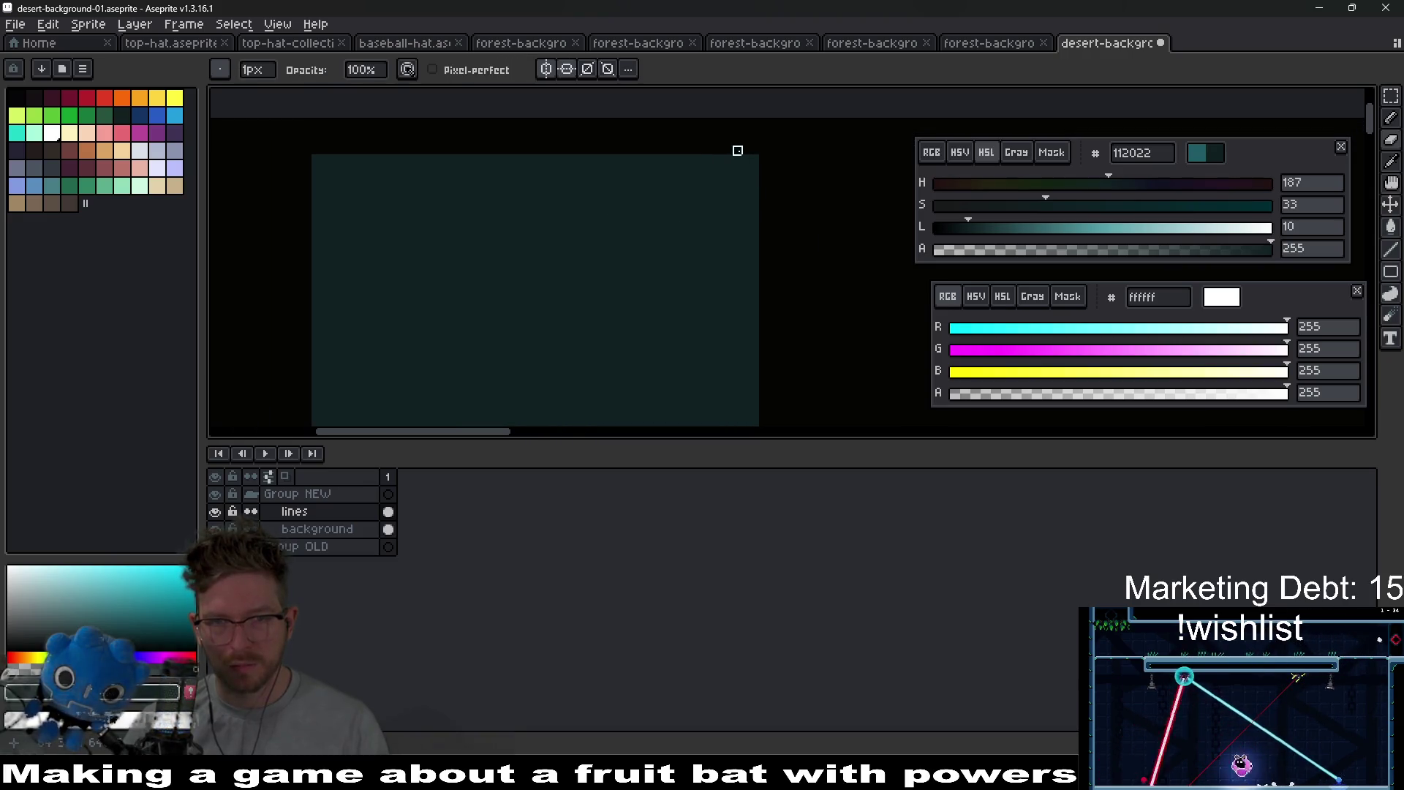
pyautogui.scroll(-2, 793, 394)
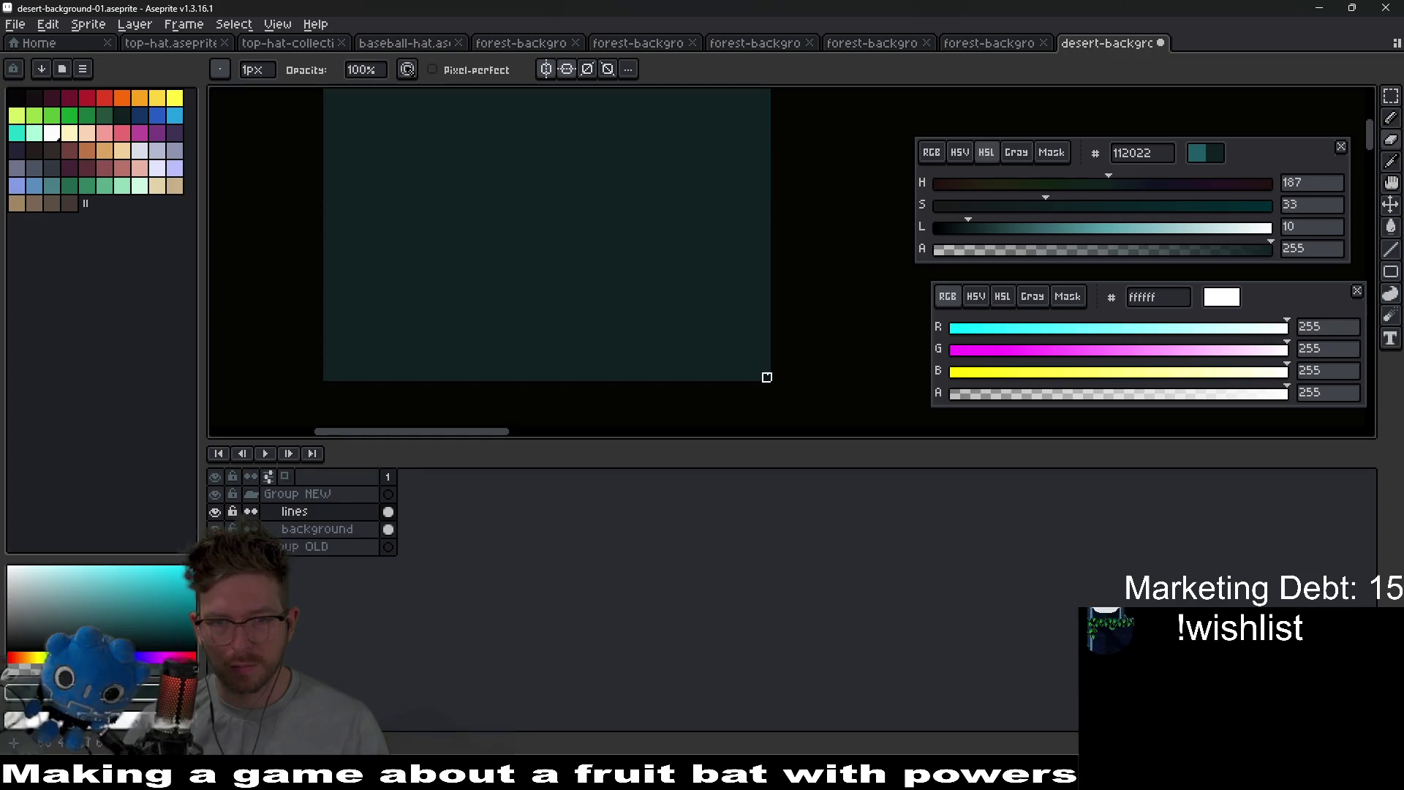
pyautogui.hscroll(-3, 574, 369)
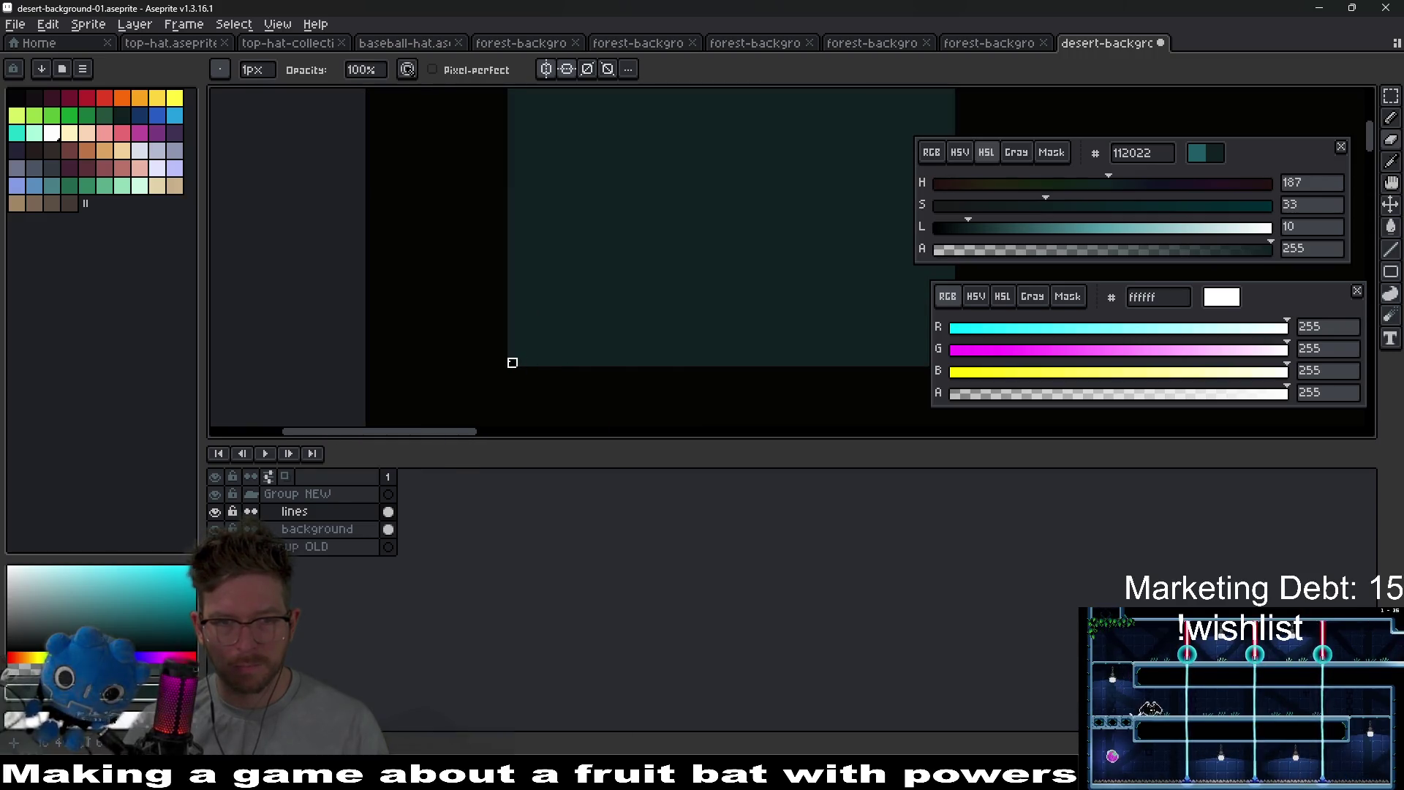
pyautogui.scroll(2, 581, 329)
pyautogui.scroll(1, 537, 233)
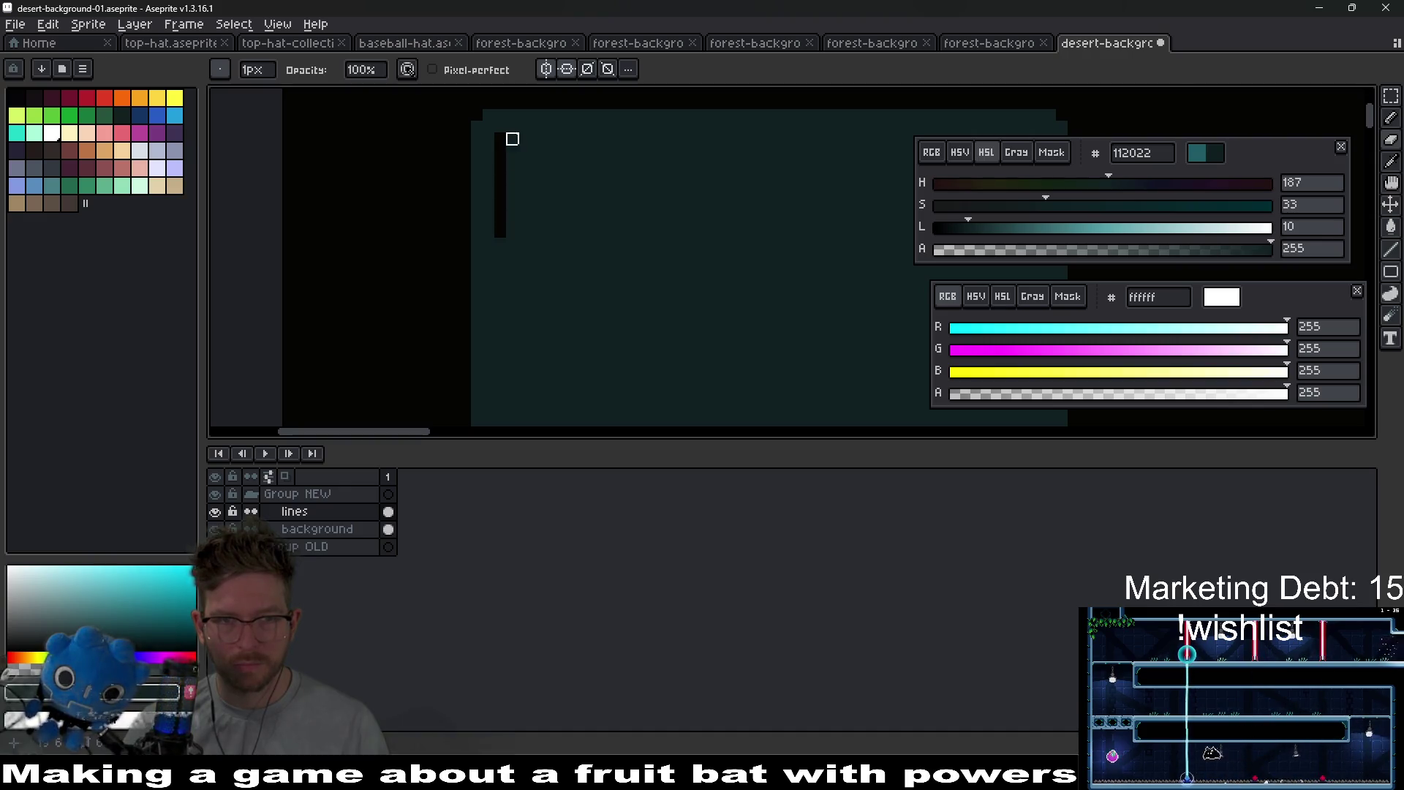
pyautogui.hotkey('ctrl', 'z')
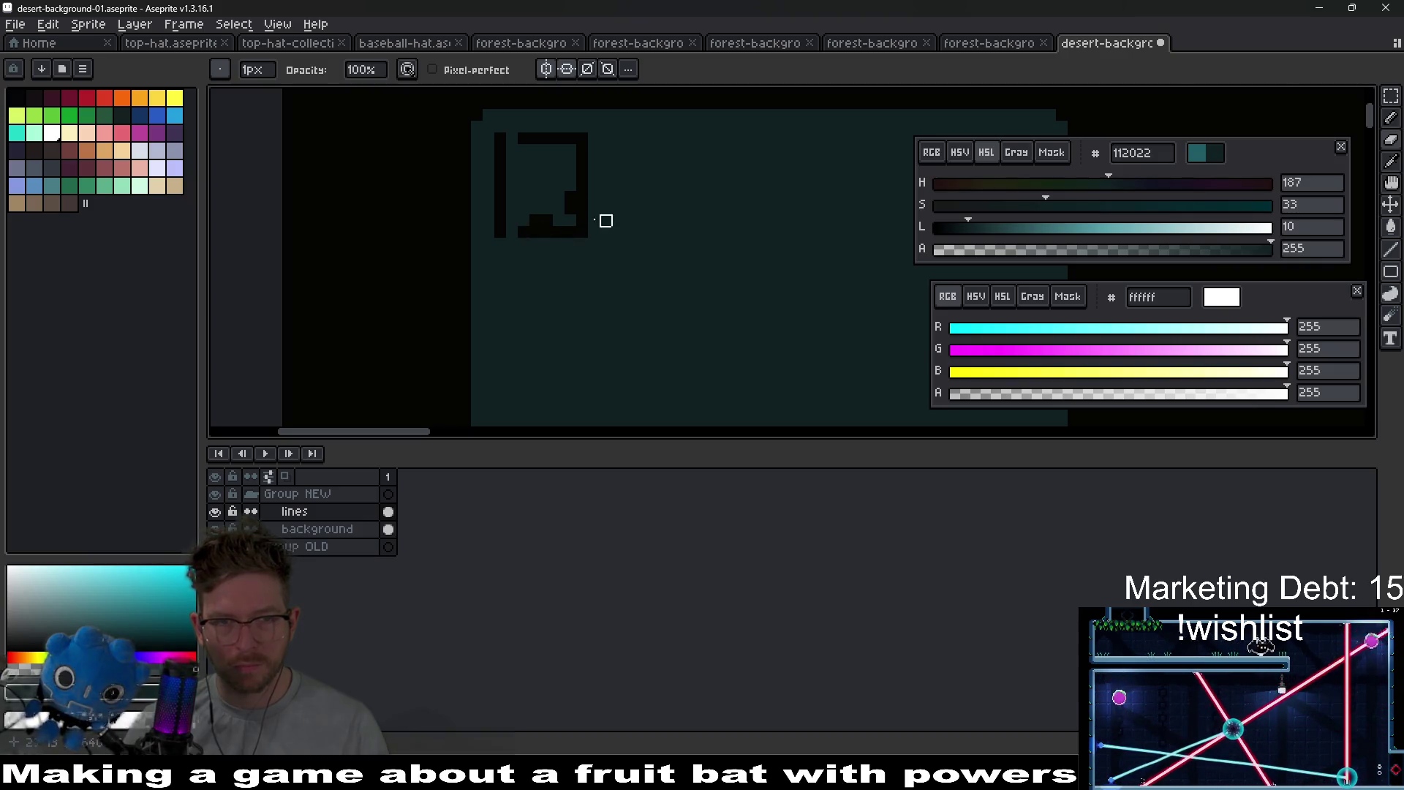
pyautogui.scroll(2, 605, 232)
pyautogui.scroll(-4, 658, 220)
pyautogui.scroll(1, 602, 223)
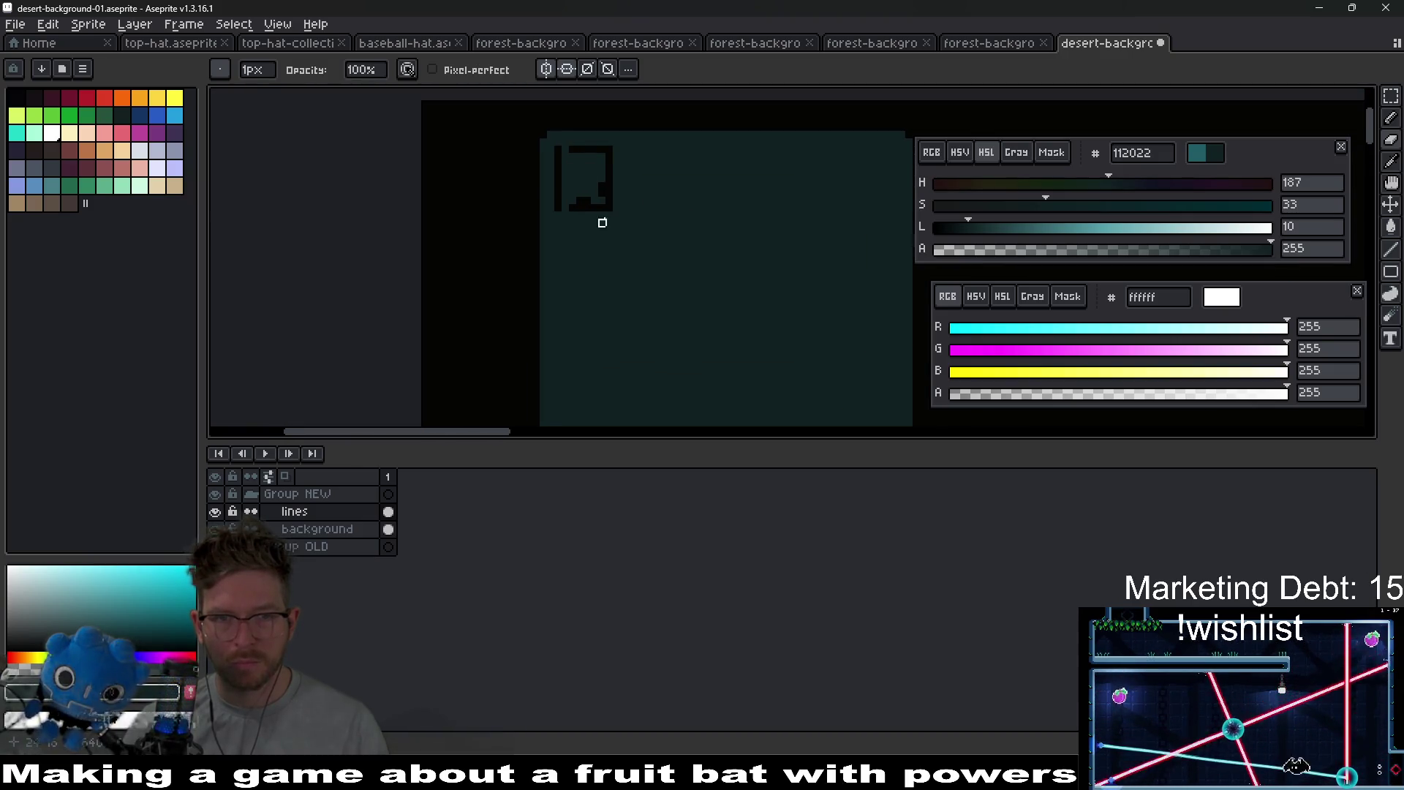
pyautogui.scroll(1, 602, 223)
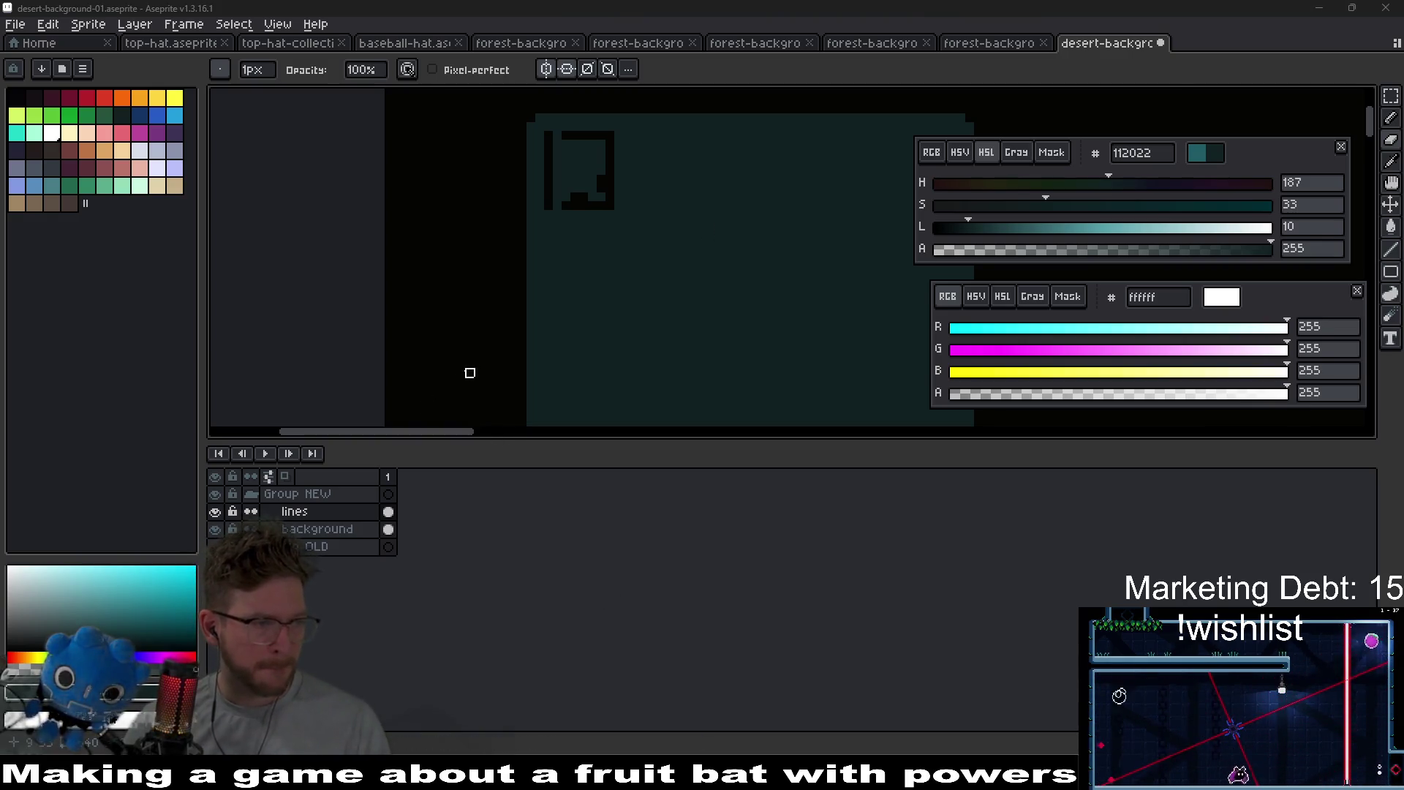
pyautogui.scroll(2, 468, 383)
# - Paint a lighter 182d2f stepped patch in the block's lower-left corner with a 1px brush
pyautogui.moveTo(462, 378); pyautogui.dragTo(375, 326)
pyautogui.press('e')
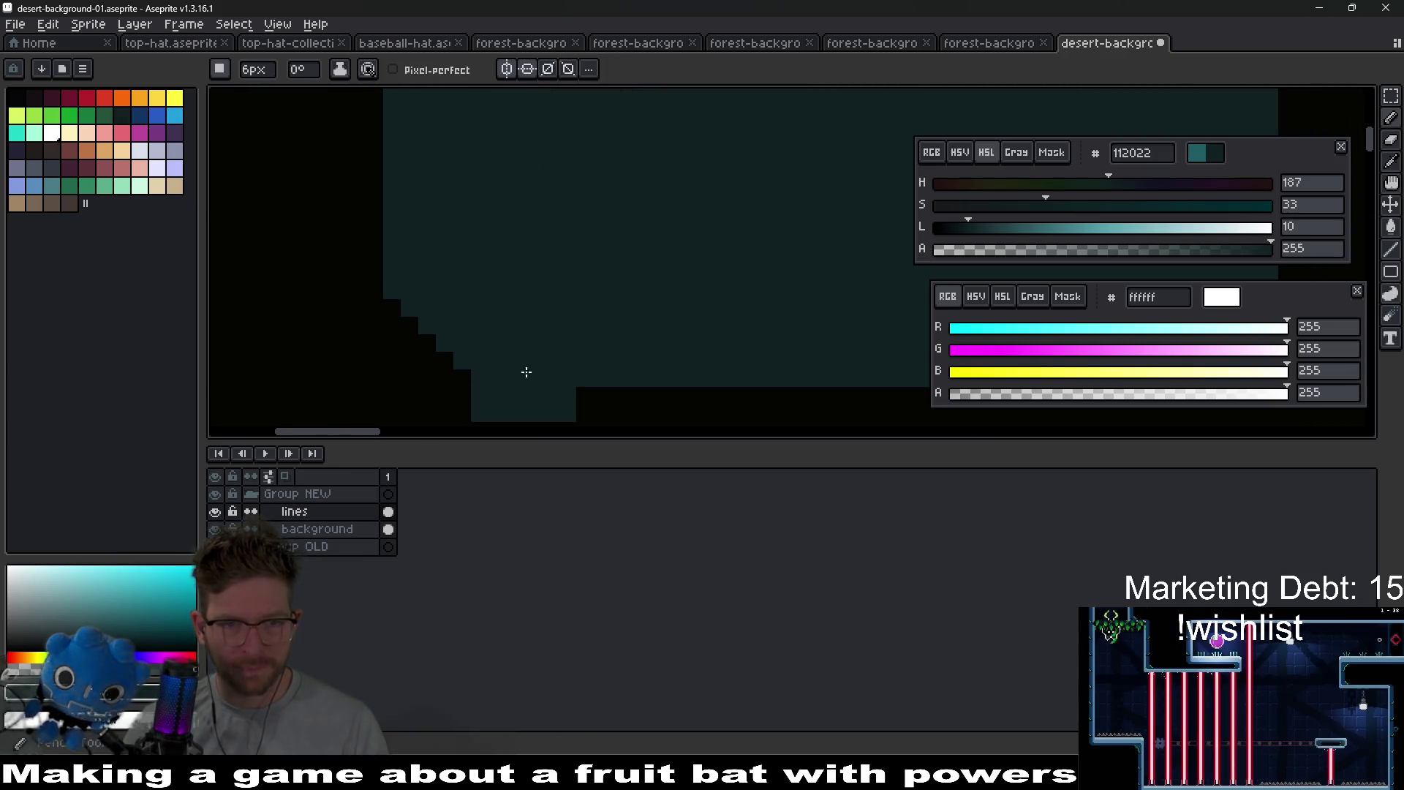
pyautogui.press('i')
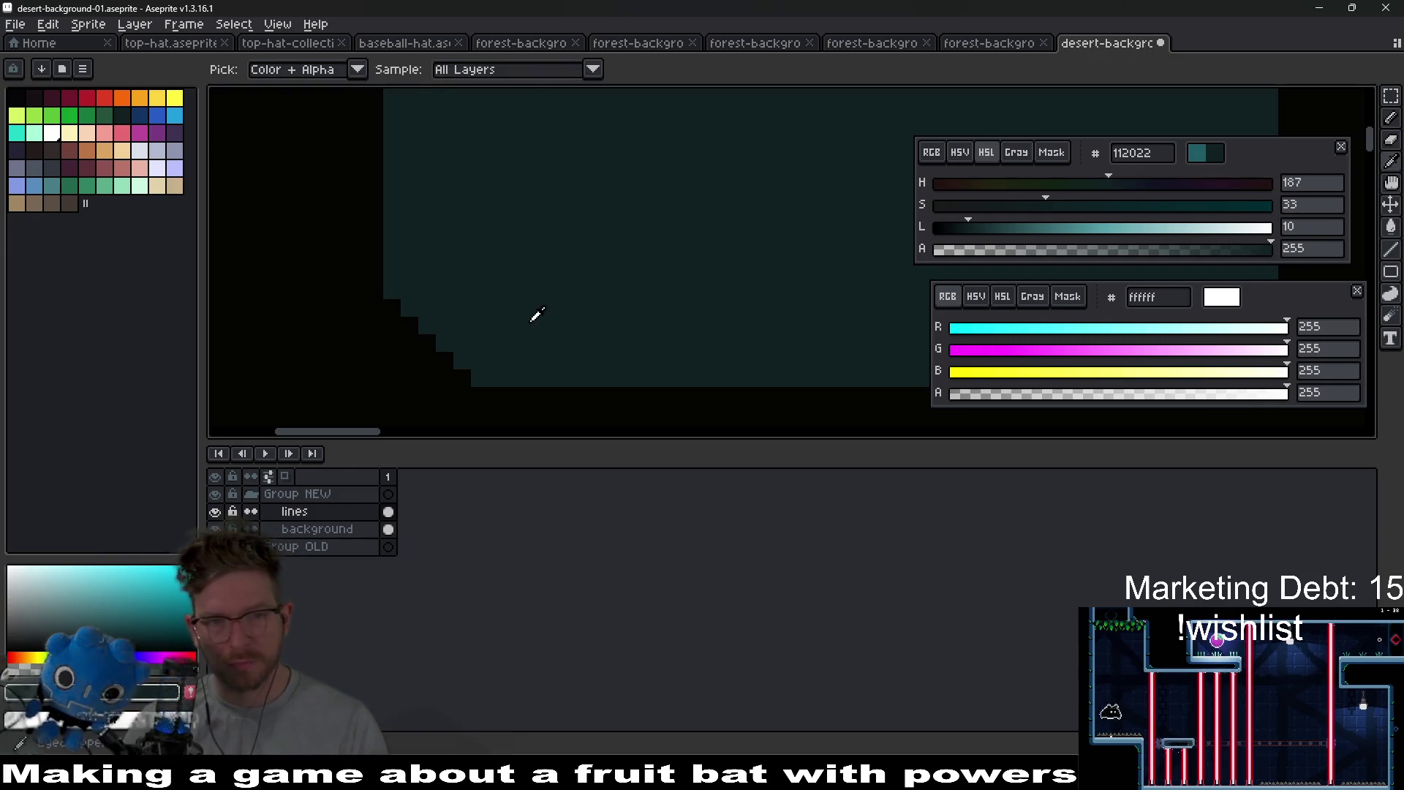
pyautogui.click(985, 229)
pyautogui.press('b')
pyautogui.moveTo(497, 382); pyautogui.dragTo(502, 363)
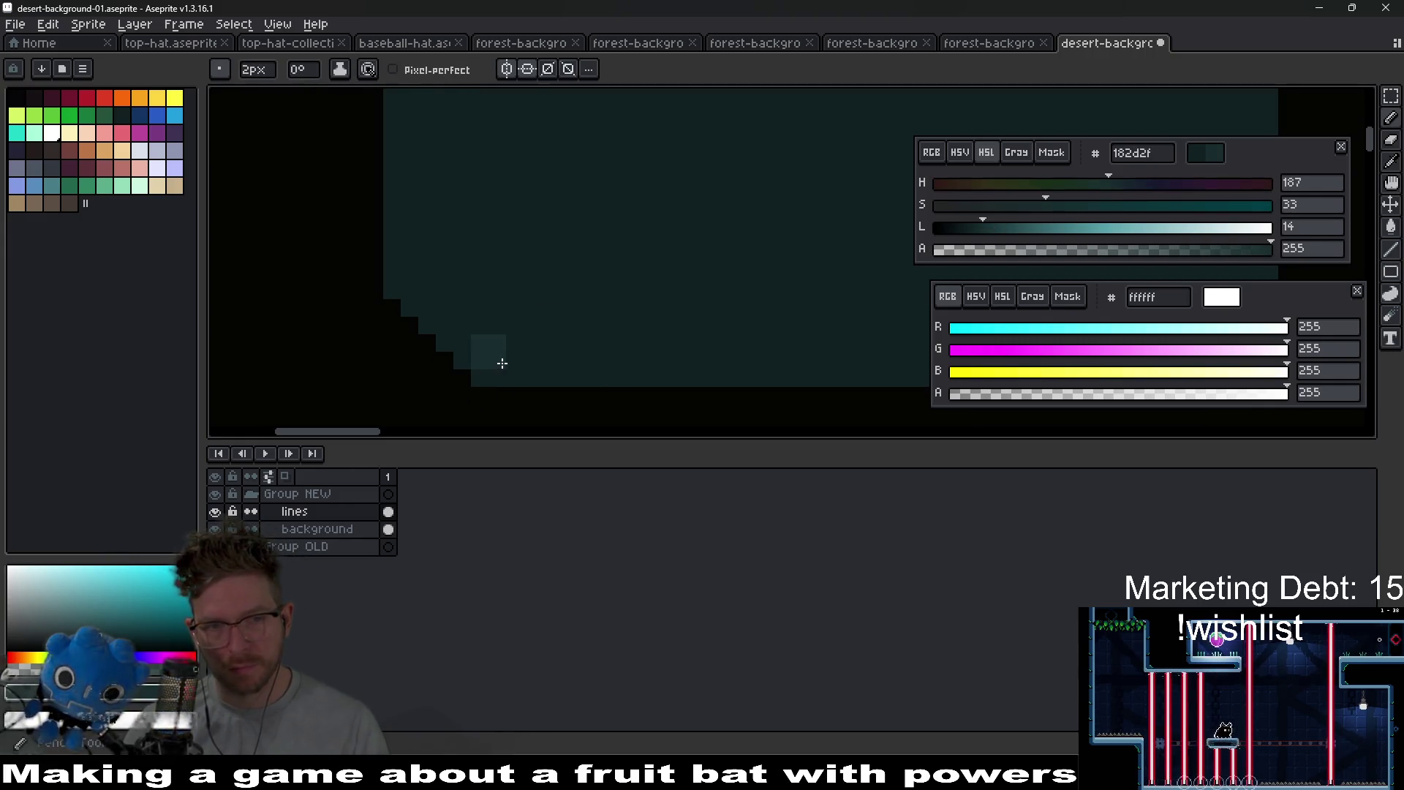
pyautogui.press('-')
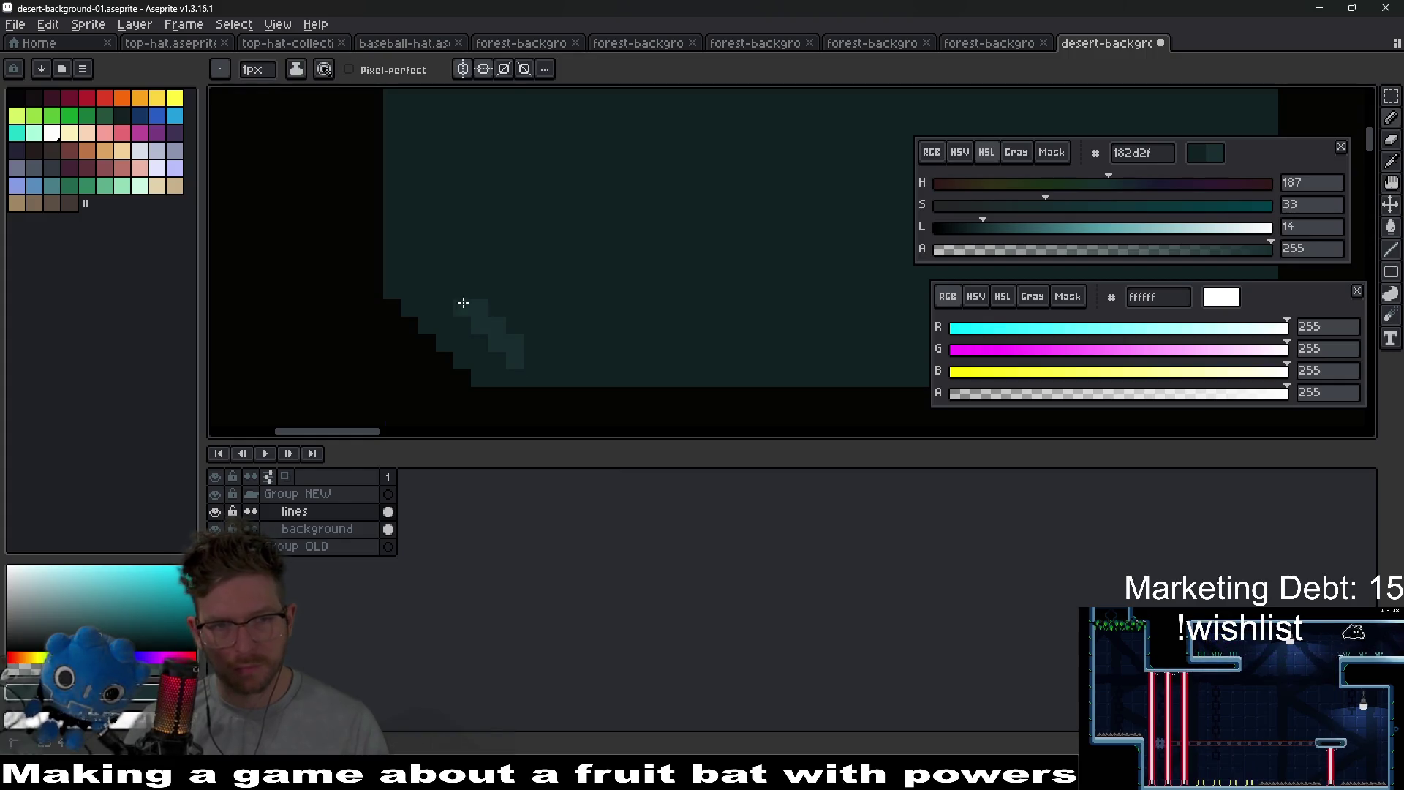
pyautogui.moveTo(429, 270)
pyautogui.mouseDown()
pyautogui.moveTo(472, 233)
pyautogui.moveTo(390, 231)
pyautogui.mouseUp()
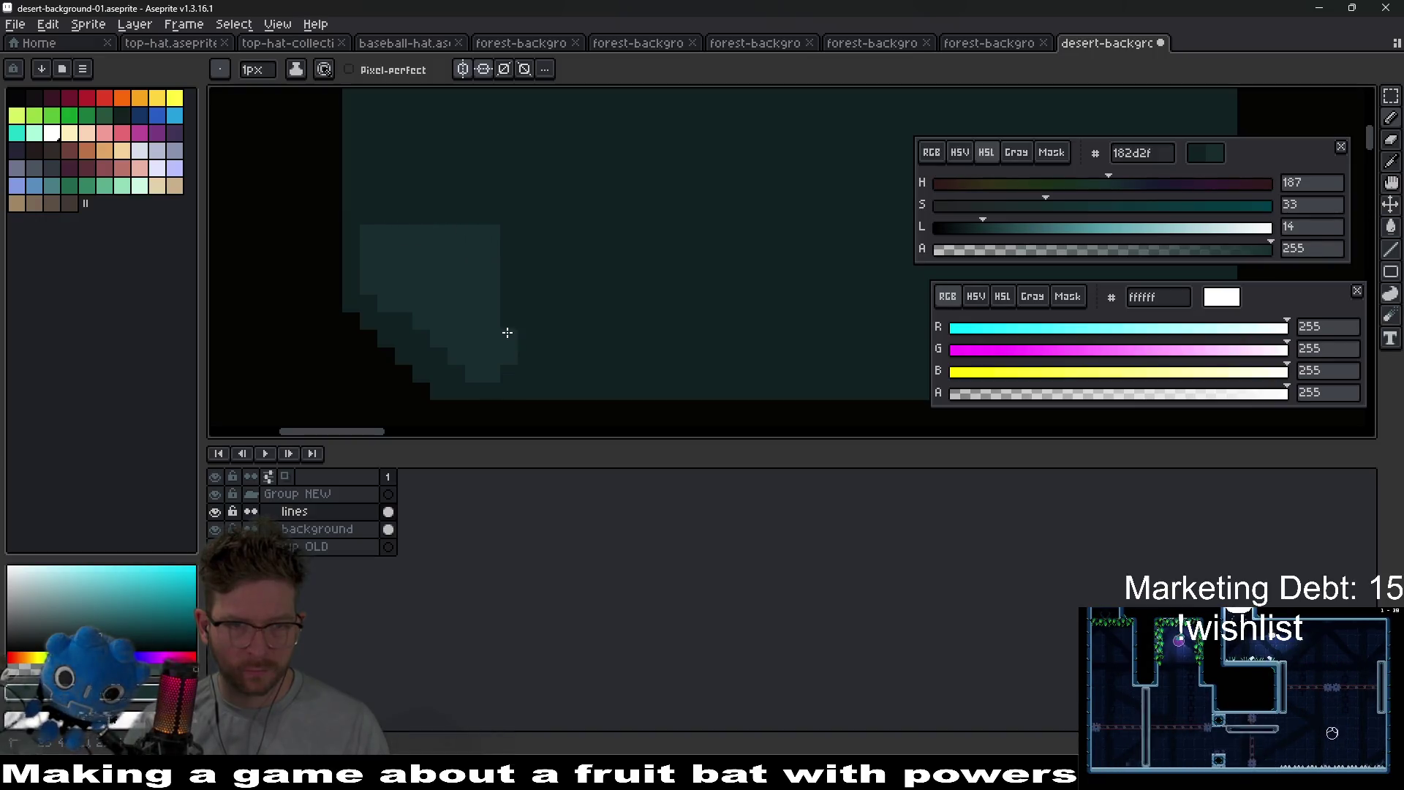
# - Erase a vertical strip through the light patch, undoing the extra horizontal part
pyautogui.scroll(-1, 535, 351)
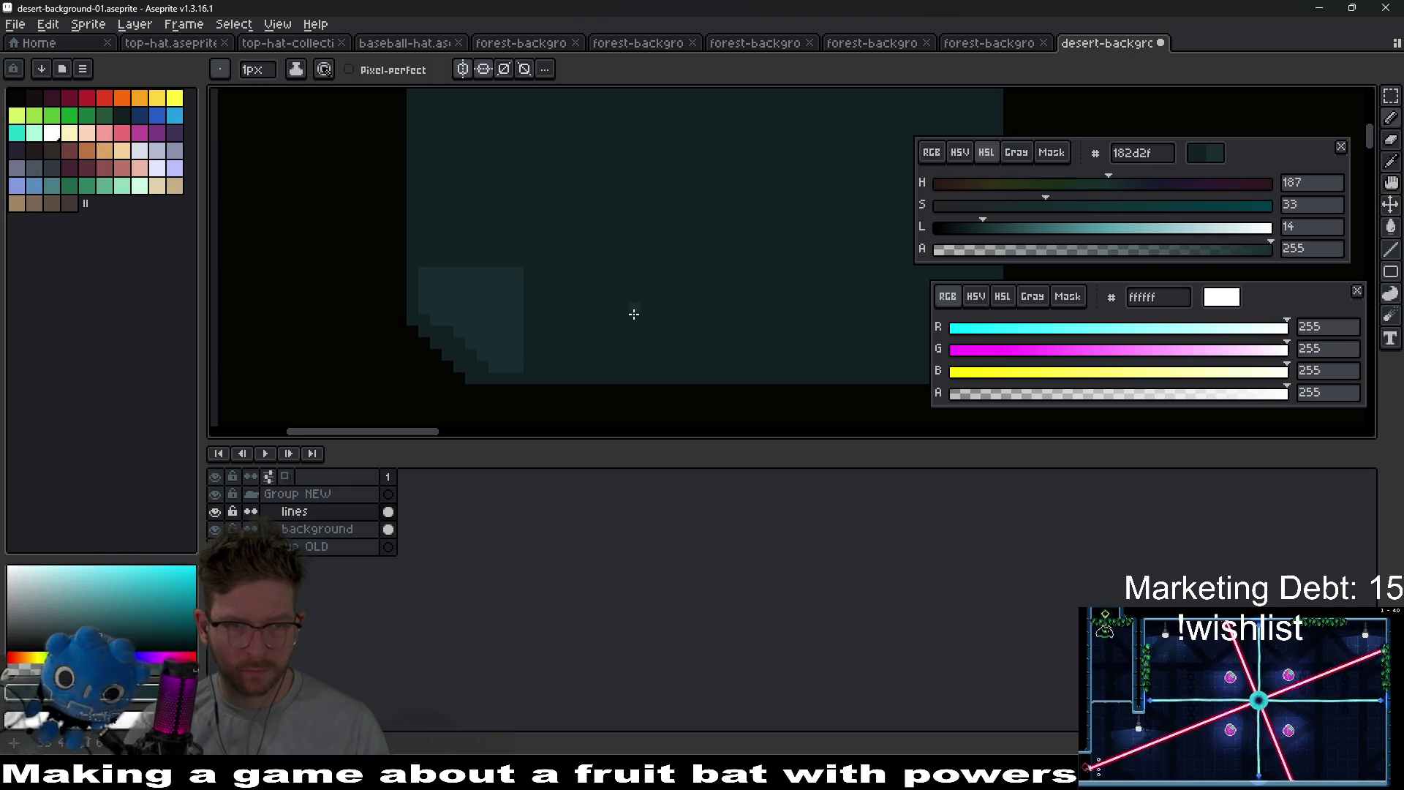
pyautogui.scroll(-1, 608, 339)
pyautogui.scroll(1, 562, 338)
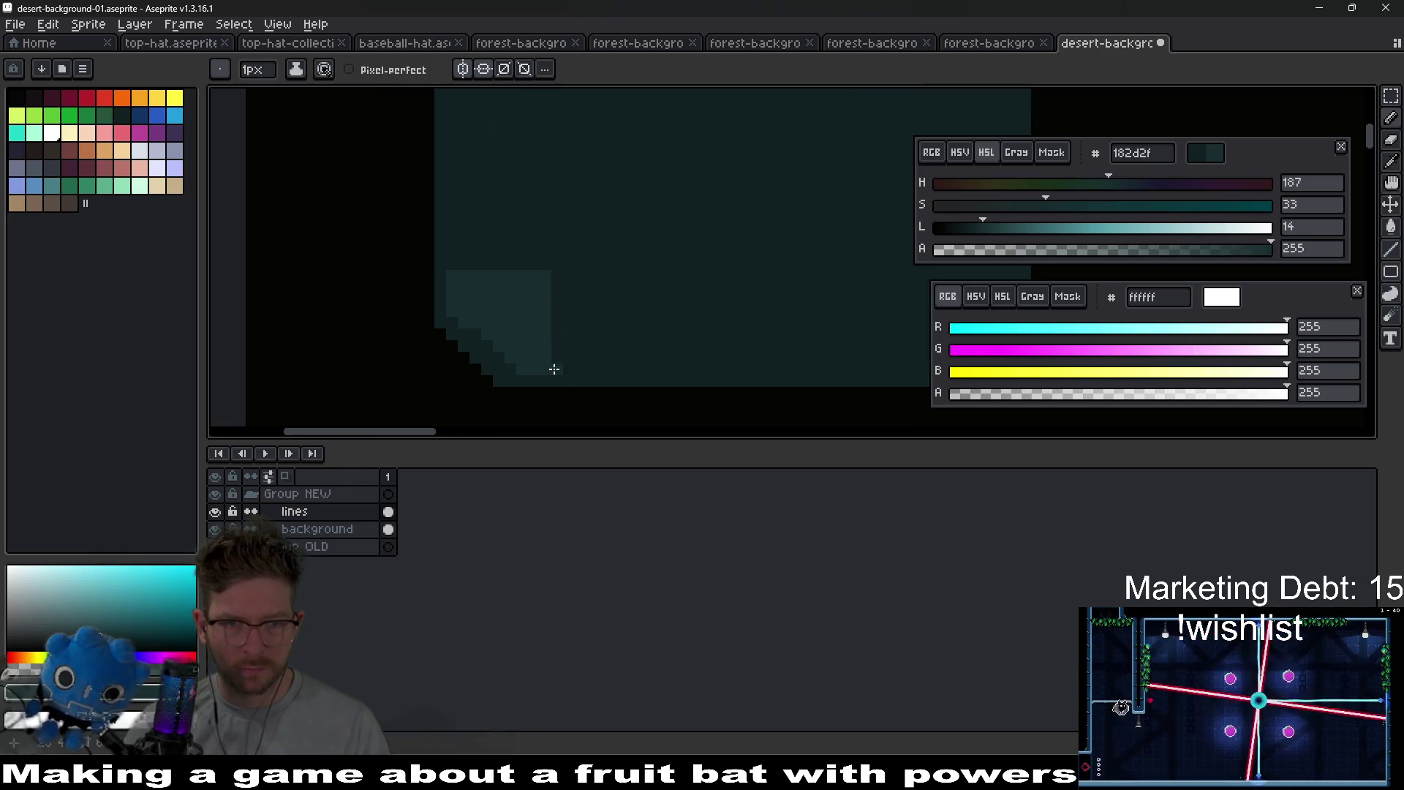
pyautogui.scroll(-3, 556, 277)
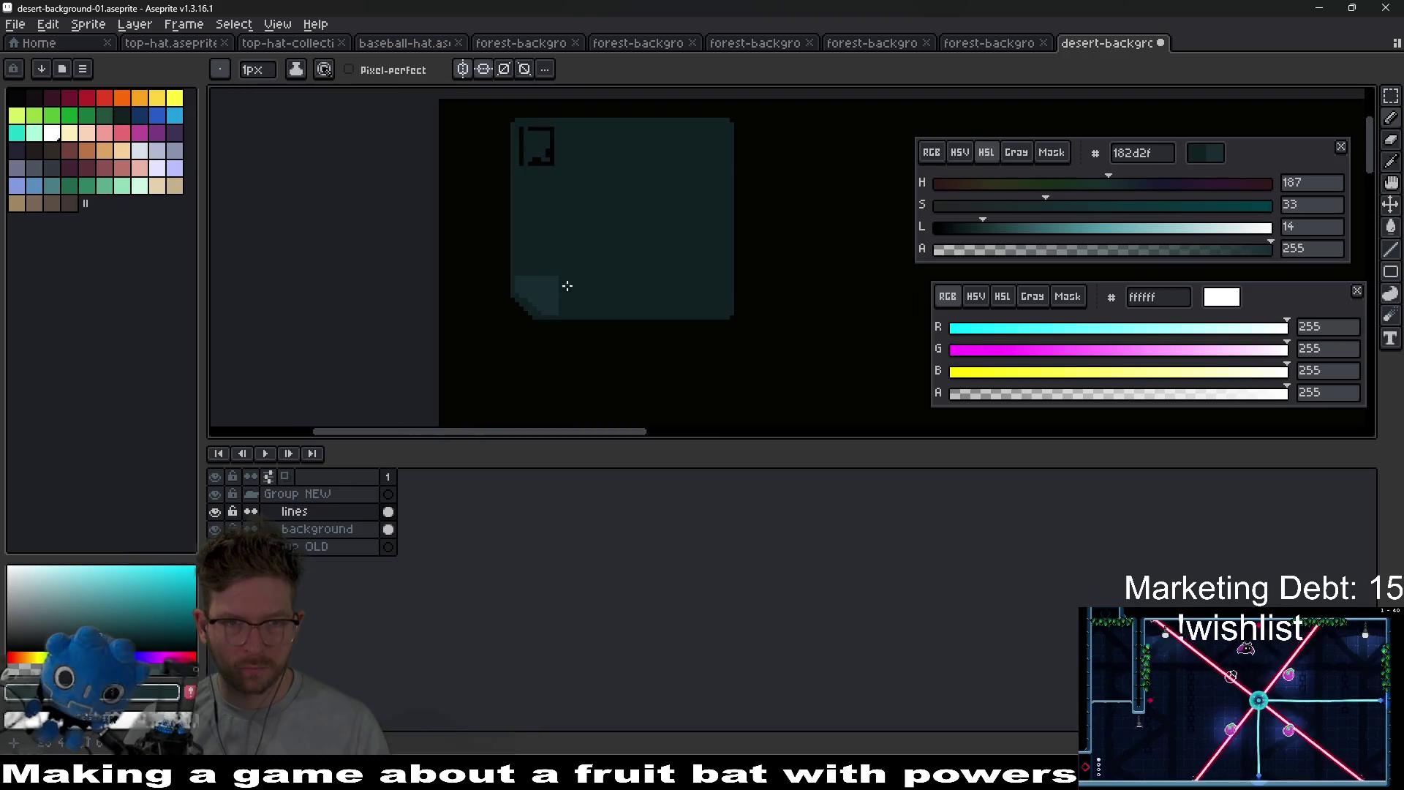
pyautogui.scroll(4, 556, 300)
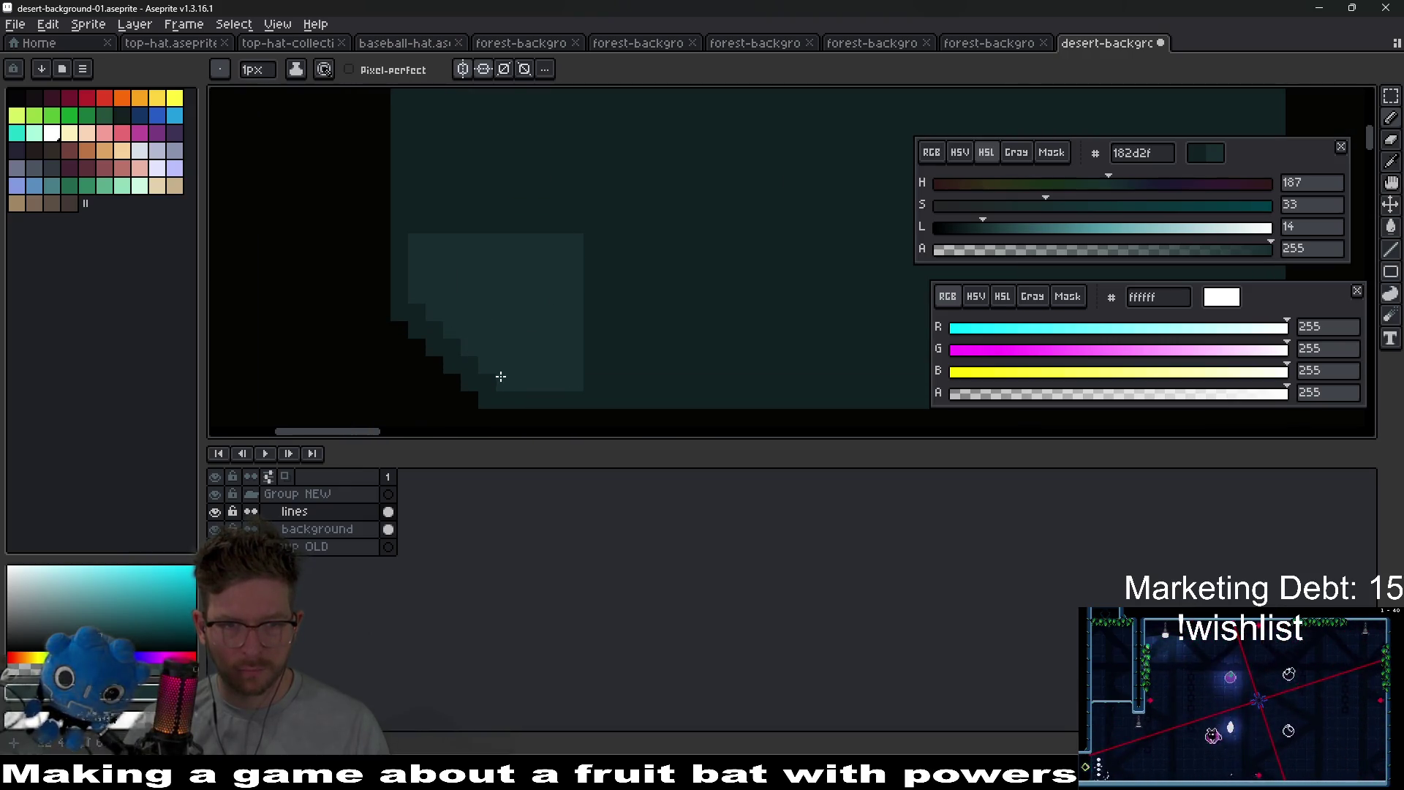
pyautogui.press('e')
pyautogui.moveTo(539, 348); pyautogui.dragTo(540, 260)
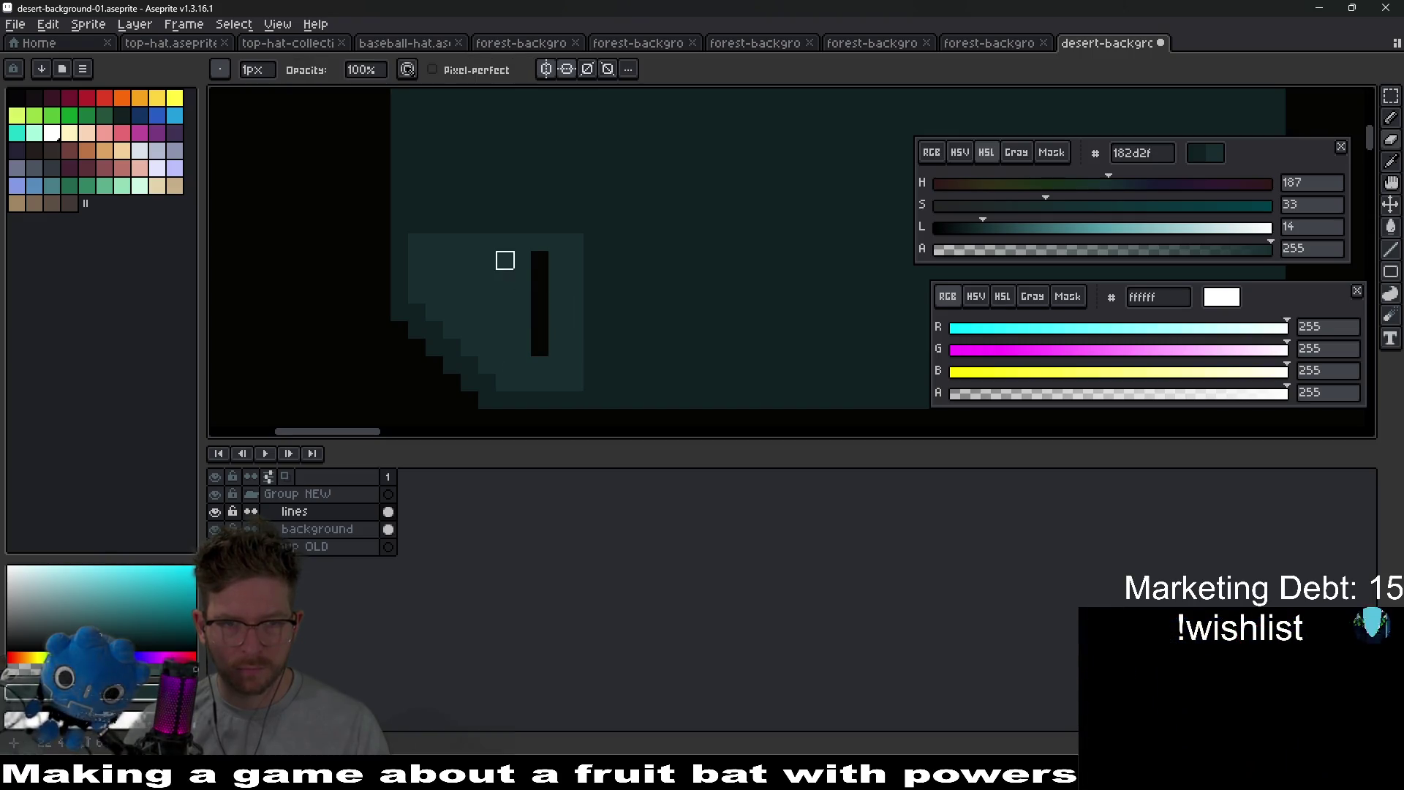
pyautogui.scroll(2, 610, 352)
pyautogui.scroll(-2, 611, 326)
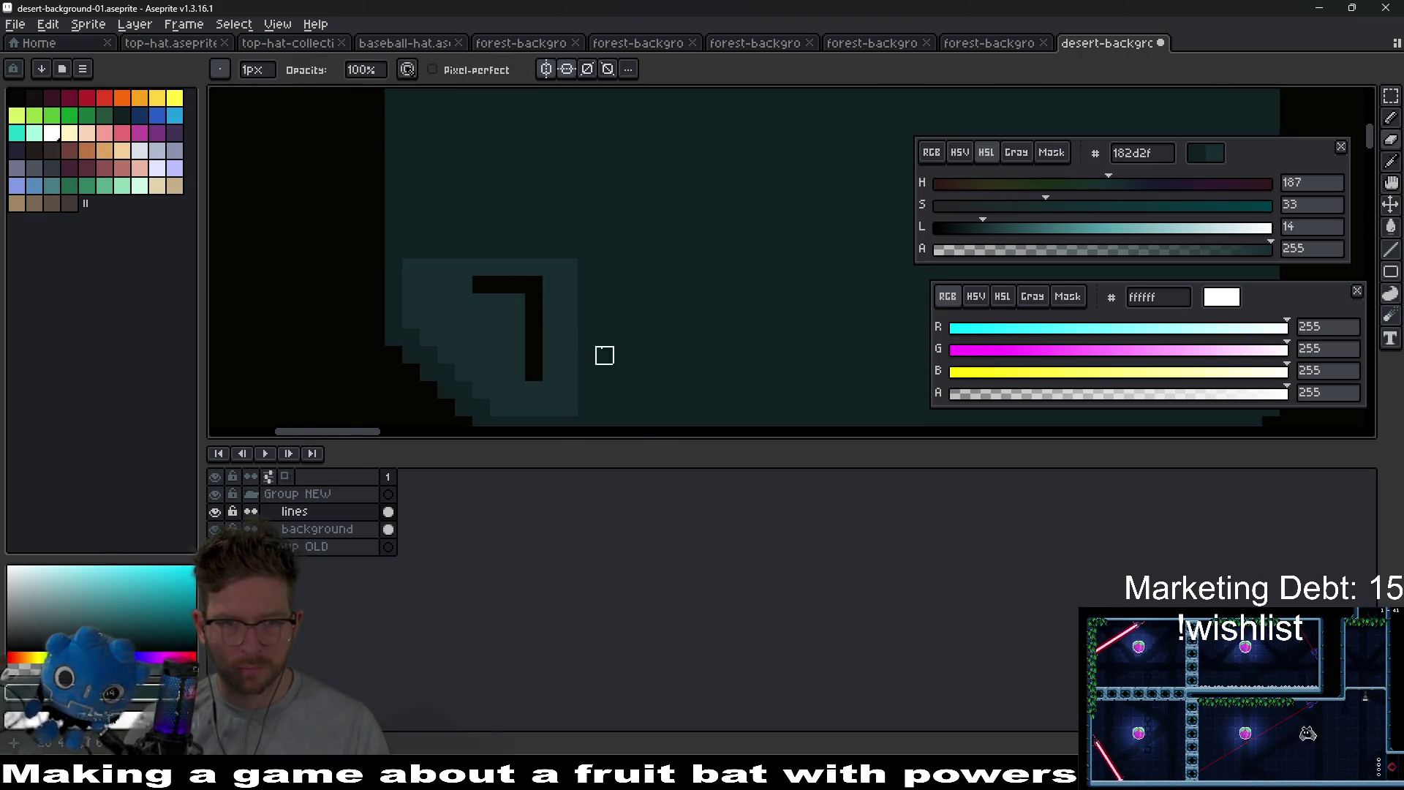
pyautogui.hotkey('ctrl', 'z')
# - Sample dark teal 112022 and draw a dark line inside the light patch
pyautogui.press('v')
pyautogui.keyDown('alt'); pyautogui.click(599, 304); pyautogui.keyUp('alt')
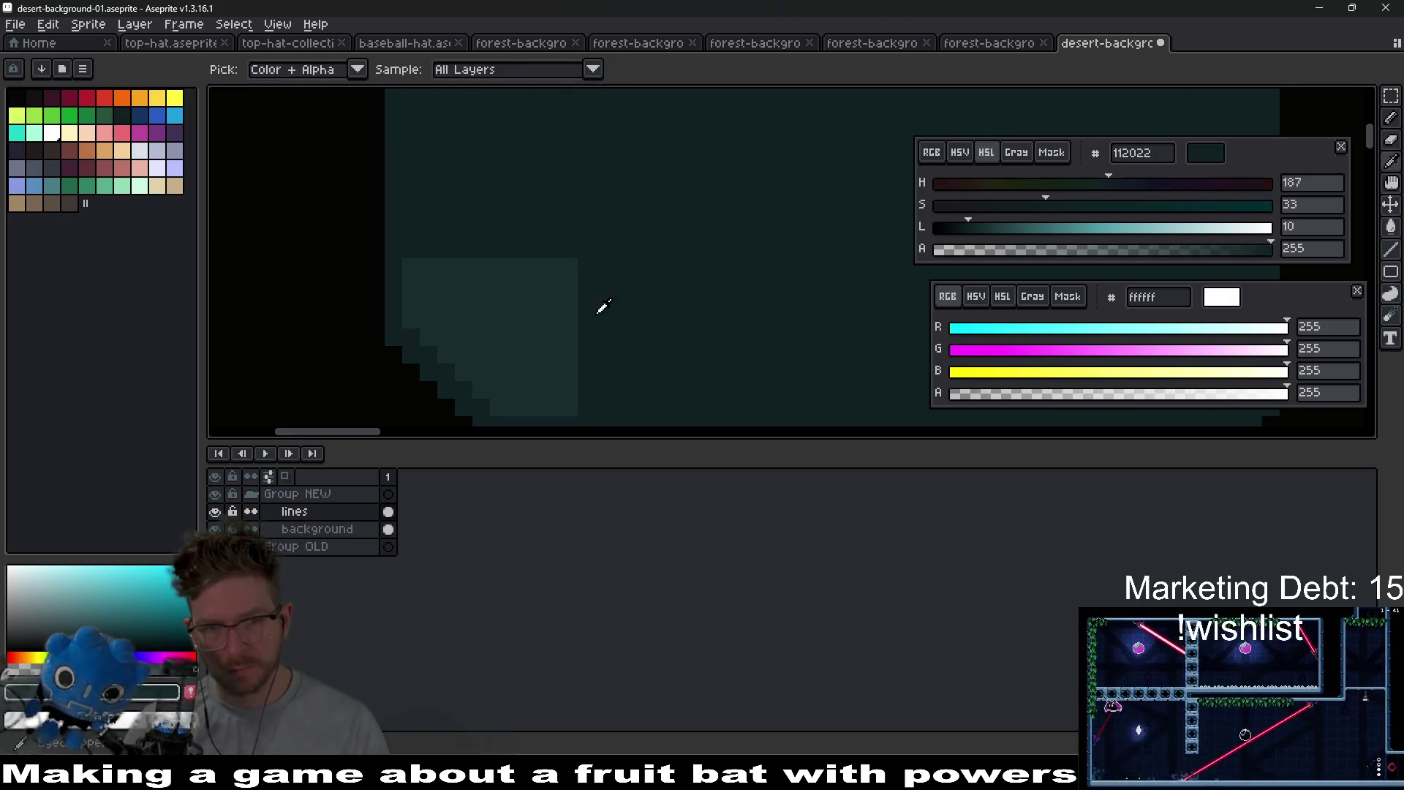
pyautogui.moveTo(545, 392)
pyautogui.mouseDown()
pyautogui.moveTo(537, 287)
pyautogui.moveTo(486, 284)
pyautogui.moveTo(519, 366)
pyautogui.mouseUp()
pyautogui.scroll(-2, 519, 366)
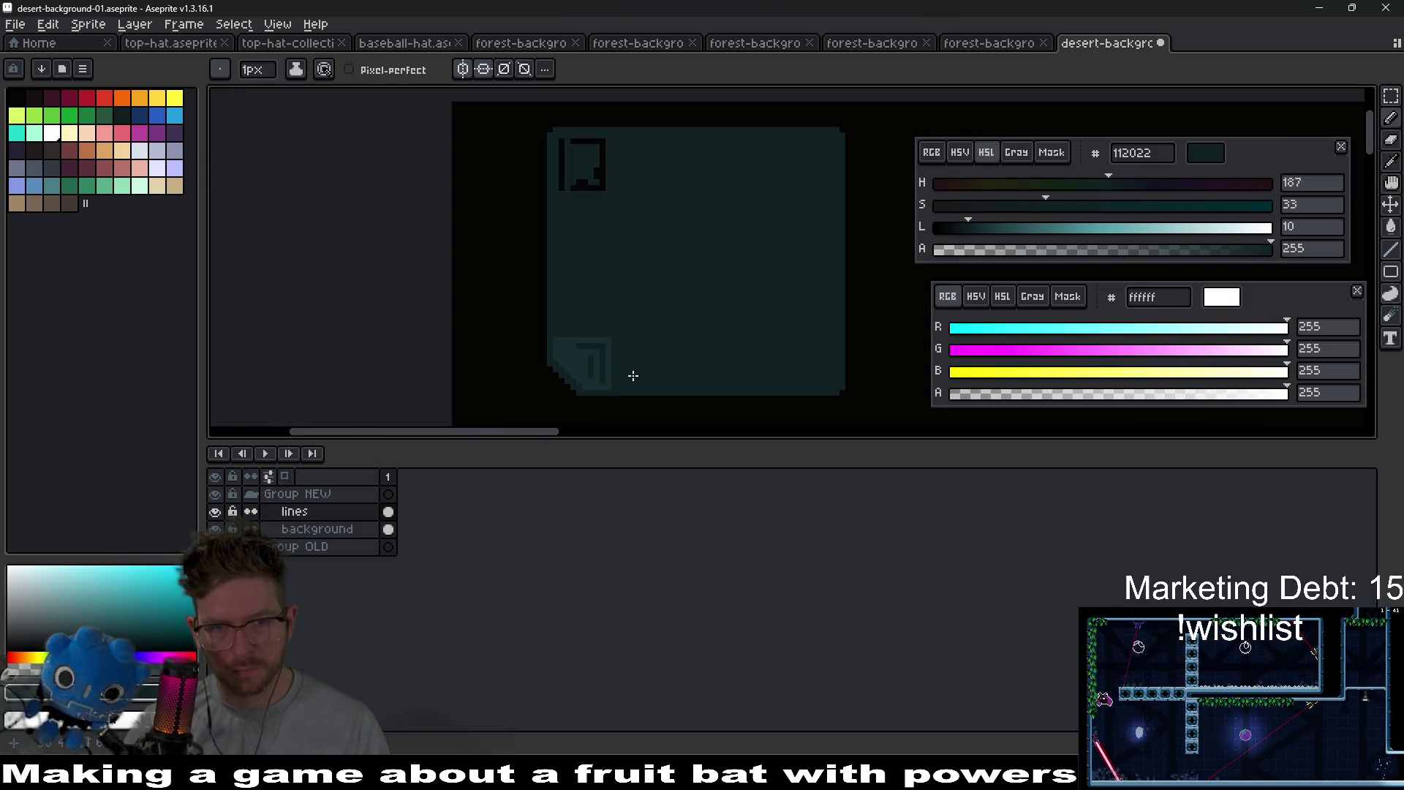
# - Extend the dark blob at the teal block's lower-right toward its top right
pyautogui.moveTo(606, 295); pyautogui.dragTo(580, 329)
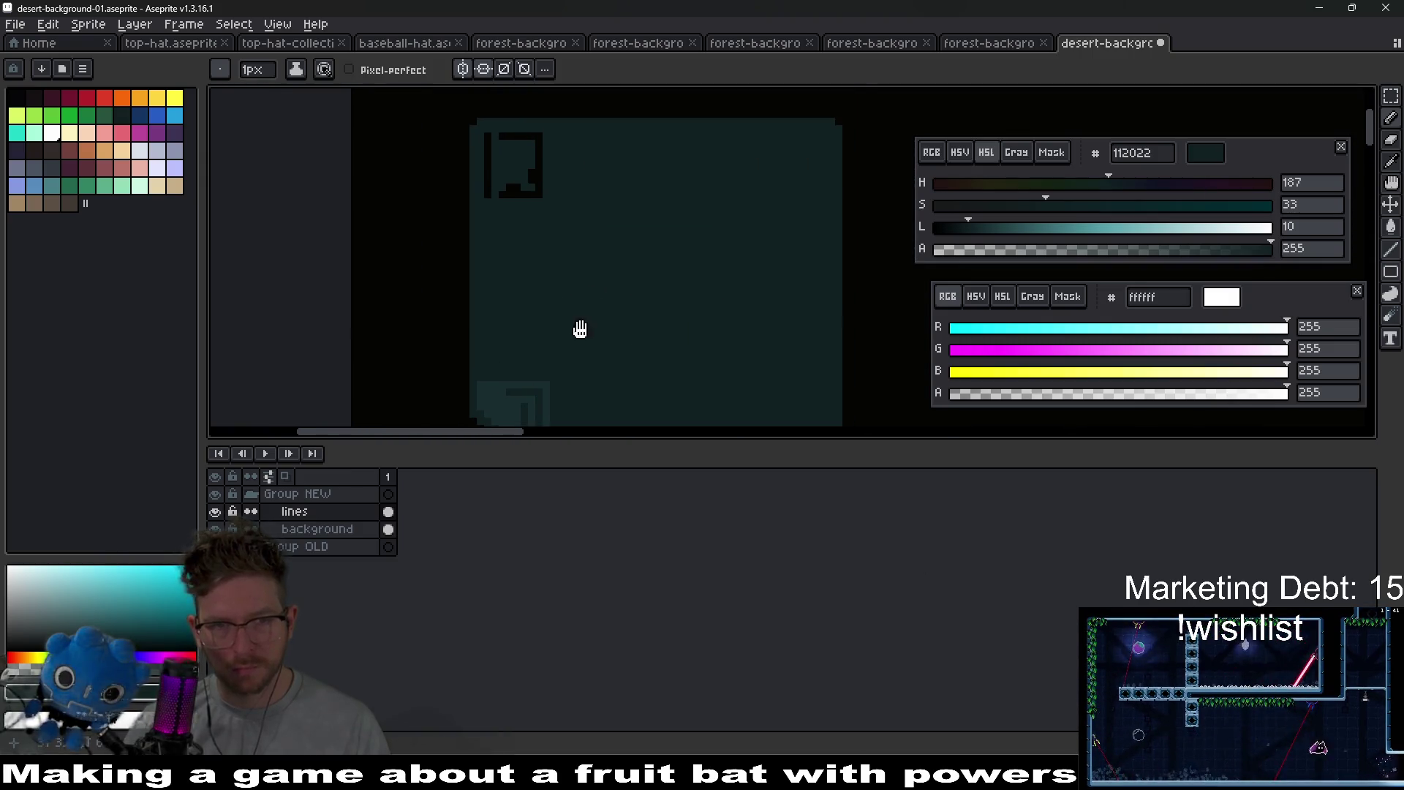
pyautogui.moveTo(605, 257)
pyautogui.mouseDown()
pyautogui.moveTo(580, 251)
pyautogui.moveTo(551, 282)
pyautogui.mouseUp()
pyautogui.scroll(-2, 556, 281)
pyautogui.moveTo(684, 322); pyautogui.dragTo(699, 340)
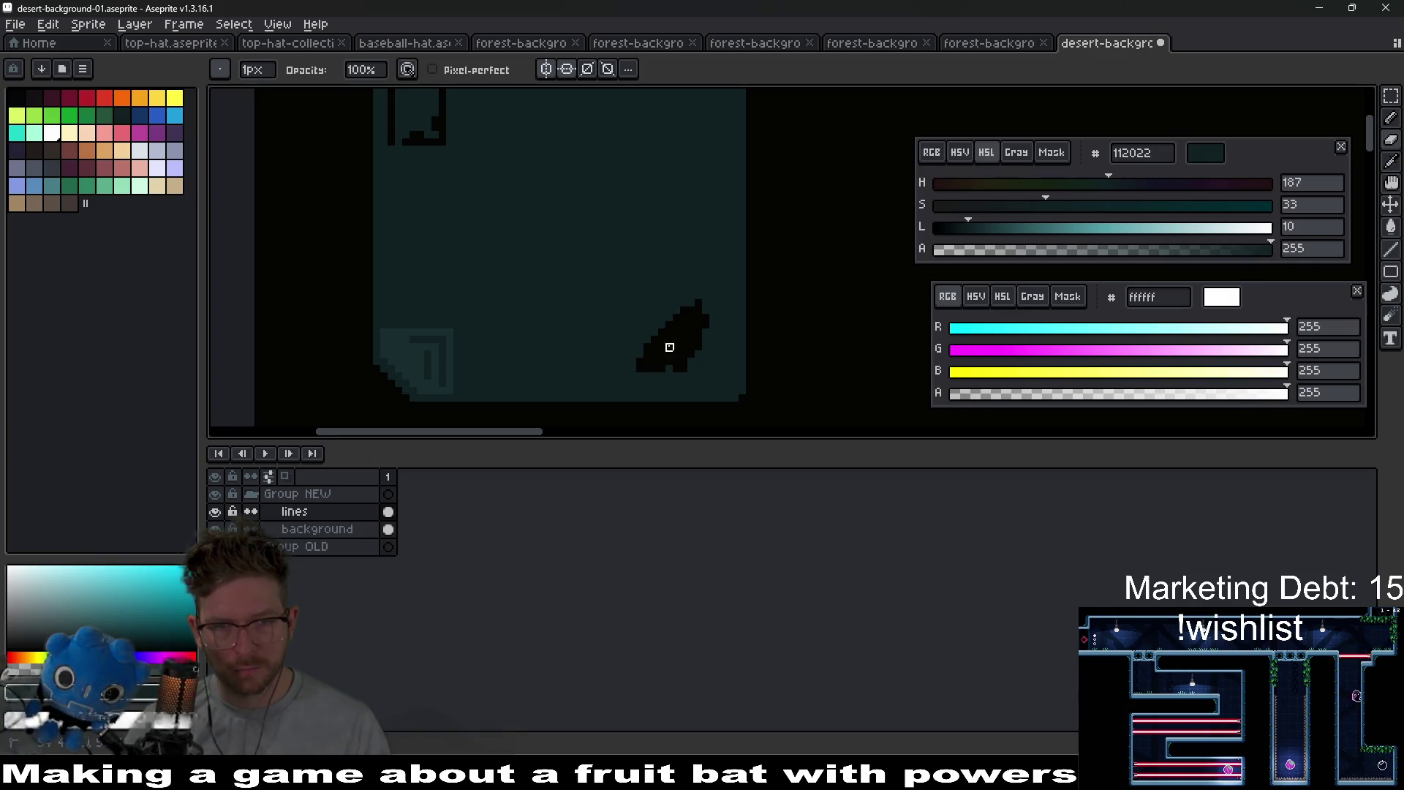
pyautogui.scroll(1, 687, 344)
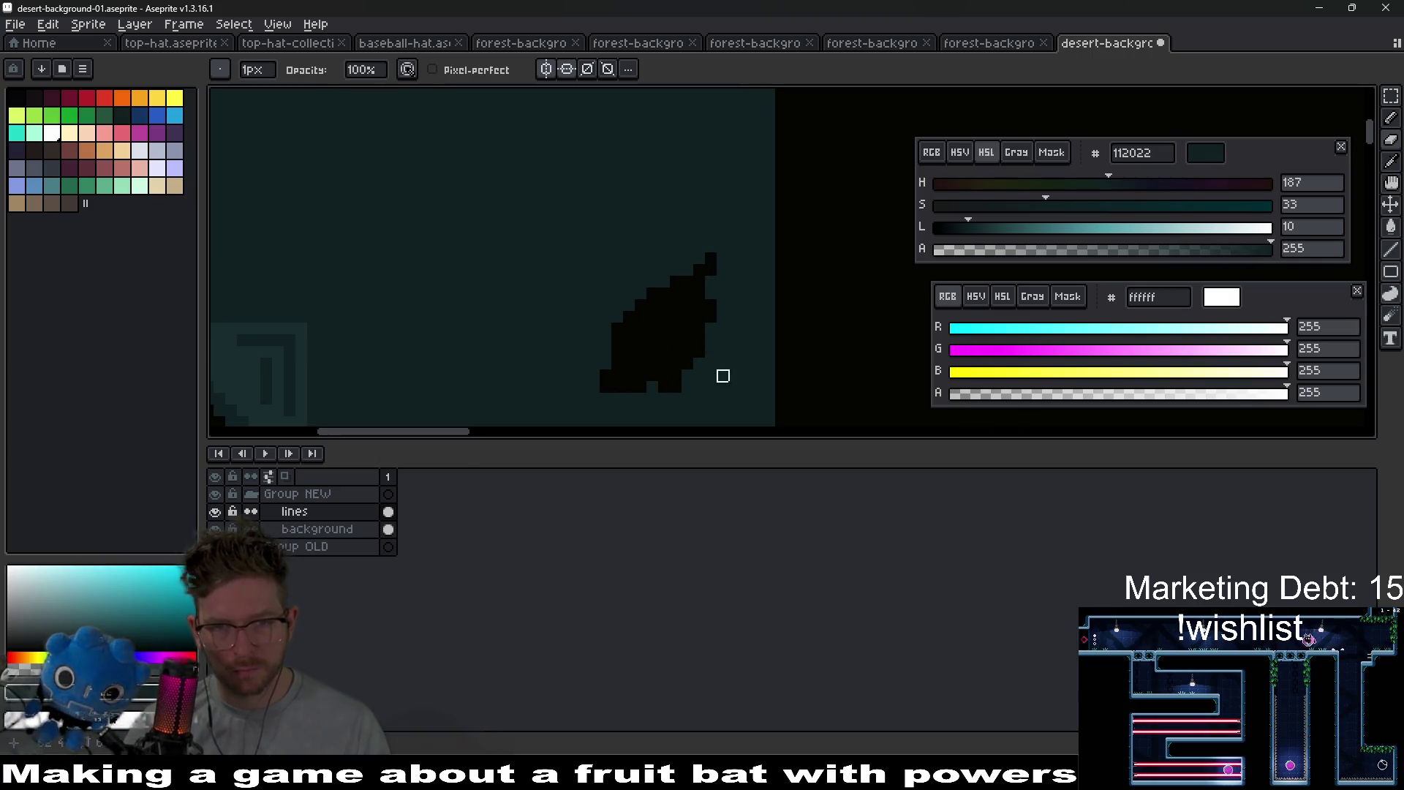
pyautogui.moveTo(713, 292)
pyautogui.mouseDown()
pyautogui.moveTo(721, 270)
pyautogui.moveTo(723, 329)
pyautogui.mouseUp()
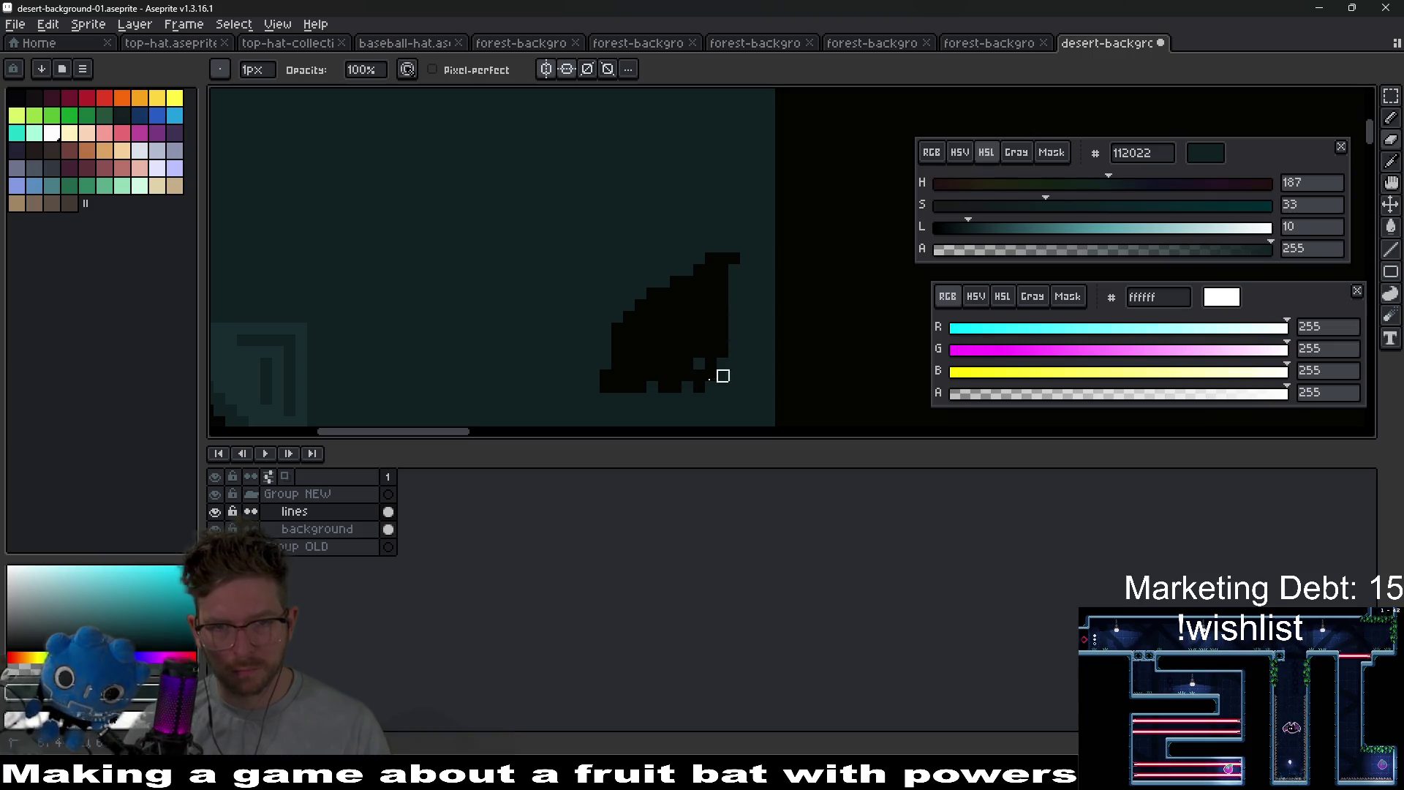
pyautogui.moveTo(595, 339); pyautogui.dragTo(677, 307)
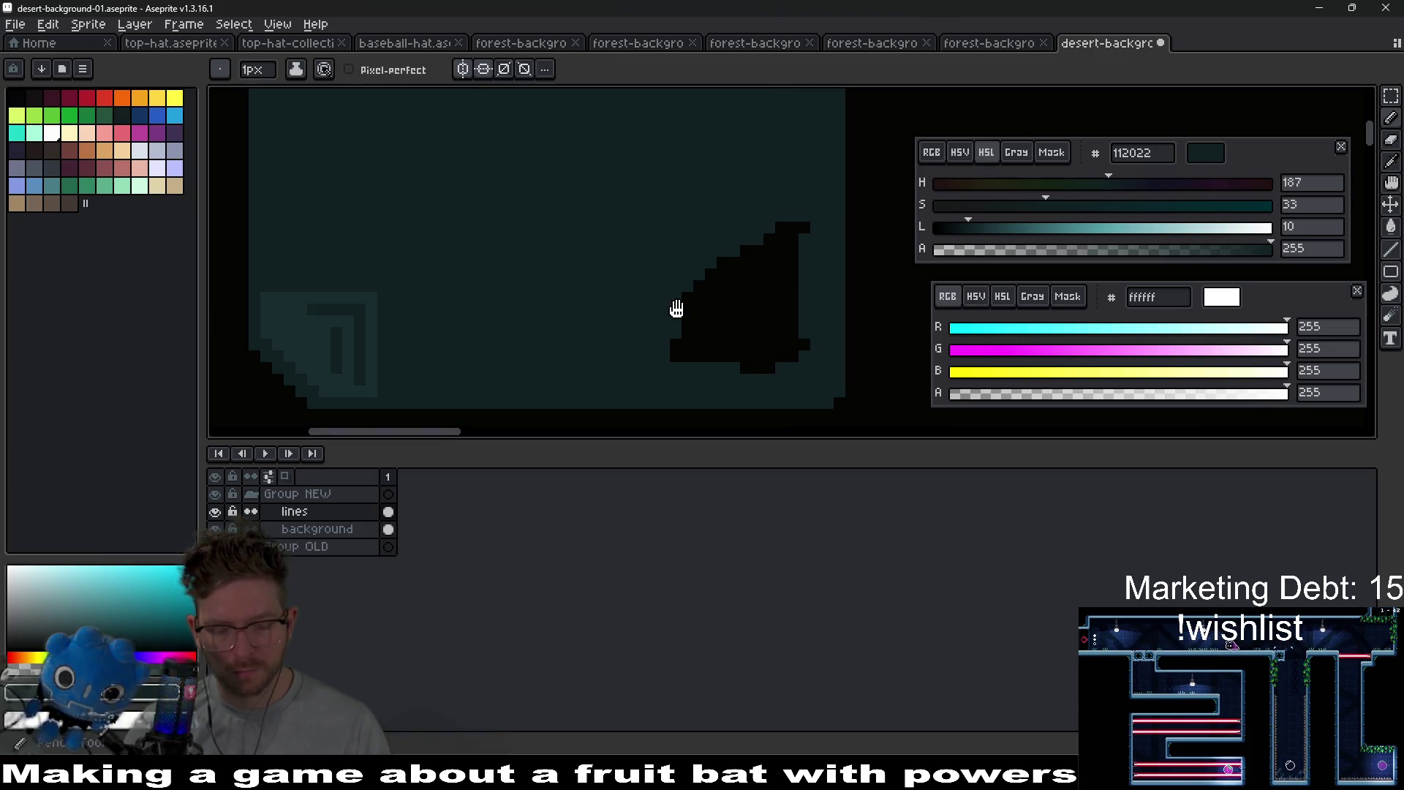
# - Sample lighter teal 182d2f and outline the blob's left edge with it
pyautogui.press('i')
pyautogui.click(345, 376)
pyautogui.moveTo(621, 260); pyautogui.dragTo(669, 233)
pyautogui.scroll(1, 727, 304)
pyautogui.press('b')
pyautogui.moveTo(621, 362); pyautogui.dragTo(621, 260)
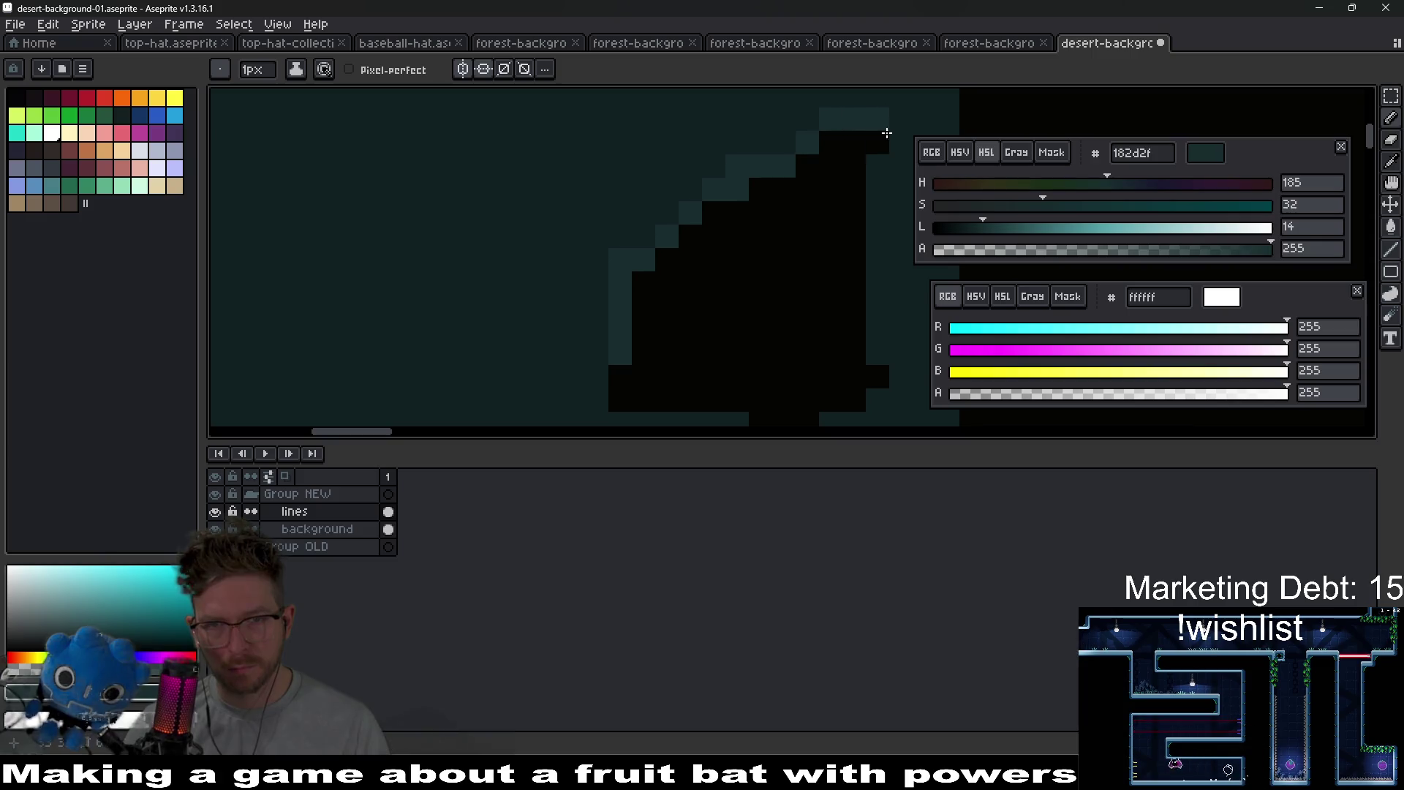
pyautogui.scroll(-3, 890, 212)
pyautogui.scroll(-4, 753, 270)
pyautogui.scroll(-3, 764, 264)
pyautogui.scroll(3, 764, 263)
pyautogui.scroll(1, 679, 300)
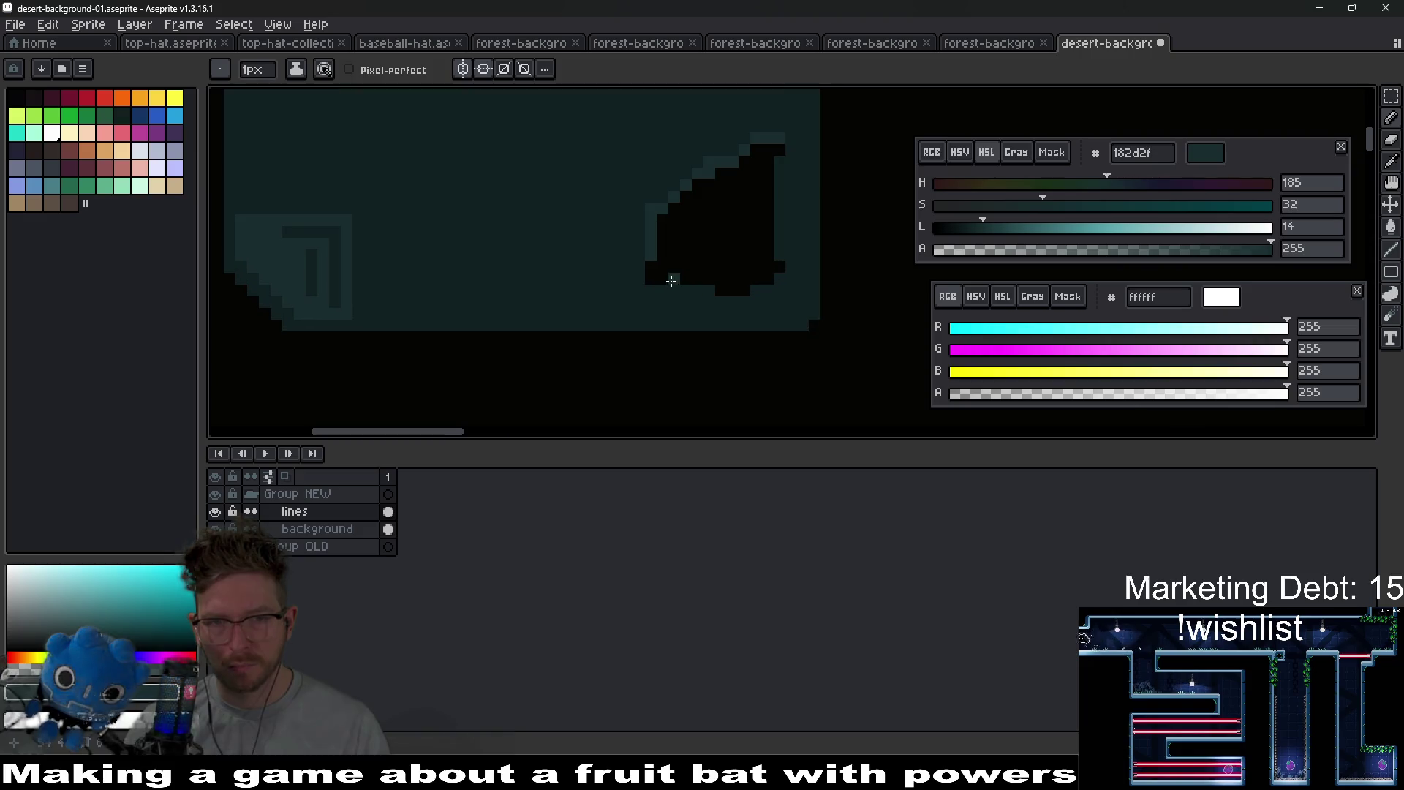
# - Repaint two blob pixels and fill the top-left square detail in lighter teal 182d2f
pyautogui.moveTo(664, 265); pyautogui.dragTo(674, 266)
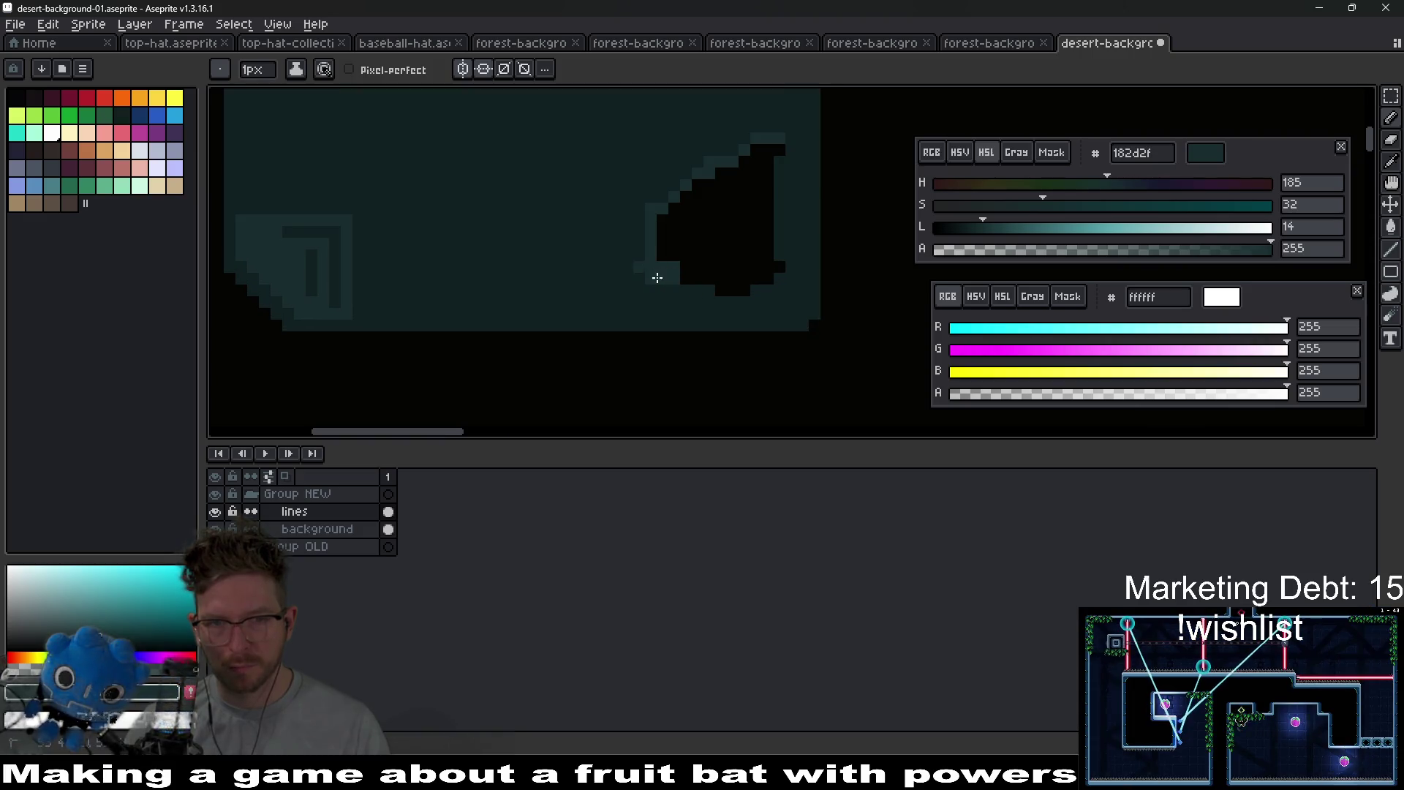
pyautogui.scroll(-3, 762, 306)
pyautogui.scroll(2, 769, 300)
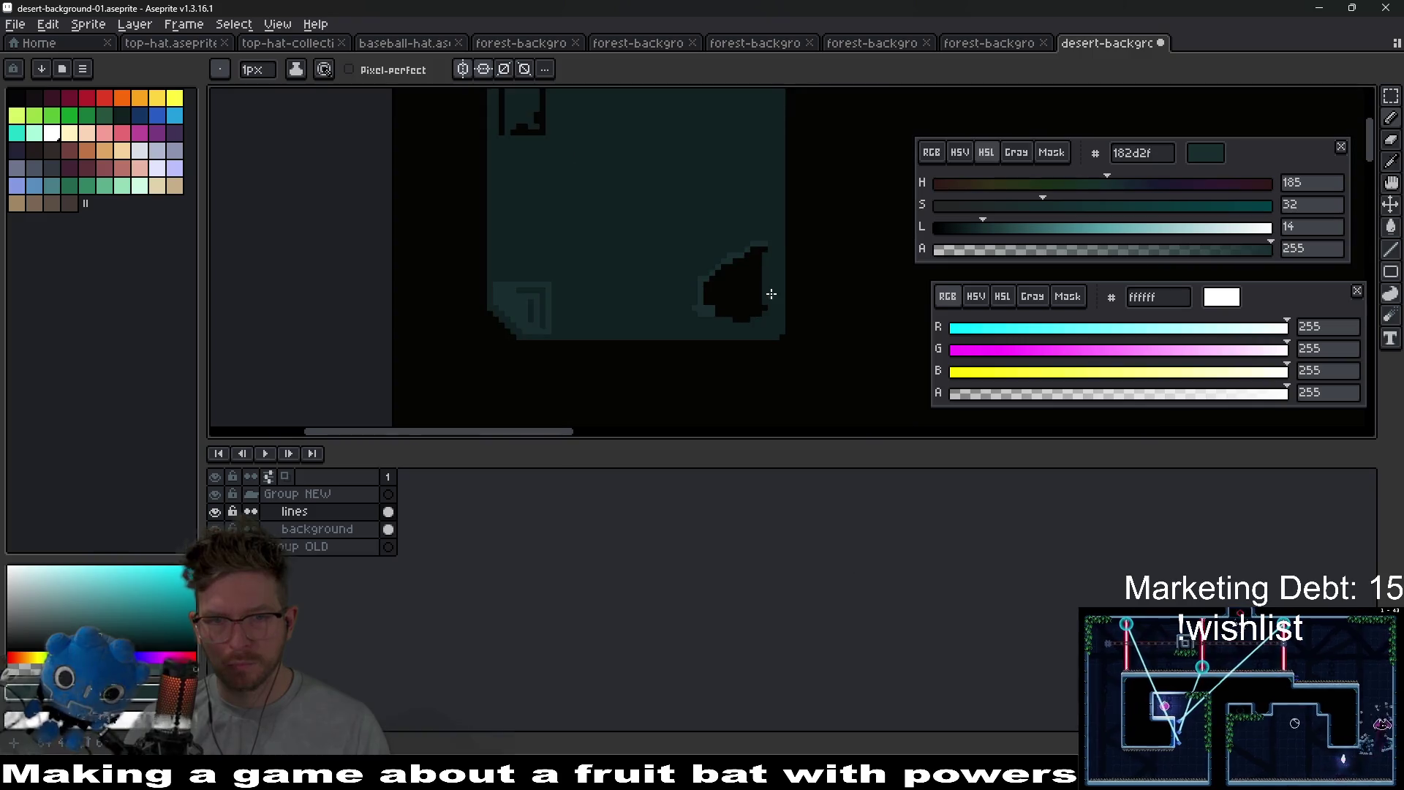
pyautogui.scroll(1, 772, 294)
pyautogui.scroll(1, 775, 315)
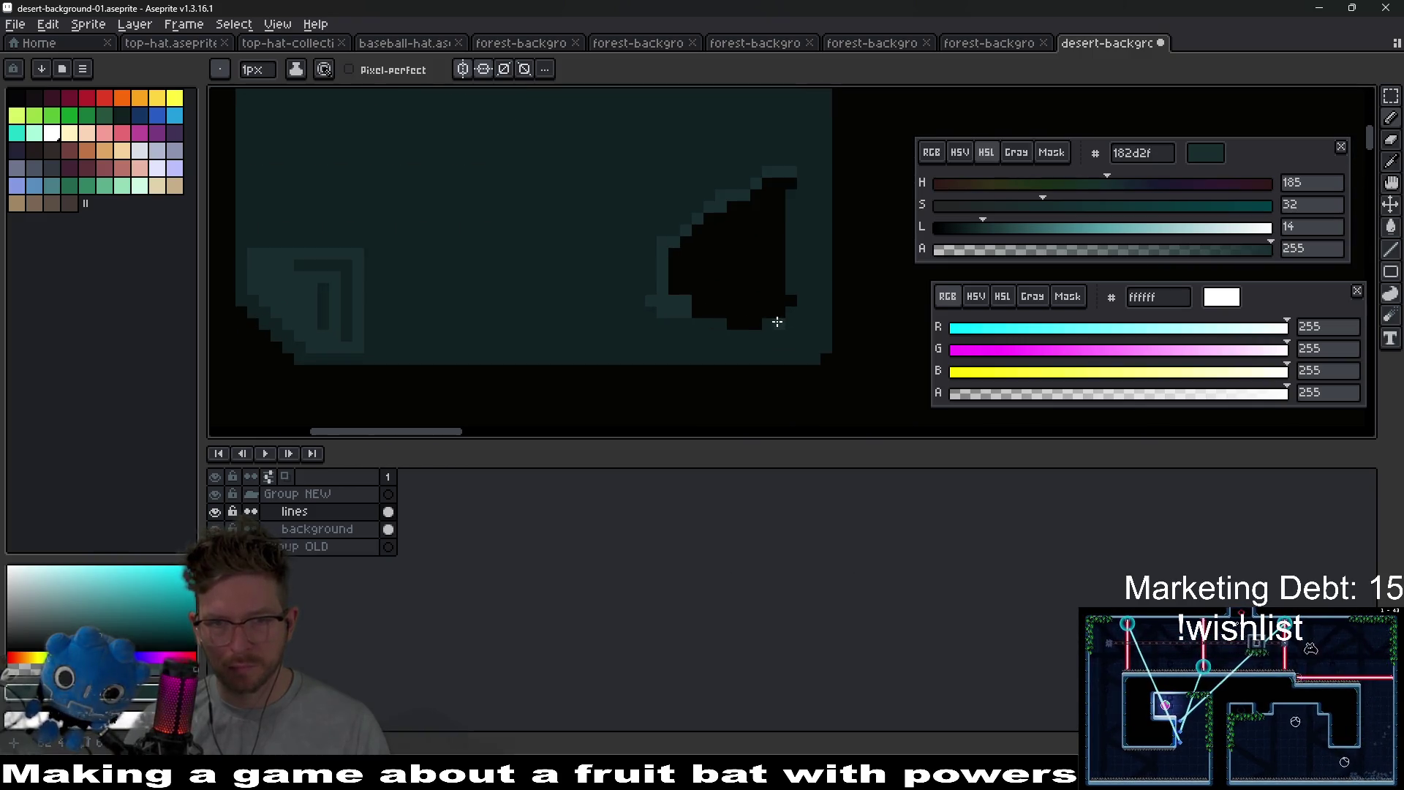
pyautogui.scroll(-1, 717, 339)
pyautogui.scroll(2, 586, 263)
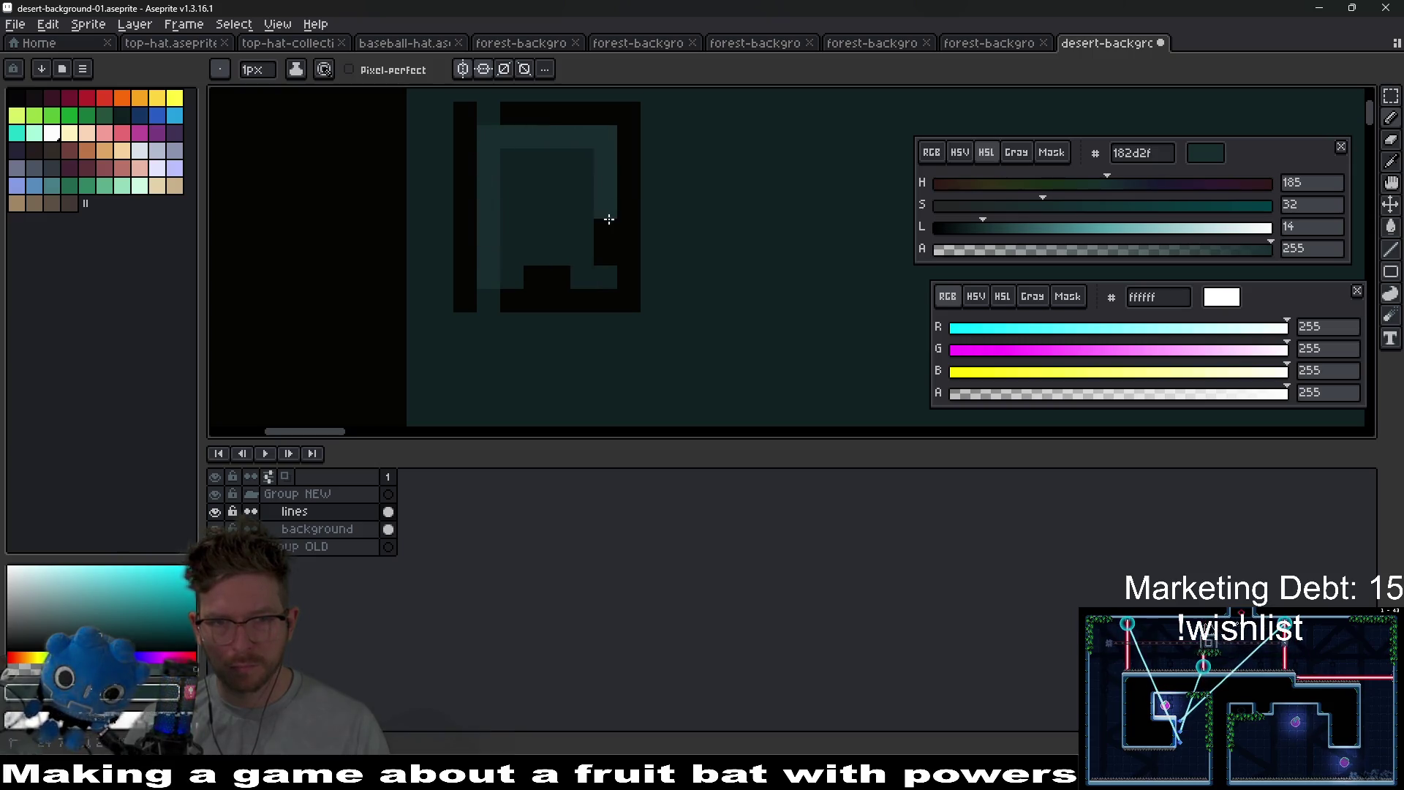
pyautogui.moveTo(520, 248)
pyautogui.mouseDown()
pyautogui.moveTo(581, 170)
pyautogui.moveTo(555, 212)
pyautogui.mouseUp()
pyautogui.scroll(-3, 558, 205)
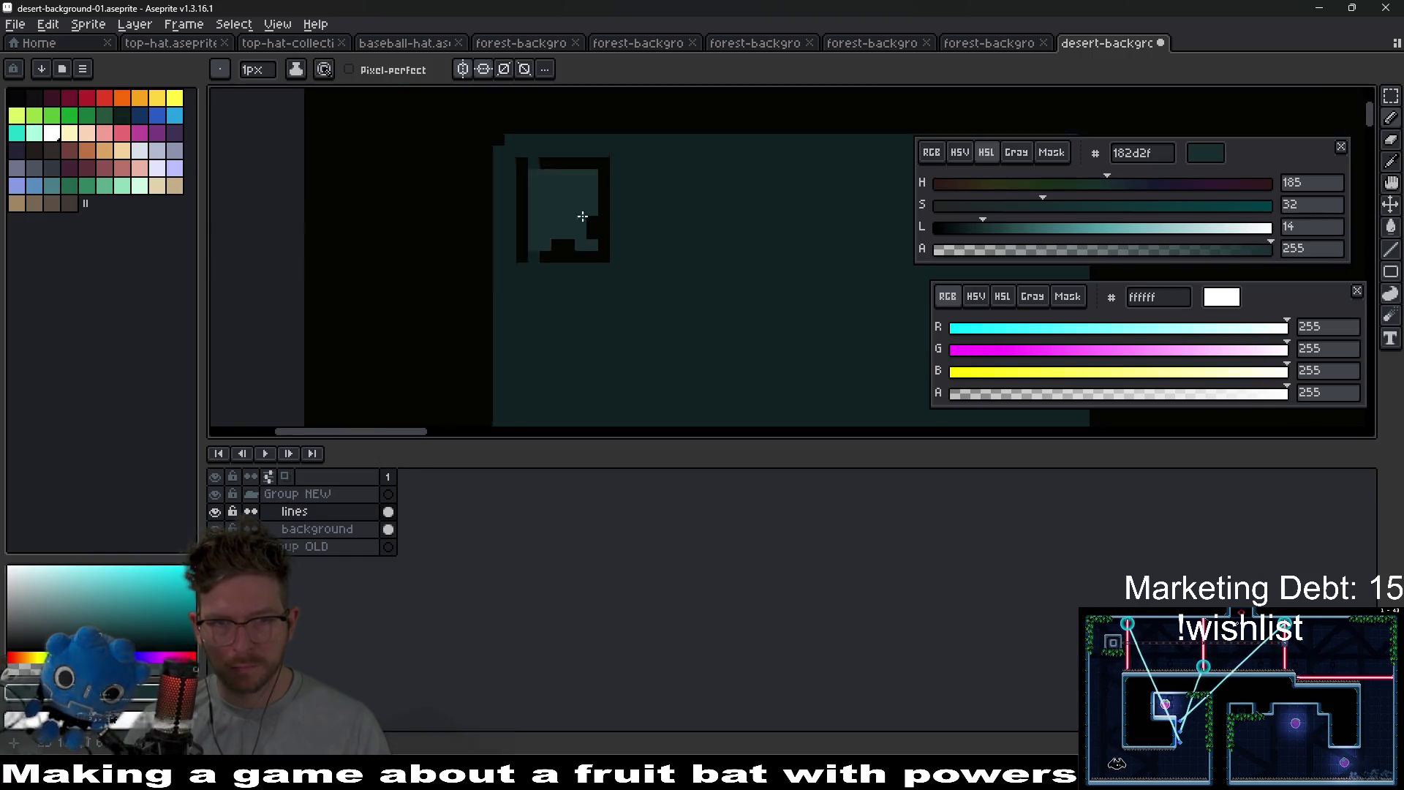
# - Outline the blob's right edge in lighter teal 182d2f
pyautogui.press('v')
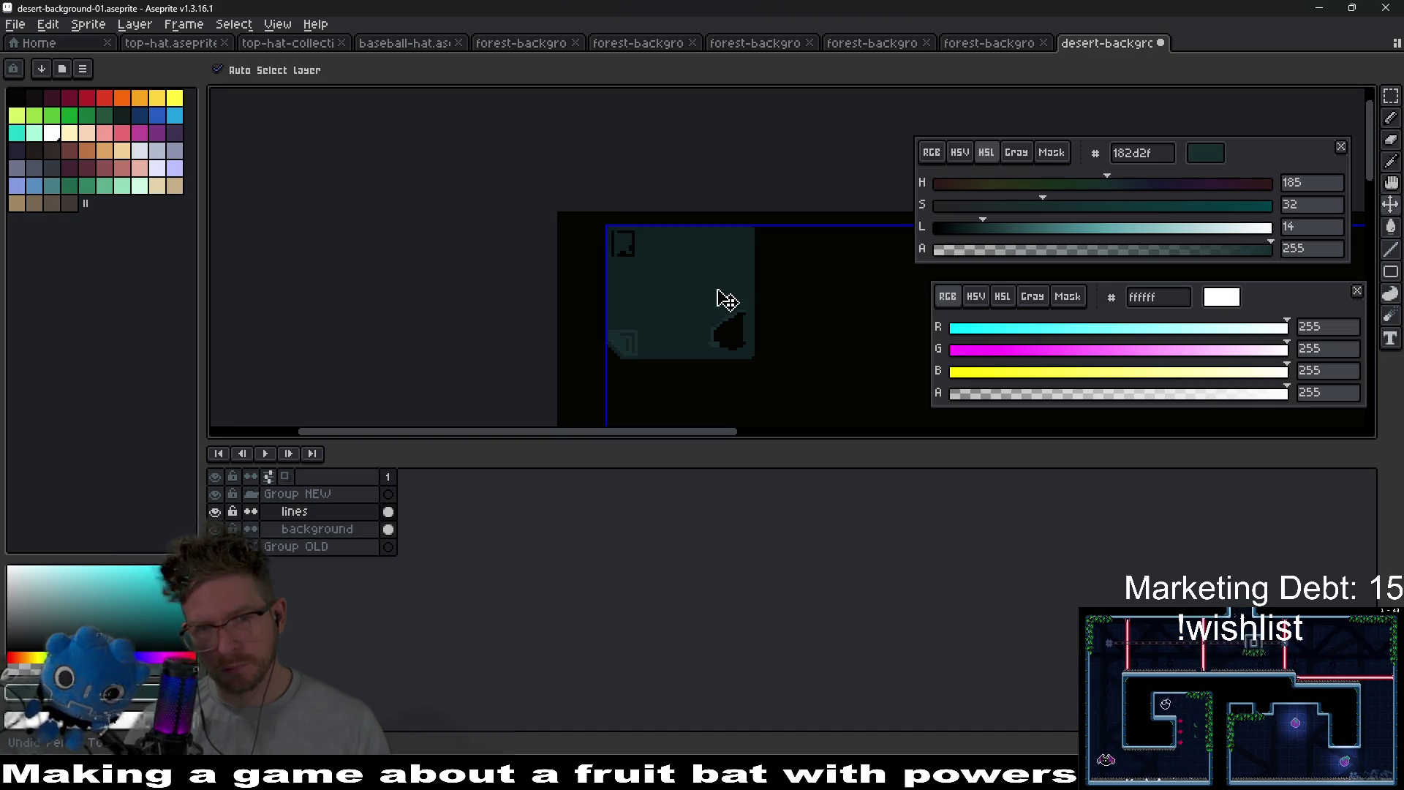
pyautogui.press('b')
pyautogui.scroll(5, 753, 329)
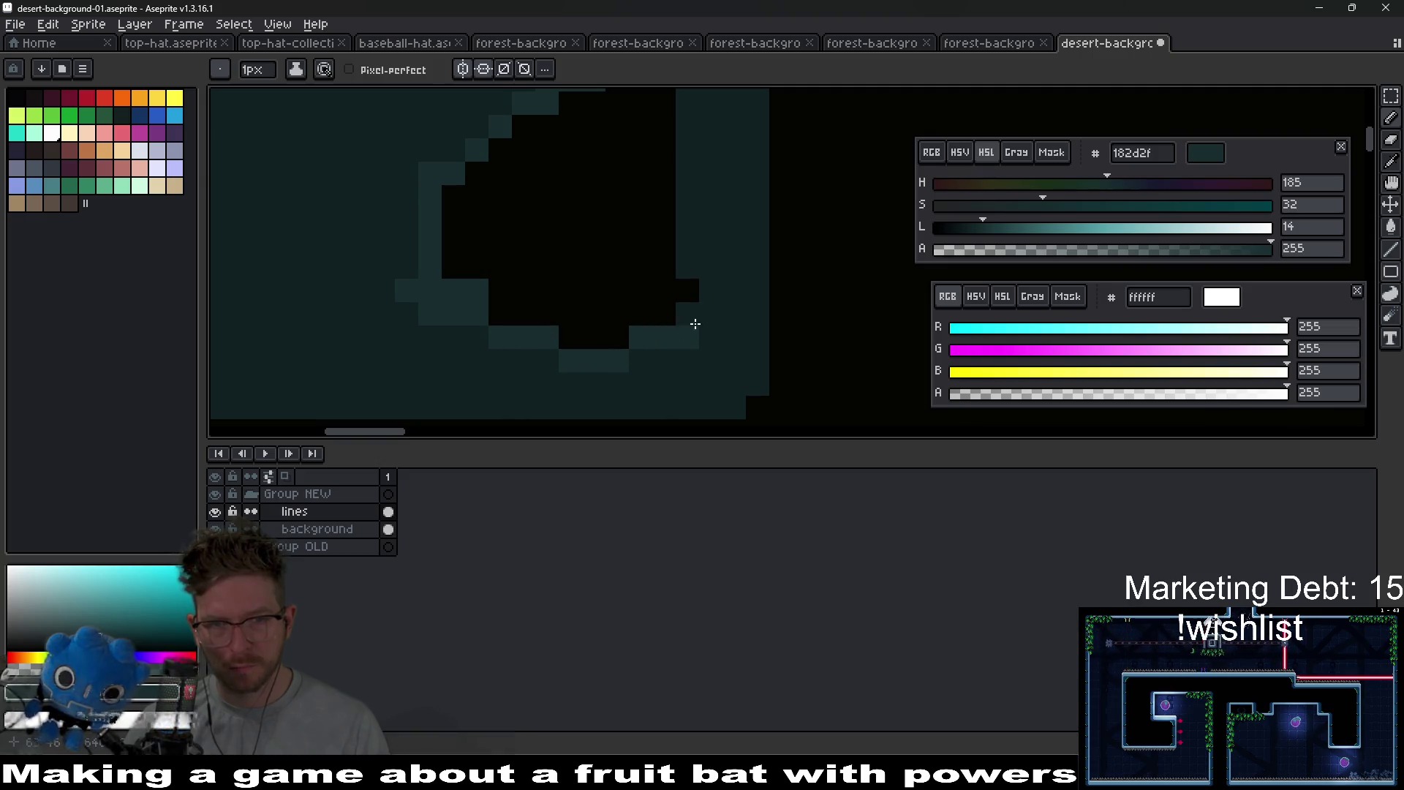
pyautogui.moveTo(705, 271)
pyautogui.mouseDown()
pyautogui.moveTo(692, 223)
pyautogui.moveTo(709, 329)
pyautogui.moveTo(716, 181)
pyautogui.mouseUp()
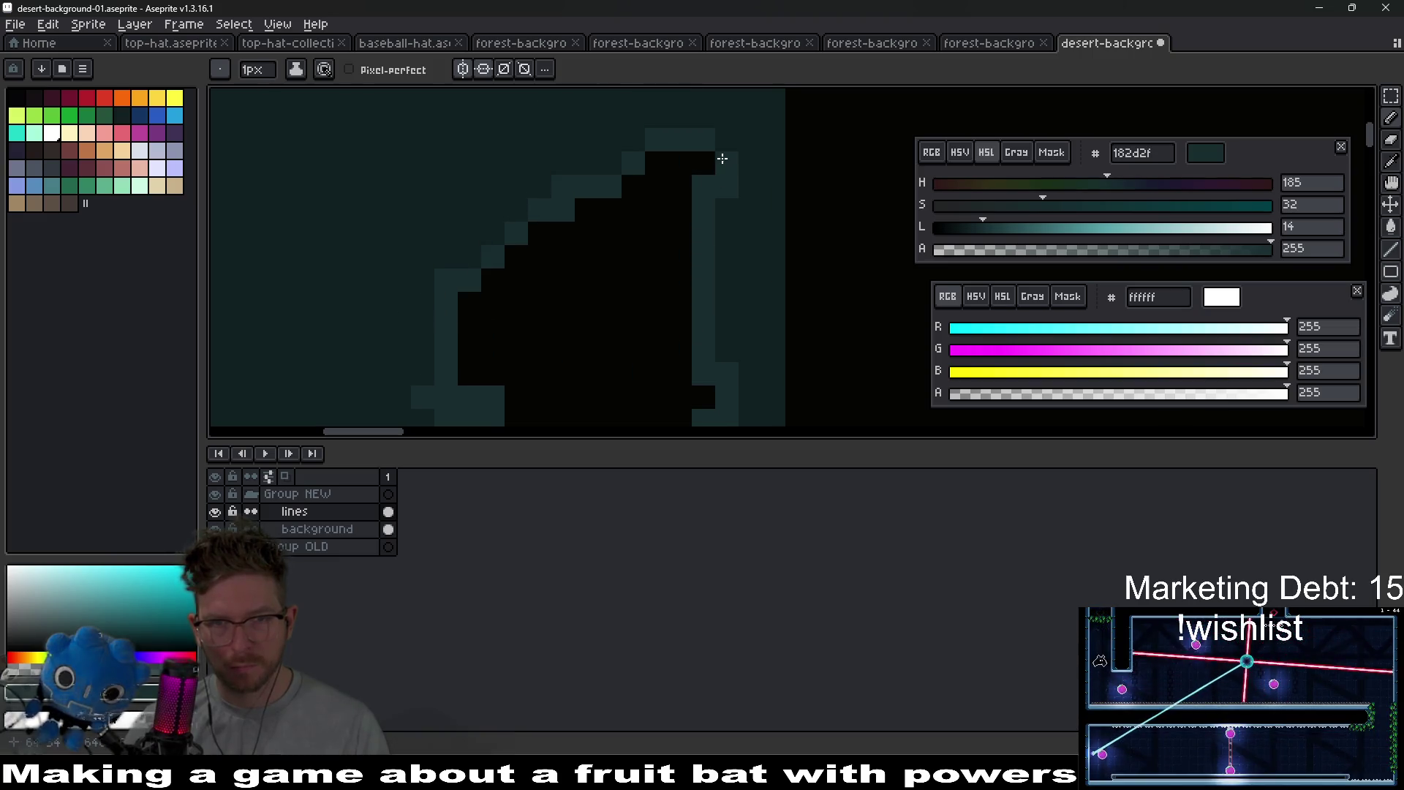
pyautogui.scroll(-4, 747, 315)
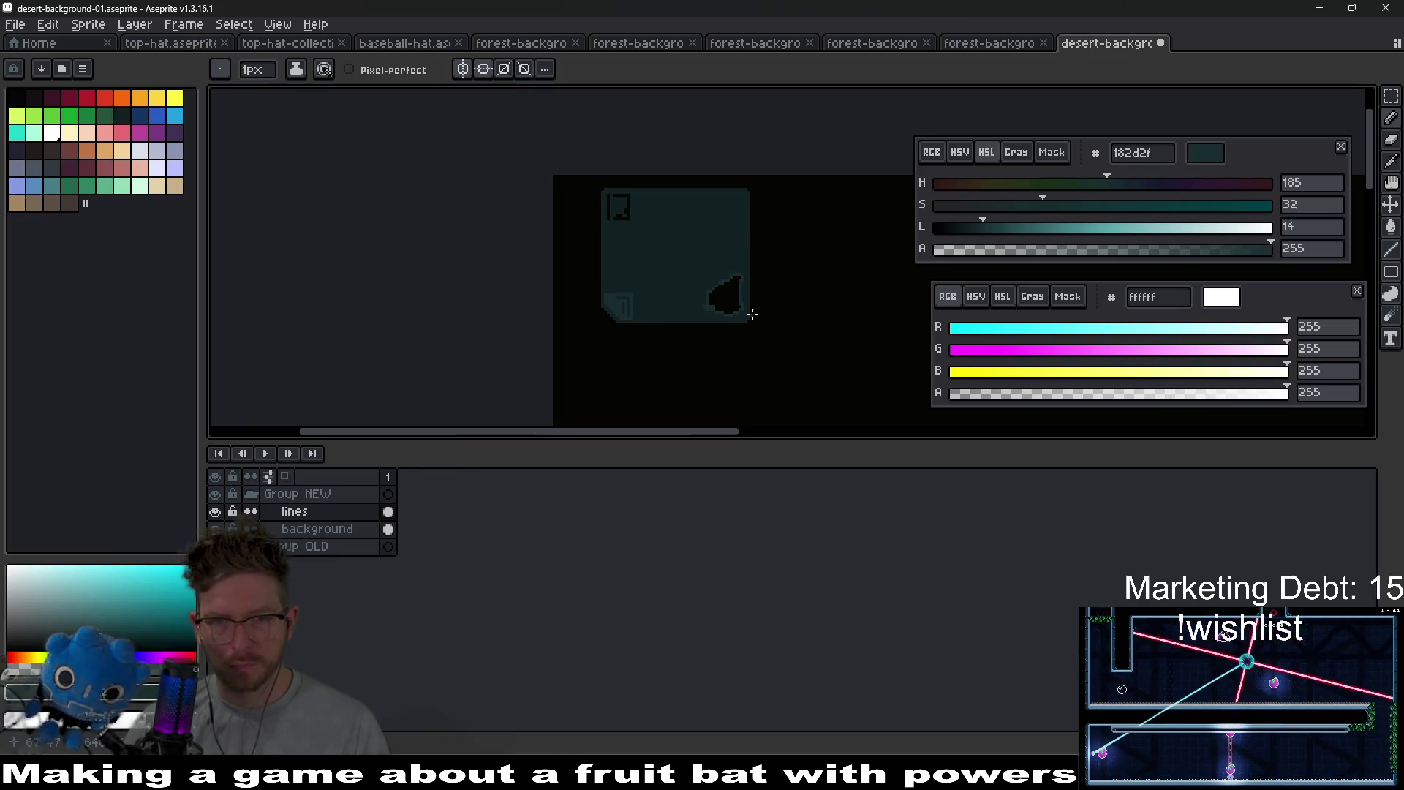
pyautogui.scroll(4, 747, 314)
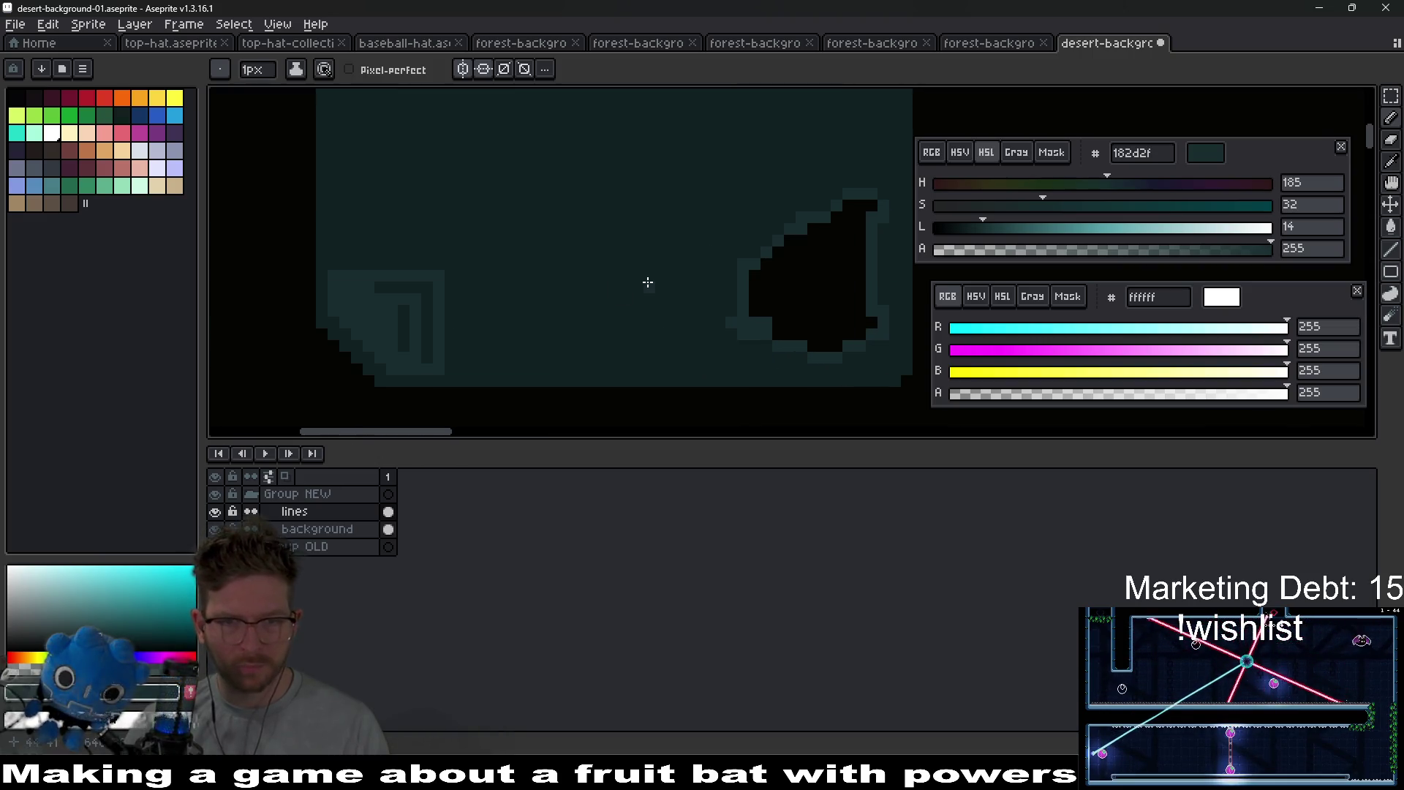
# - Sample dark teal 112022 and paint dark pixels into the blob's right outline
pyautogui.keyDown('alt'); pyautogui.click(674, 301); pyautogui.keyUp('alt')
pyautogui.scroll(3, 721, 298)
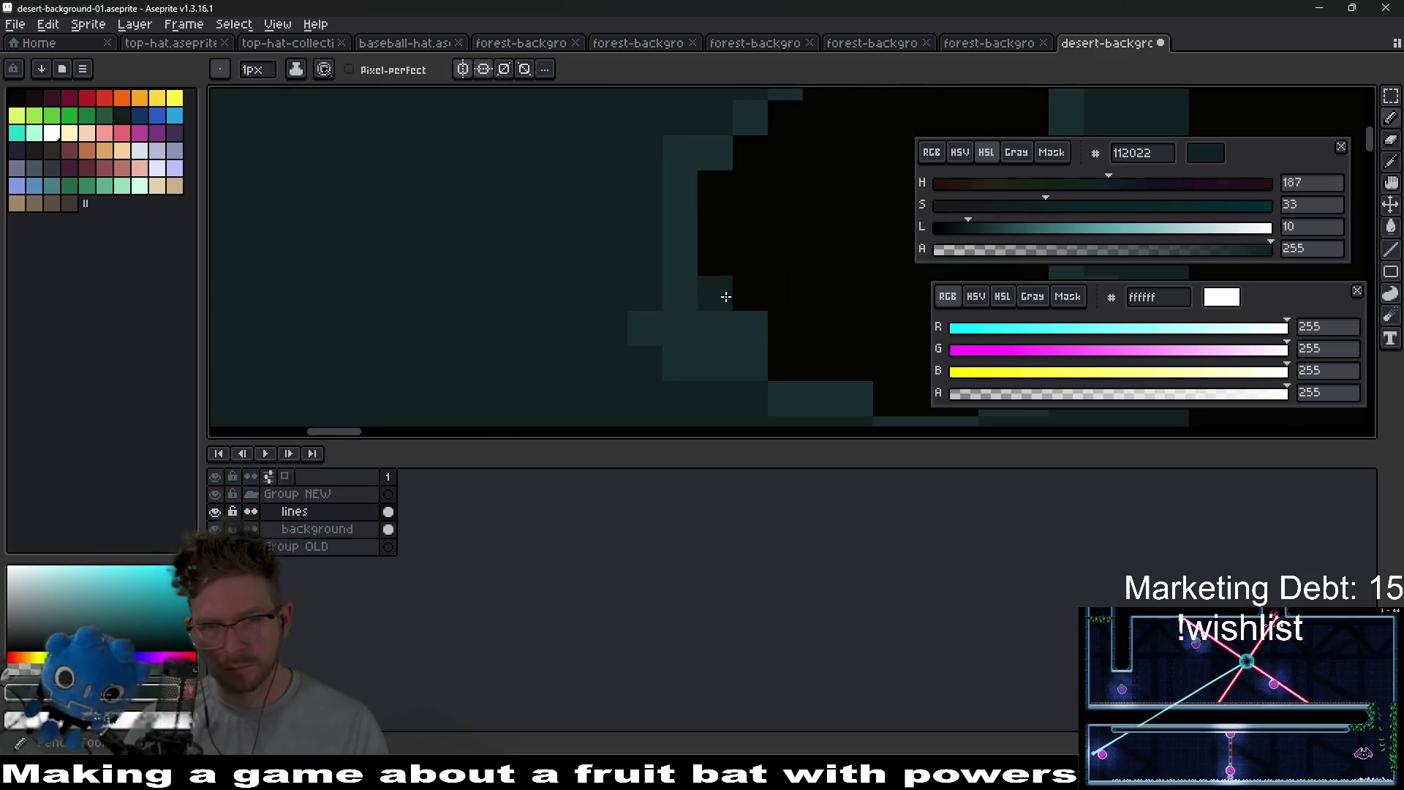
pyautogui.moveTo(722, 297); pyautogui.dragTo(747, 167)
pyautogui.scroll(-4, 810, 229)
pyautogui.scroll(2, 744, 260)
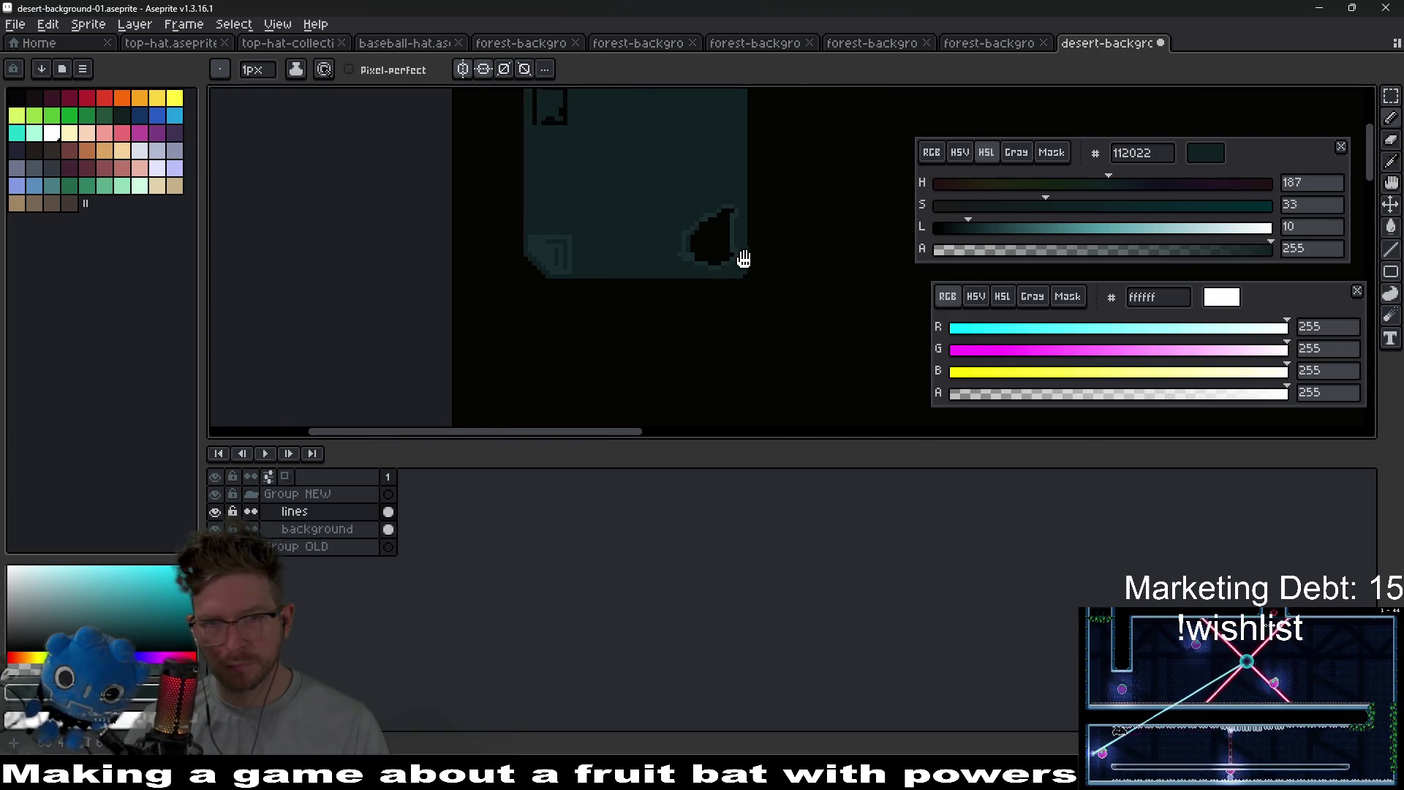
pyautogui.scroll(2, 715, 231)
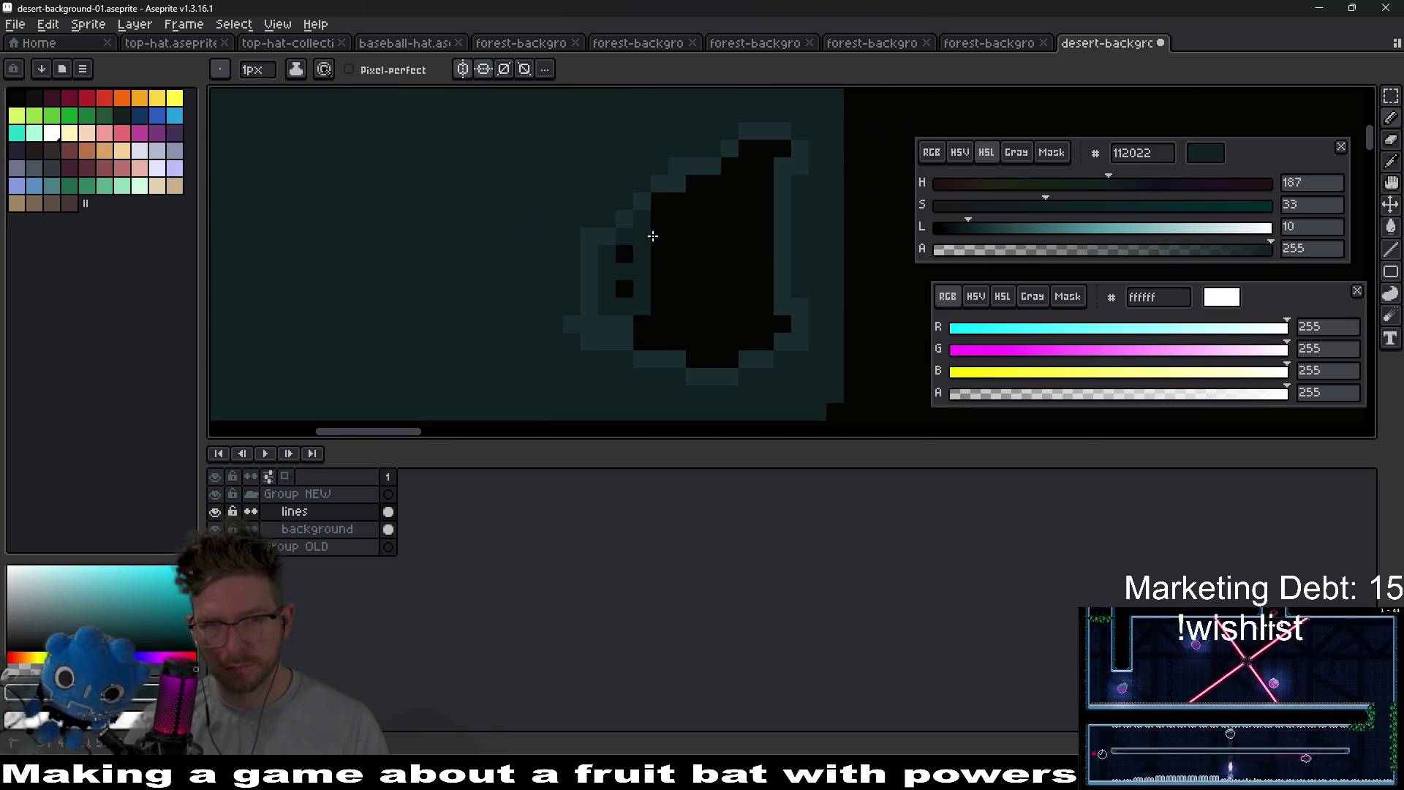
pyautogui.scroll(-4, 650, 337)
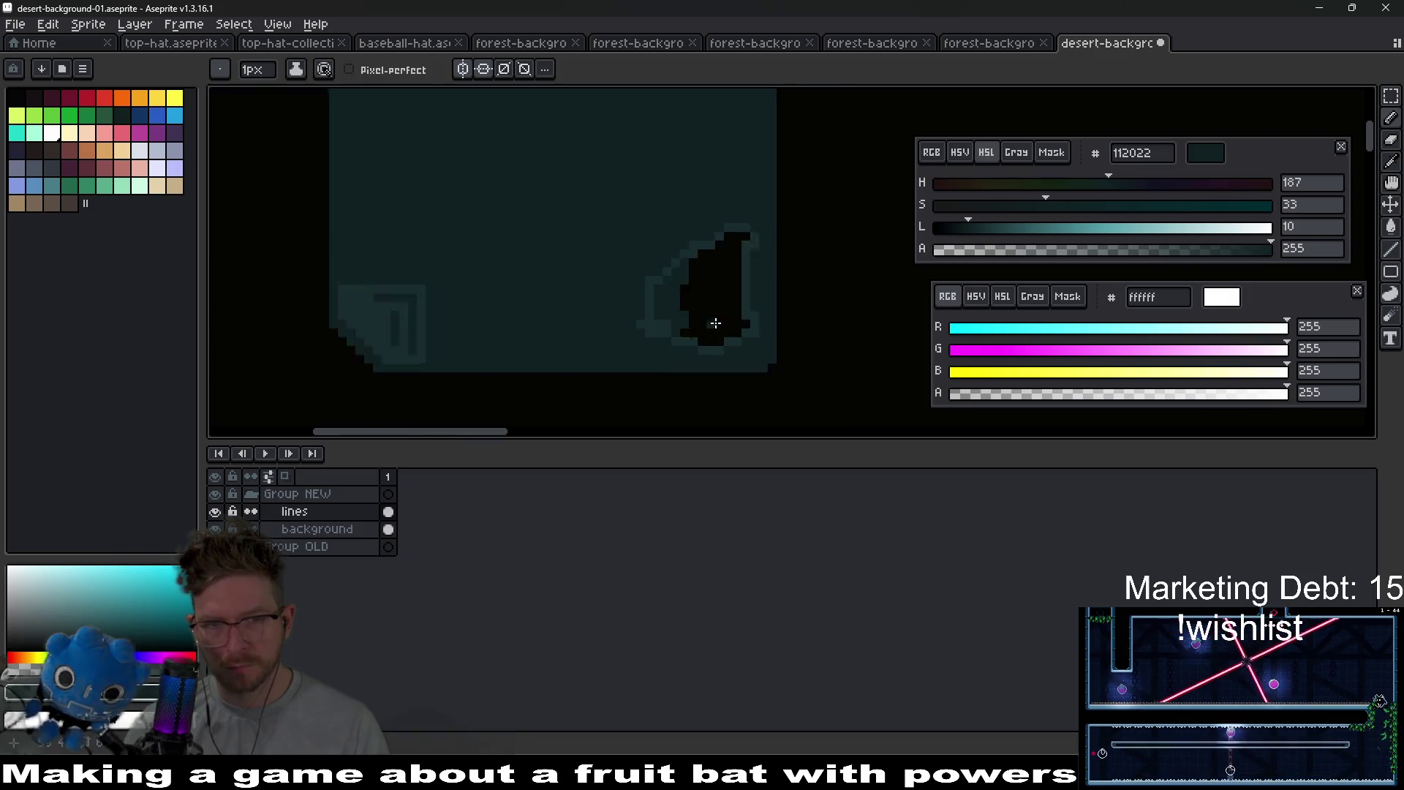
# - Repaint the black shape's left and top edge pixels in the teal outline colour 182d2f
pyautogui.press('v')
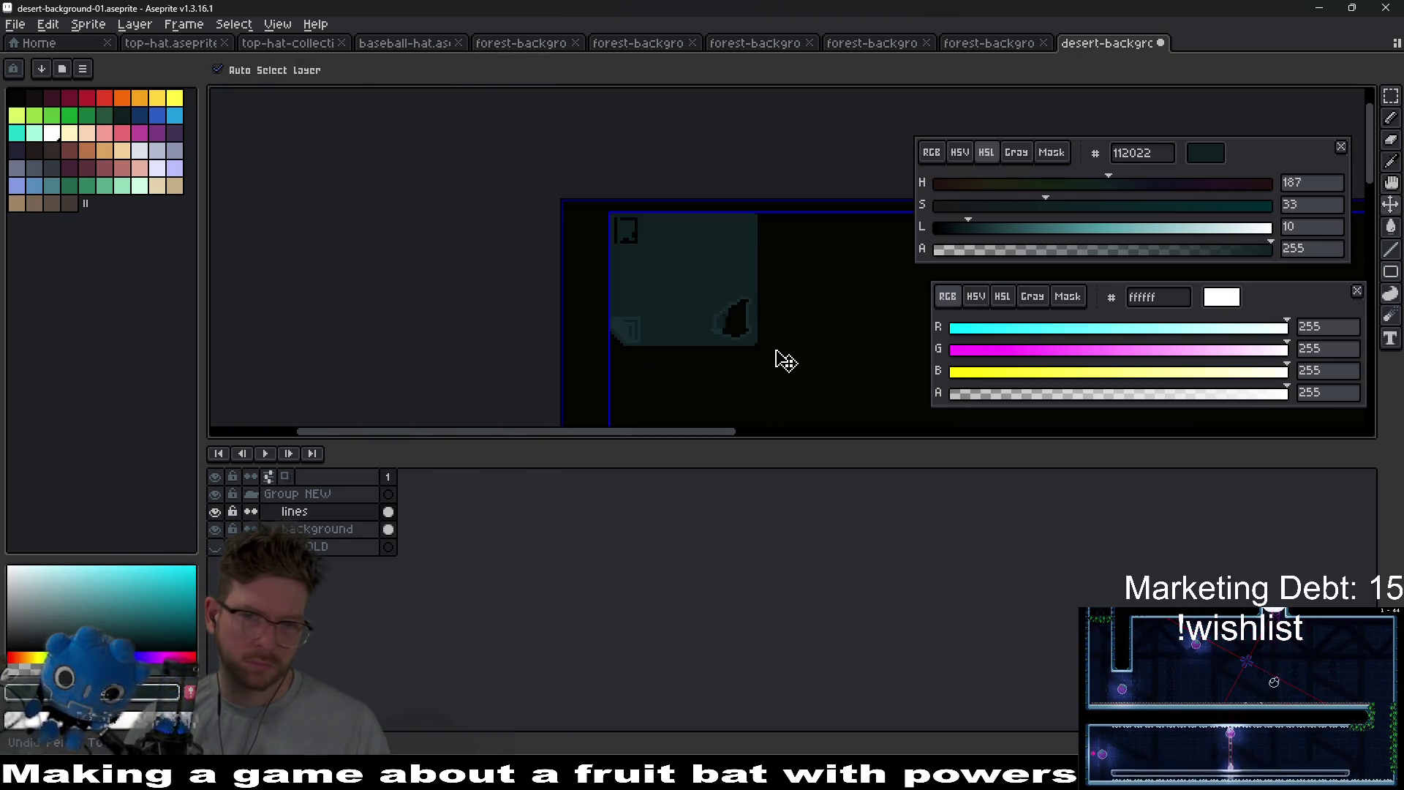
pyautogui.press('b')
pyautogui.scroll(4, 732, 322)
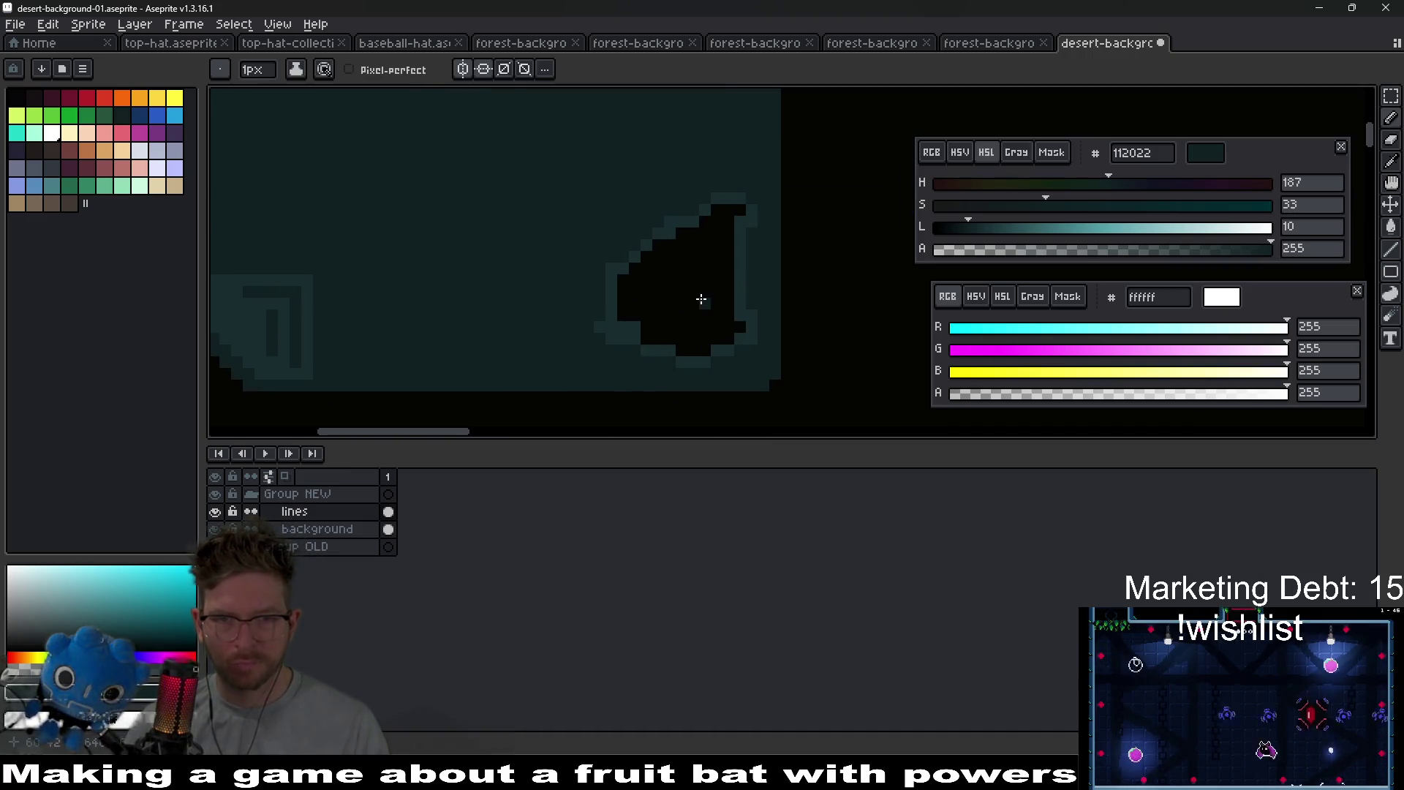
pyautogui.scroll(1, 687, 305)
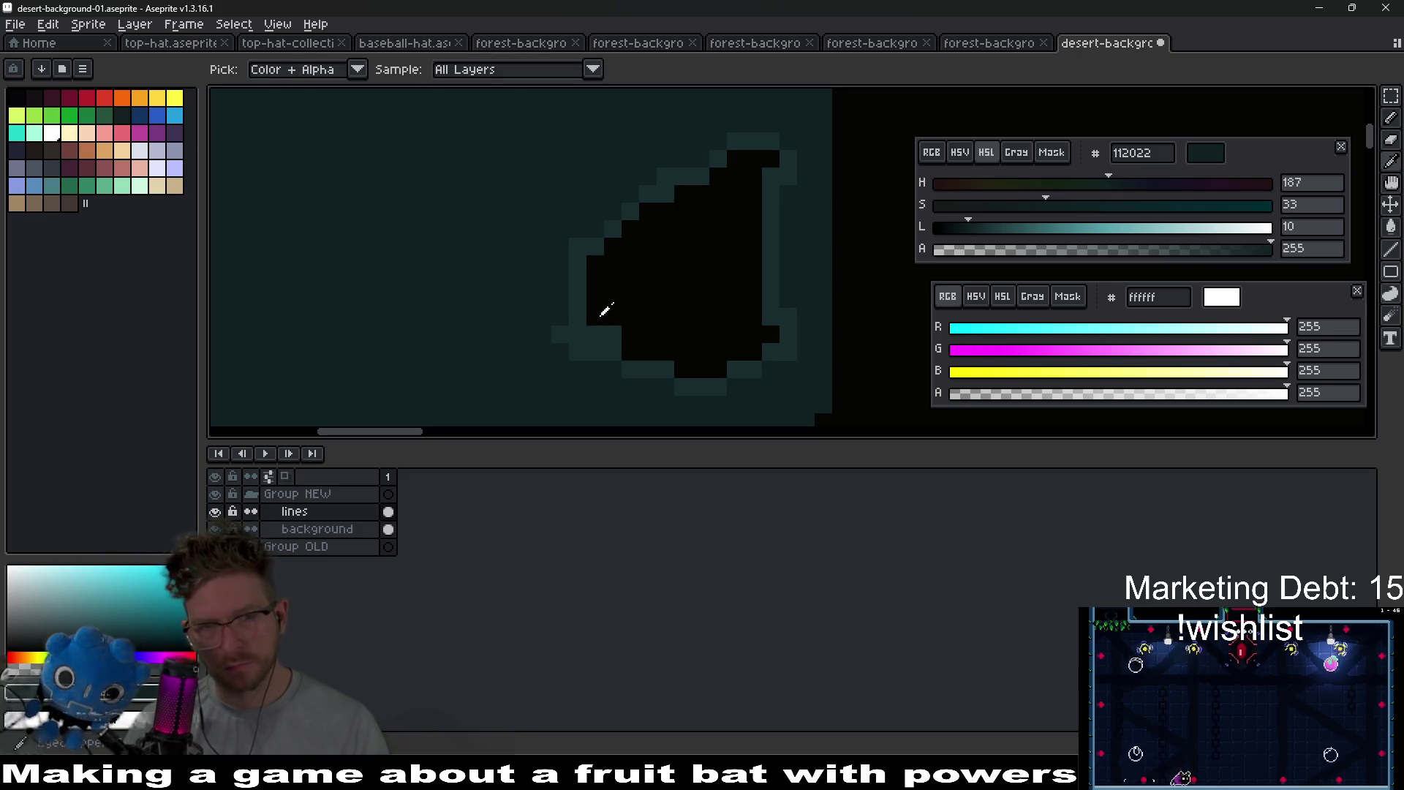
pyautogui.keyDown('alt'); pyautogui.click(578, 307); pyautogui.keyUp('alt')
pyautogui.moveTo(613, 247); pyautogui.dragTo(593, 330)
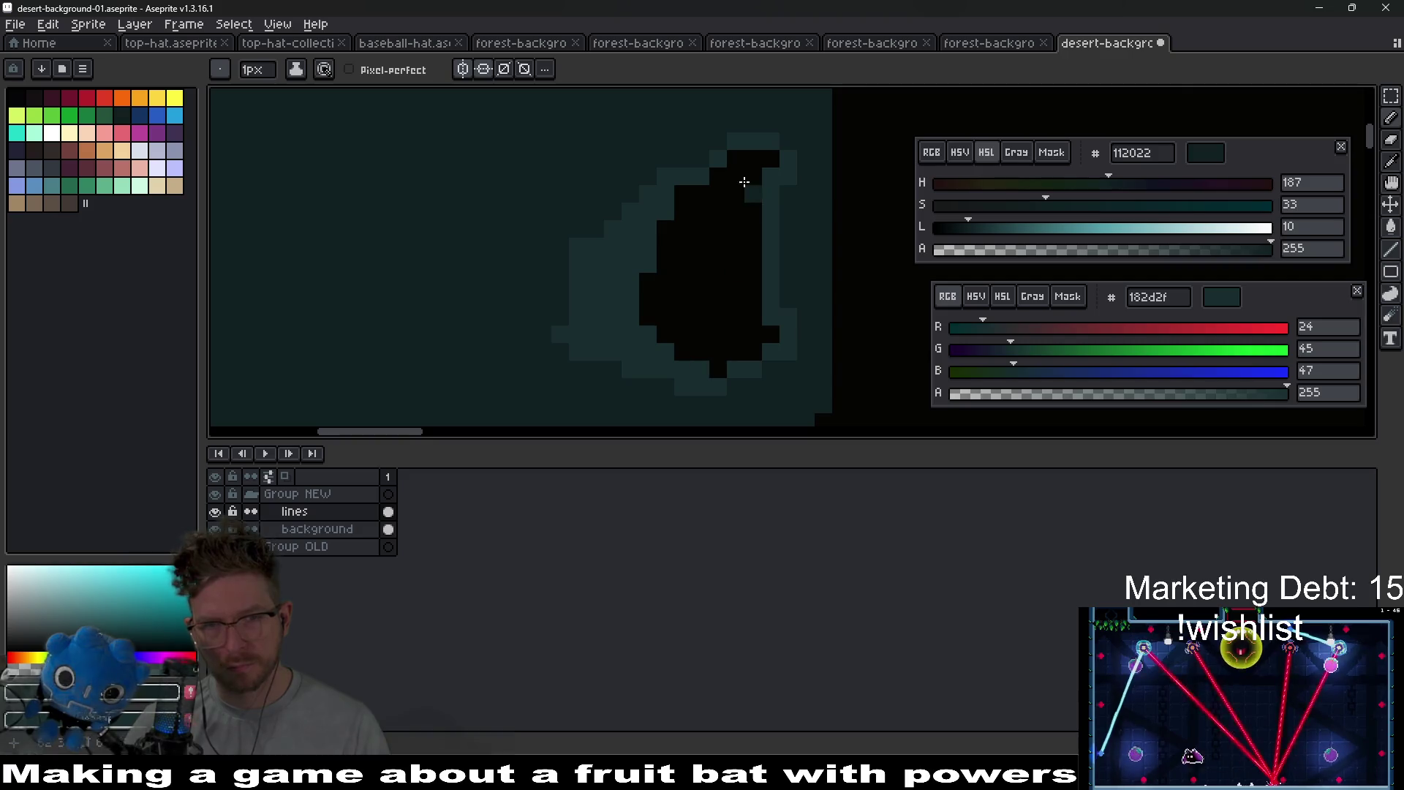
pyautogui.moveTo(736, 158); pyautogui.dragTo(741, 174)
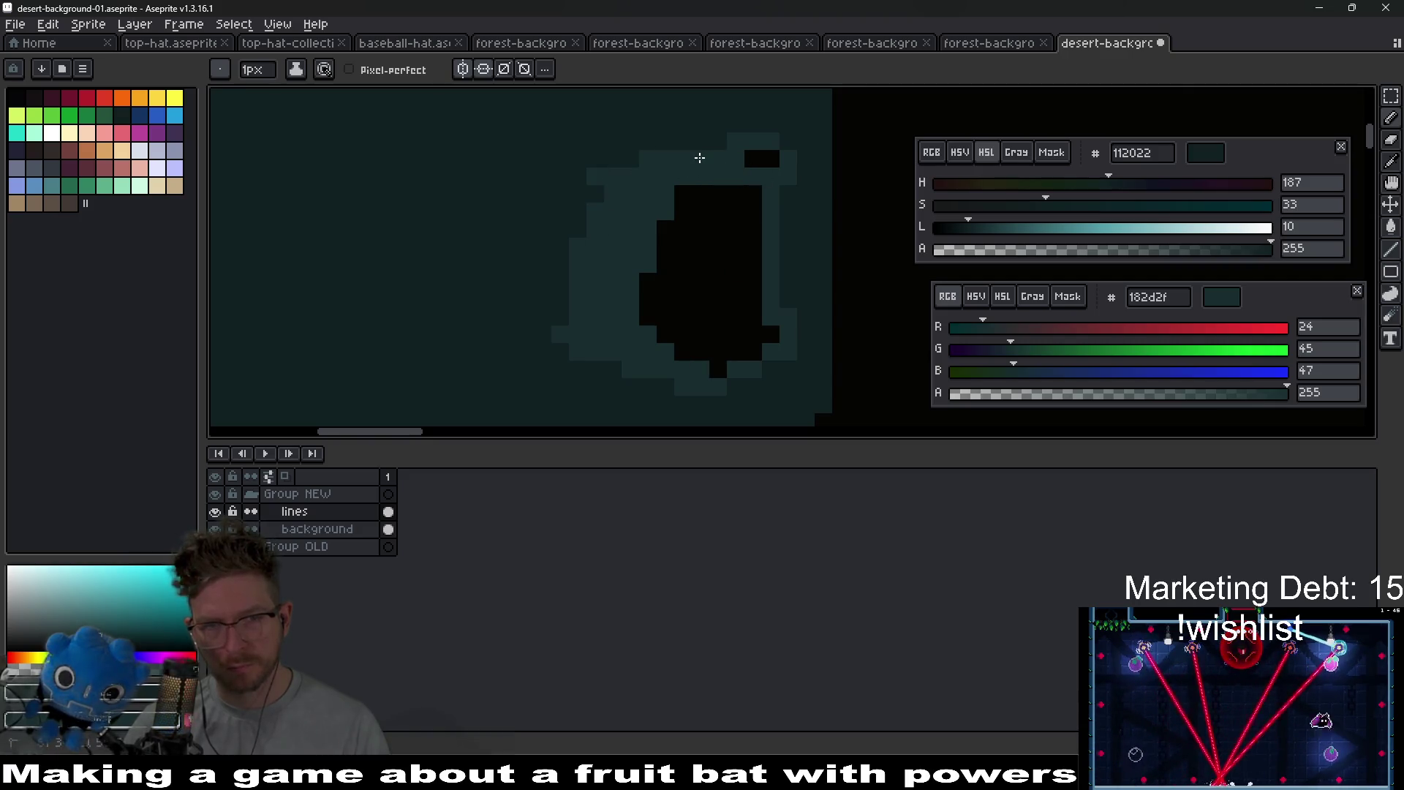
# - Bring more of the sprite into view and resample the teal outline colour
pyautogui.scroll(-3, 759, 244)
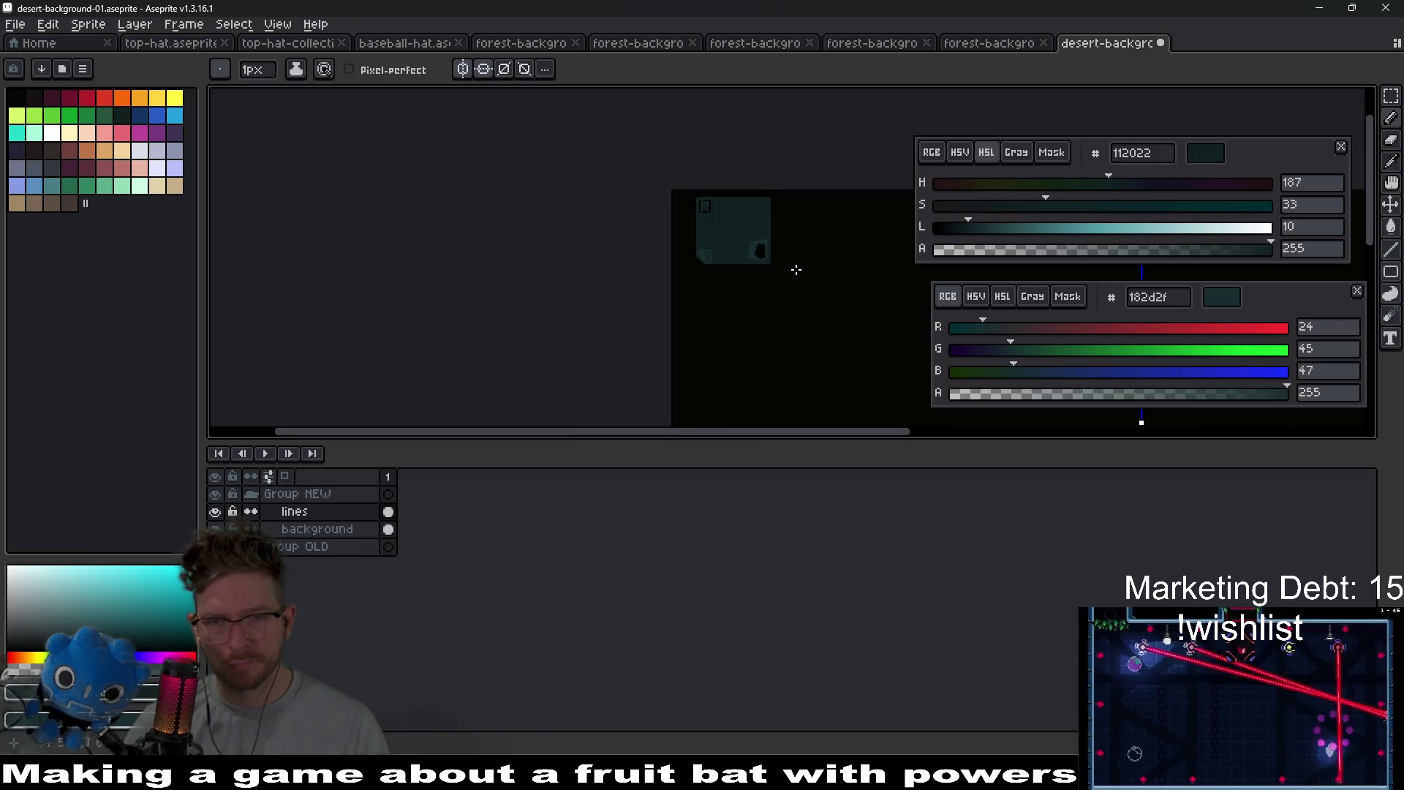
pyautogui.scroll(2, 793, 267)
pyautogui.moveTo(702, 238); pyautogui.dragTo(588, 325)
pyautogui.scroll(1, 503, 216)
pyautogui.moveTo(502, 307); pyautogui.dragTo(564, 238)
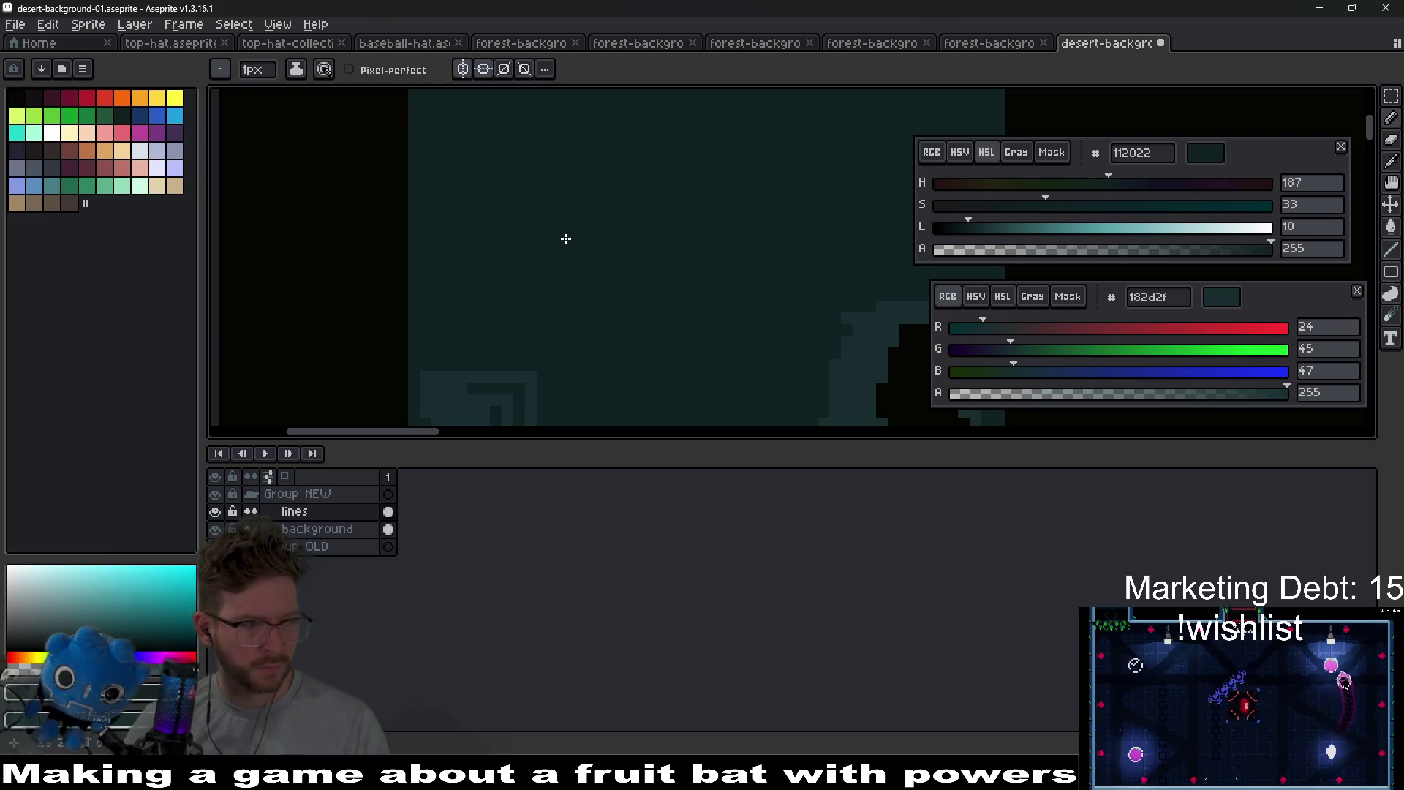
pyautogui.scroll(-1, 579, 179)
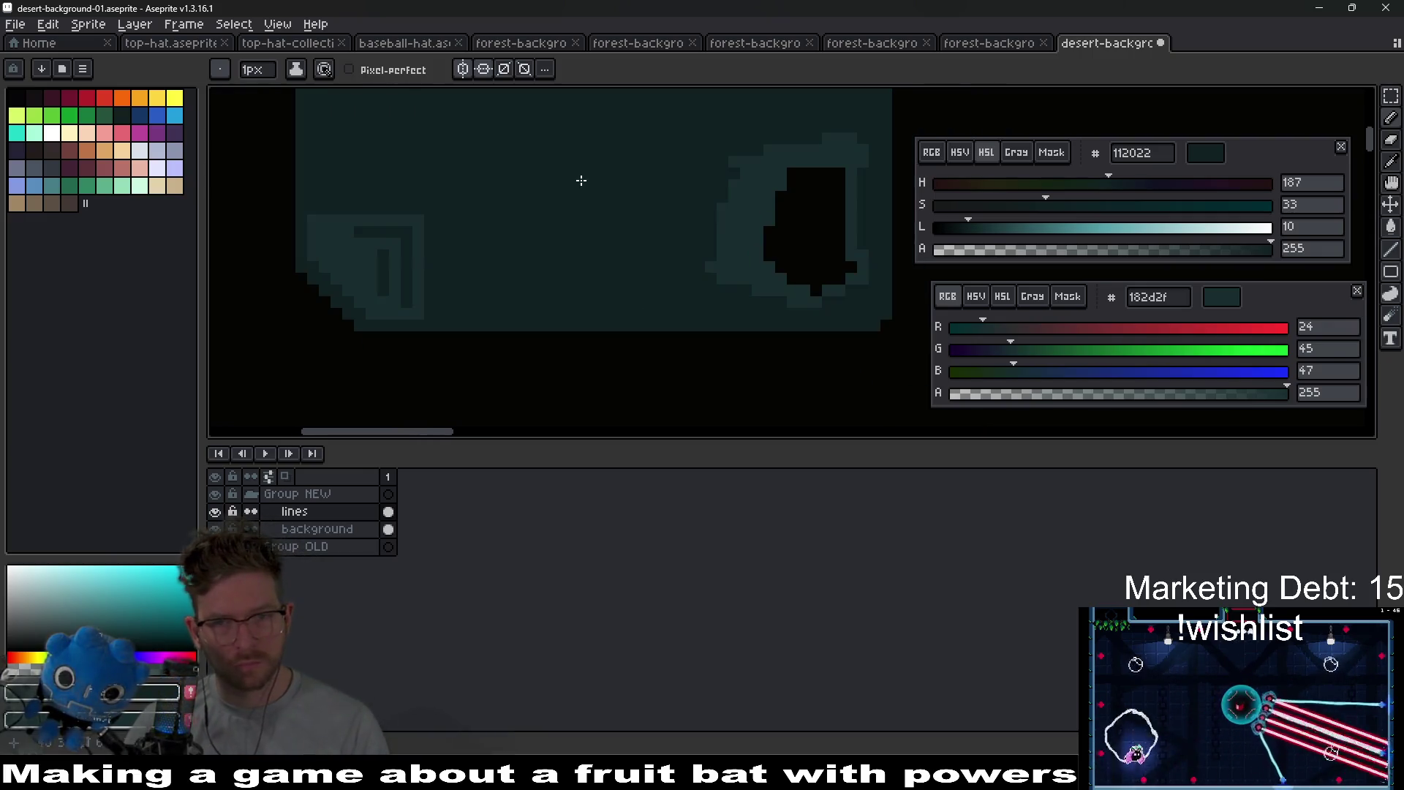
pyautogui.scroll(1, 591, 312)
pyautogui.keyDown('alt'); pyautogui.click(679, 250); pyautogui.keyUp('alt')
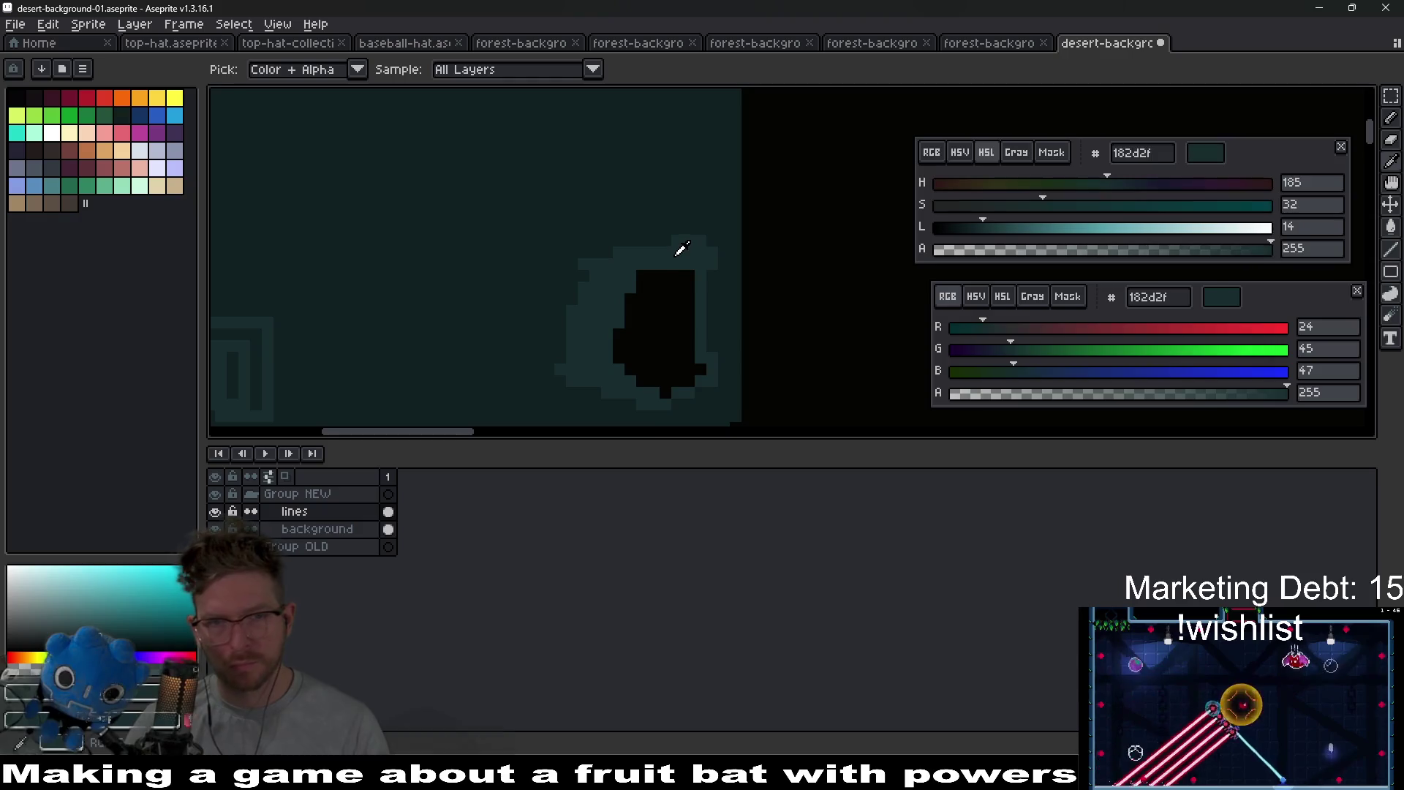
# - Draw a stroke by the black shape's outline and erase nearby line details
pyautogui.moveTo(674, 232); pyautogui.dragTo(602, 263)
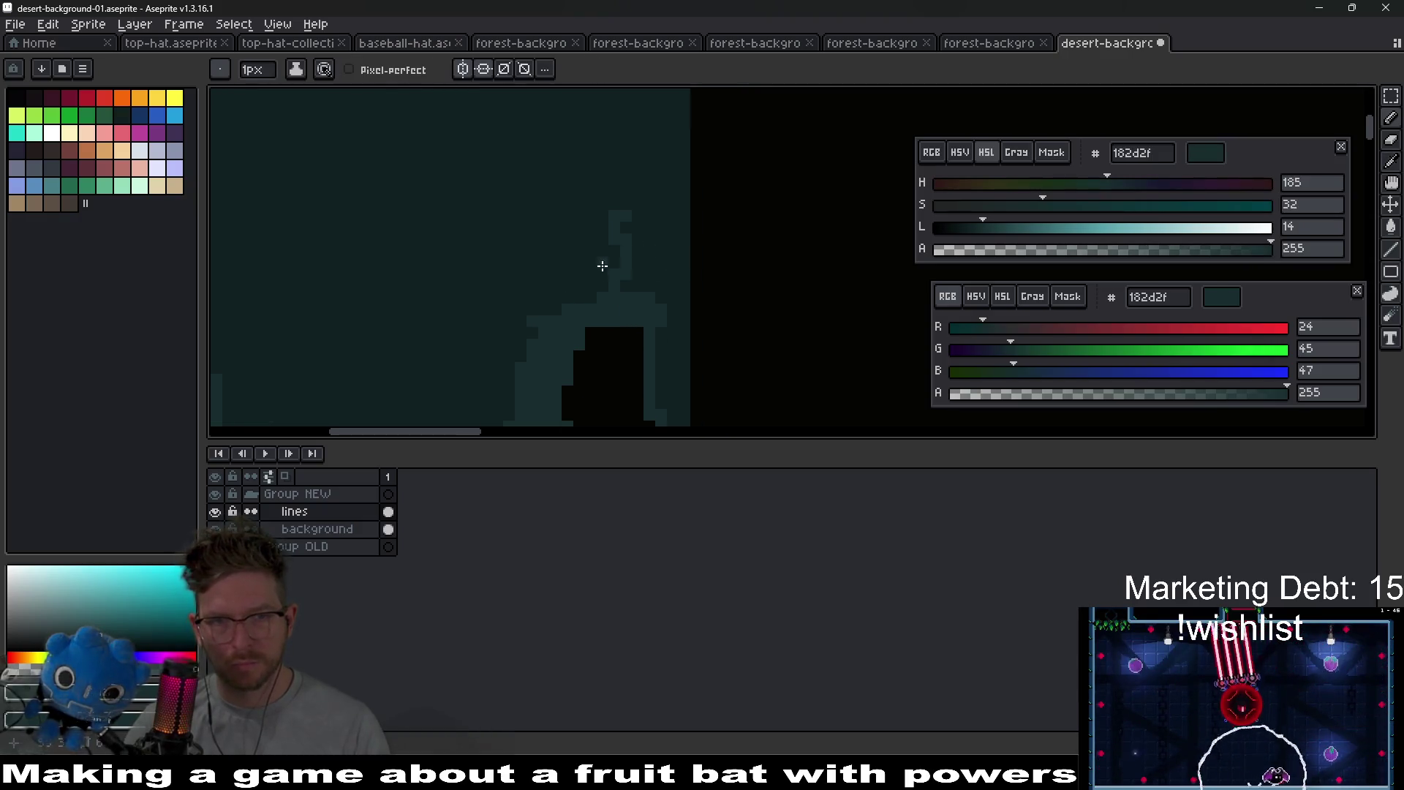
pyautogui.scroll(-1, 600, 247)
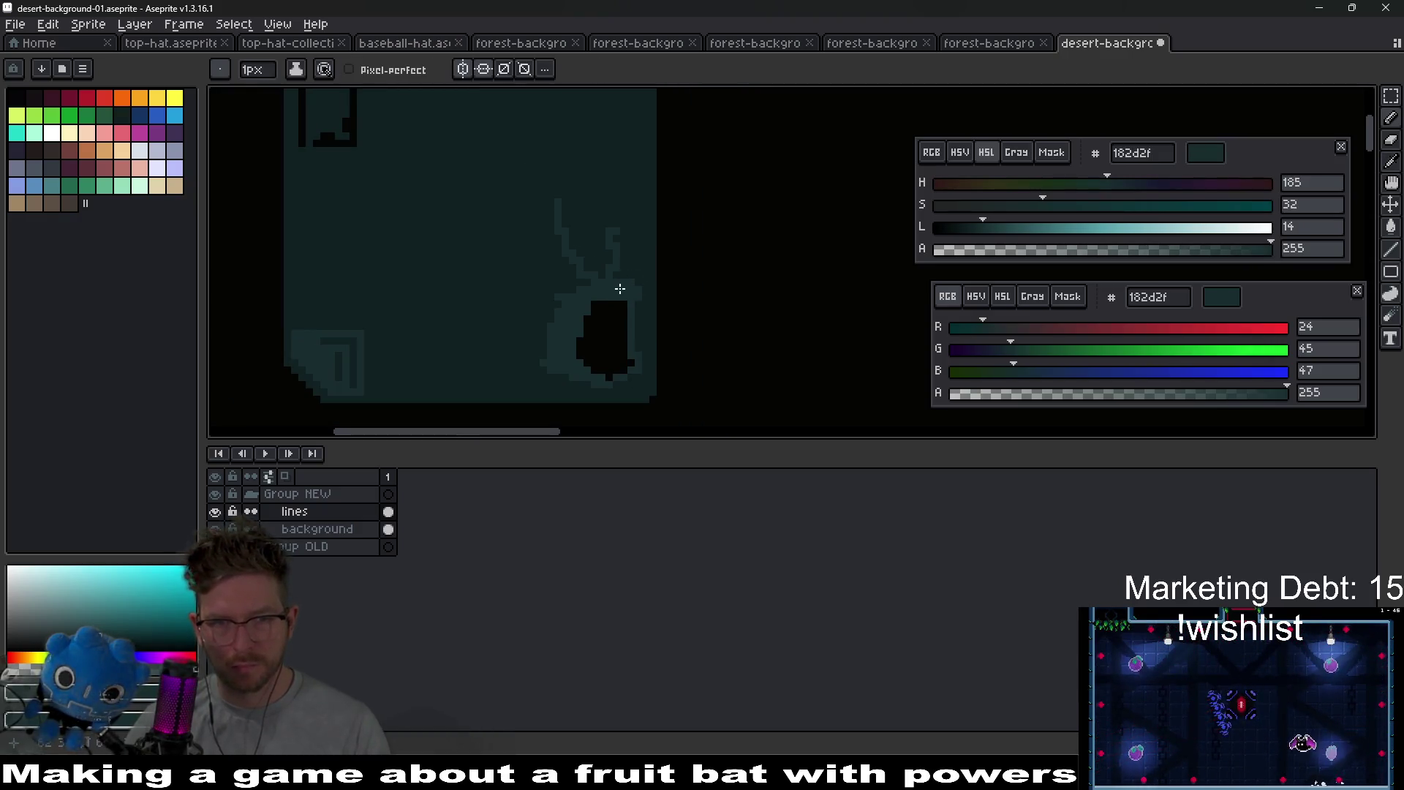
pyautogui.scroll(-3, 620, 289)
pyautogui.scroll(3, 618, 293)
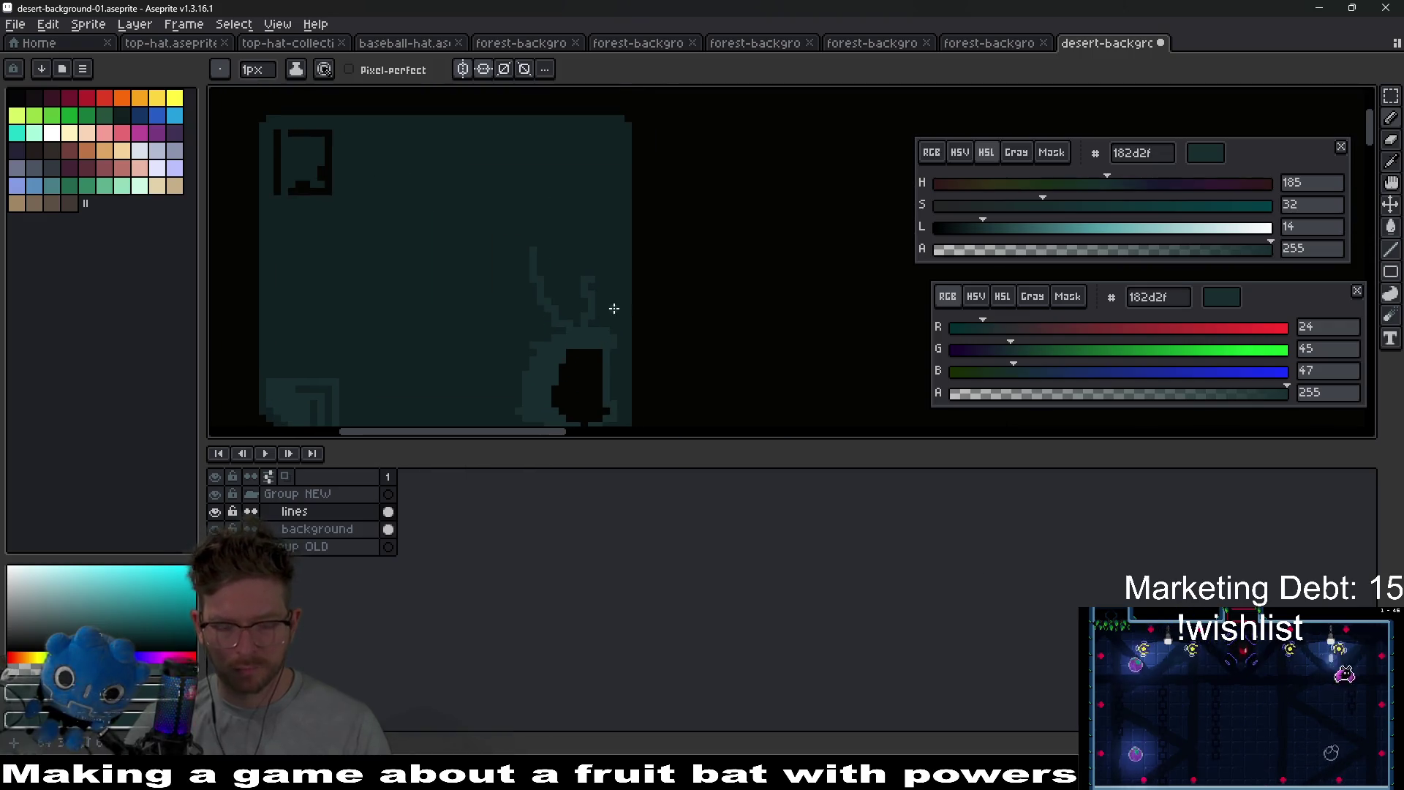
pyautogui.scroll(2, 613, 308)
pyautogui.press('e')
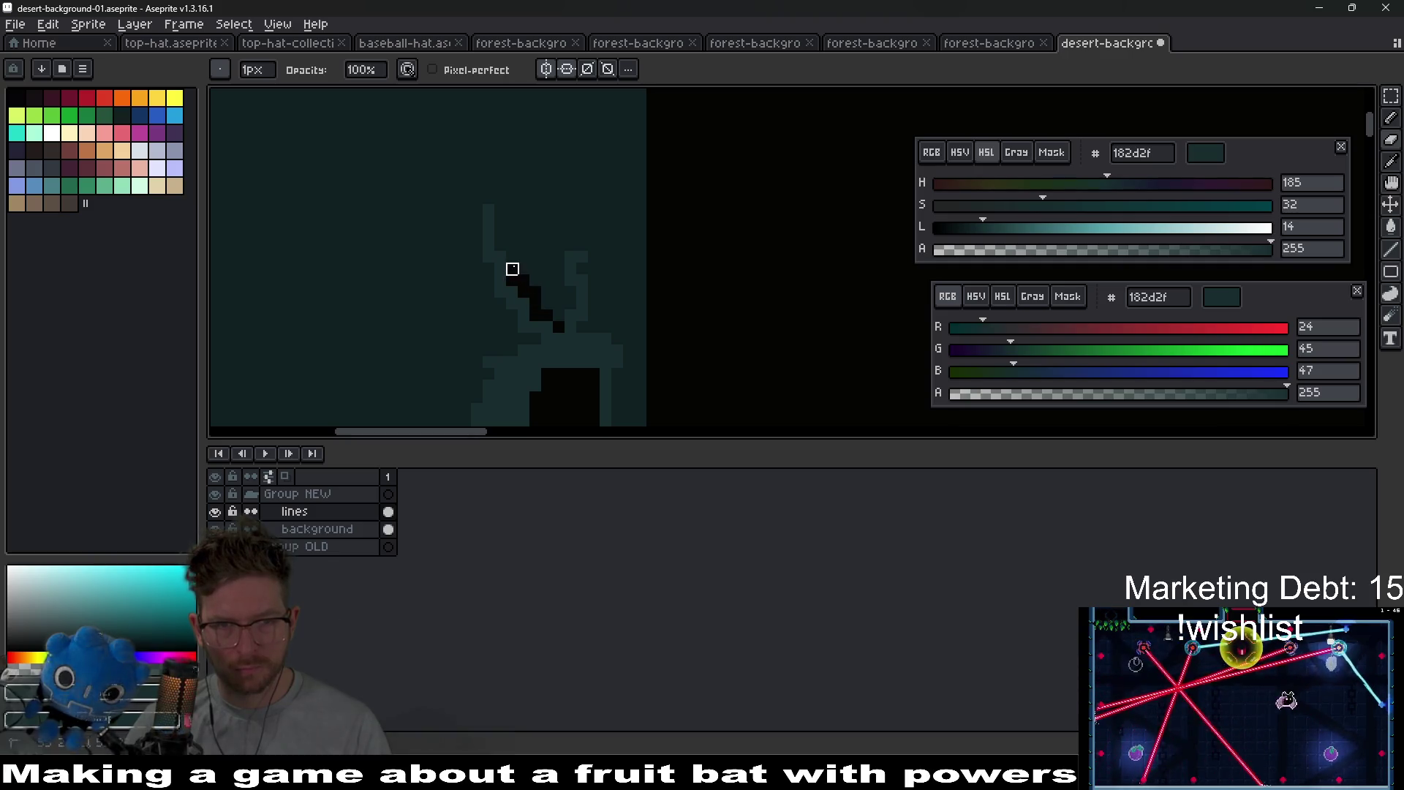
pyautogui.scroll(-2, 636, 307)
pyautogui.scroll(2, 618, 300)
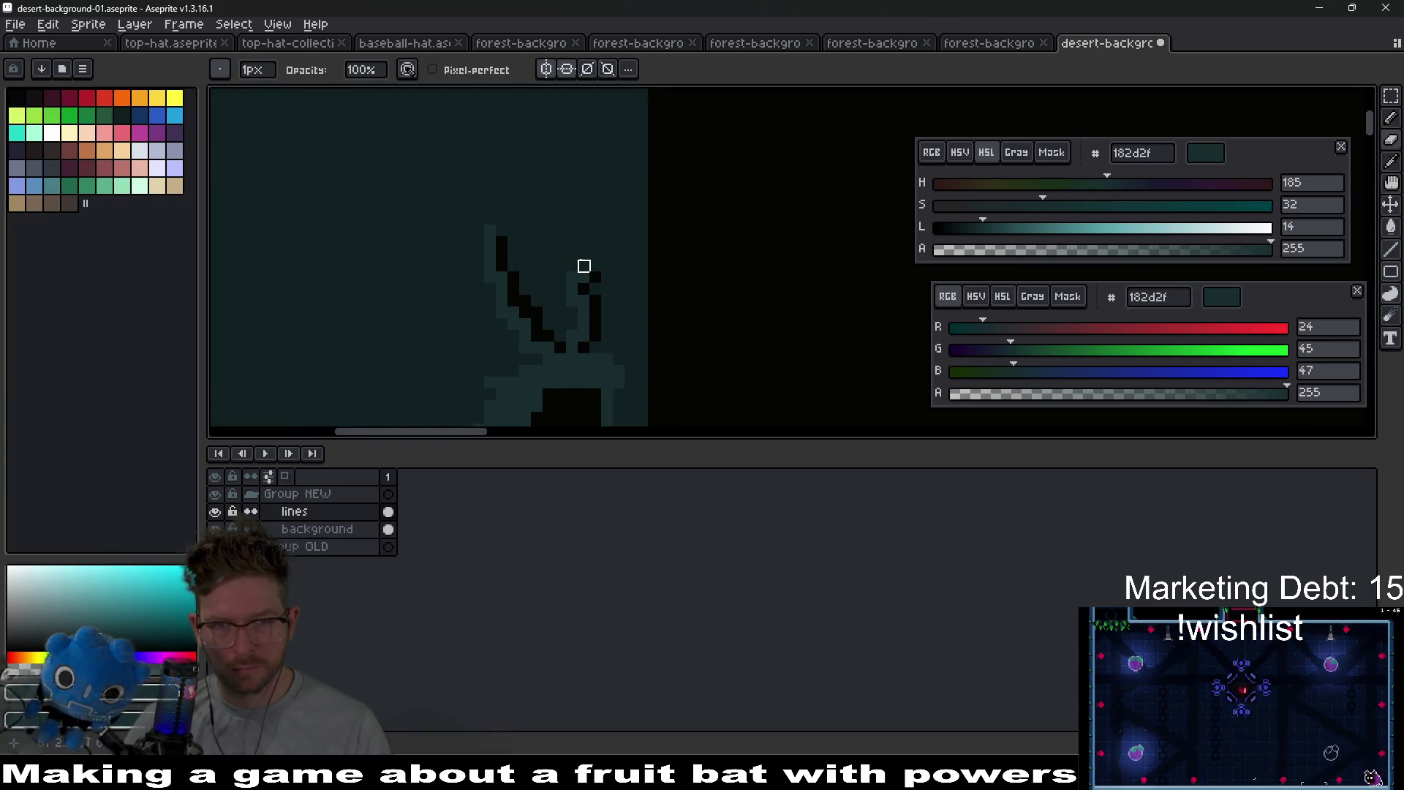
pyautogui.scroll(-4, 671, 304)
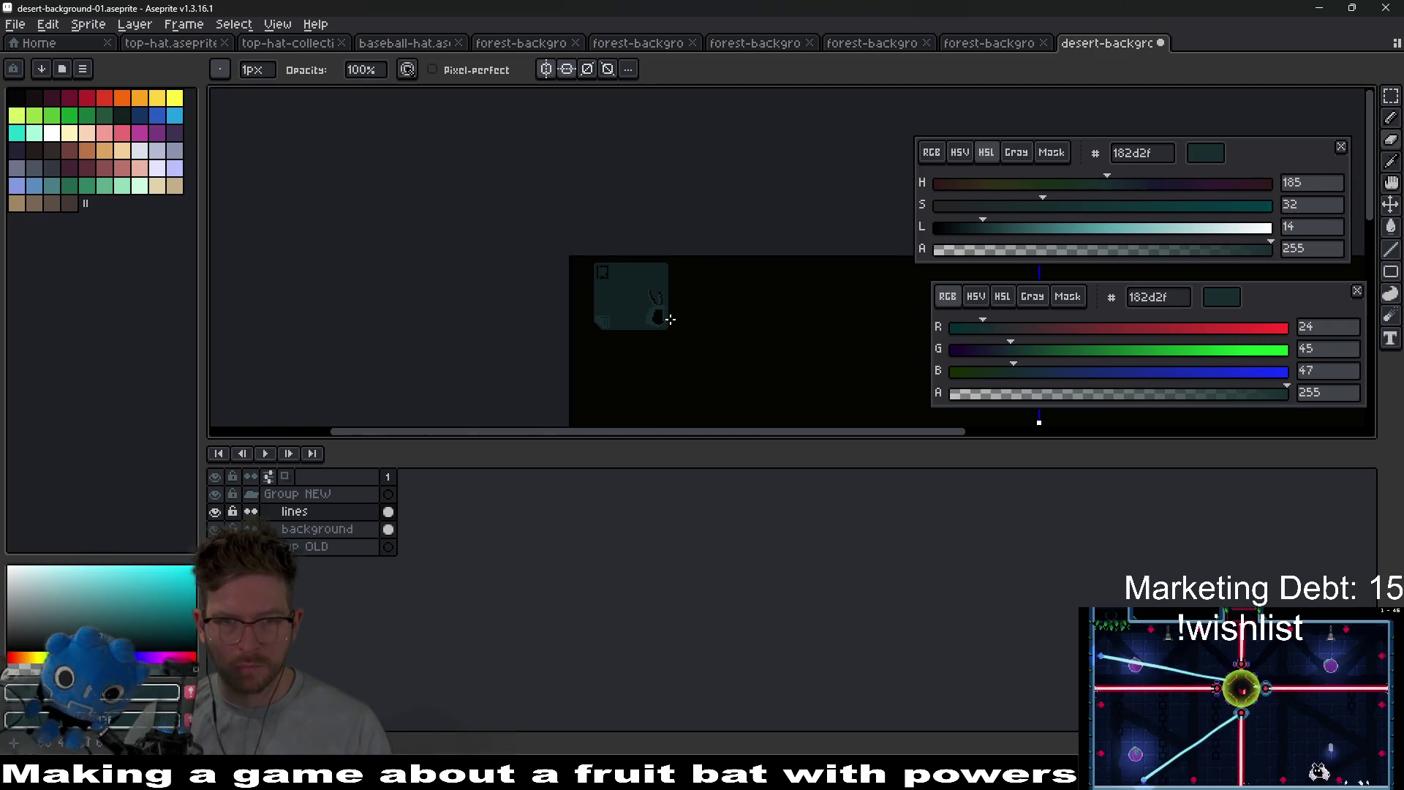
pyautogui.scroll(2, 668, 320)
pyautogui.scroll(4, 669, 320)
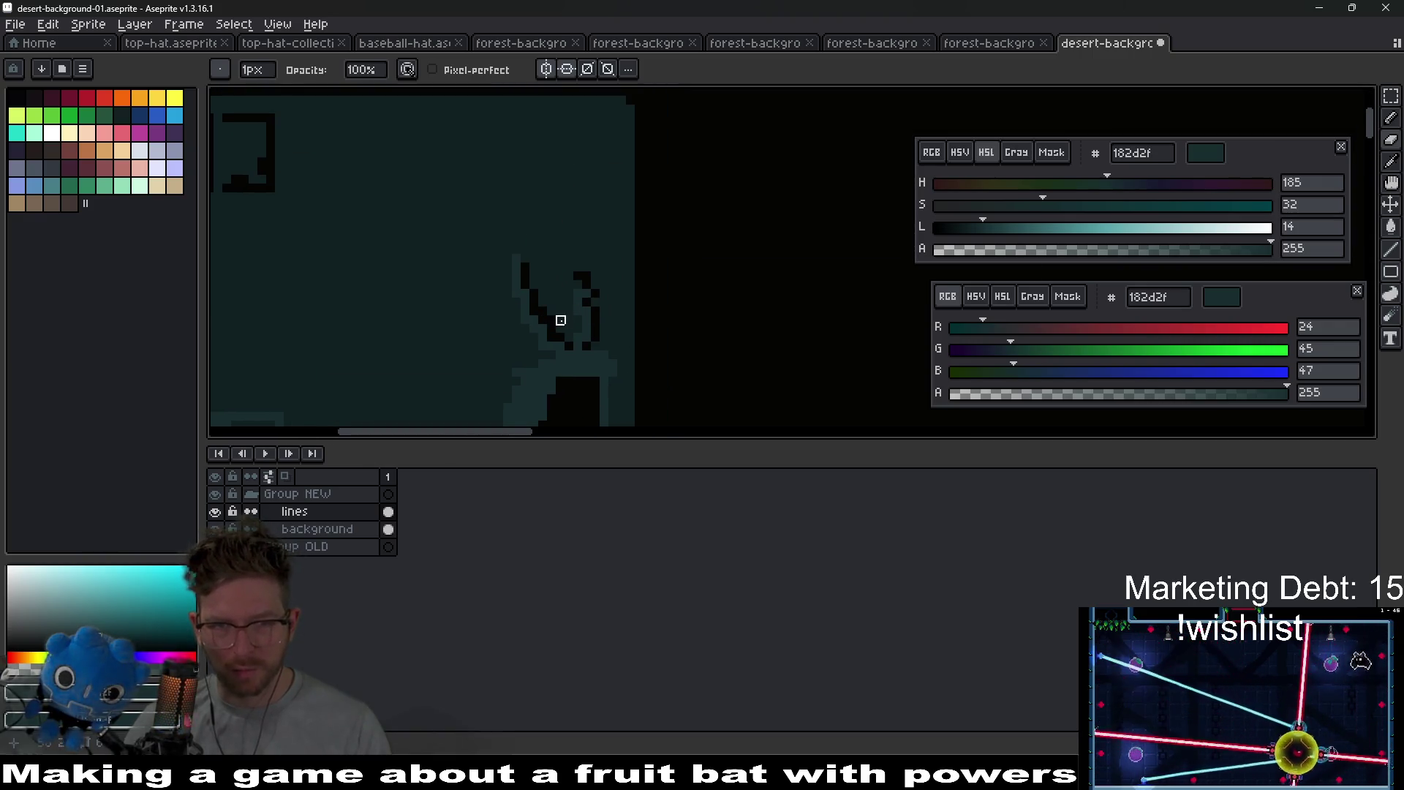
# - Sample the outline teal and draw two branches, one up-left and one down the left side
pyautogui.press('alt')
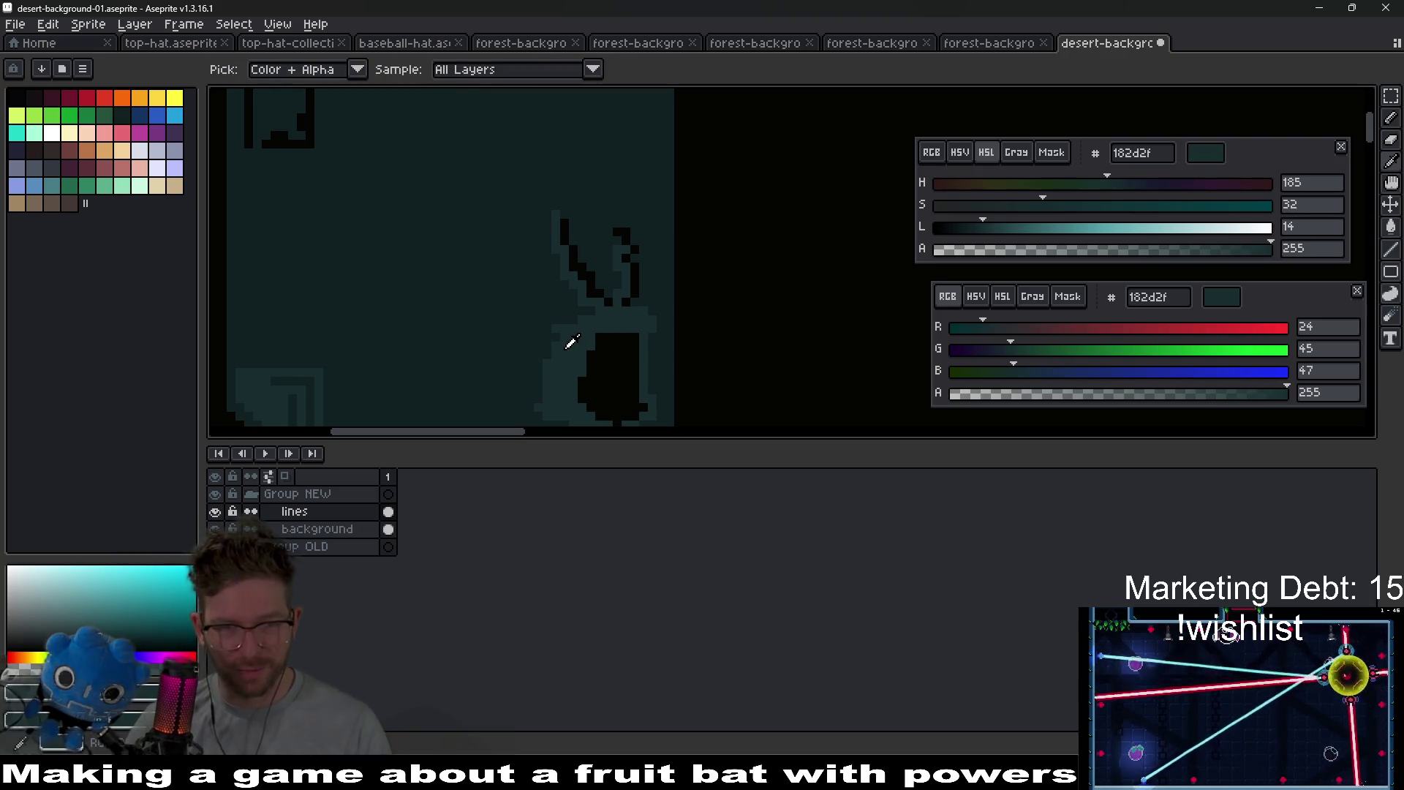
pyautogui.moveTo(545, 319); pyautogui.dragTo(492, 246)
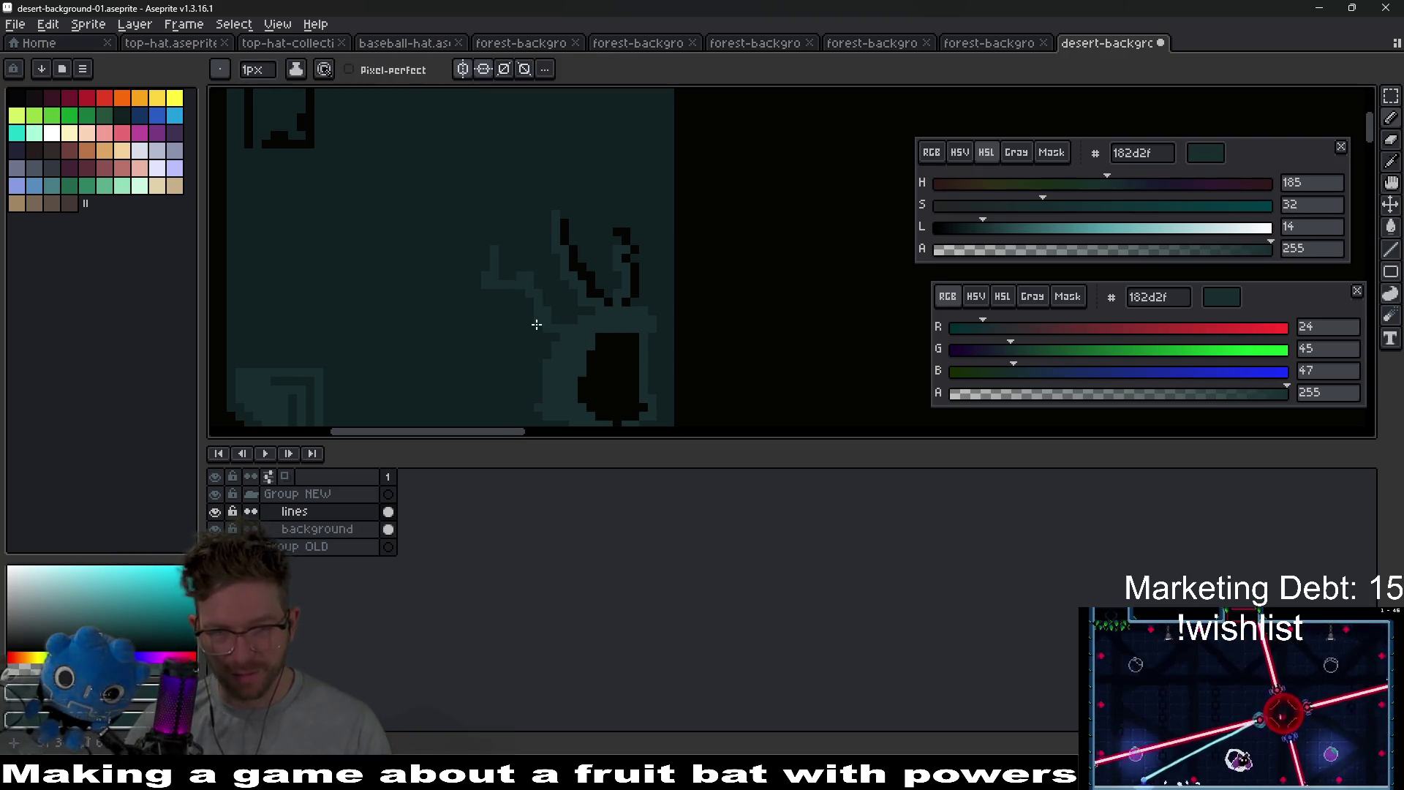
pyautogui.moveTo(508, 319); pyautogui.dragTo(495, 381)
pyautogui.scroll(-3, 527, 377)
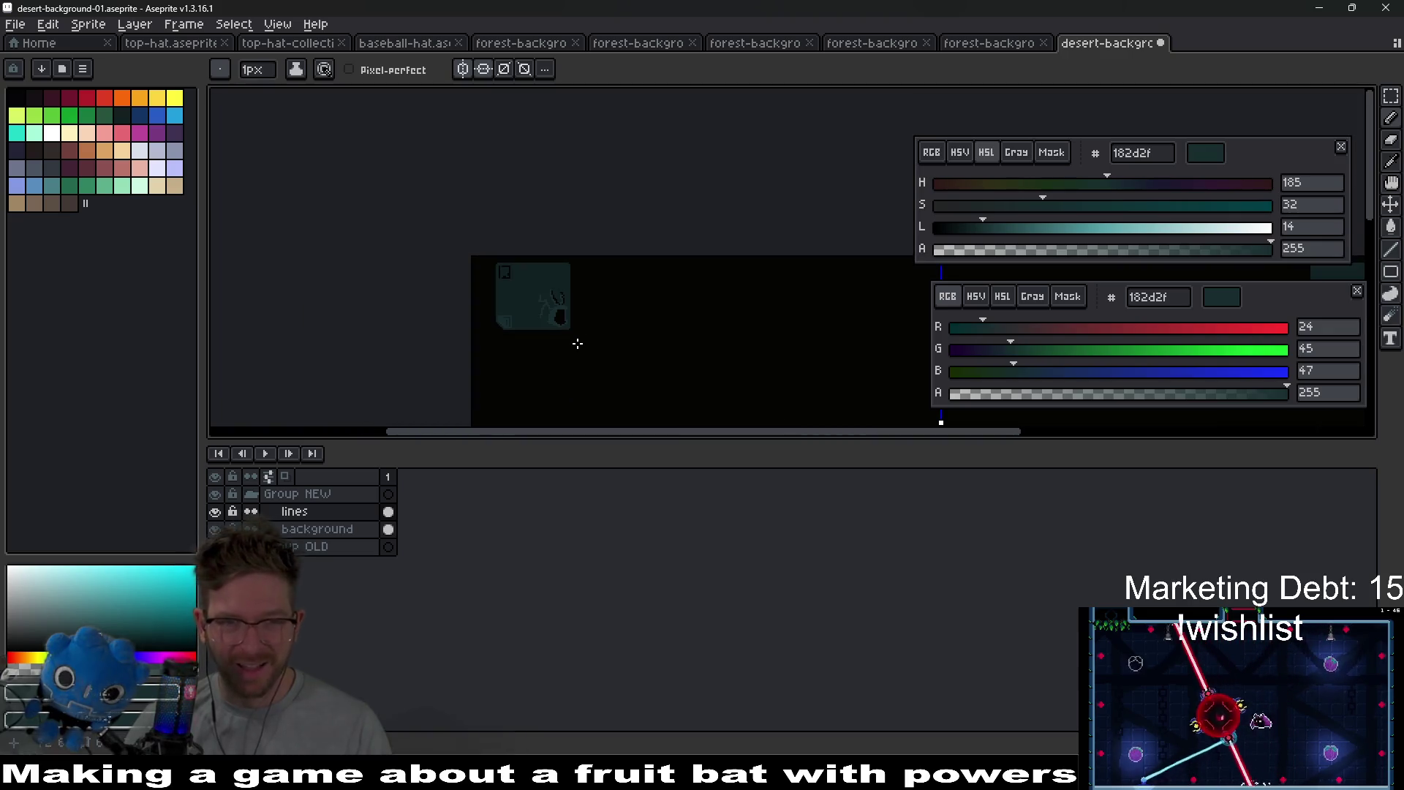
pyautogui.scroll(3, 577, 349)
pyautogui.moveTo(564, 326)
pyautogui.mouseDown()
pyautogui.moveTo(567, 233)
pyautogui.moveTo(564, 326)
pyautogui.mouseUp()
pyautogui.scroll(2, 564, 326)
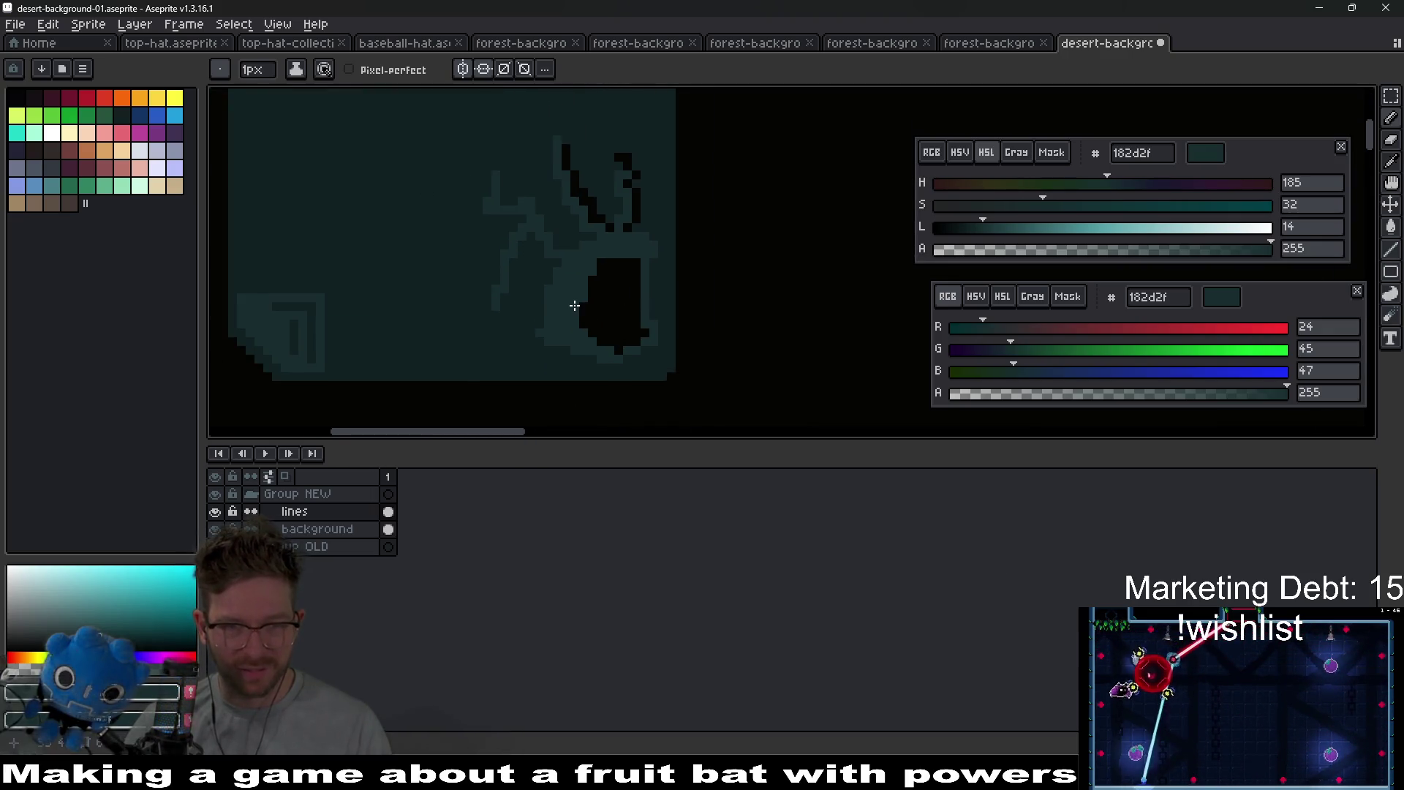
# - Erase more pixels, then fill the black diagonal line with the dark teal 112022
pyautogui.press('e')
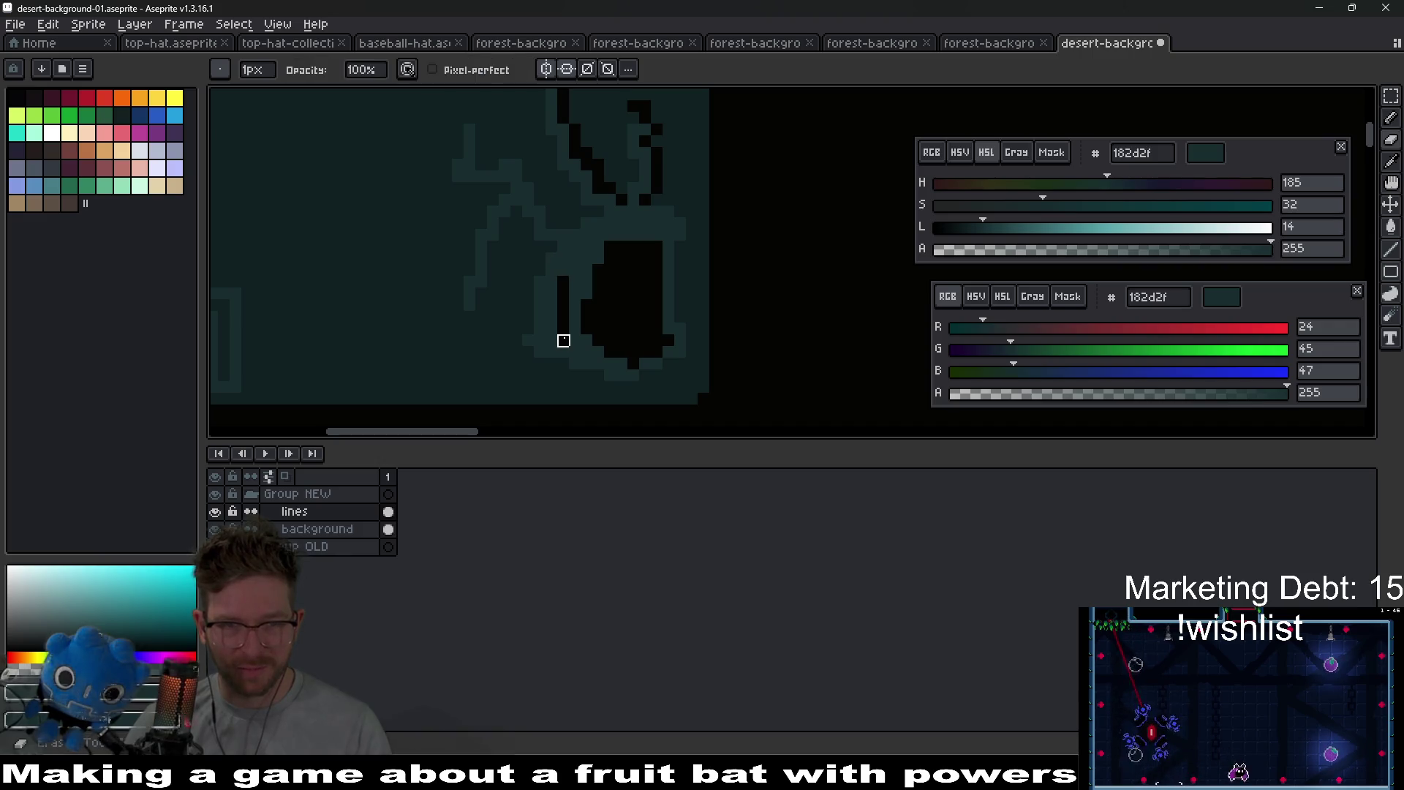
pyautogui.scroll(-5, 630, 370)
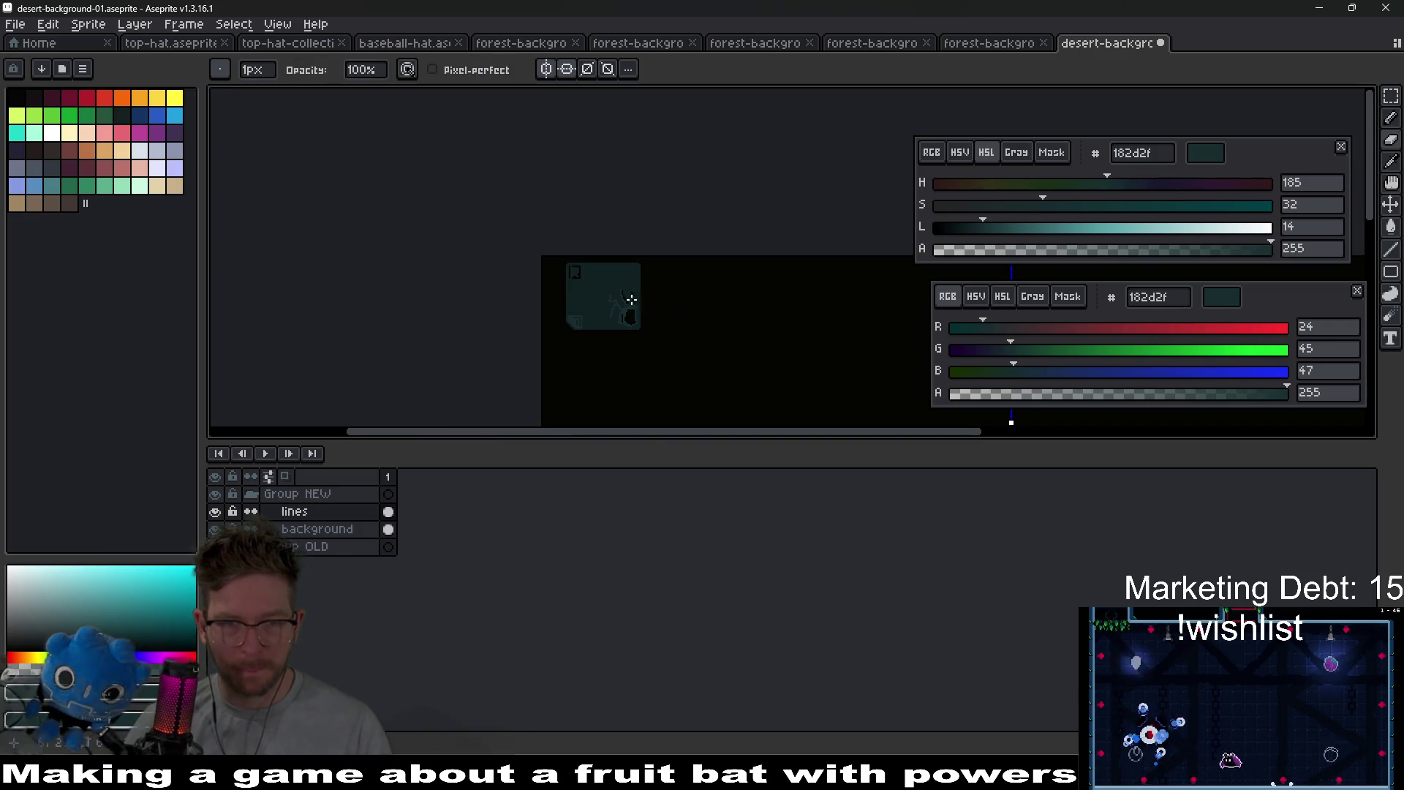
pyautogui.scroll(4, 631, 299)
pyautogui.scroll(1, 585, 322)
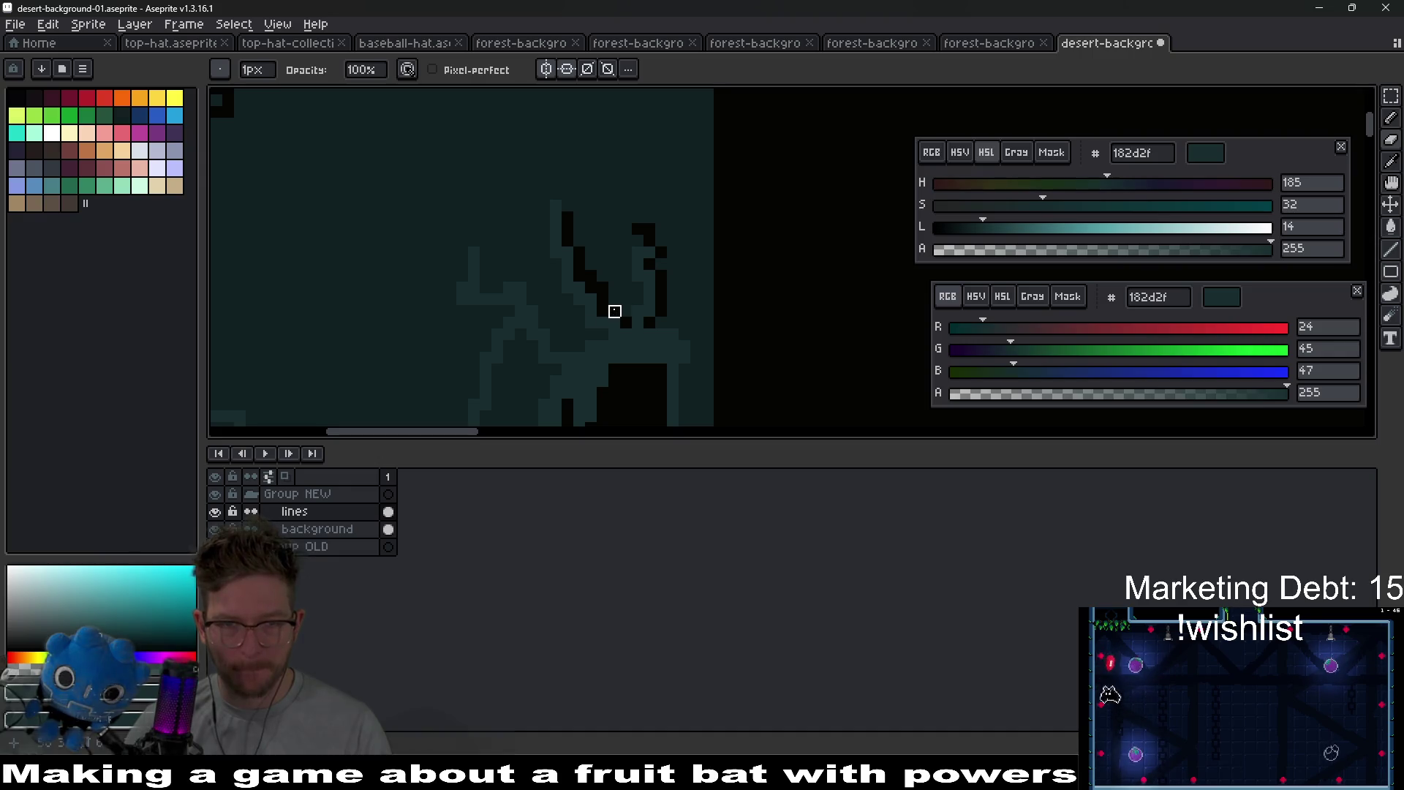
pyautogui.press('i')
pyautogui.click(623, 278)
pyautogui.press('g')
pyautogui.click(618, 294)
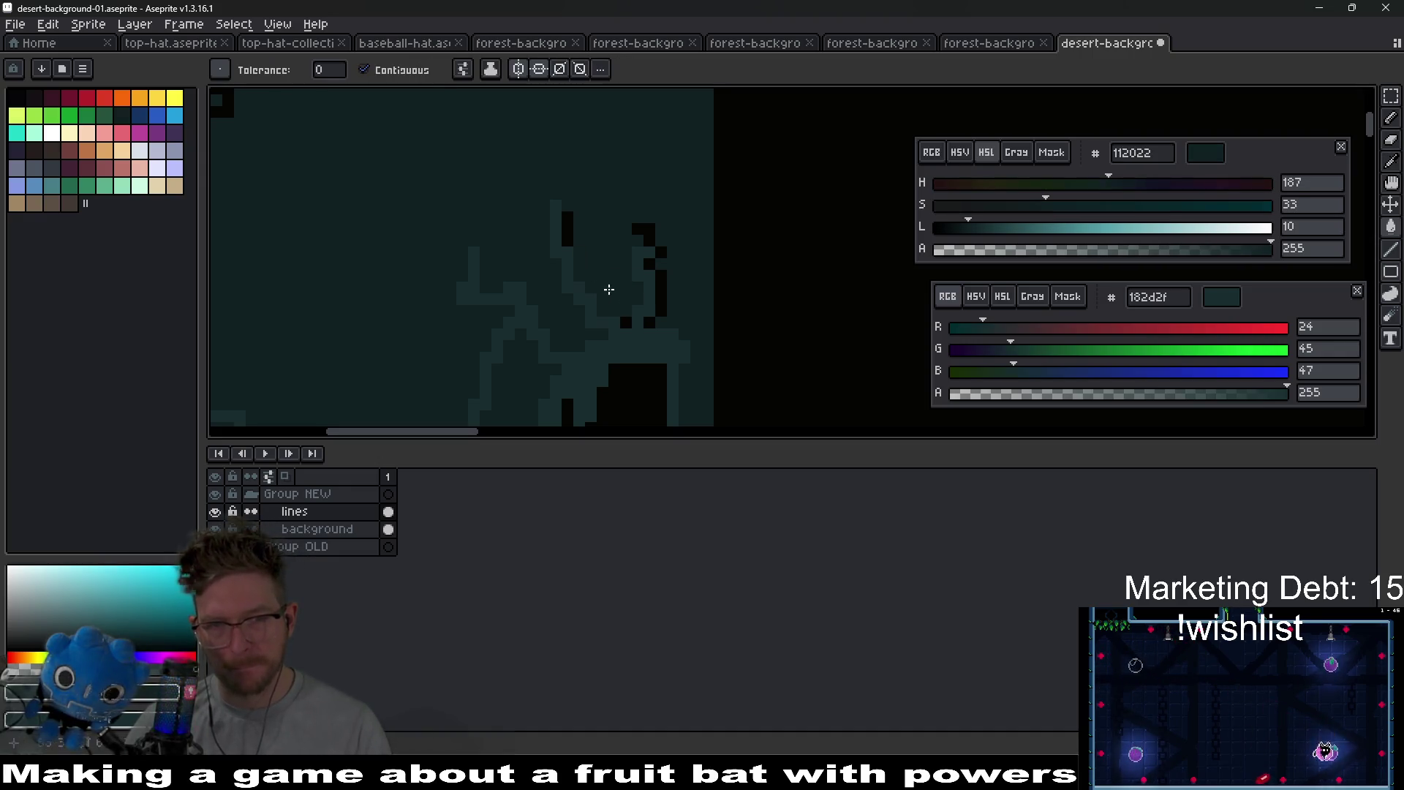
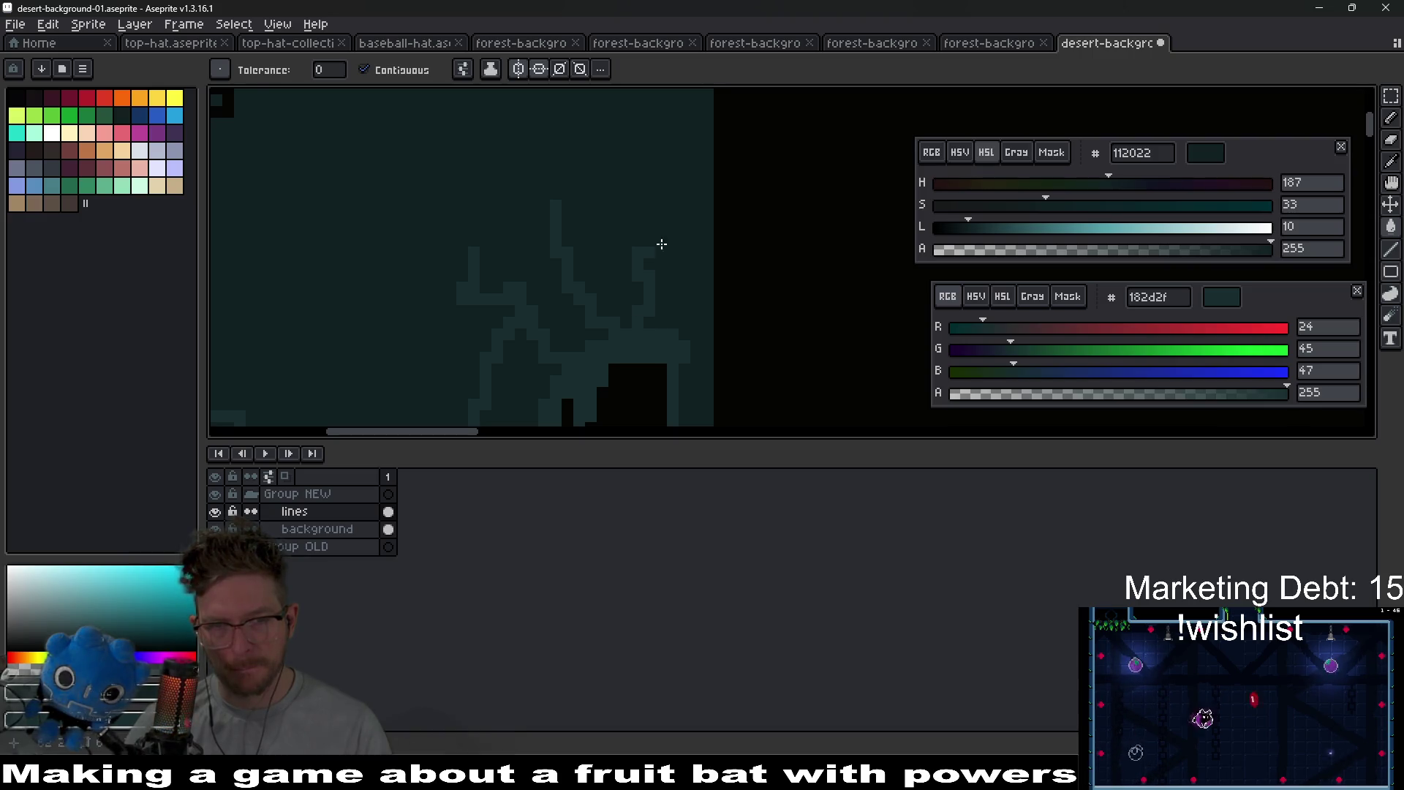
# - Draw a diagonal in the lighter teal 182d2f through the black cave shape
pyautogui.scroll(-4, 660, 236)
pyautogui.scroll(3, 658, 329)
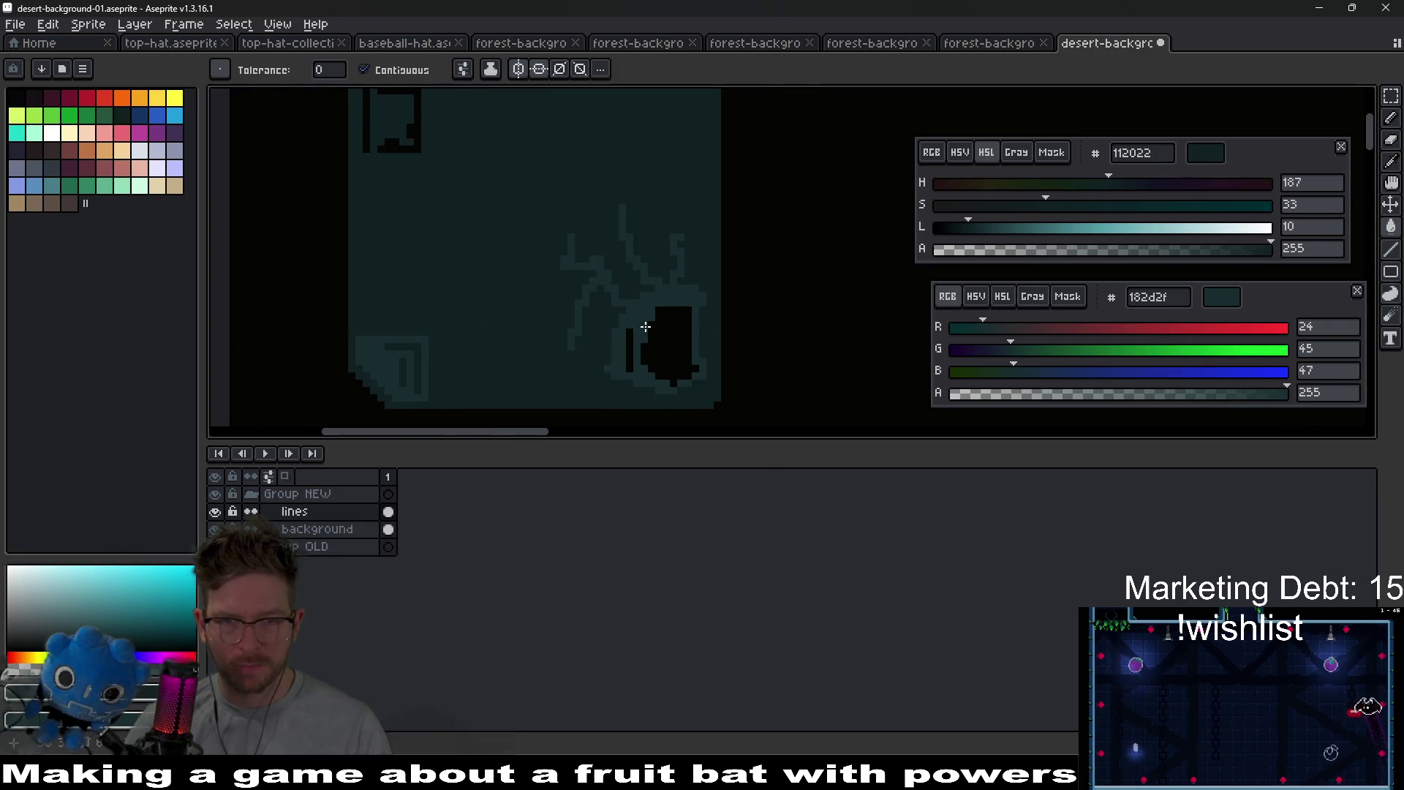
pyautogui.press('i')
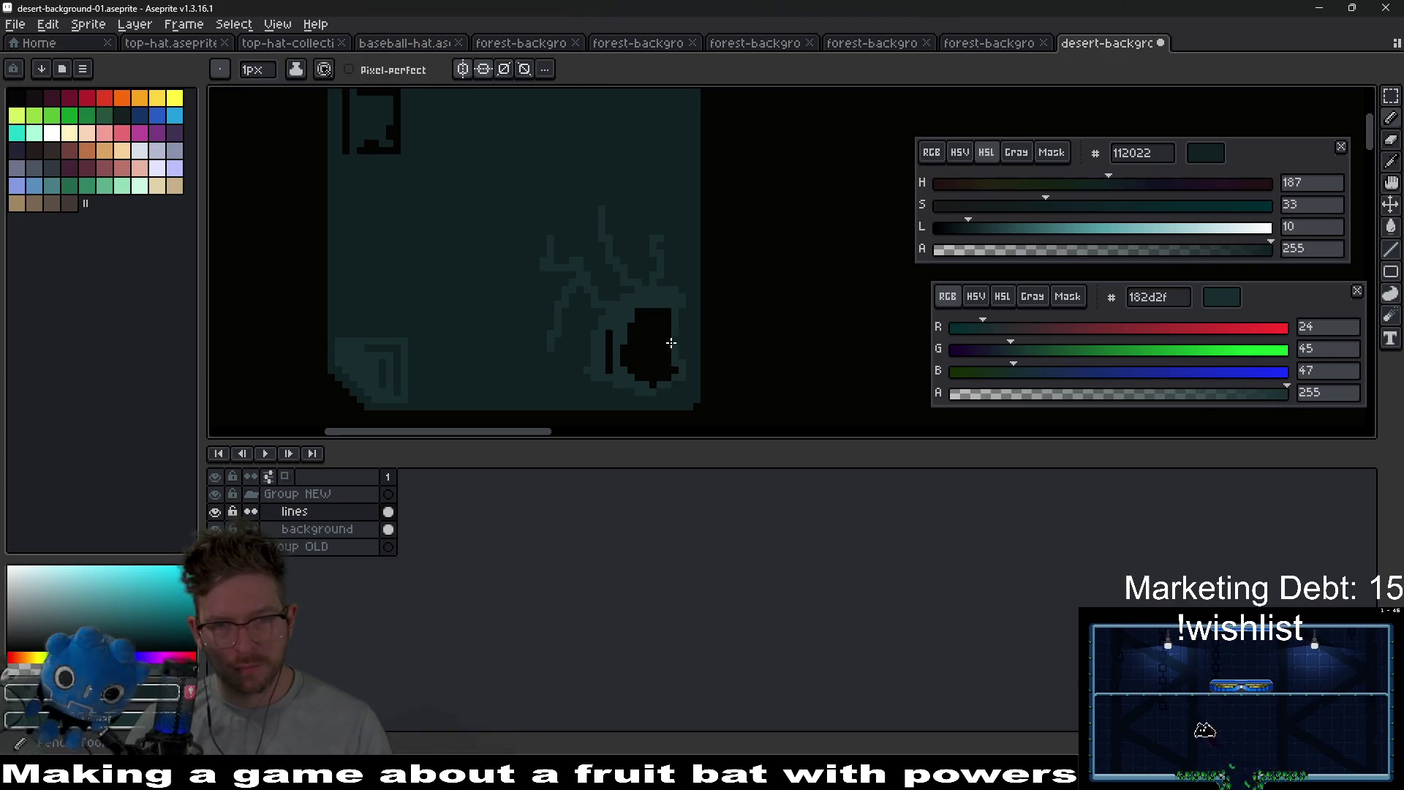
pyautogui.scroll(1, 659, 351)
pyautogui.click(684, 332)
pyautogui.press('b')
pyautogui.moveTo(673, 318); pyautogui.dragTo(621, 350)
# - Erase a new, smaller black opening above the first cave
pyautogui.scroll(-1, 656, 372)
pyautogui.scroll(-4, 654, 373)
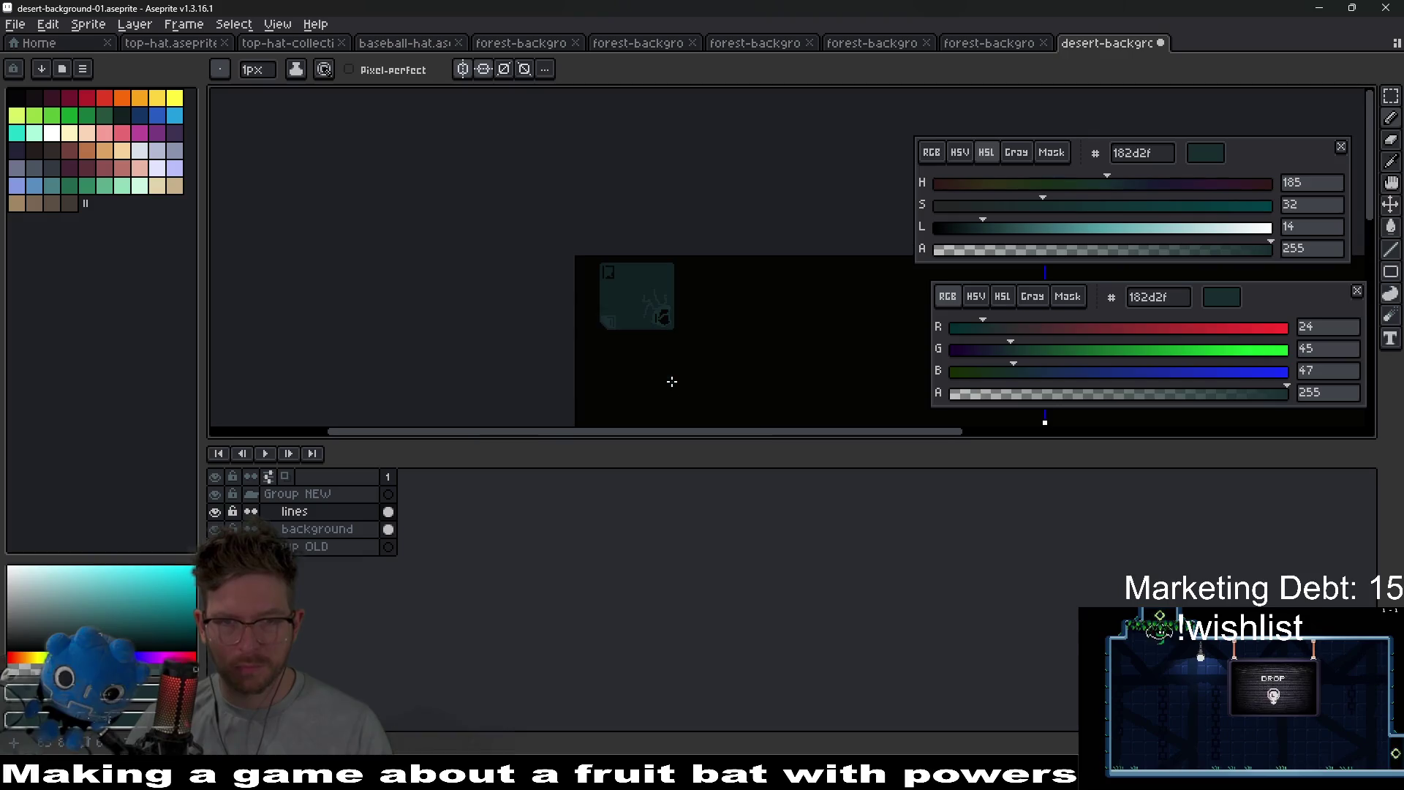
pyautogui.scroll(4, 661, 317)
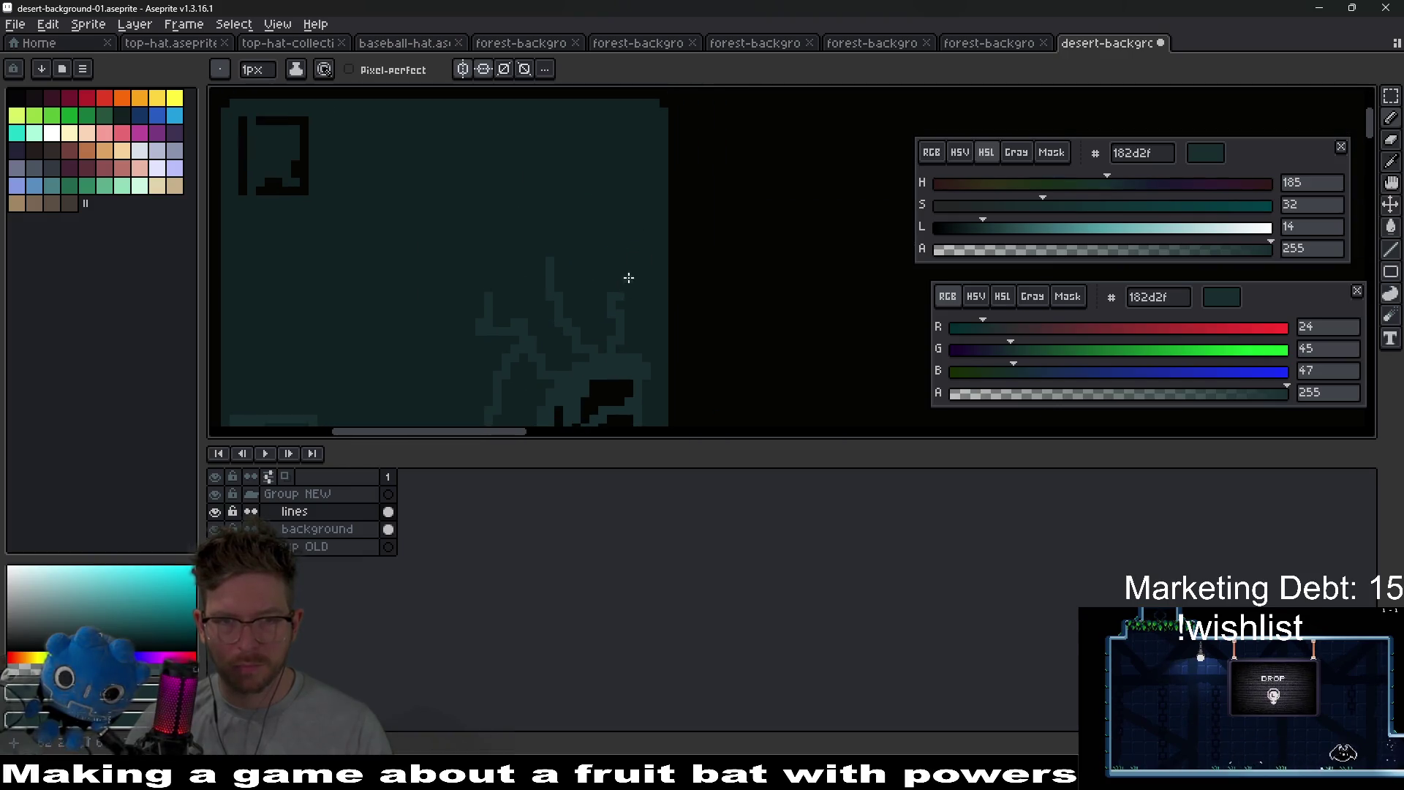
pyautogui.press('e')
pyautogui.moveTo(602, 263); pyautogui.dragTo(618, 261)
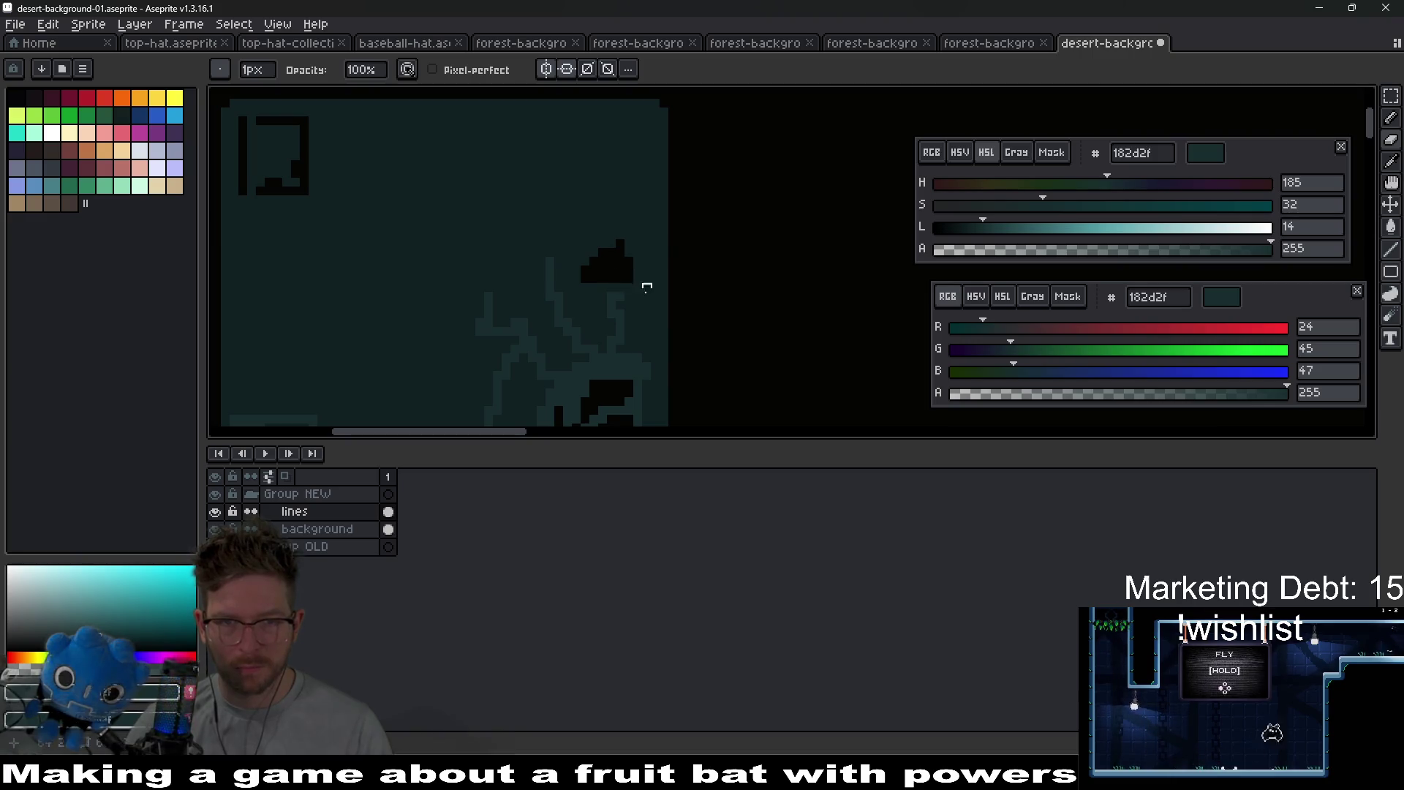
# - Paint over the teal crack lines with dark teal 112022
pyautogui.scroll(-3, 636, 278)
pyautogui.scroll(3, 648, 313)
pyautogui.scroll(3, 615, 242)
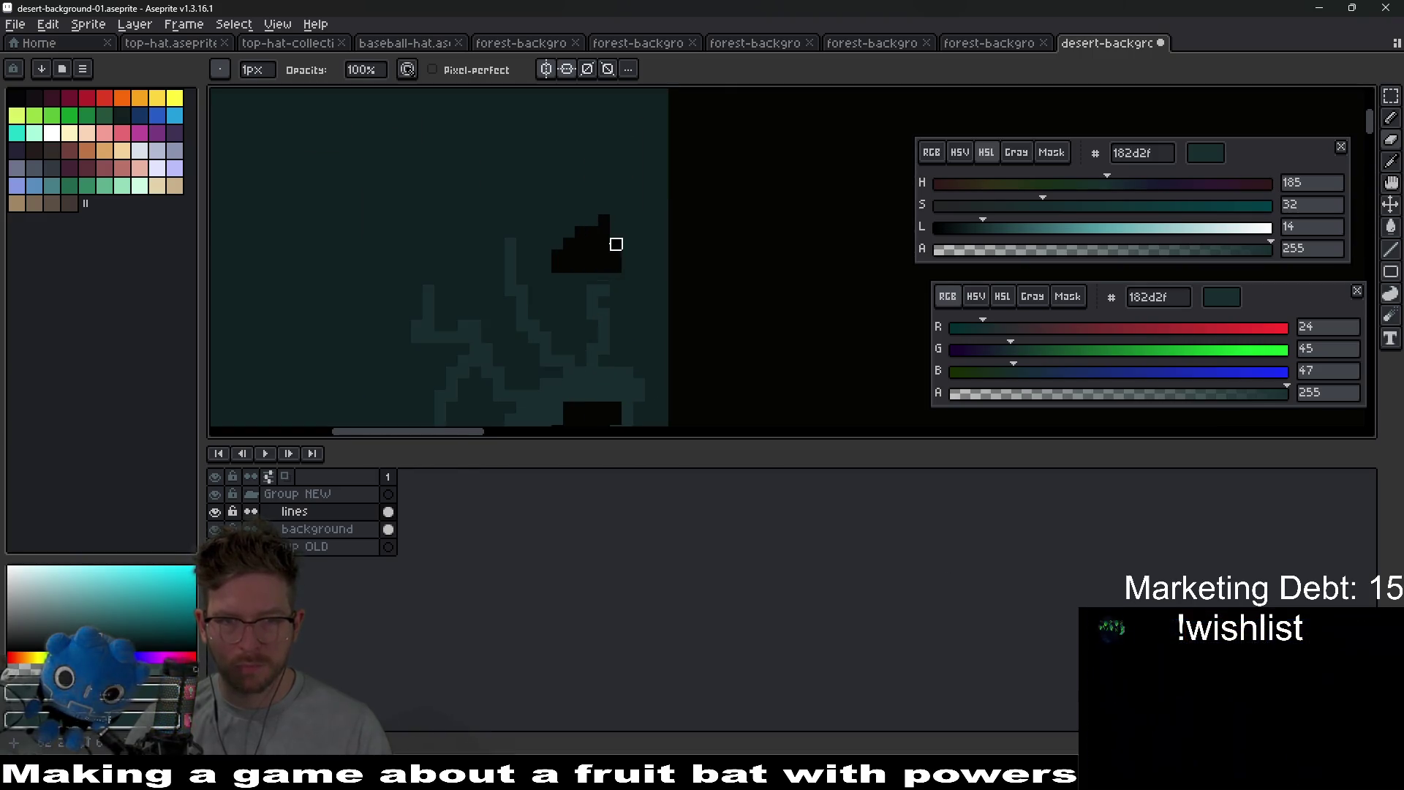
pyautogui.keyDown('alt'); pyautogui.rightClick(675, 261); pyautogui.keyUp('alt')
pyautogui.moveTo(675, 261)
pyautogui.mouseDown()
pyautogui.moveTo(498, 332)
pyautogui.moveTo(441, 262)
pyautogui.mouseUp()
pyautogui.moveTo(420, 360); pyautogui.dragTo(518, 229)
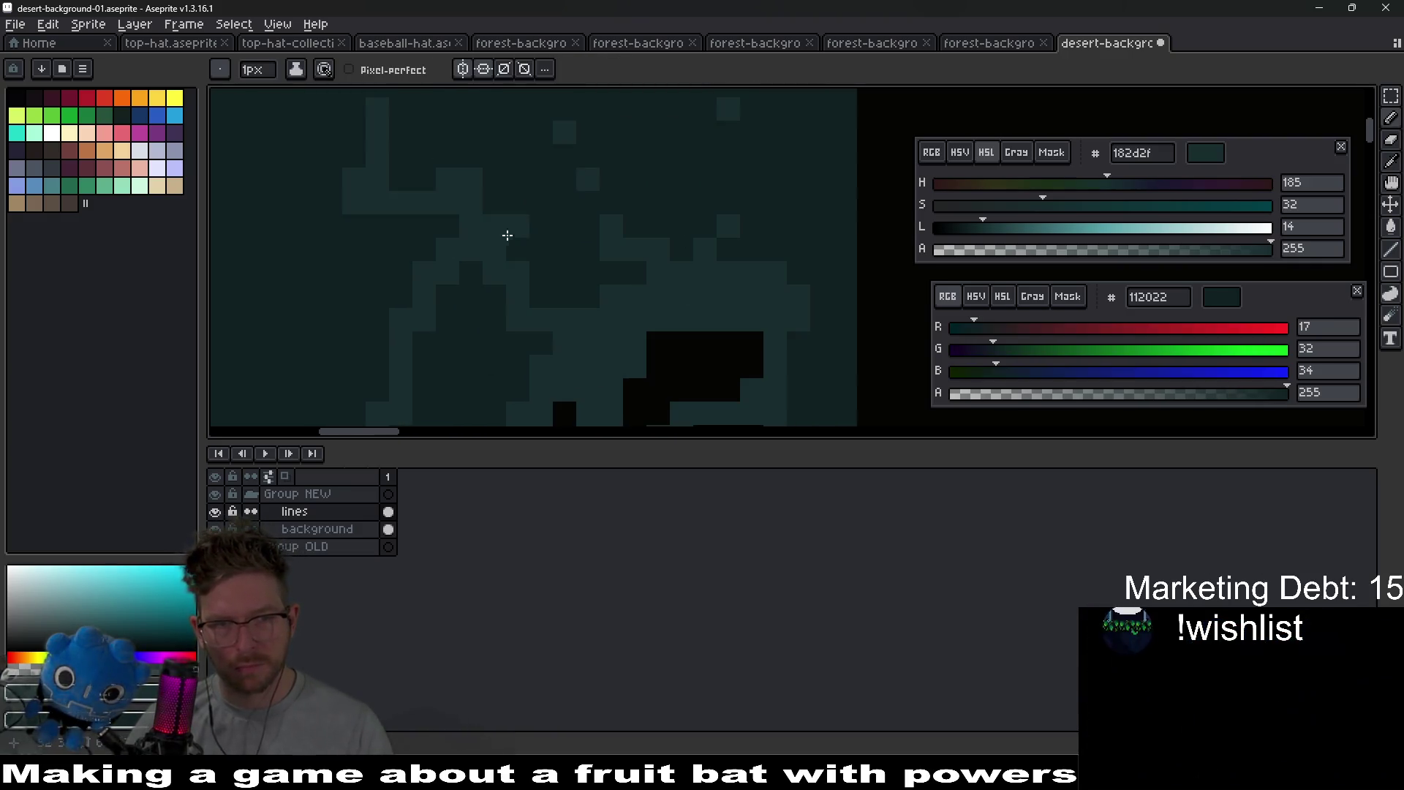
pyautogui.scroll(-4, 436, 393)
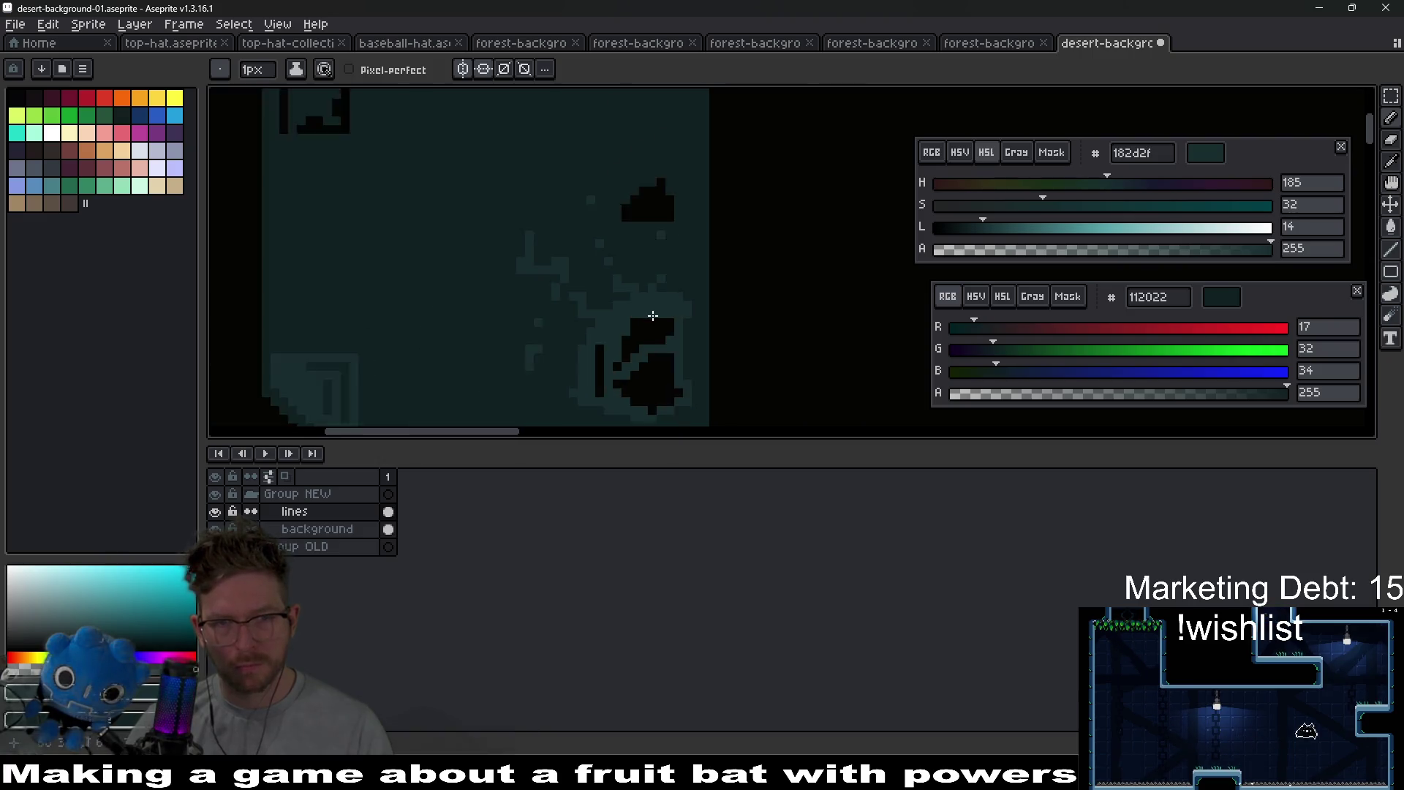
pyautogui.scroll(2, 683, 290)
pyautogui.scroll(3, 674, 316)
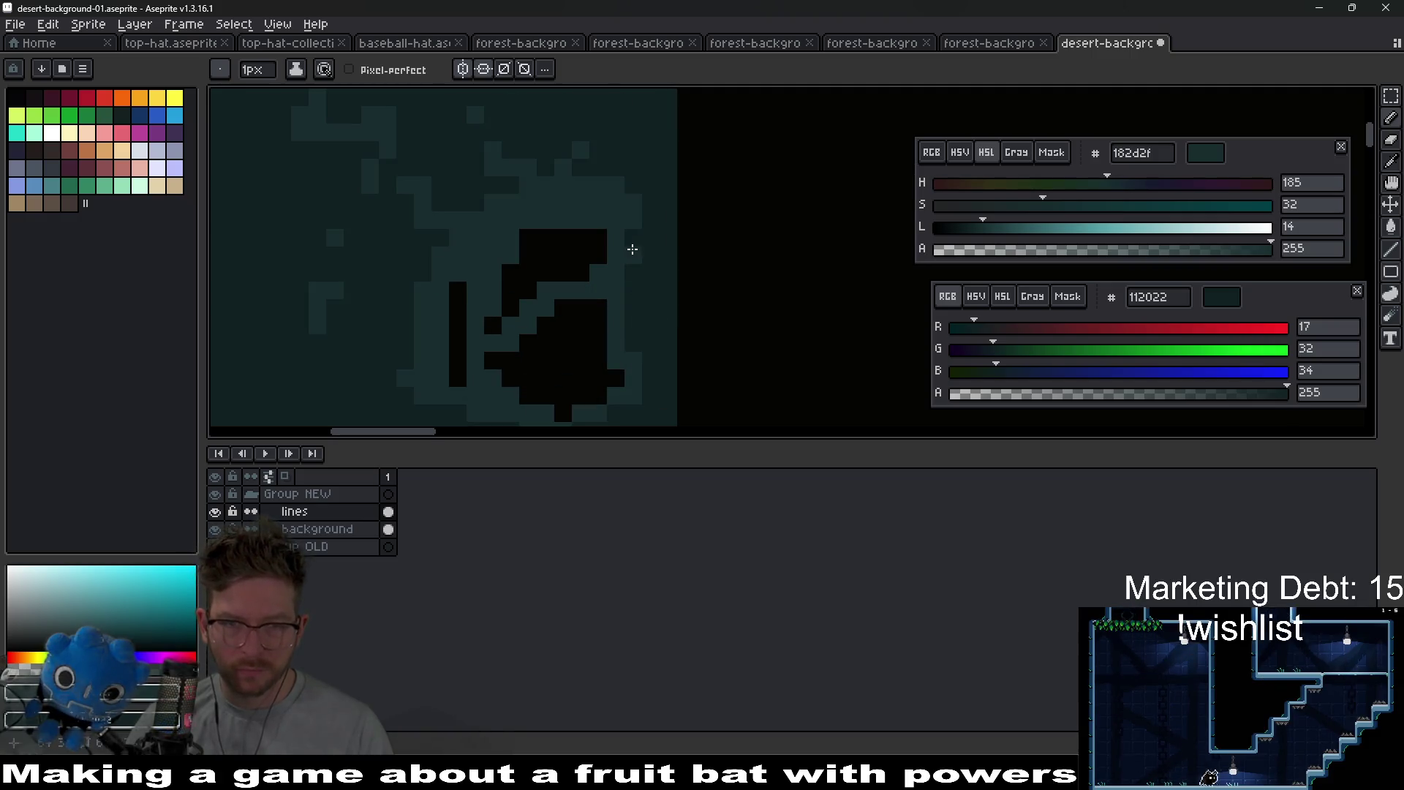
pyautogui.scroll(-5, 651, 350)
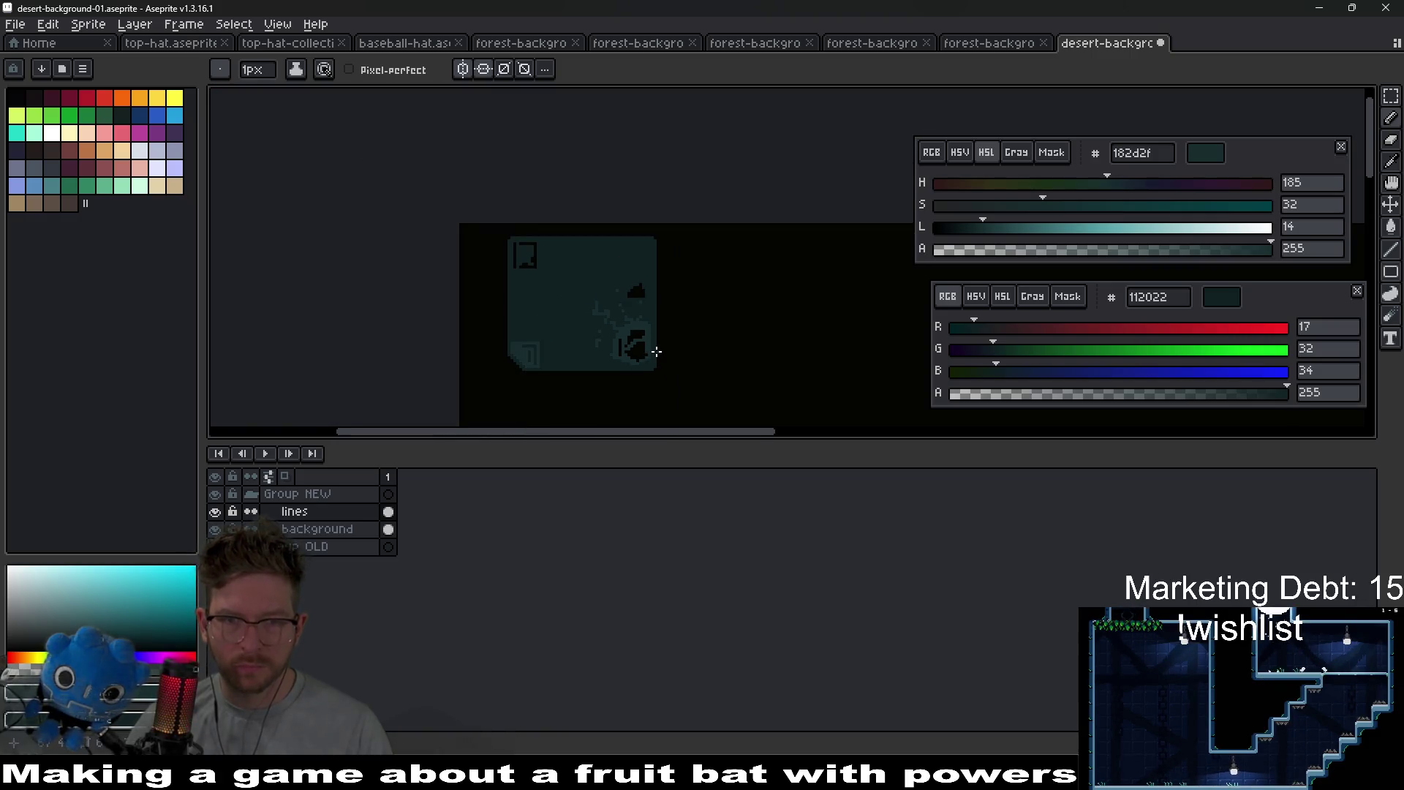
pyautogui.scroll(3, 651, 303)
pyautogui.scroll(4, 651, 303)
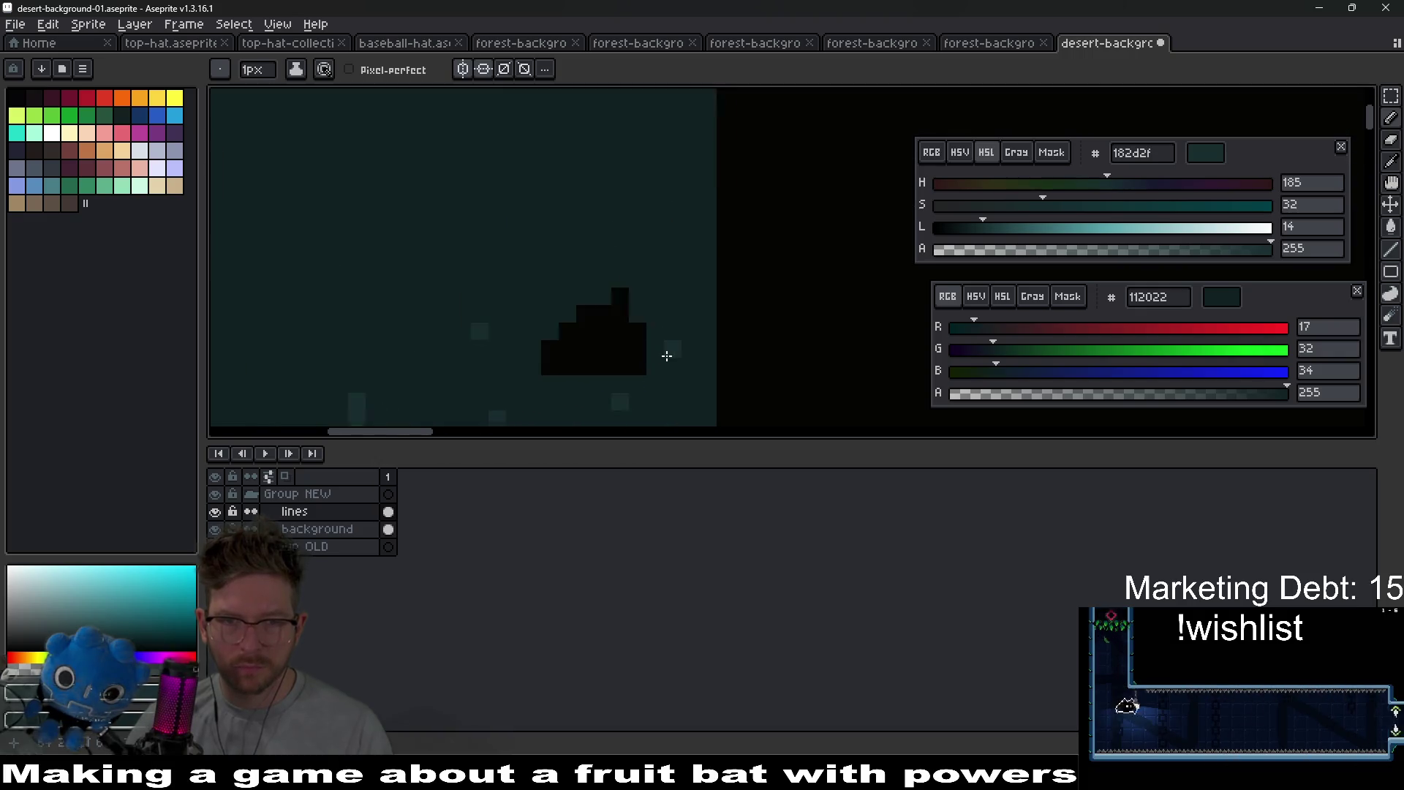
# - Add light teal edge pixels below, left of and above the upper cave opening
pyautogui.moveTo(540, 392); pyautogui.dragTo(508, 391)
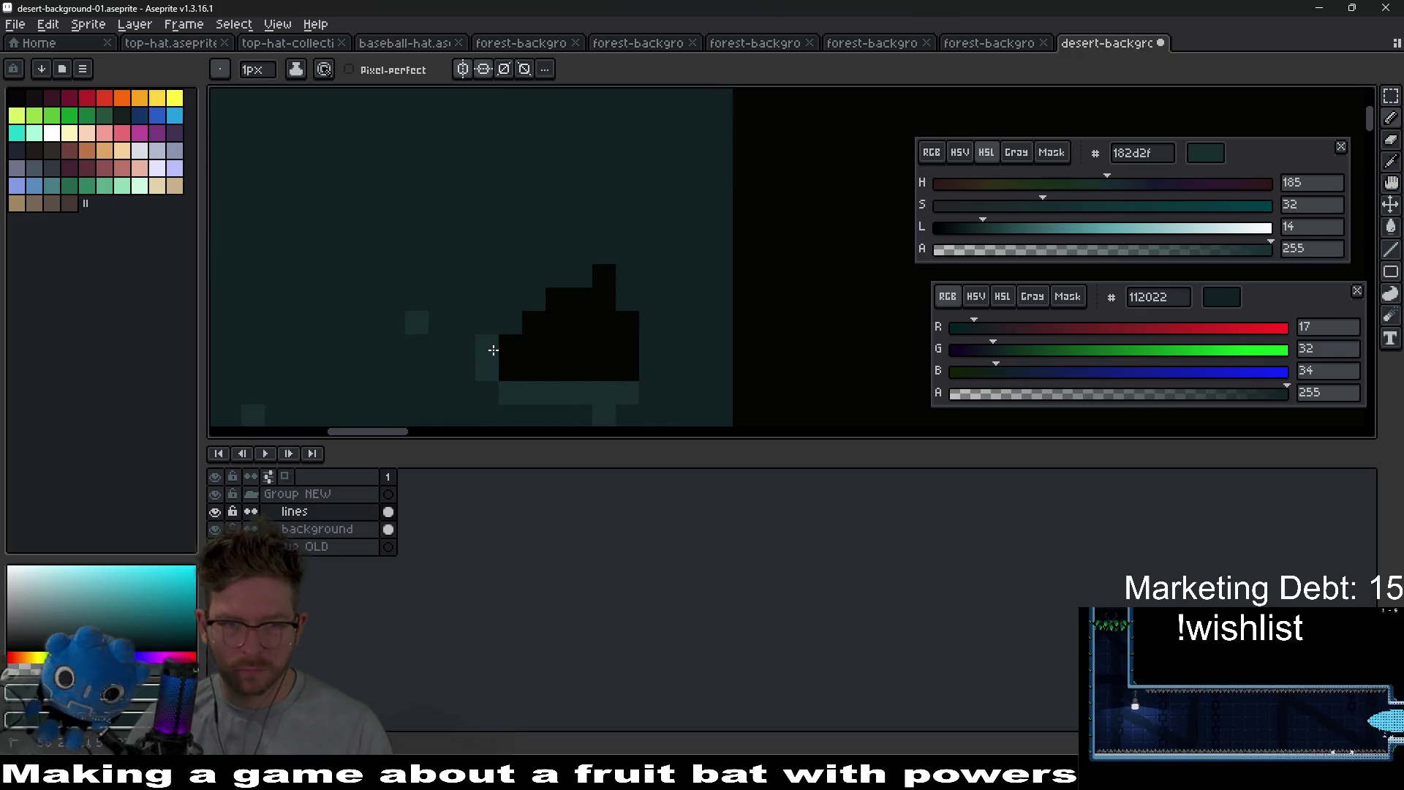
pyautogui.click(523, 307)
pyautogui.click(603, 252)
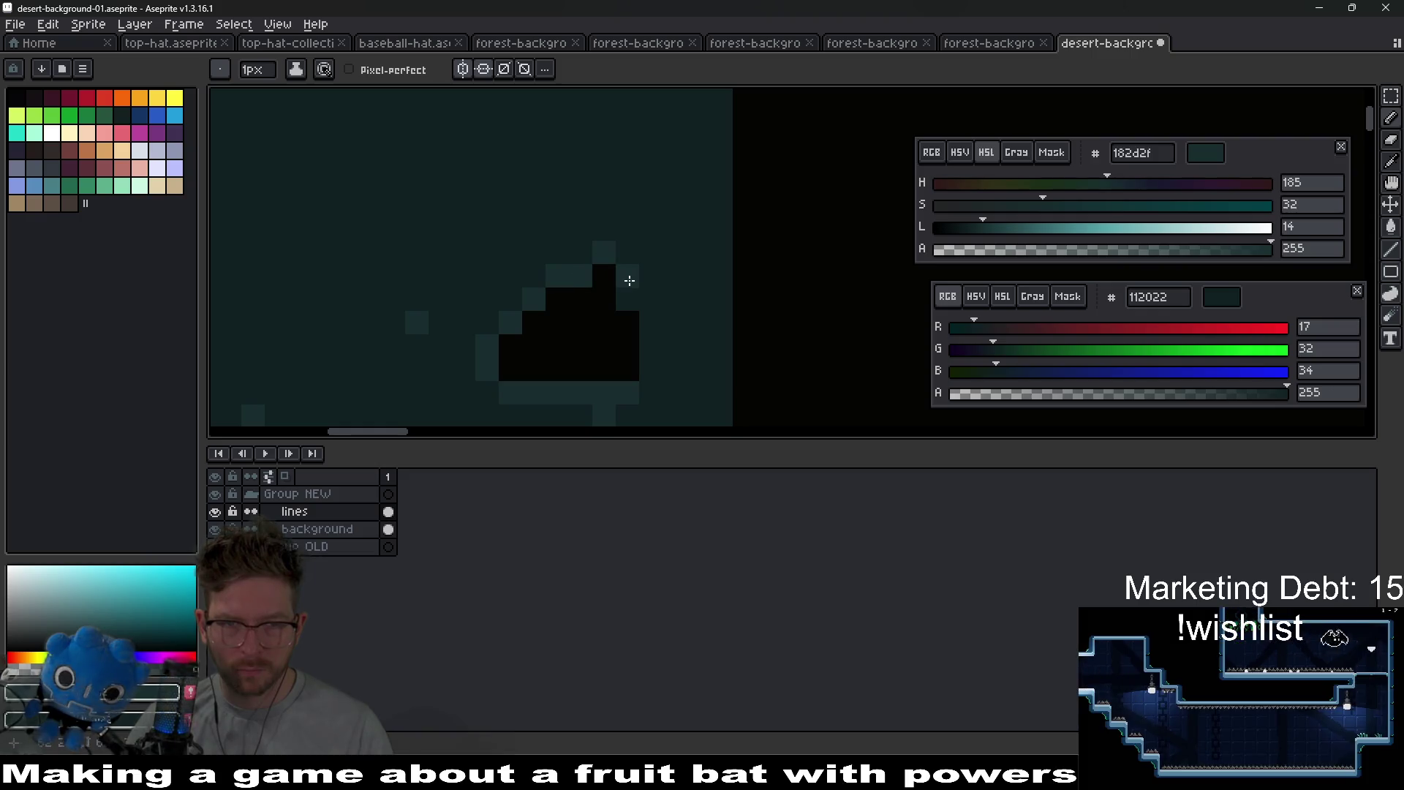
pyautogui.scroll(-5, 663, 364)
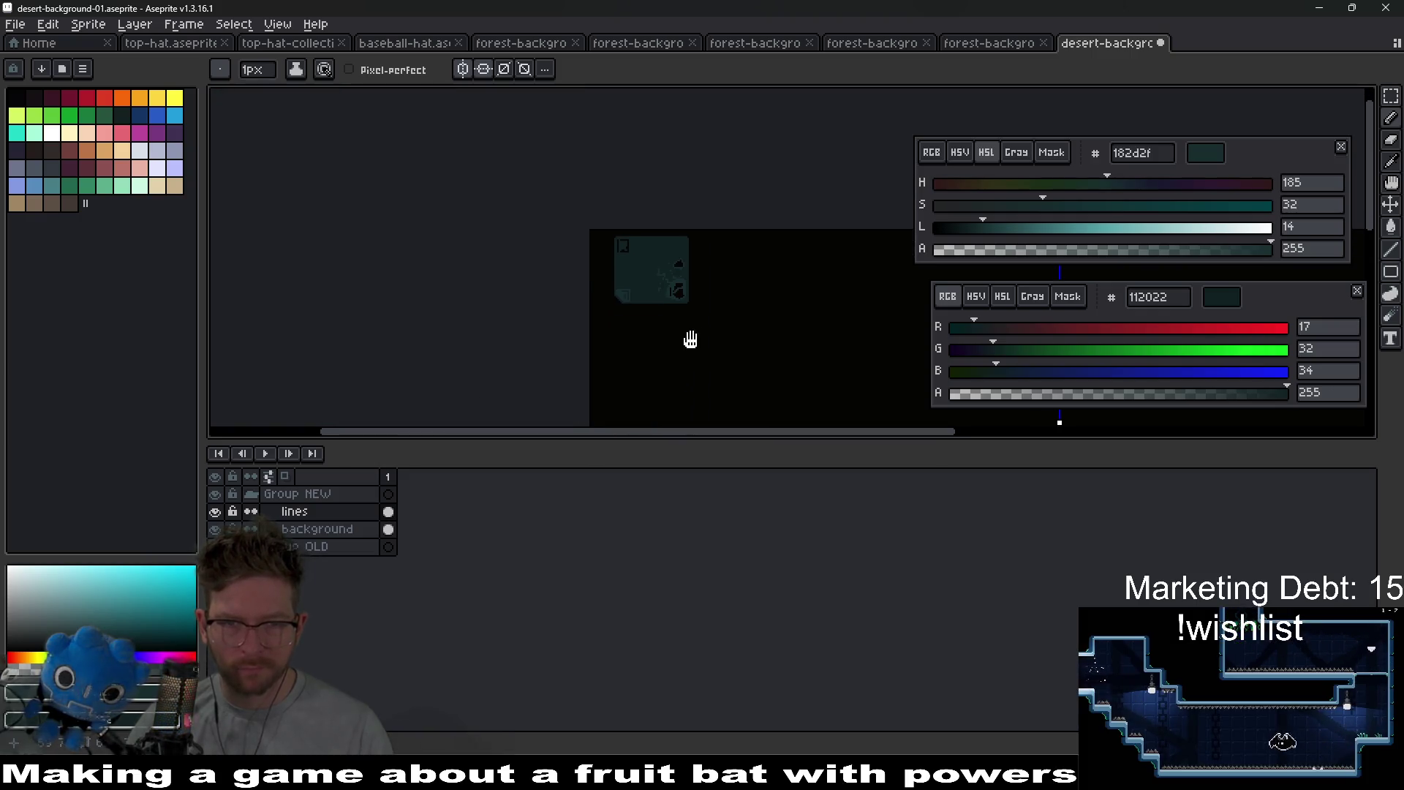
pyautogui.scroll(6, 686, 302)
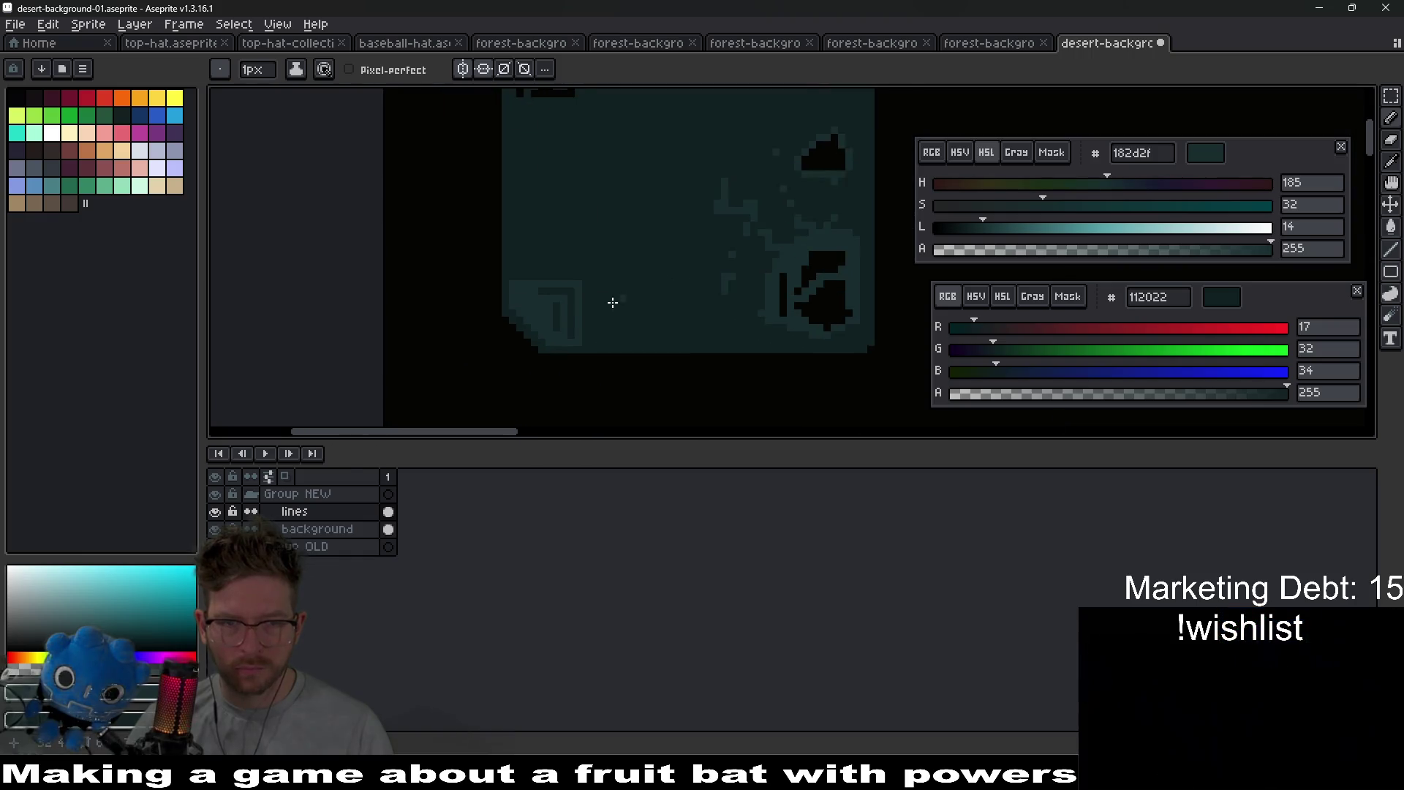
pyautogui.scroll(-1, 783, 220)
pyautogui.scroll(1, 737, 241)
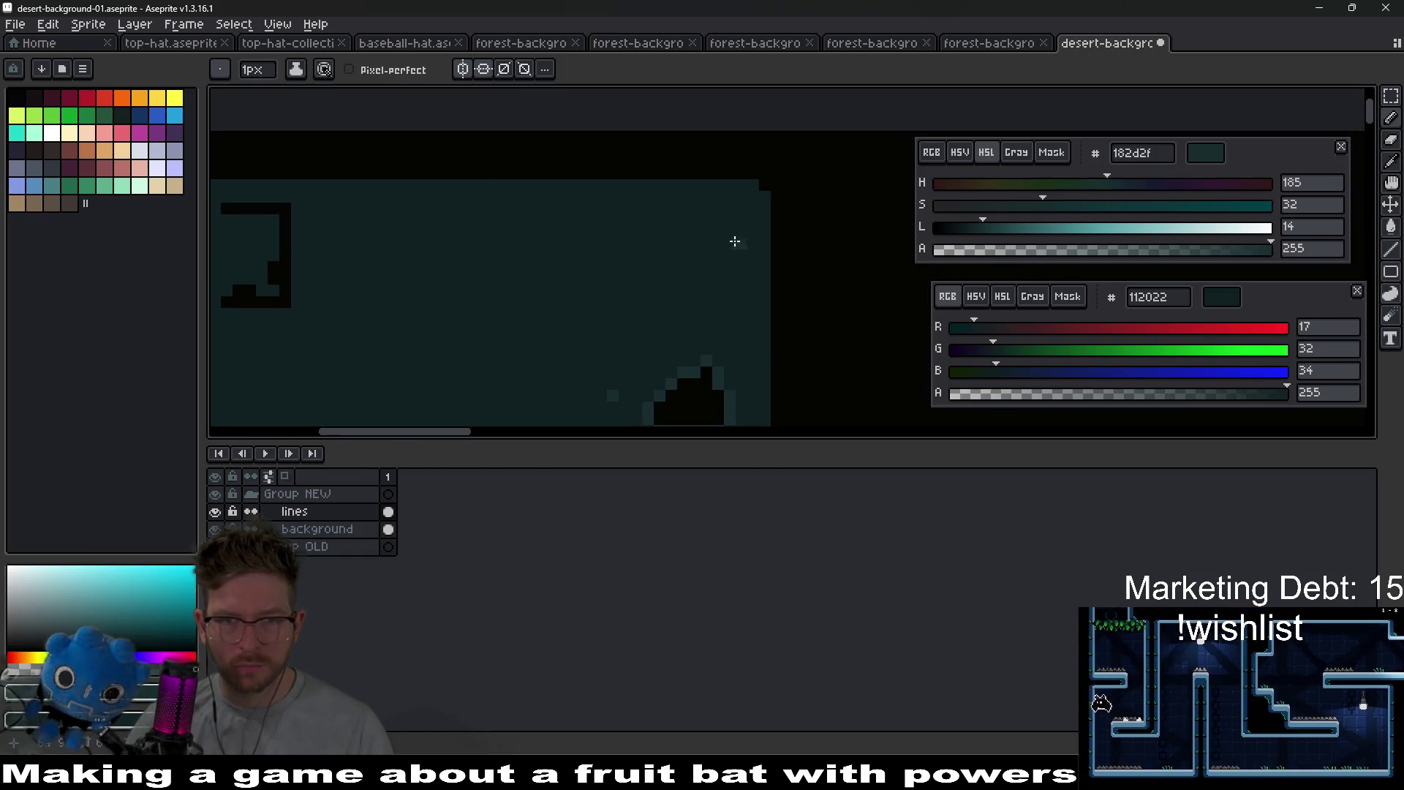
pyautogui.scroll(-1, 613, 283)
pyautogui.scroll(1, 642, 298)
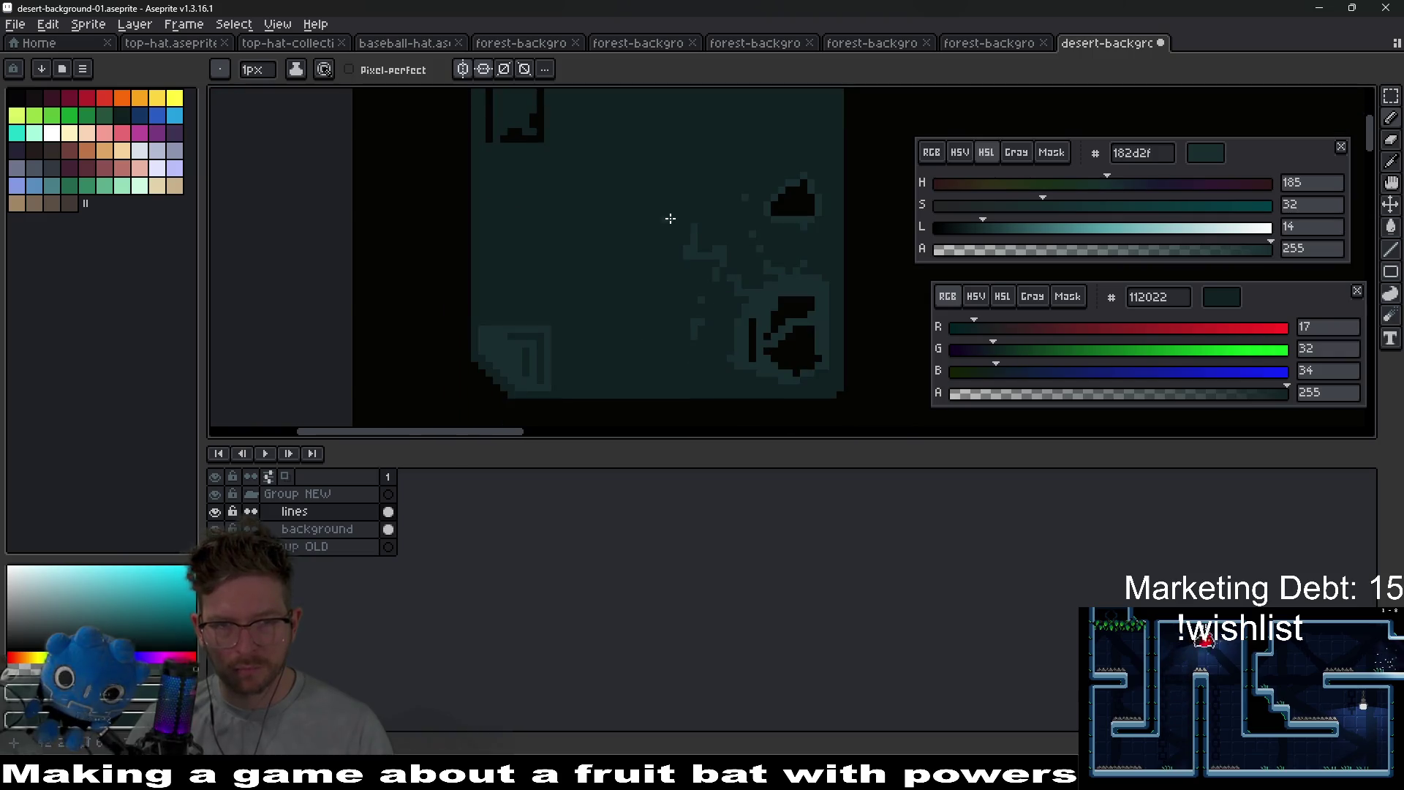
pyautogui.scroll(-1, 668, 219)
# - Draw two vertical bars down from the top strip to form the corner bracket
pyautogui.moveTo(714, 227); pyautogui.dragTo(670, 247)
pyautogui.scroll(2, 637, 238)
pyautogui.scroll(1, 604, 215)
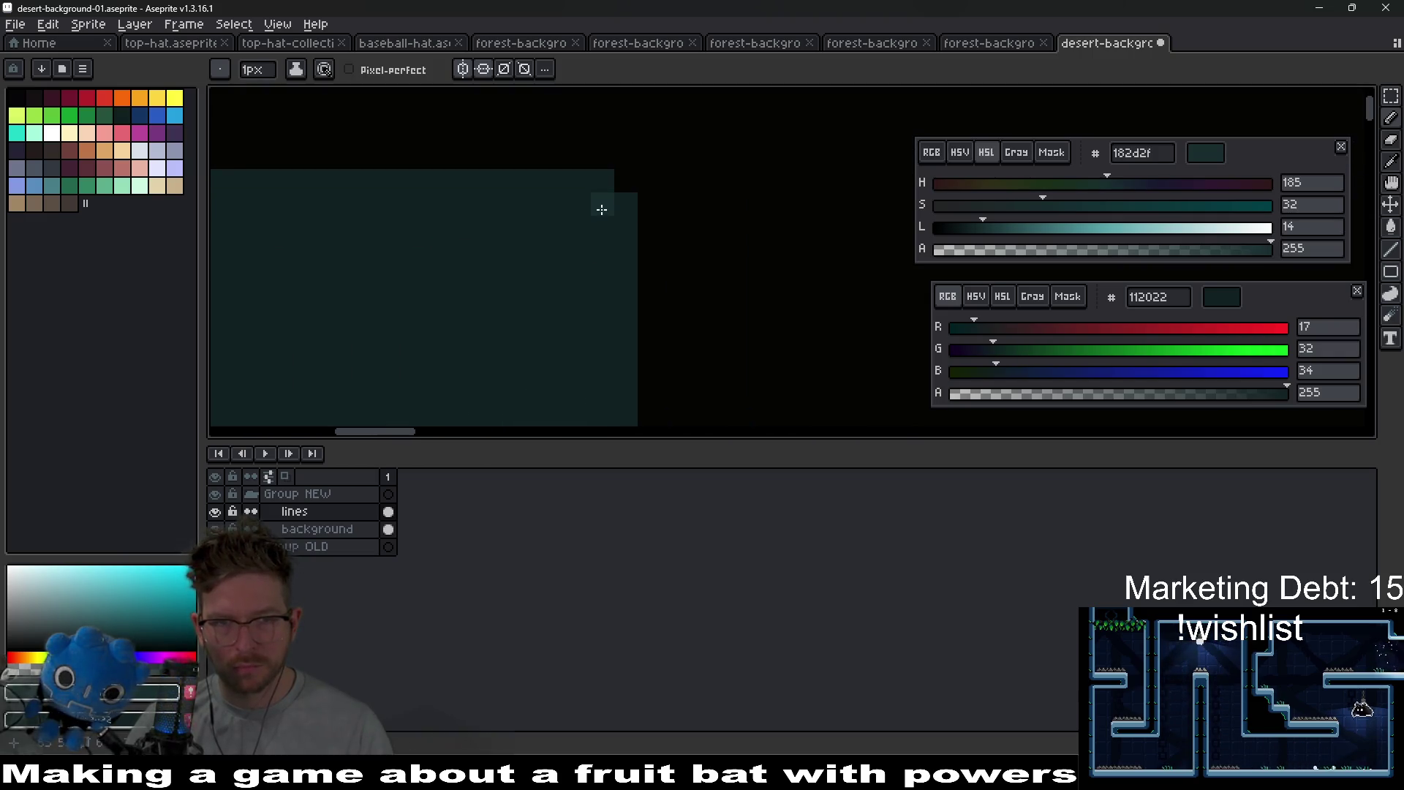
pyautogui.moveTo(451, 210); pyautogui.dragTo(452, 300)
pyautogui.moveTo(601, 225); pyautogui.dragTo(592, 407)
pyautogui.moveTo(592, 351); pyautogui.dragTo(608, 292)
pyautogui.click(605, 373)
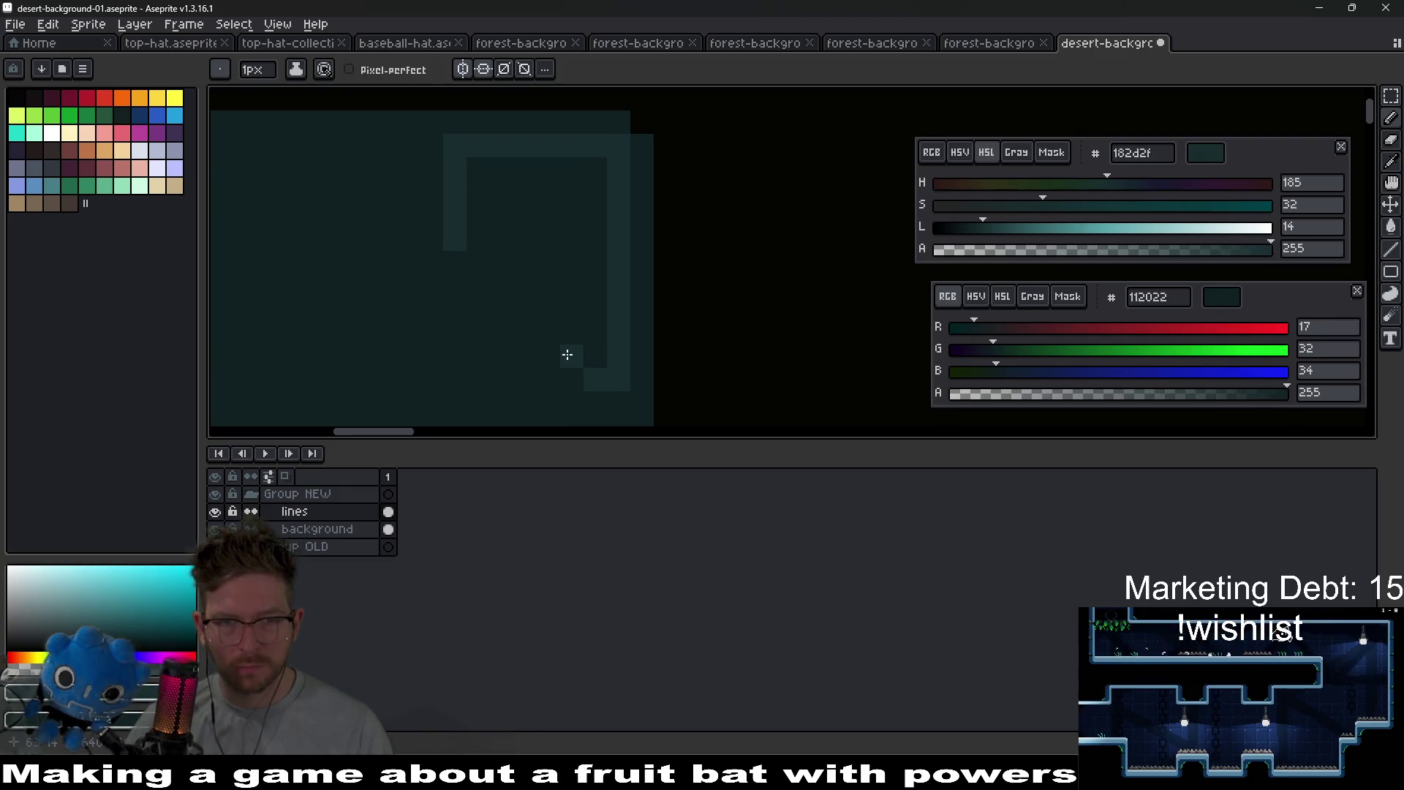
# - Undo a stray pasted block and fill the inside of the corner bracket
pyautogui.hotkey('ctrl', 'v')
pyautogui.press('v')
pyautogui.hotkey('ctrl', 'z')
pyautogui.hotkey('ctrl', 'y')
pyautogui.hotkey('ctrl', 'z')
pyautogui.press('b')
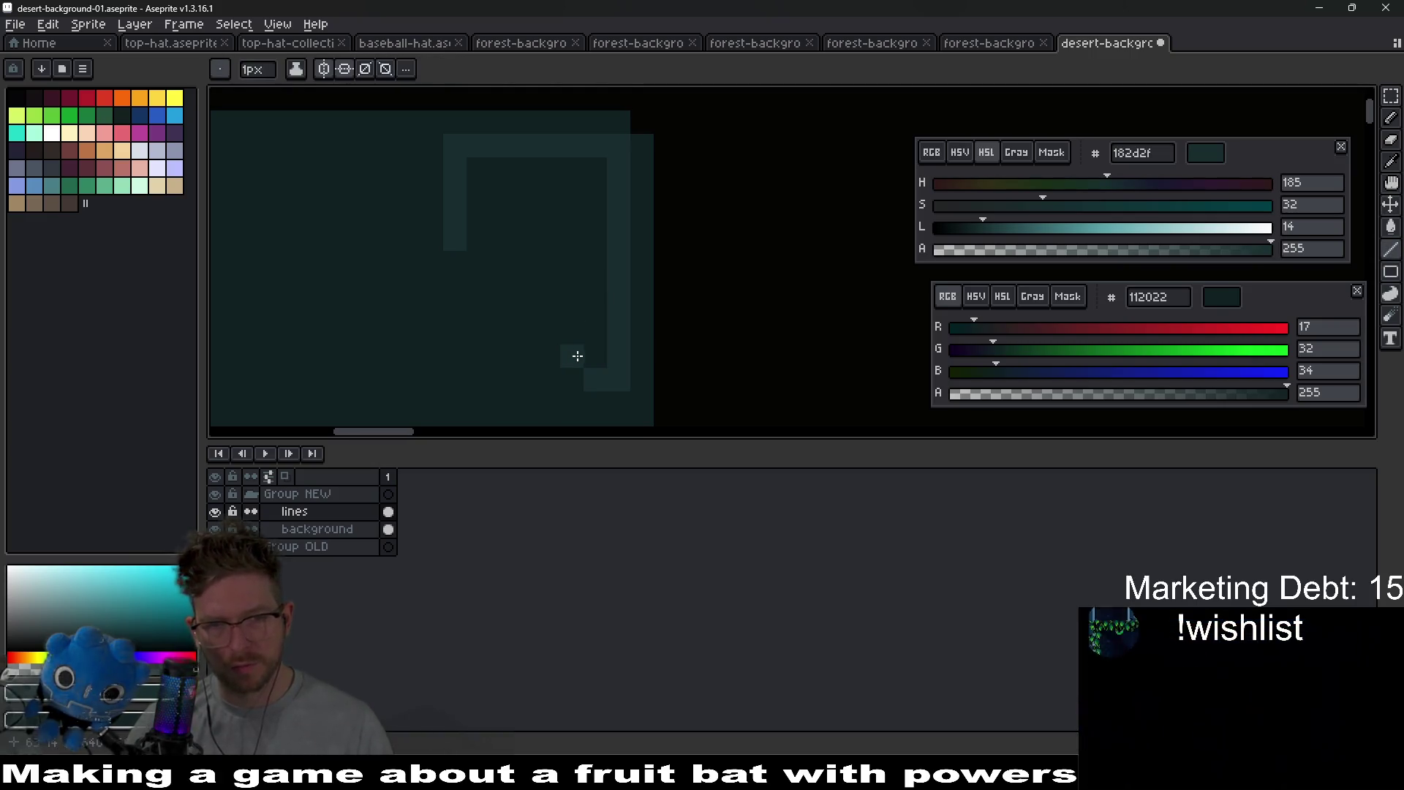
pyautogui.scroll(-4, 512, 278)
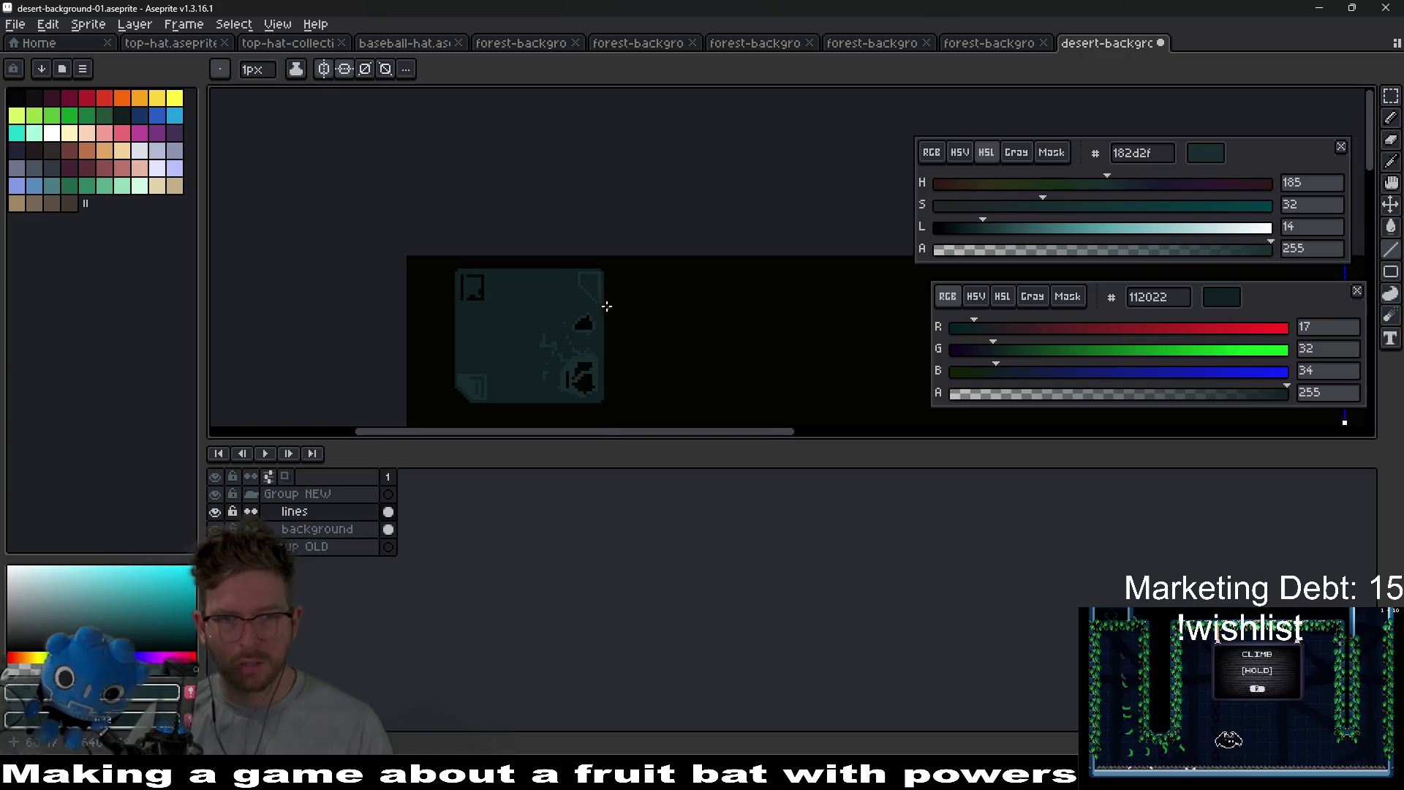
pyautogui.scroll(5, 605, 298)
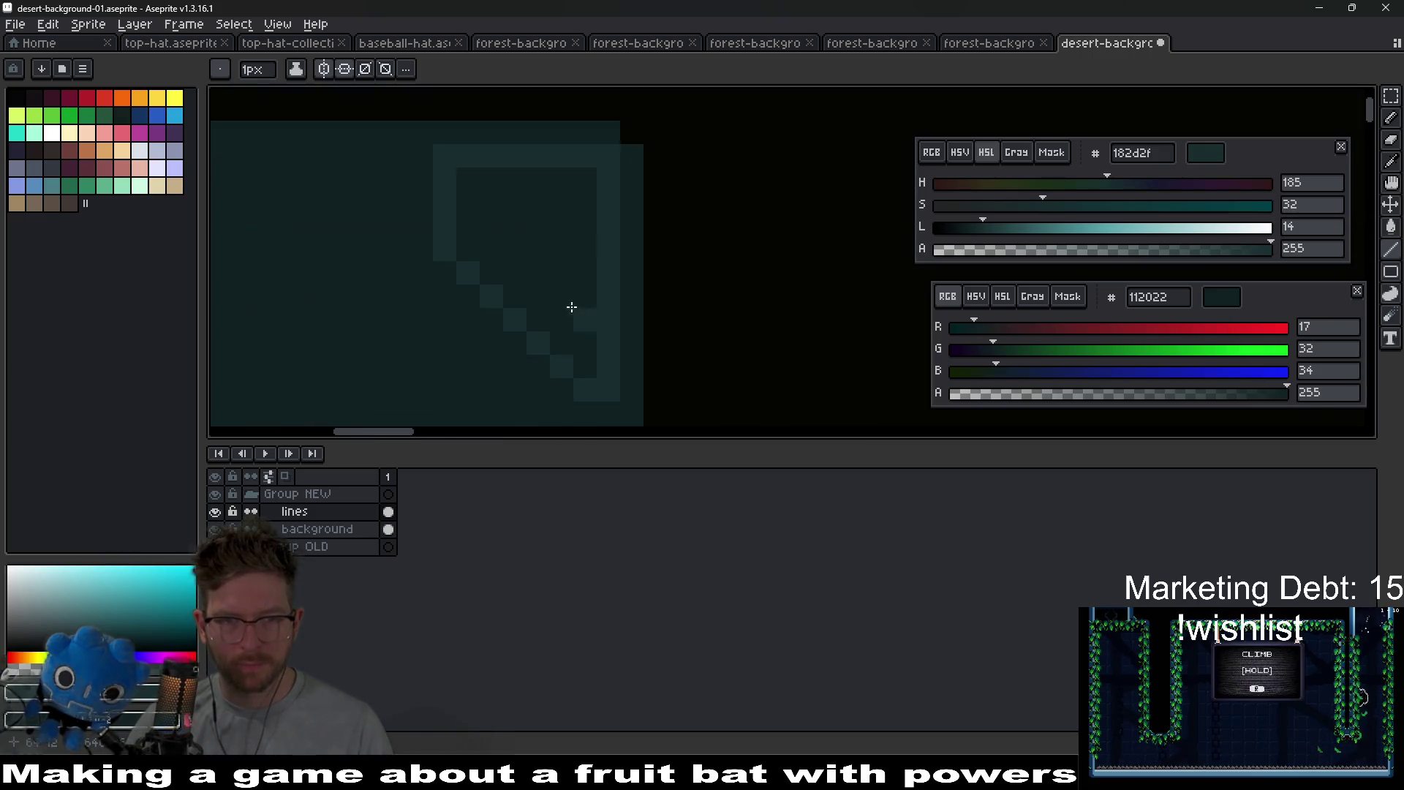
pyautogui.press('g')
pyautogui.click(542, 251)
# - Draw two dark teal 112022 vertical lines inside the bracket
pyautogui.scroll(-3, 545, 253)
pyautogui.scroll(3, 550, 249)
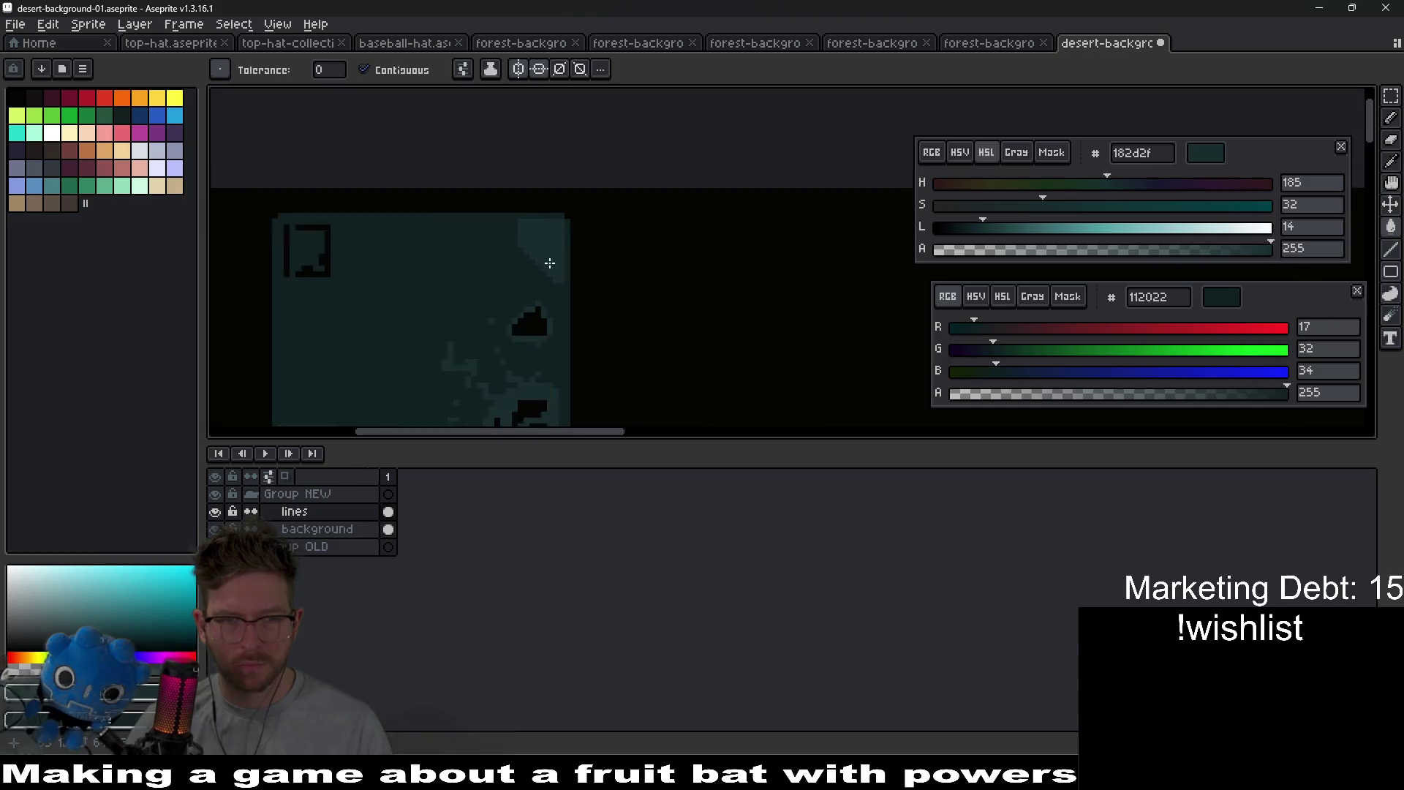
pyautogui.scroll(2, 550, 231)
pyautogui.keyDown('alt'); pyautogui.click(511, 345); pyautogui.keyUp('alt')
pyautogui.press('b')
pyautogui.moveTo(549, 265); pyautogui.dragTo(547, 170)
pyautogui.moveTo(501, 240); pyautogui.dragTo(495, 179)
pyautogui.scroll(-1, 548, 263)
pyautogui.scroll(1, 556, 252)
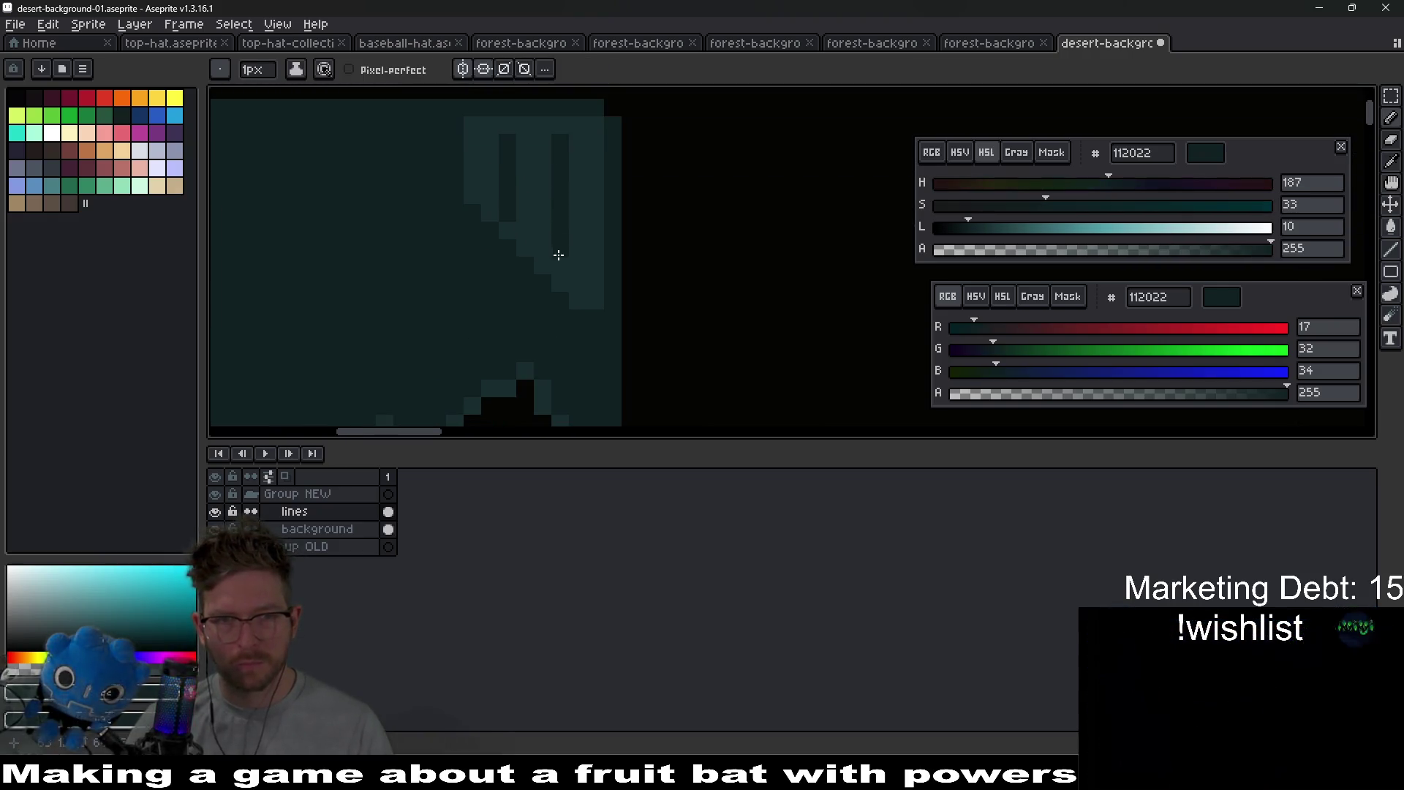
pyautogui.scroll(-3, 551, 247)
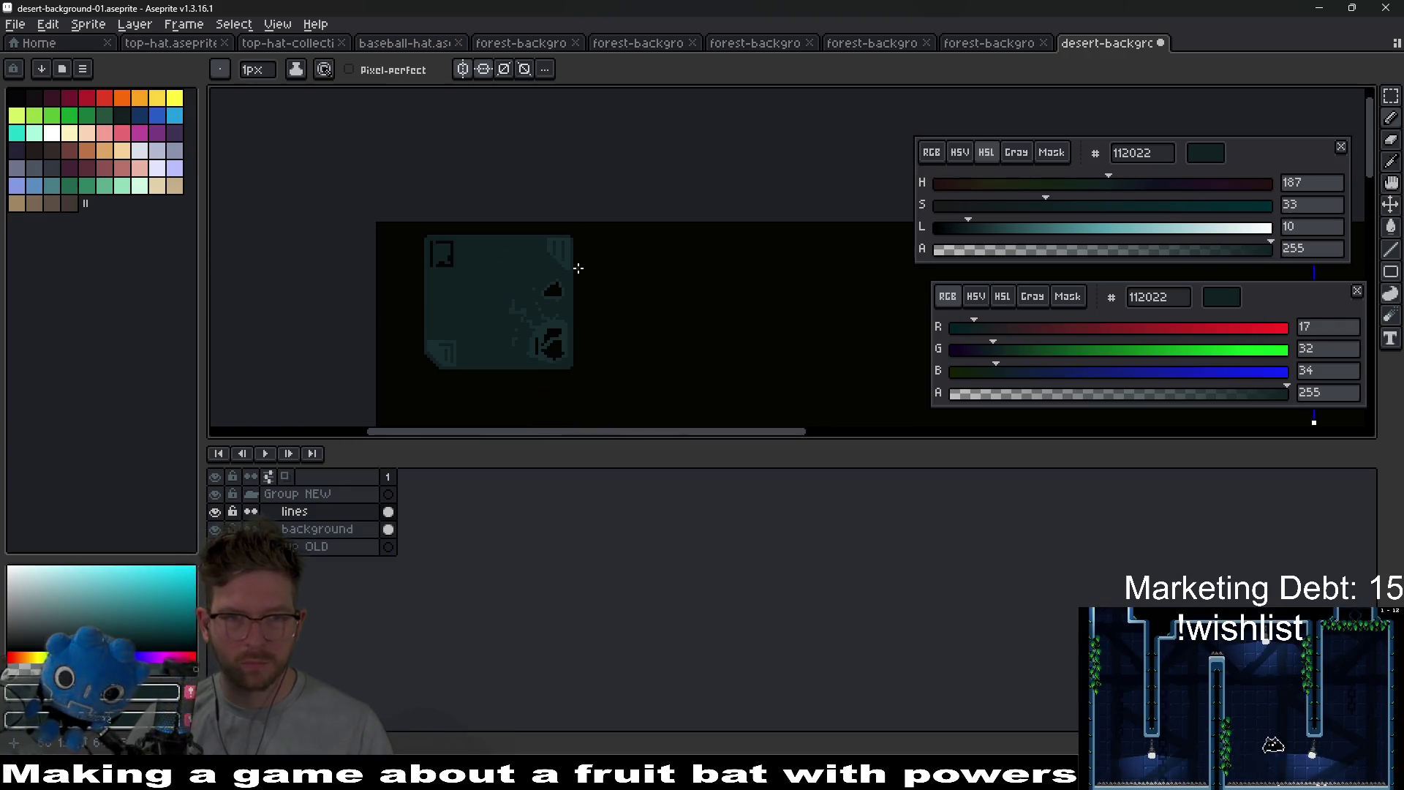
pyautogui.scroll(2, 568, 260)
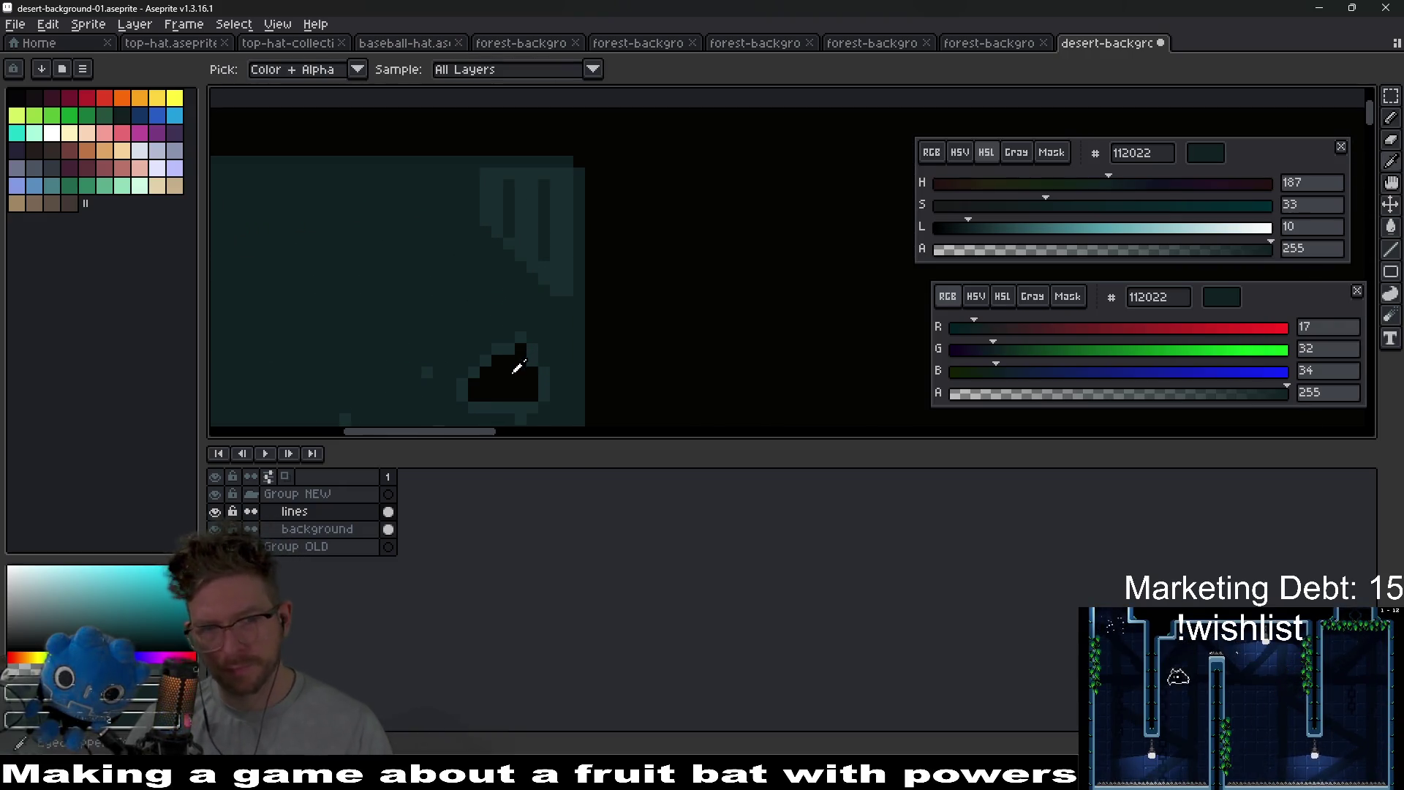
# - Thicken the diagonal black crack both up-left and down-right, using near-black 050403
pyautogui.keyDown('alt'); pyautogui.click(488, 243); pyautogui.keyUp('alt')
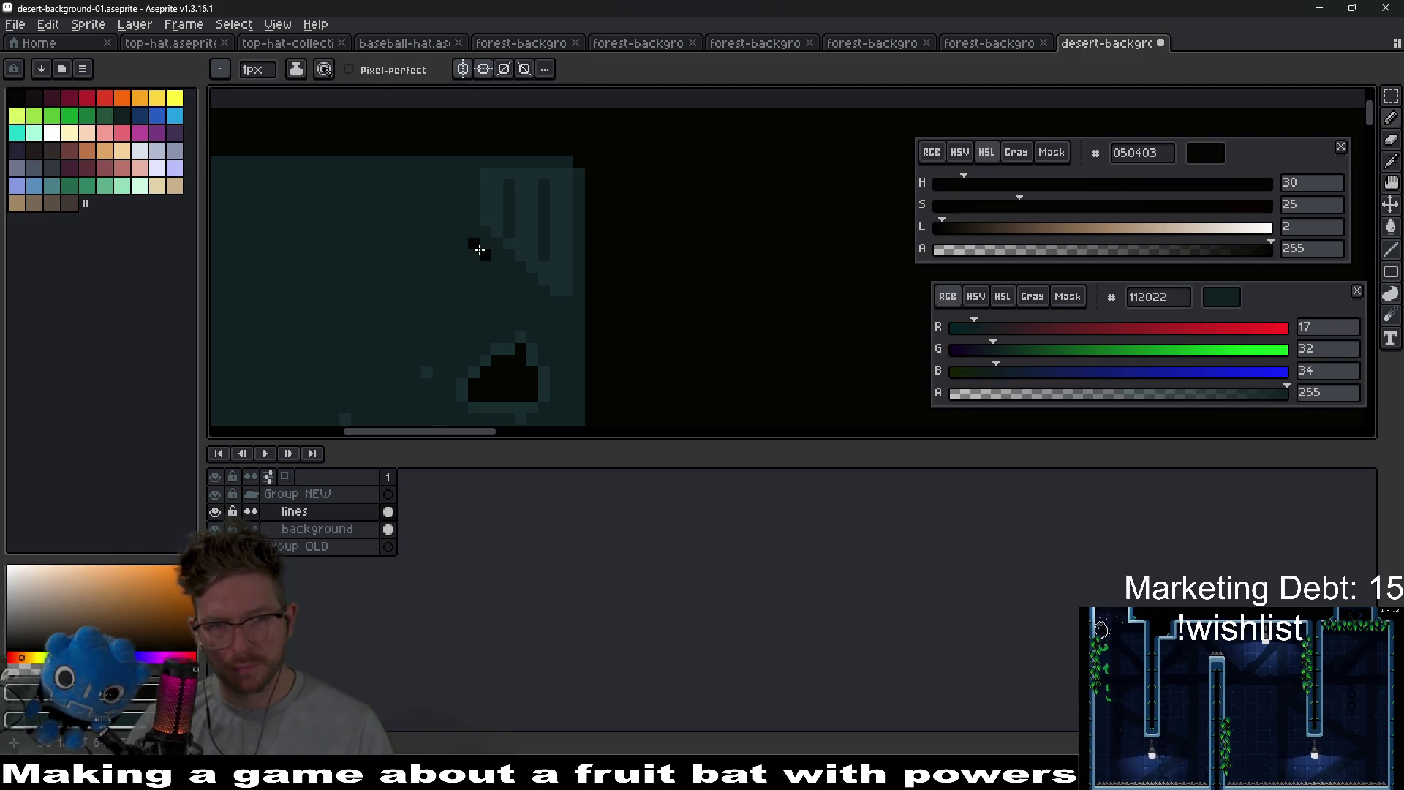
pyautogui.click(511, 279)
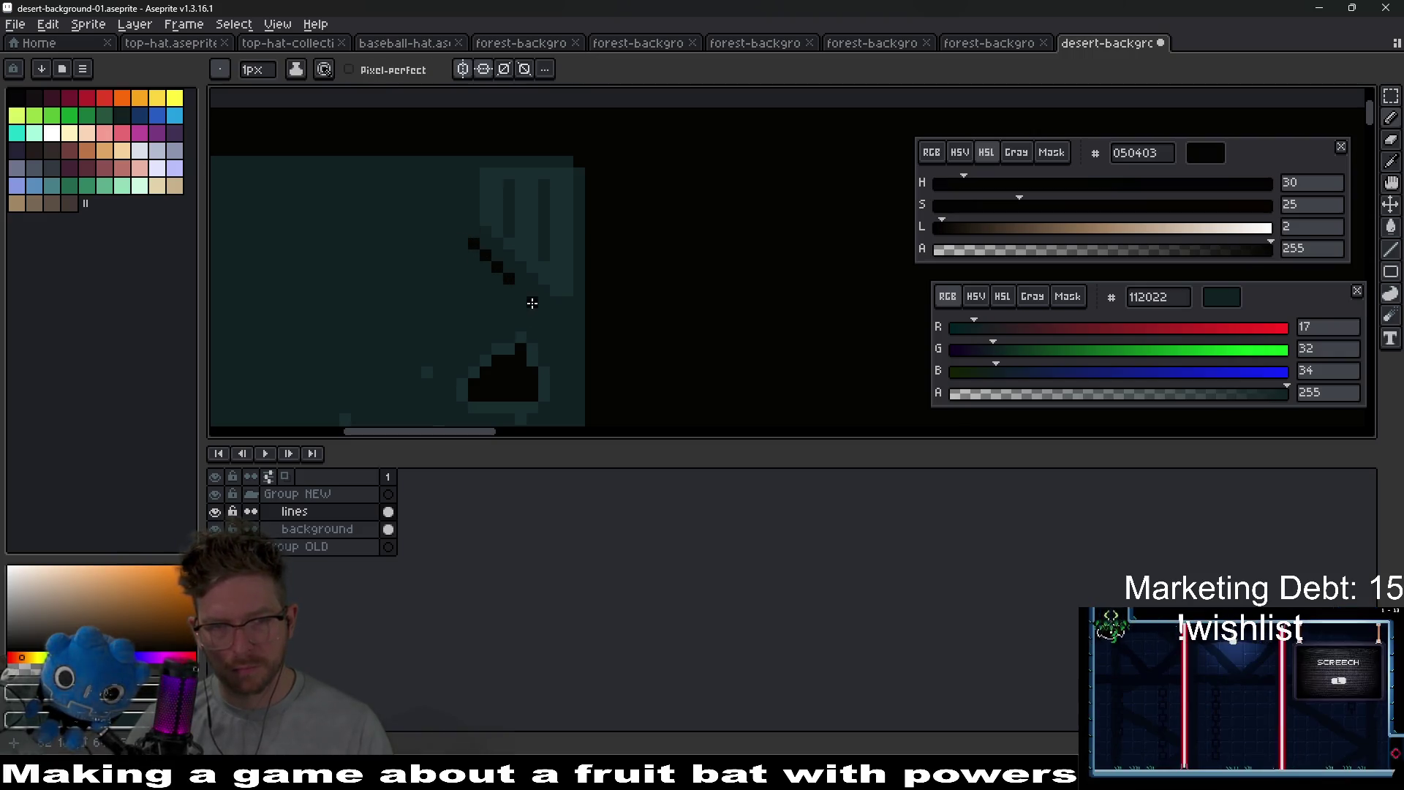
pyautogui.press('e')
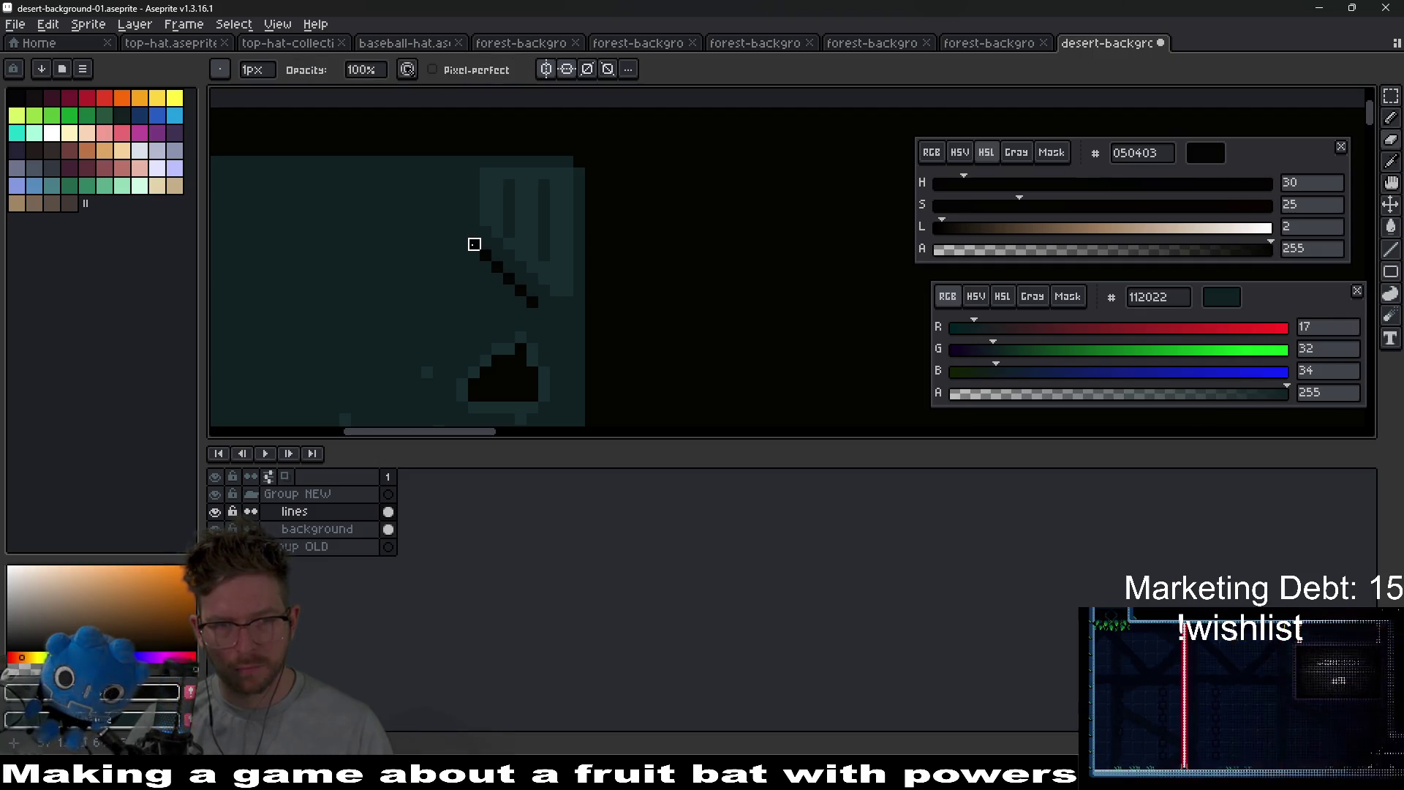
pyautogui.scroll(-3, 611, 322)
pyautogui.scroll(4, 603, 323)
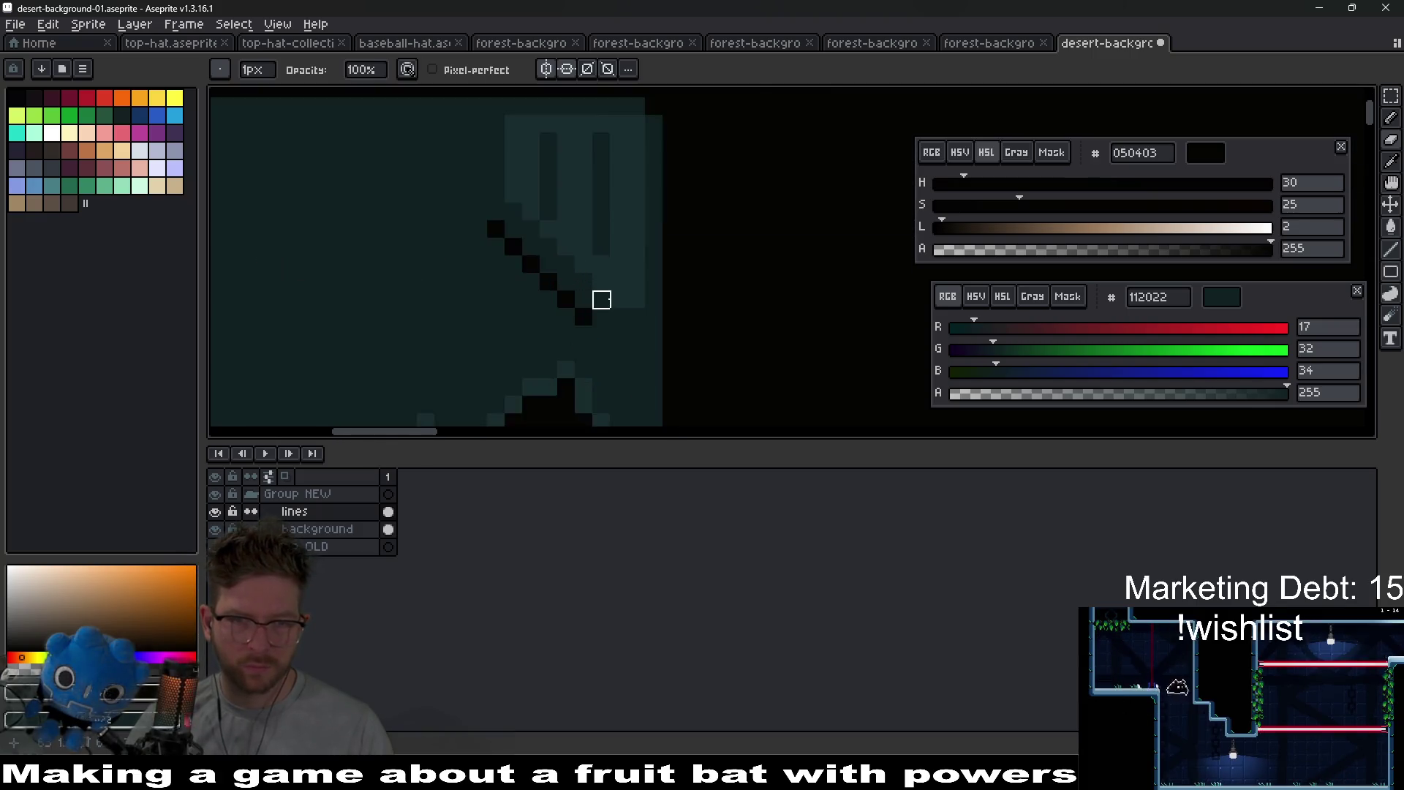
pyautogui.moveTo(635, 302); pyautogui.dragTo(530, 197)
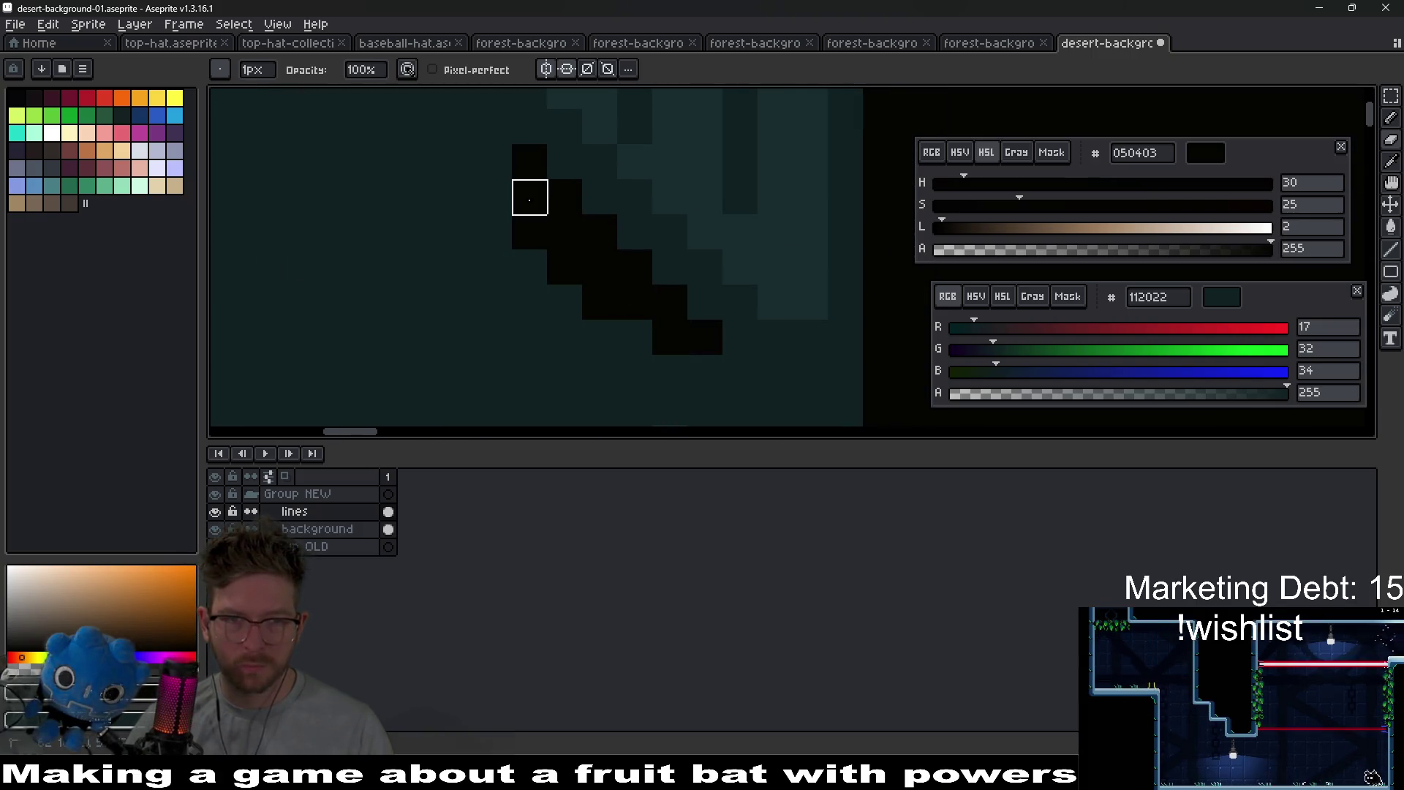
pyautogui.moveTo(634, 373); pyautogui.dragTo(702, 405)
pyautogui.scroll(-5, 706, 395)
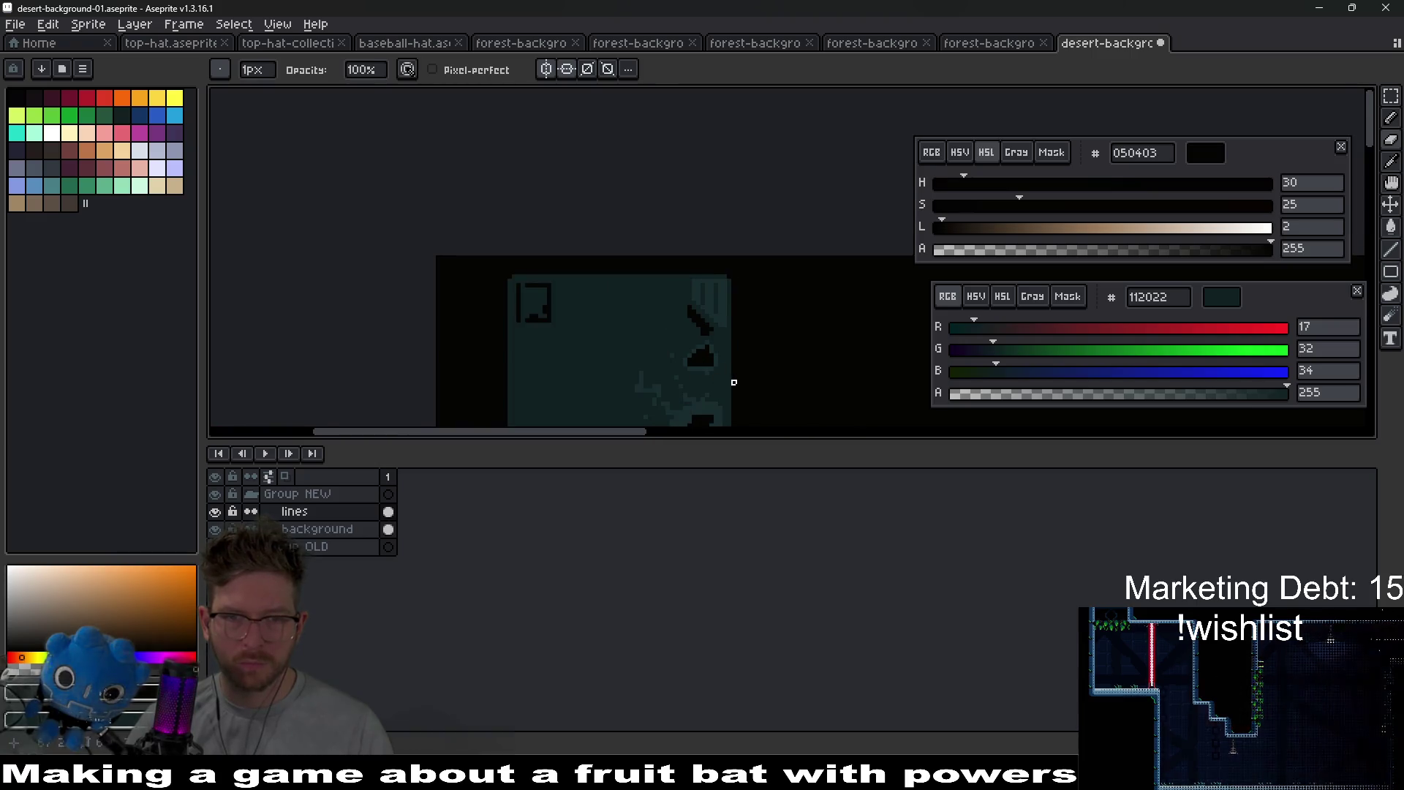
pyautogui.scroll(-2, 667, 303)
pyautogui.scroll(4, 644, 303)
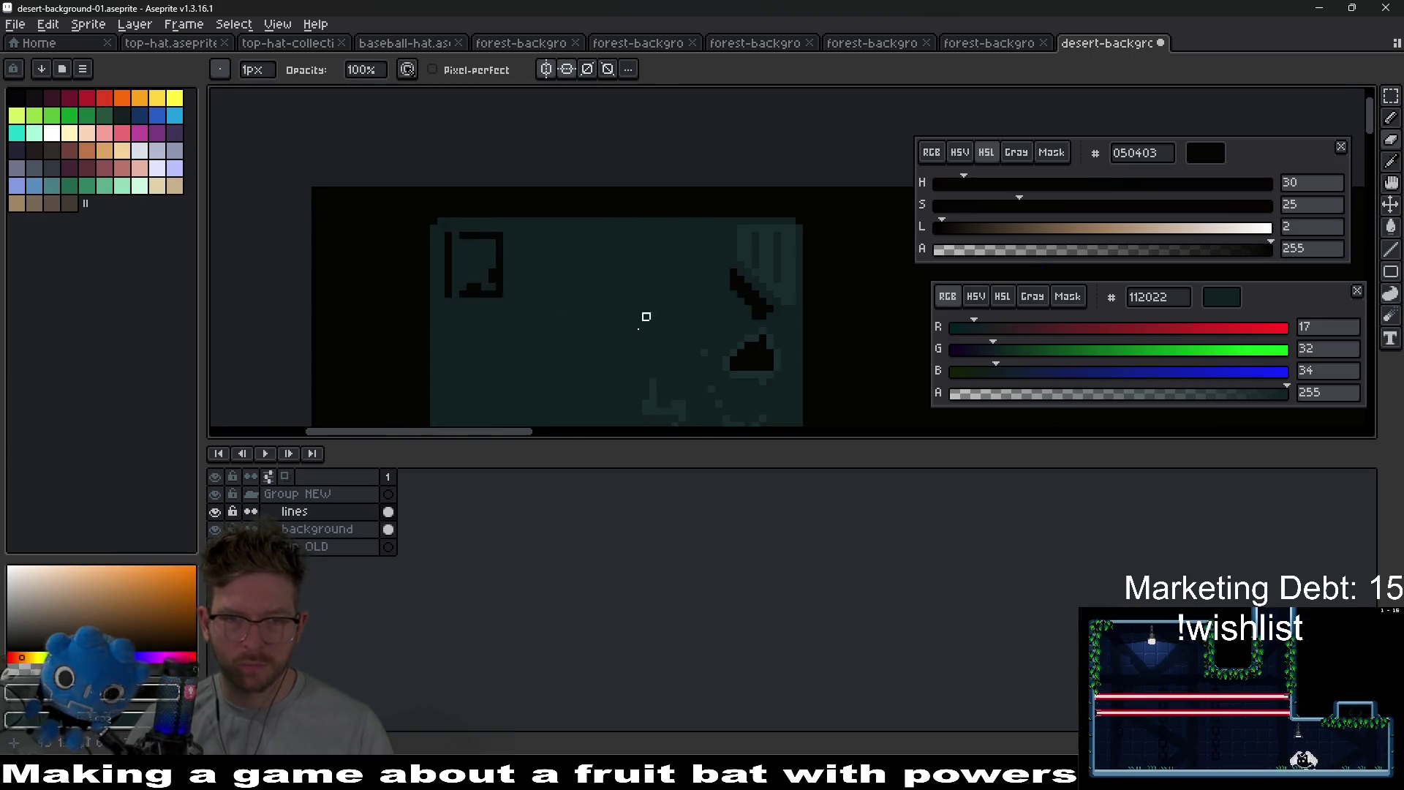
# - Pick the background teal 182d2f and raise its HSL Lightness to 30, giving 336066
pyautogui.moveTo(687, 261); pyautogui.dragTo(652, 283)
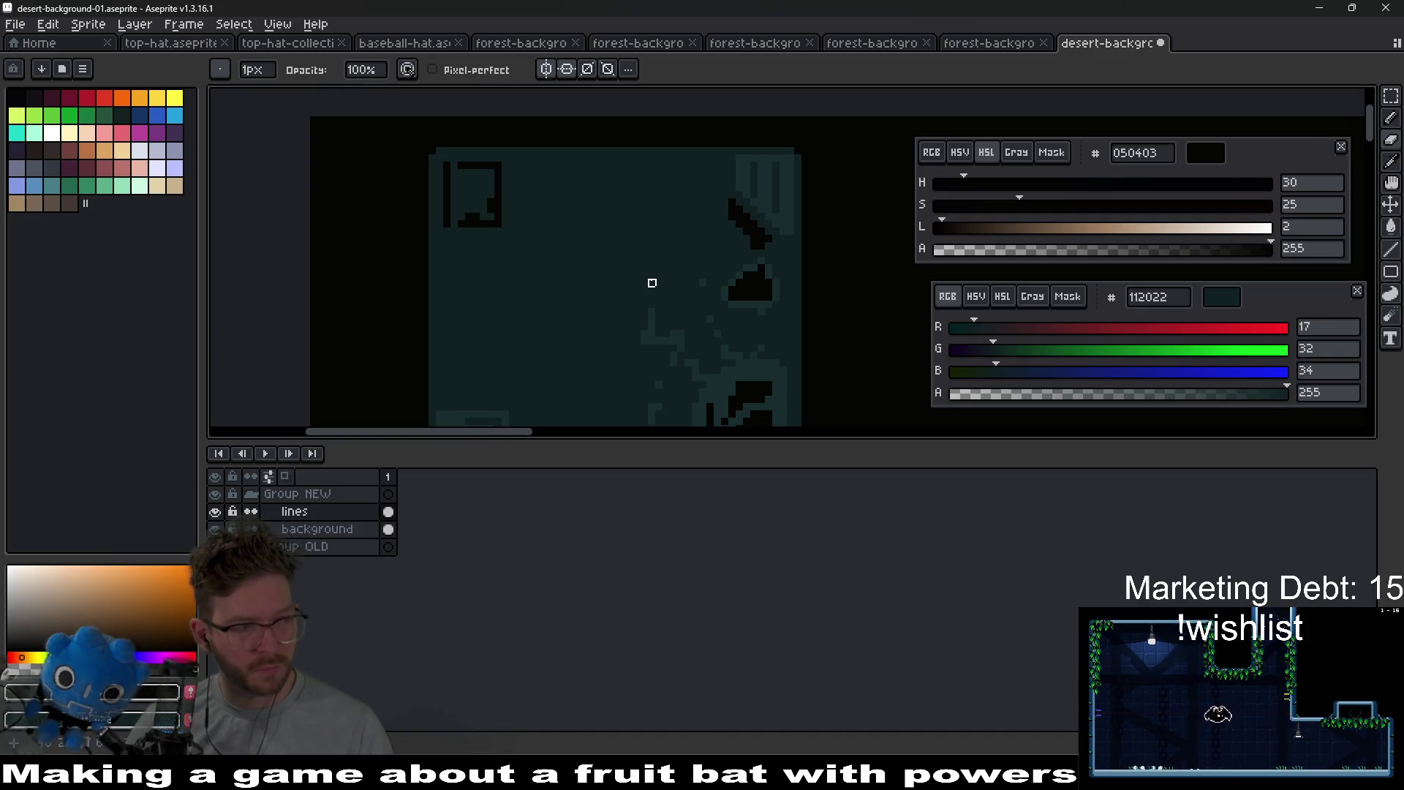
pyautogui.scroll(-1, 611, 305)
pyautogui.scroll(1, 606, 300)
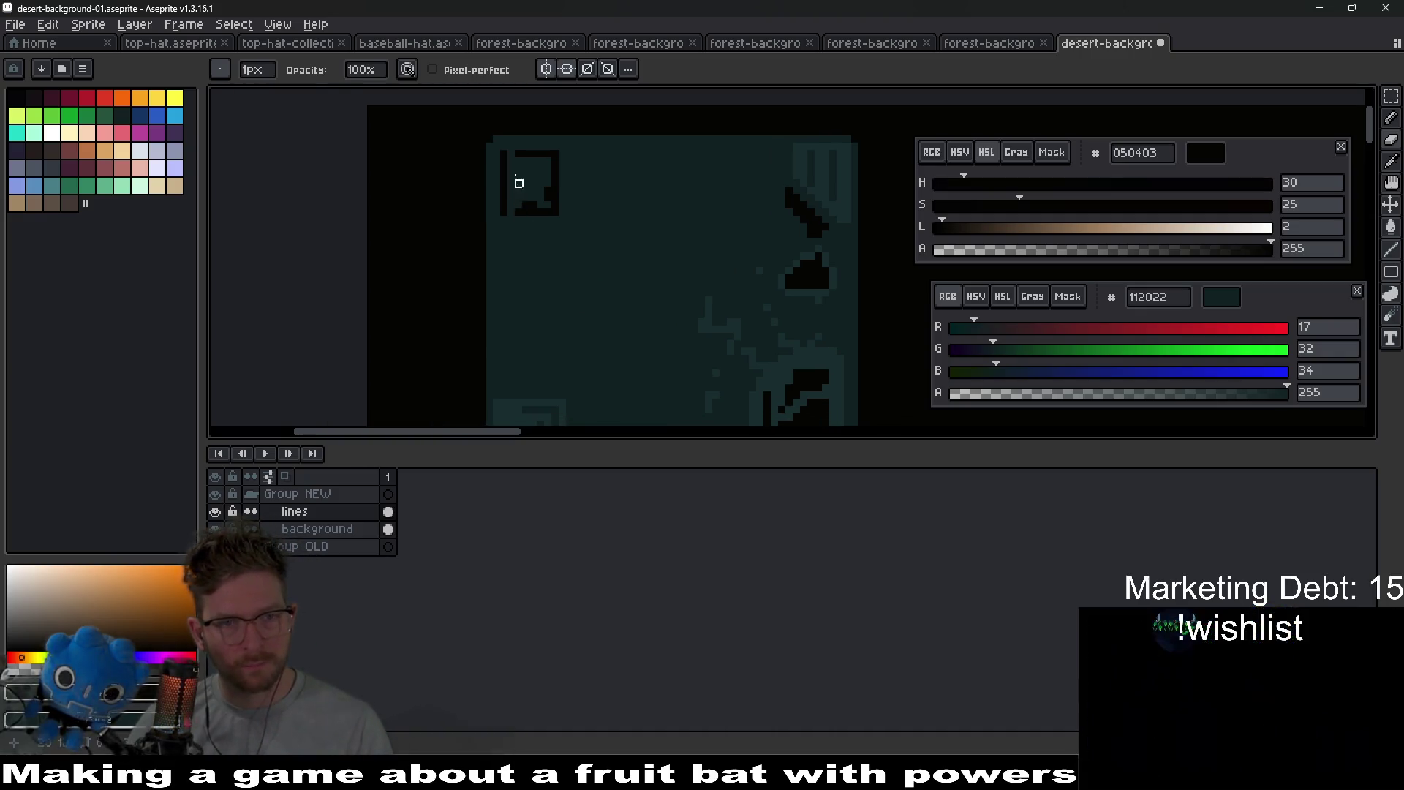
pyautogui.scroll(-1, 564, 175)
pyautogui.scroll(2, 549, 292)
pyautogui.scroll(1, 527, 312)
pyautogui.press('alt')
pyautogui.click(526, 312)
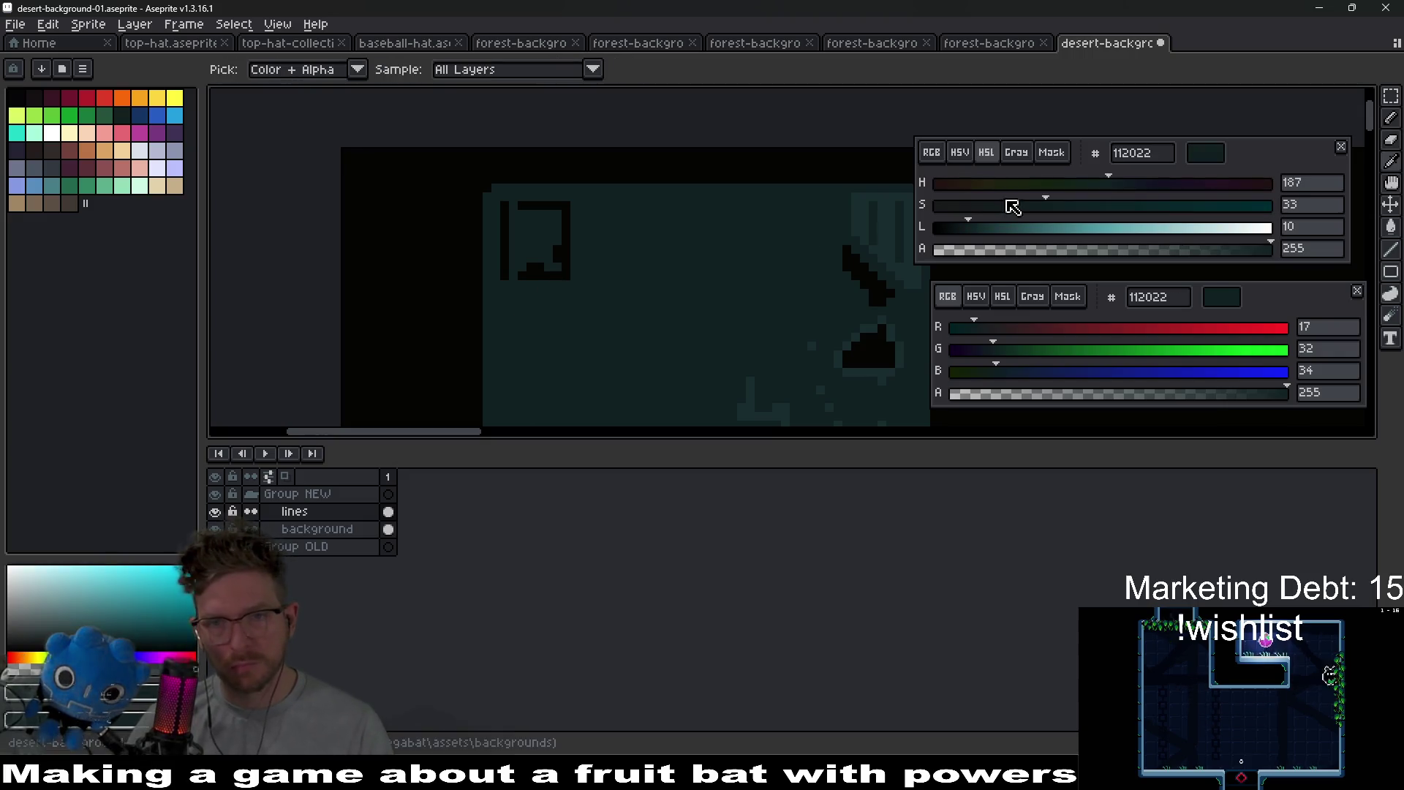
pyautogui.click(981, 229)
pyautogui.scroll(1, 534, 207)
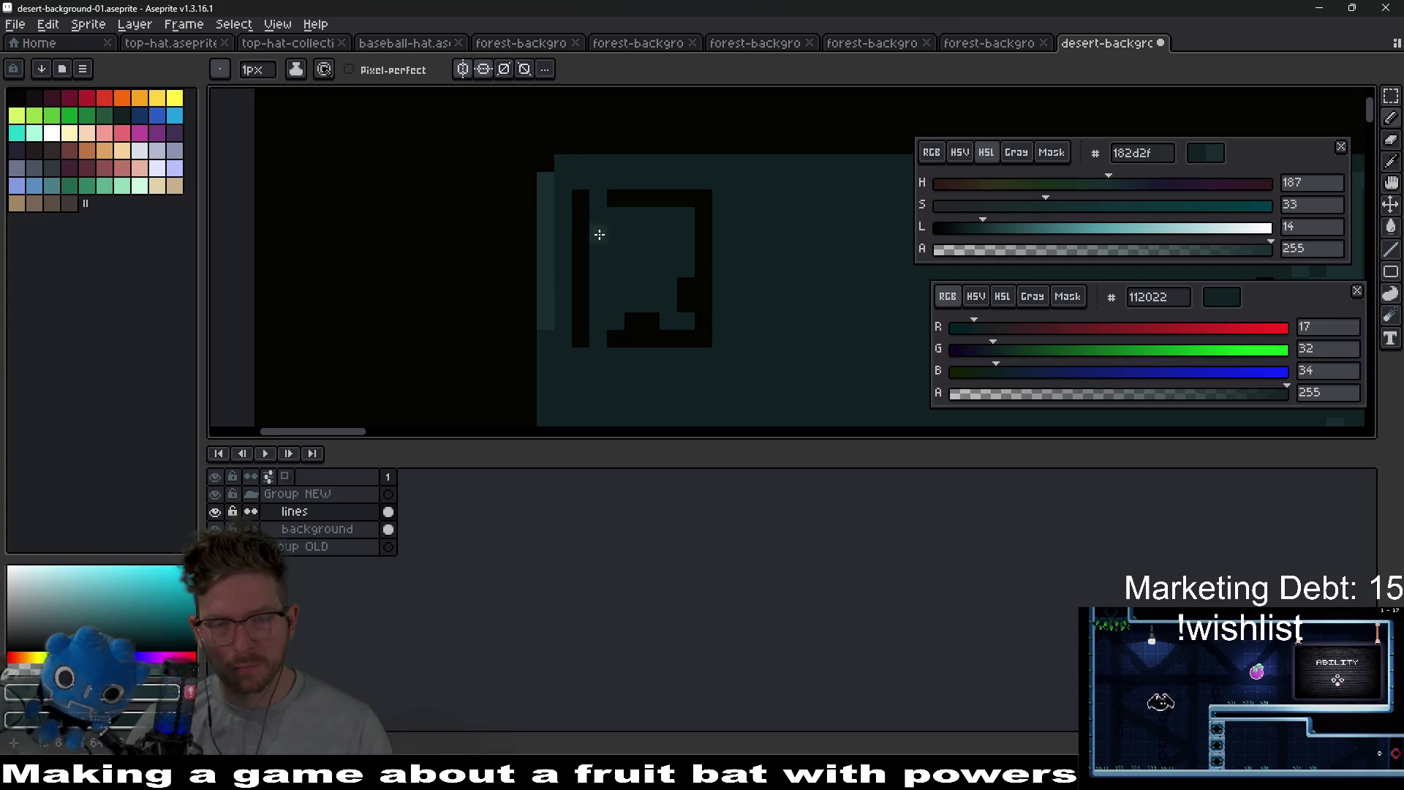
pyautogui.scroll(-2, 590, 225)
pyautogui.scroll(-1, 651, 276)
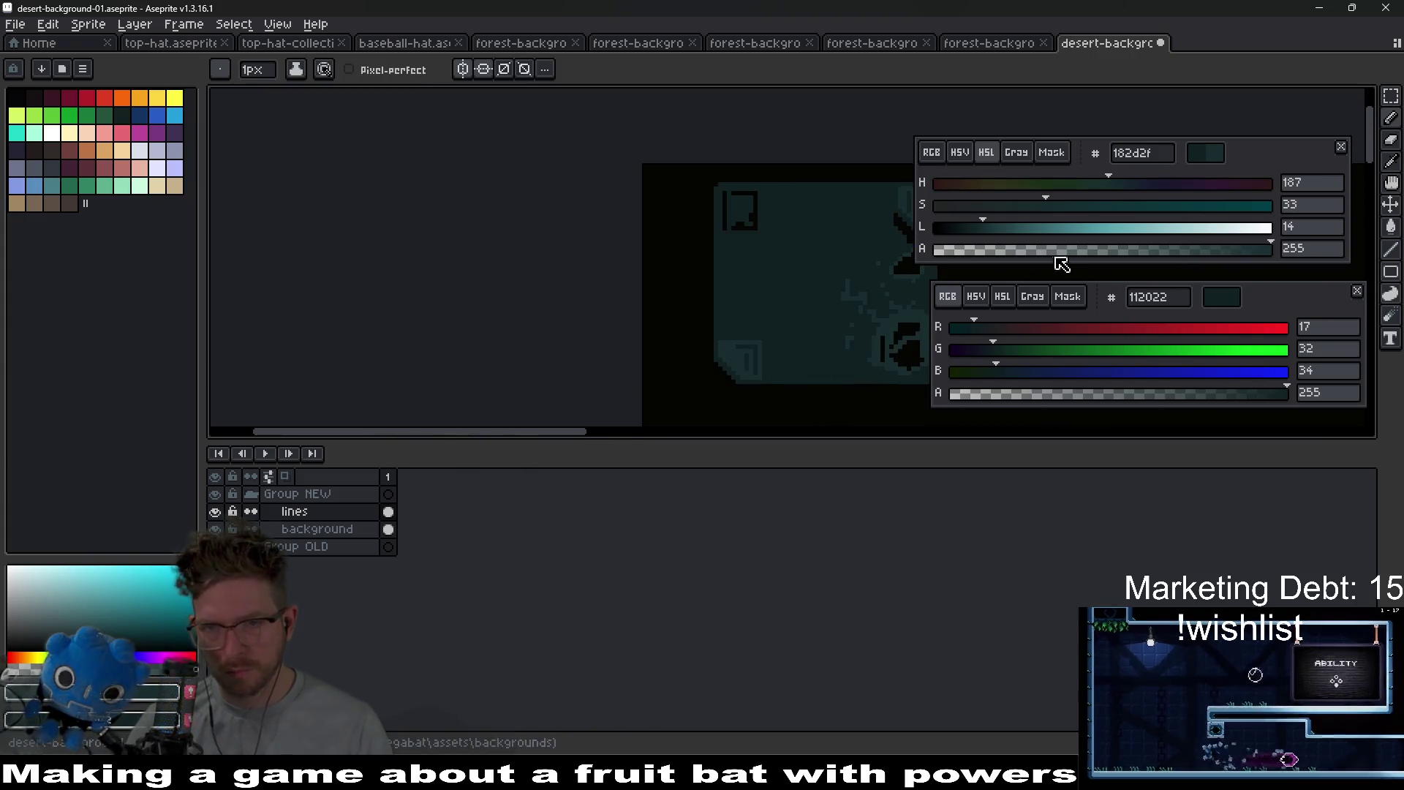
pyautogui.click(1036, 226)
pyautogui.scroll(3, 665, 210)
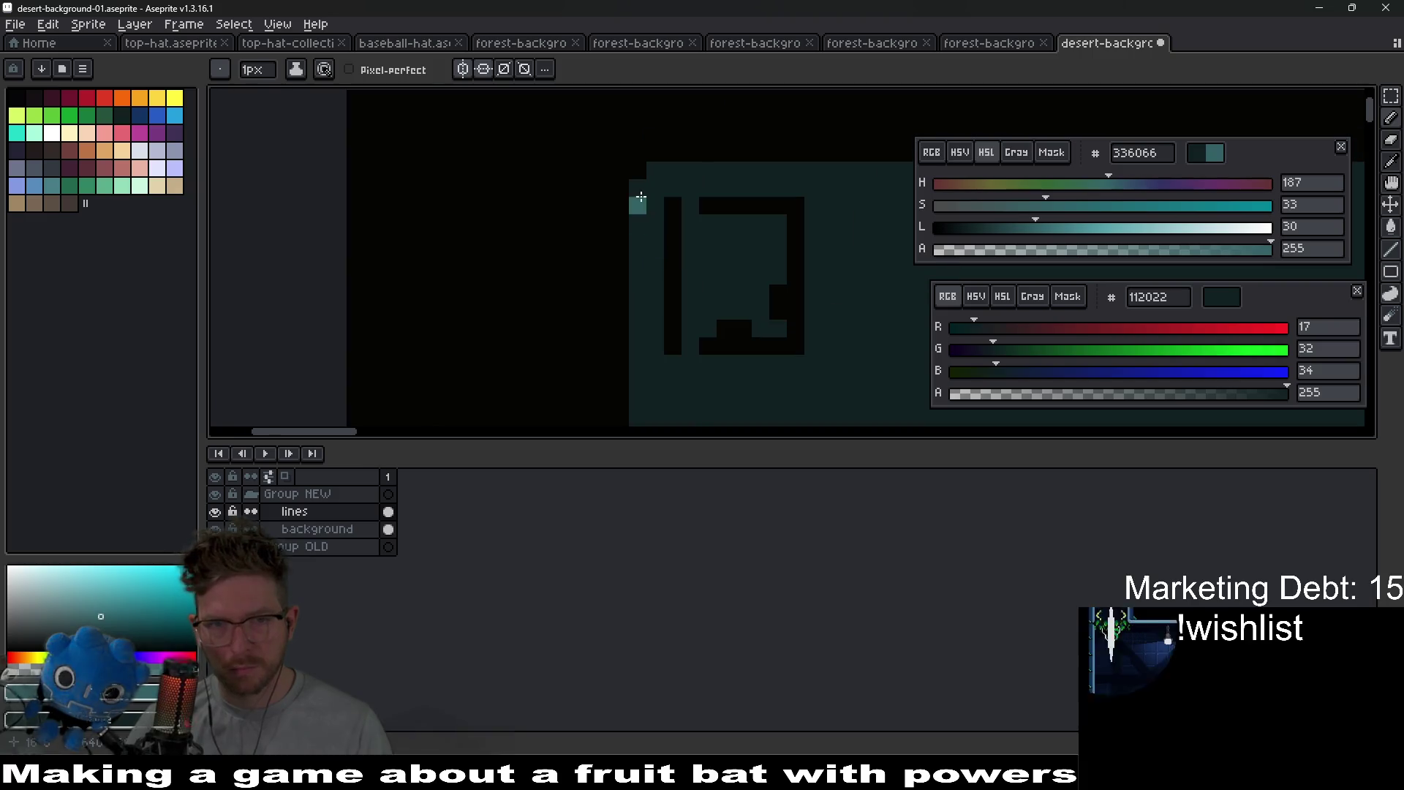
# - Try a bright teal highlight down the left and along the top edge, then undo it
pyautogui.moveTo(640, 203); pyautogui.dragTo(628, 256)
pyautogui.hotkey('ctrl', 'z')
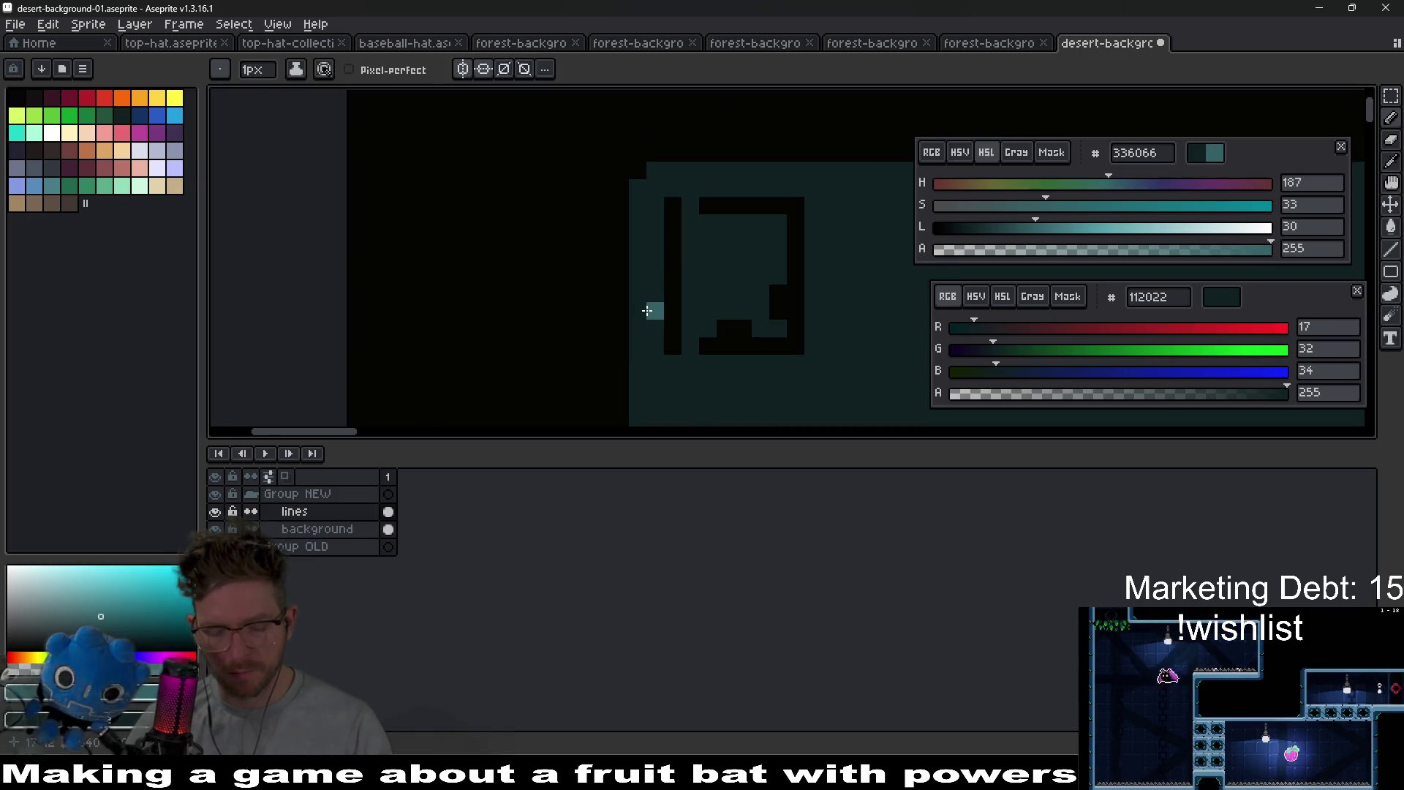
pyautogui.moveTo(639, 194); pyautogui.dragTo(638, 399)
pyautogui.moveTo(655, 171); pyautogui.dragTo(840, 170)
pyautogui.scroll(-6, 840, 170)
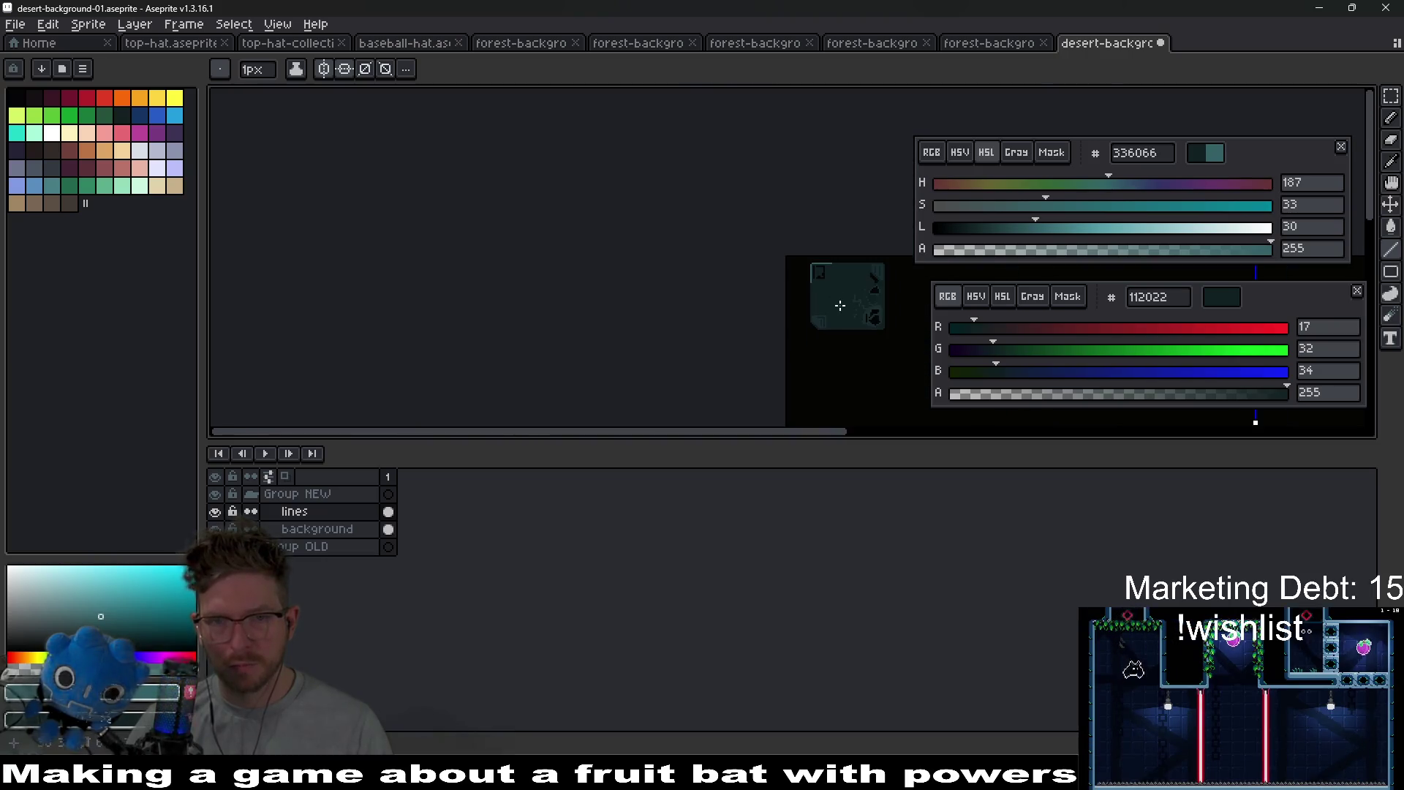
pyautogui.scroll(3, 714, 293)
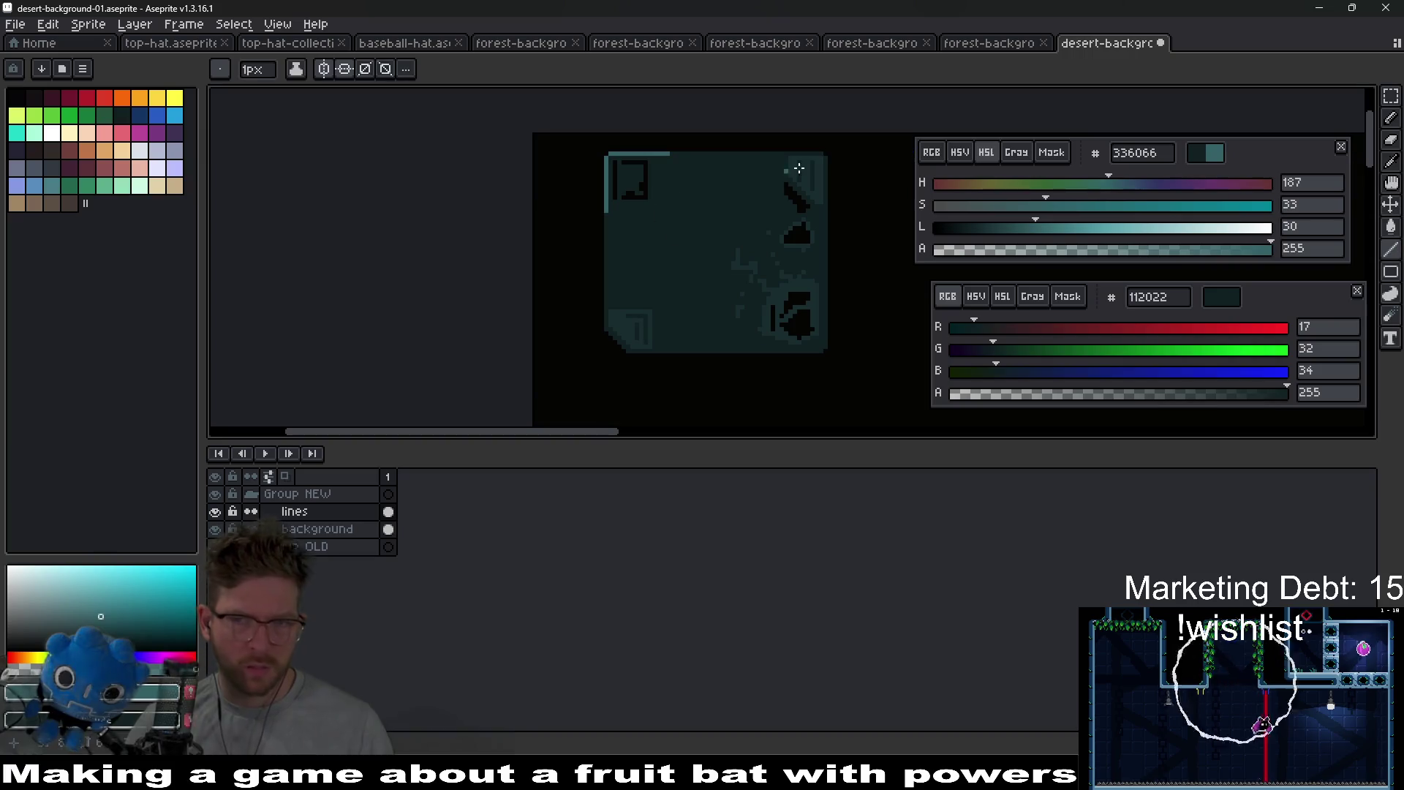
pyautogui.moveTo(1030, 212)
pyautogui.mouseDown()
pyautogui.moveTo(972, 206)
pyautogui.moveTo(1010, 238)
pyautogui.mouseUp()
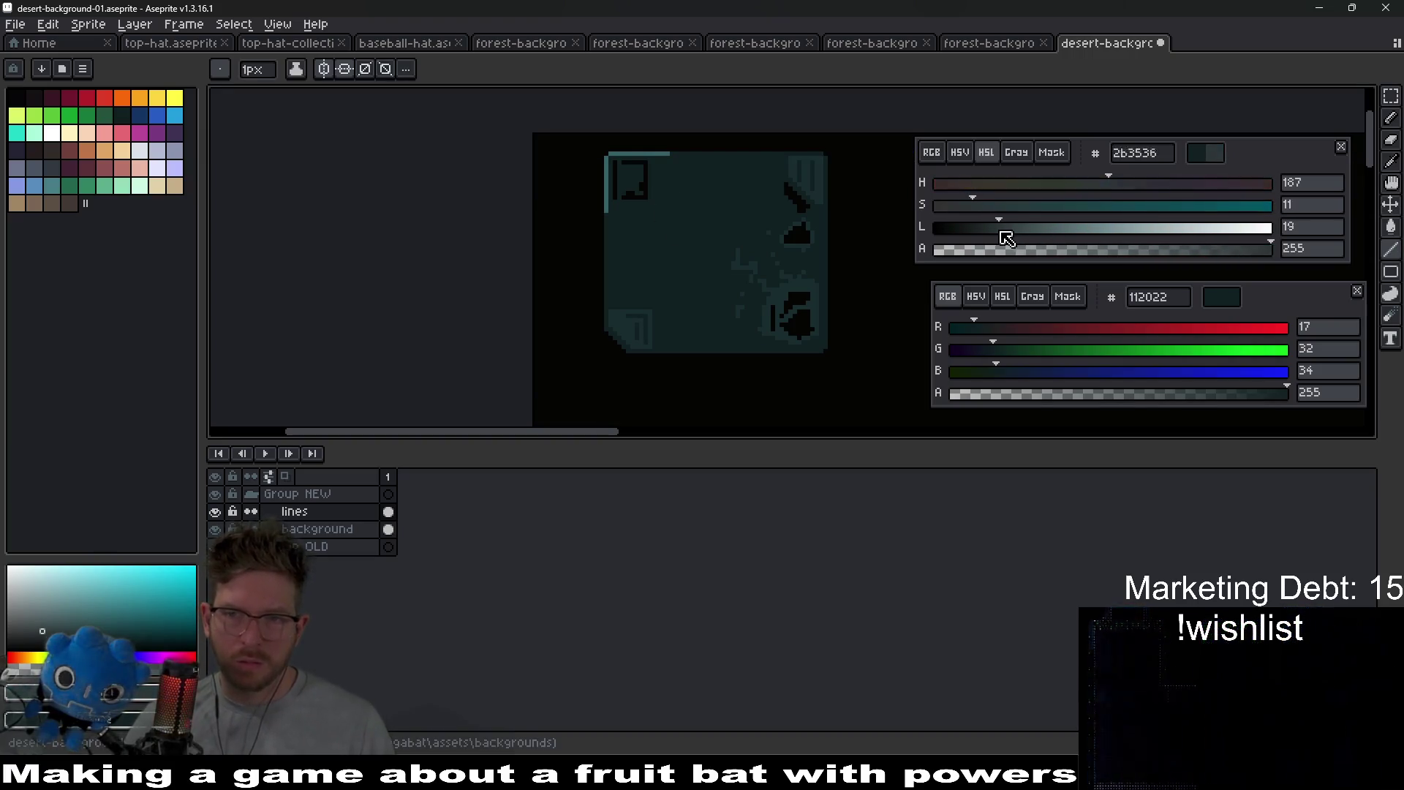
pyautogui.scroll(3, 586, 194)
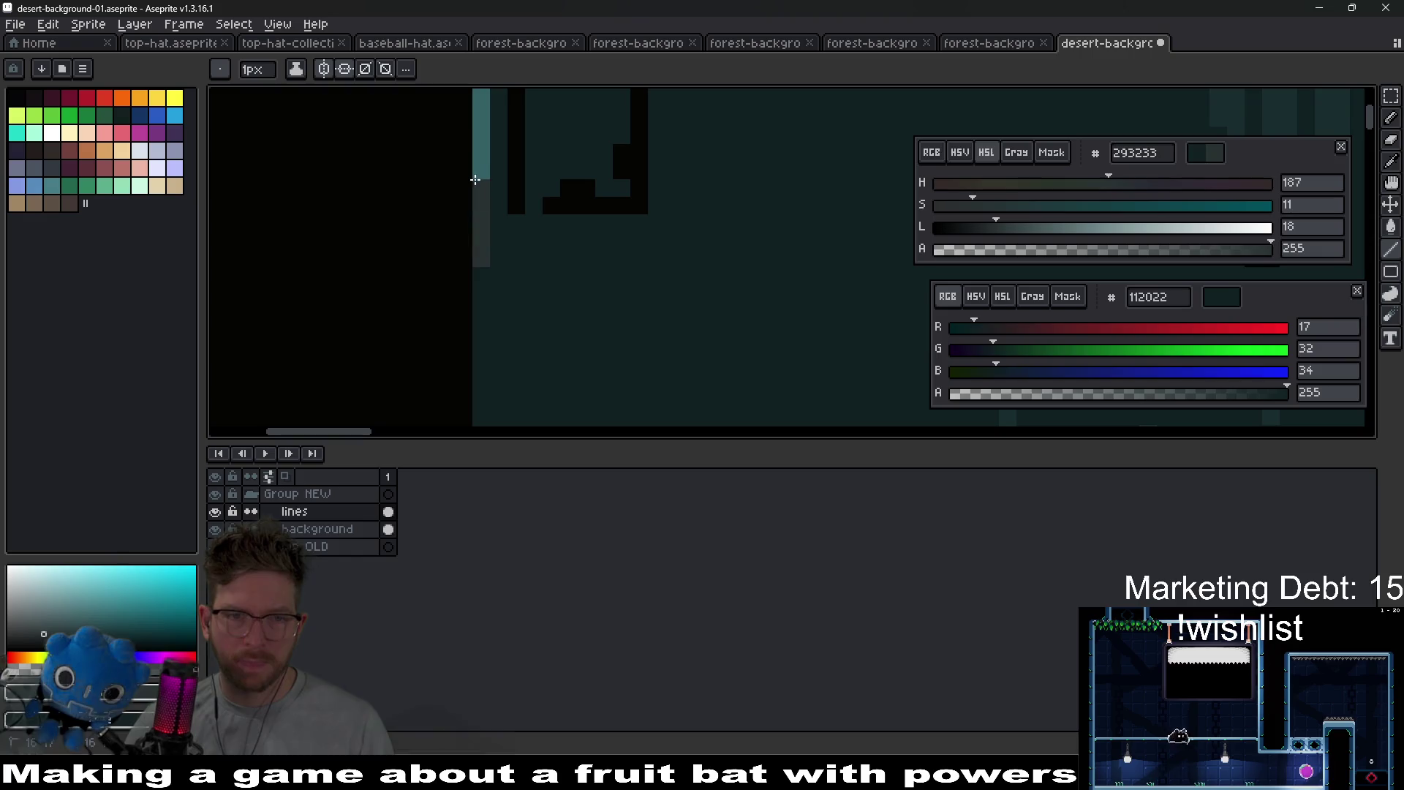
pyautogui.moveTo(485, 181); pyautogui.dragTo(514, 287)
pyautogui.press('v')
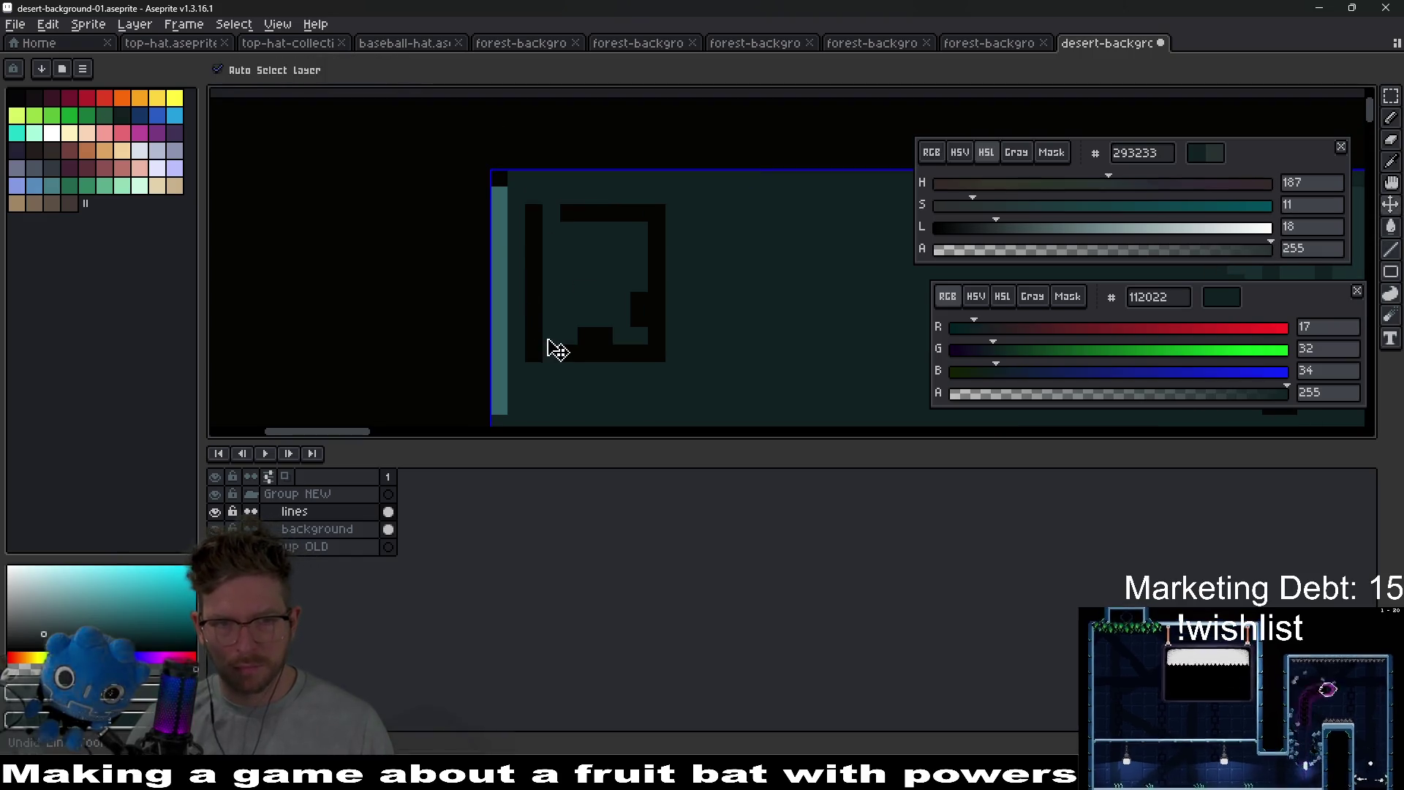
# - Re-pick the background teal at HSL L 14 and paint a subtle strip up the left edge
pyautogui.press('i')
pyautogui.click(539, 395)
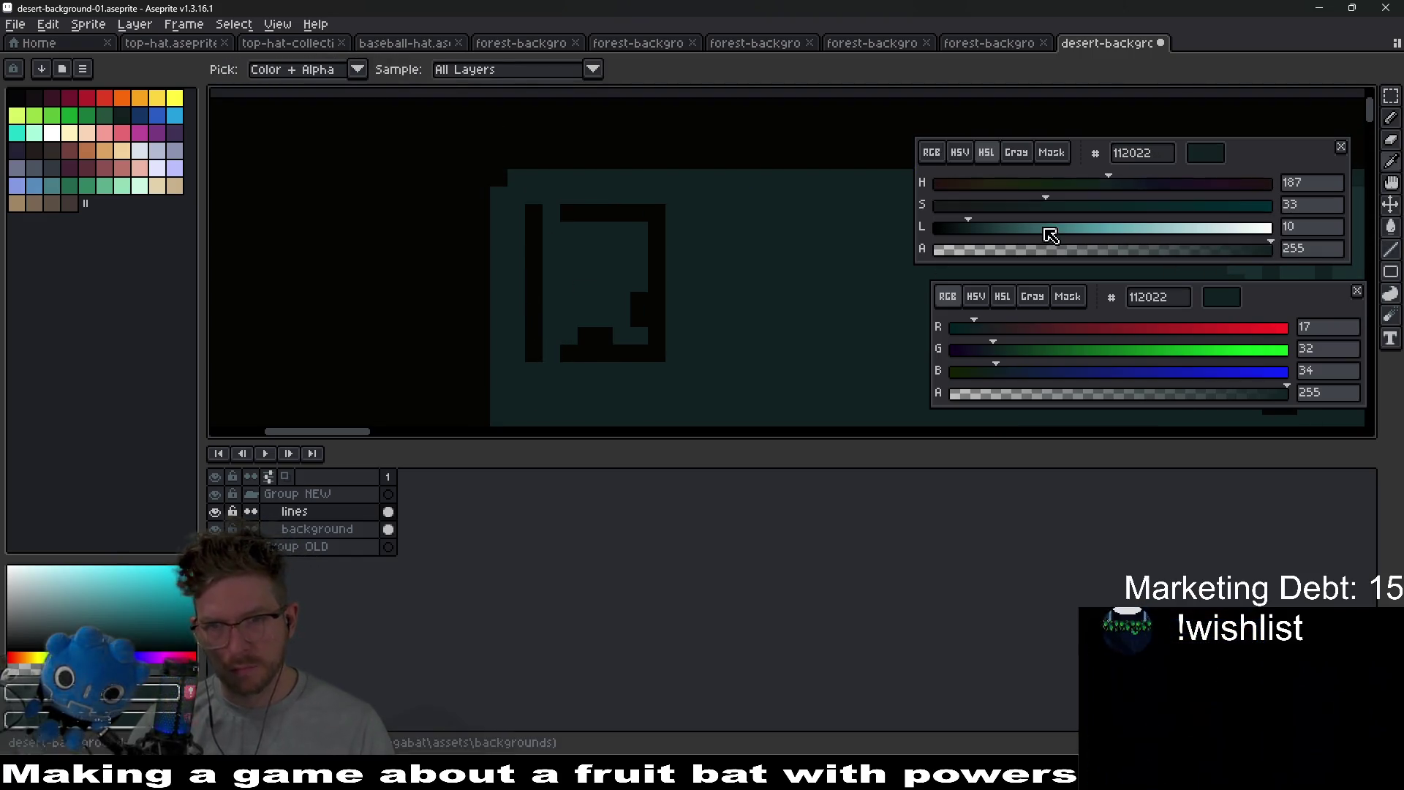
pyautogui.click(993, 236)
pyautogui.press('b')
pyautogui.moveTo(498, 396)
pyautogui.mouseDown()
pyautogui.moveTo(499, 198)
pyautogui.moveTo(683, 178)
pyautogui.mouseUp()
pyautogui.scroll(-5, 676, 261)
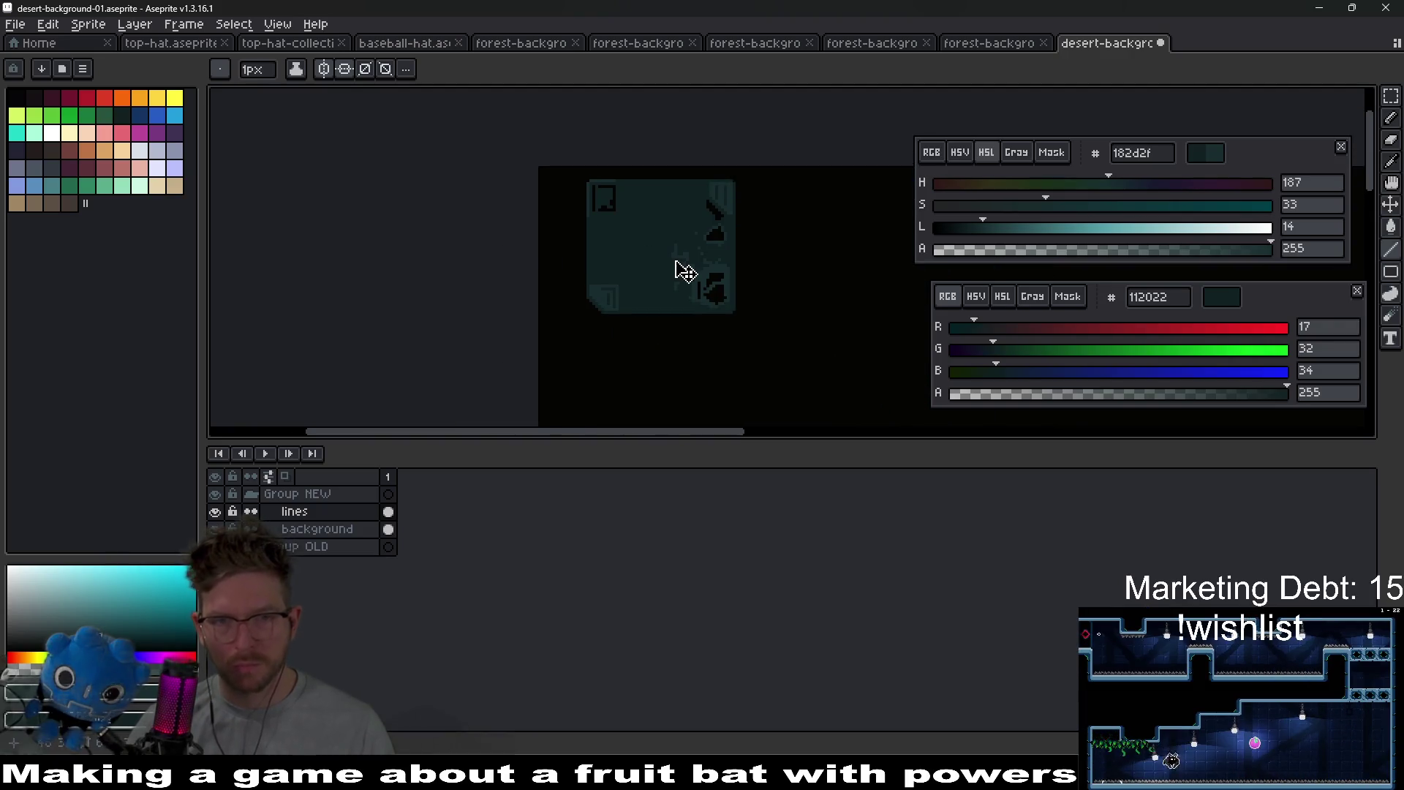
pyautogui.scroll(4, 634, 297)
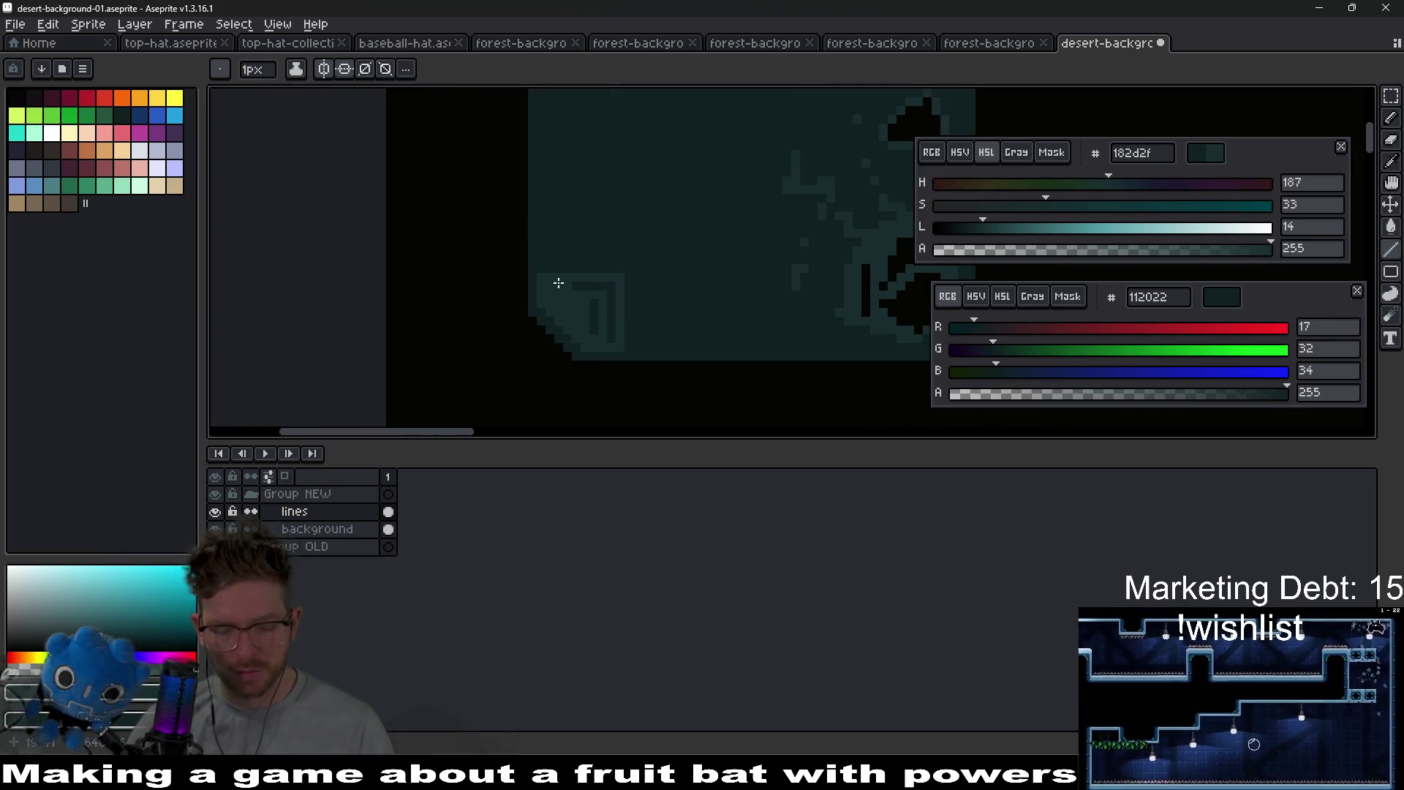
pyautogui.press('i')
pyautogui.moveTo(577, 136); pyautogui.dragTo(604, 292)
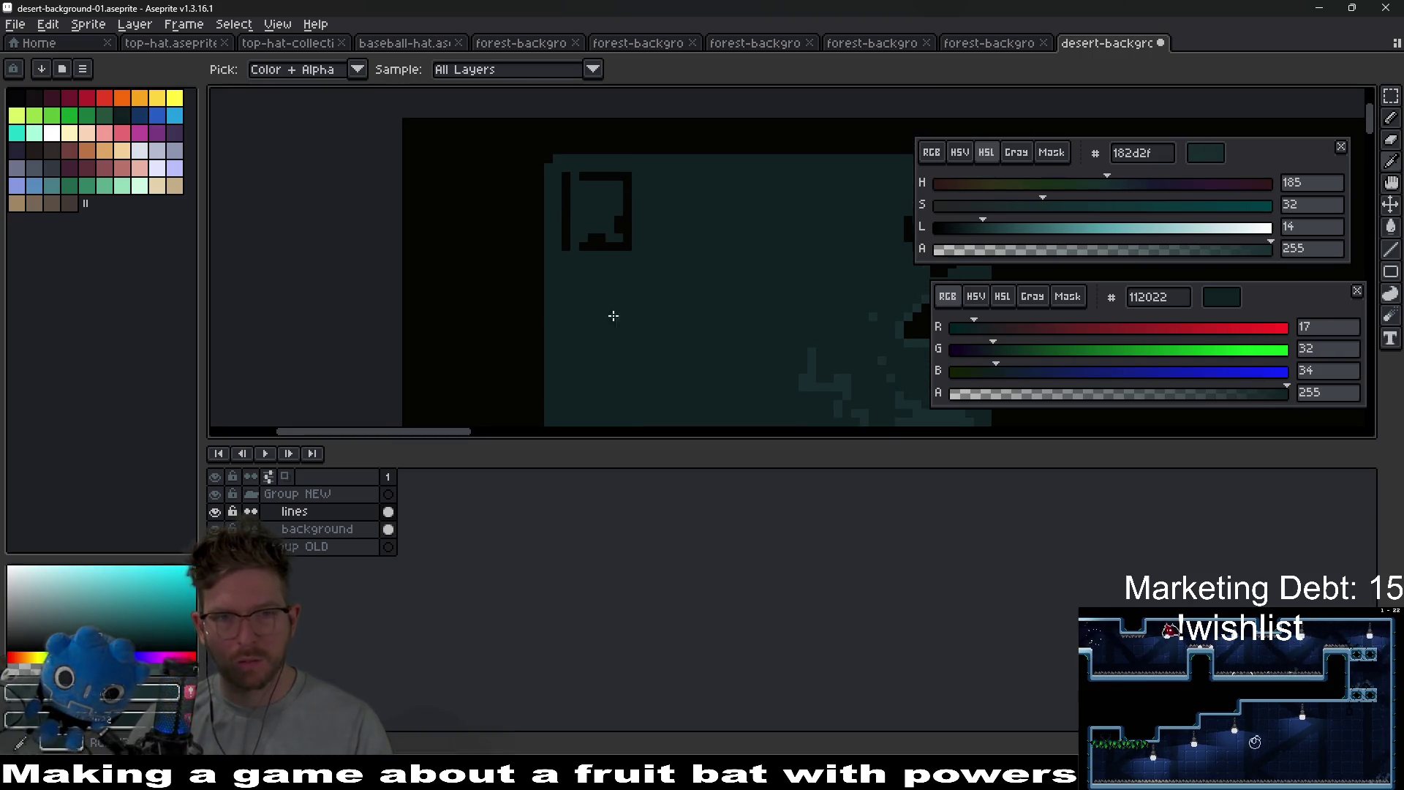
# - Paint a lighter teal row along the top edge, then undo it
pyautogui.press('b')
pyautogui.scroll(3, 548, 175)
pyautogui.moveTo(552, 248); pyautogui.dragTo(764, 248)
pyautogui.scroll(-2, 559, 282)
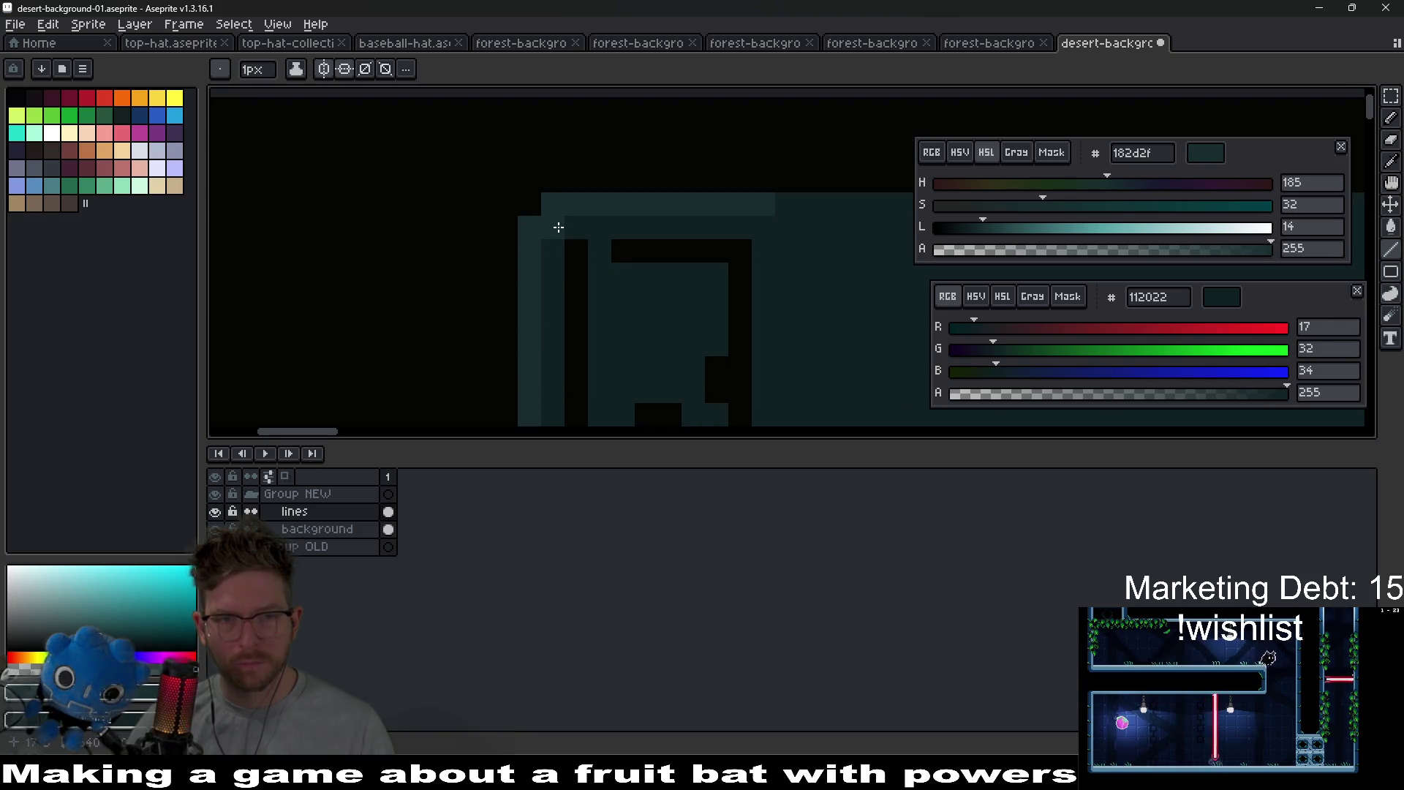
pyautogui.scroll(-3, 637, 271)
pyautogui.scroll(2, 658, 256)
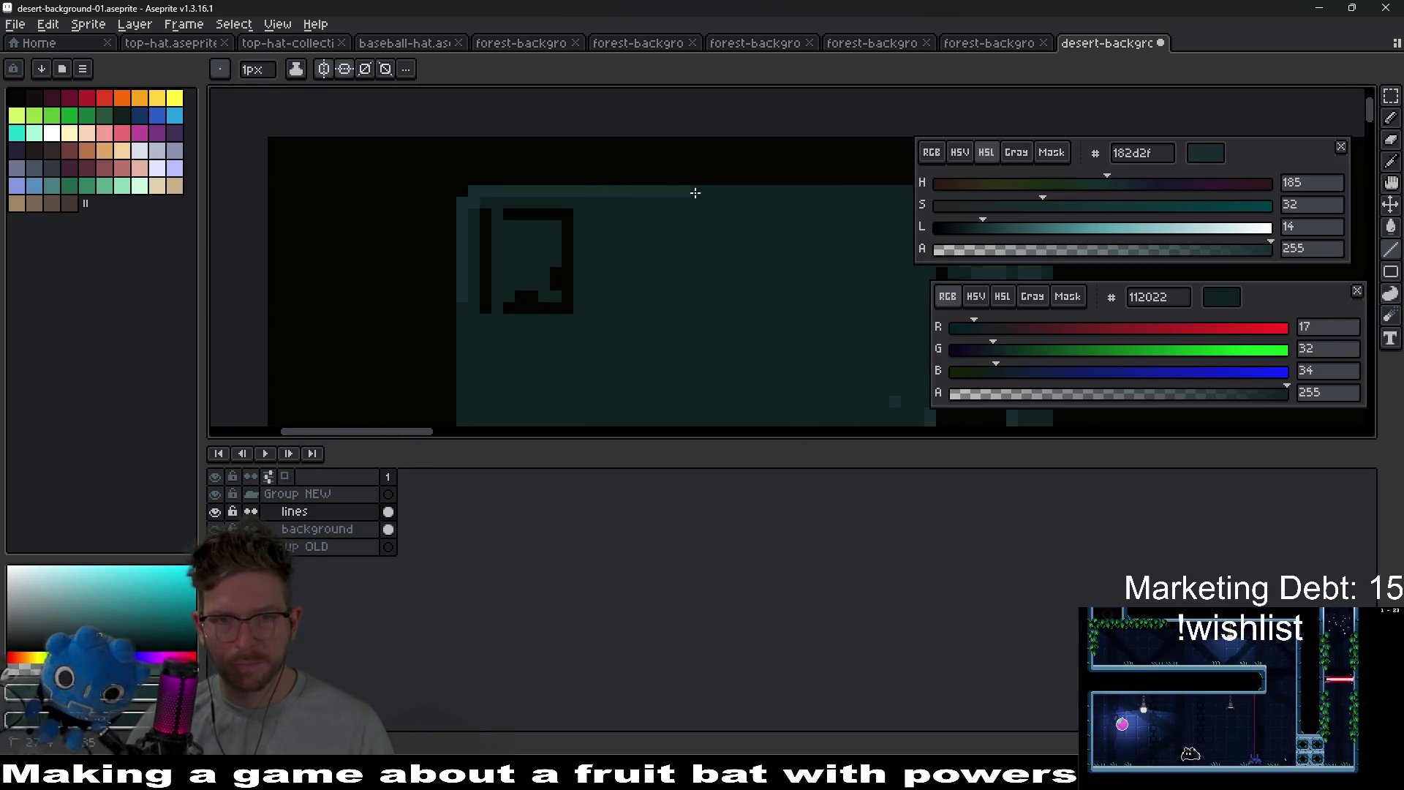
pyautogui.scroll(-3, 444, 166)
pyautogui.scroll(5, 680, 204)
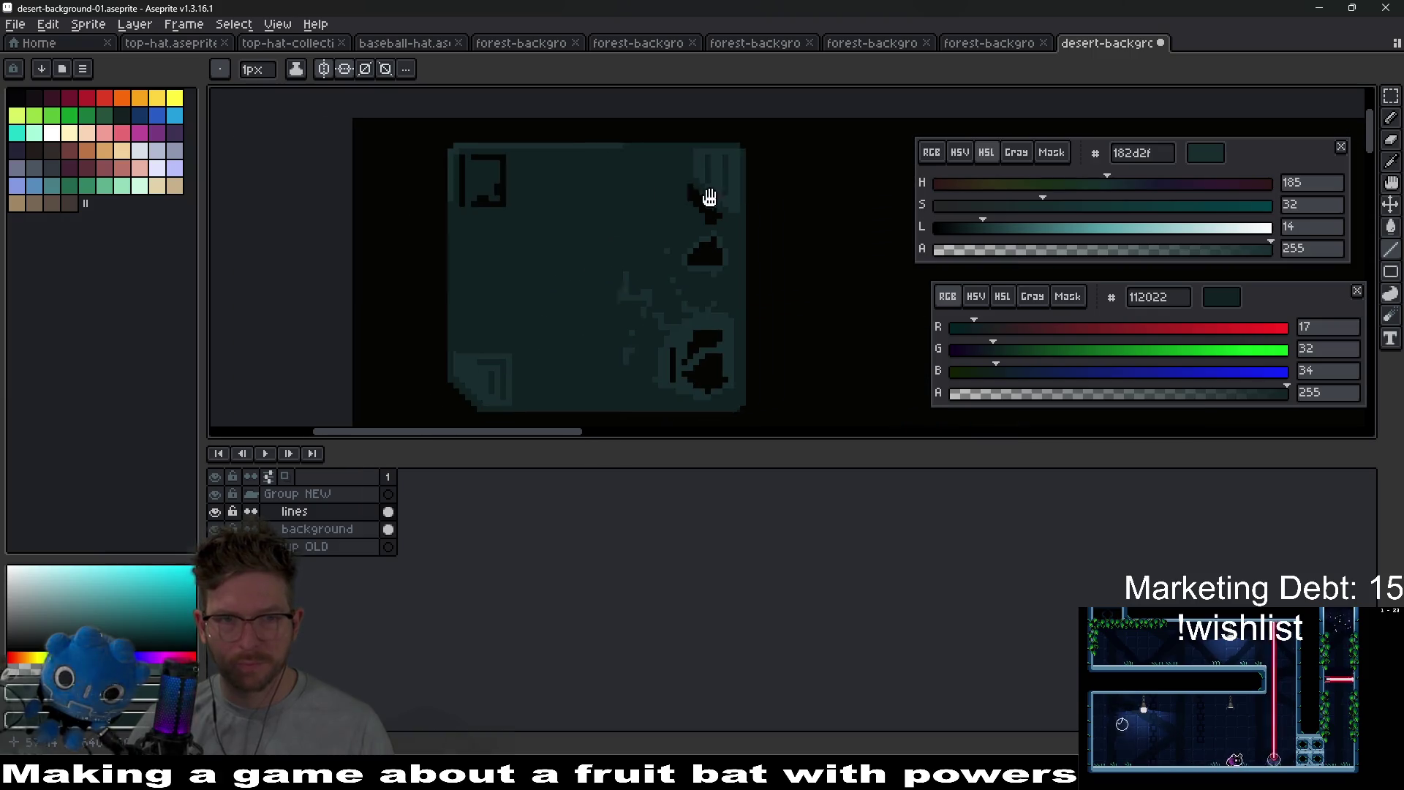
pyautogui.hotkey('ctrl', 'z')
pyautogui.hotkey('ctrl', 'z')
pyautogui.scroll(-2, 589, 321)
pyautogui.scroll(2, 617, 234)
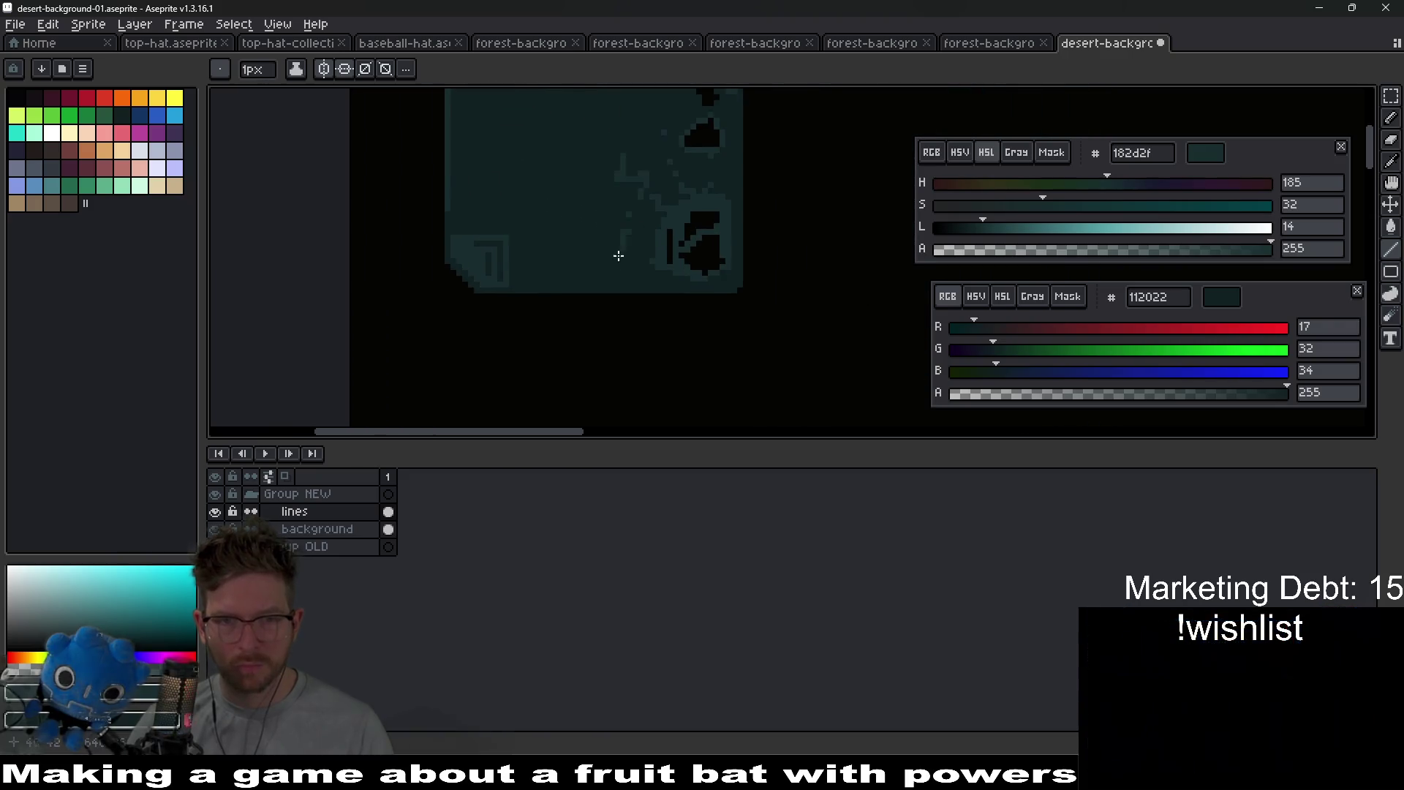
# - Paint a lighter teal strip along the sprite's bottom edge
pyautogui.moveTo(482, 315); pyautogui.dragTo(838, 307)
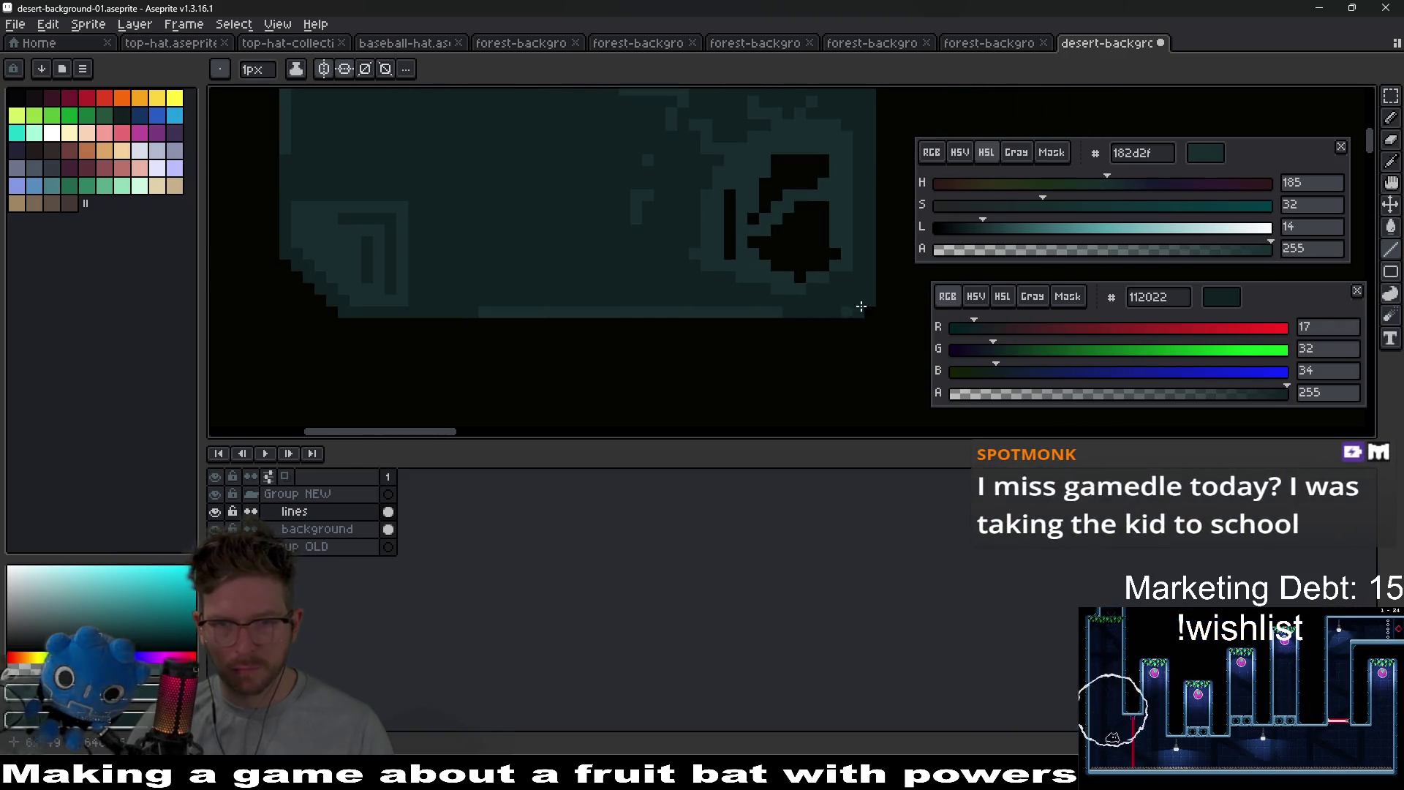
pyautogui.moveTo(888, 195); pyautogui.dragTo(743, 348)
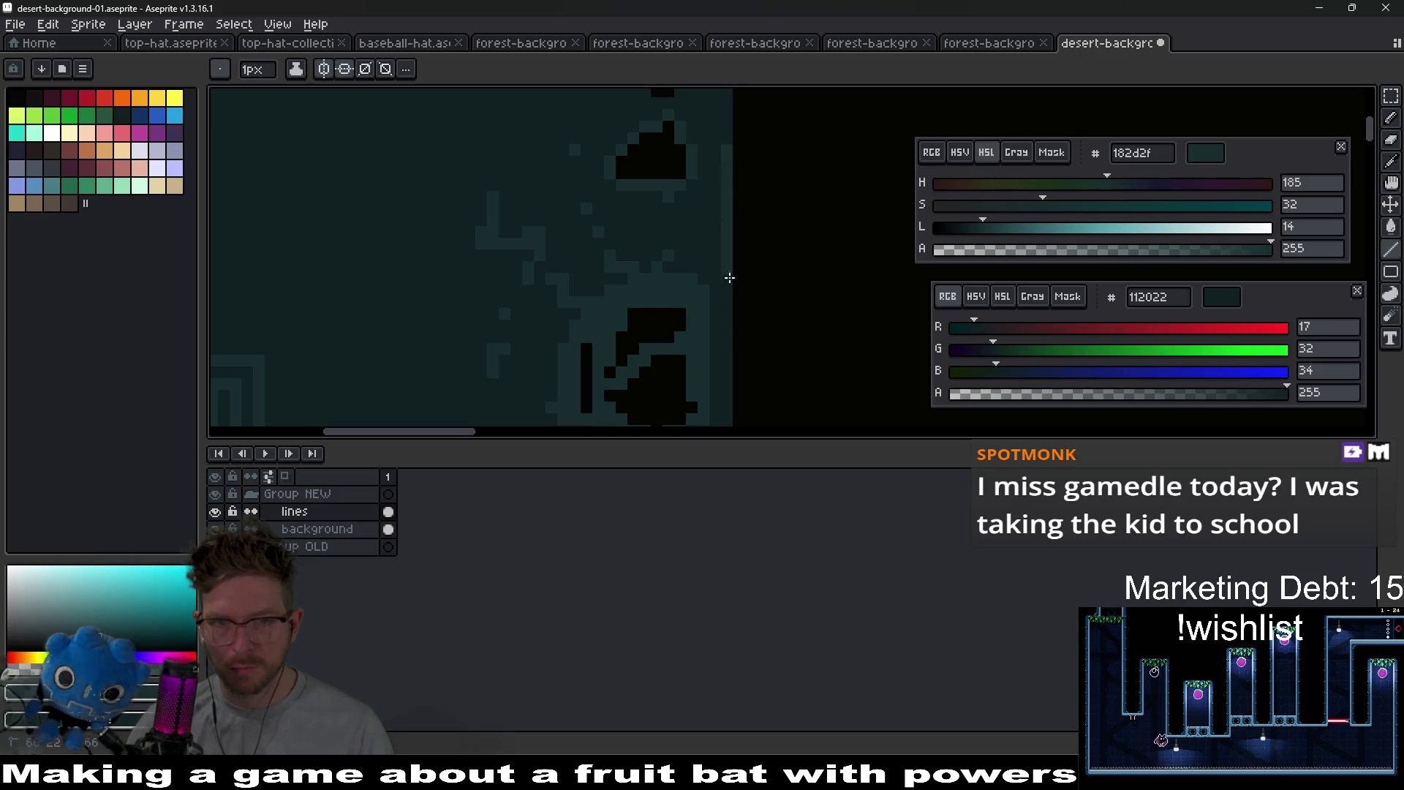
pyautogui.scroll(-2, 717, 295)
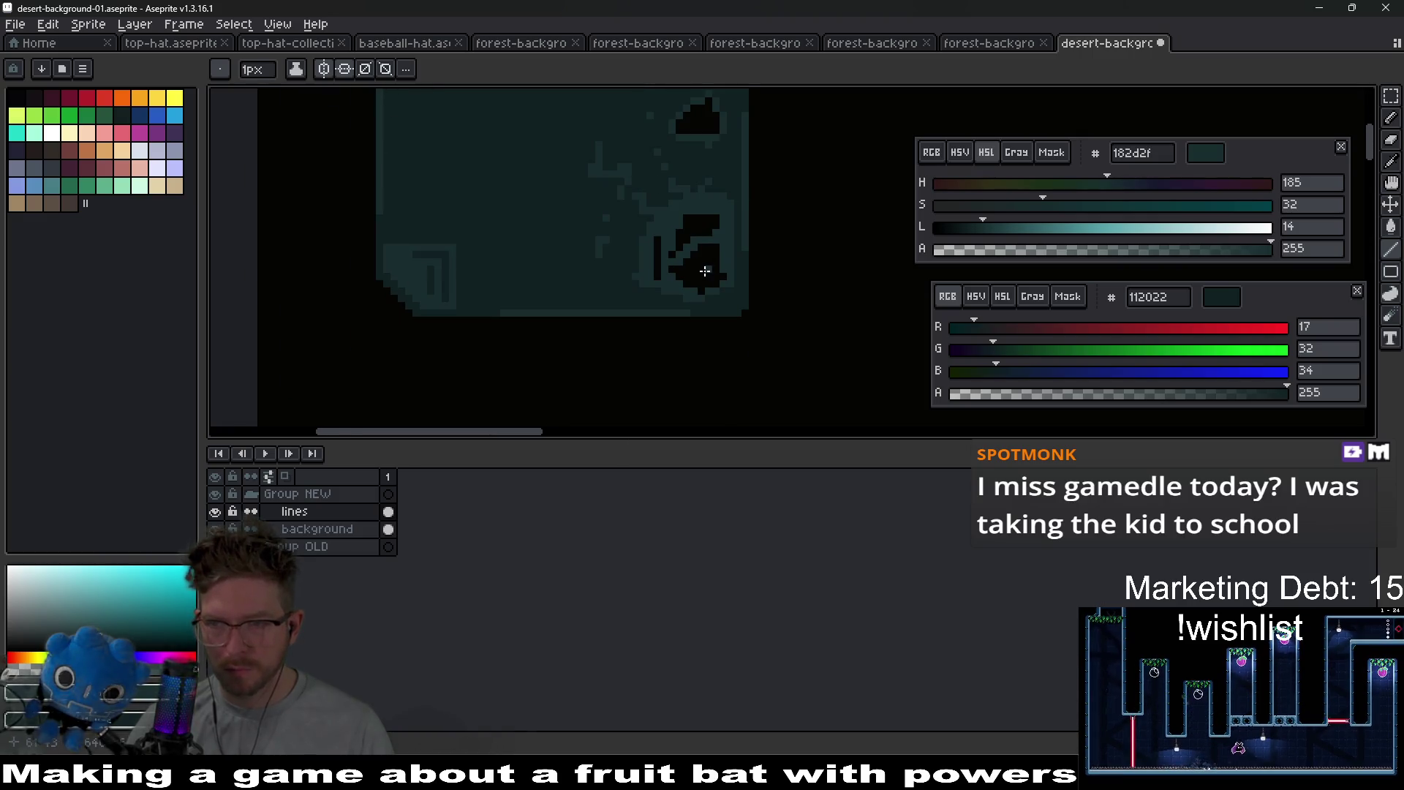
pyautogui.scroll(3, 619, 220)
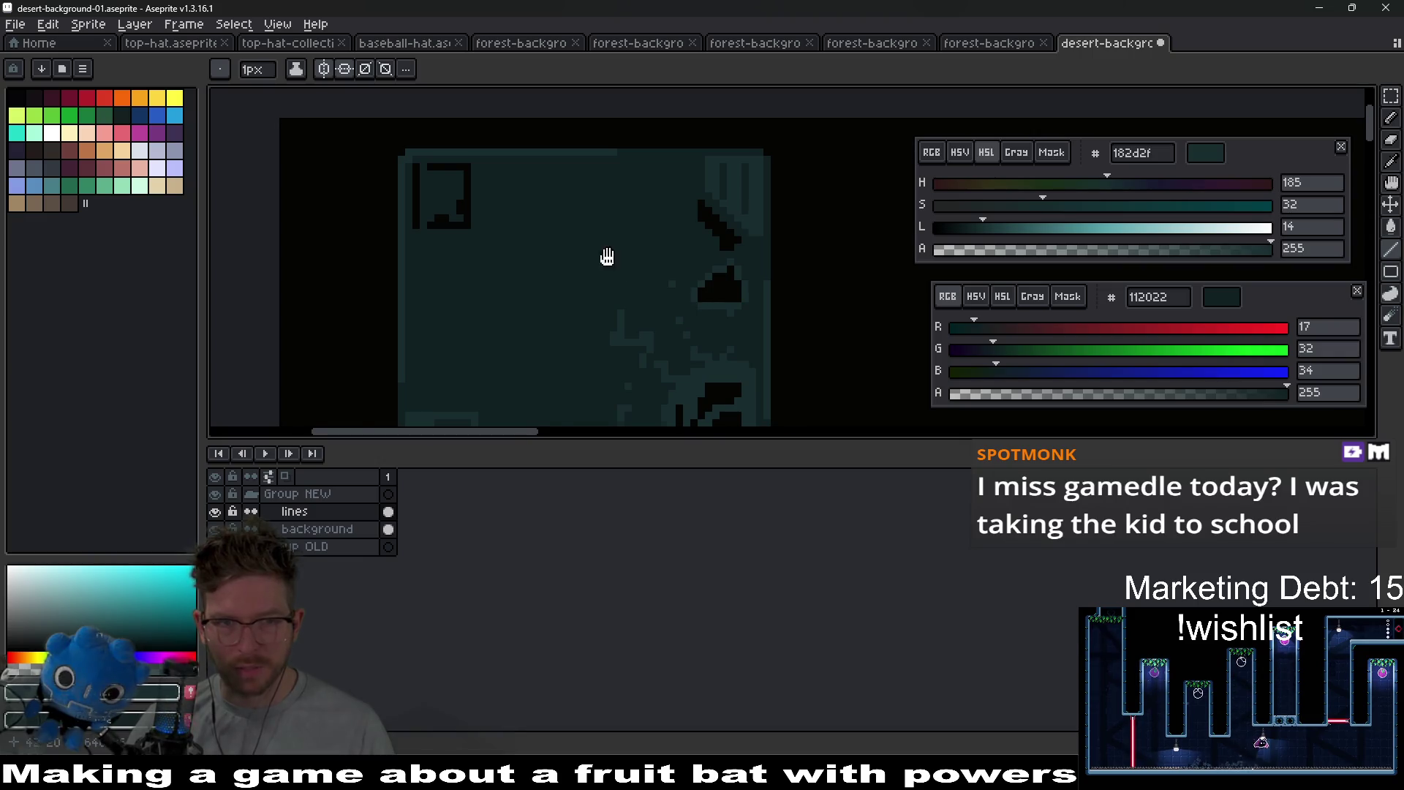
pyautogui.scroll(-2, 581, 289)
pyautogui.scroll(1, 552, 251)
# - Save the sprite, overwriting the exported desert-background-01.png, and return to the Godot editor
pyautogui.scroll(-1, 659, 214)
pyautogui.scroll(2, 662, 217)
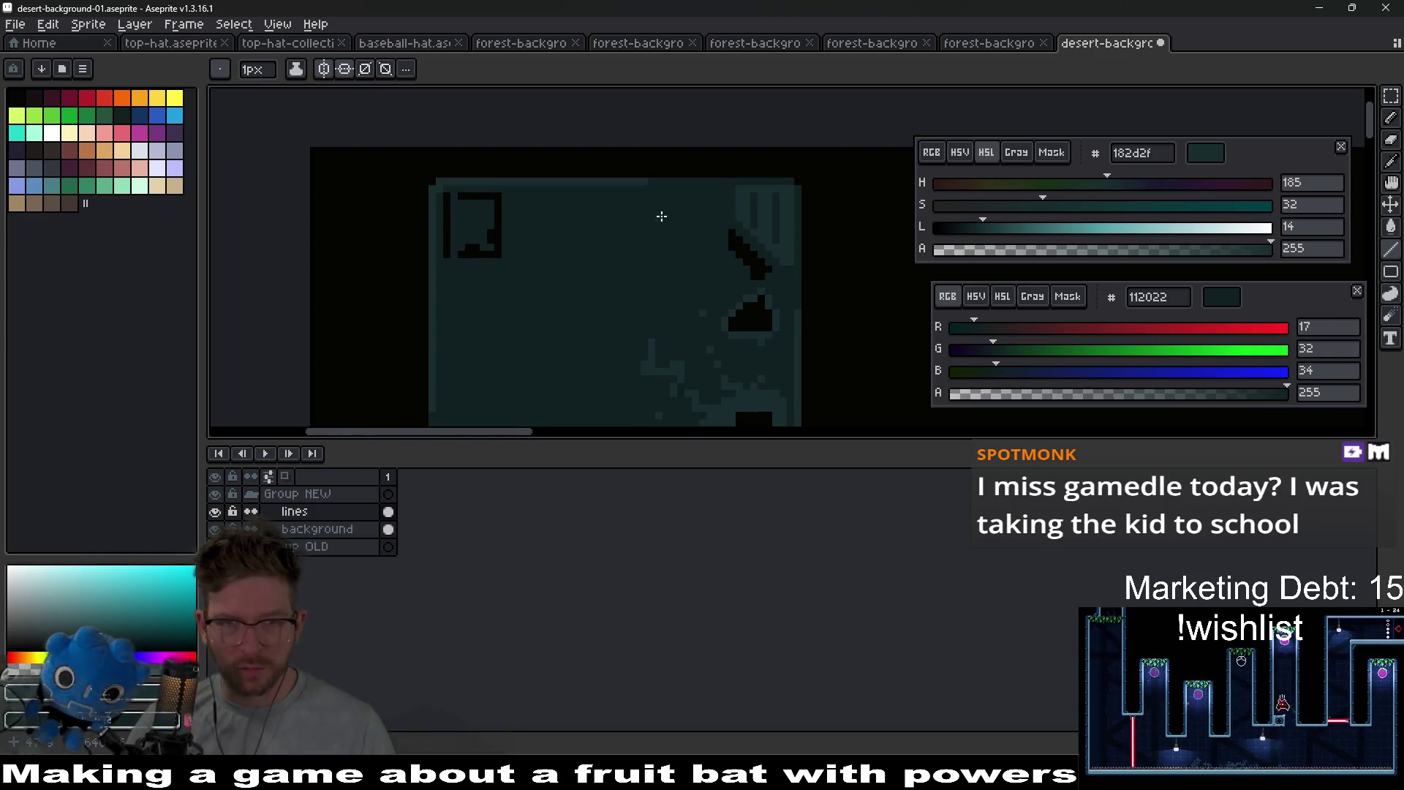
pyautogui.scroll(2, 636, 216)
pyautogui.scroll(-2, 644, 219)
pyautogui.scroll(2, 761, 213)
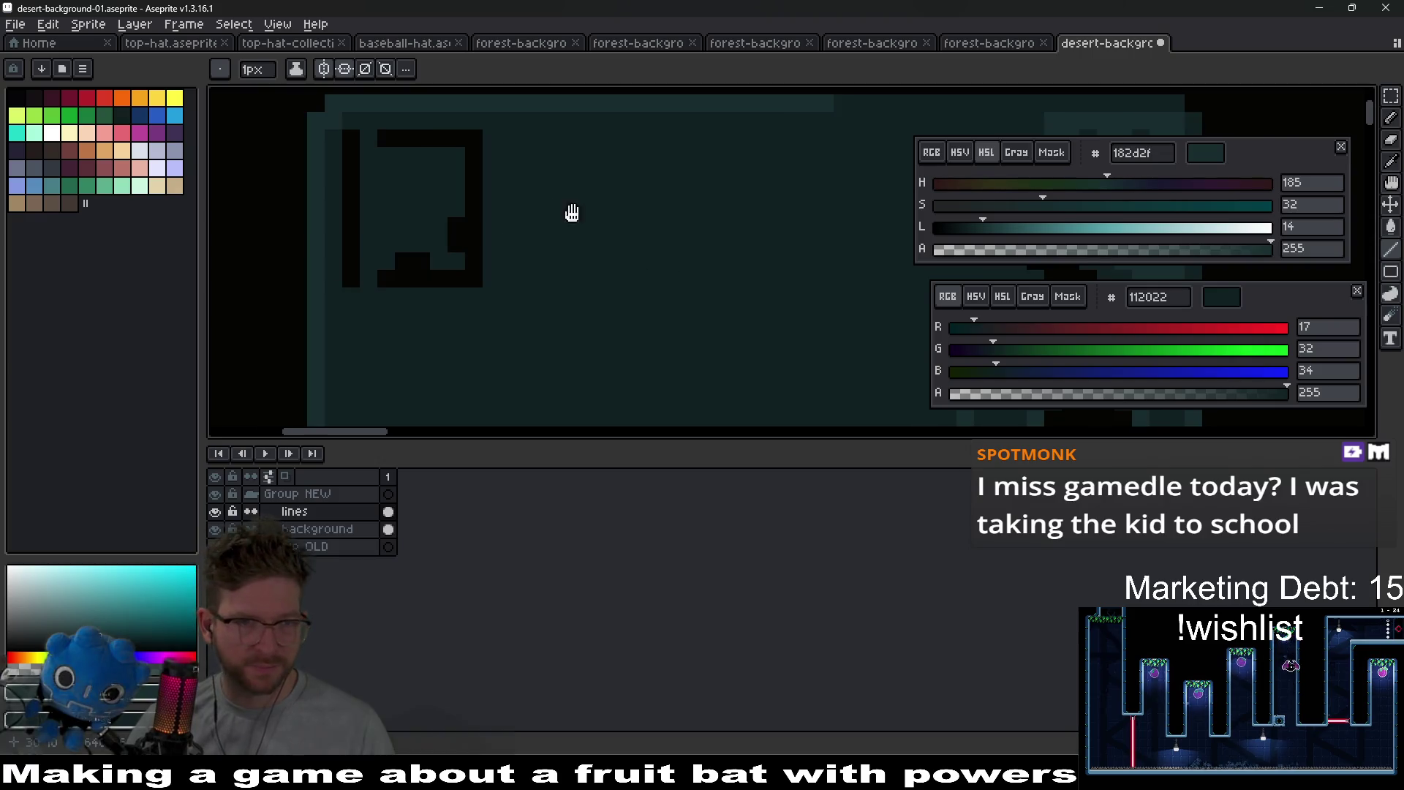
pyautogui.scroll(-4, 567, 212)
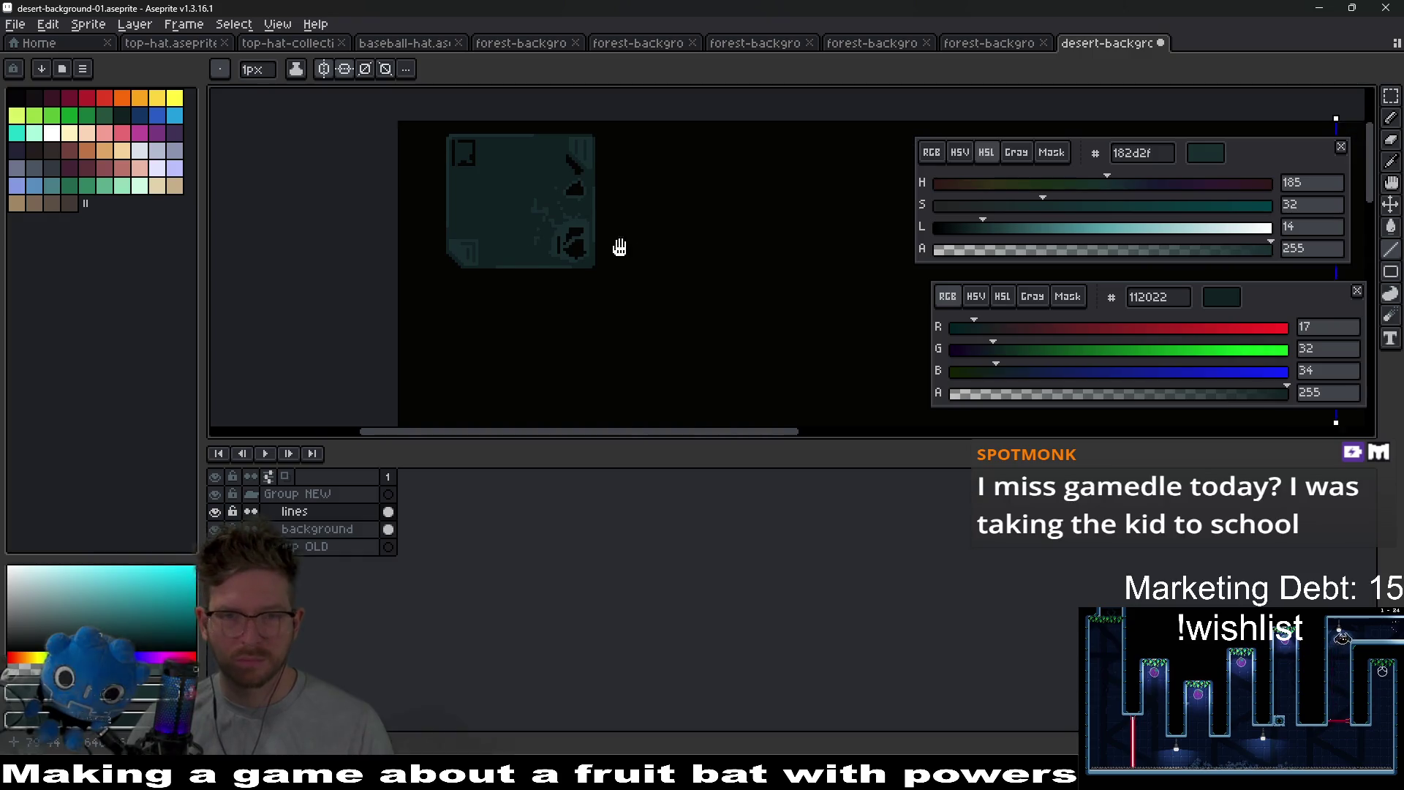
pyautogui.scroll(-3, 629, 263)
pyautogui.hotkey('ctrl', 's')
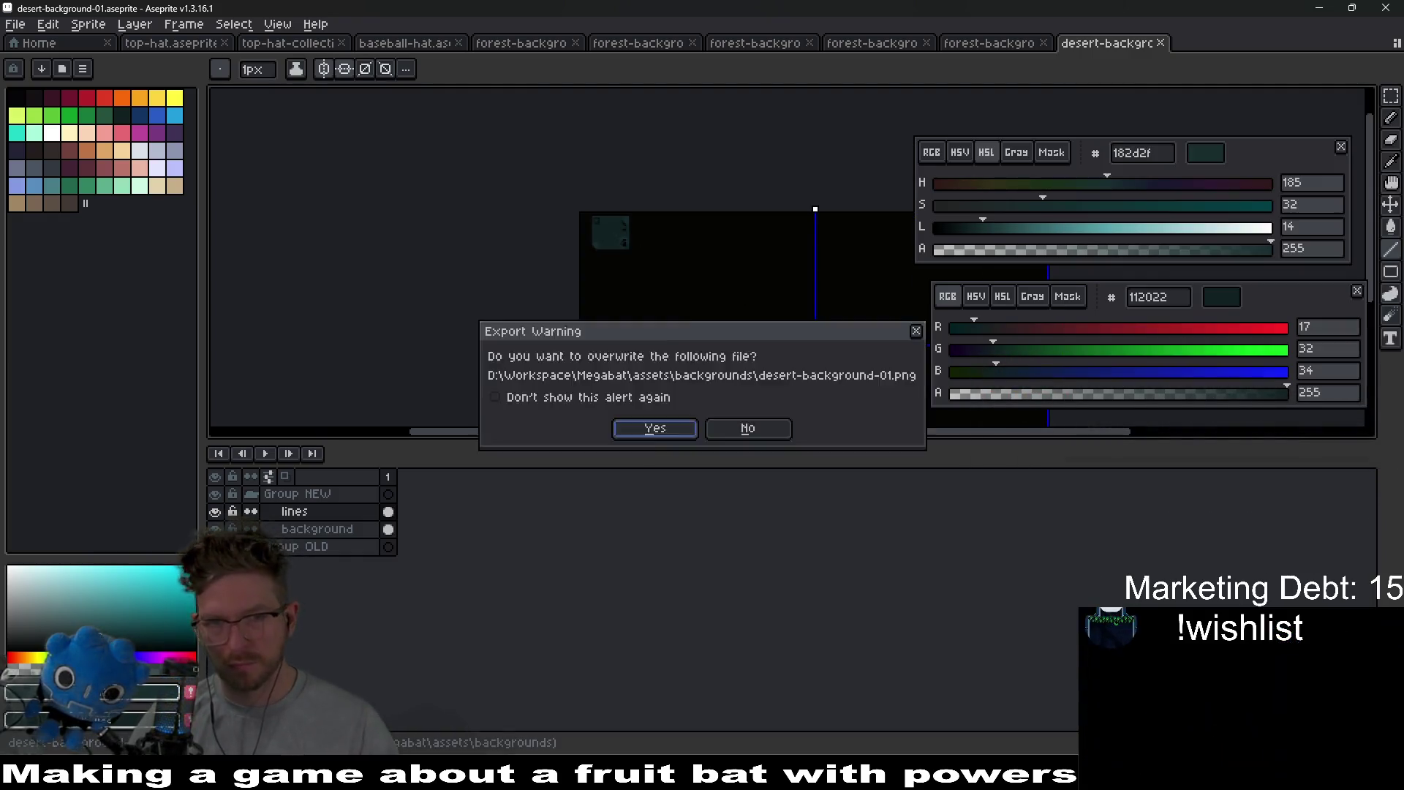
pyautogui.hotkey('alt', 'Tab')
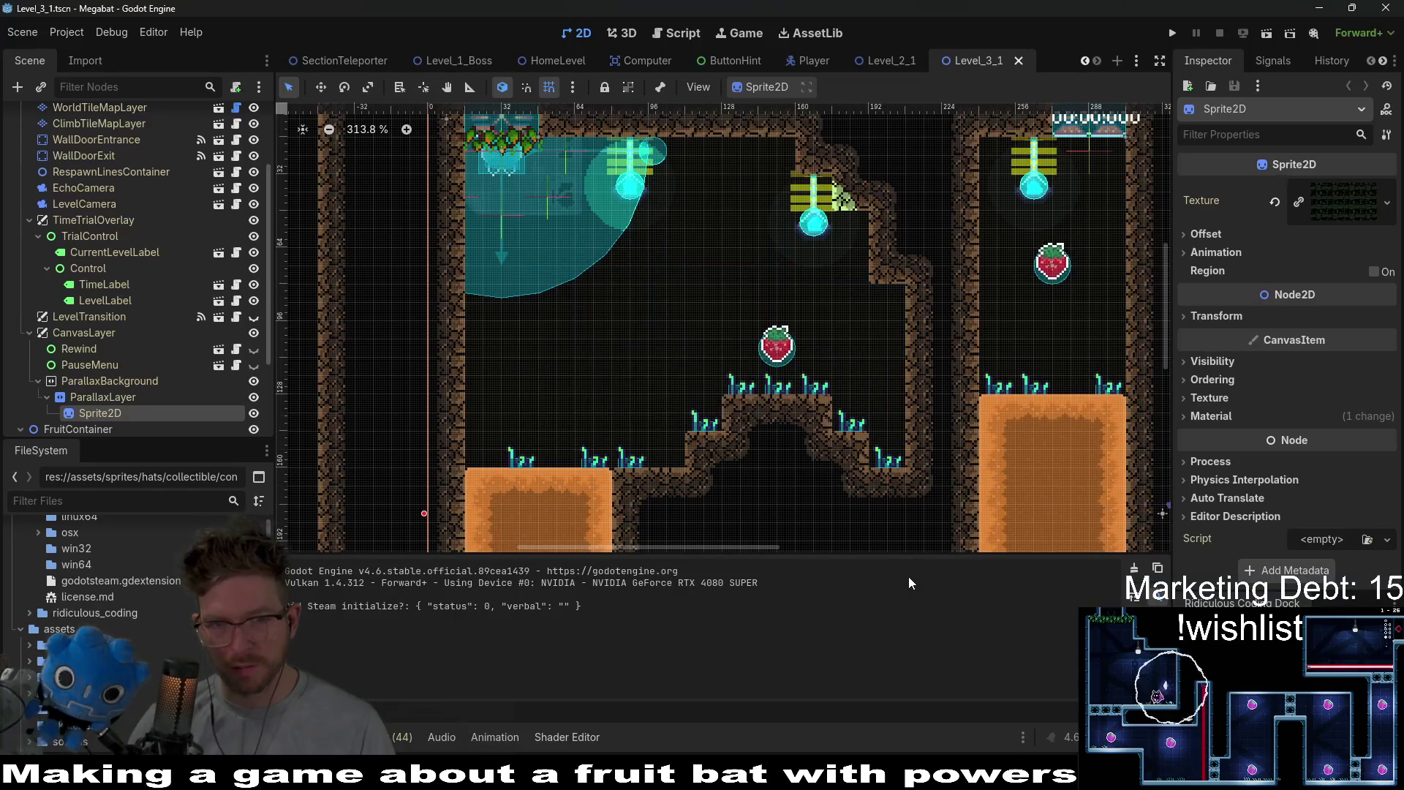
# - Run the Level_3_1 scene to check the new desert background, then close it and return to Aseprite
pyautogui.click(1274, 30)
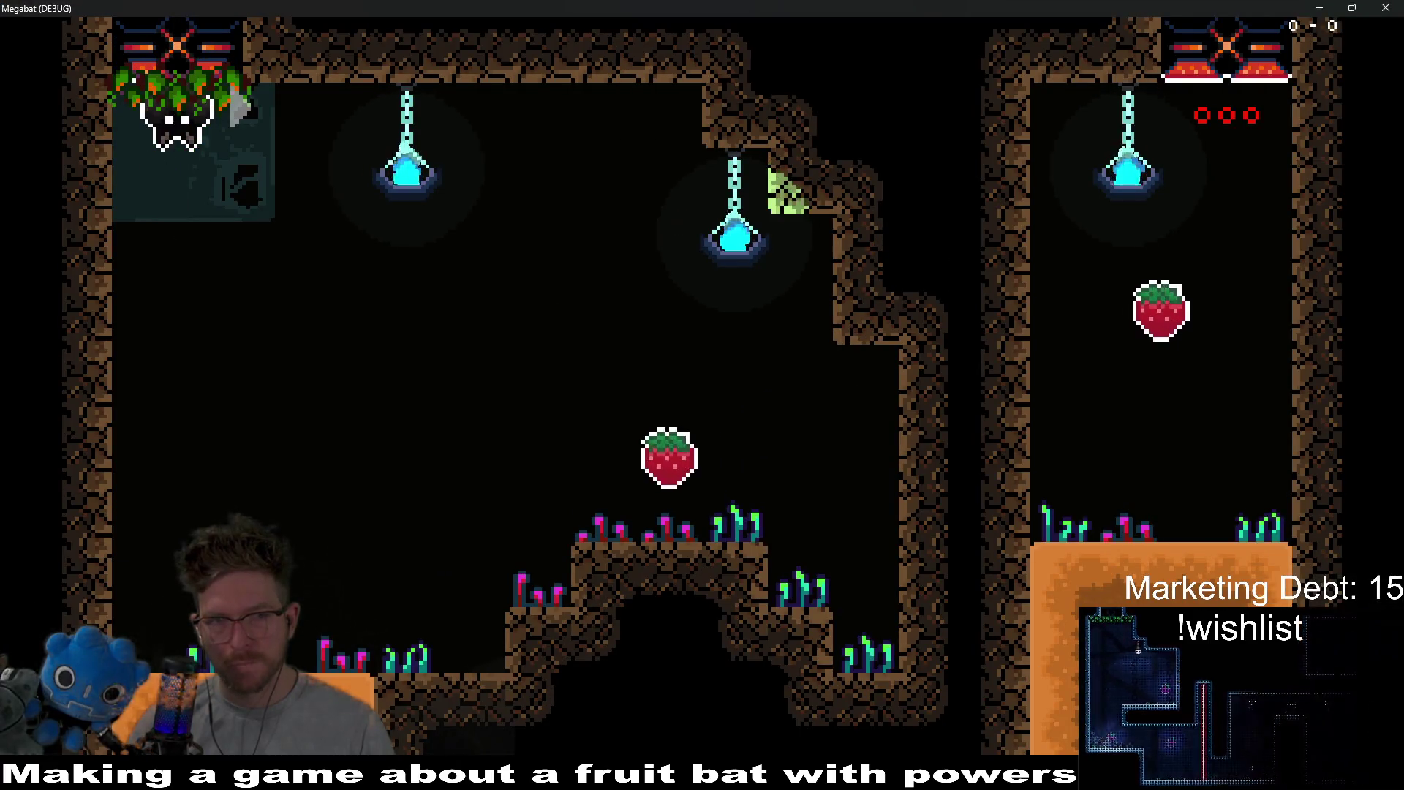
pyautogui.click(1387, 7)
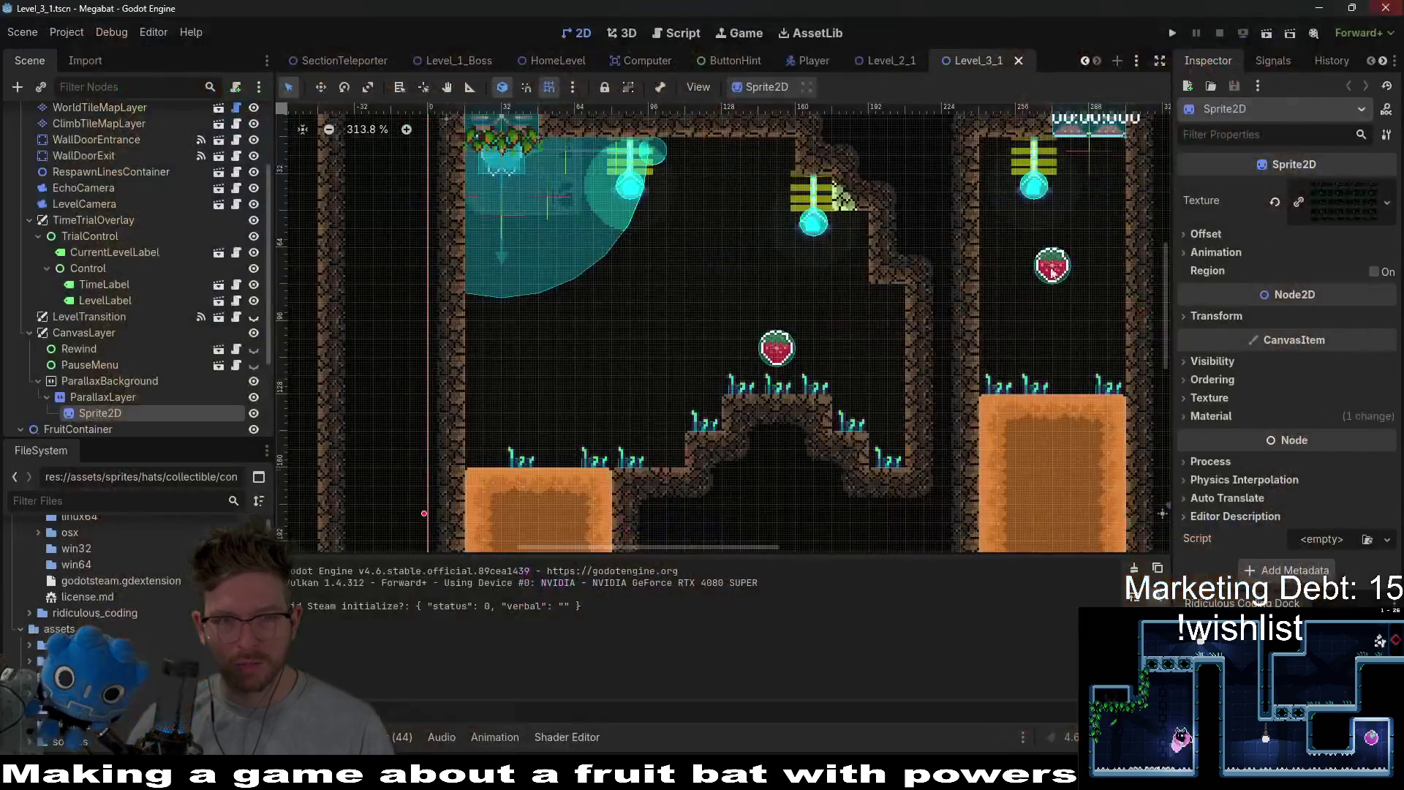
pyautogui.hotkey('alt', 'Tab')
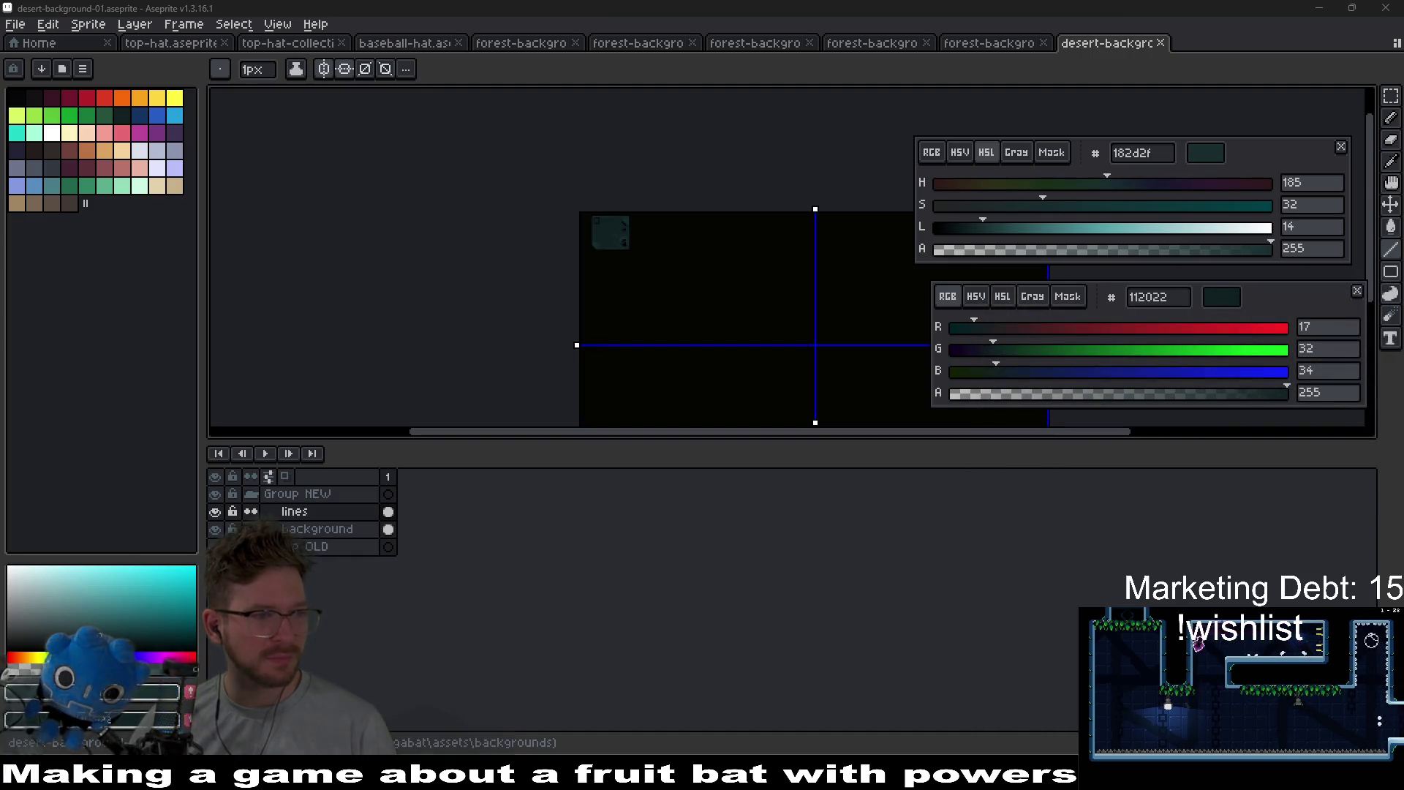
# - Switch from Aseprite to the browser showing the Gamedle cover-art puzzle #1352
pyautogui.hotkey('alt', 'Tab')
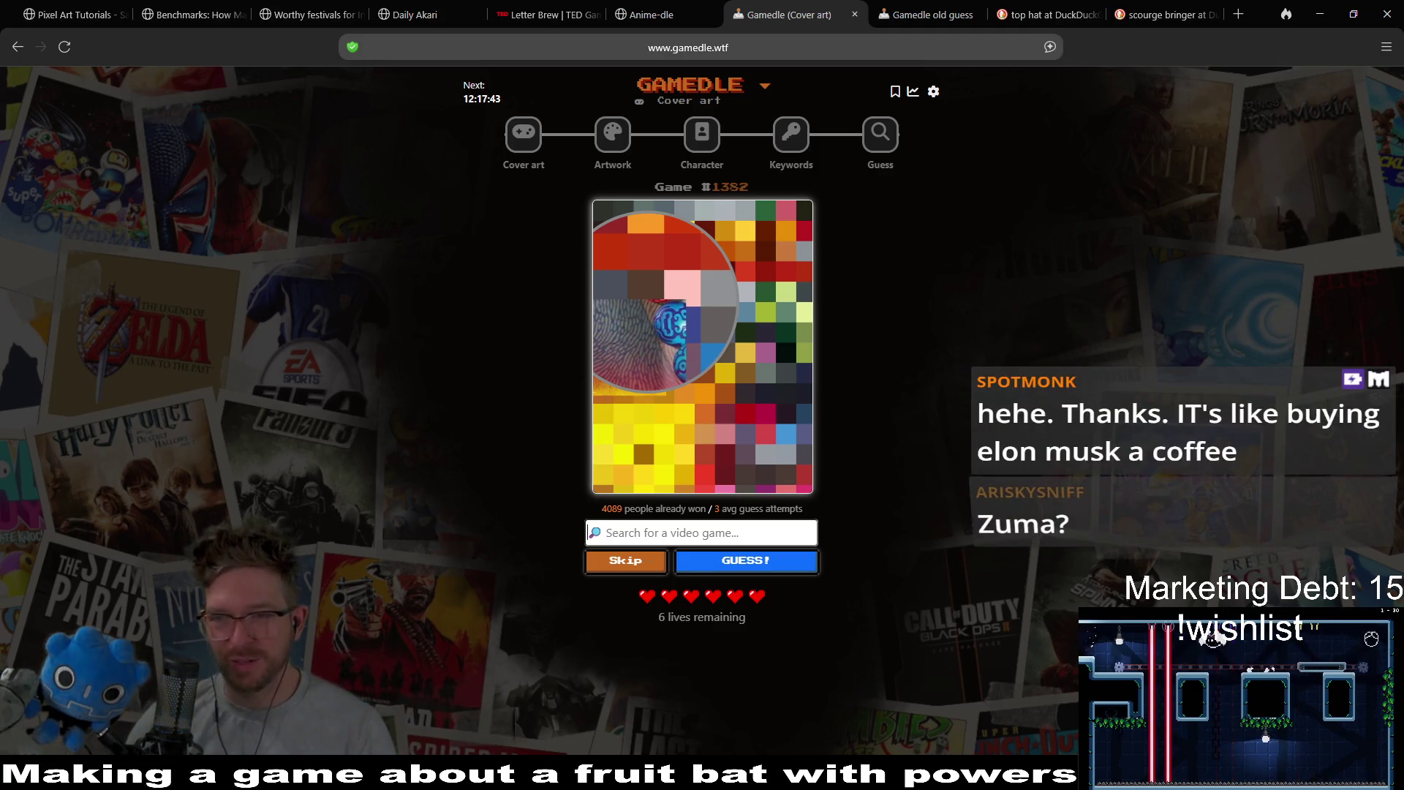
# - Guess Zuma to solve the cover-art puzzle, then move on to the Artwork puzzle
pyautogui.click(694, 532)
pyautogui.write('Zuma')
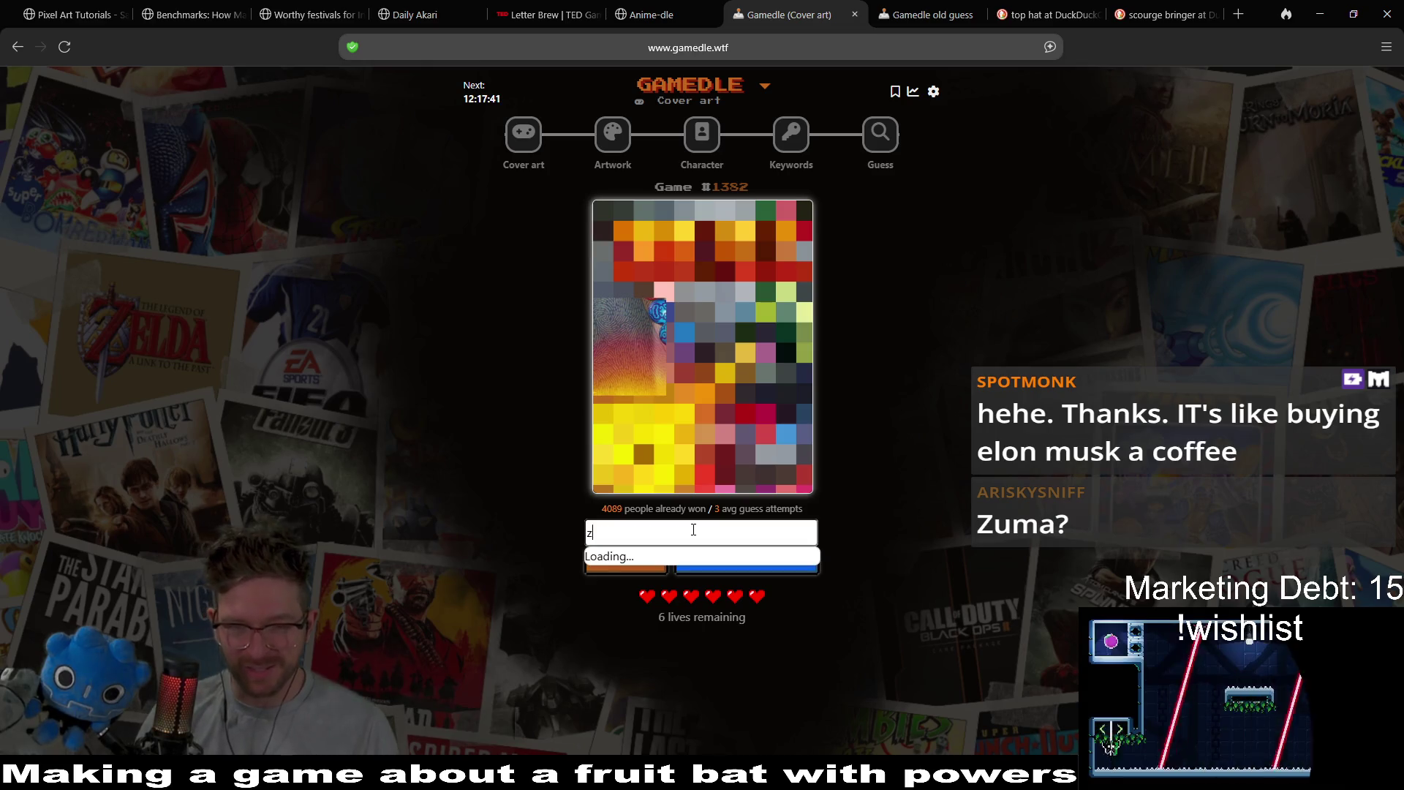
pyautogui.click(666, 567)
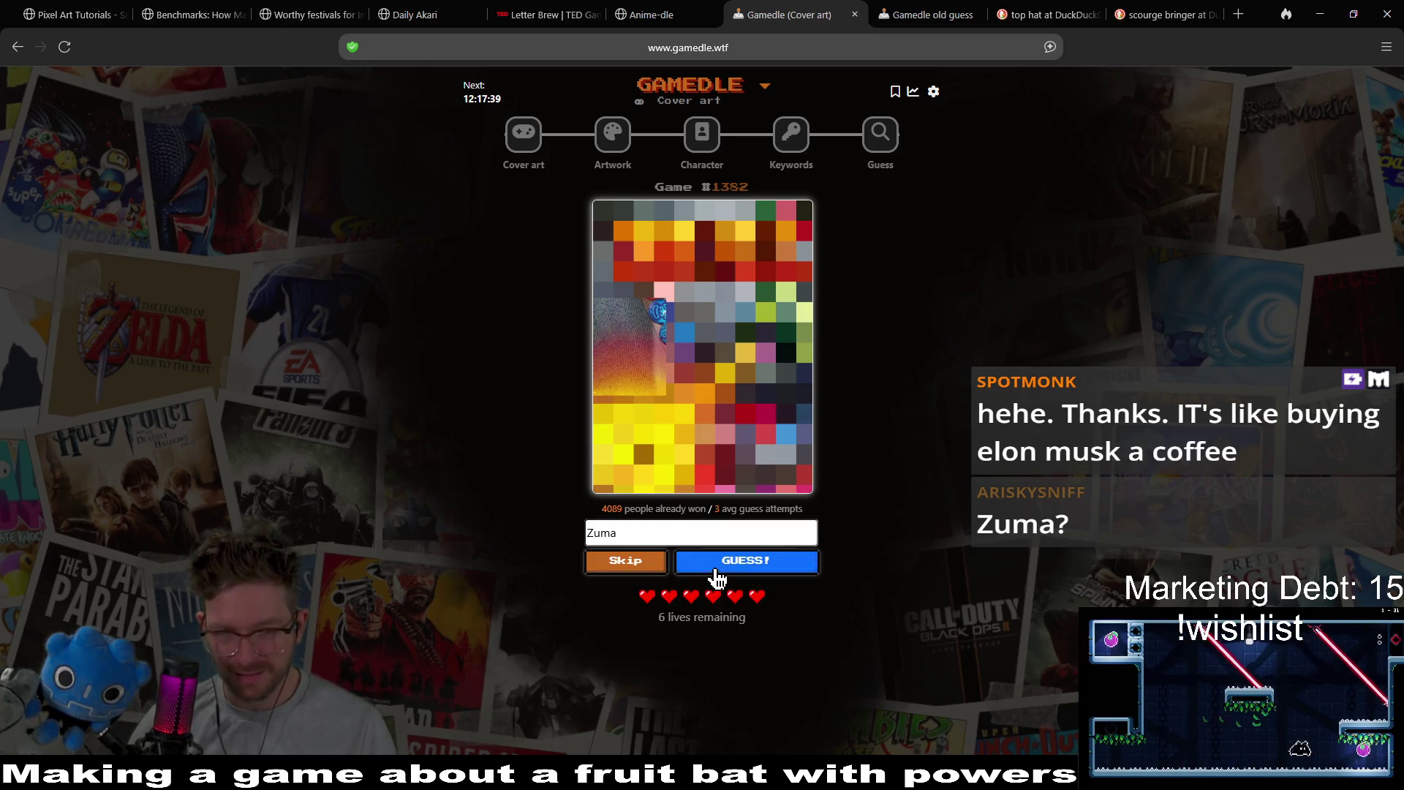
pyautogui.click(717, 578)
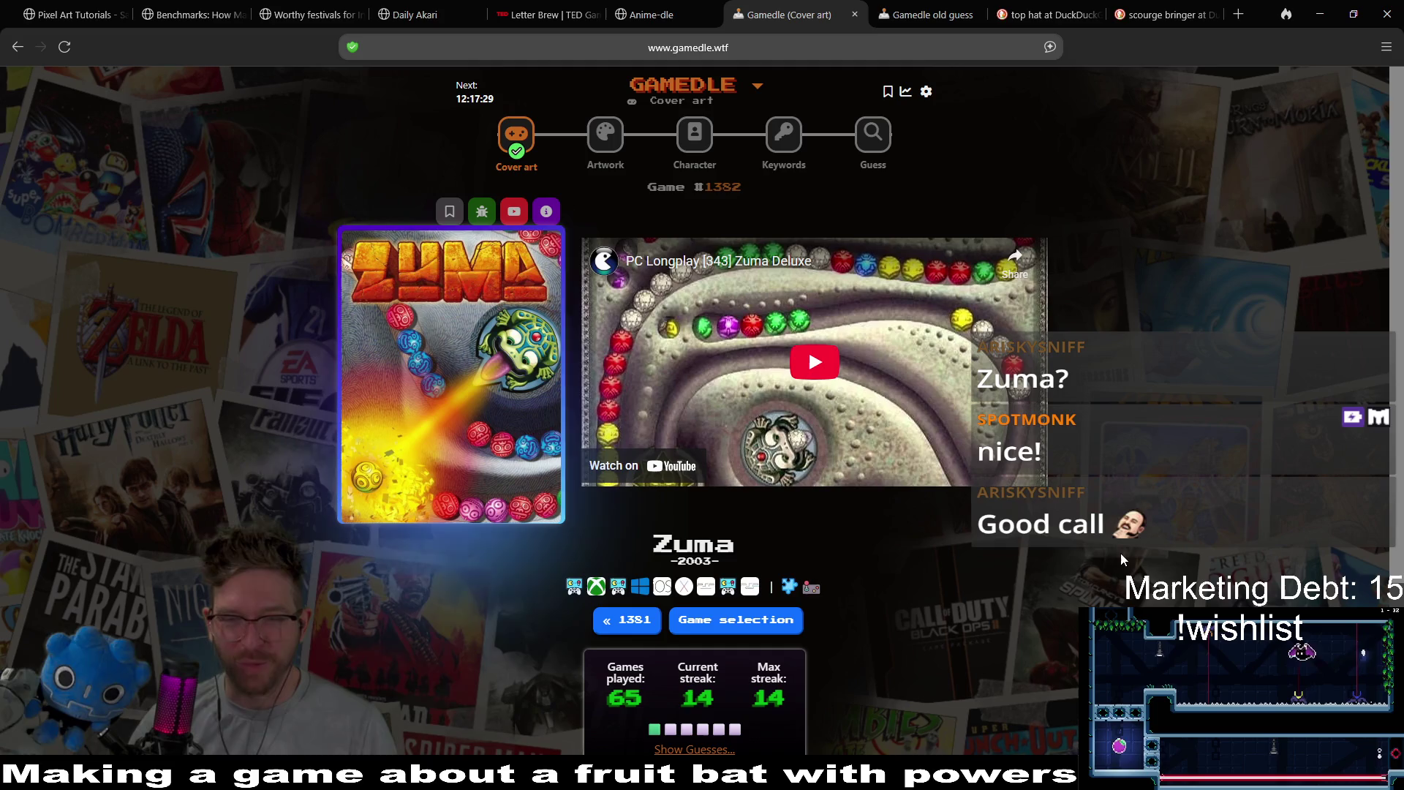
pyautogui.click(602, 133)
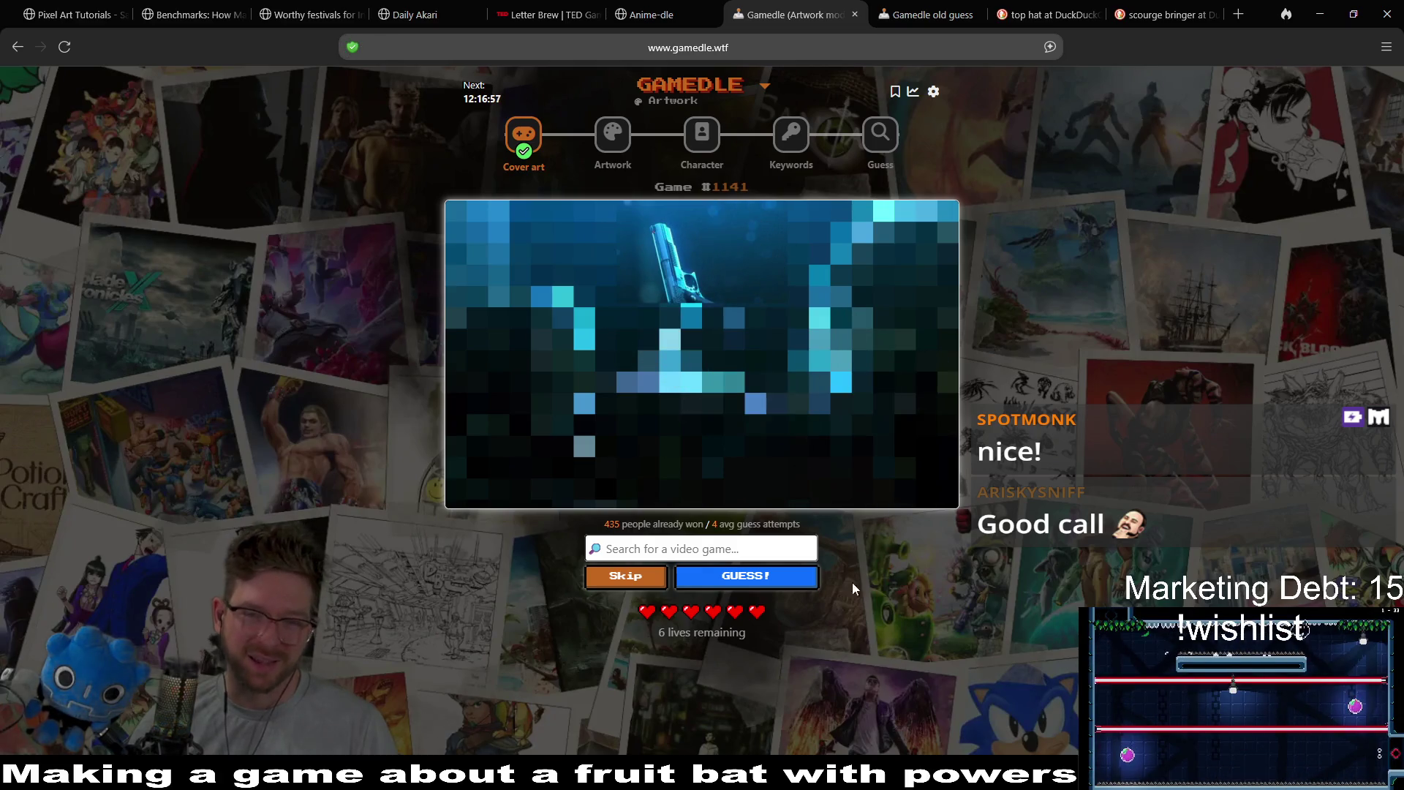
# - Guess Alan Wake, then Resident Evil 0 (new), for the Artwork puzzle; both are wrong
pyautogui.write('ak')
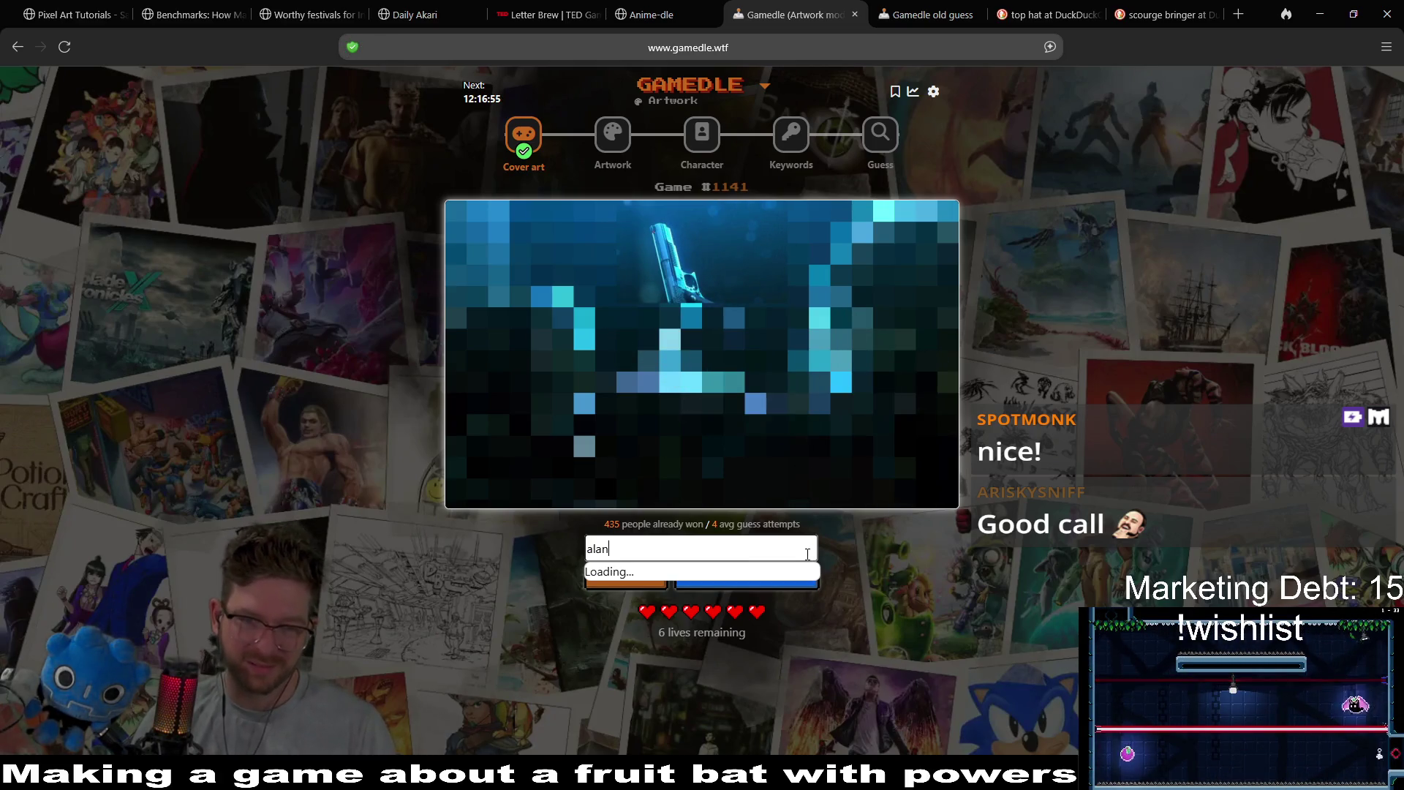
pyautogui.write('e')
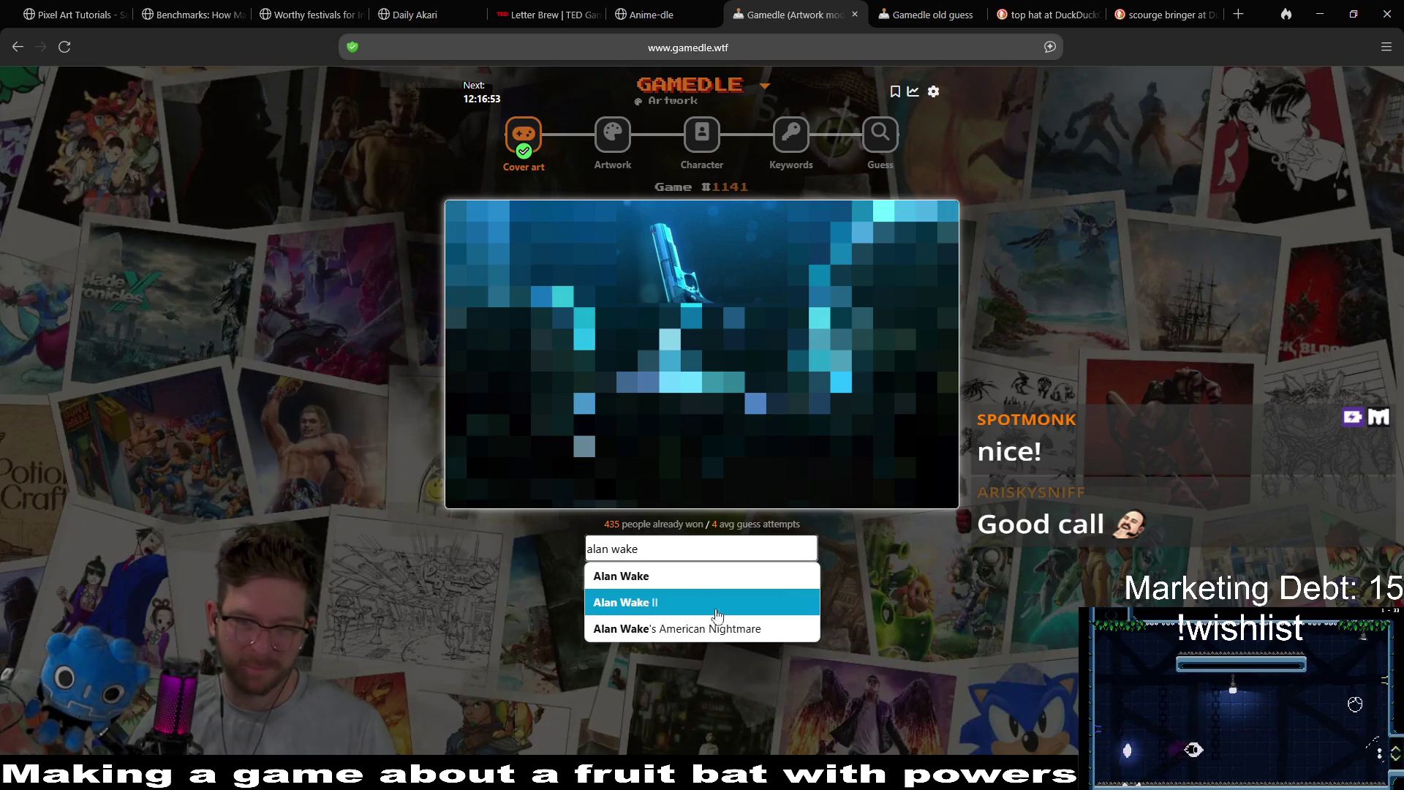
pyautogui.click(724, 576)
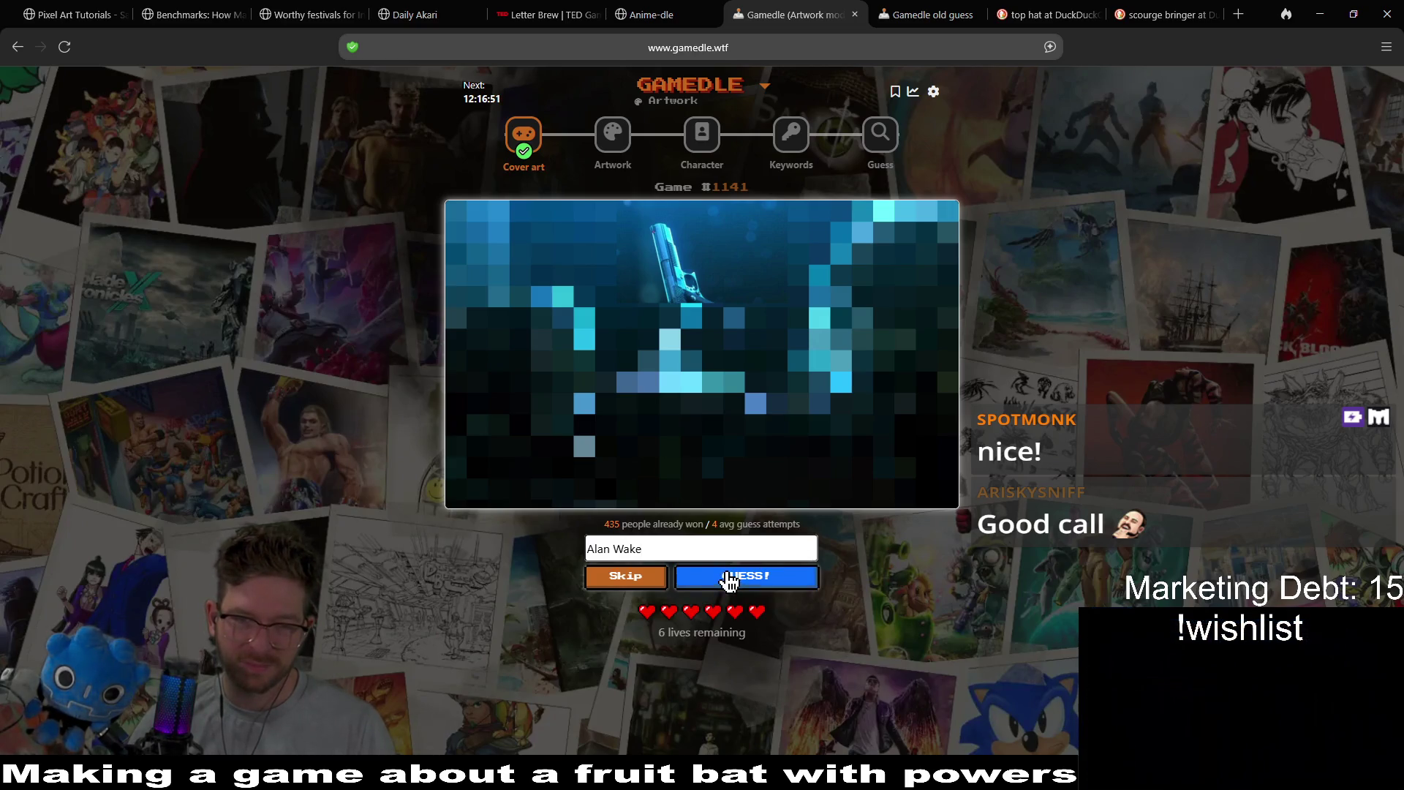
pyautogui.click(735, 577)
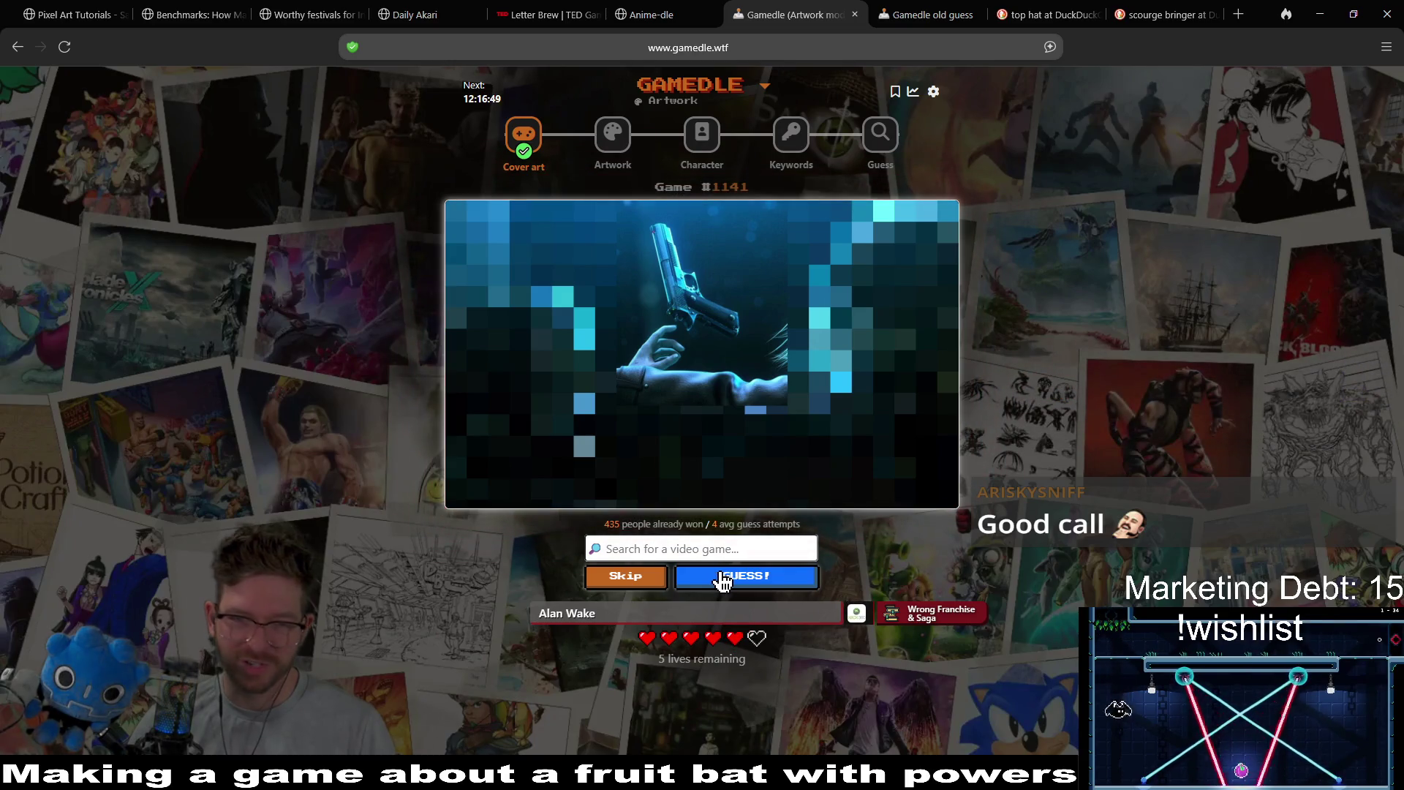
pyautogui.click(698, 545)
pyautogui.write('resident evil')
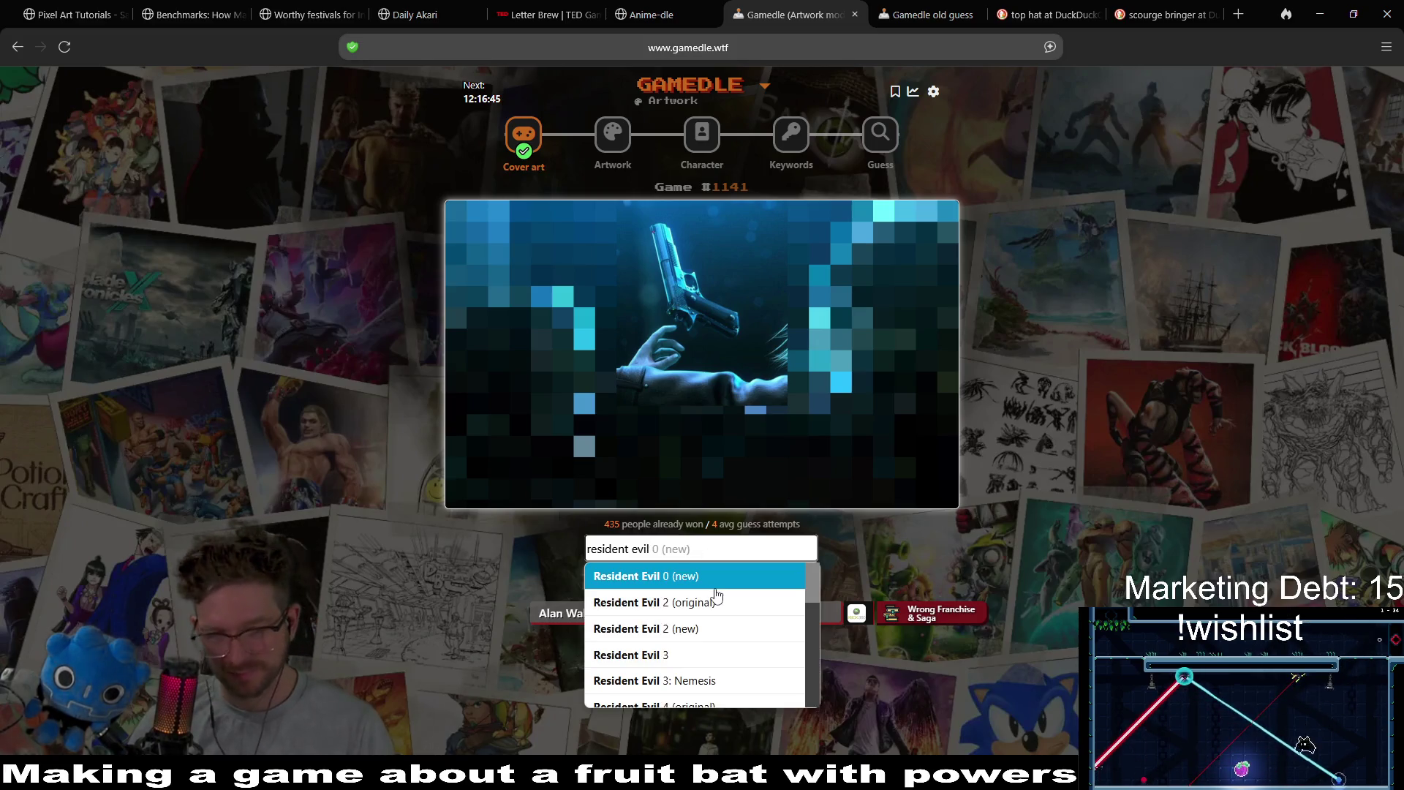
pyautogui.click(719, 591)
pyautogui.click(719, 585)
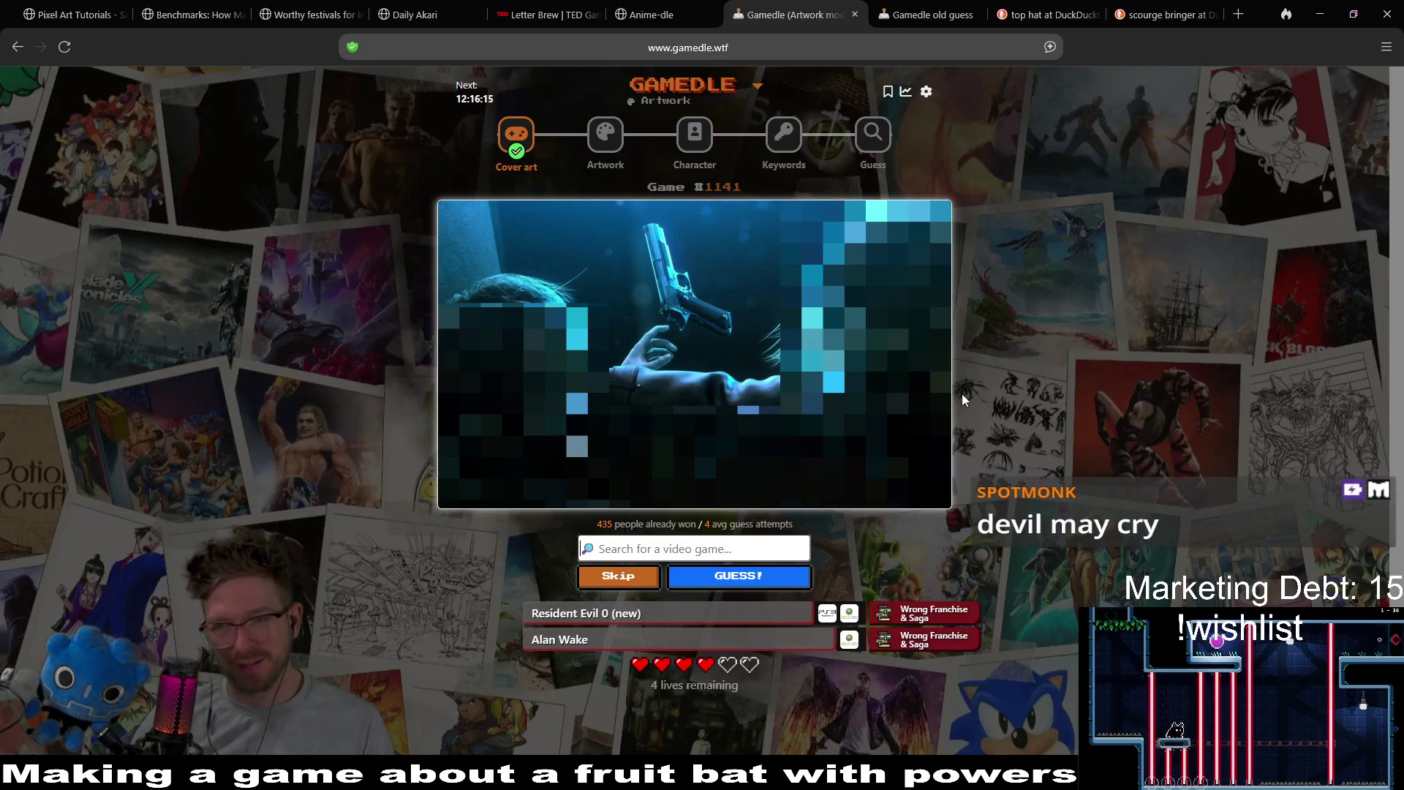
# - Guess Devil May Cry, then Crisis Core: Final Fantasy VII; both are wrong
pyautogui.click(710, 544)
pyautogui.write('de')
pyautogui.write('vil may')
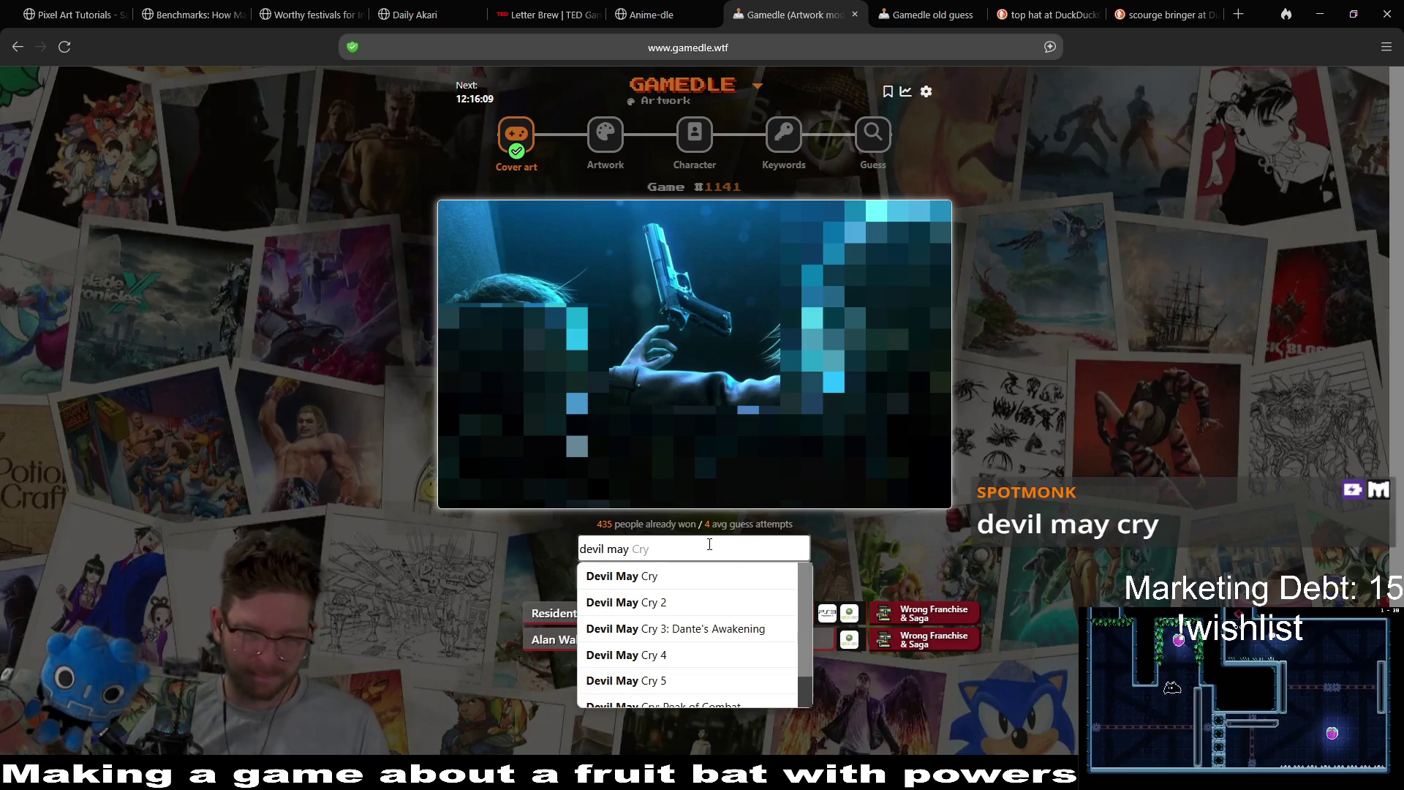
pyautogui.click(735, 576)
pyautogui.click(740, 578)
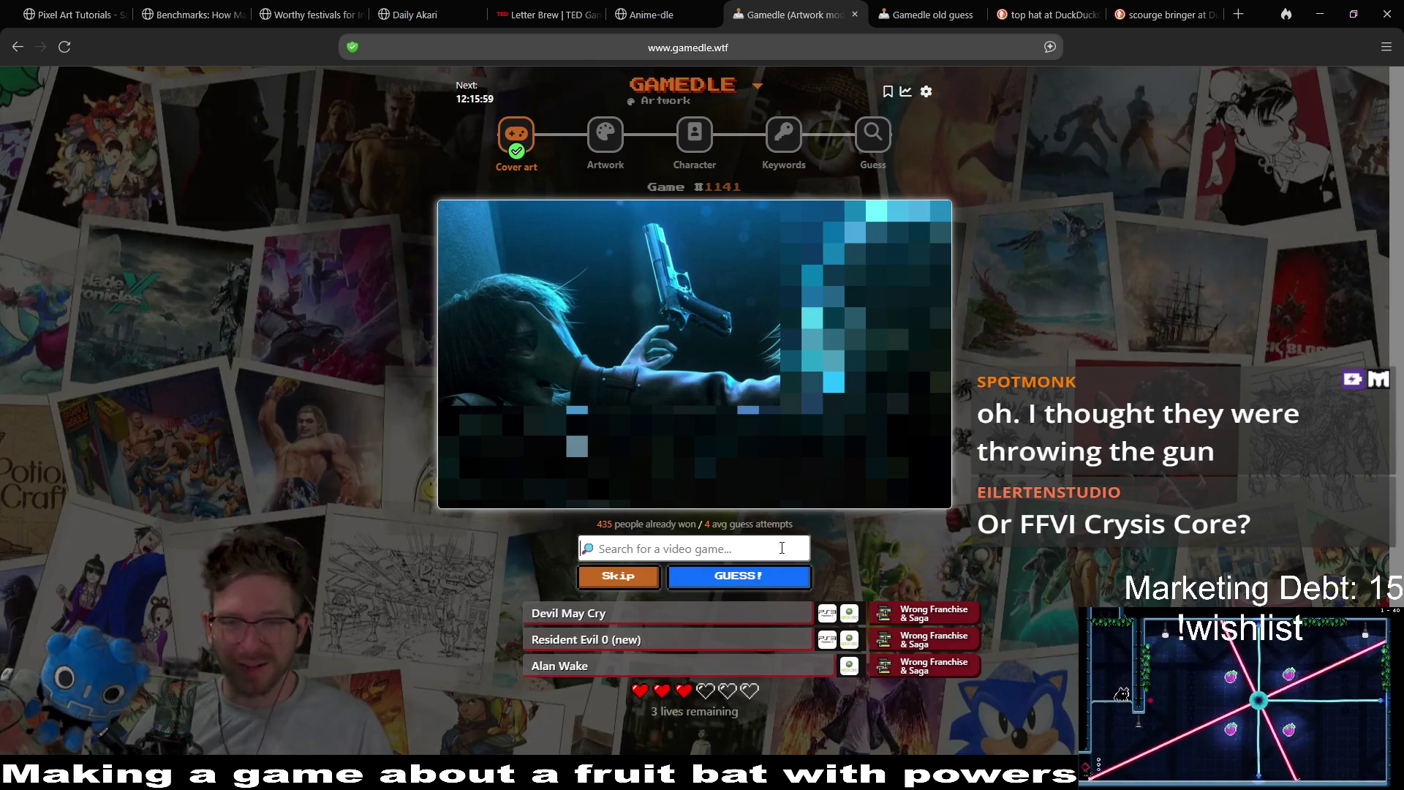
pyautogui.write('c')
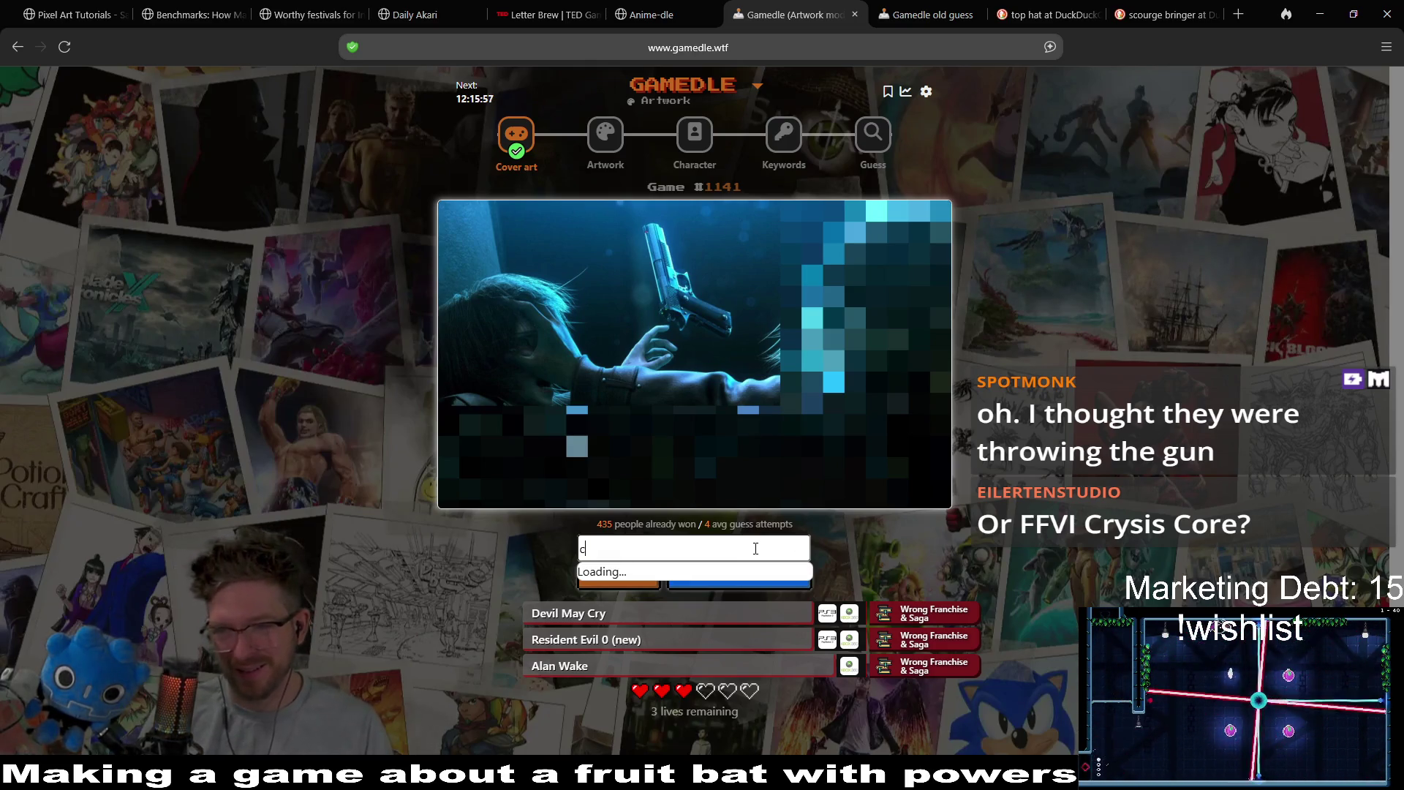
pyautogui.write('rysis c')
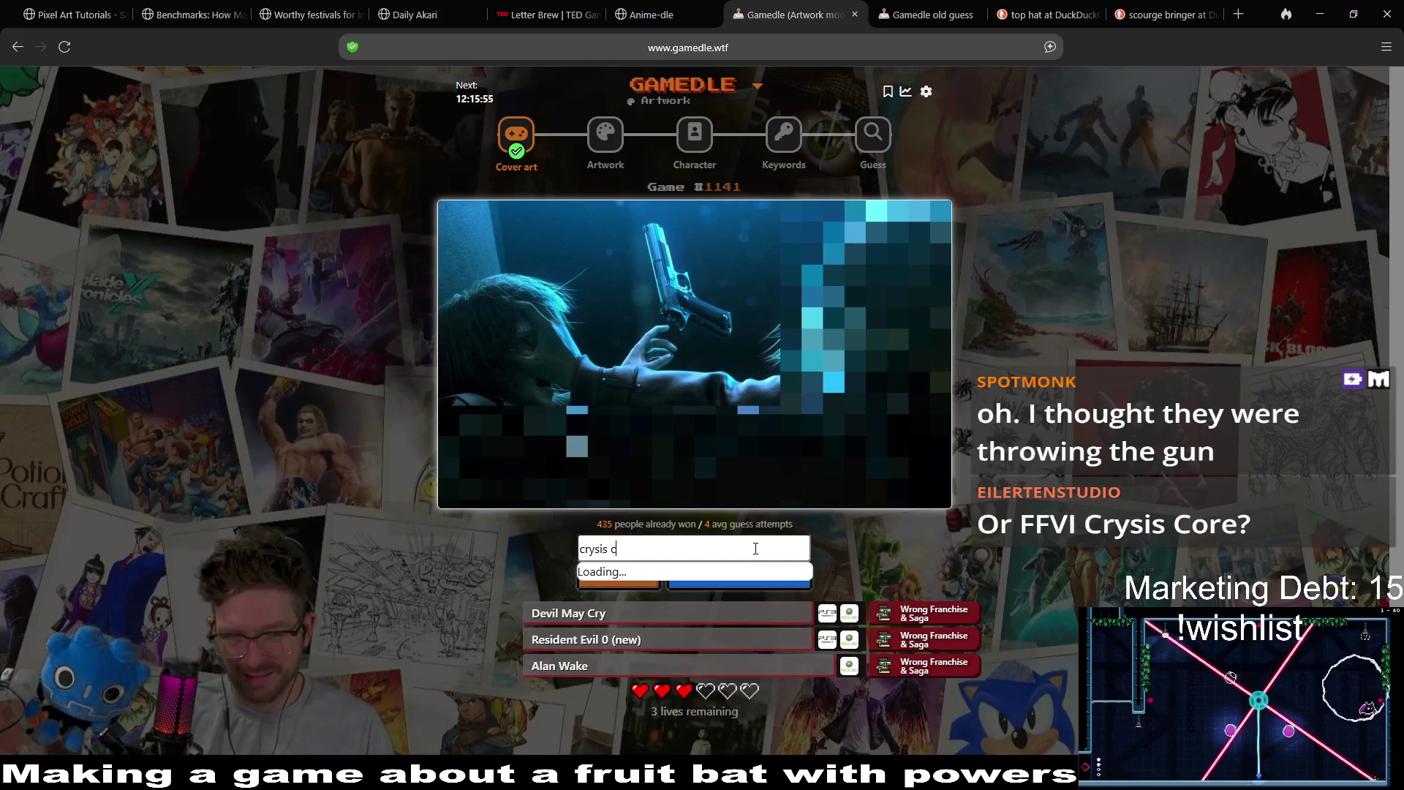
pyautogui.press('BackSpace')
pyautogui.press('BackSpace')
pyautogui.press('BackSpace')
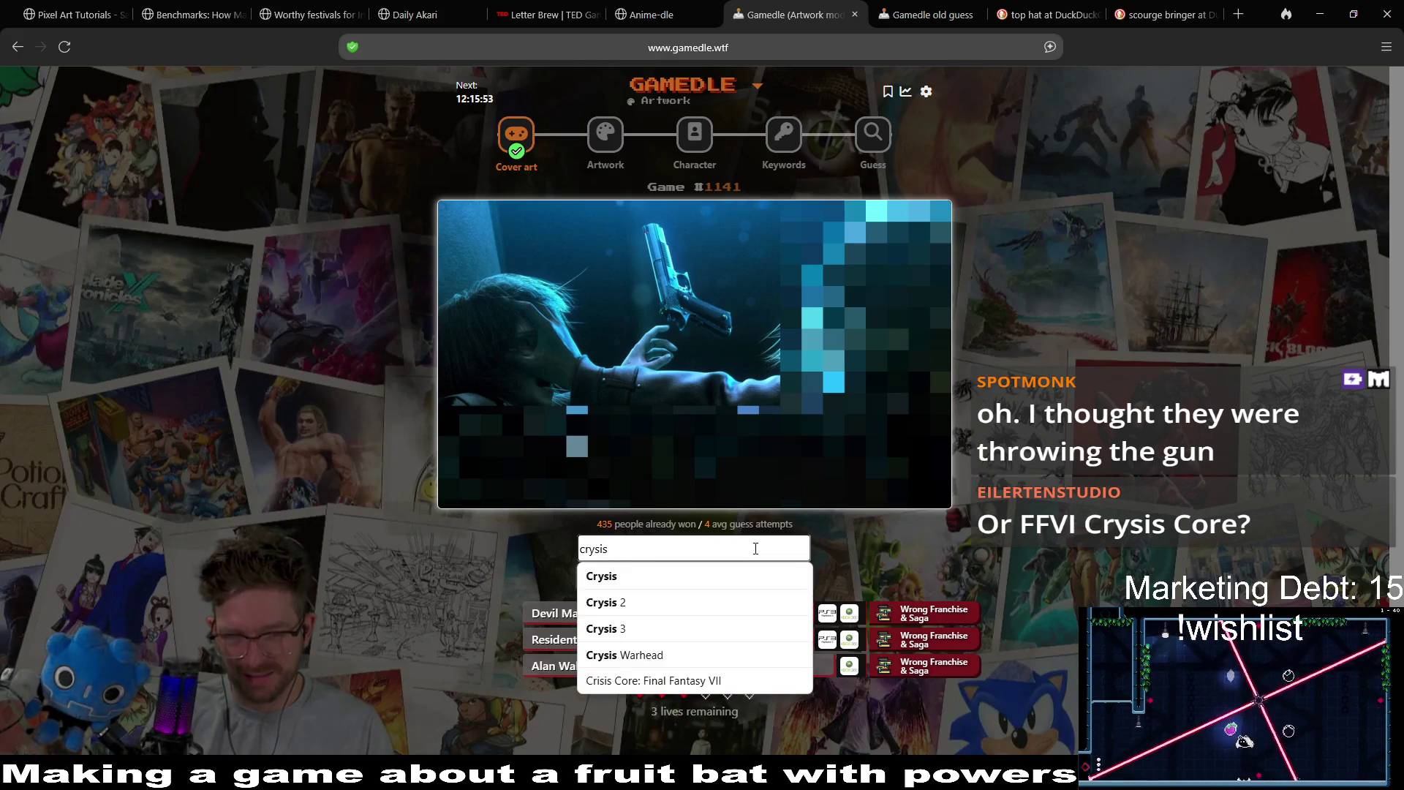
pyautogui.click(757, 679)
pyautogui.click(741, 577)
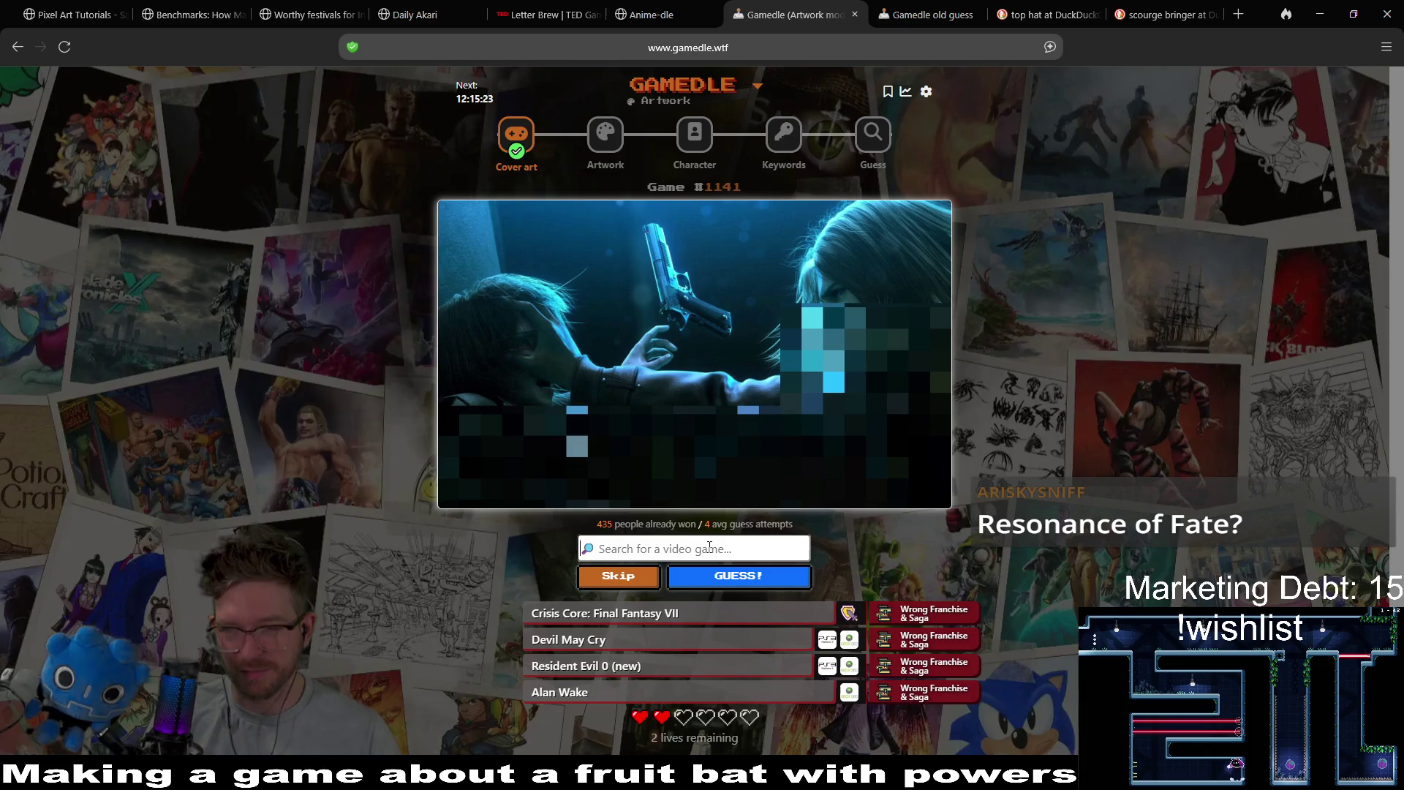
# - Guess Resonance of Fate, which solves the Artwork puzzle
pyautogui.write('resoun')
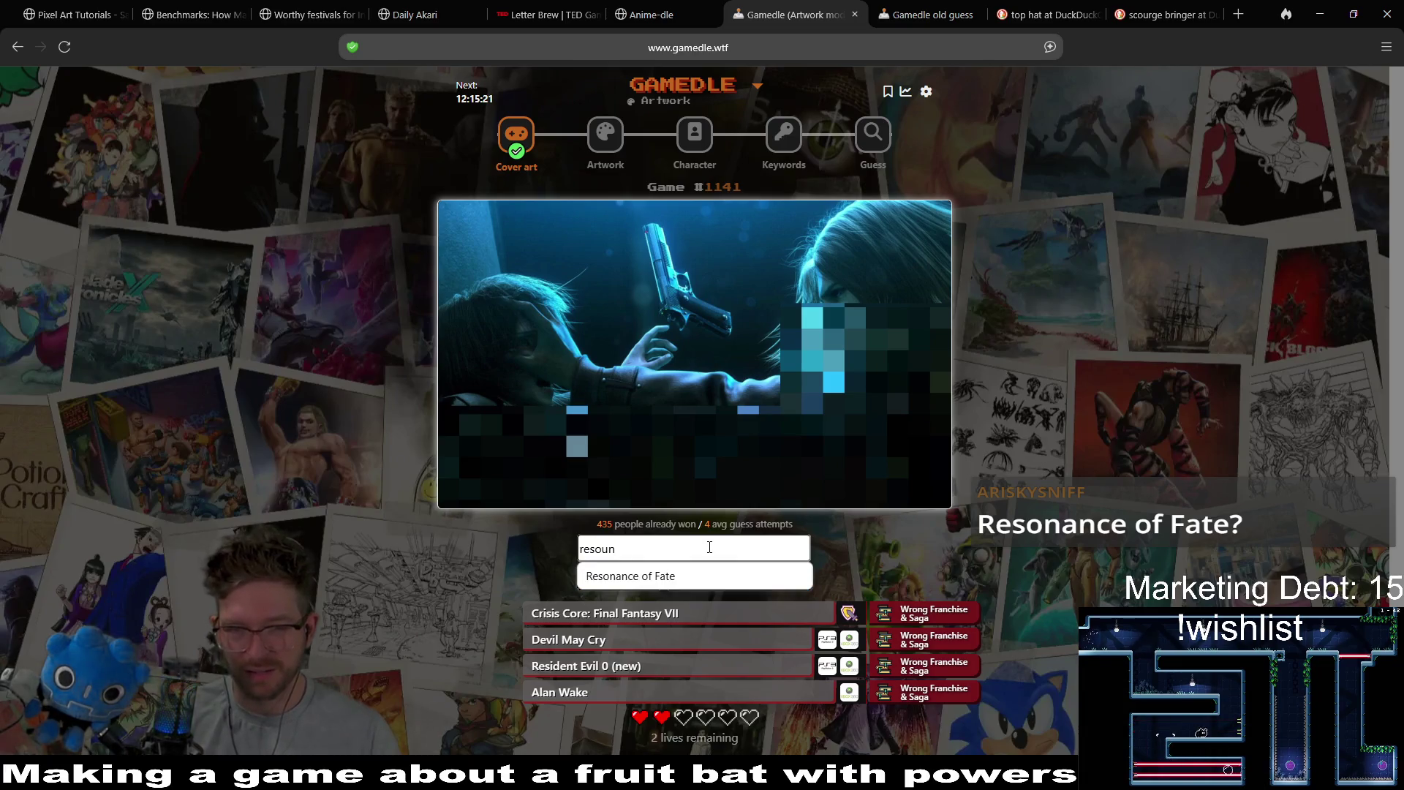
pyautogui.click(706, 576)
pyautogui.click(746, 573)
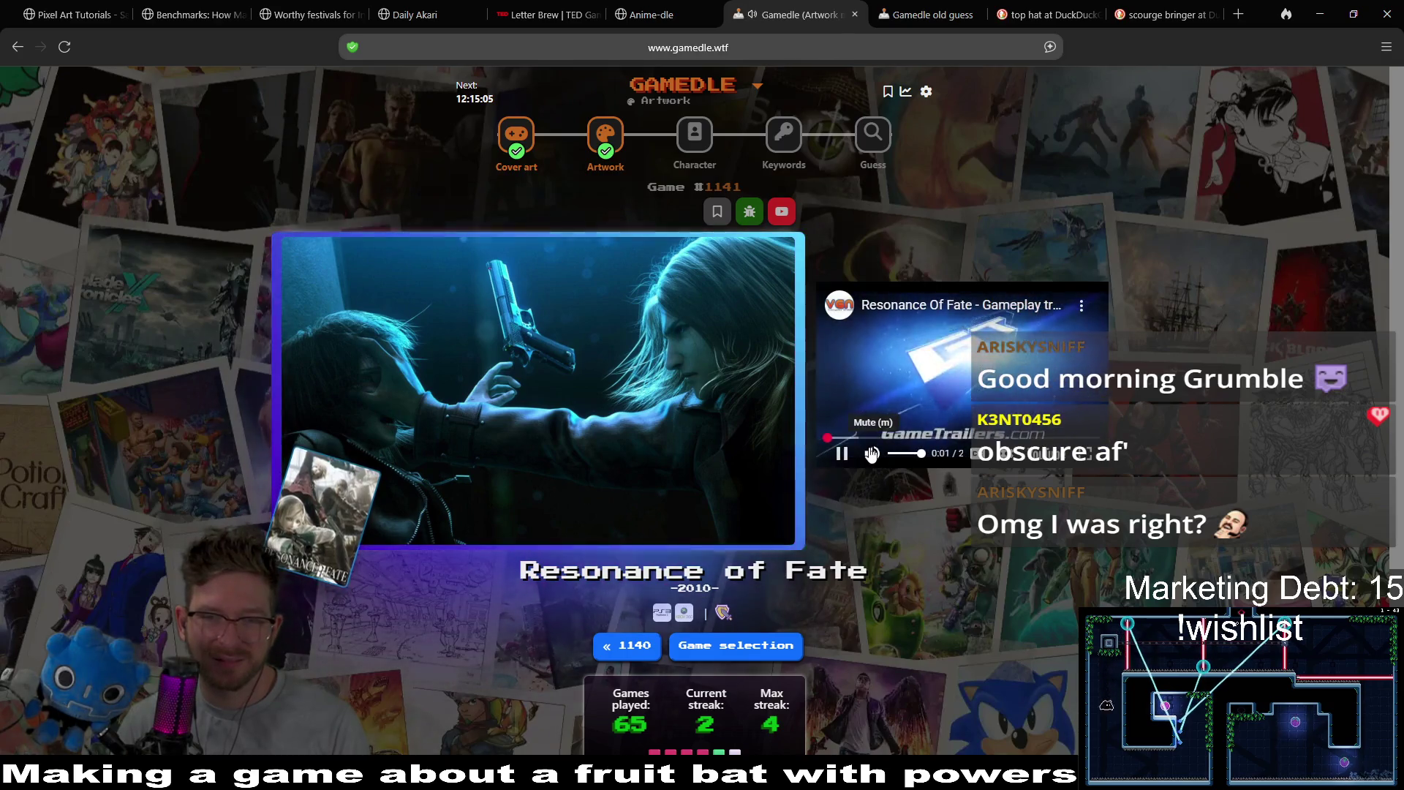
# - Mute the Resonance of Fate trailer and skip it ahead to about 0:15
pyautogui.click(871, 449)
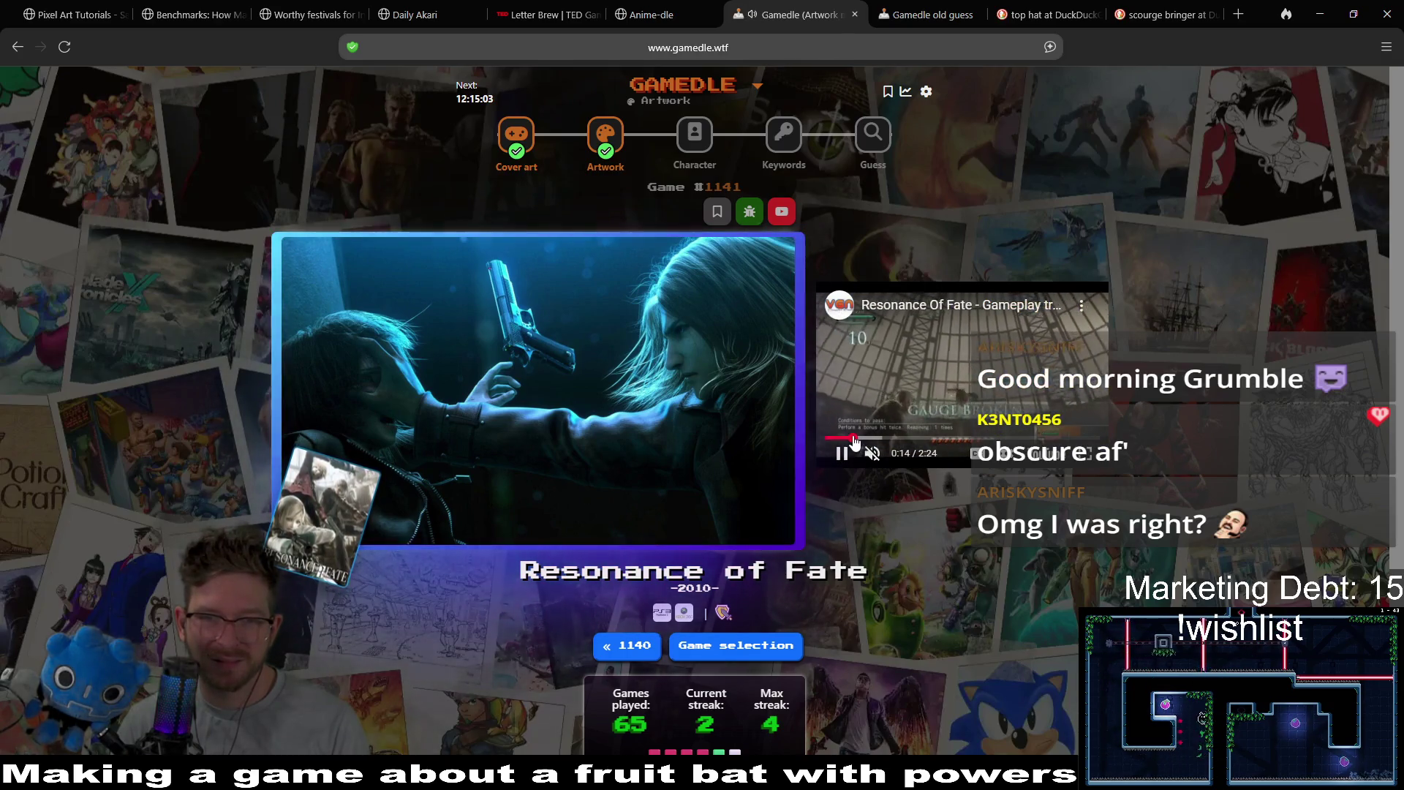
pyautogui.moveTo(854, 437); pyautogui.dragTo(872, 439)
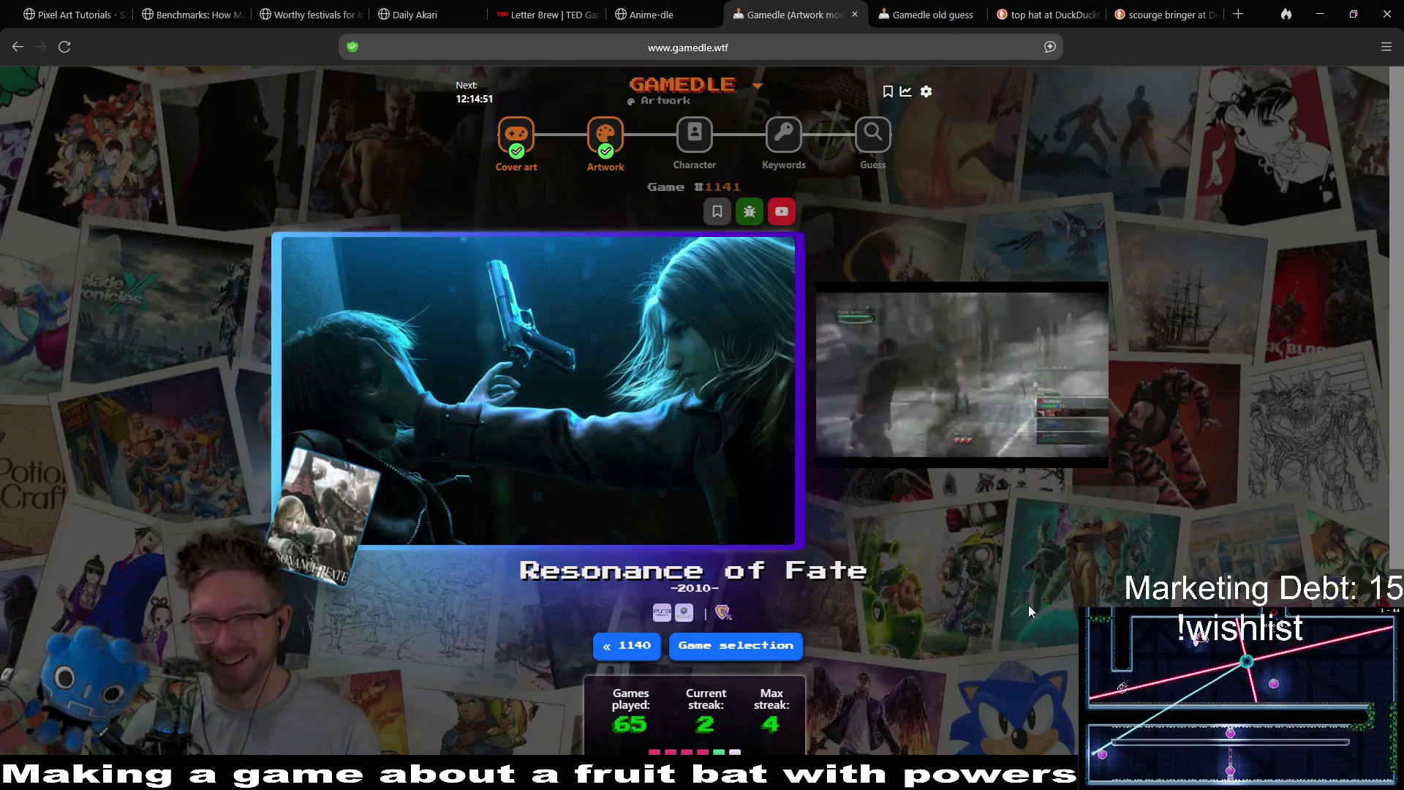
pyautogui.moveTo(920, 358)
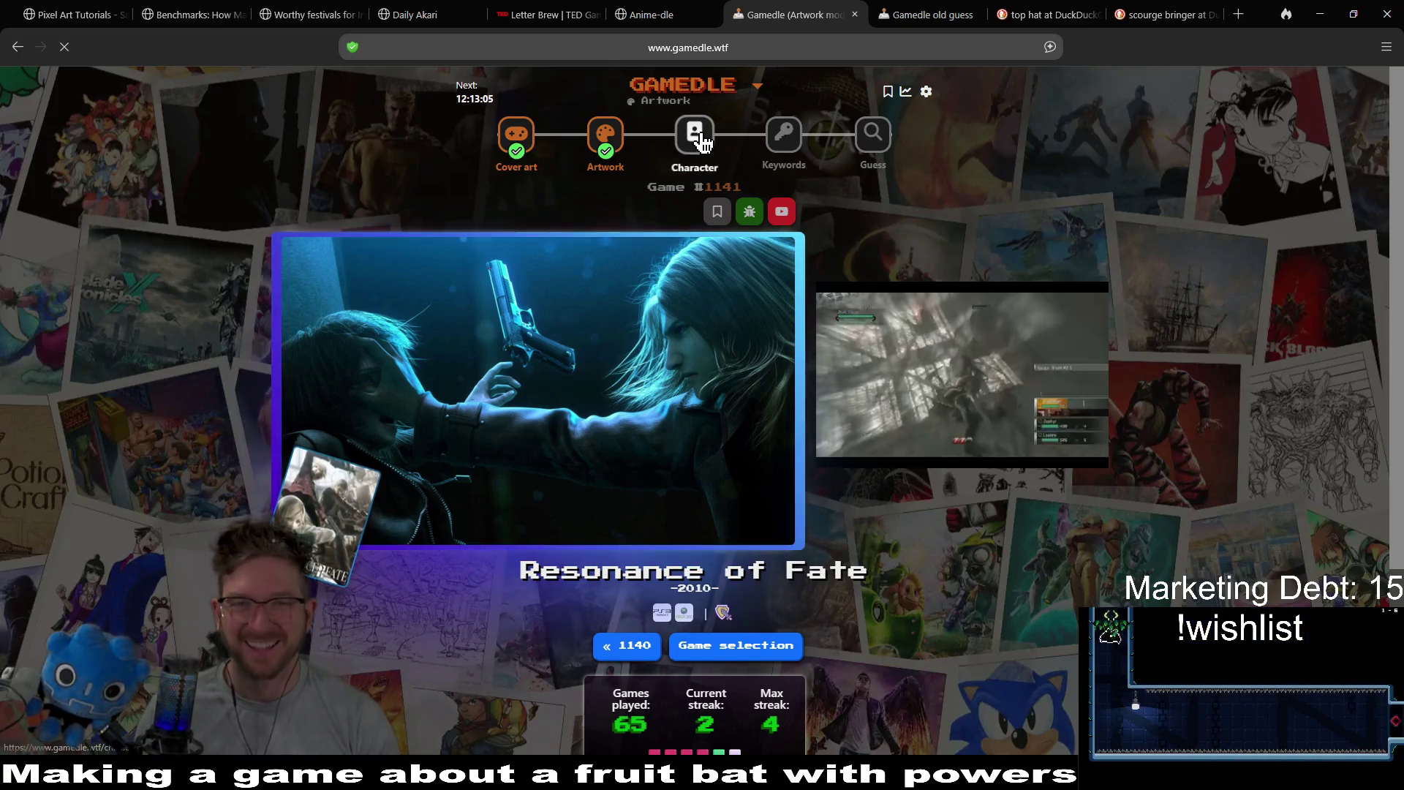
pyautogui.click(700, 133)
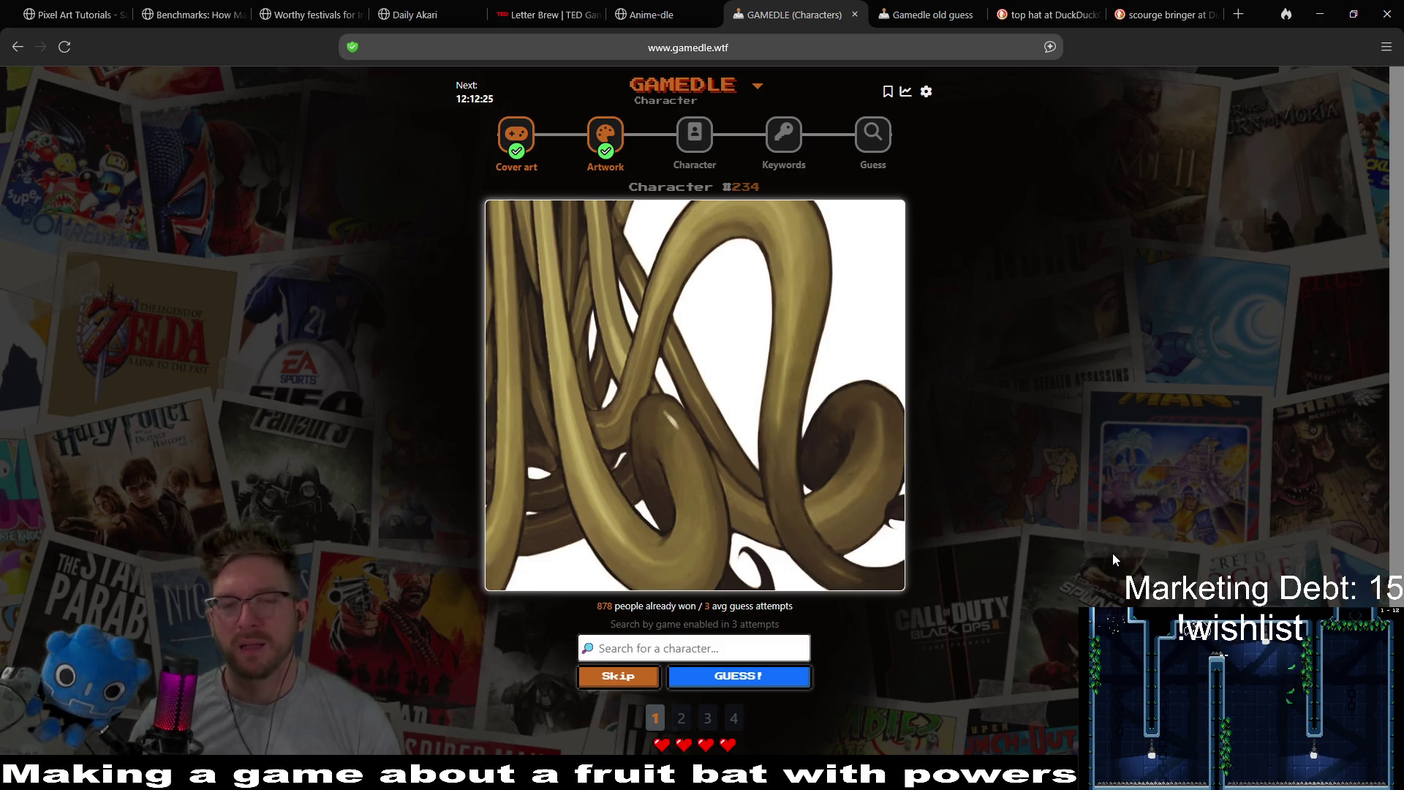
pyautogui.write('tente')
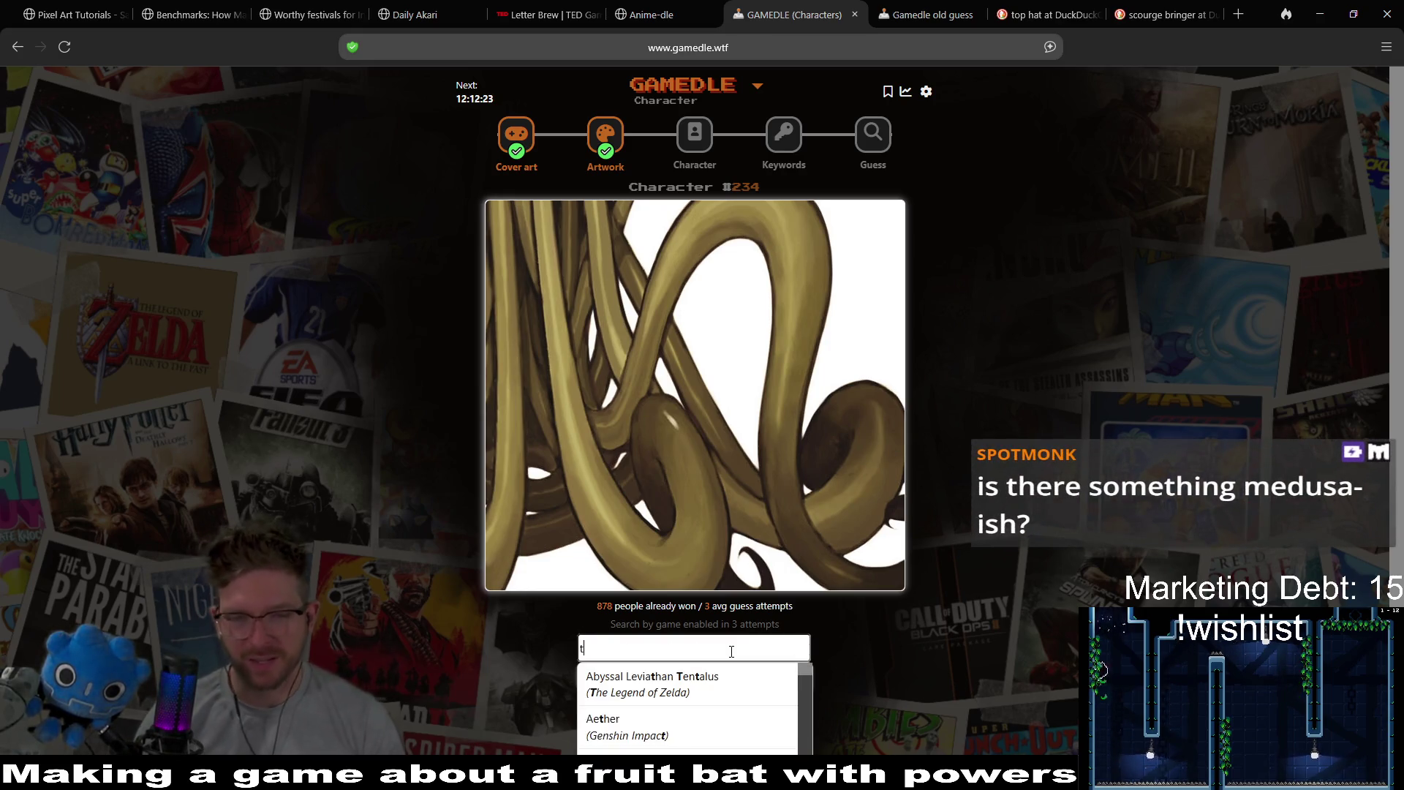
pyautogui.press('BackSpace')
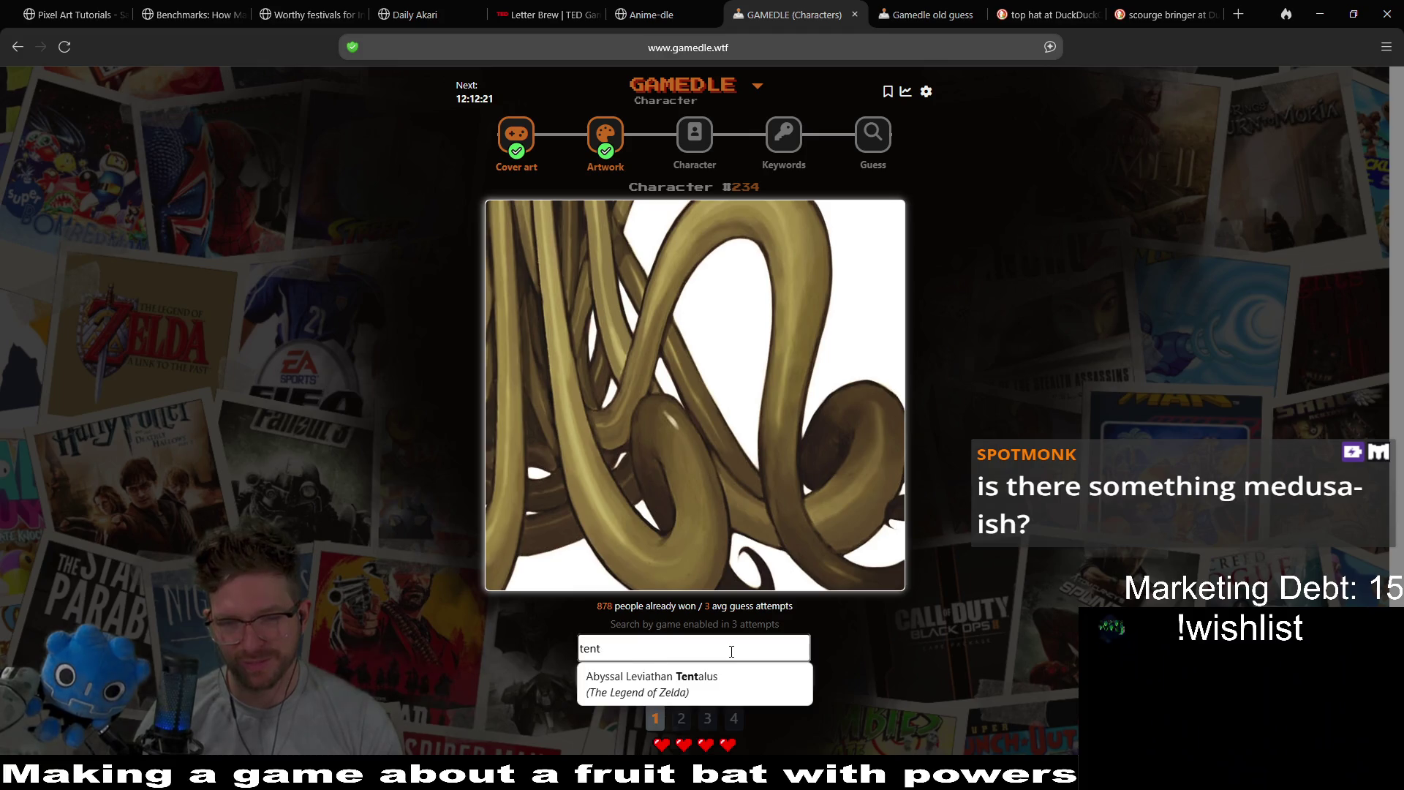
pyautogui.write('e')
pyautogui.press('BackSpace')
pyautogui.press('BackSpace')
pyautogui.press('BackSpace')
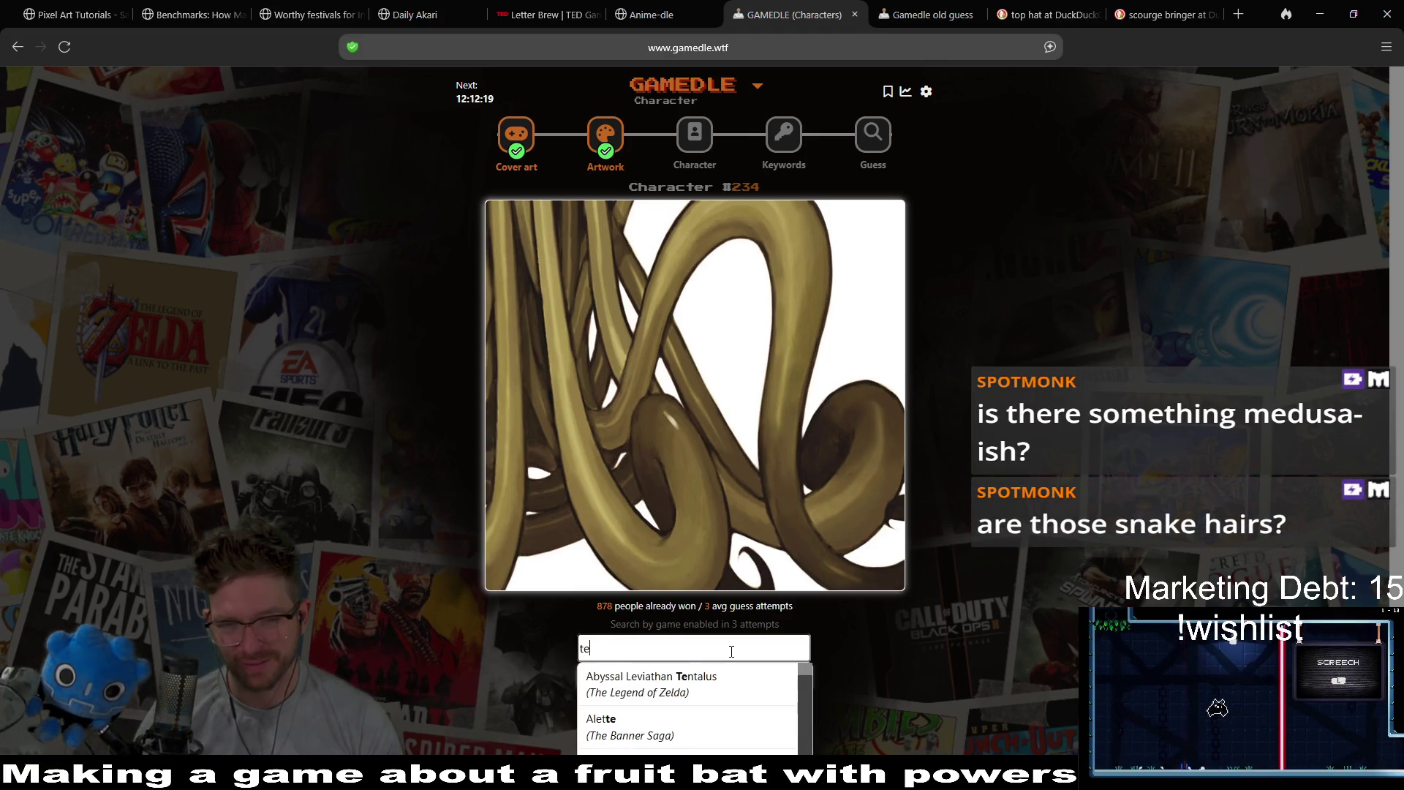
pyautogui.press('BackSpace')
pyautogui.press('BackSpace')
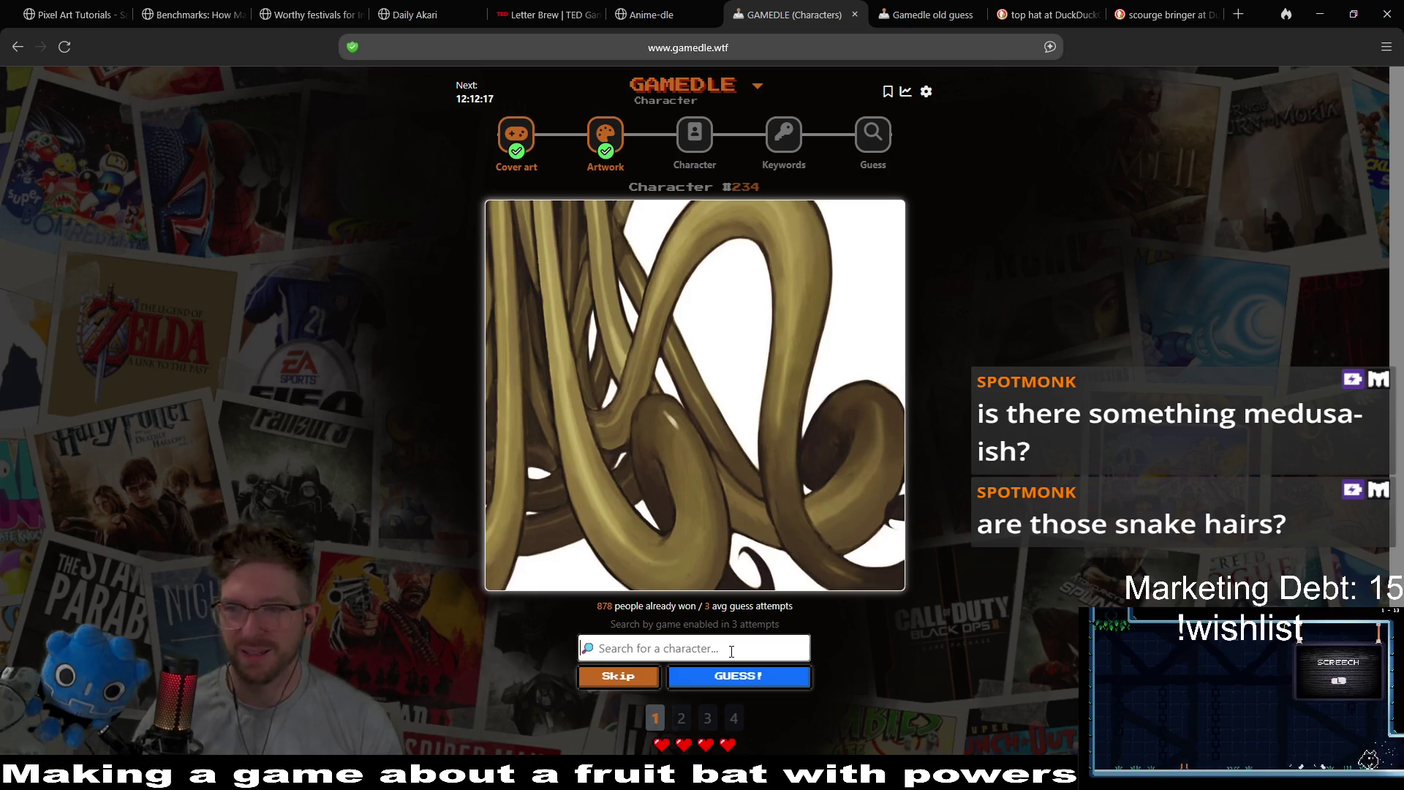
pyautogui.scroll(-1, 1053, 452)
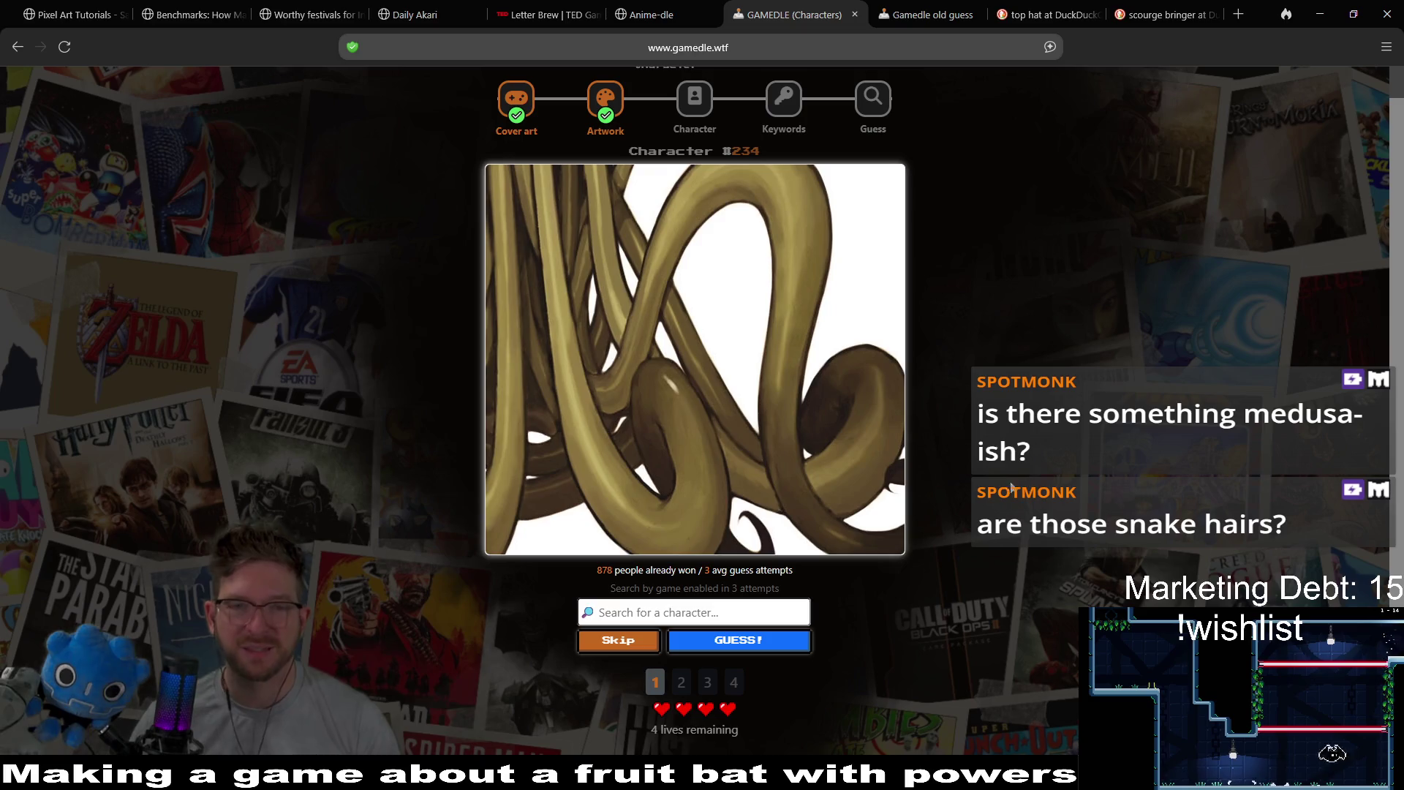
pyautogui.click(768, 603)
pyautogui.write('ma')
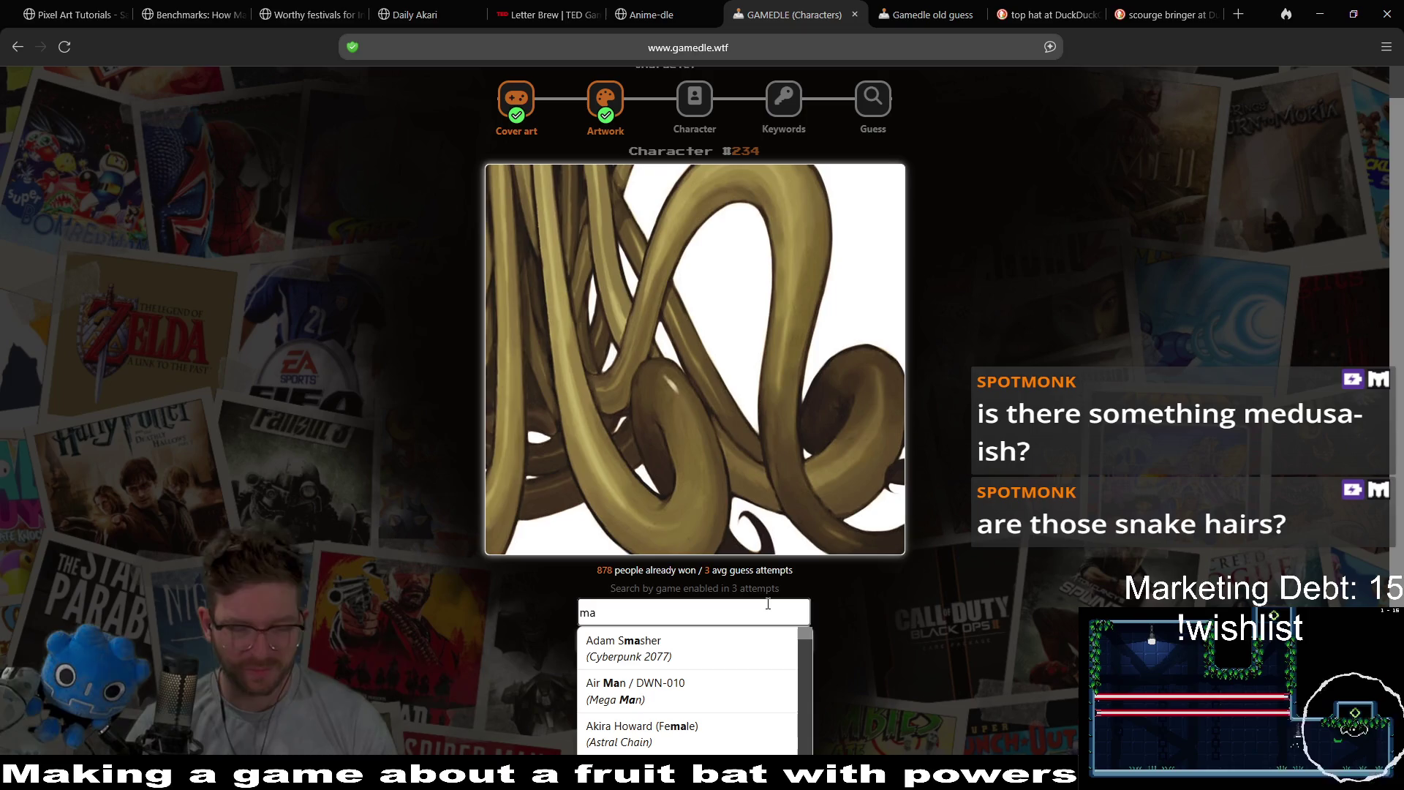
pyautogui.write('d')
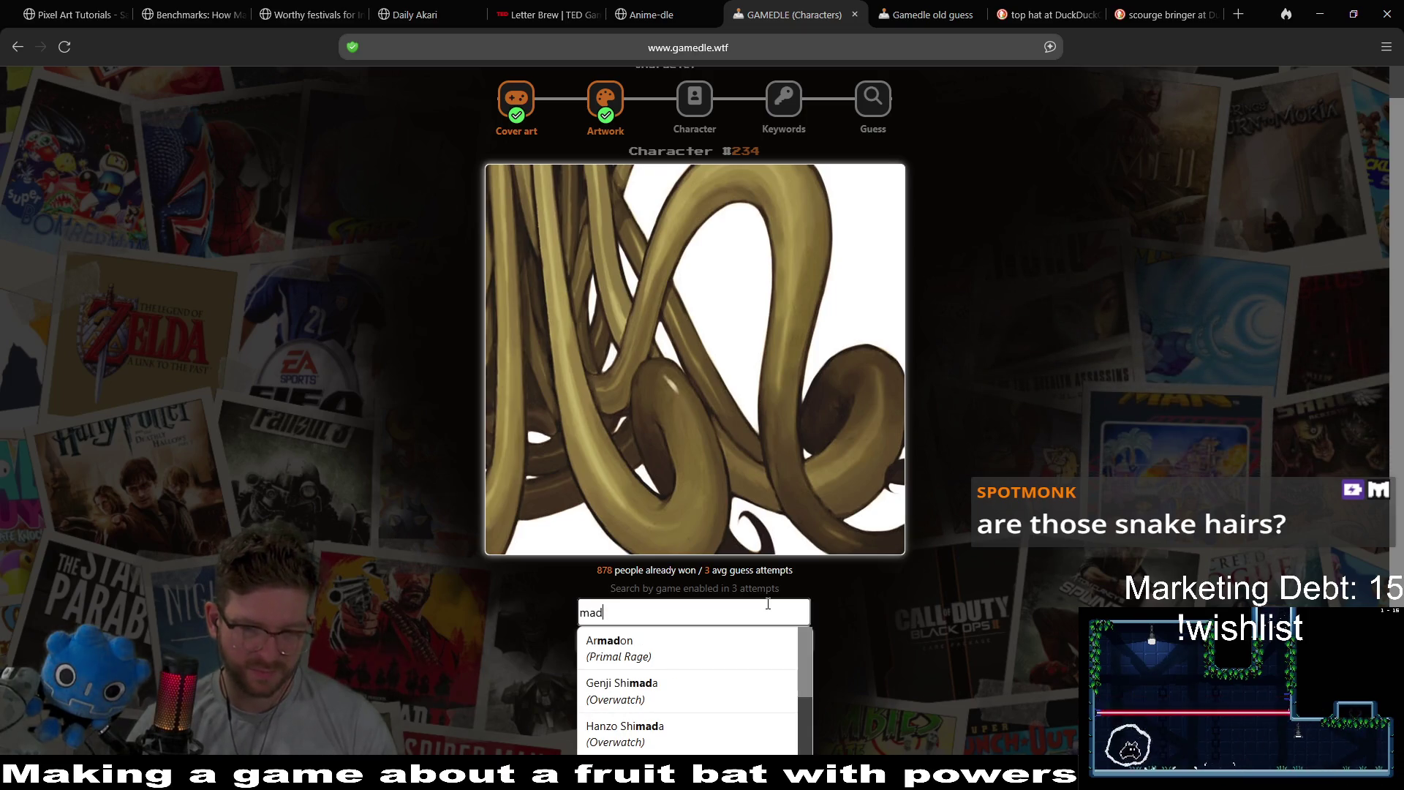
pyautogui.write('us')
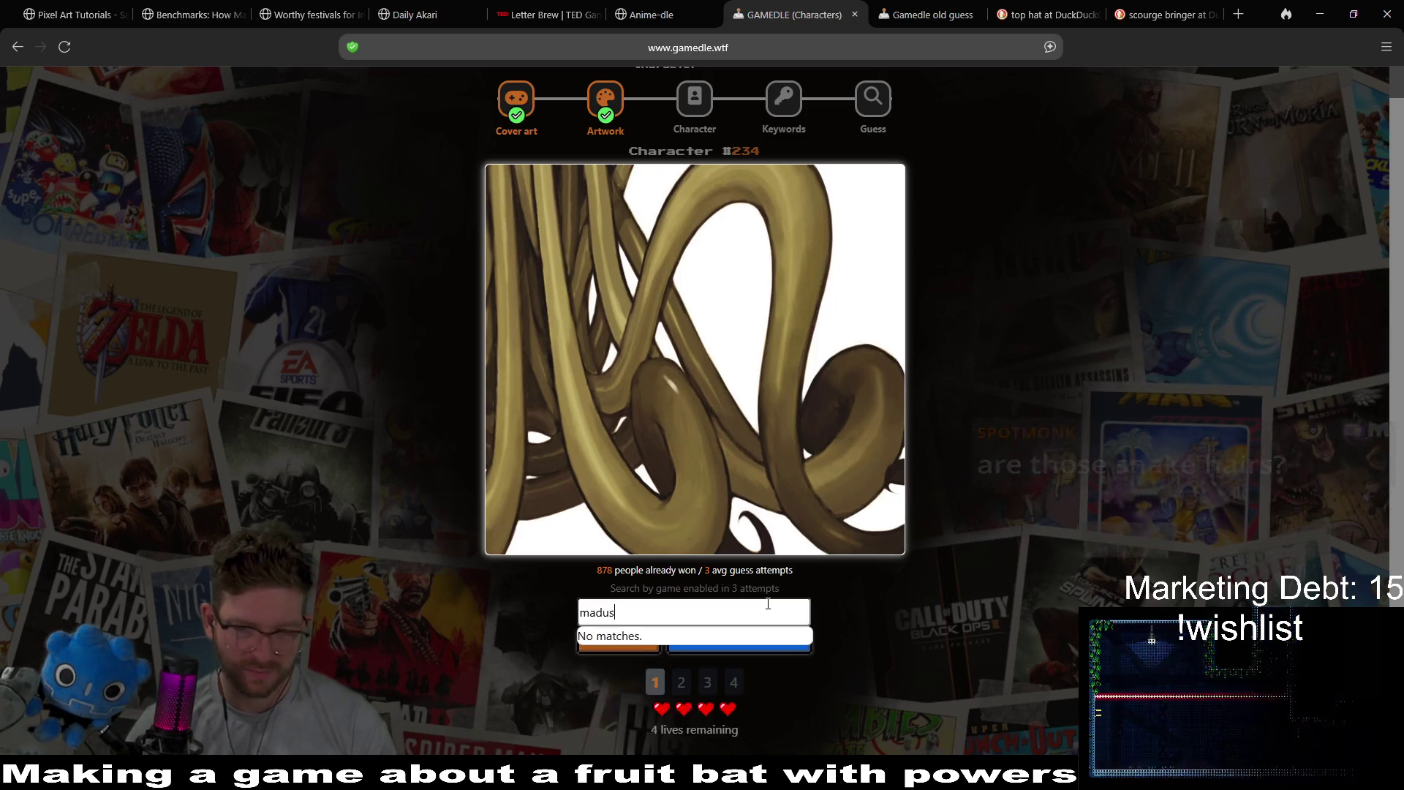
pyautogui.press('BackSpace')
pyautogui.press('BackSpace')
pyautogui.press('BackSpace')
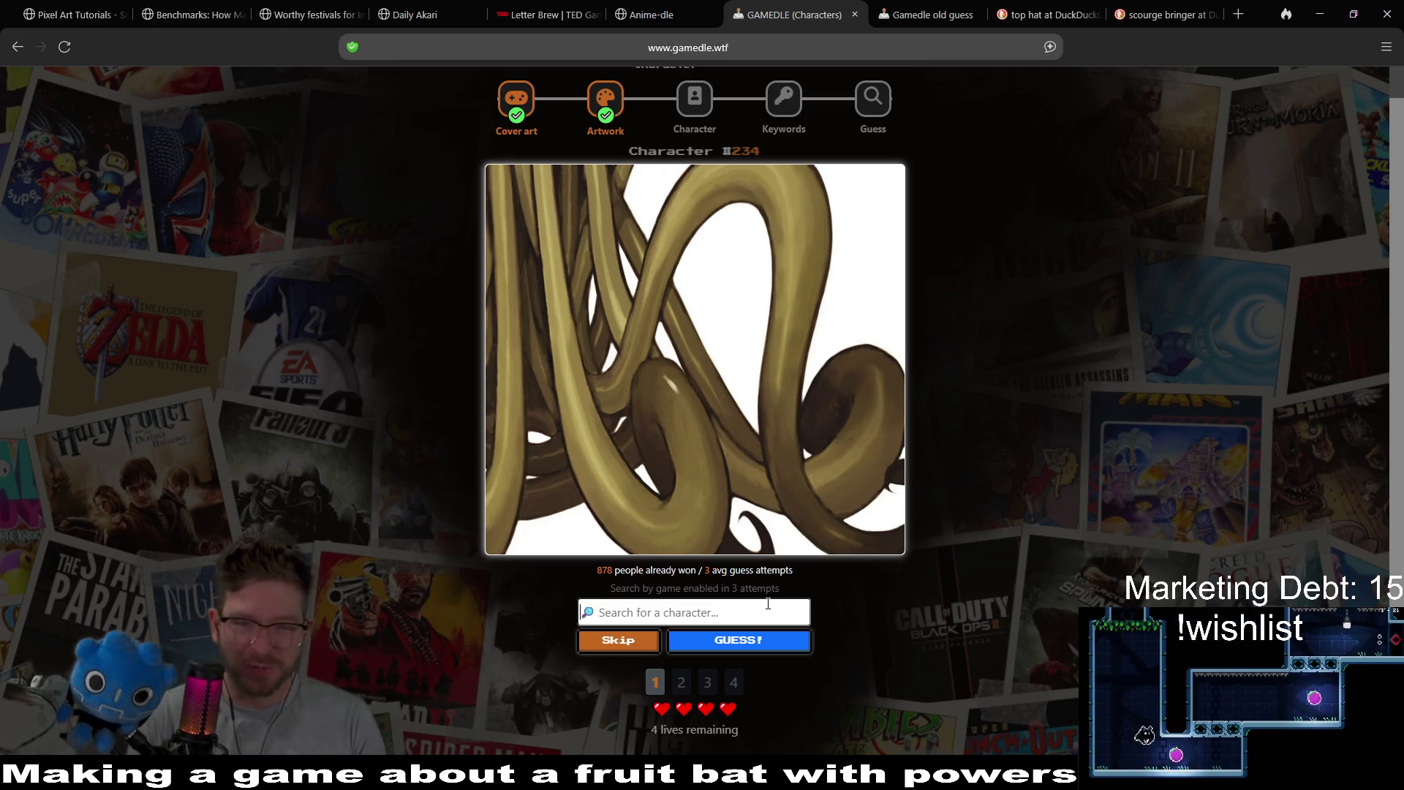
# - Guess Earthworm Jim for Character #234 by searching 'earth'
pyautogui.write('earth')
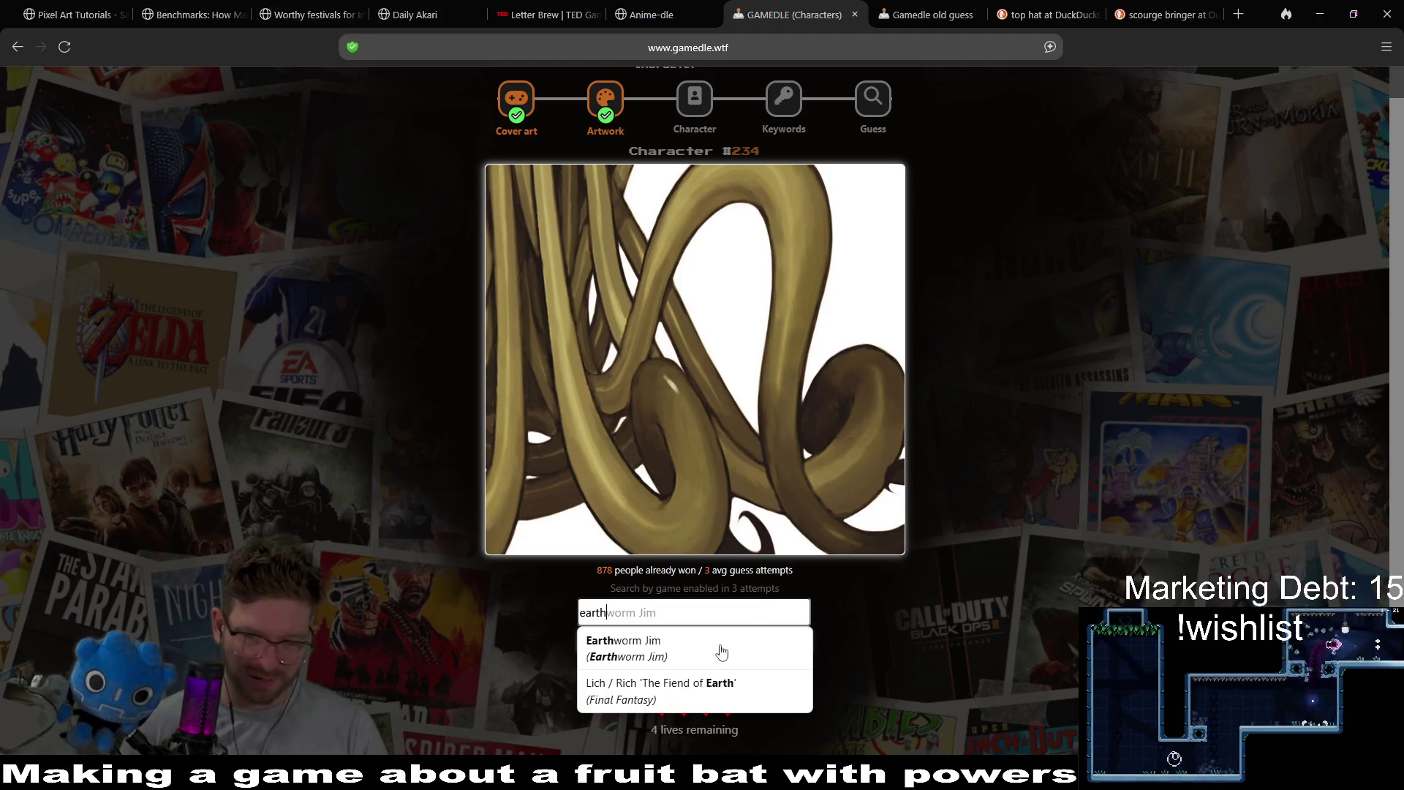
pyautogui.click(733, 633)
pyautogui.click(758, 647)
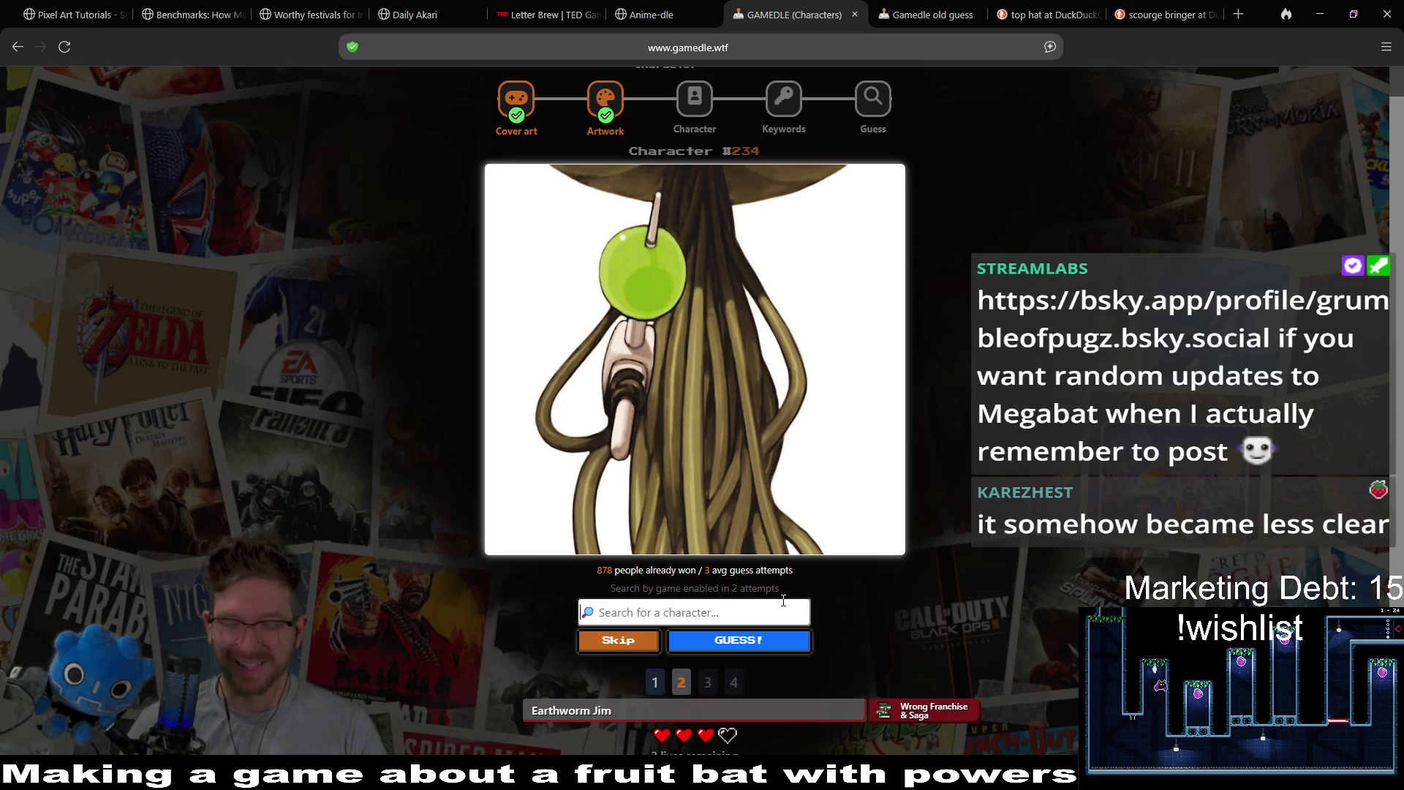
# - Guess Chandlo Funkbun by searching 'fun'
pyautogui.write('mush')
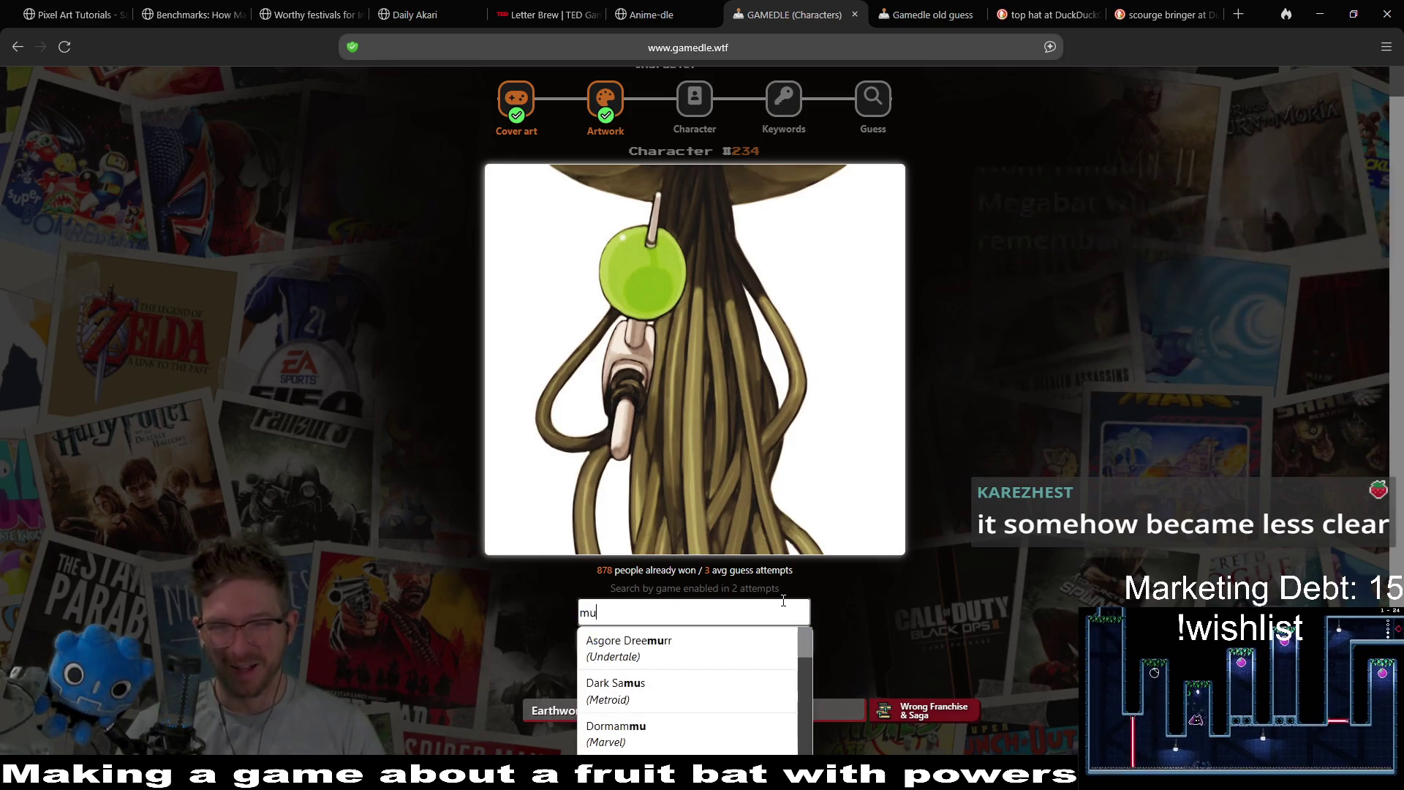
pyautogui.press('BackSpace')
pyautogui.press('BackSpace')
pyautogui.press('BackSpace')
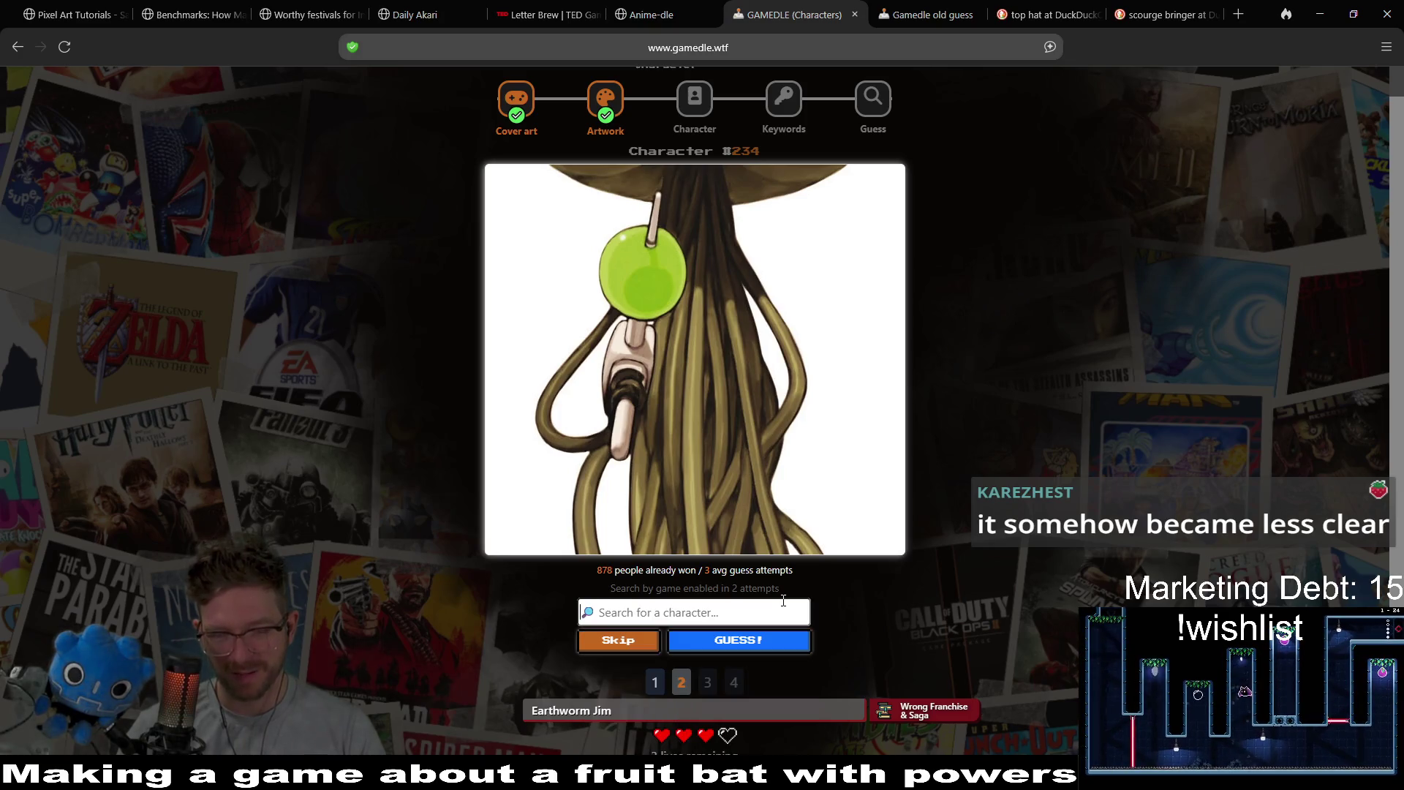
pyautogui.write('fun')
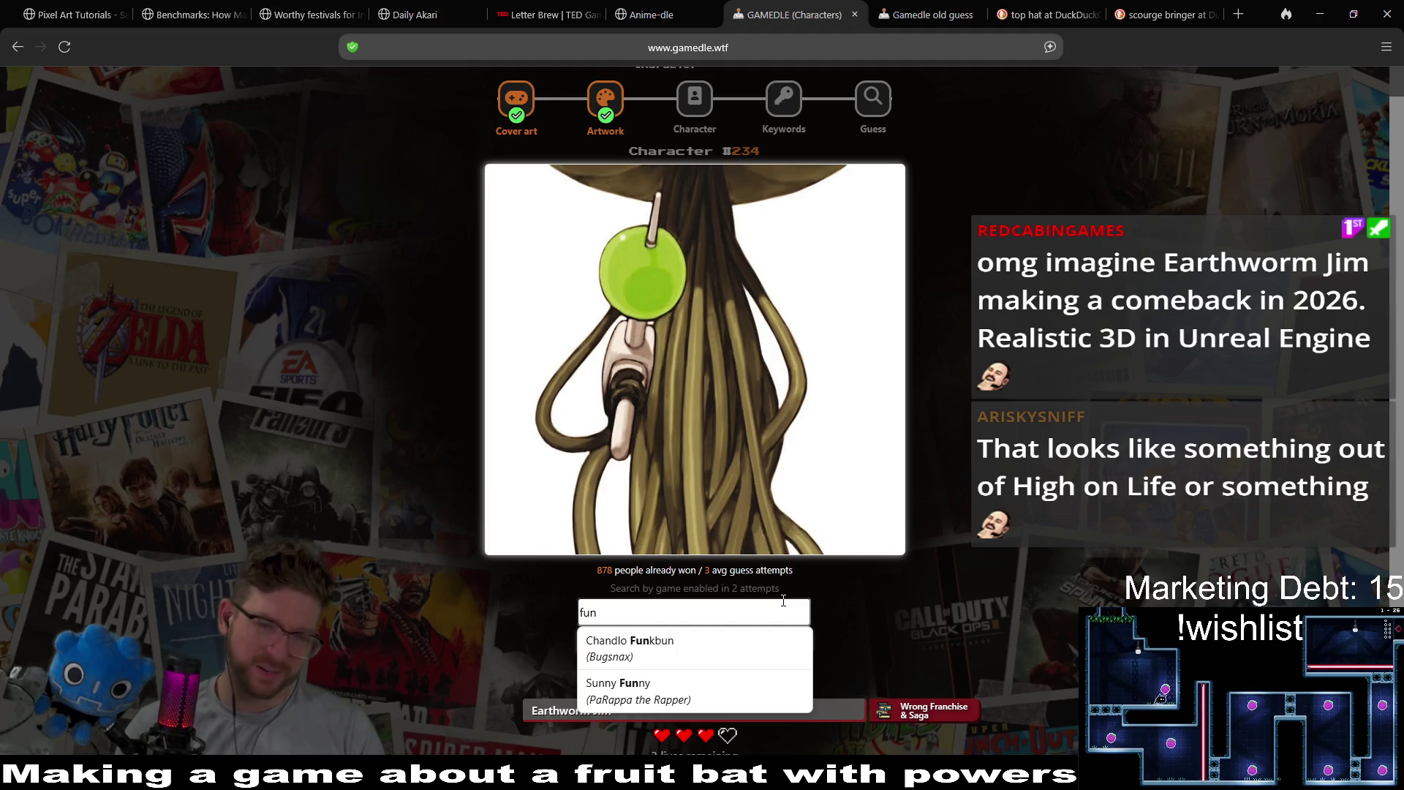
pyautogui.click(751, 649)
pyautogui.click(753, 643)
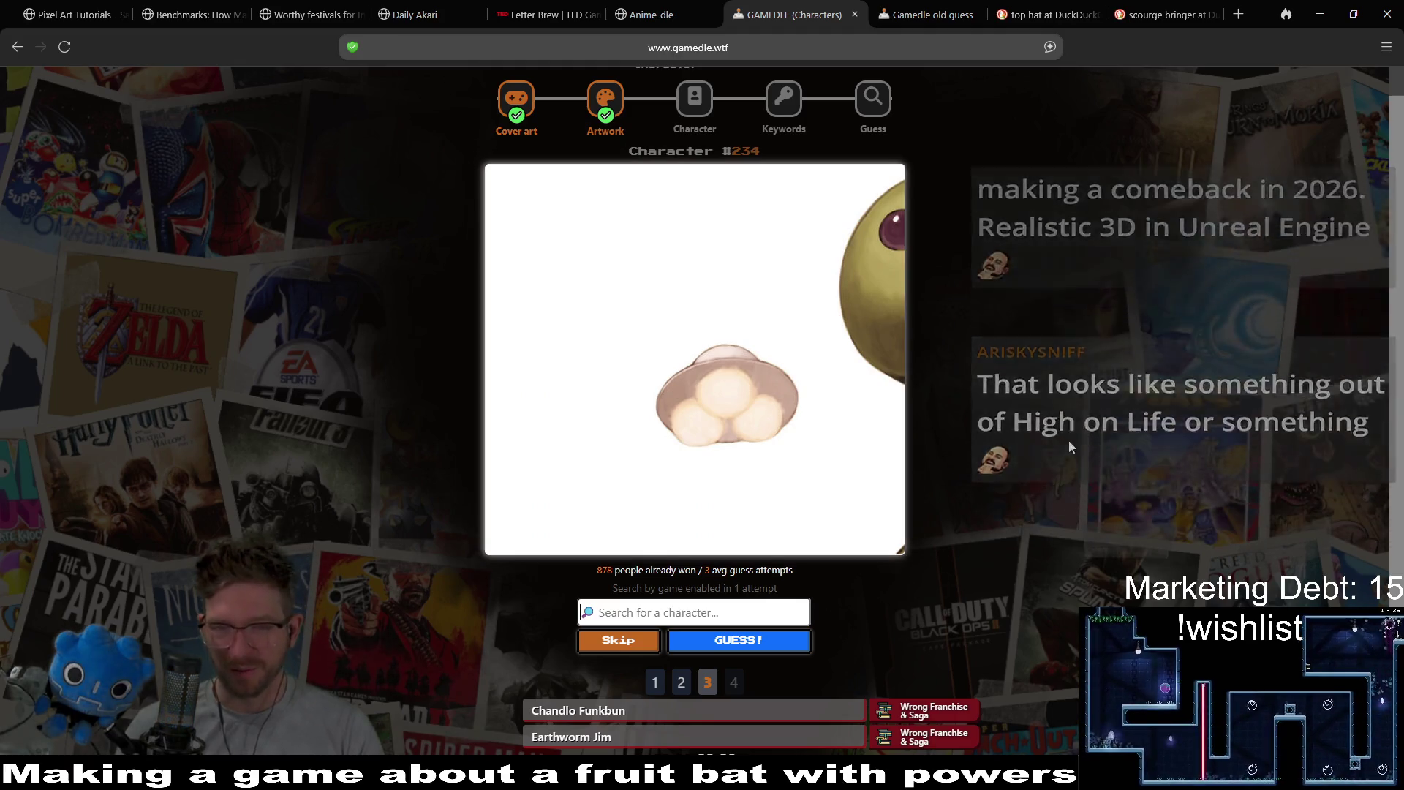
pyautogui.scroll(-1, 1064, 473)
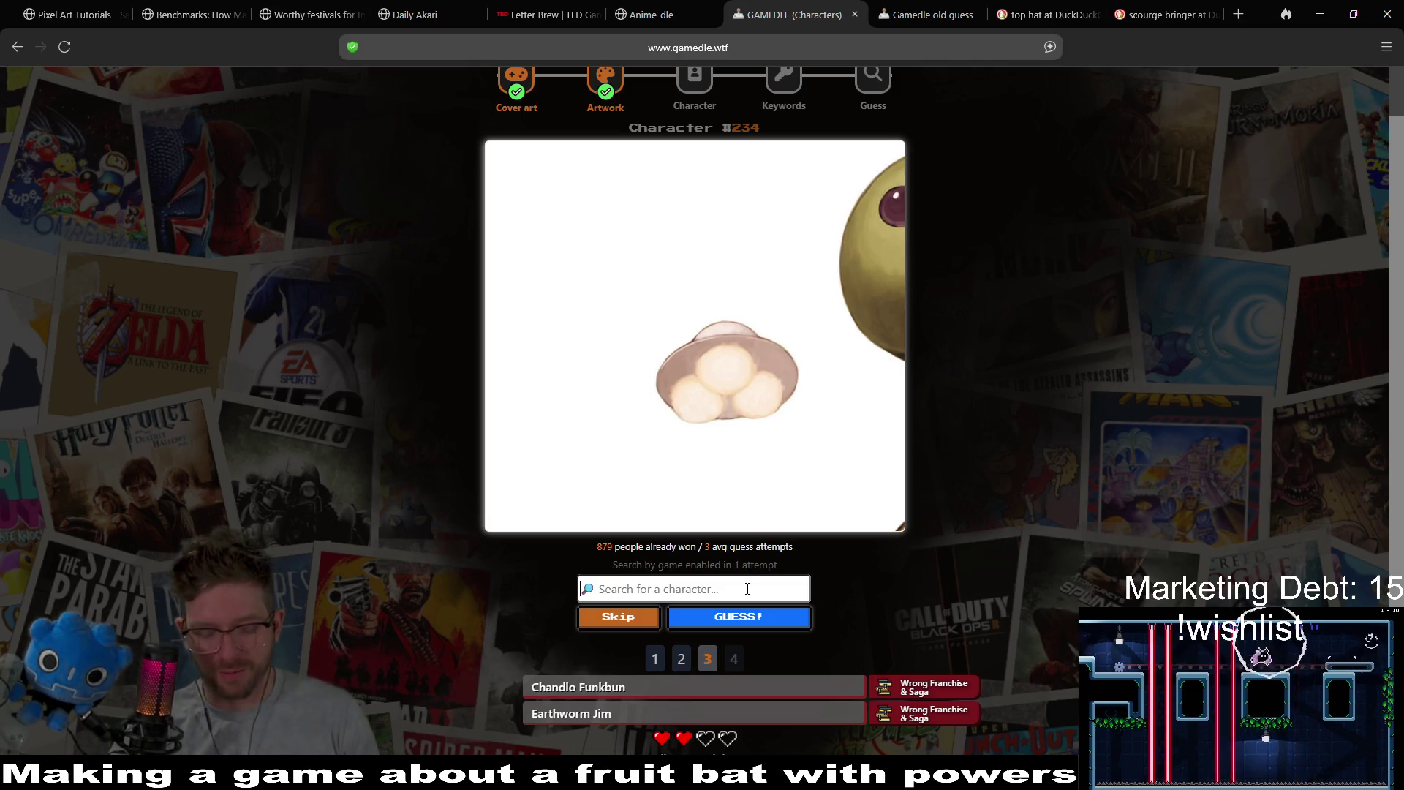
pyautogui.write('bo')
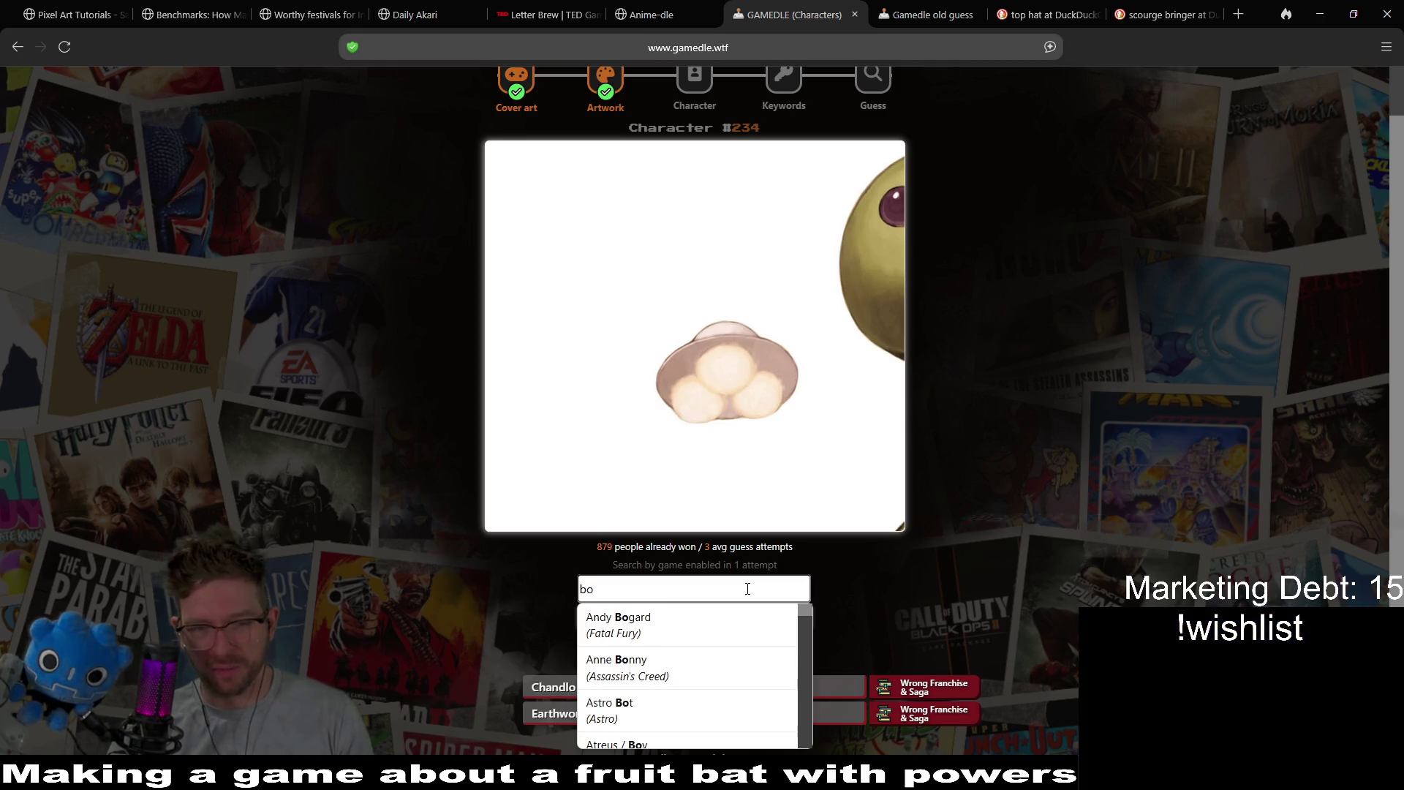
pyautogui.write('b')
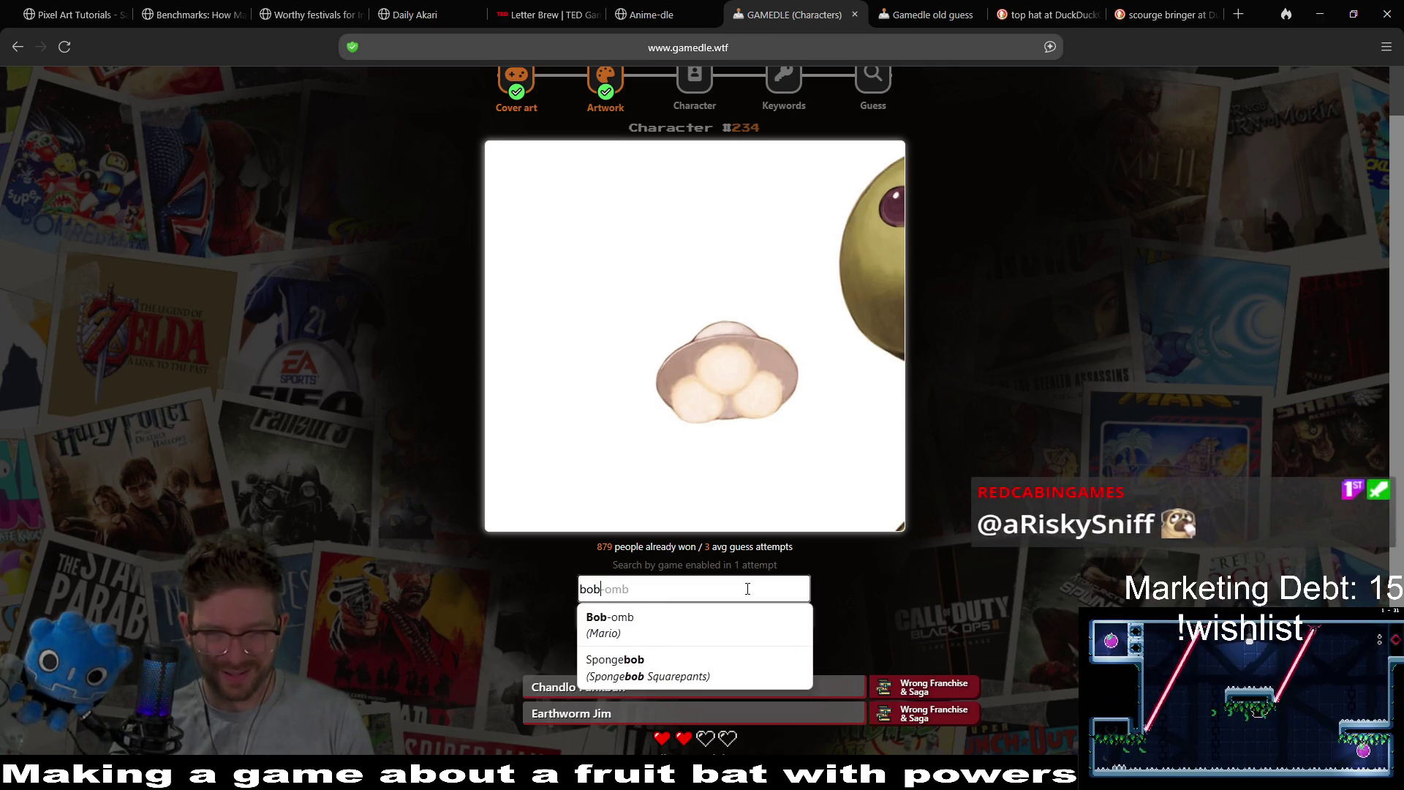
pyautogui.press('BackSpace')
pyautogui.press('BackSpace')
pyautogui.press('BackSpace')
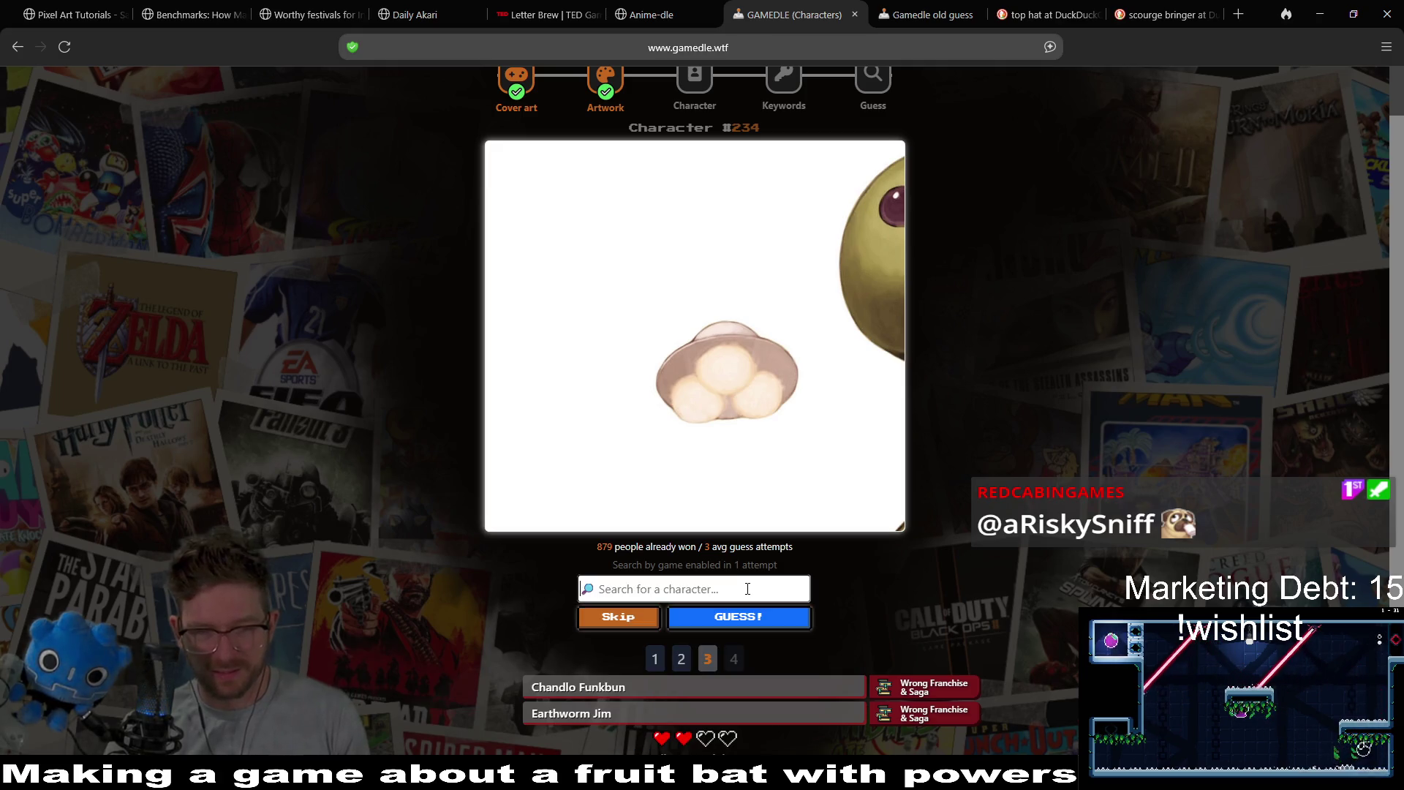
pyautogui.write('ab')
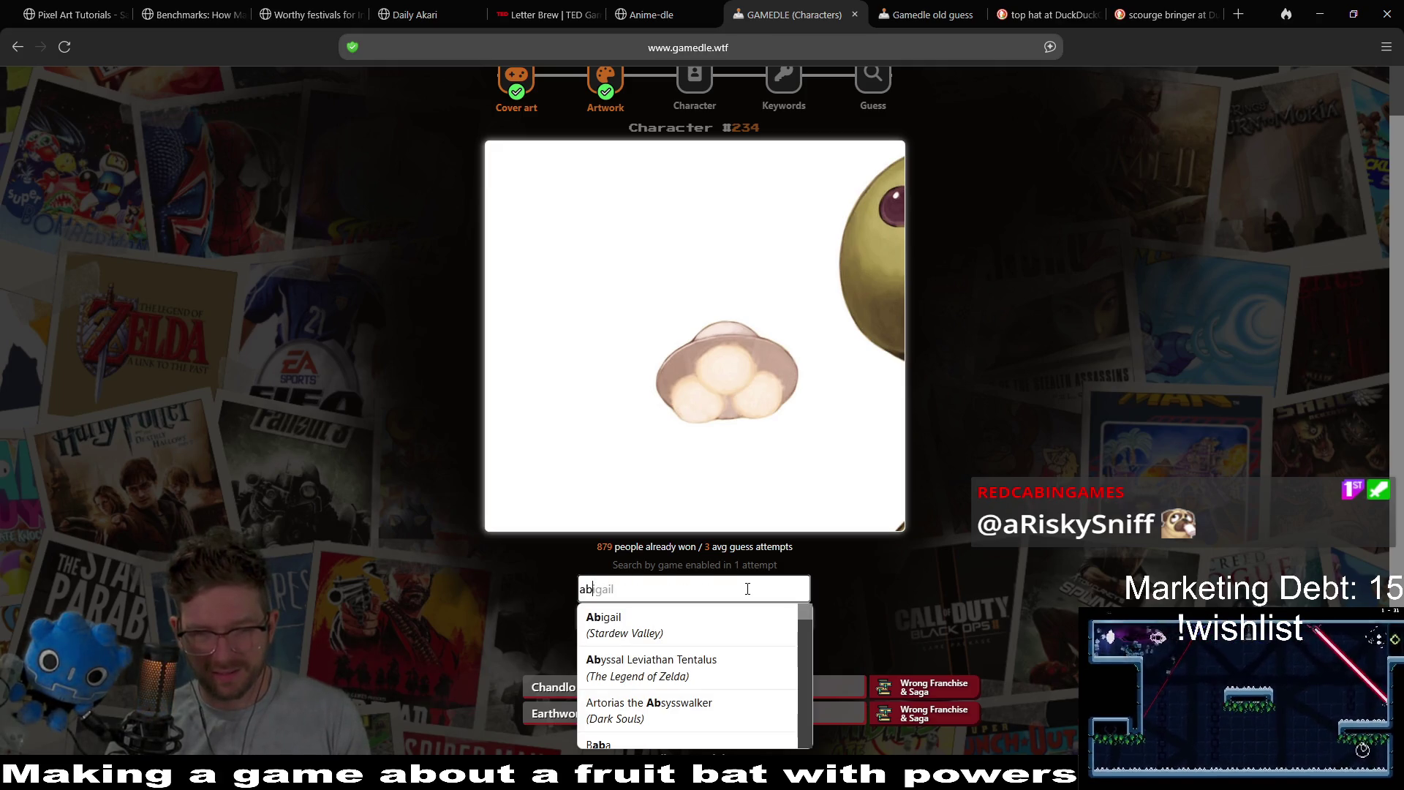
pyautogui.scroll(-2, 775, 668)
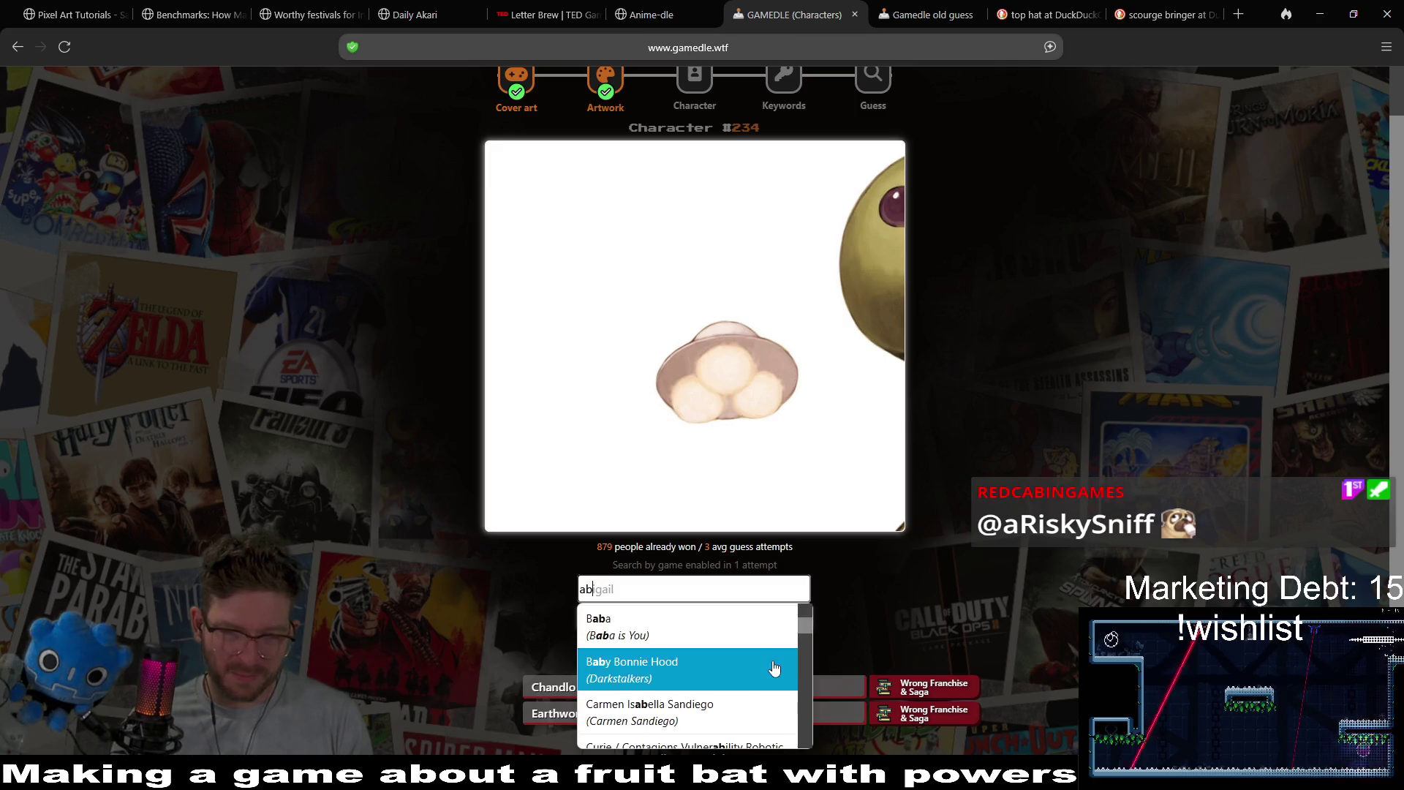
pyautogui.scroll(-3, 747, 642)
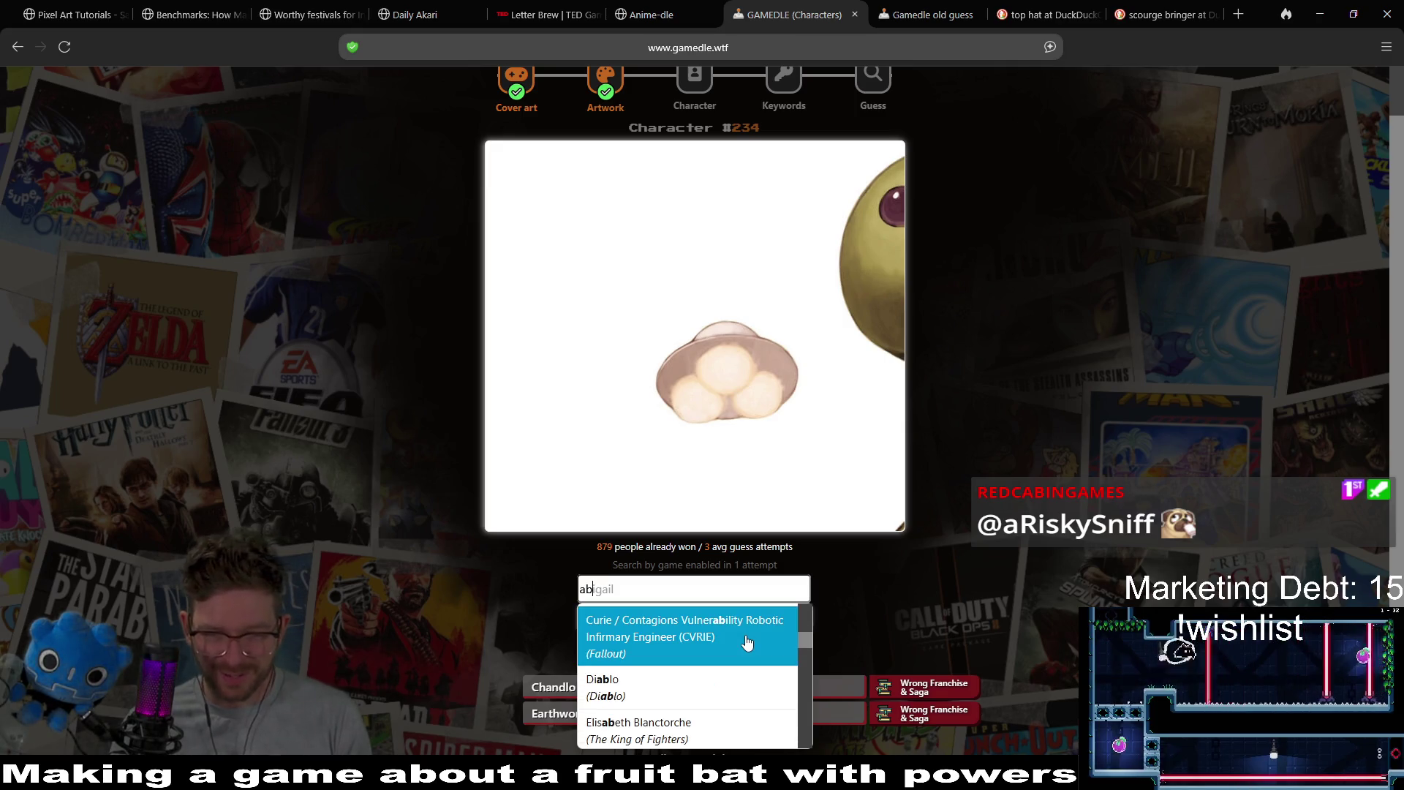
pyautogui.scroll(-3, 775, 680)
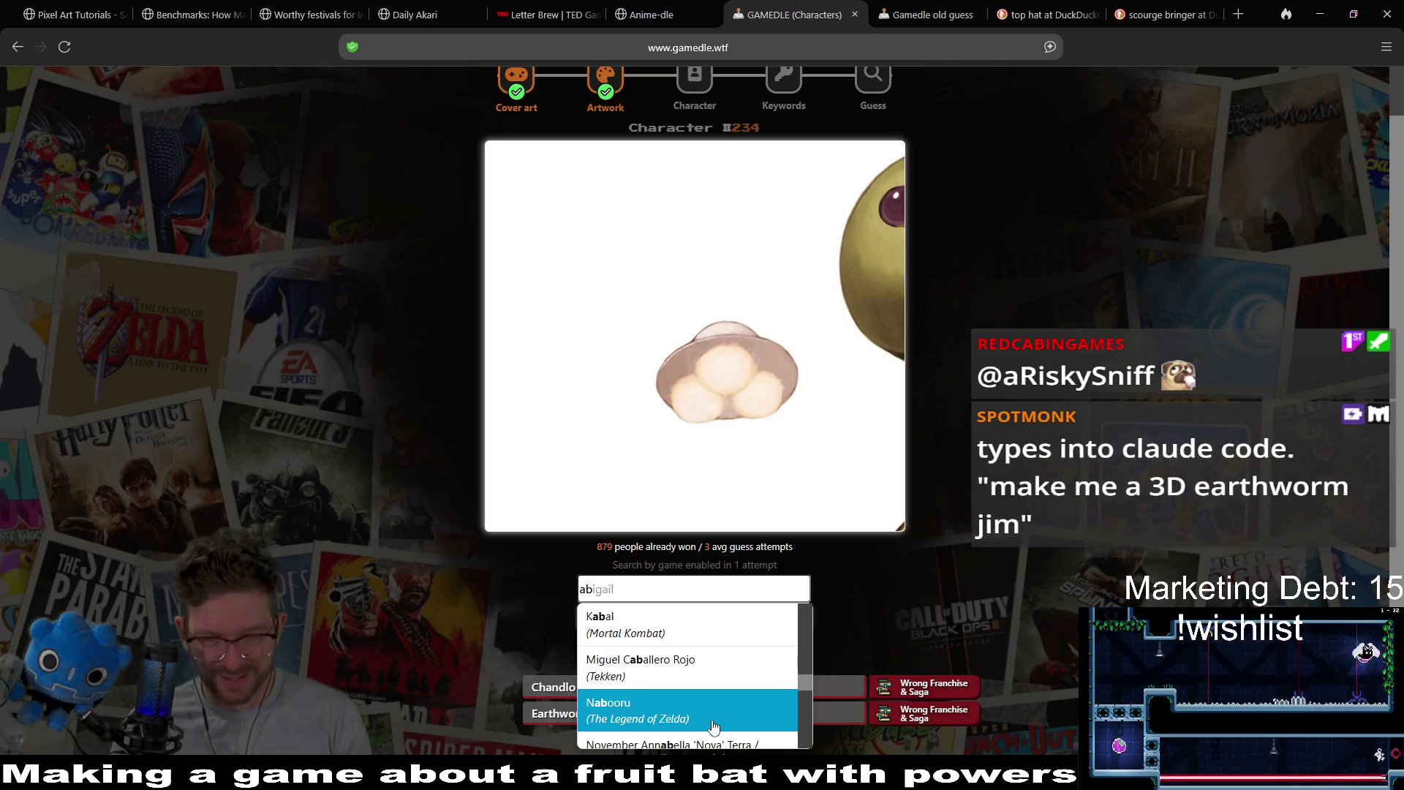
pyautogui.scroll(-3, 714, 720)
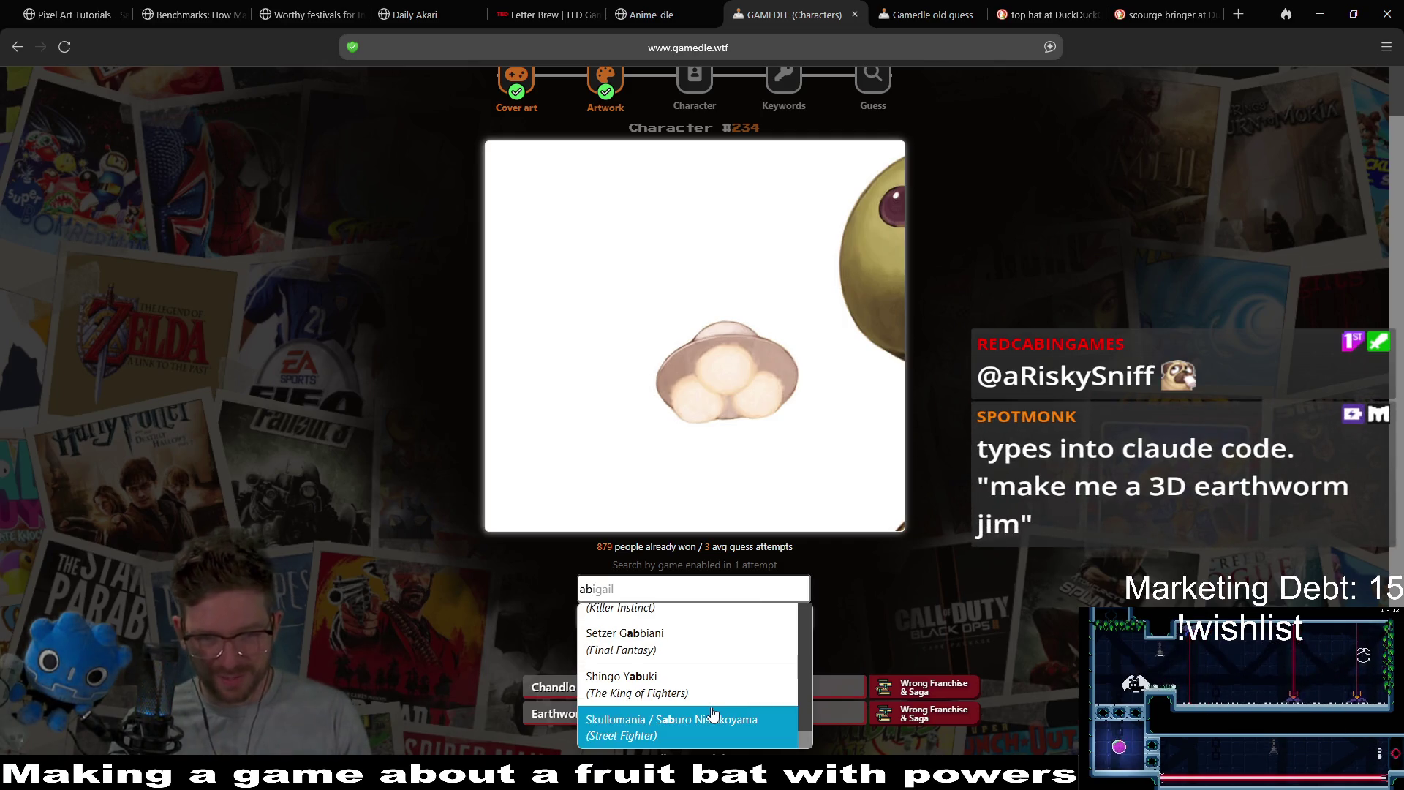
pyautogui.scroll(-1, 713, 713)
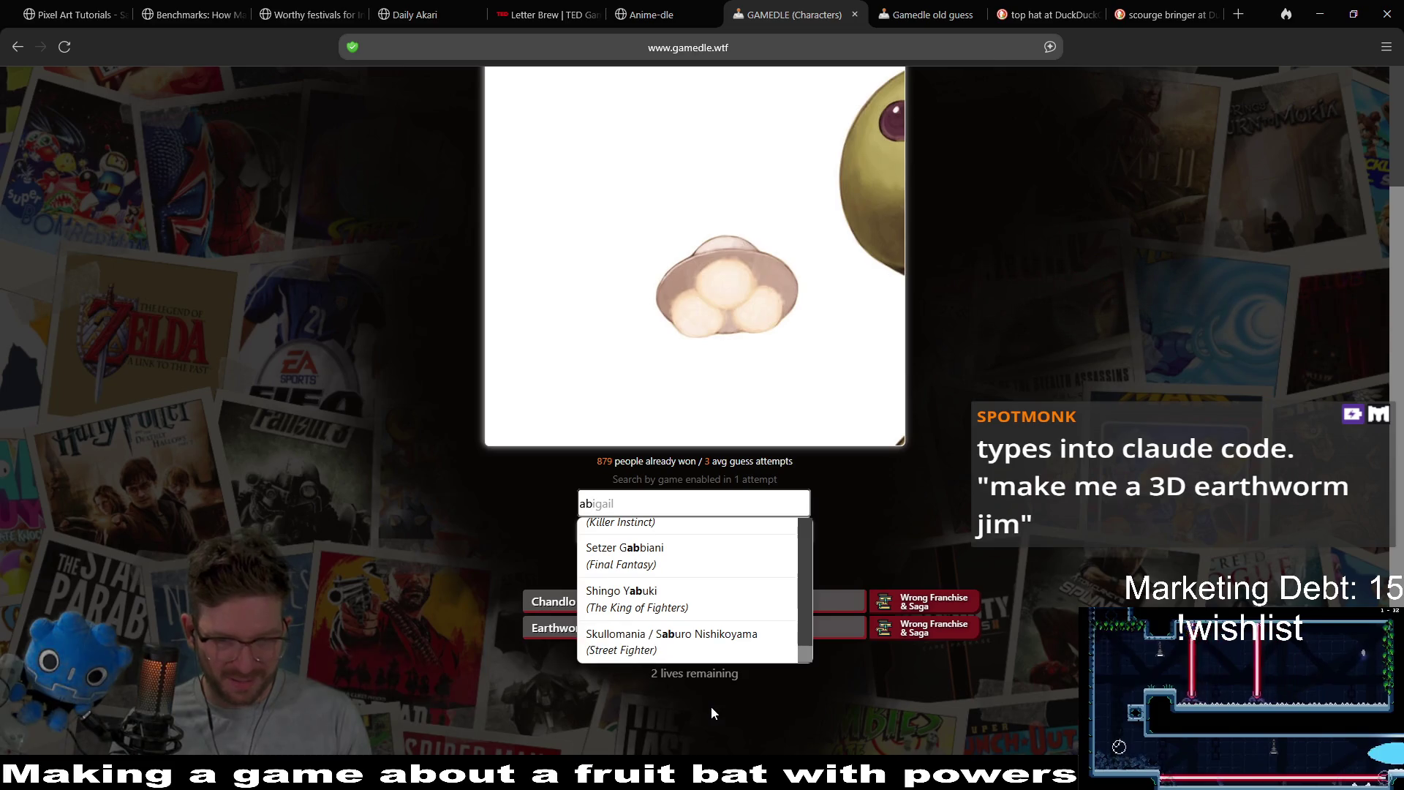
pyautogui.scroll(2, 695, 552)
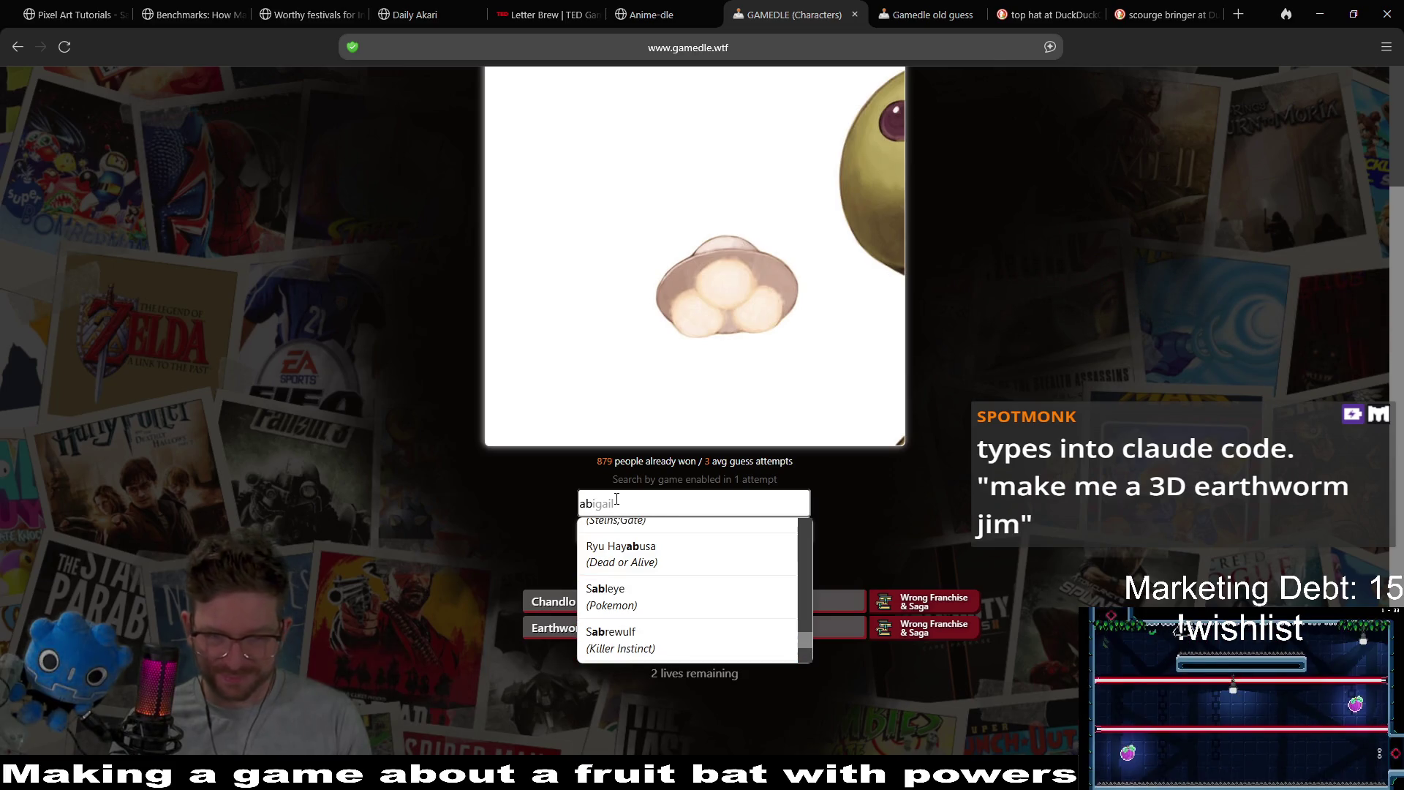
pyautogui.press('BackSpace')
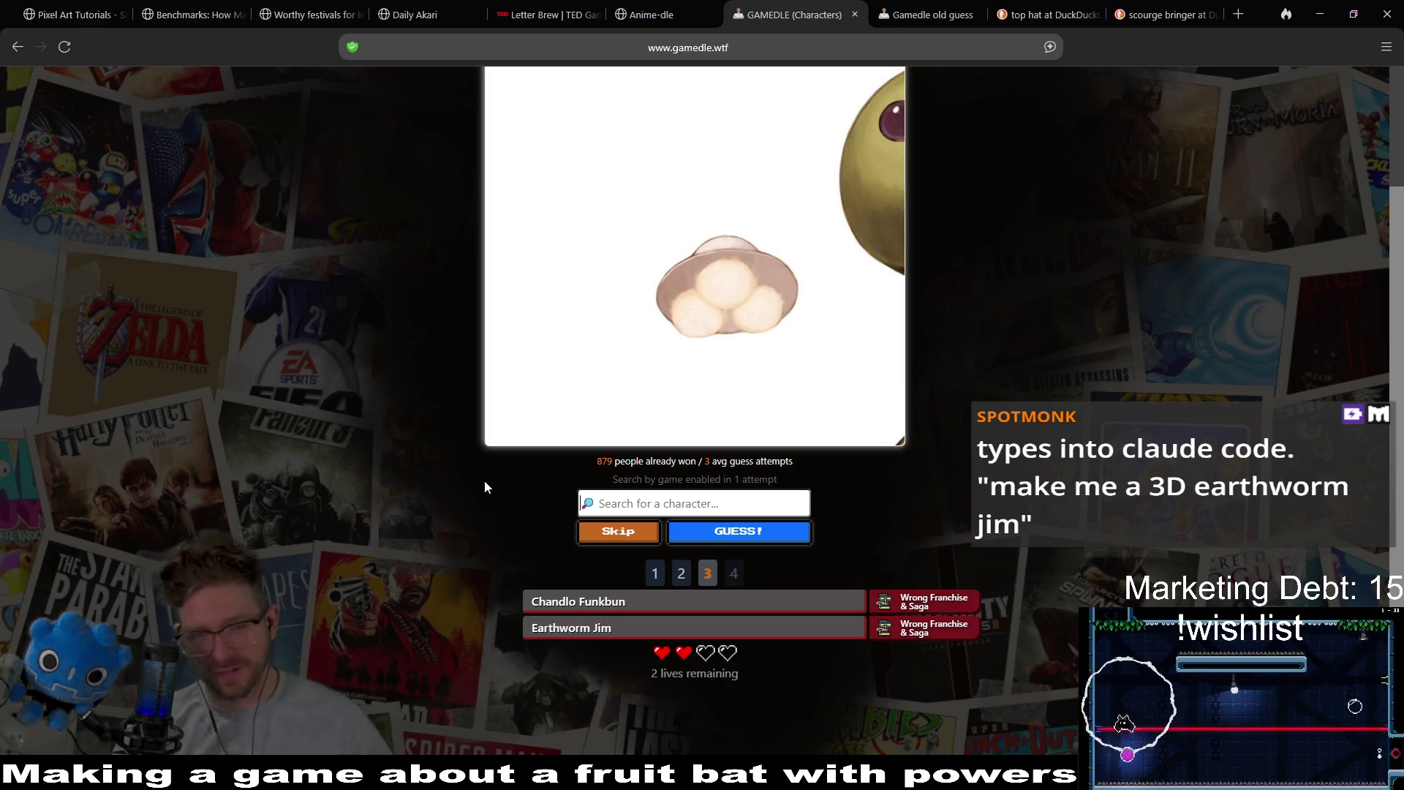
pyautogui.write('alie')
pyautogui.press('BackSpace')
pyautogui.press('BackSpace')
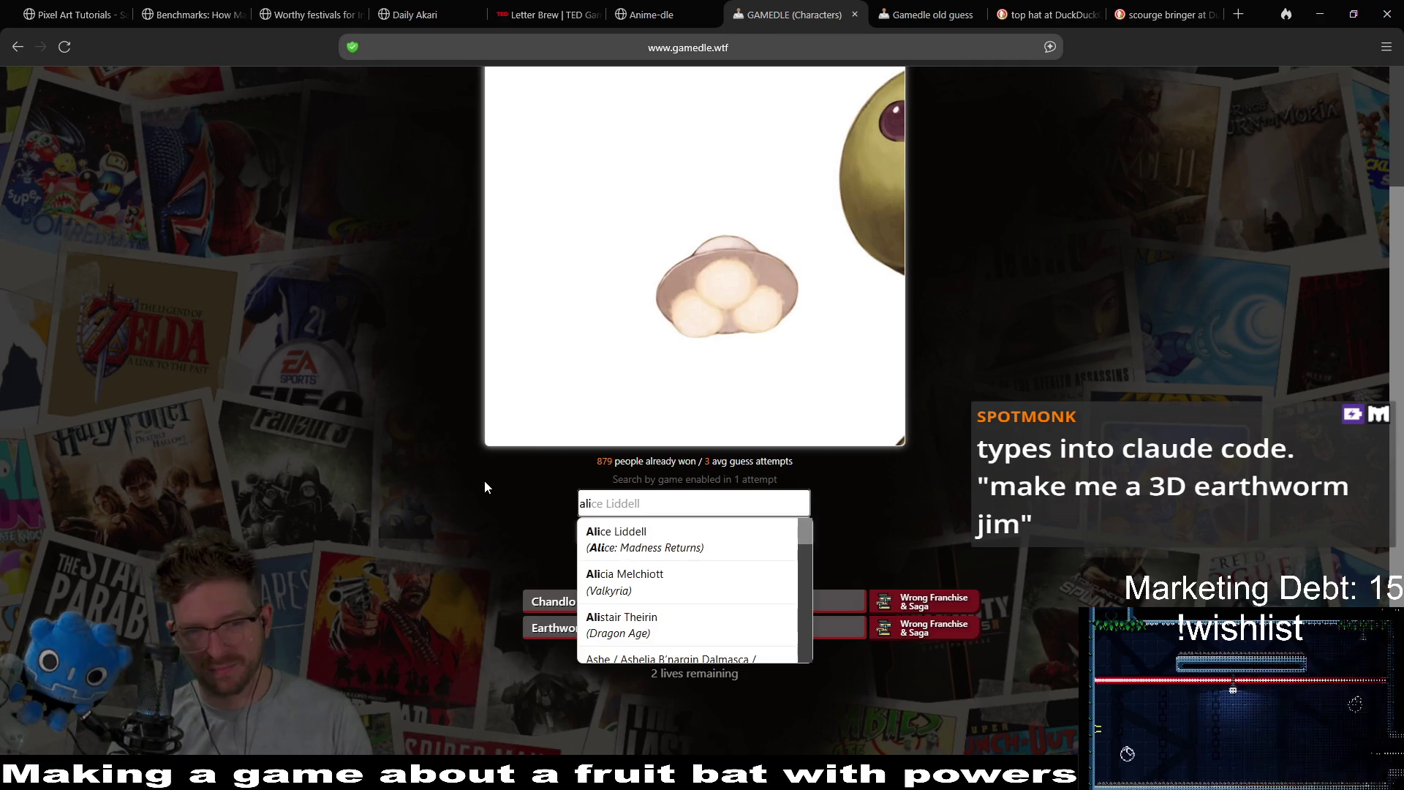